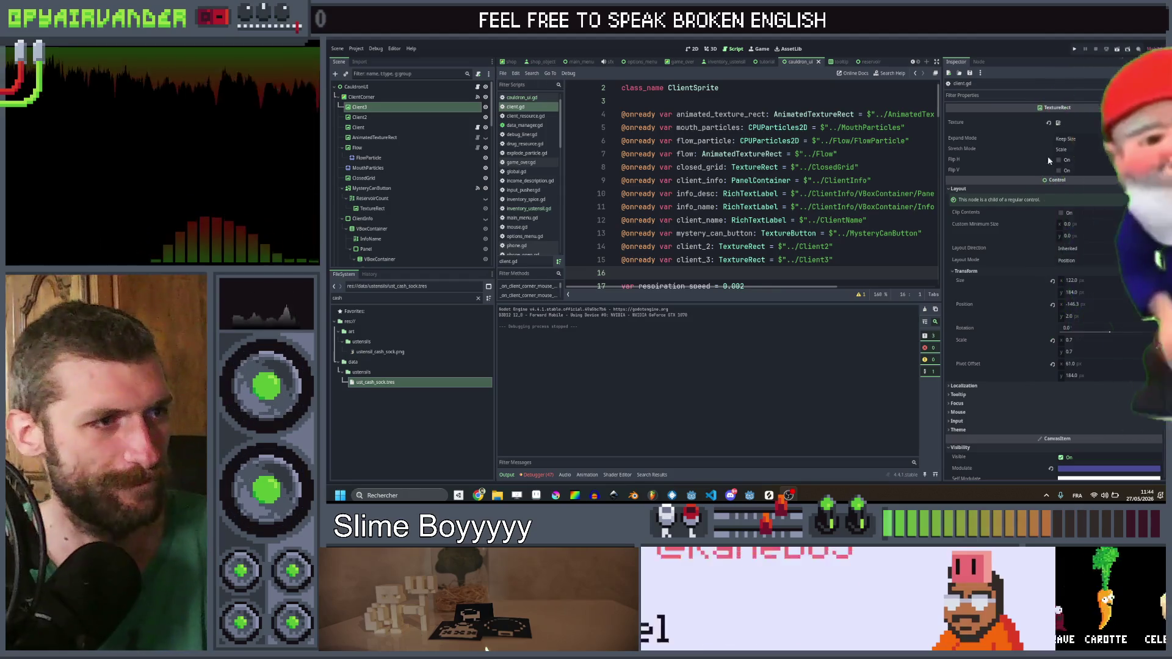
Step: Review the client_2 and client_3 declarations and show_animation() in client.gd, briefly checking cauldron_ui.gd
click(866, 259)
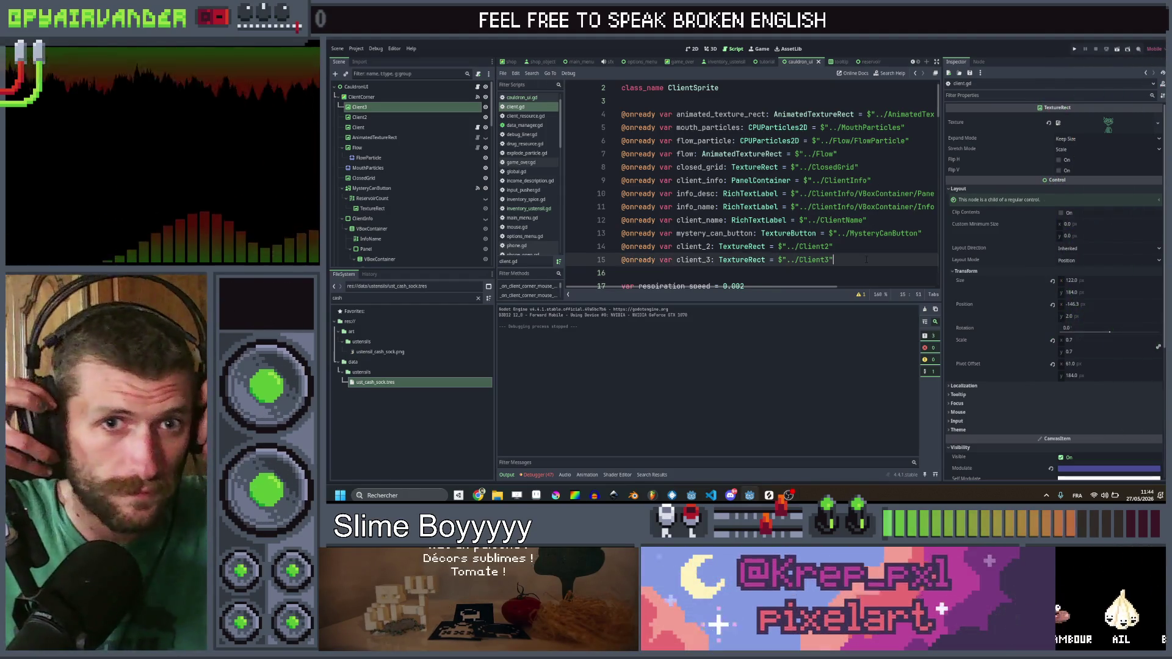
scroll(856, 203, down, 2)
click(856, 203)
scroll(856, 203, up, 3)
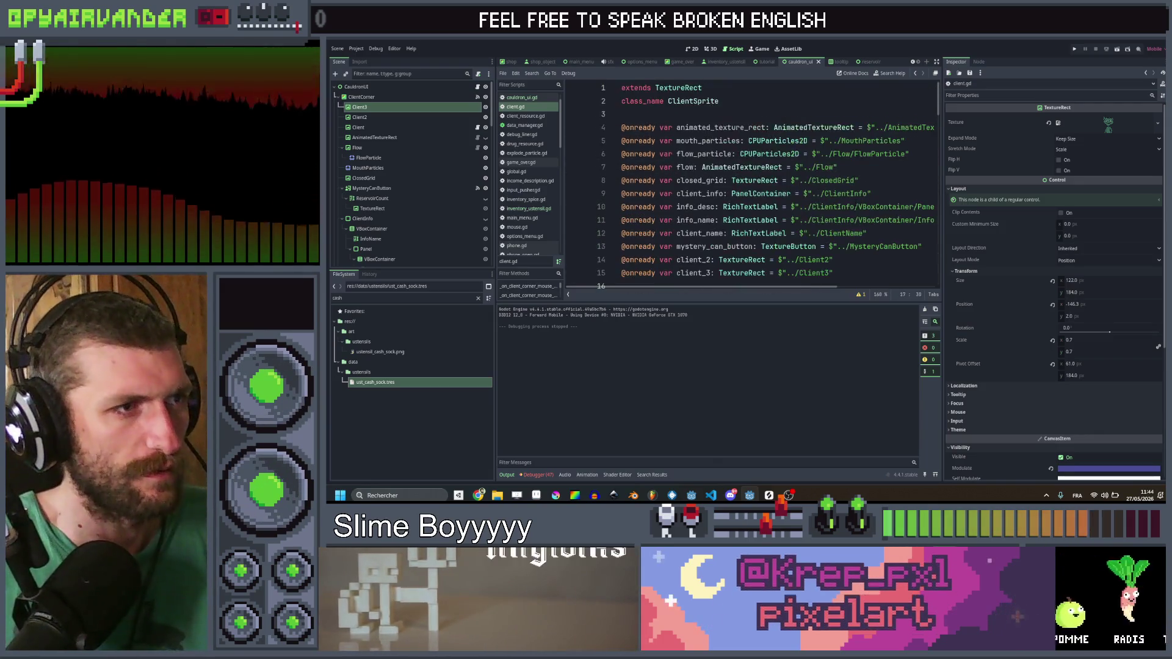
click(525, 96)
click(519, 106)
scroll(751, 183, down, 8)
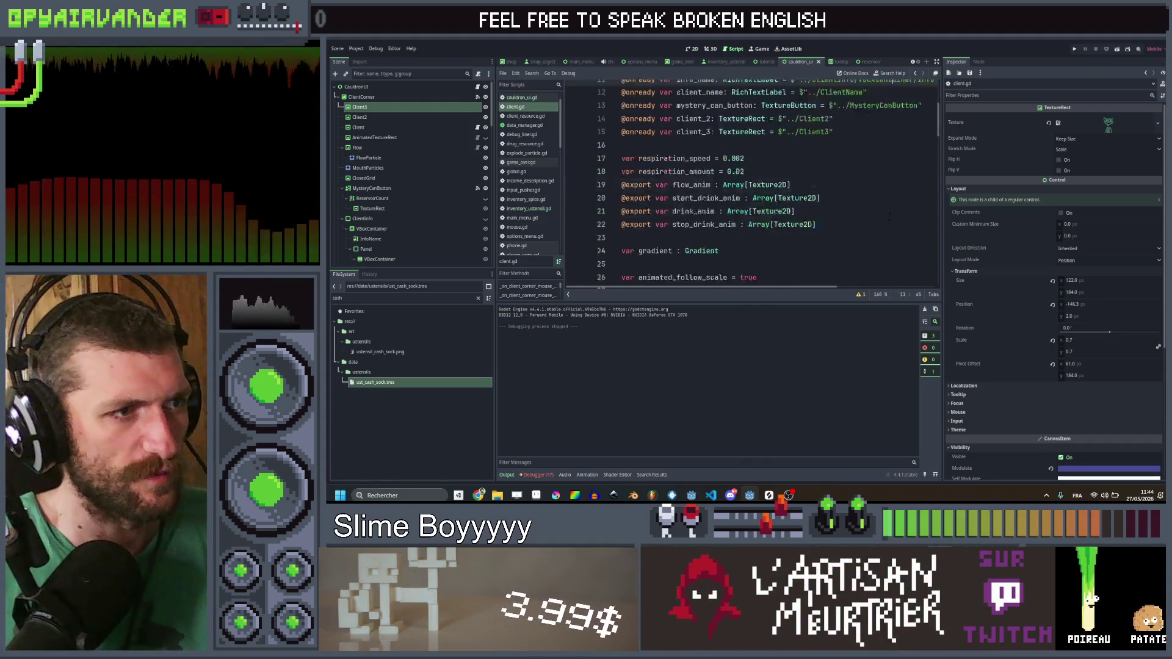
scroll(772, 170, up, 1)
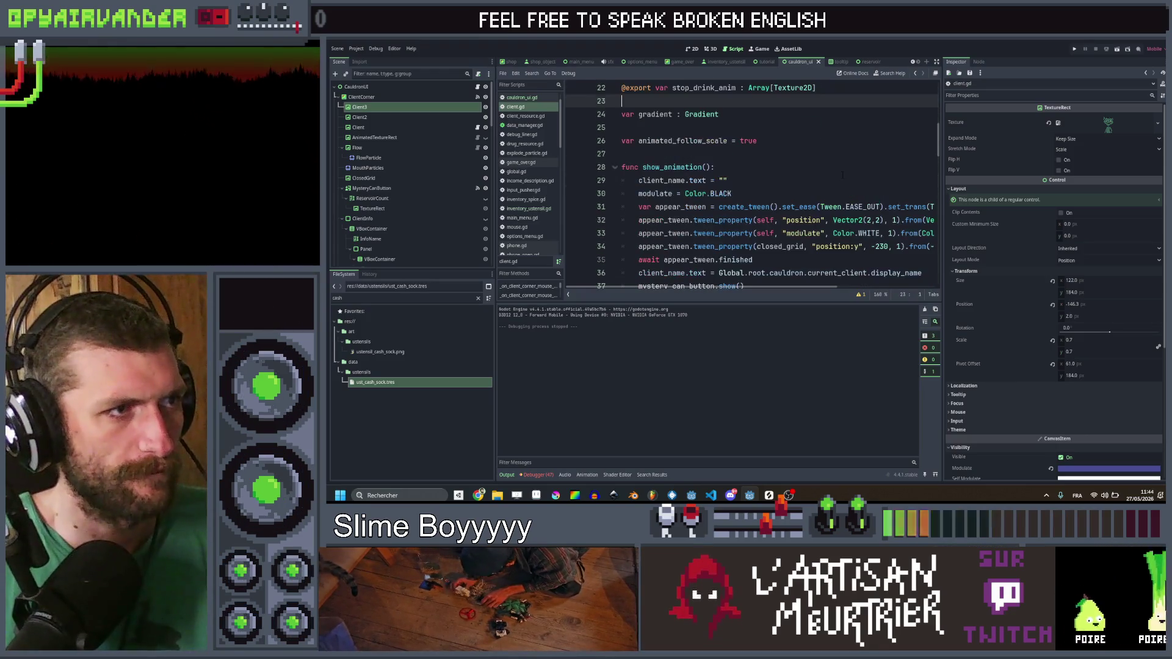
click(771, 170)
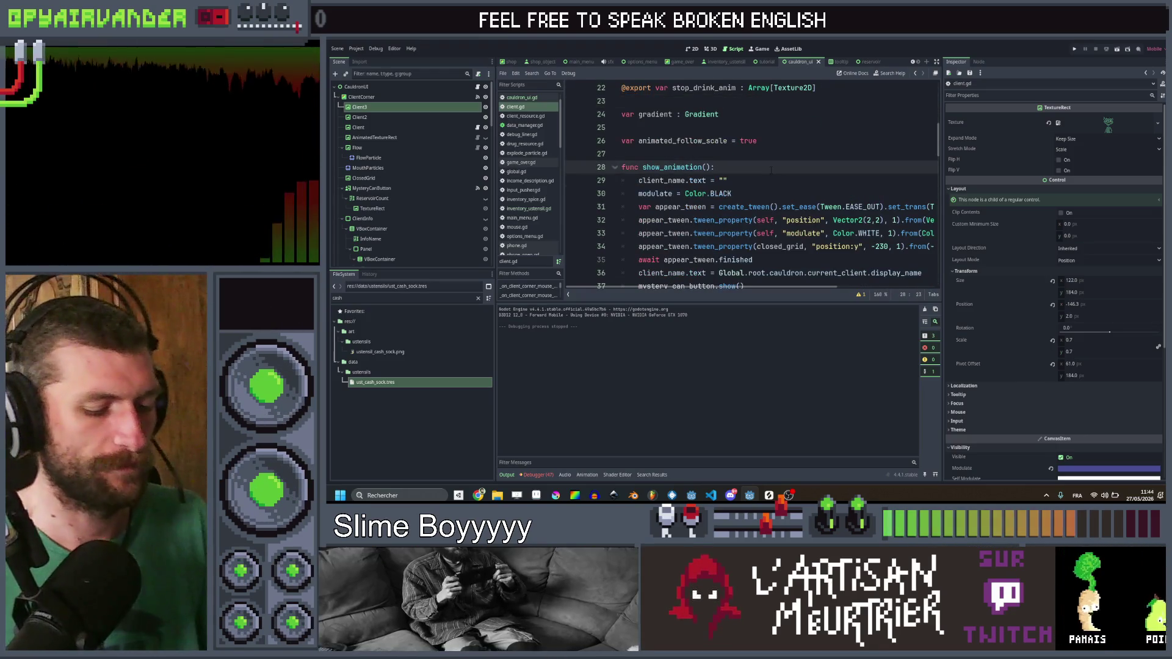
Step: Search all project files for 'client'
key(ctrl+shift+f)
text(nt)
key(Return)
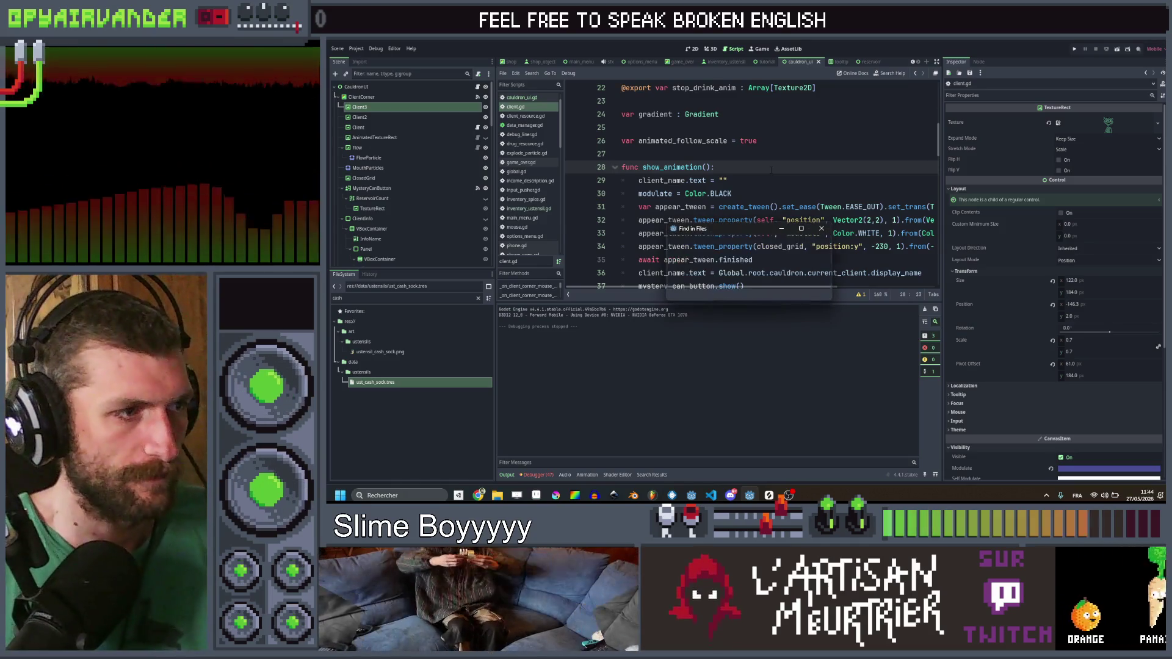
Step: Check the 'client' match in shop_phone.gd, then delete the ShopPhone node and its children from the scene
click(602, 340)
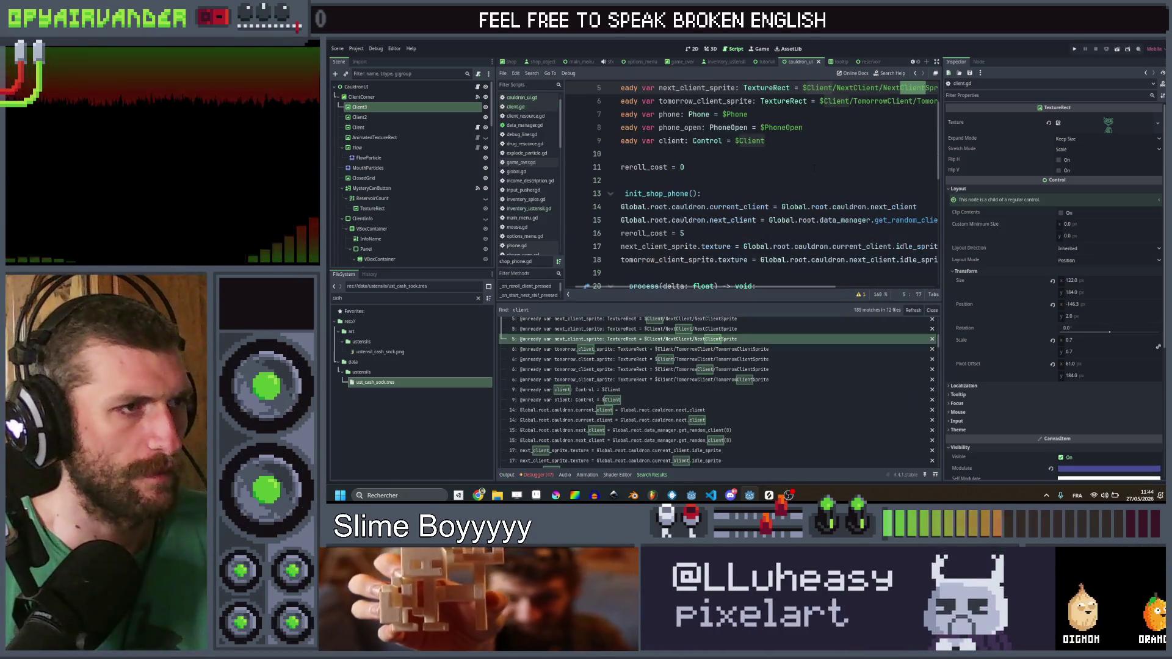
click(795, 167)
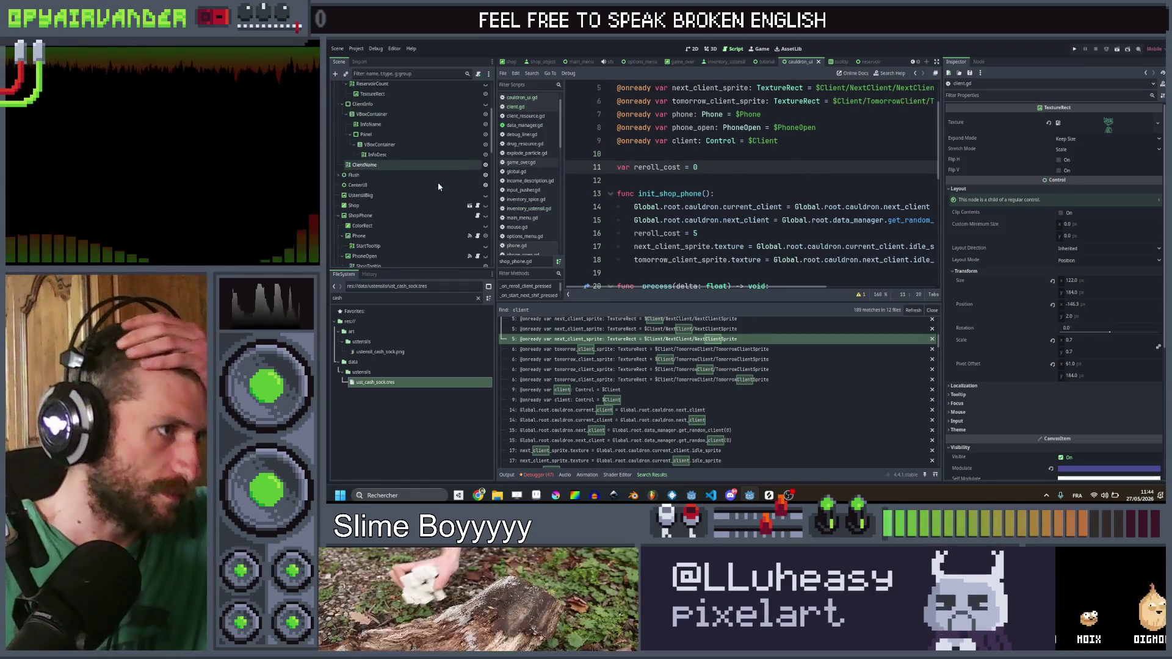
scroll(410, 185, down, 5)
click(409, 193)
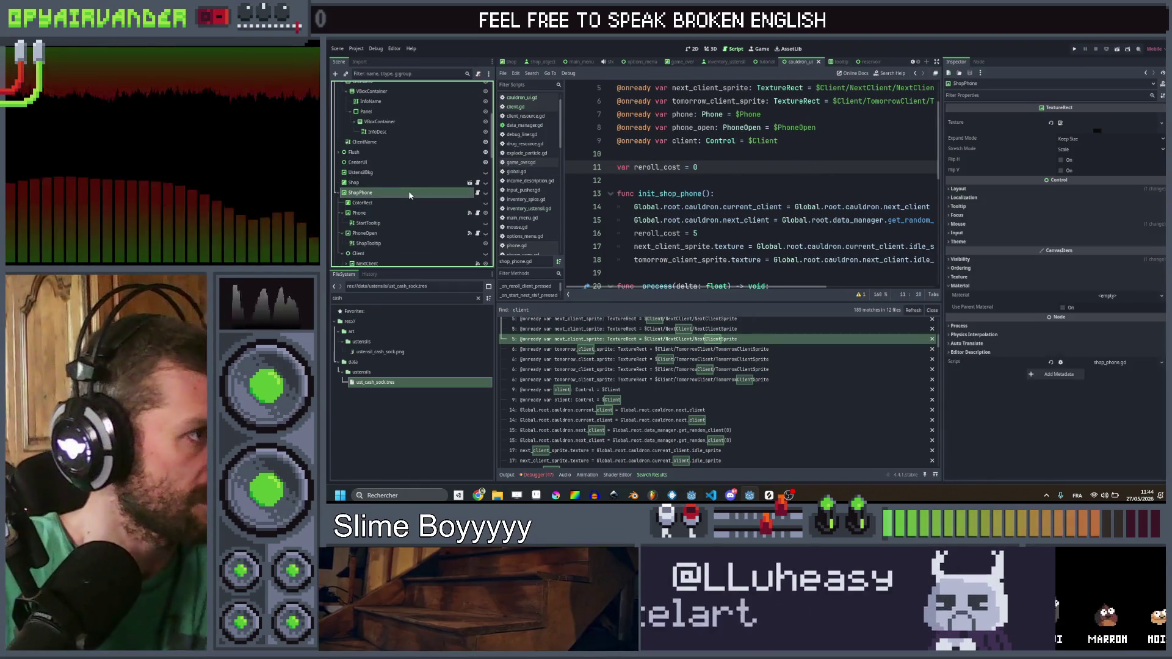
key(Delete)
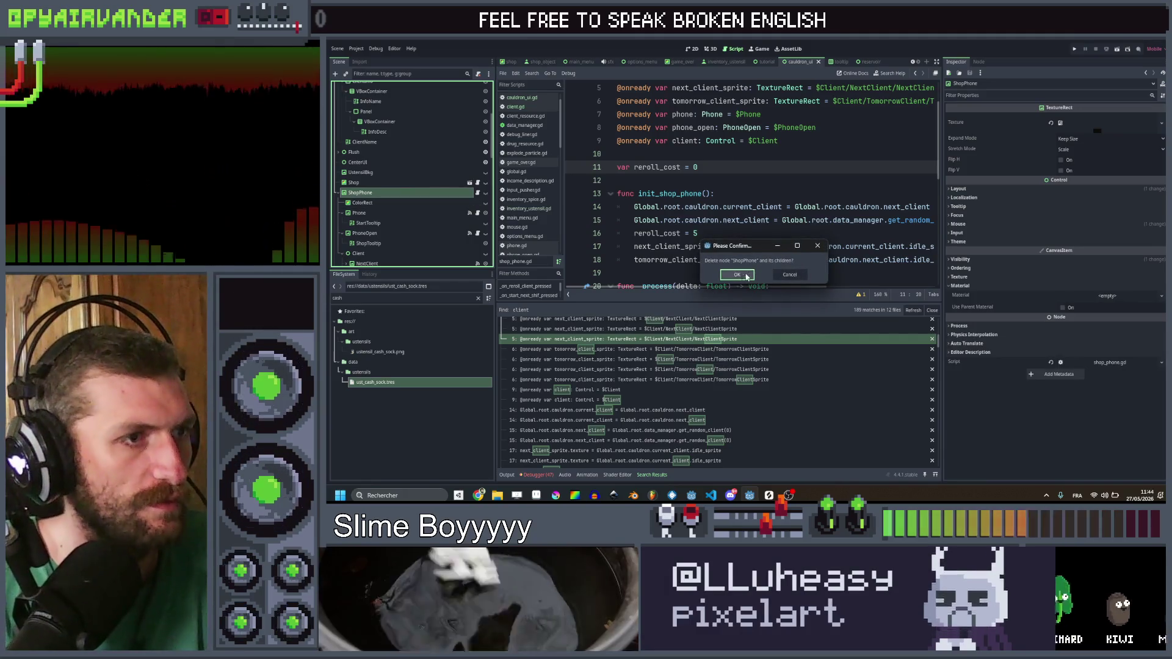
click(750, 277)
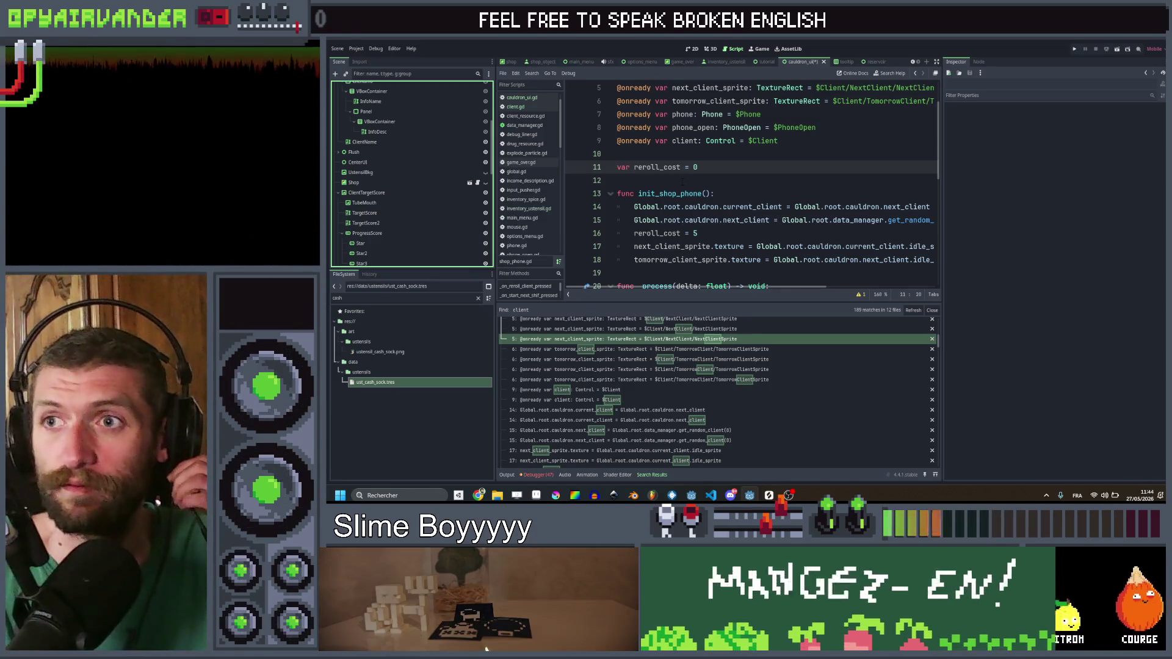
Step: Filter the FileSystem dock by 'shop' and move shop_phone.gd to the recycle bin
click(683, 181)
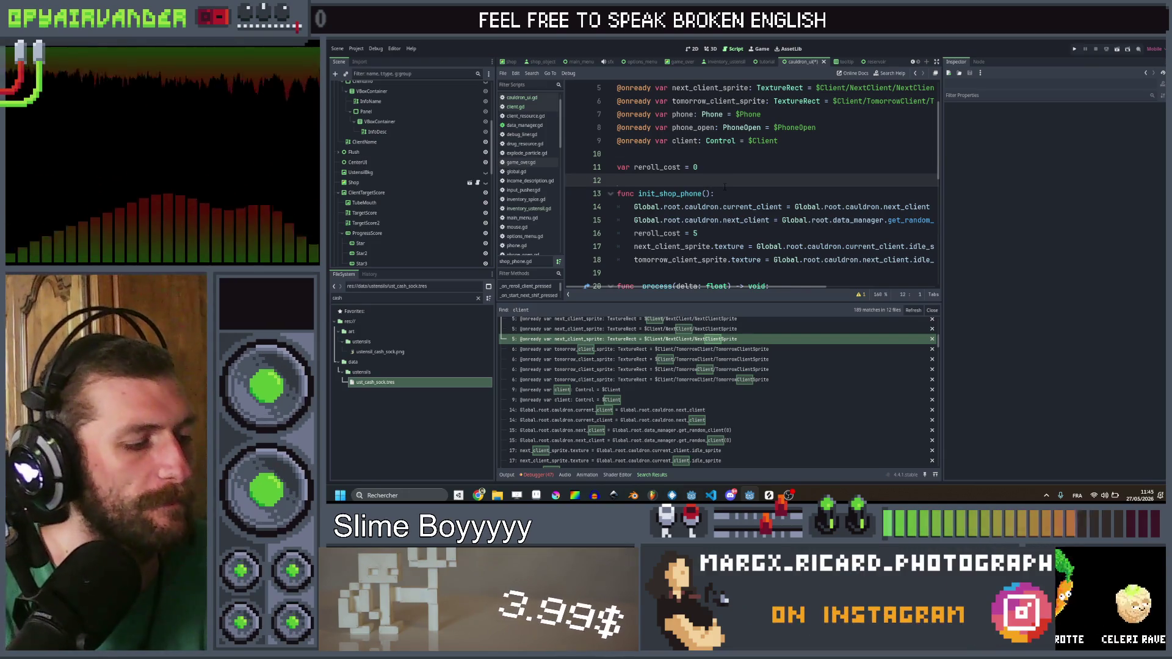
scroll(725, 186, down, 1)
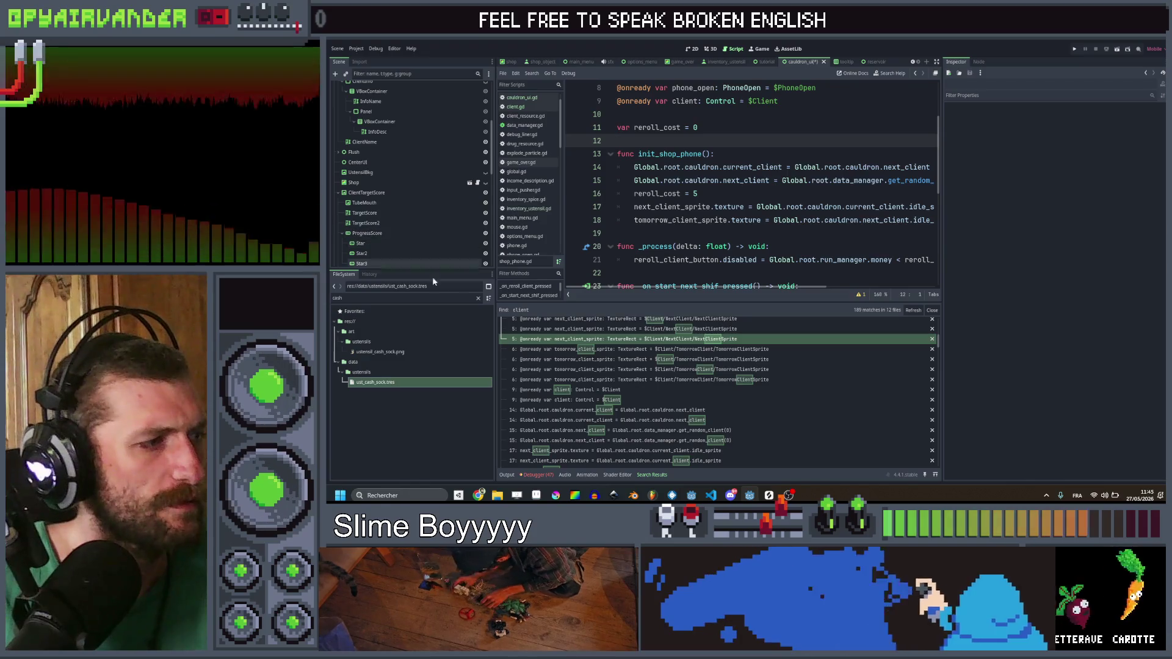
scroll(512, 127, down, 3)
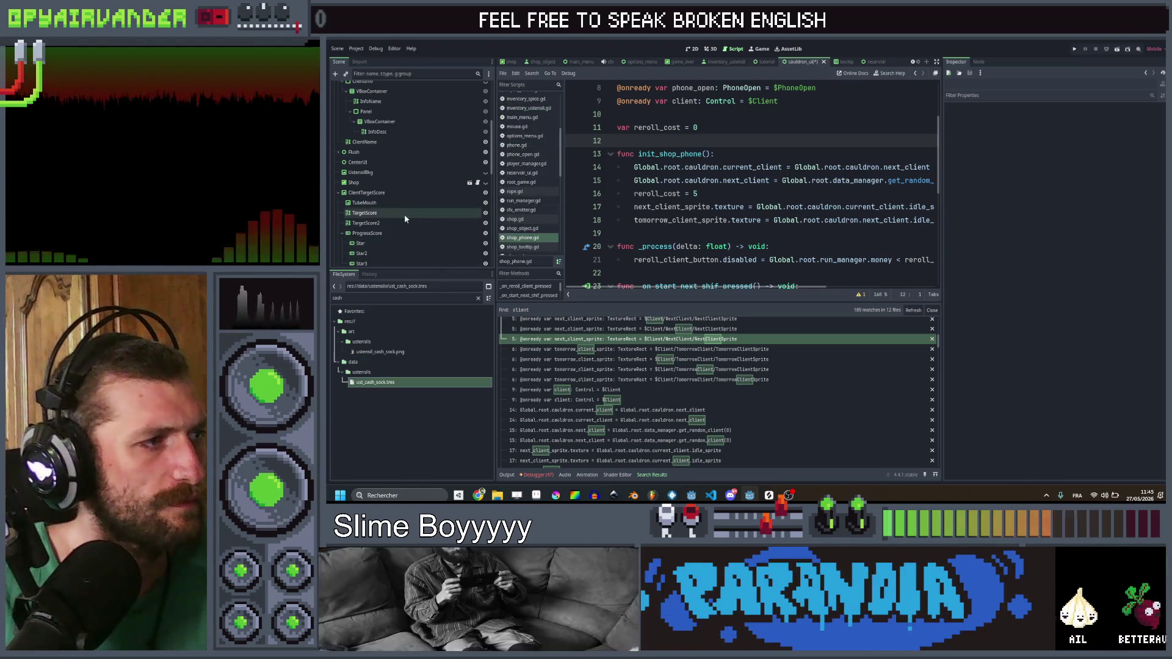
click(532, 230)
click(523, 238)
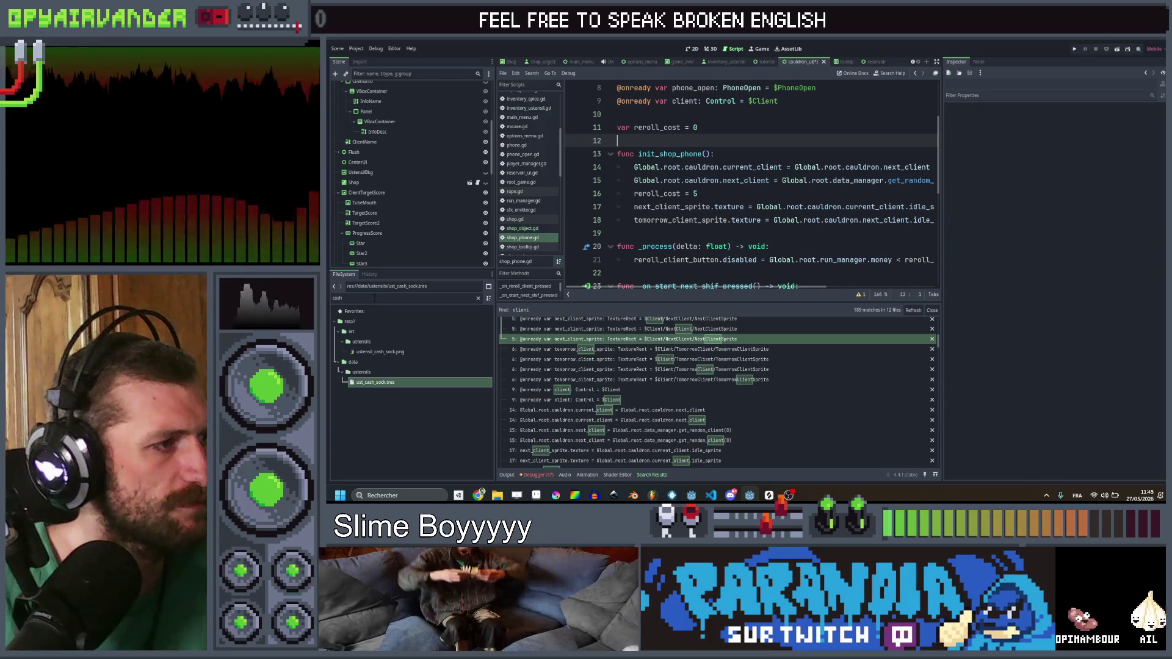
drag(348, 298, 328, 299)
text(shop)
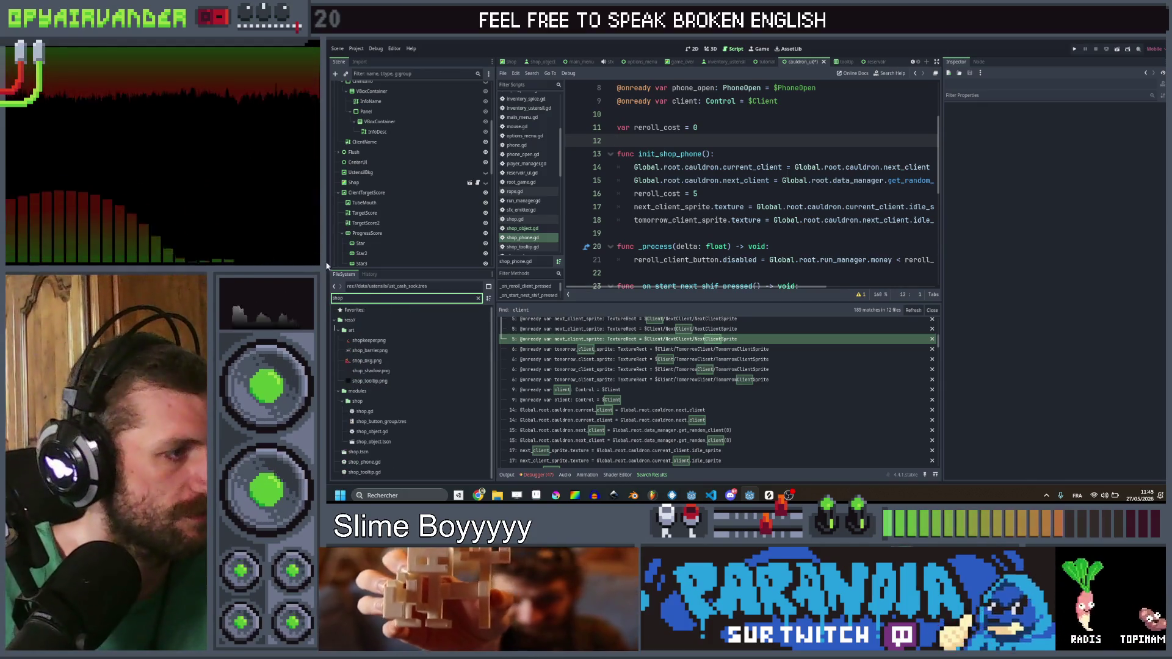
click(388, 462)
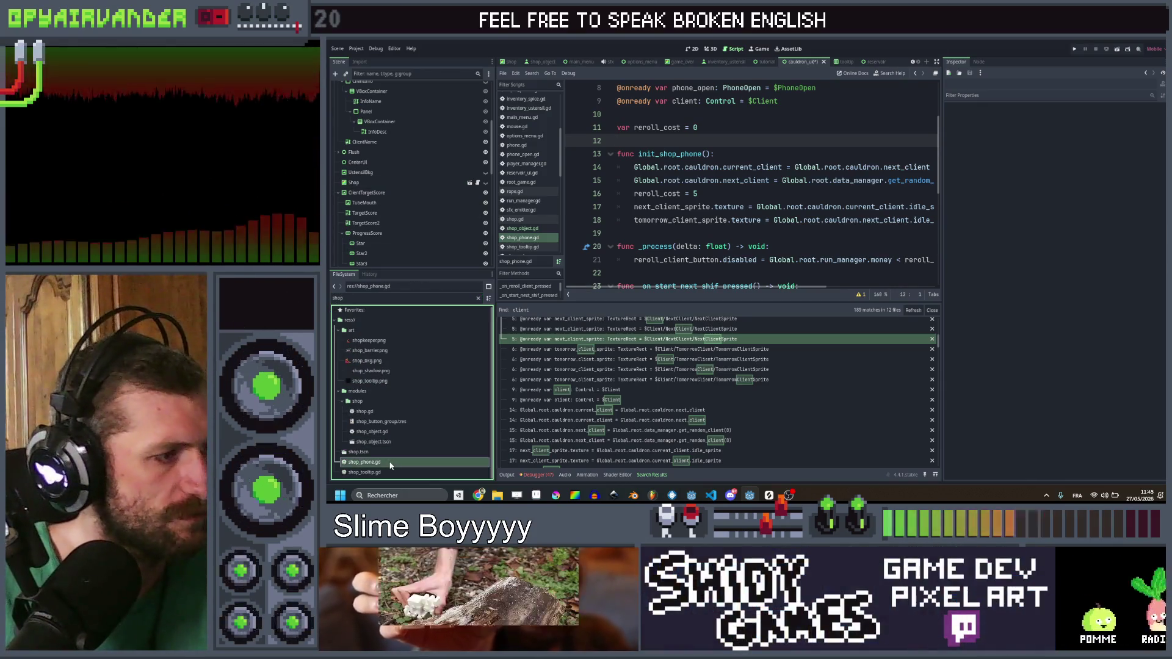
key(Delete)
key(Return)
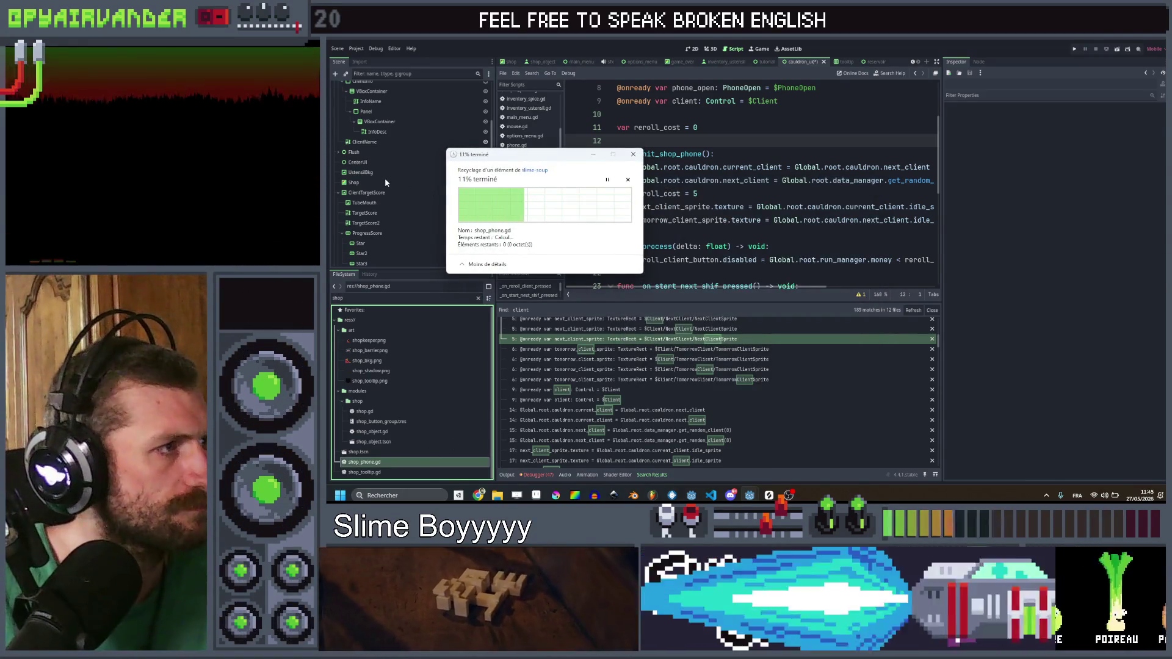
click(389, 173)
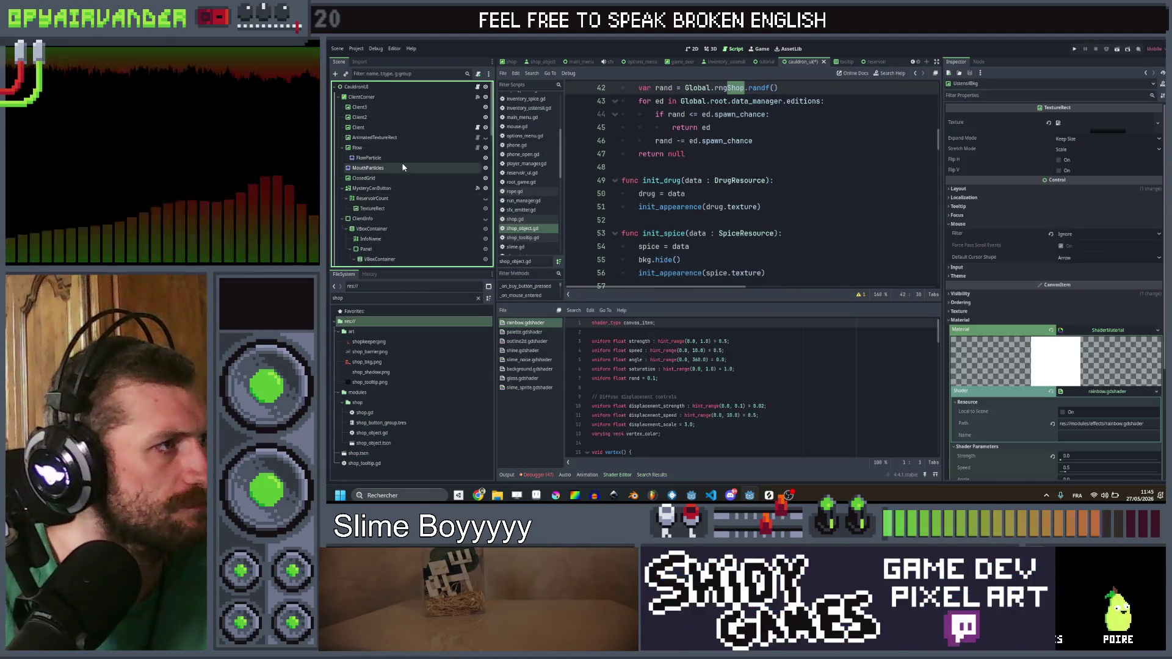
Step: Save the scene and remove the shop_phone declaration line from cauldron_ui.gd, saving the script
scroll(473, 87, up, 5)
key(ctrl+s)
click(477, 86)
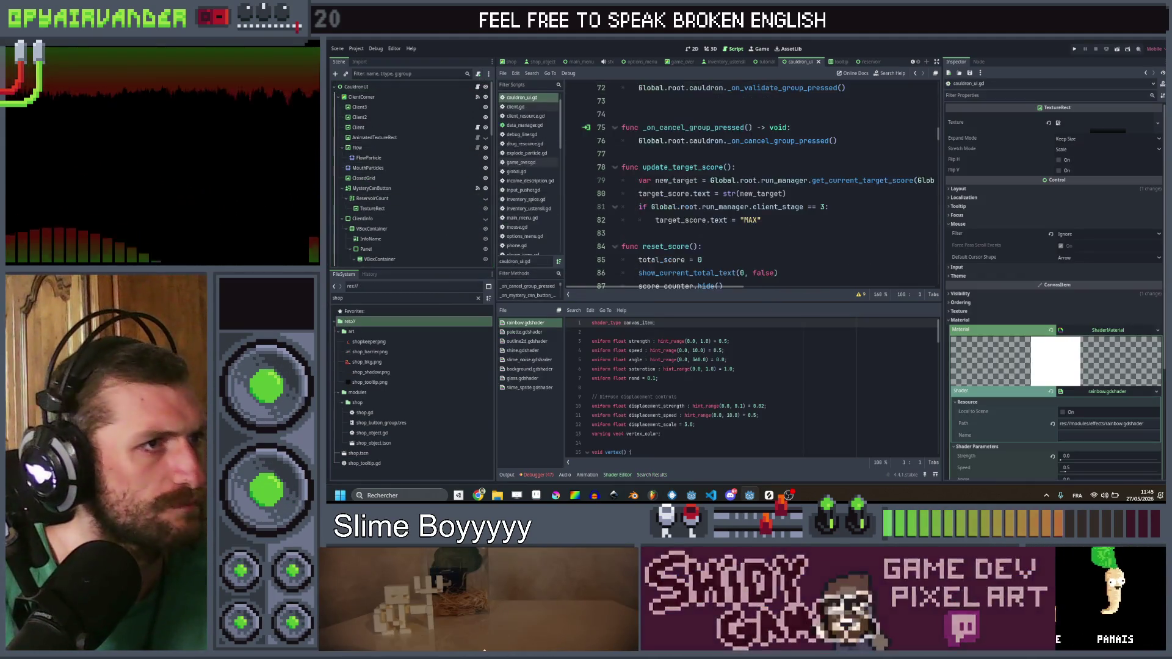
scroll(818, 194, up, 5)
scroll(818, 194, down, 4)
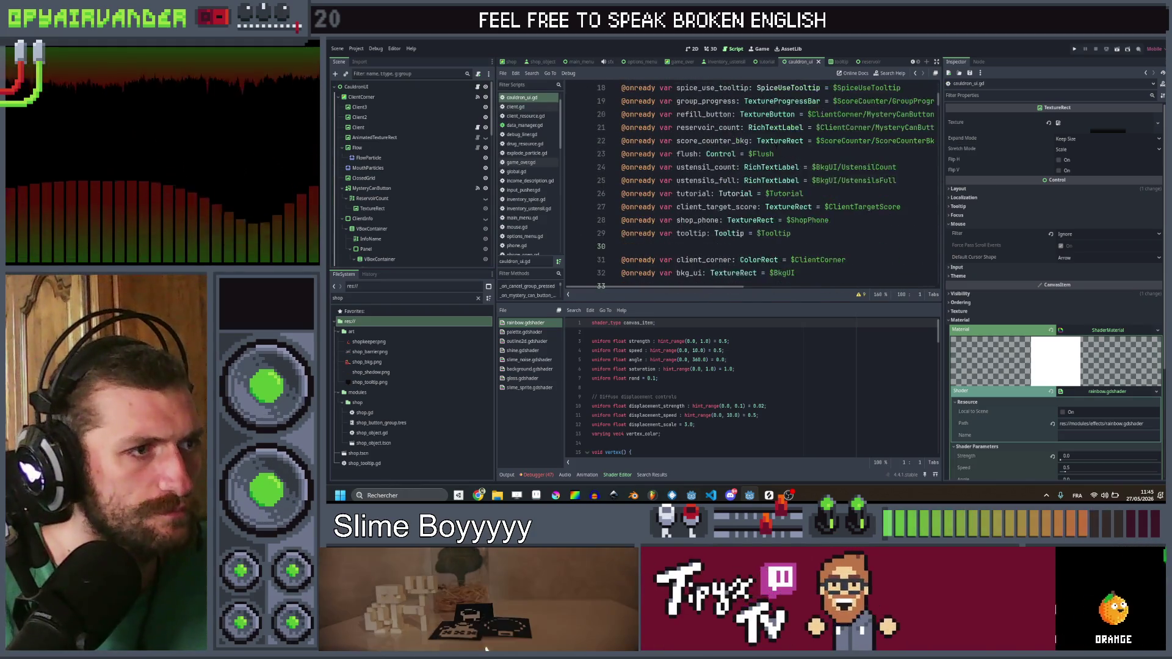
click(832, 180)
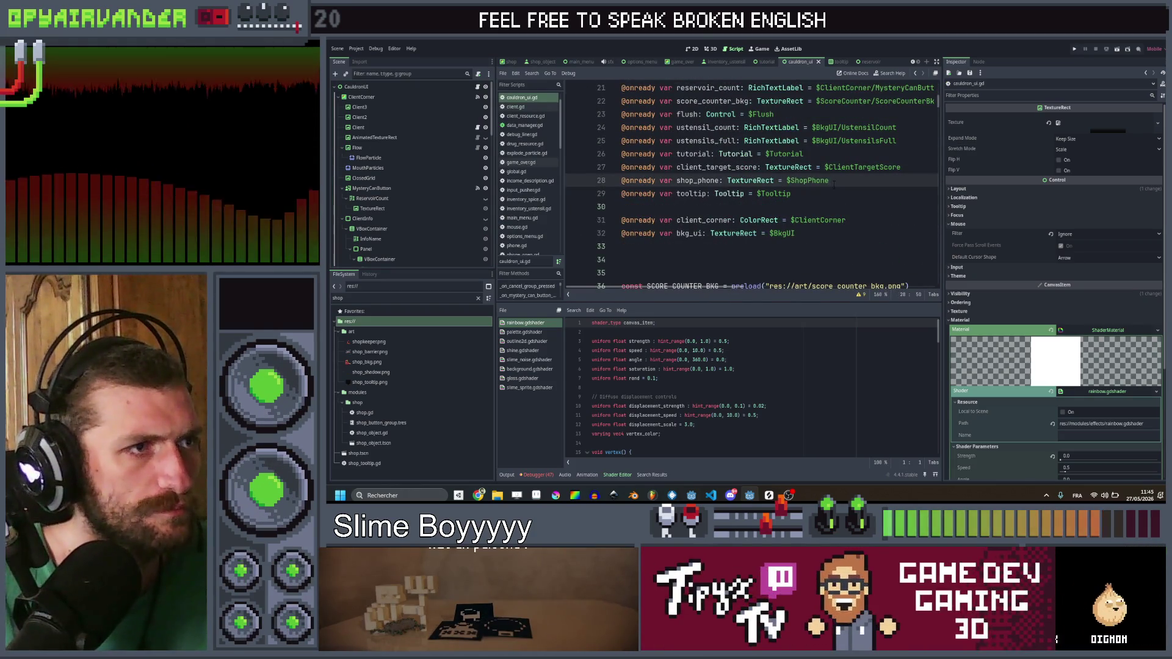
key(ctrl+shift+k)
key(ctrl+s)
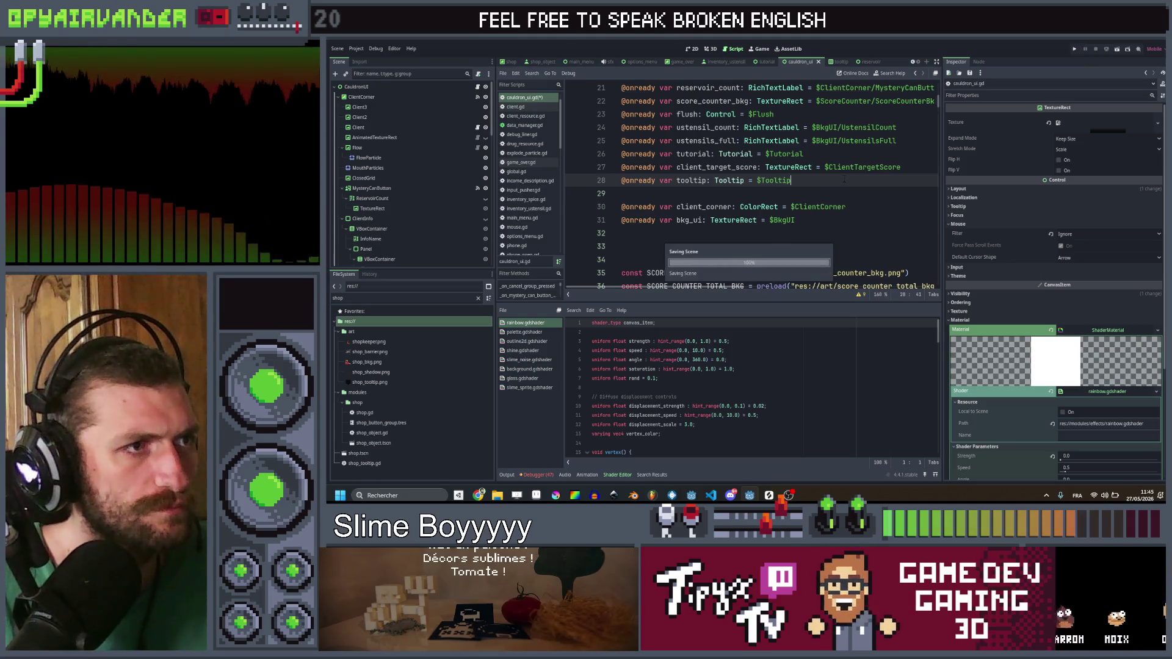
Step: Search the whole project for 'shop' and then for 'phone'
scroll(842, 191, down, 2)
click(841, 168)
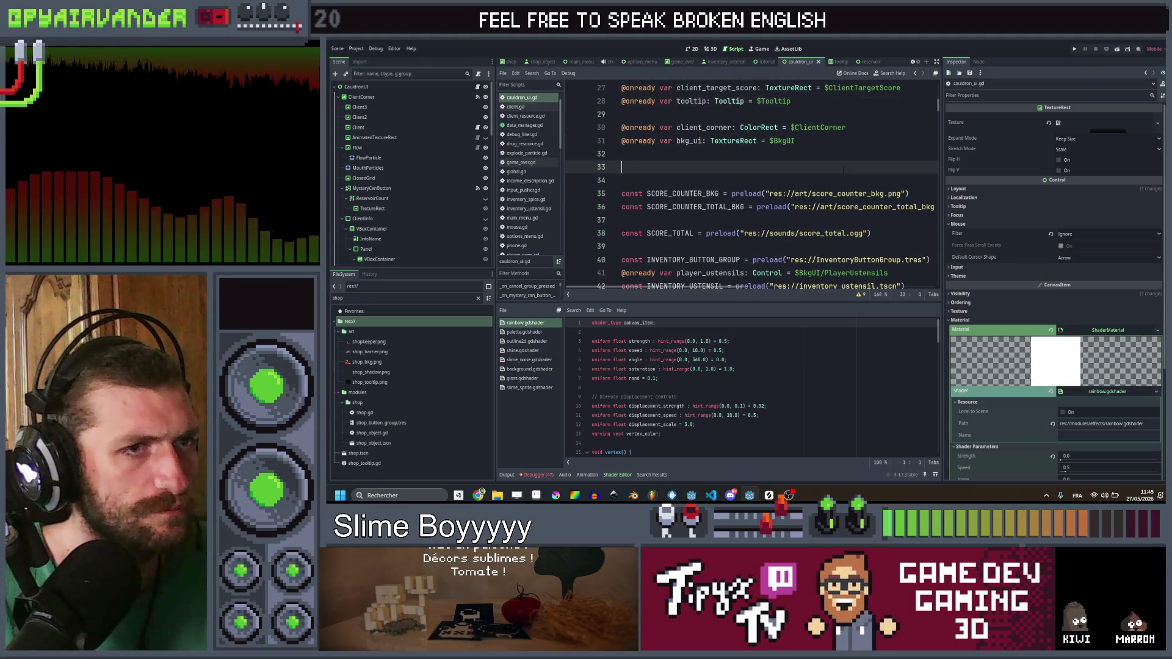
scroll(842, 168, down, 3)
scroll(842, 168, down, 10)
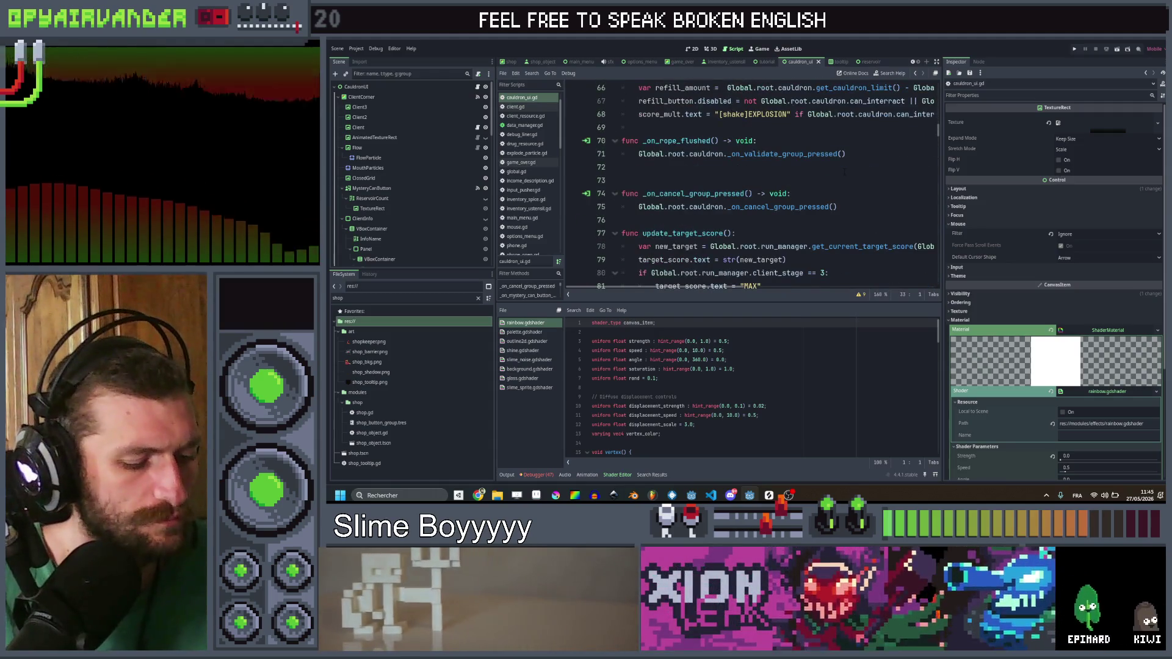
key(ctrl+shift+f)
text(sh)
key(Return)
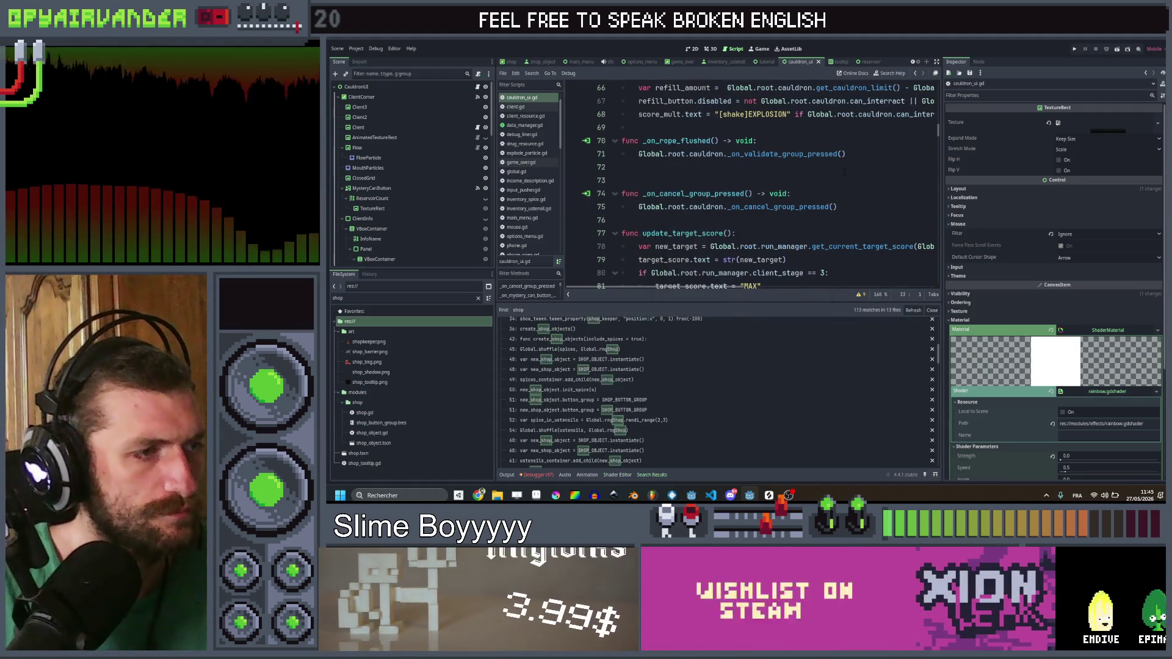
key(ctrl+shift+f)
text(phone)
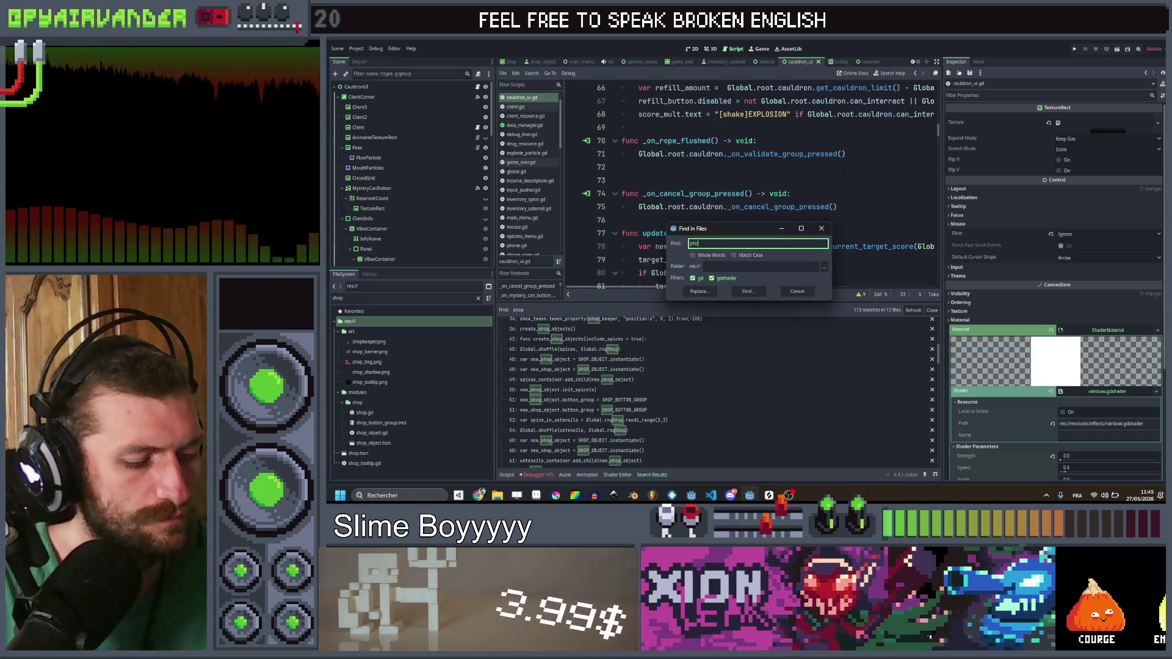
key(Return)
Step: Delete the init_shop_phone() call and shop_phone declaration from shop.gd, then open phone_open.gd from the results
click(685, 330)
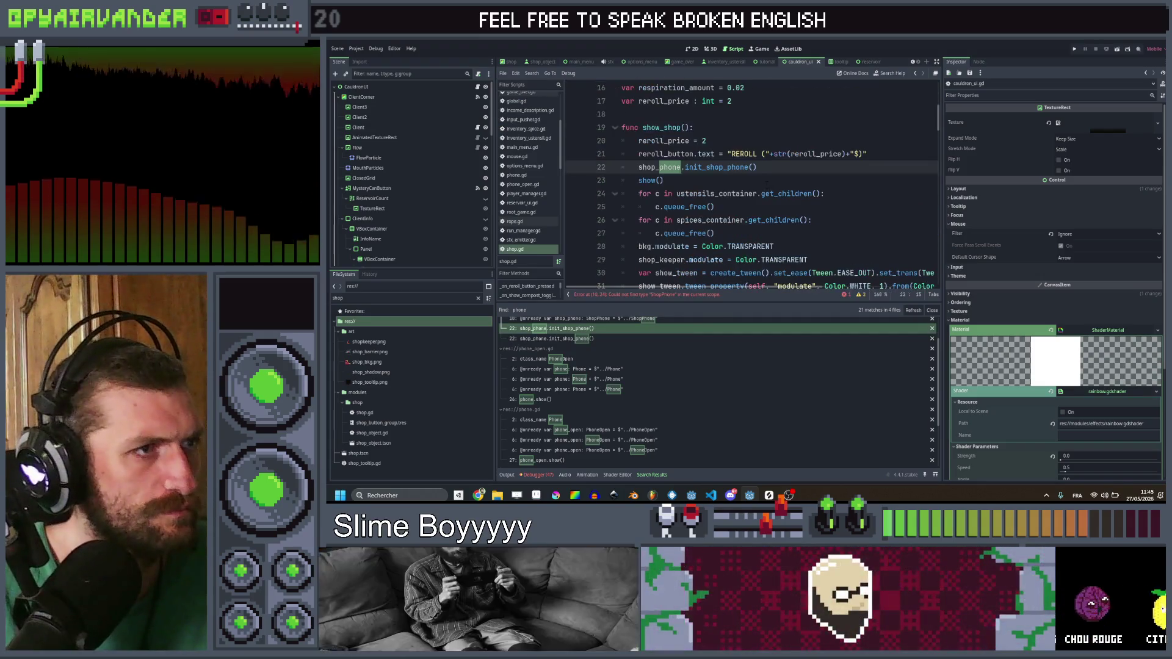
key(ctrl+shift+k)
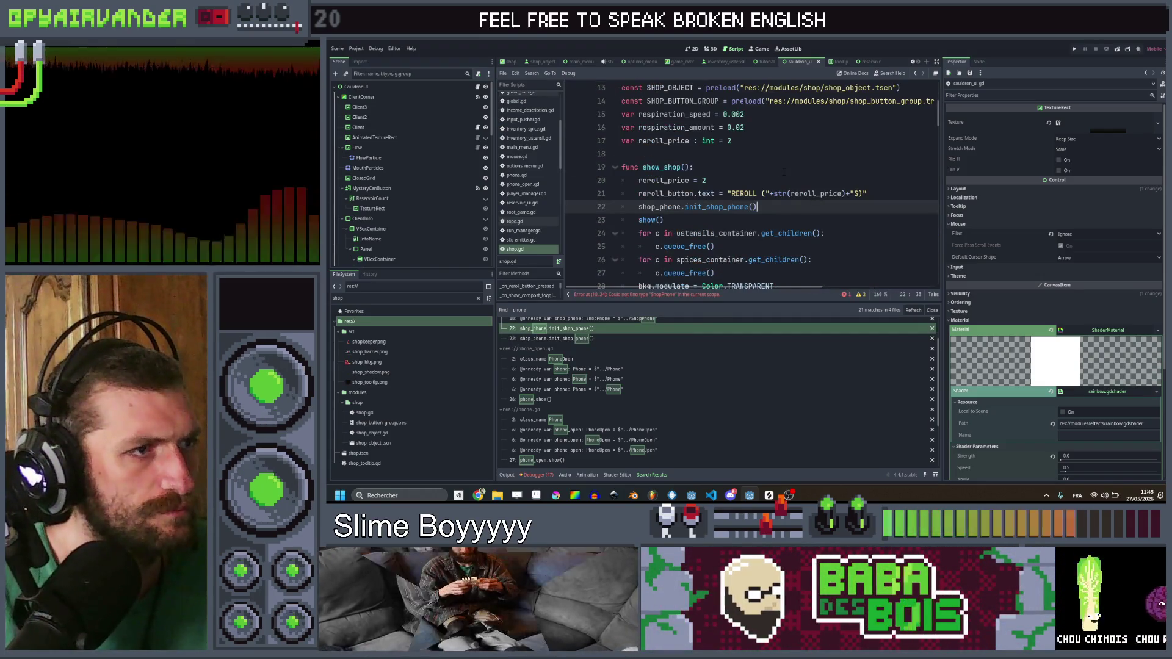
key(ctrl+s)
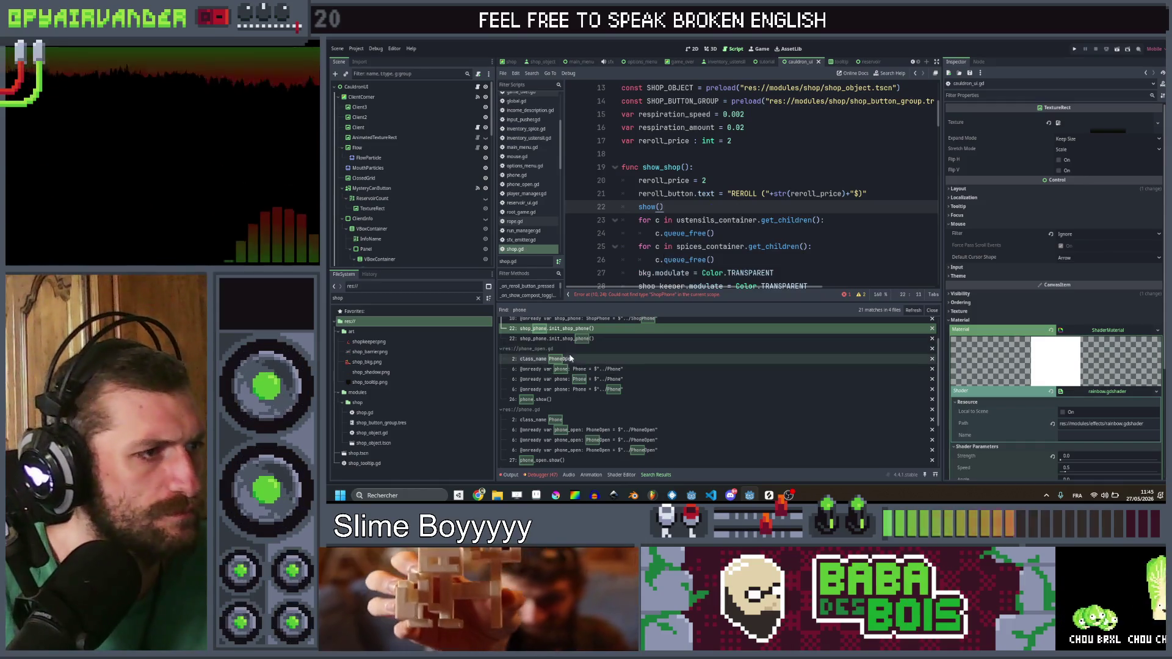
scroll(579, 336, up, 2)
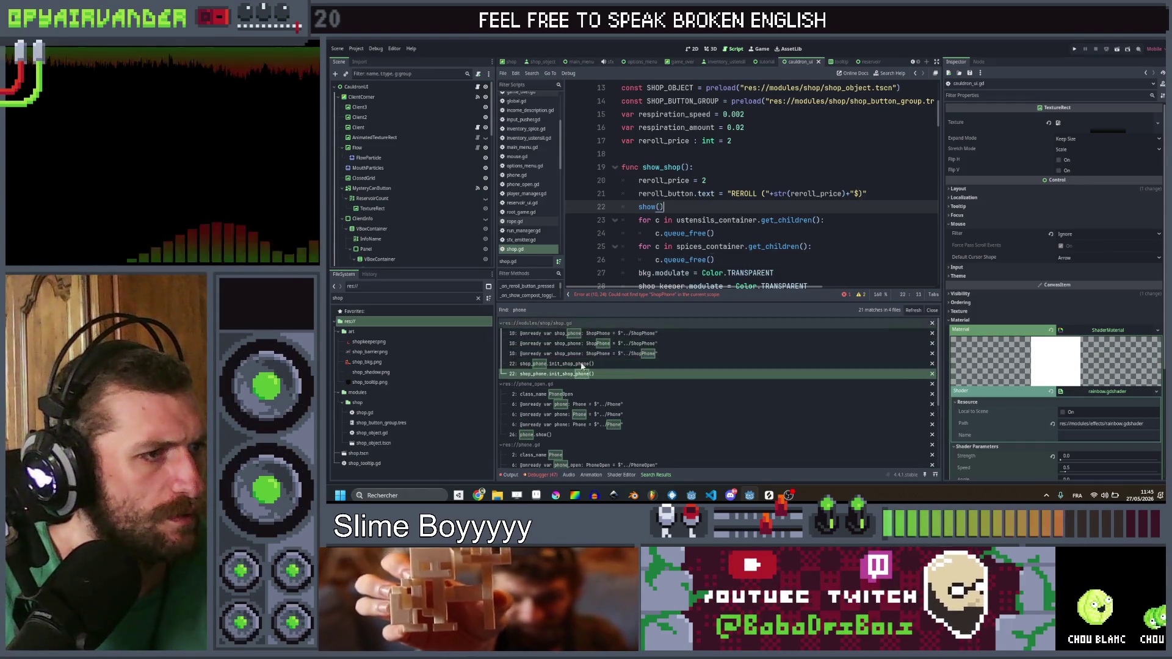
click(591, 354)
key(ctrl+shift+k)
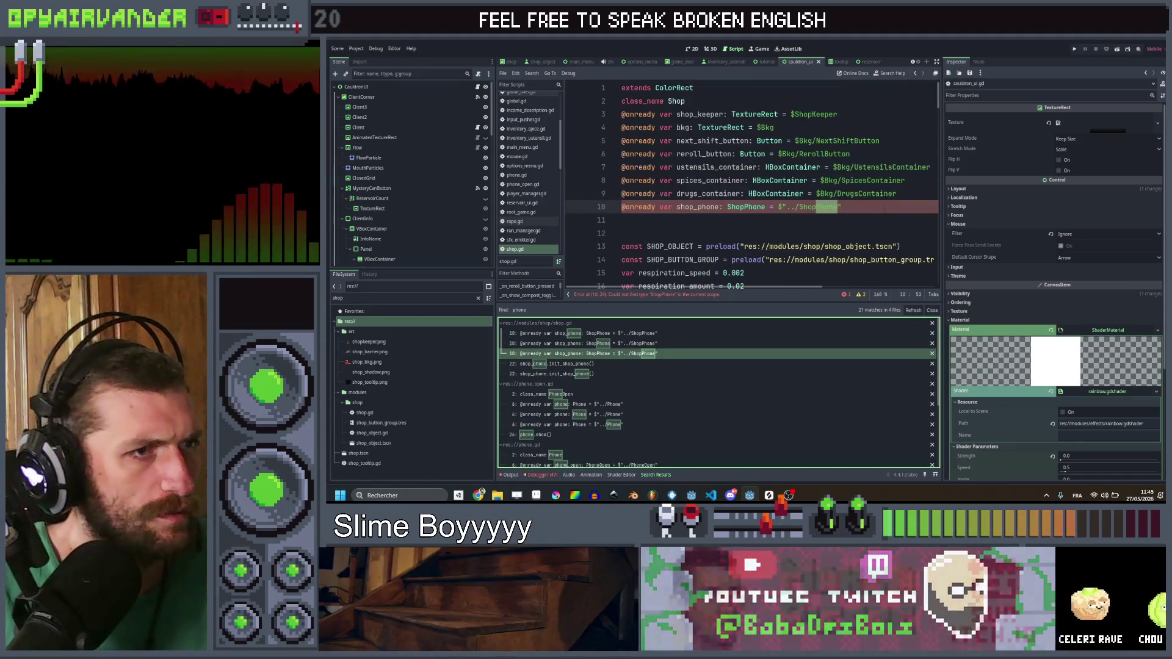
click(560, 394)
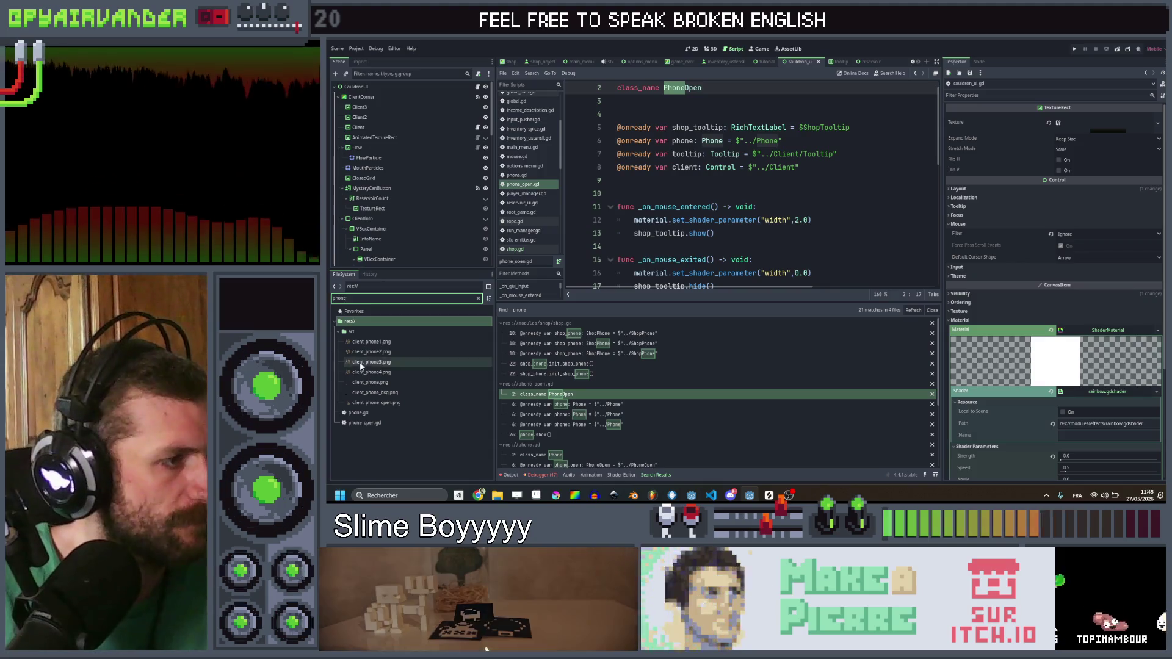
Step: Delete phone.gd, phone_open.gd and all seven client_phone images from the FileSystem
click(359, 413)
shift+click(383, 424)
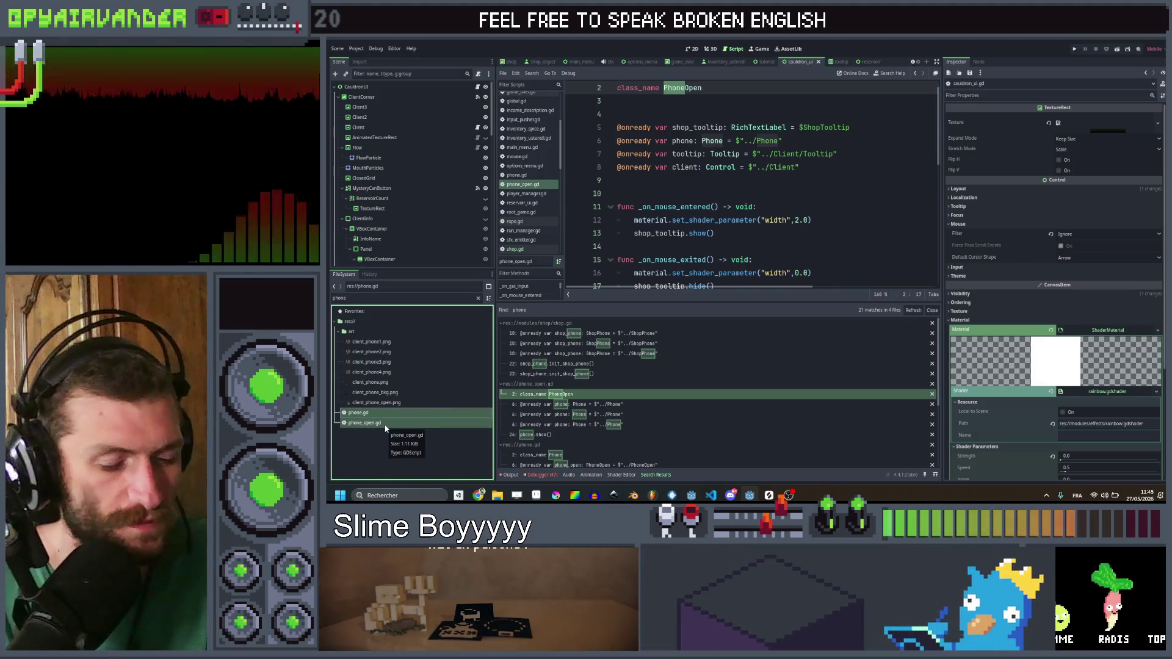
key(ctrl+s)
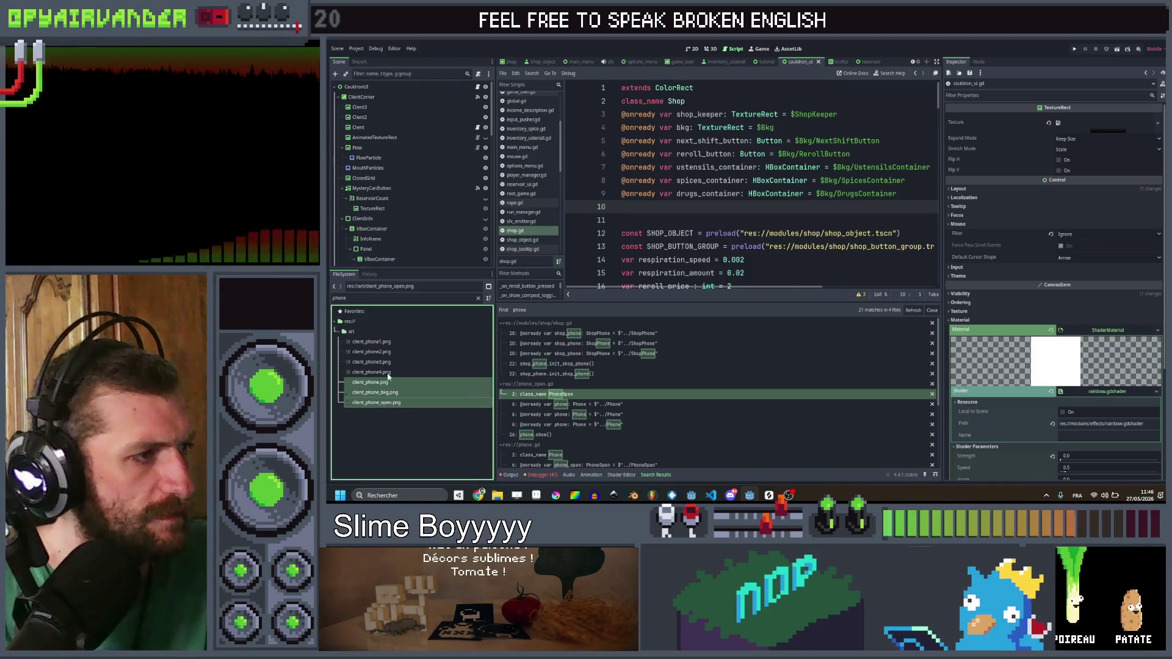
shift+click(394, 344)
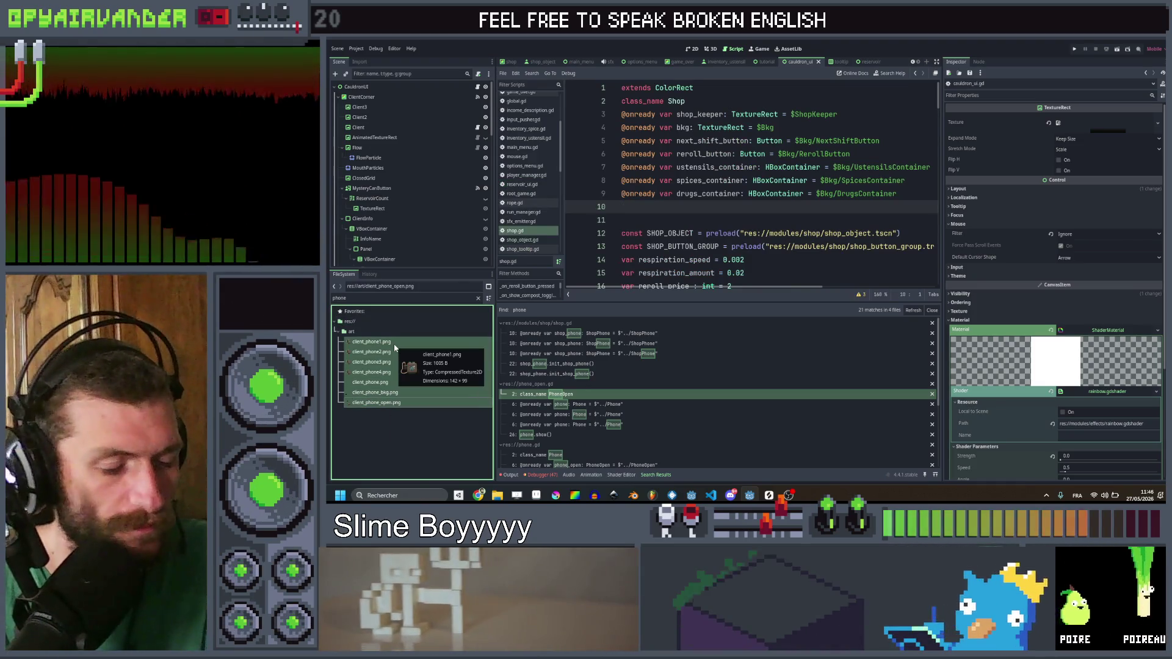
key(Delete)
key(Return)
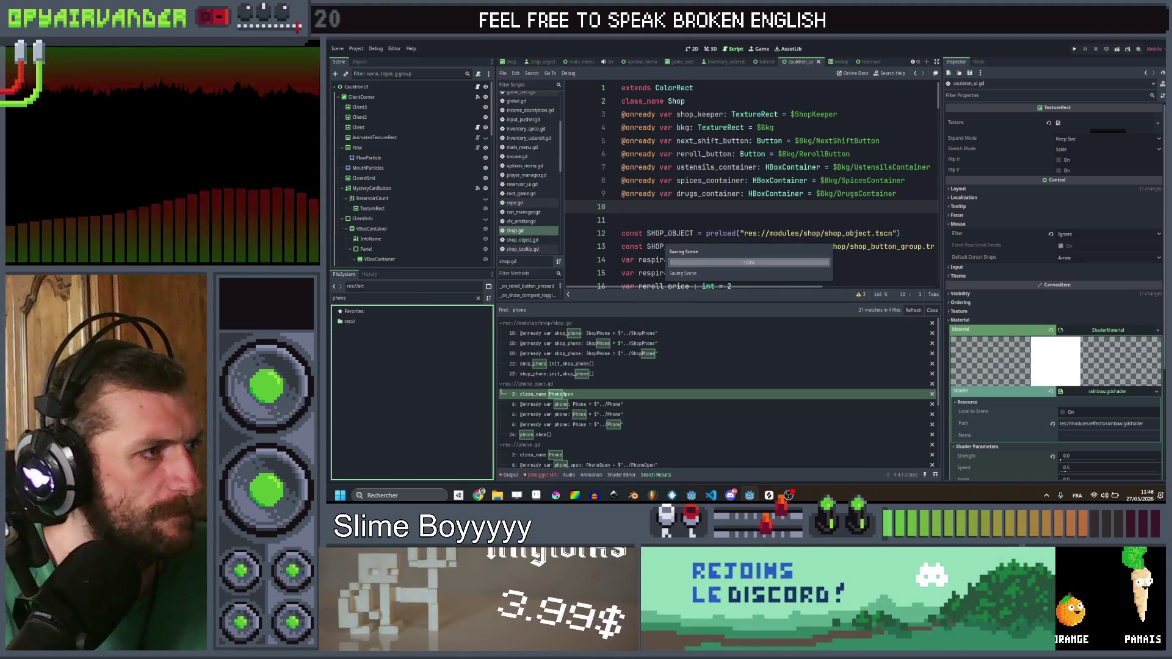
Step: Collapse the Tooltip and BkgUI branches in the scene tree and view the cauldron UI in 2D
scroll(426, 224, down, 5)
scroll(425, 219, down, 5)
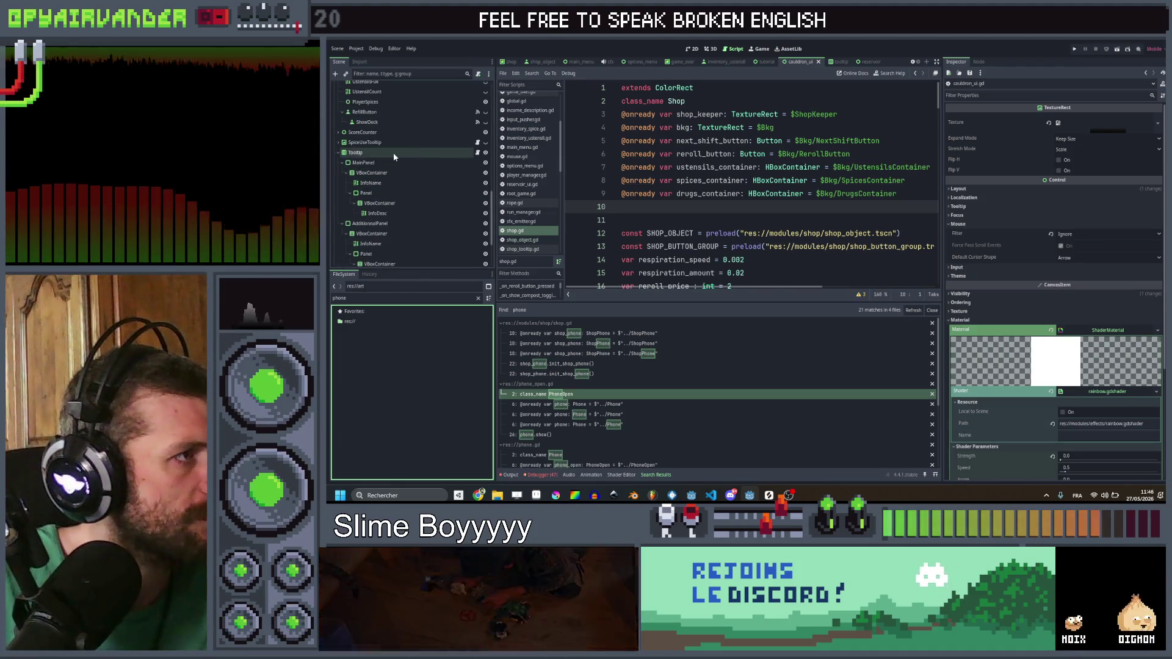
scroll(393, 152, down, 3)
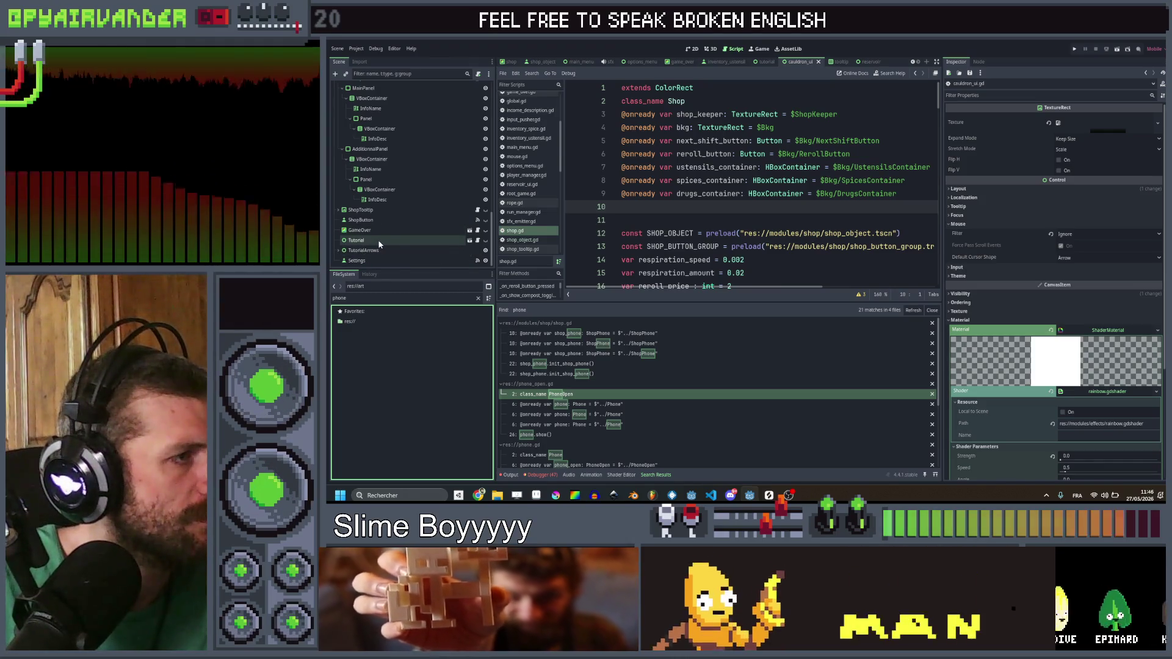
scroll(380, 240, up, 3)
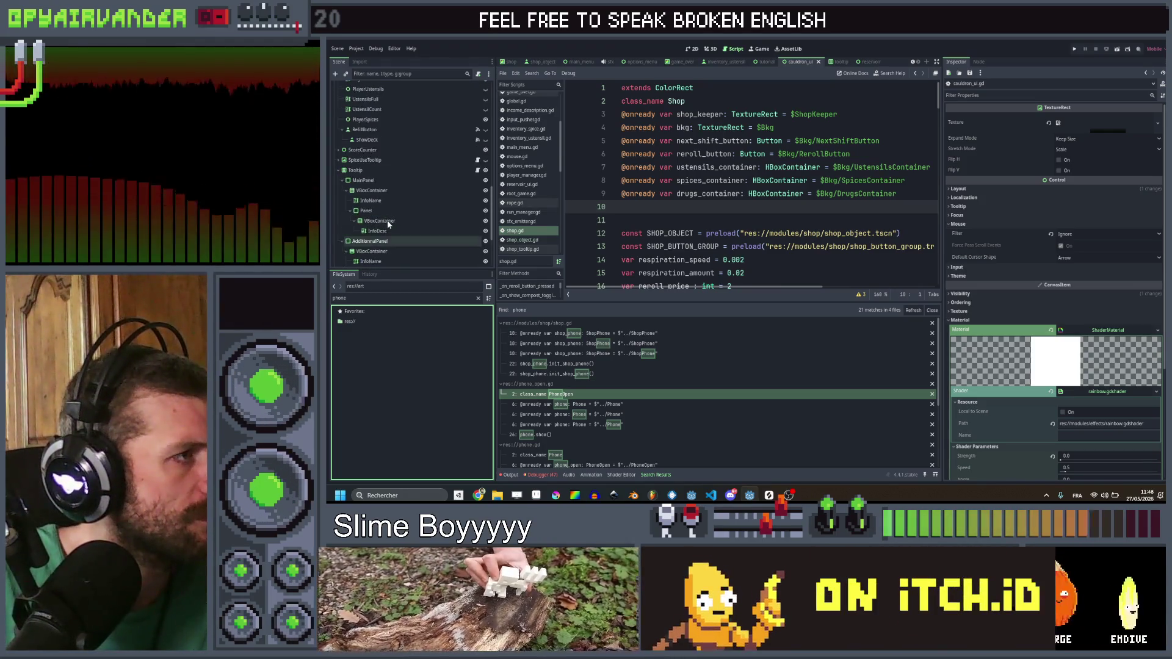
click(337, 172)
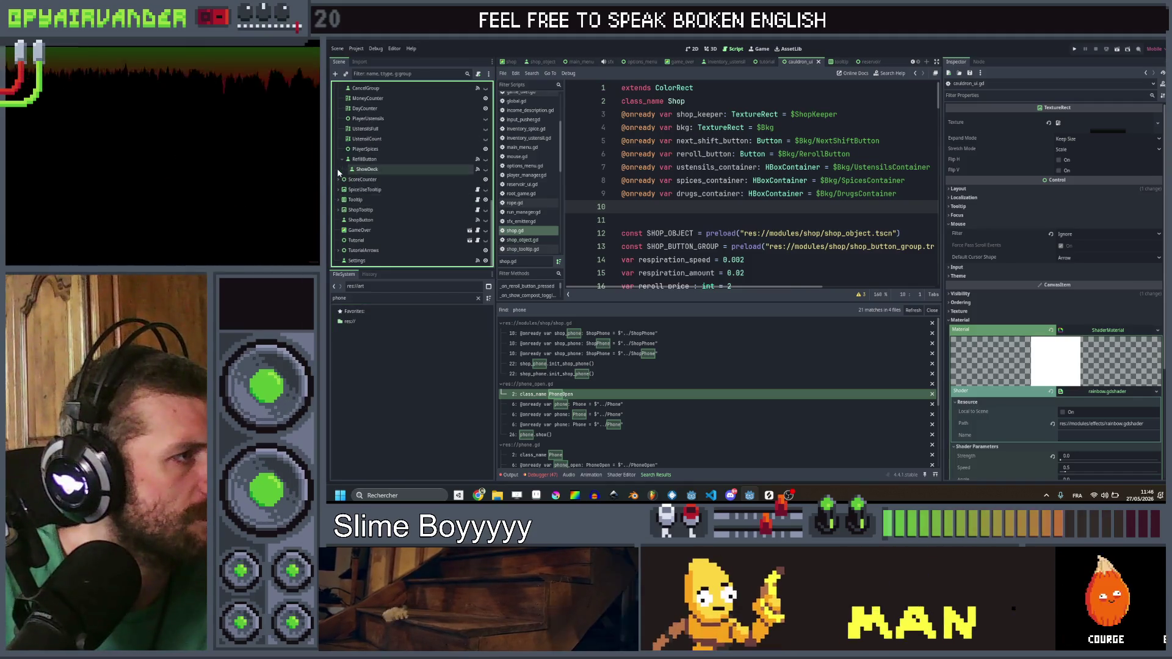
click(378, 189)
scroll(386, 226, up, 2)
scroll(385, 226, up, 2)
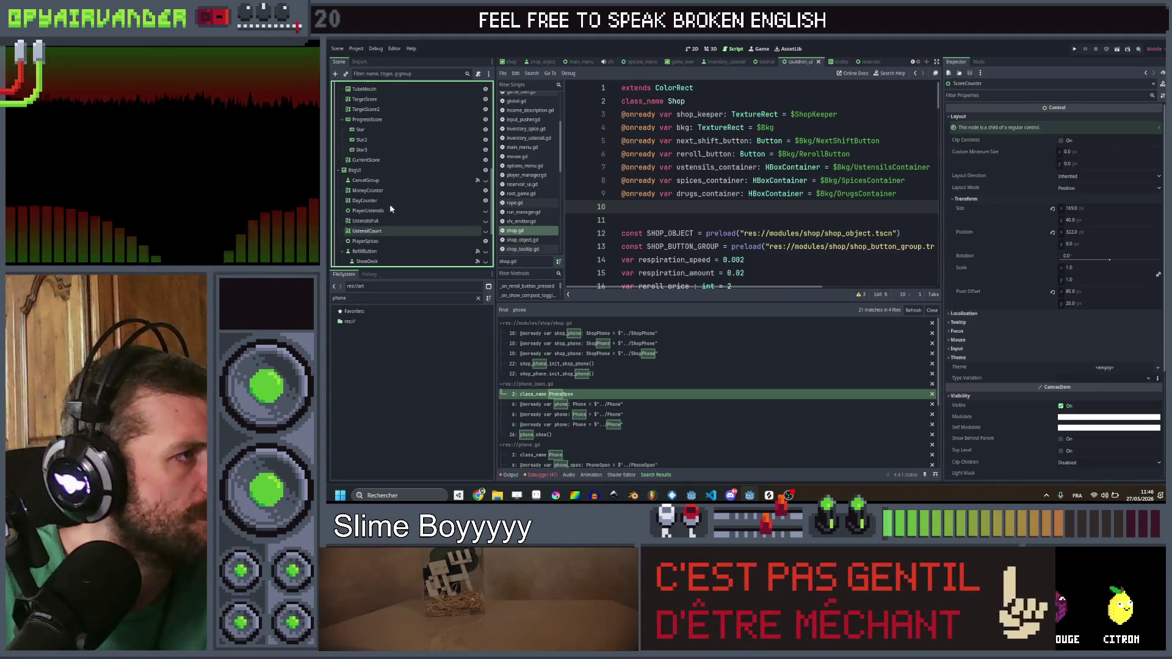
click(337, 169)
click(338, 170)
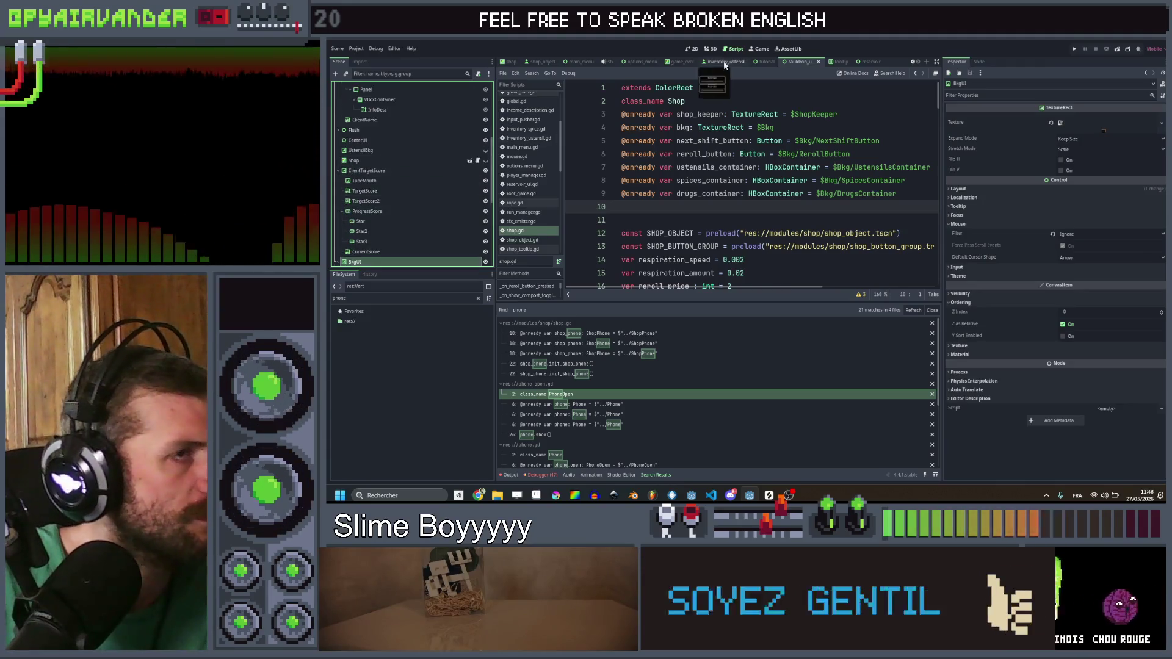
click(690, 49)
scroll(739, 208, down, 2)
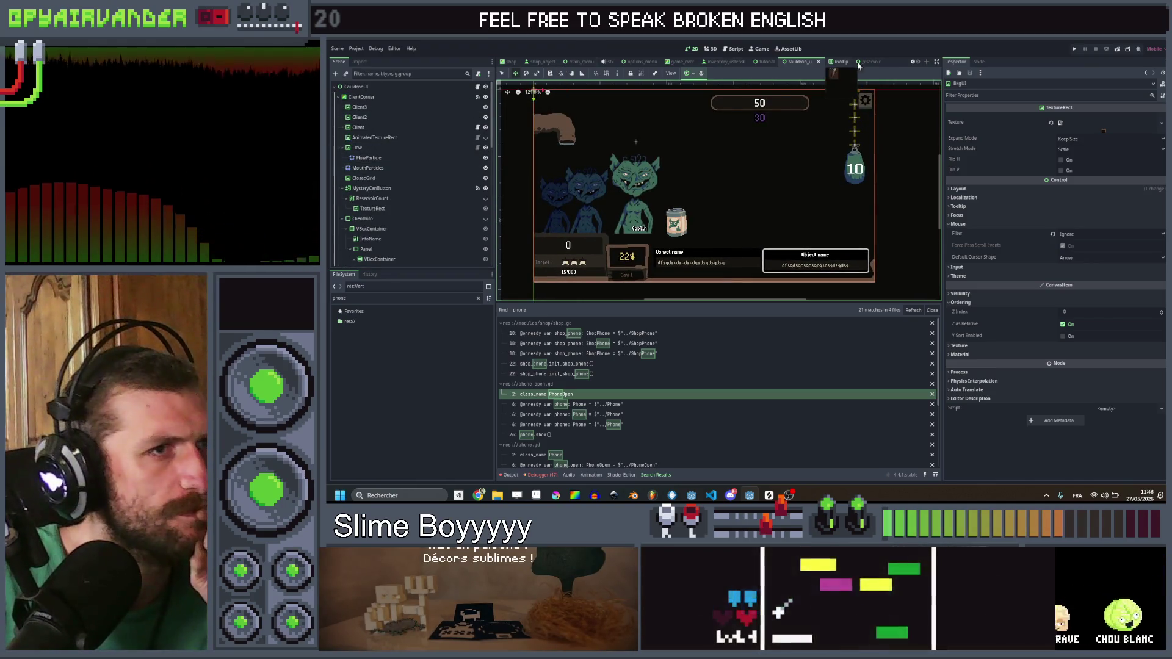
Step: Open the cauldron_manager scene, edit cauldron_manager.gd, and search the script for 'first_fill'
click(914, 63)
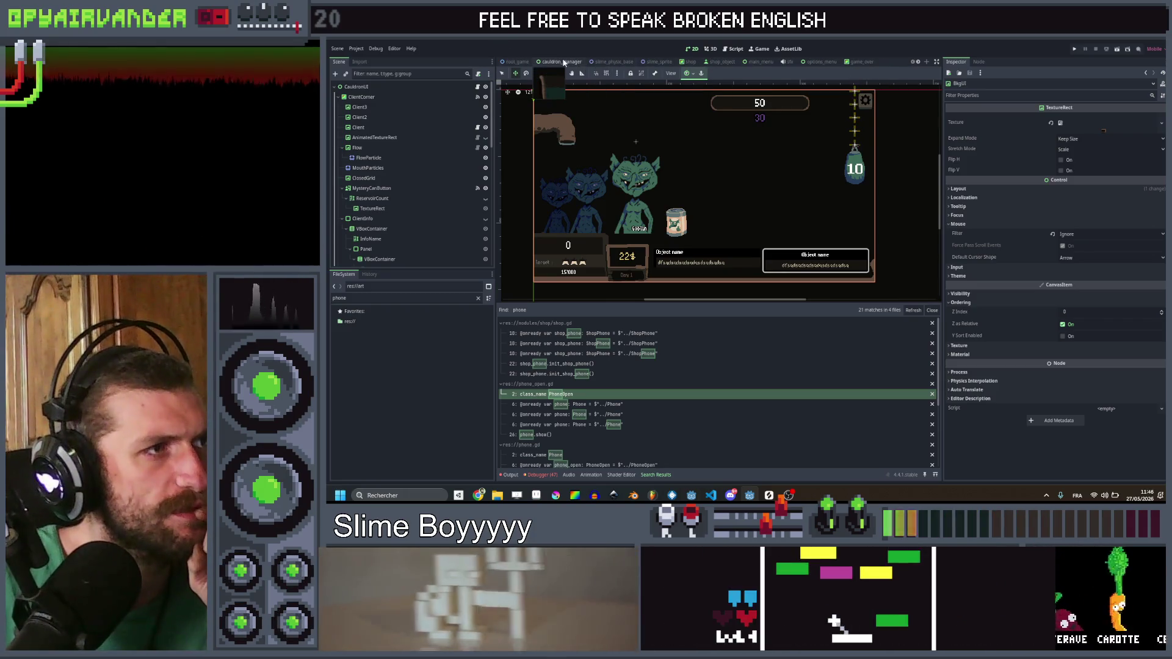
click(560, 62)
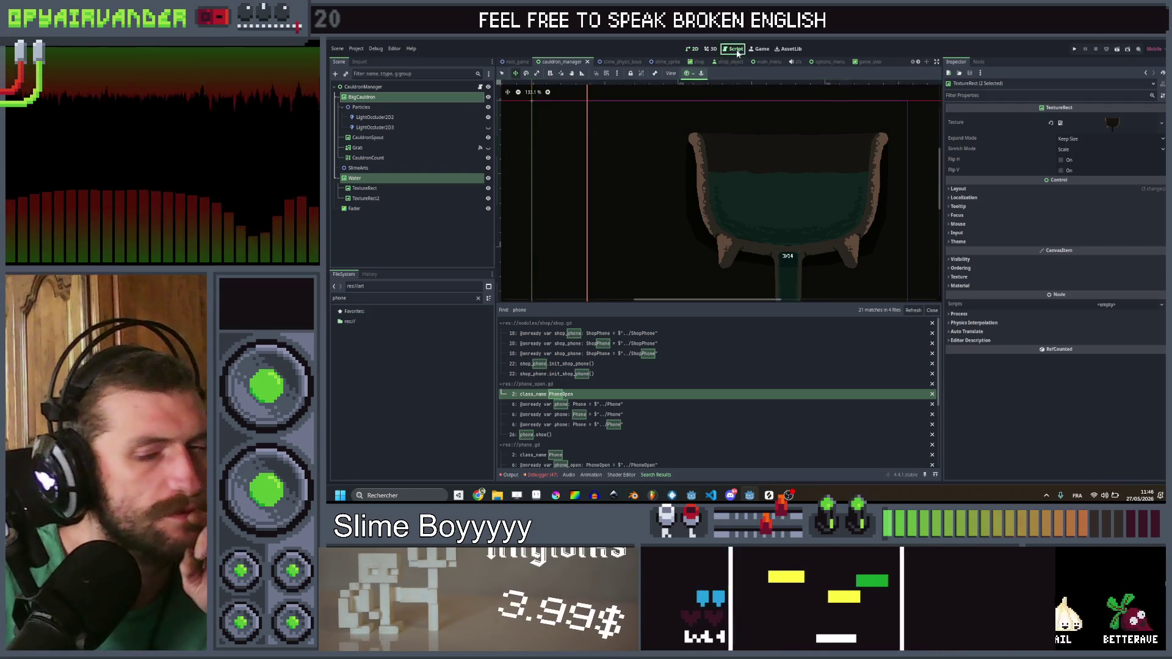
click(737, 50)
scroll(747, 174, up, 15)
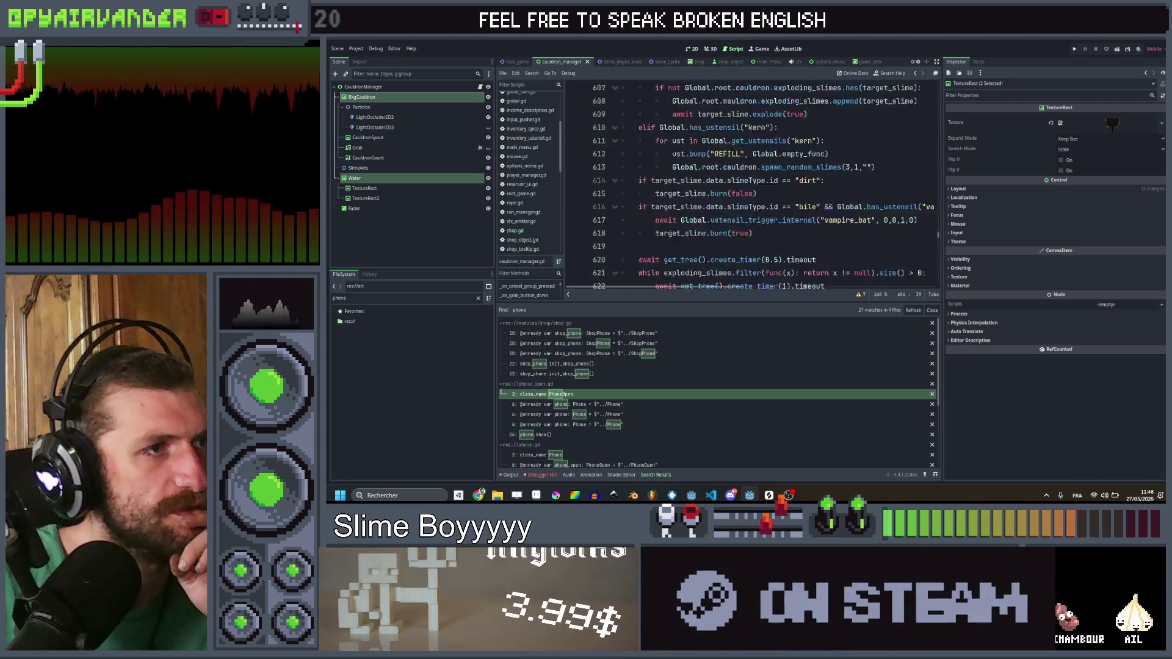
click(857, 193)
key(ctrl+f)
text(first)
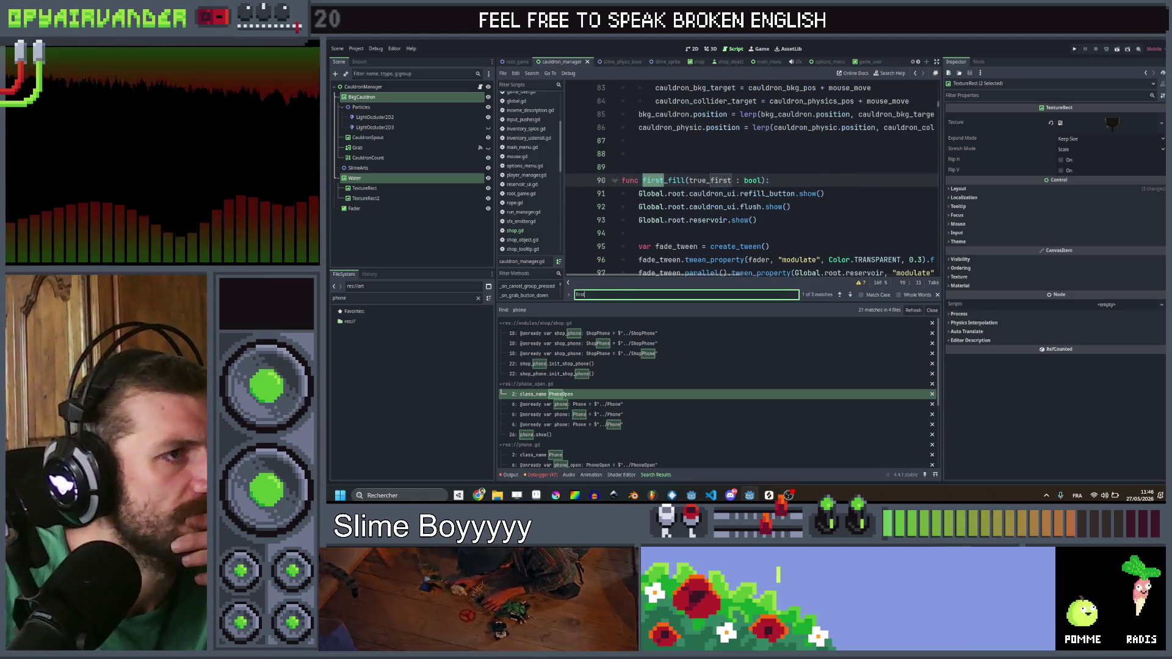
Step: Select the first_fill function name and search the whole project for it
click(760, 220)
scroll(751, 177, down, 5)
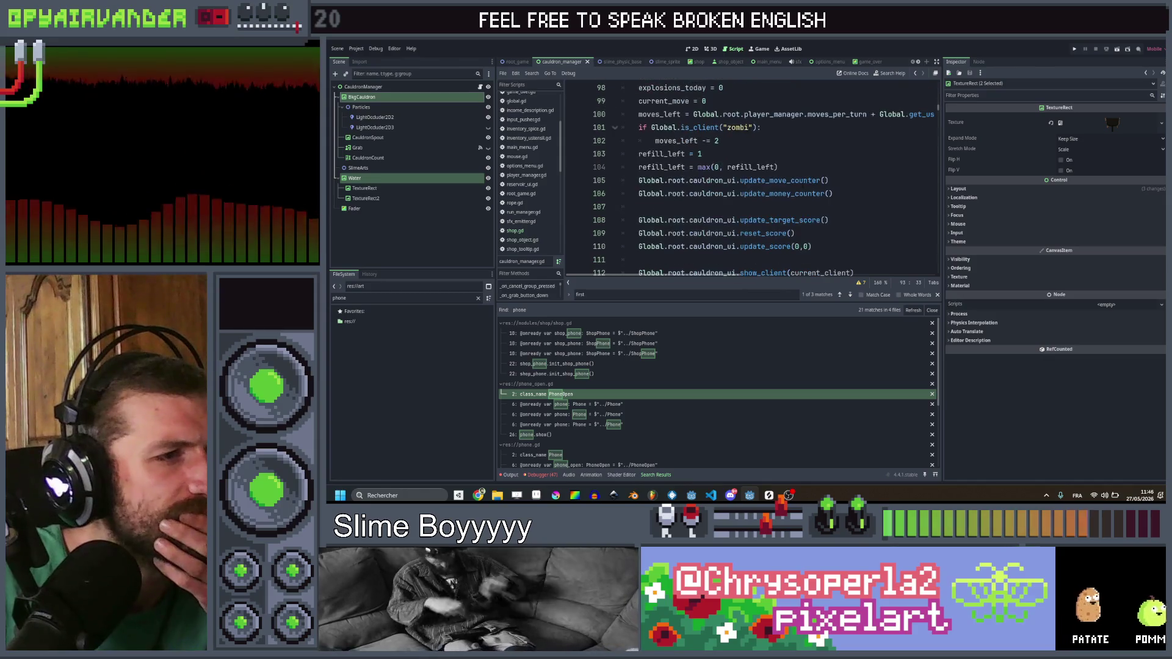
scroll(790, 148, up, 3)
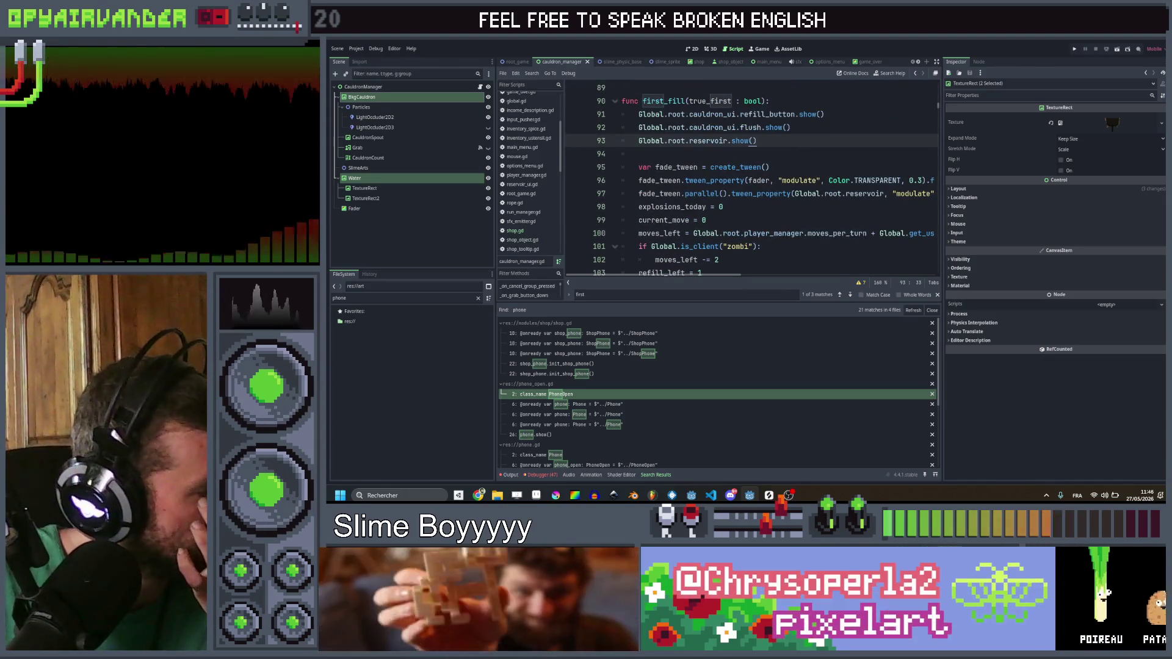
double_click(665, 101)
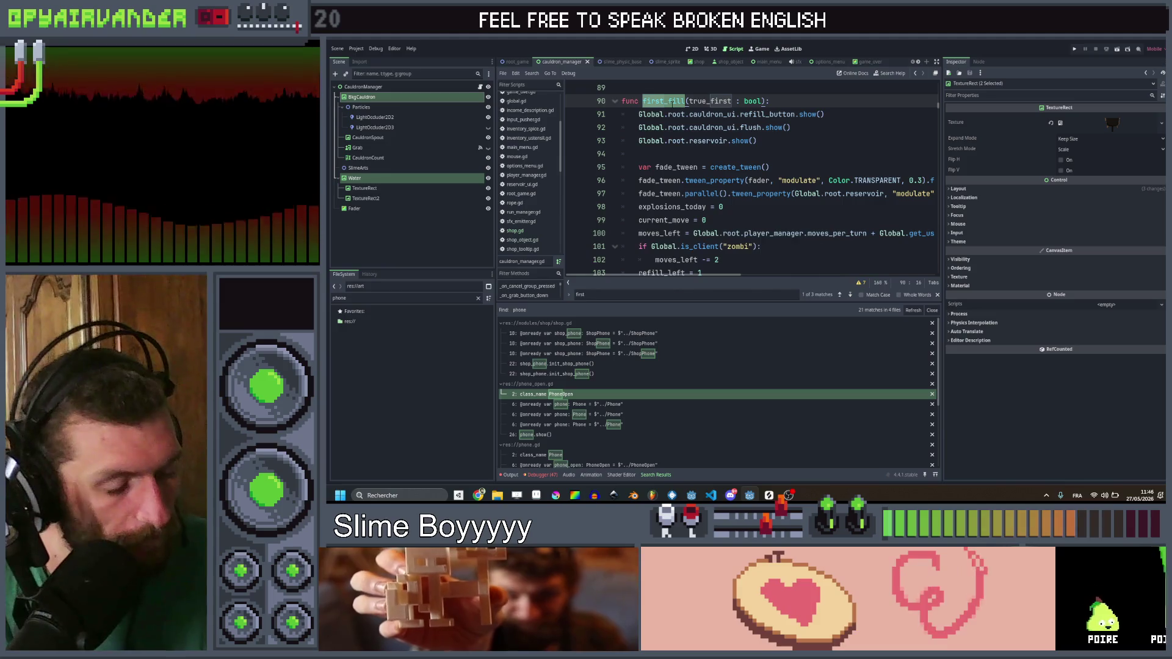
key(ctrl+shift+f)
click(754, 290)
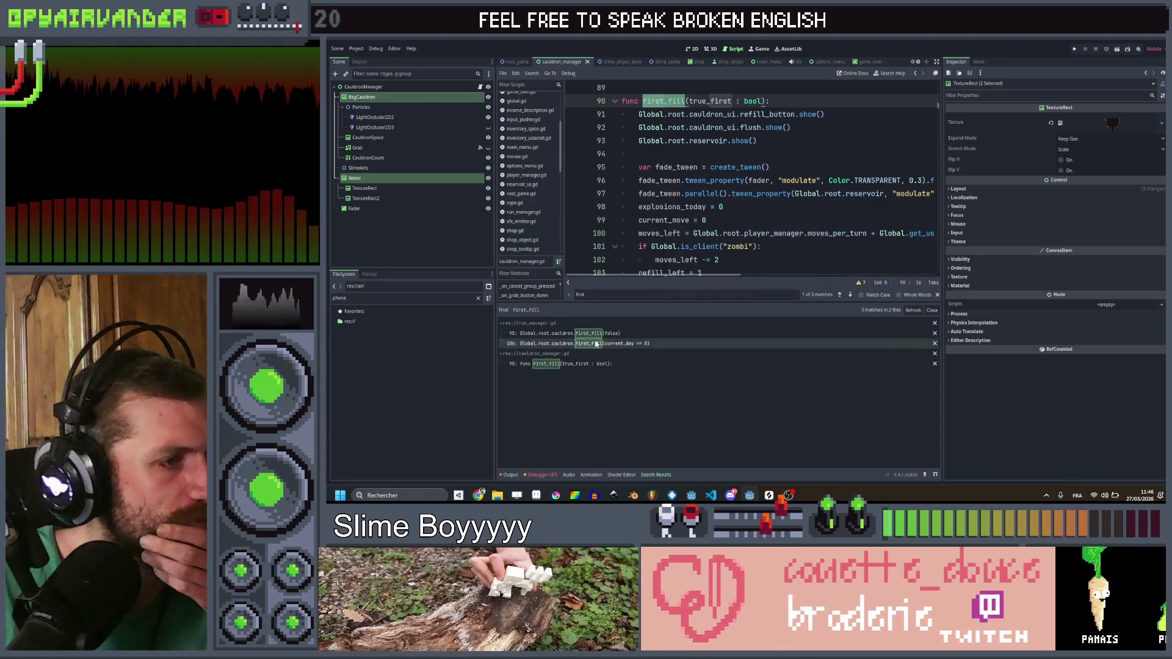
Step: Open the first_fill(false) call on line 106 of run_manager.gd and look through the surrounding code
click(589, 334)
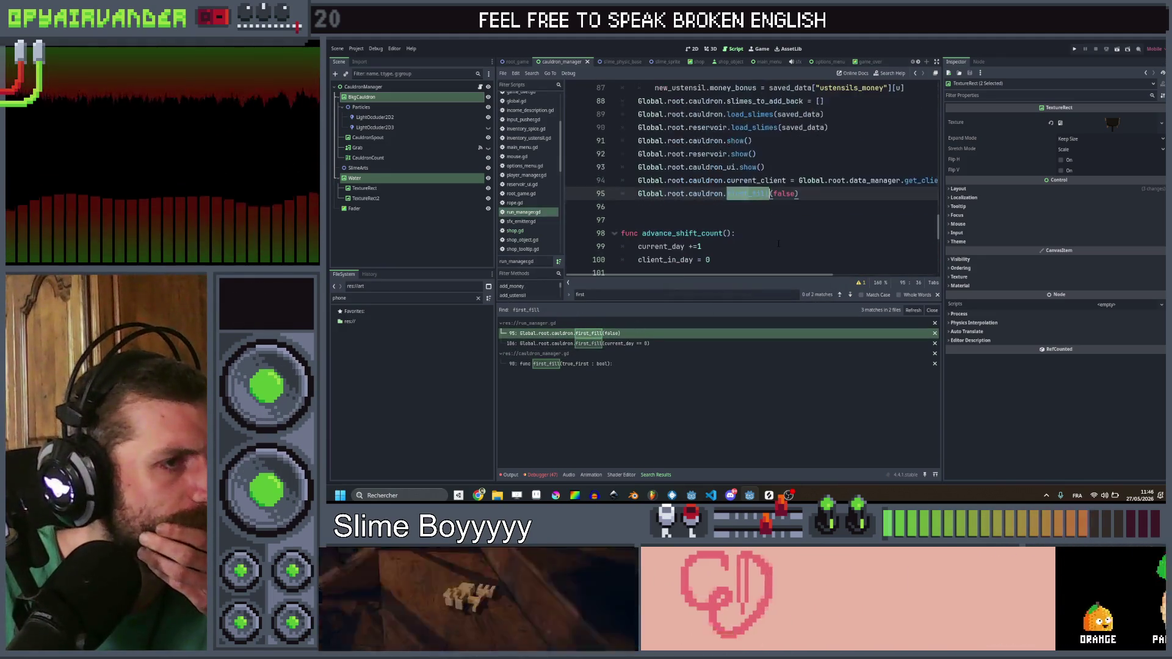
scroll(751, 180, up, 10)
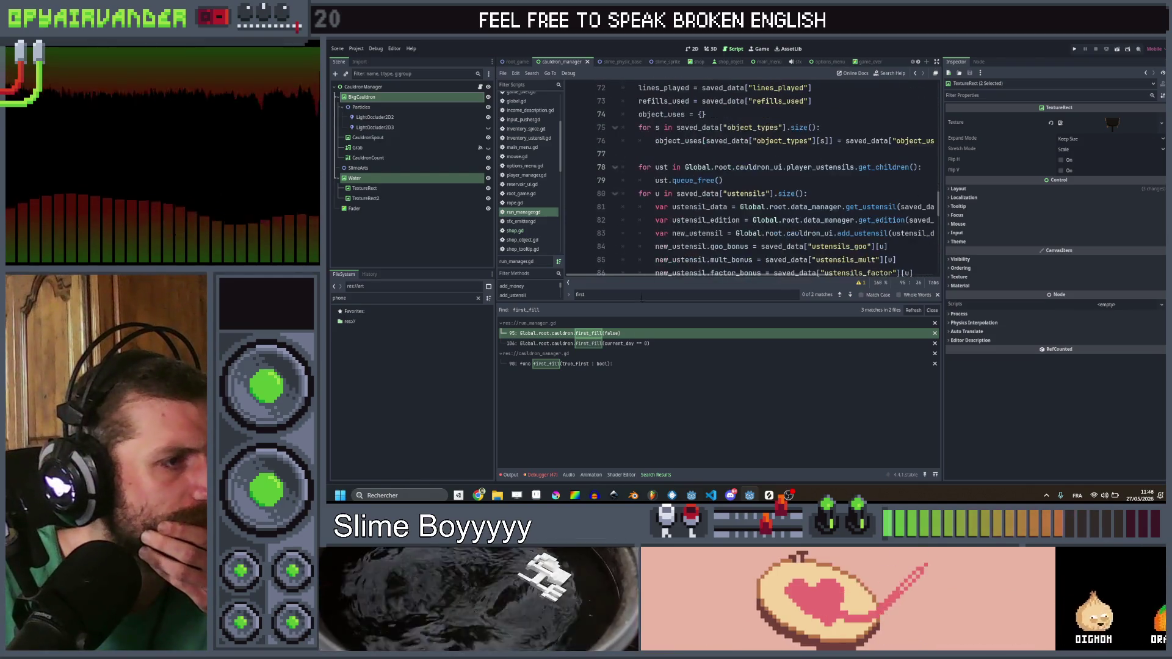
click(589, 343)
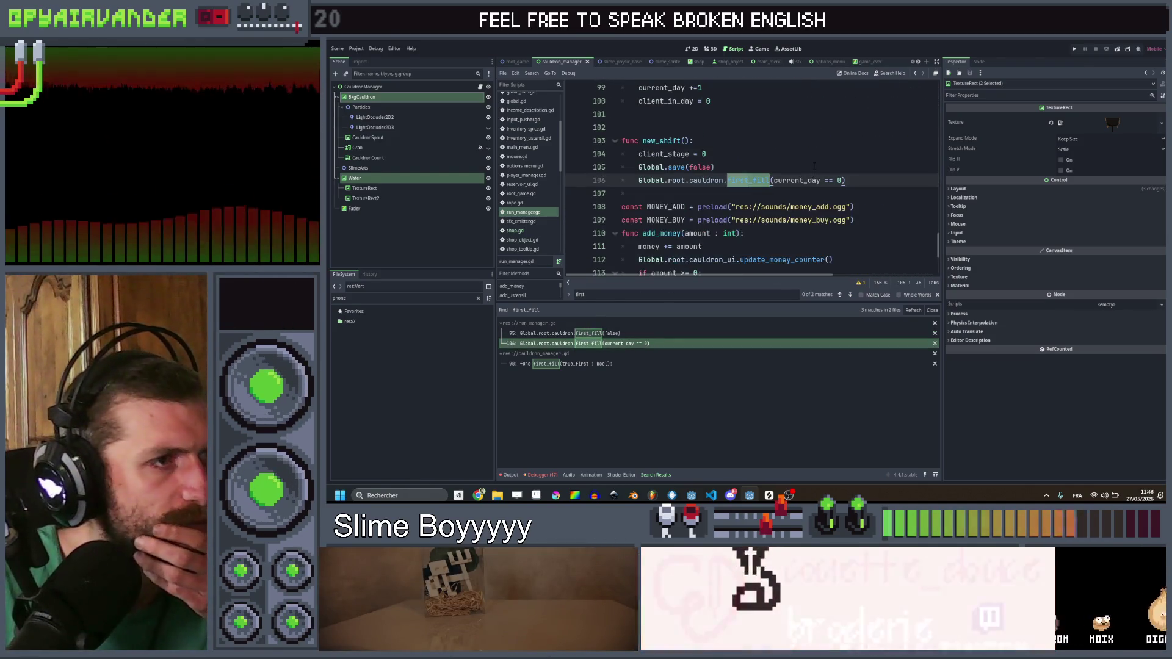
click(798, 168)
scroll(754, 186, down, 2)
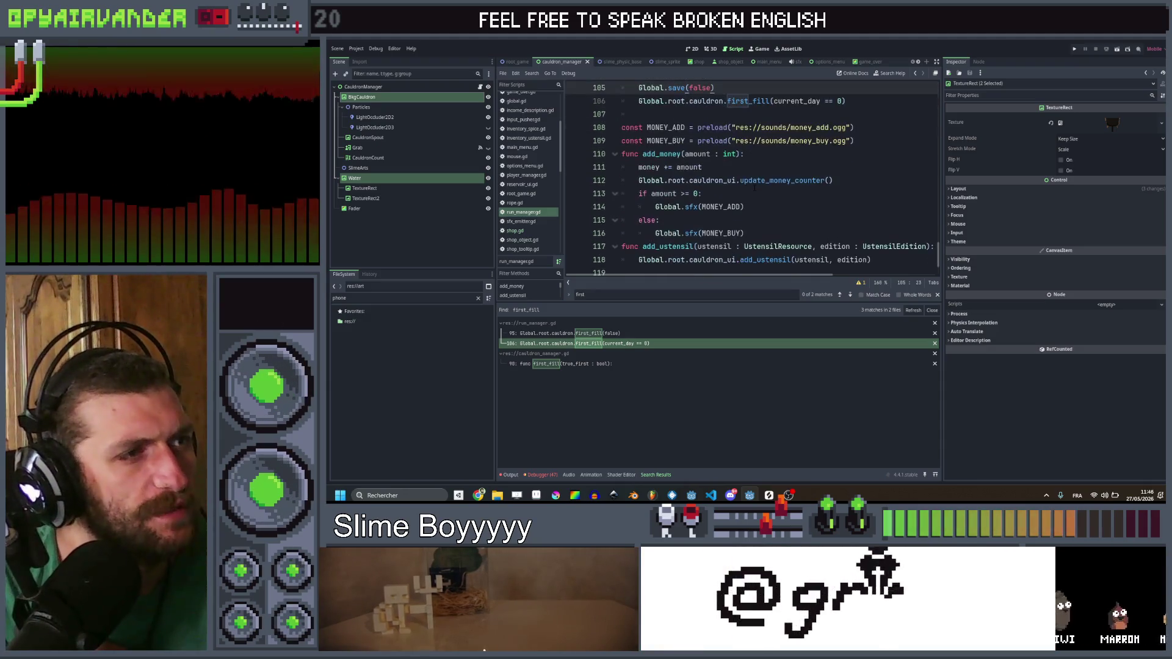
scroll(755, 186, up, 2)
scroll(756, 174, up, 3)
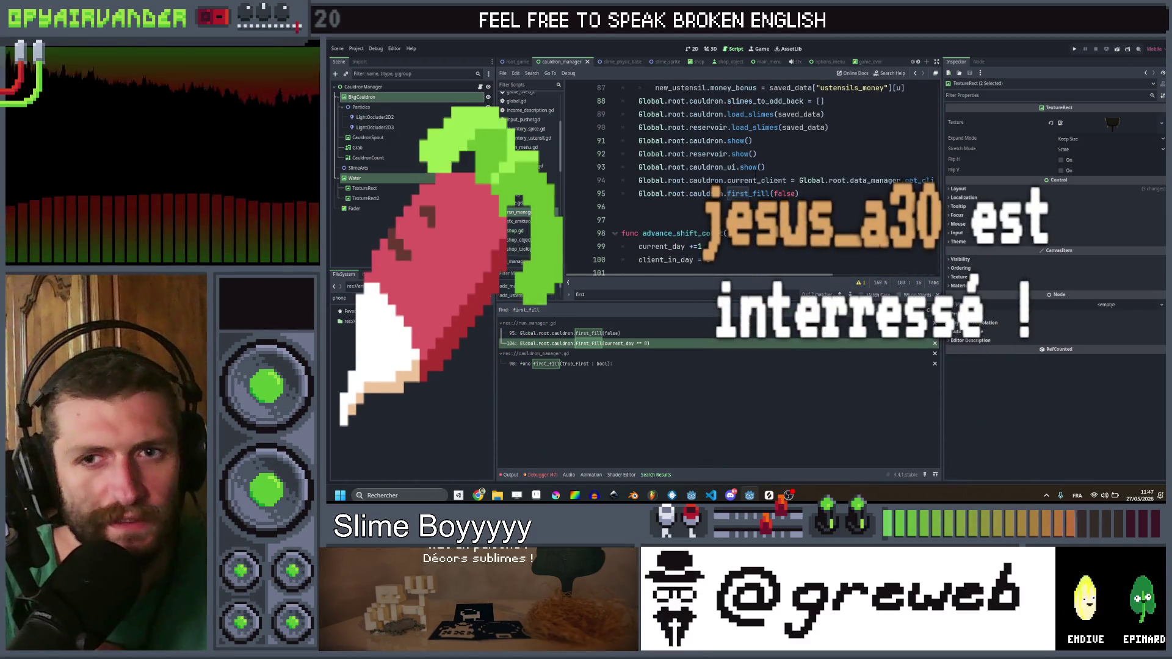
scroll(755, 174, up, 1)
scroll(762, 183, up, 12)
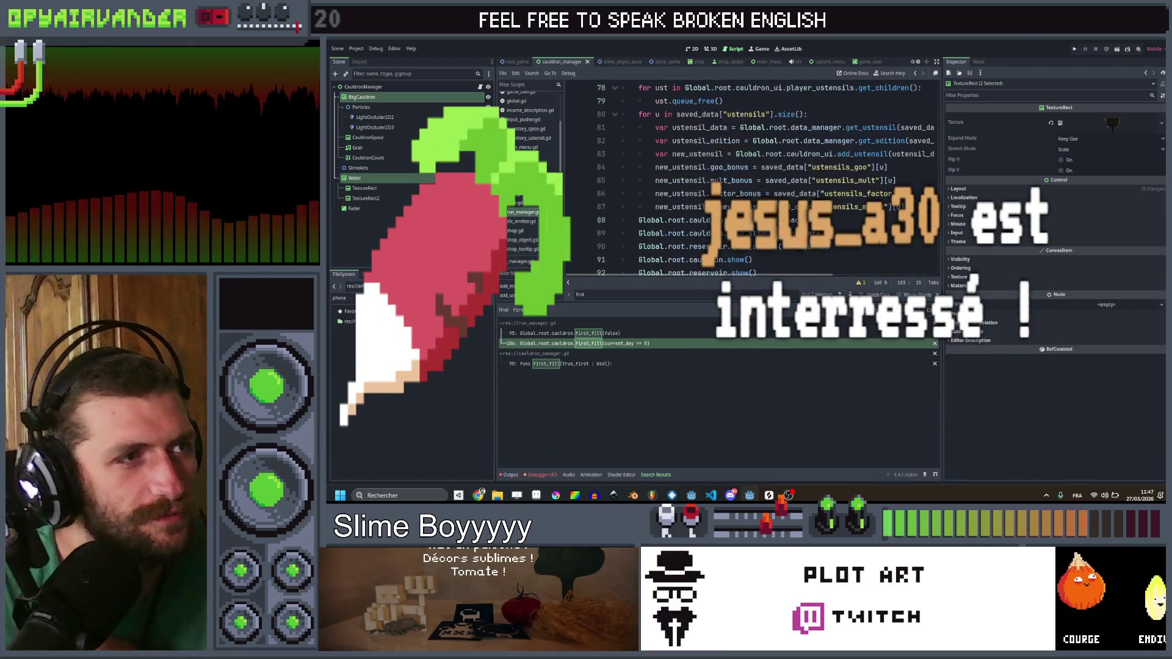
scroll(762, 183, down, 3)
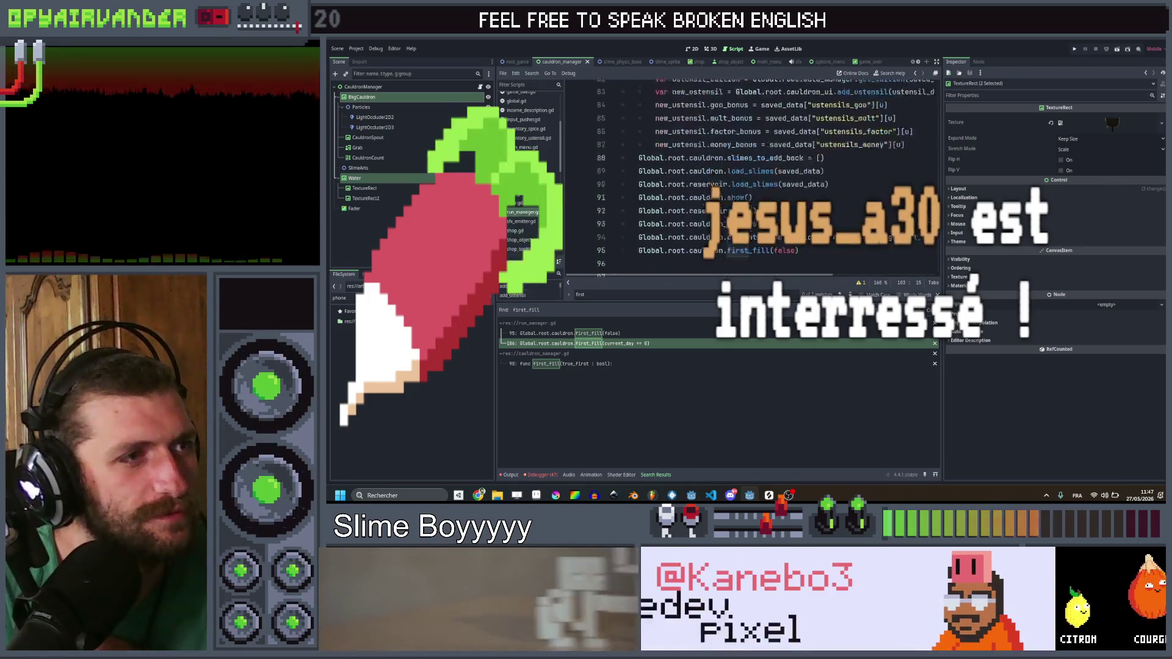
scroll(762, 183, up, 4)
scroll(762, 183, up, 1)
scroll(762, 183, right, 1)
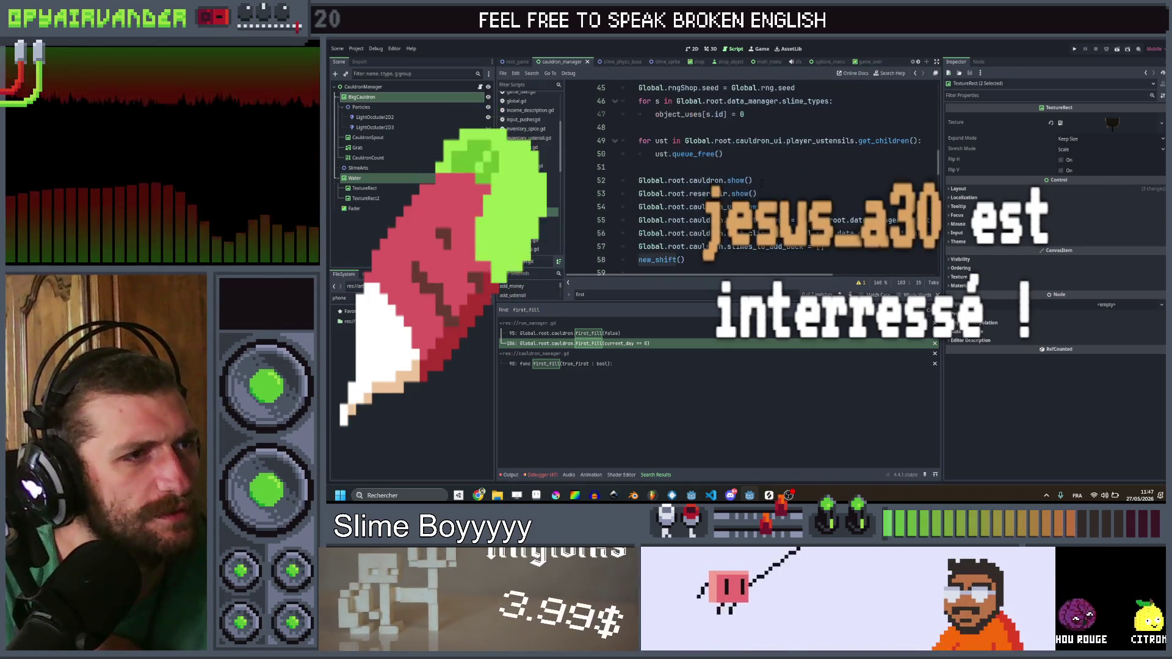
scroll(760, 191, left, 1)
scroll(769, 201, up, 5)
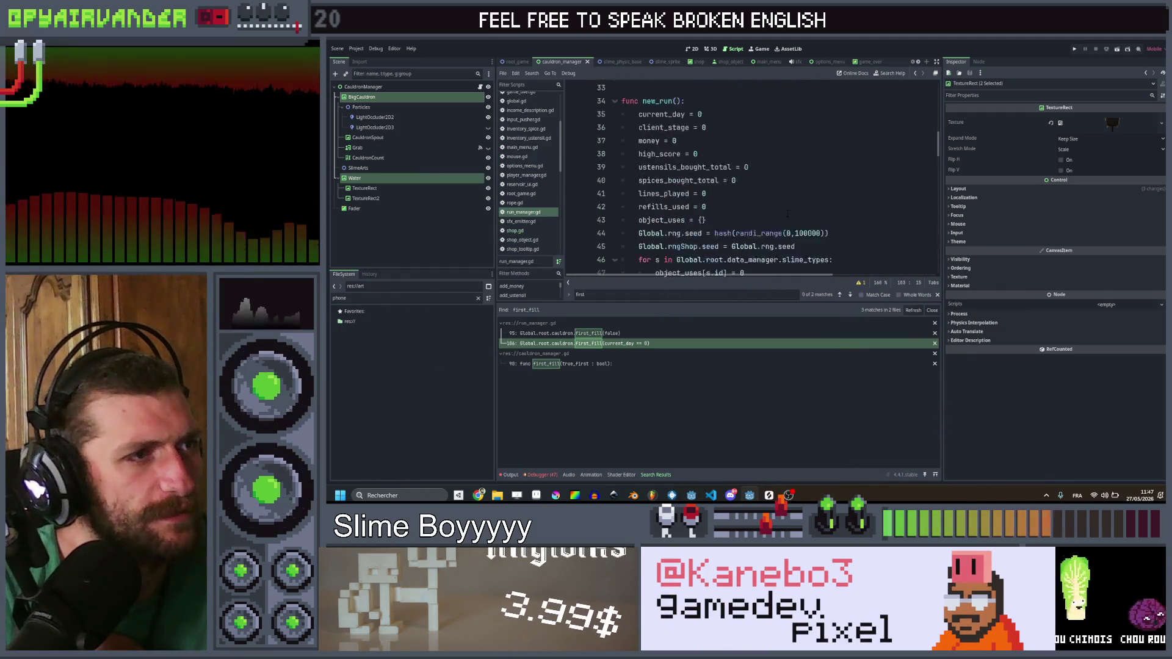
scroll(788, 214, down, 4)
scroll(787, 214, down, 1)
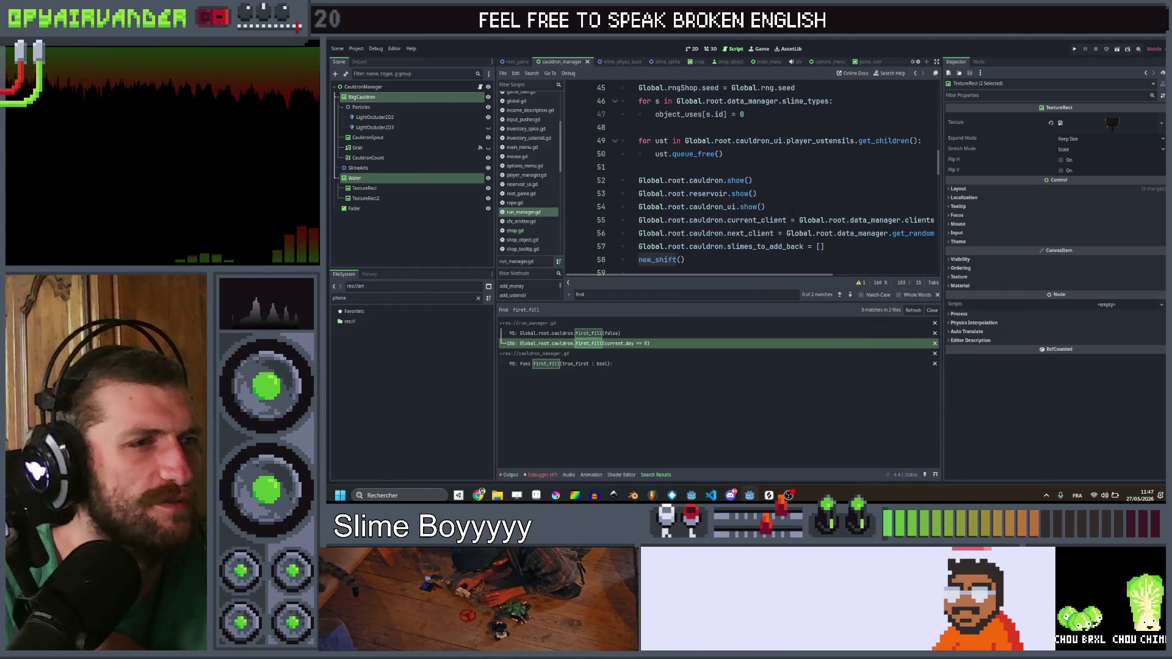
Step: Select current_client on line 55 of run_manager.gd and jump to its declaration in cauldron_manager.gd
click(791, 210)
scroll(784, 209, right, 1)
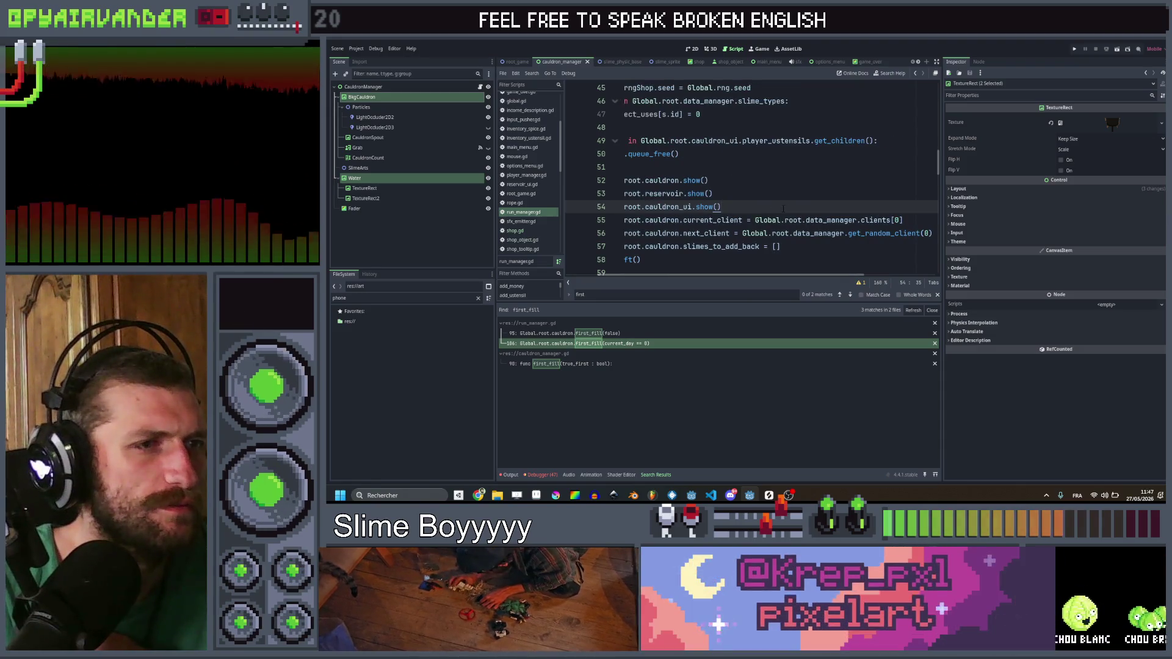
scroll(794, 220, right, 1)
double_click(853, 234)
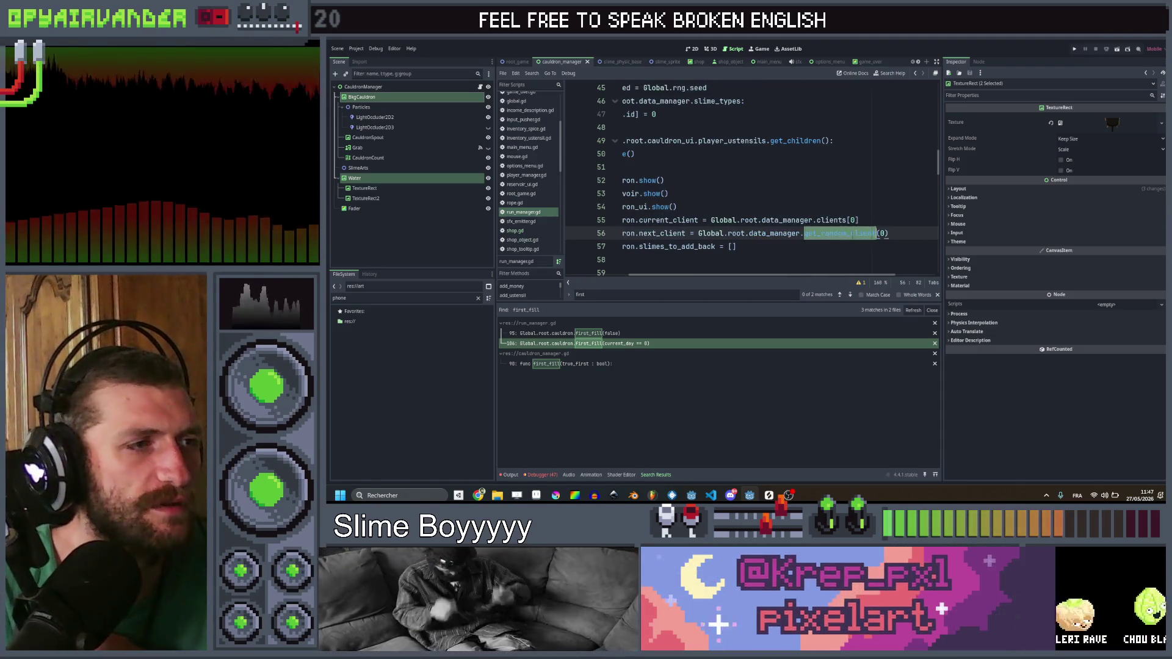
scroll(853, 235, left, 3)
double_click(756, 220)
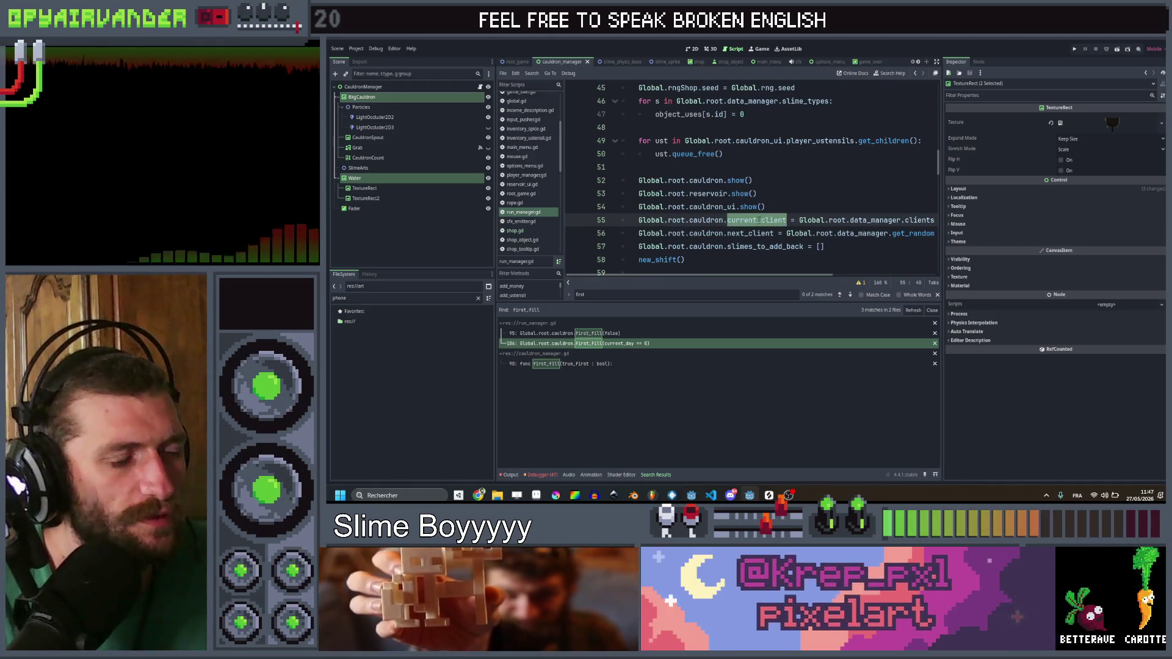
ctrl+click(768, 222)
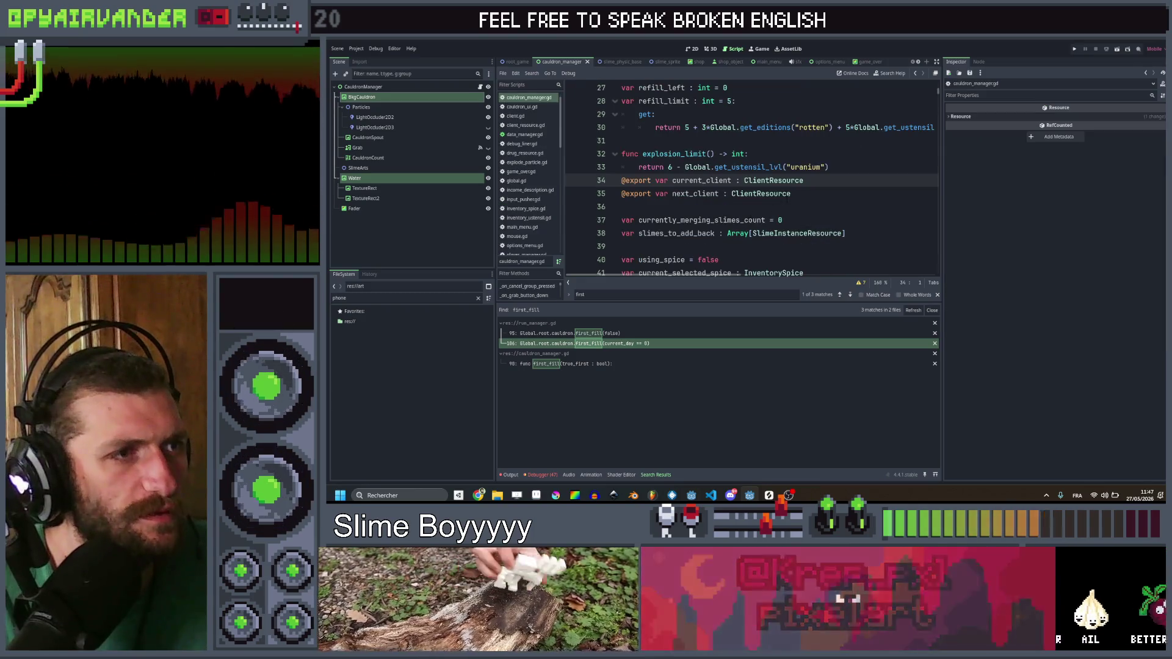
Step: Replace the next_client declaration with var clients : Array[ClientResource]
drag(812, 194, 702, 193)
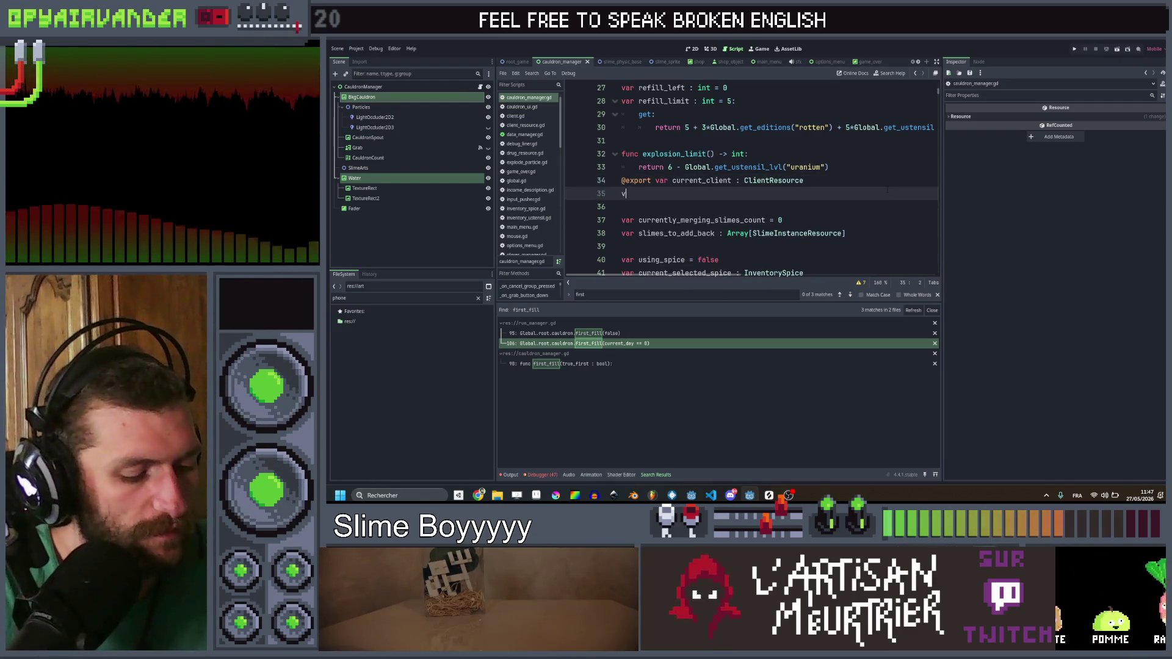
text(ar c)
text(lients :)
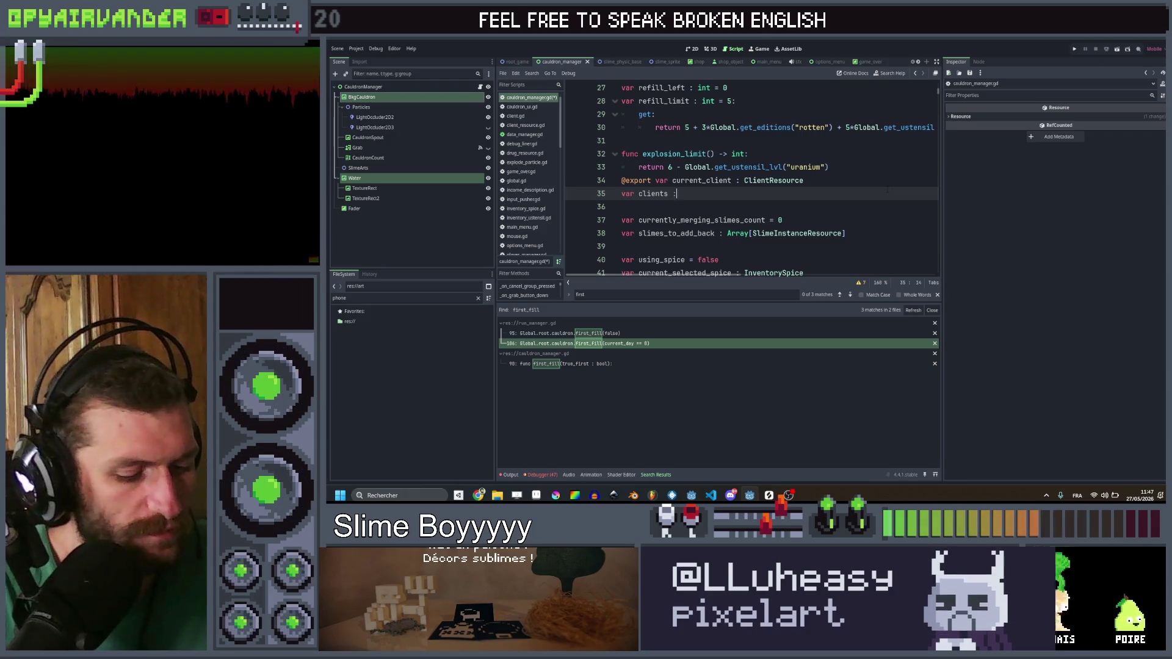
text( Ar)
text(ray[ClientResour)
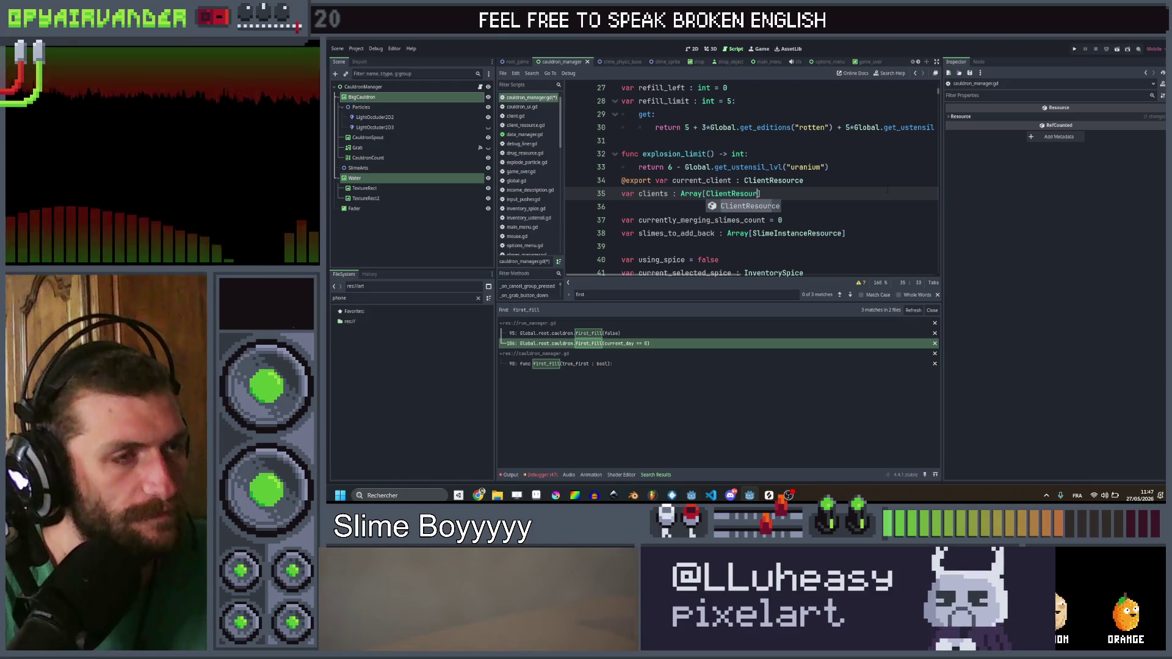
key(Return)
key(Up)
key(Escape)
click(805, 180)
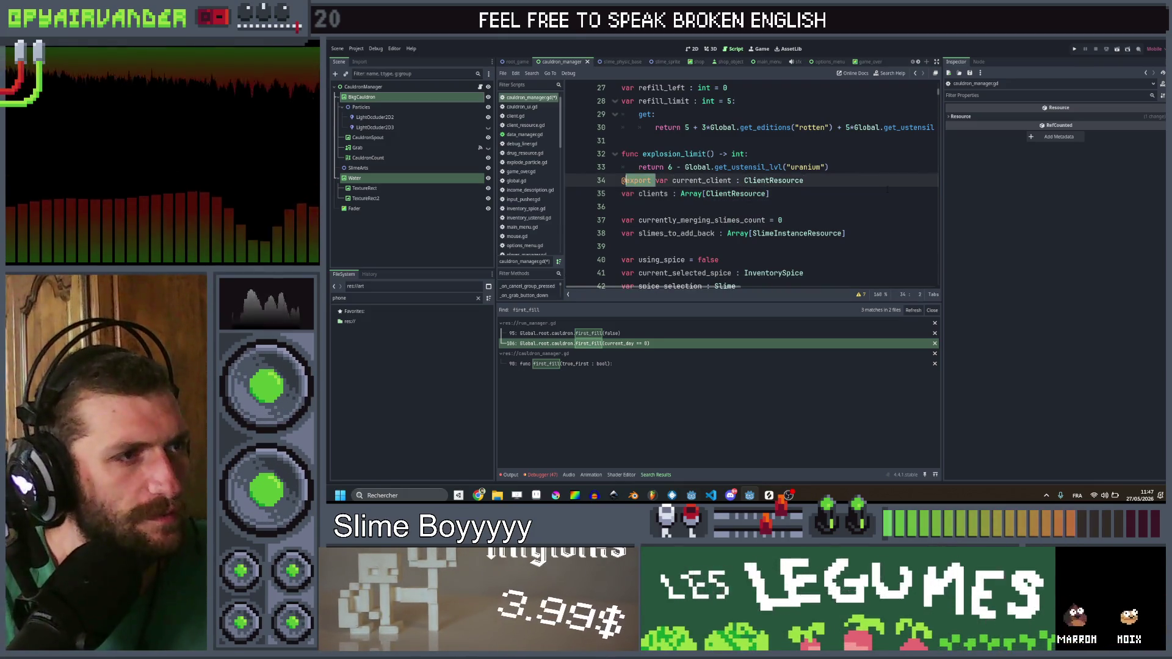
key(ctrl+z)
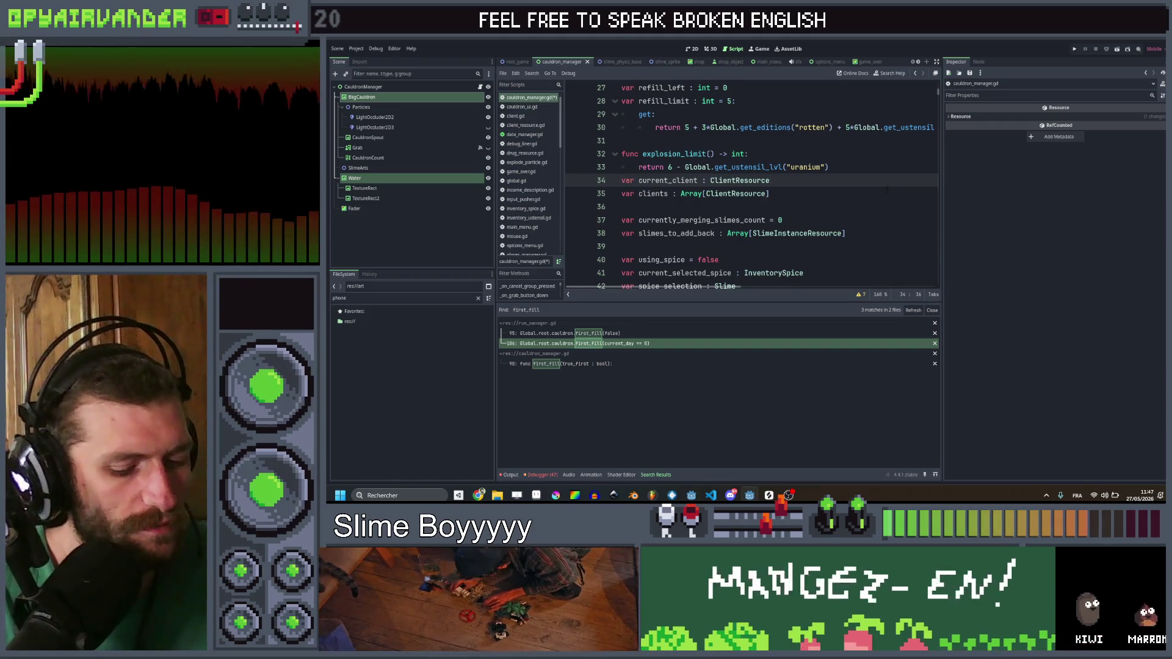
key(BackSpace)
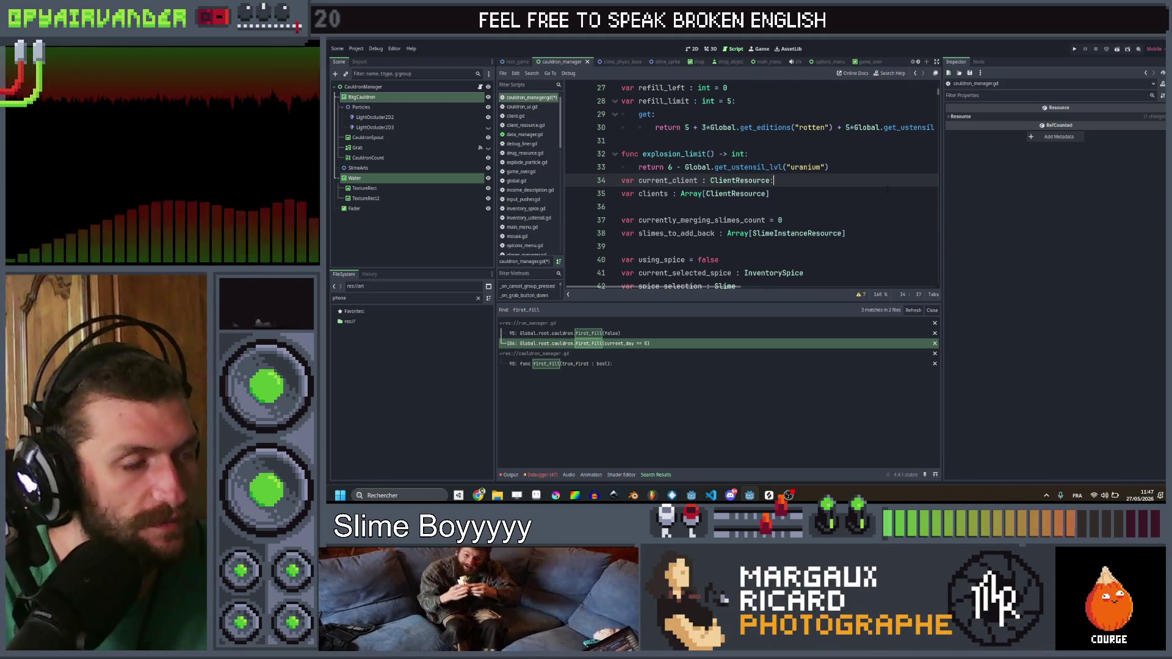
key(Return)
text(get:)
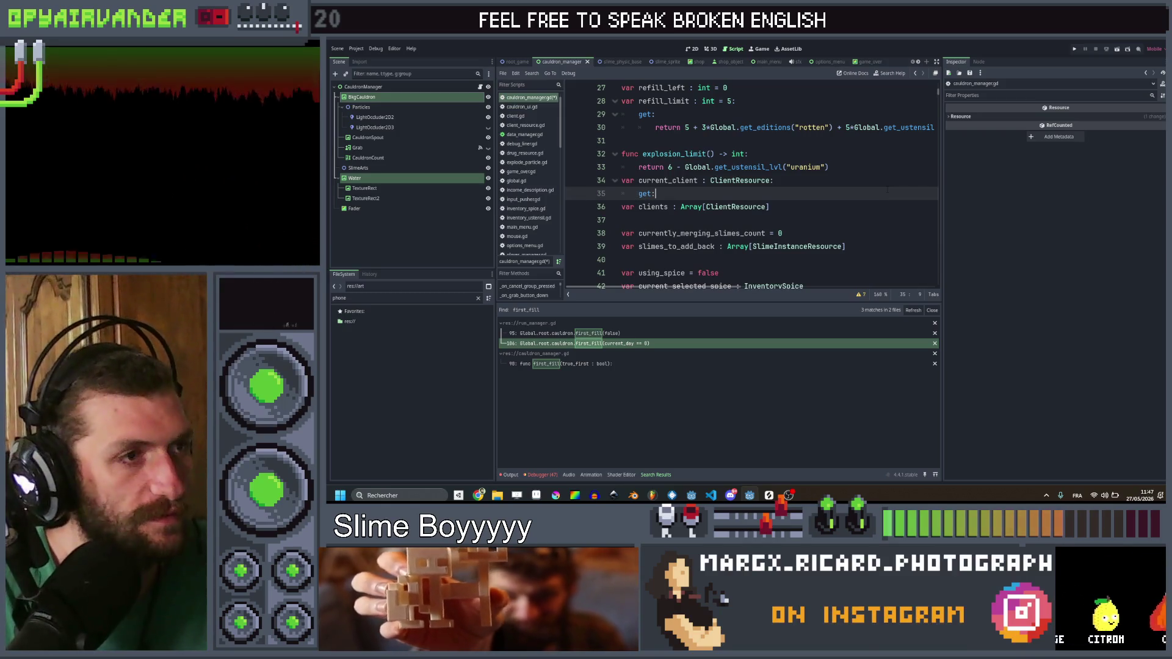
key(Return)
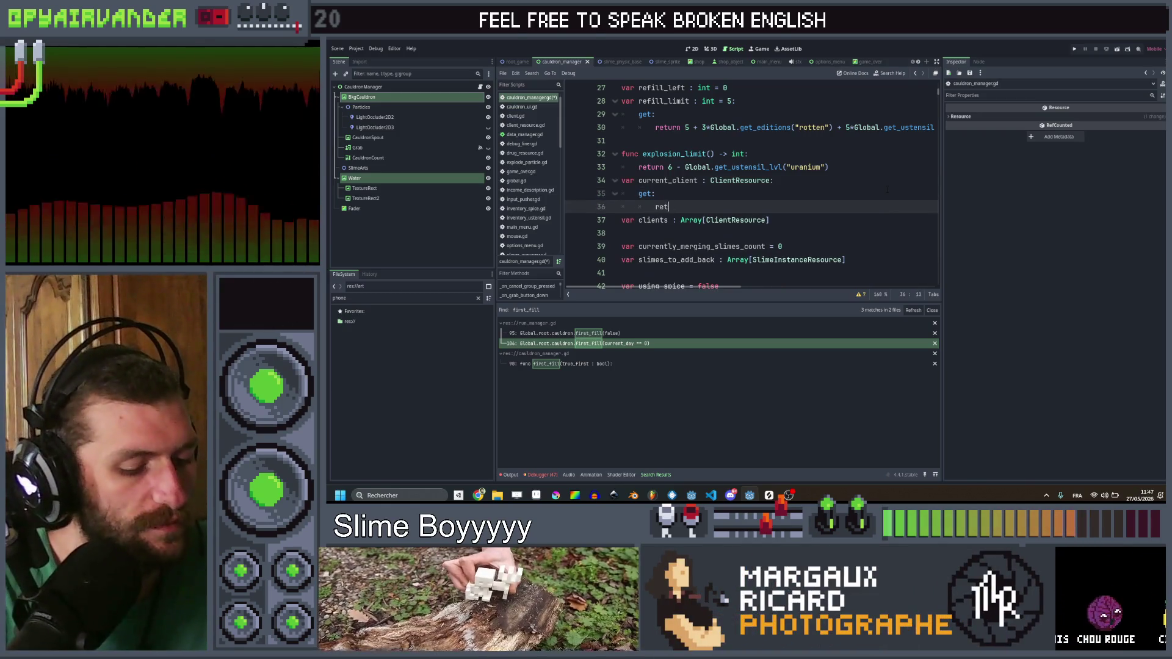
text(urn clien)
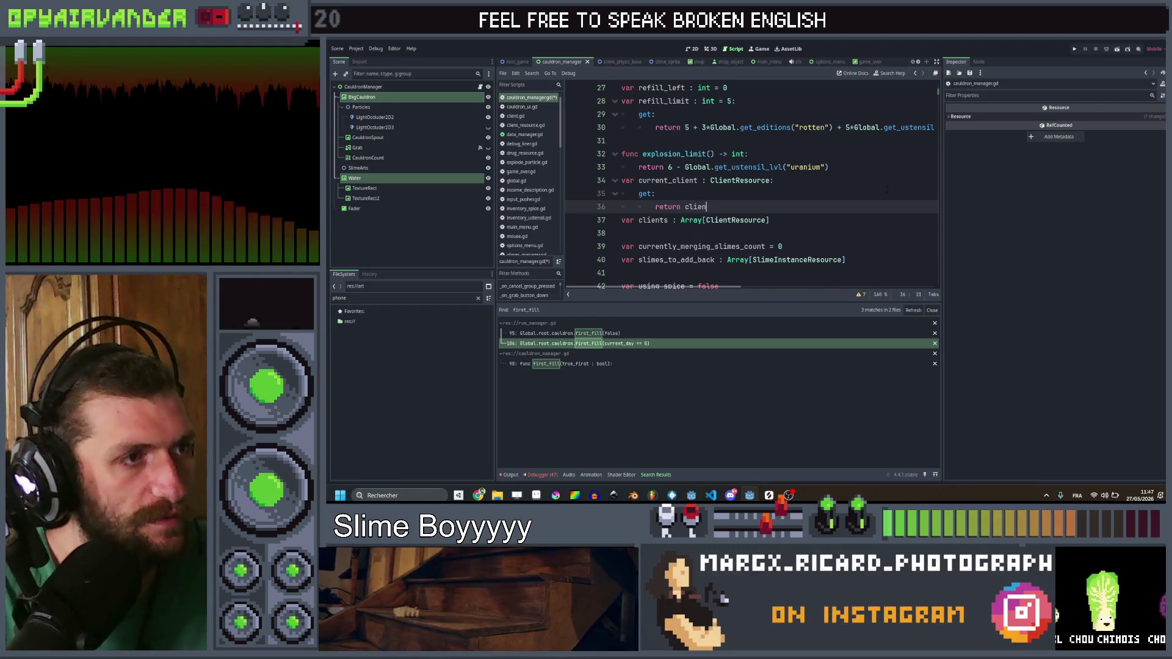
text(ts[0)
key(Down)
key(Up)
key(Up)
key(Return)
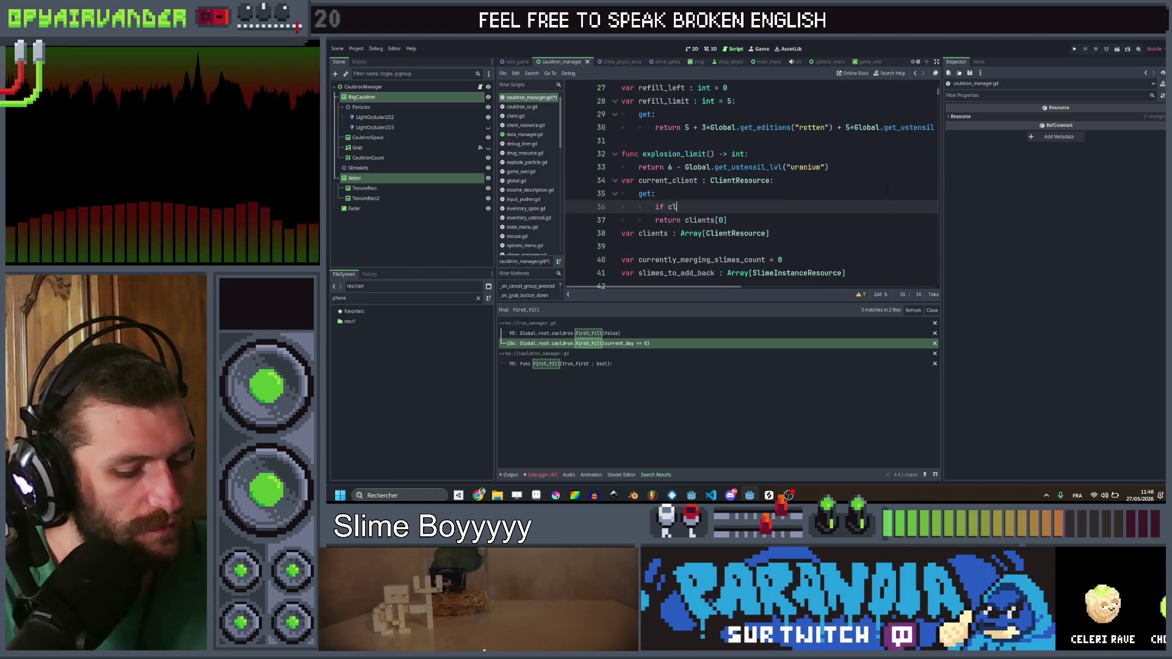
text(ients.size() == )
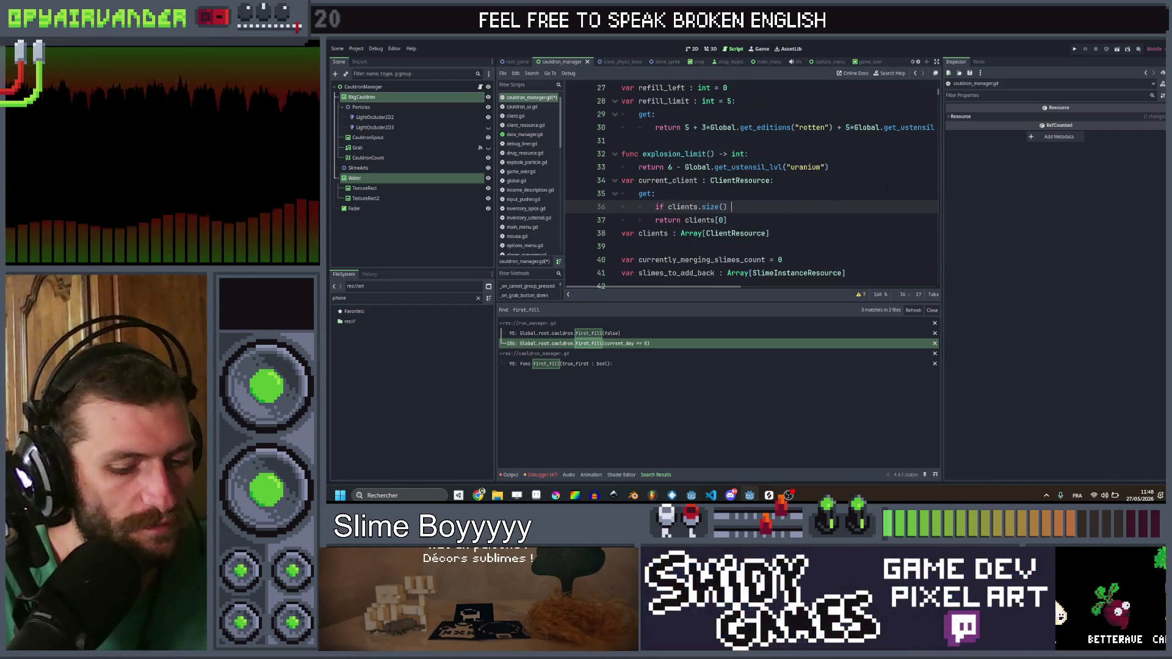
text(0 : return null)
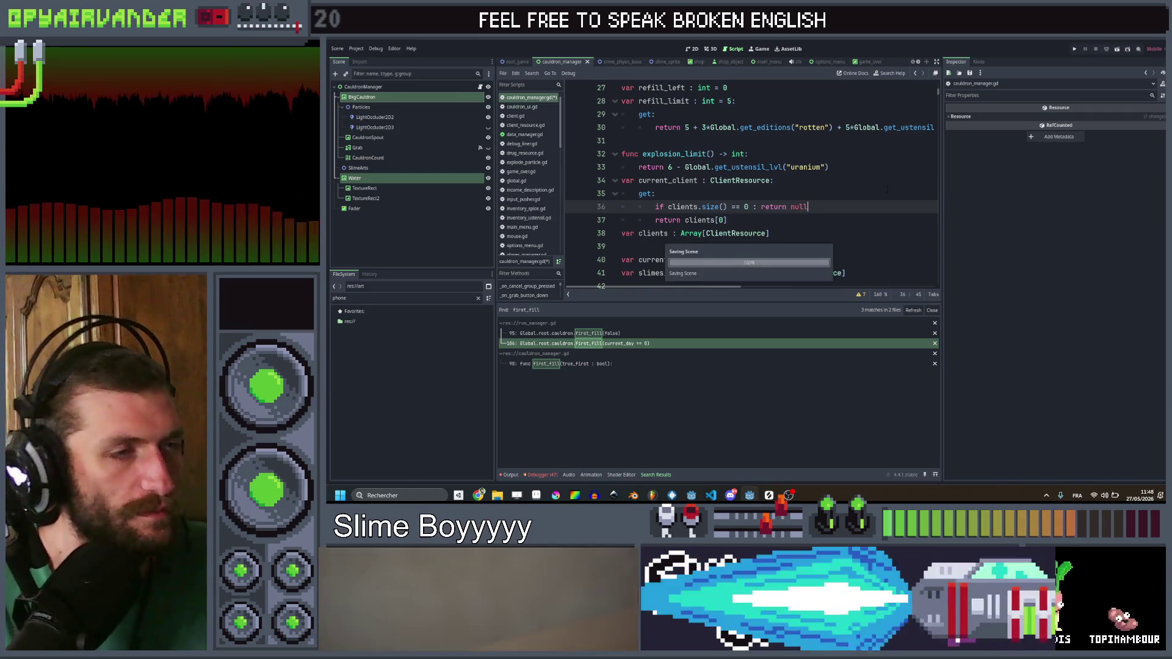
key(ctrl+s)
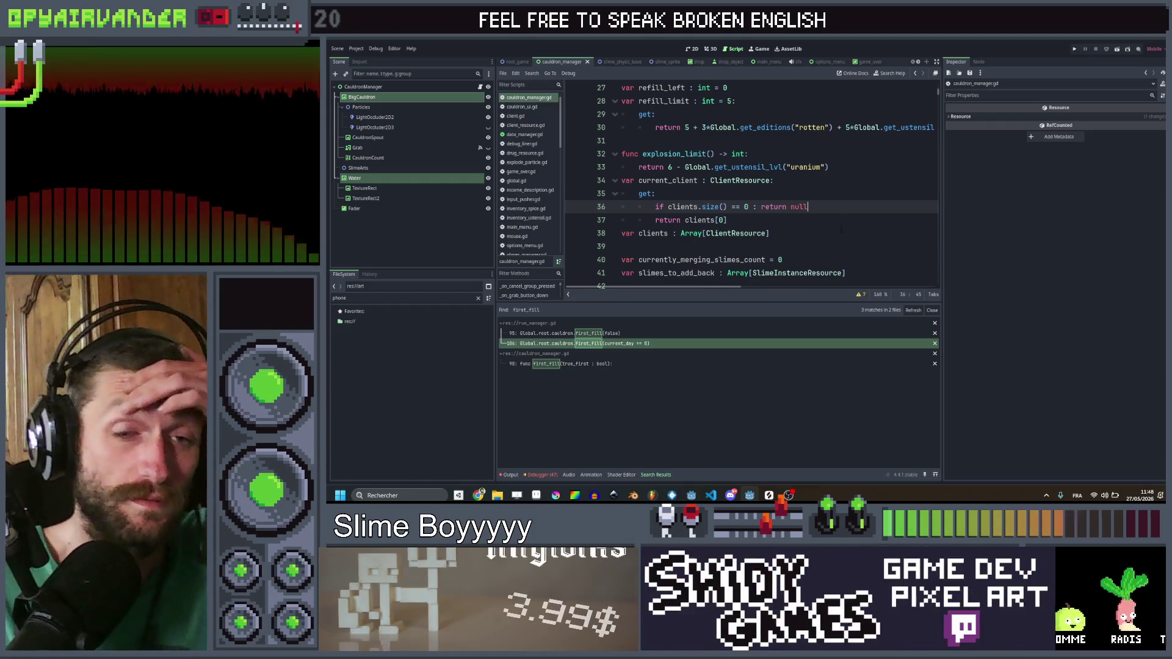
click(839, 222)
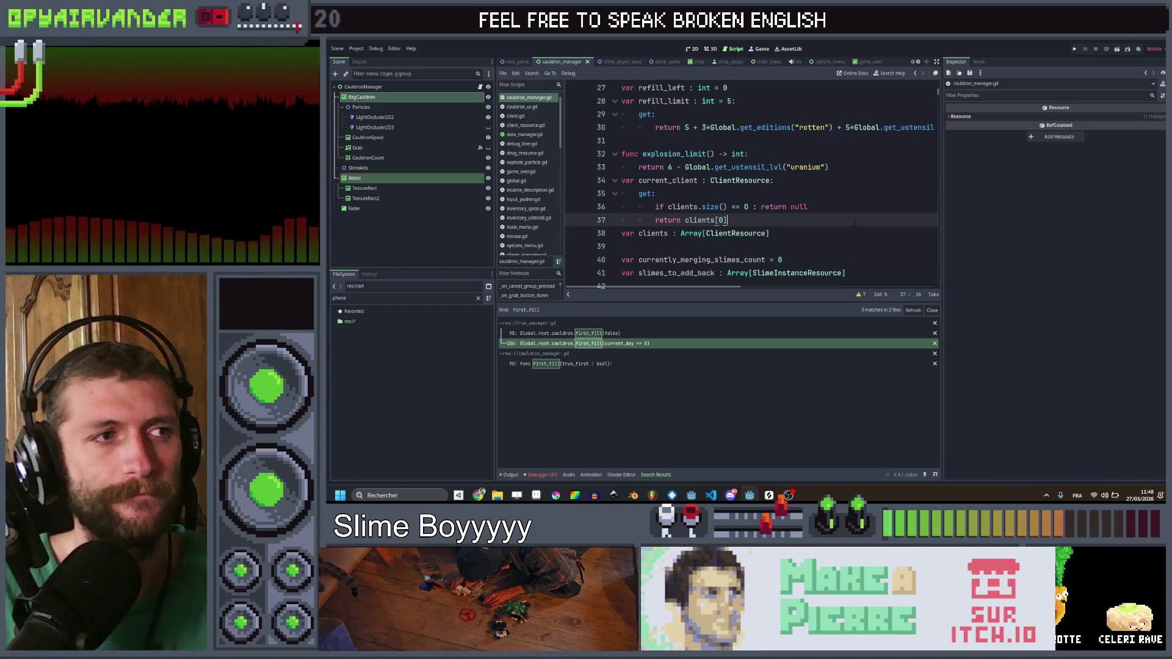
key(Up)
key(Down)
key(Down)
key(End)
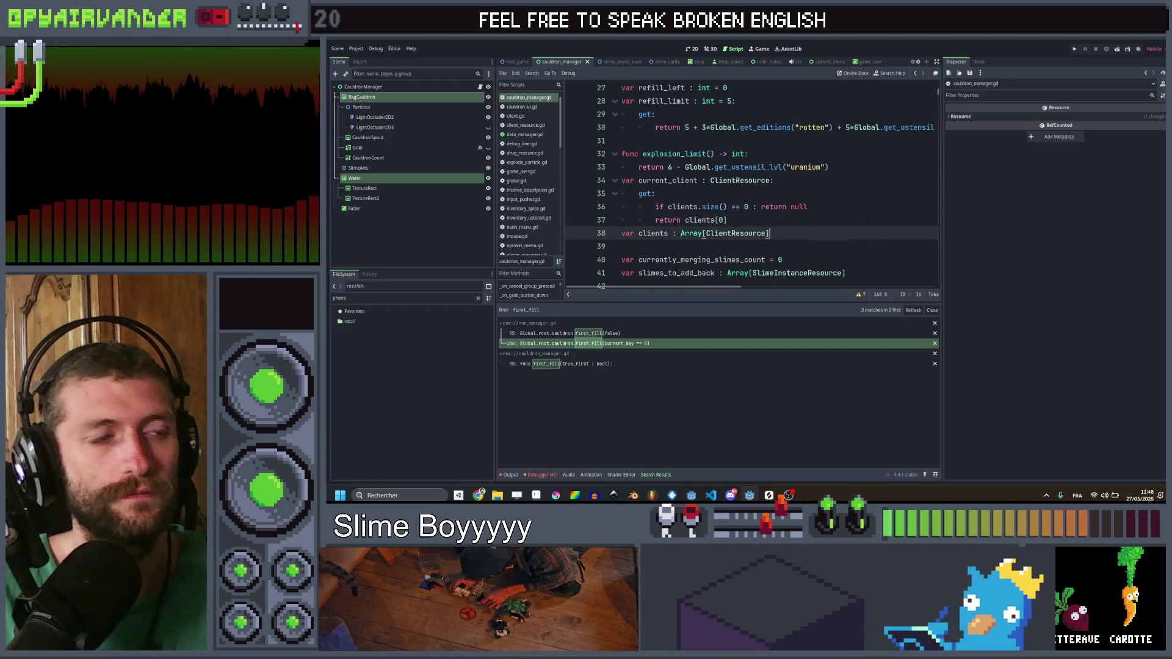
key(Up)
key(Up)
key(Down)
key(Down)
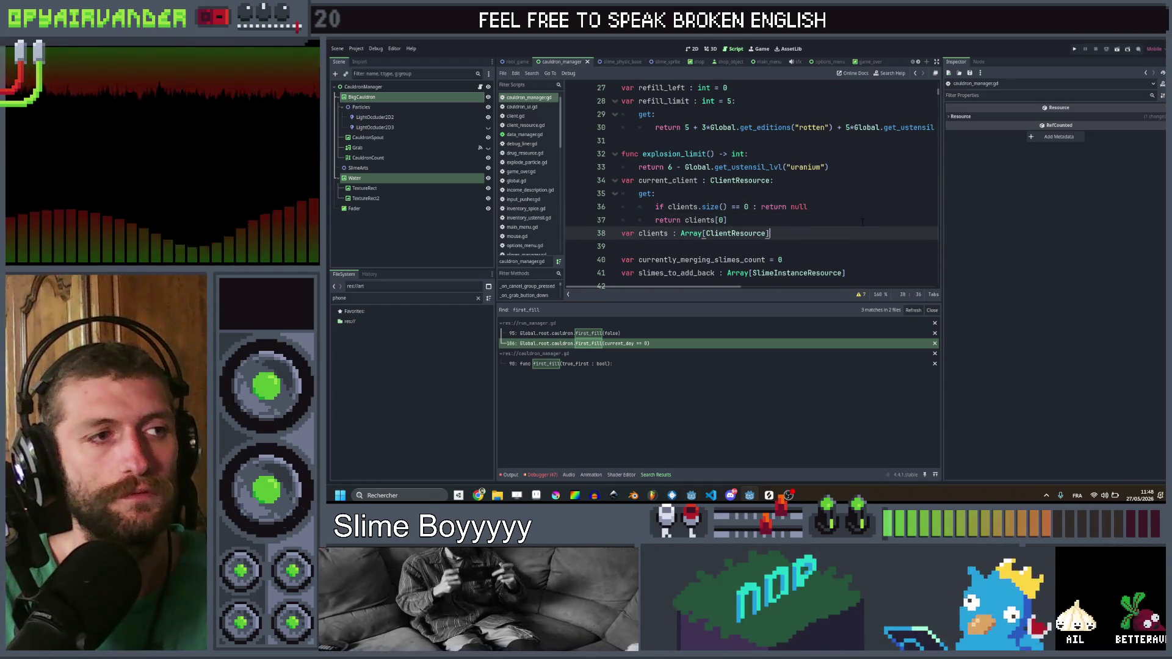
key(Up)
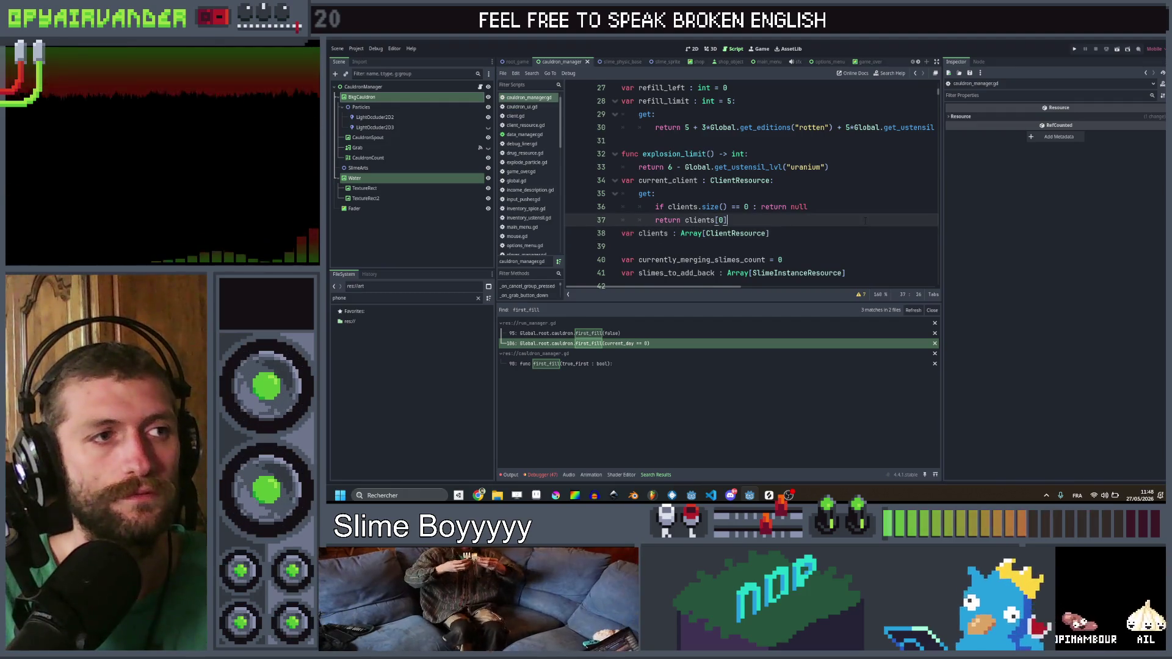
key(Down)
key(Up)
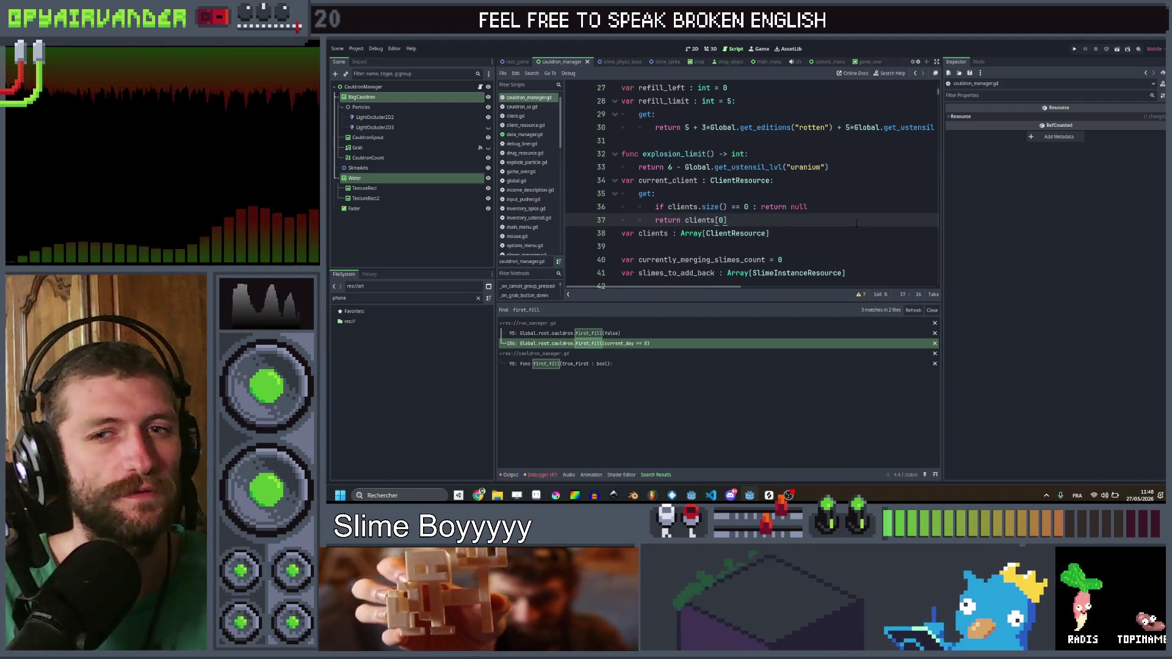
key(Down)
key(Up)
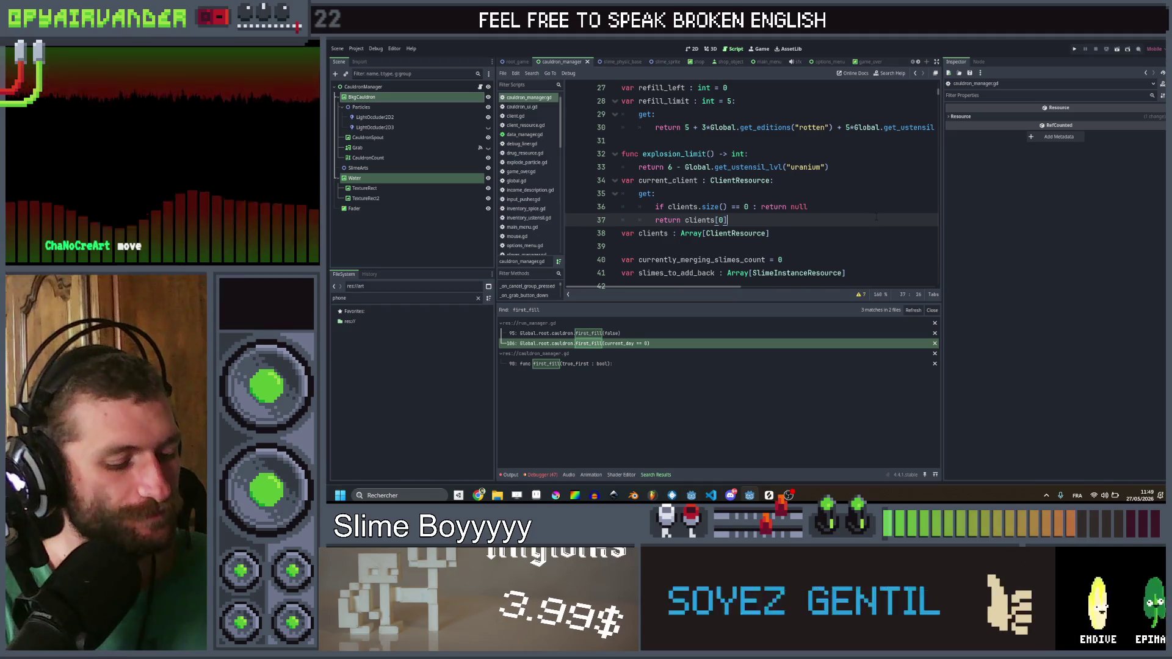
text(mystery)
Step: Search all scripts for 'mystery' and delete the add_money line from the line-307 mystery can handler
key(Return)
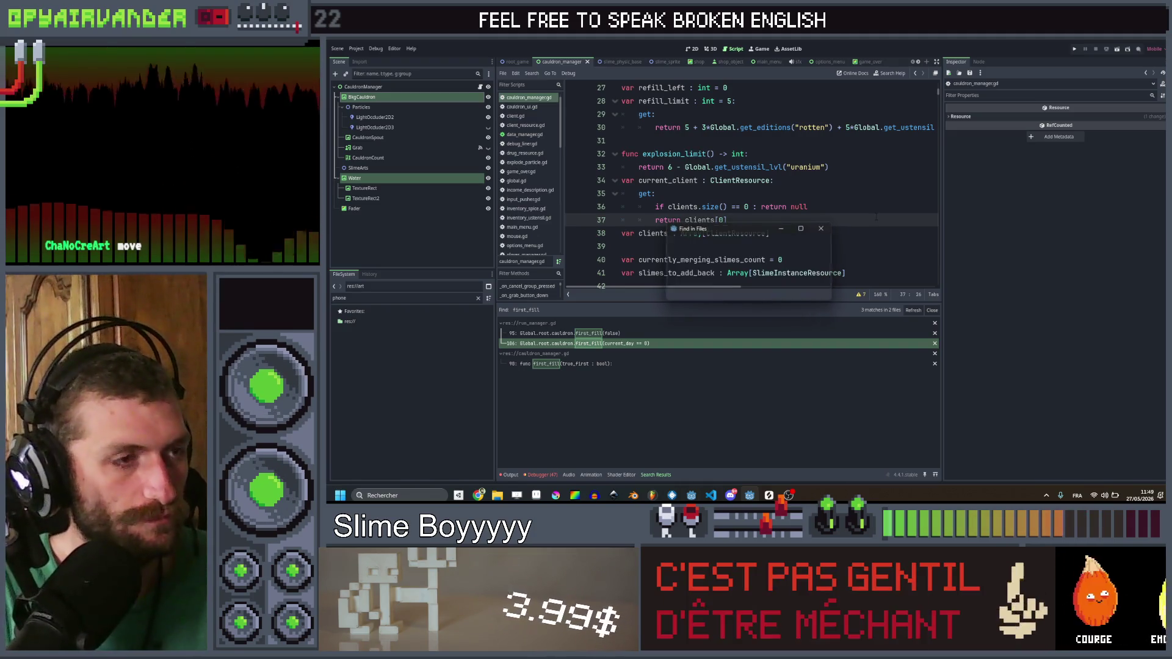
click(627, 393)
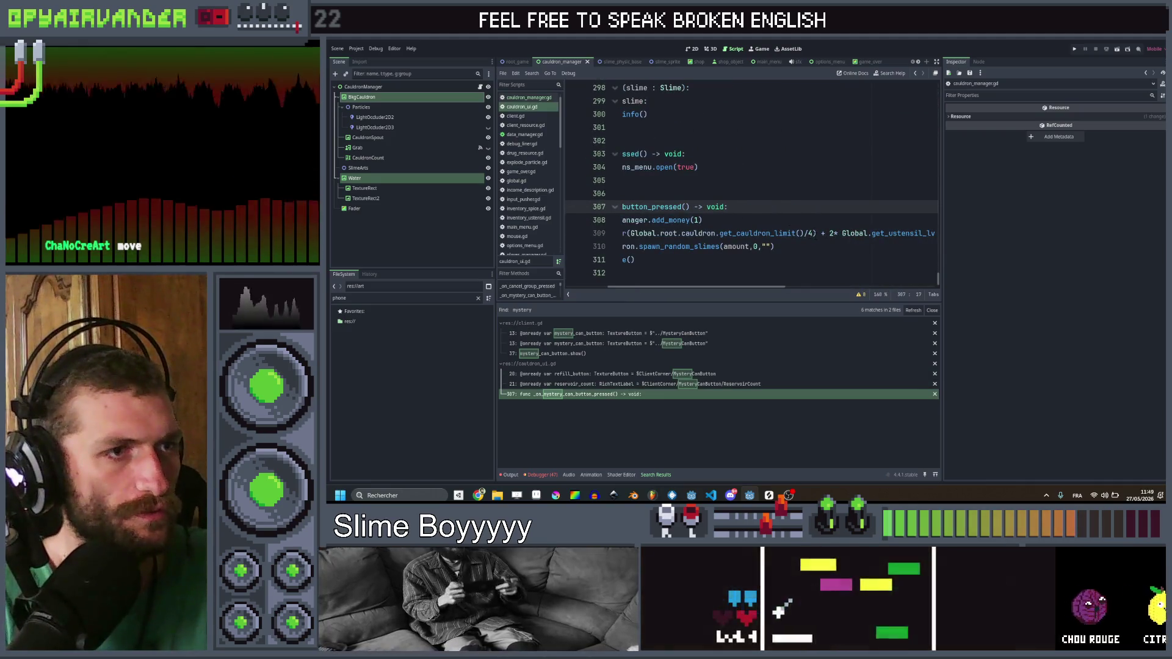
click(814, 233)
key(Up)
key(Up)
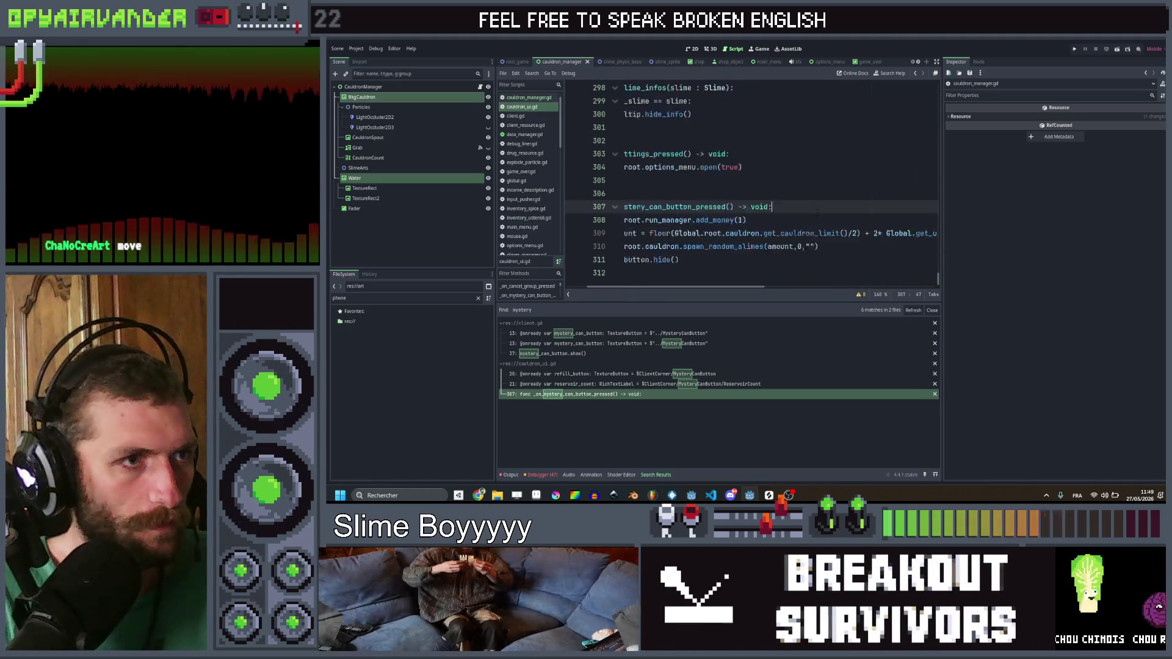
key(ctrl+s)
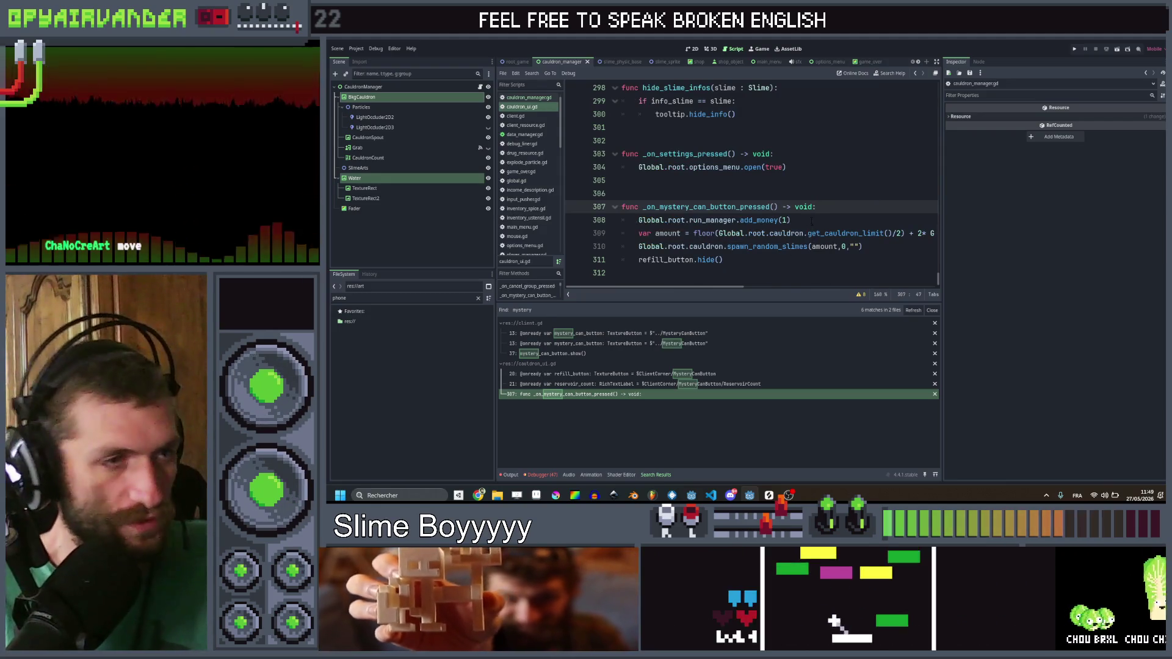
key(Down)
key(ctrl+shift+k)
key(ctrl+s)
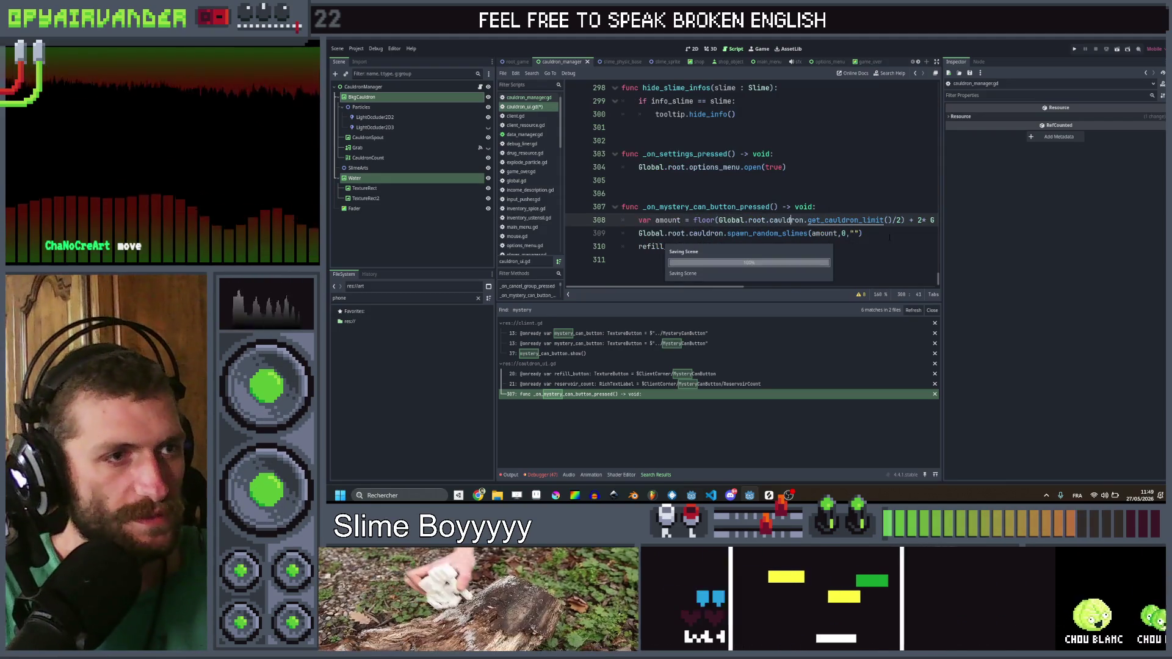
key(Down)
key(End)
Step: Inspect the mystery matches in client.gd, including mystery_can_button.show()
click(651, 343)
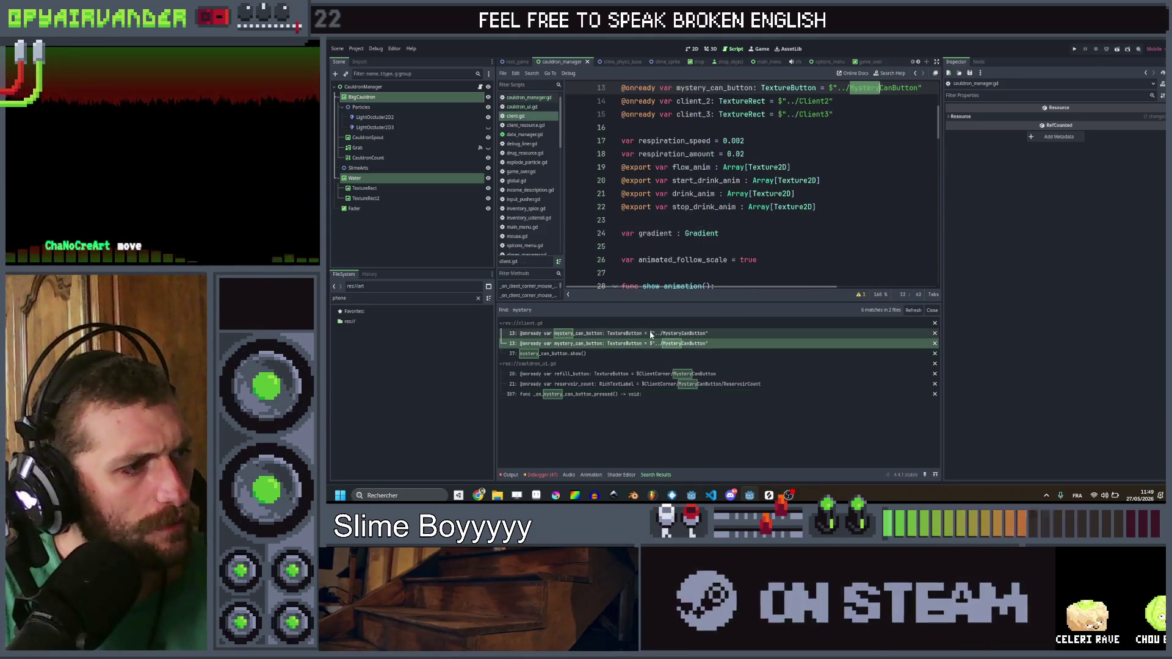
click(623, 355)
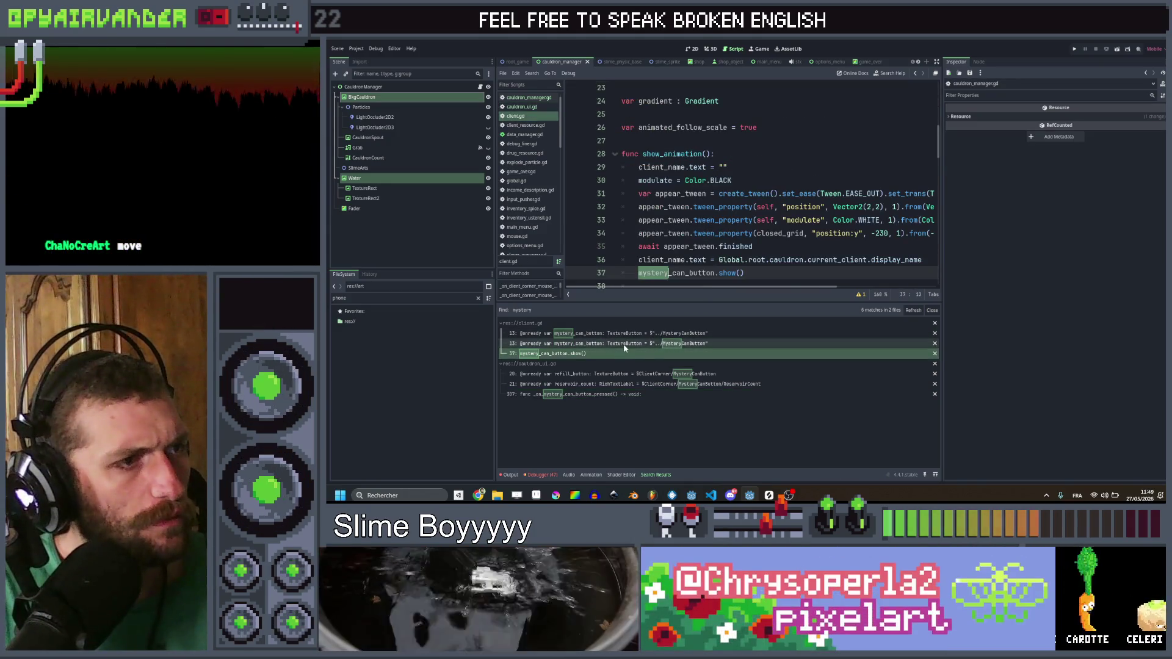
click(775, 276)
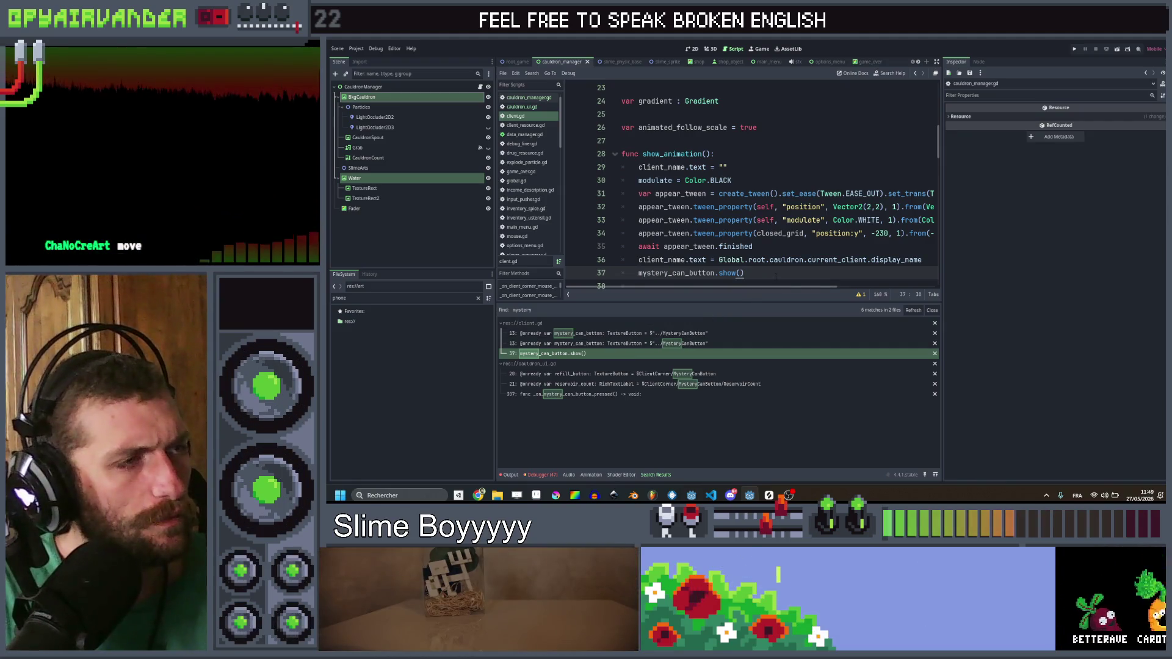
Step: Step back through the script history to cauldron_manager.gd
click(916, 74)
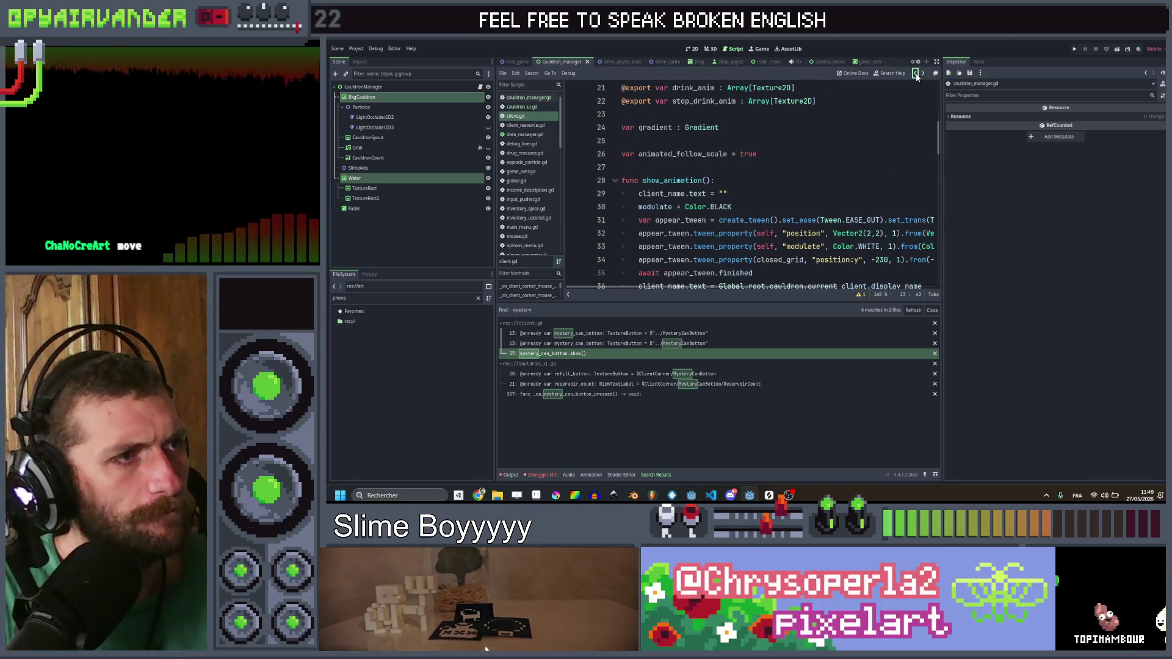
click(916, 74)
click(916, 74)
click(916, 74)
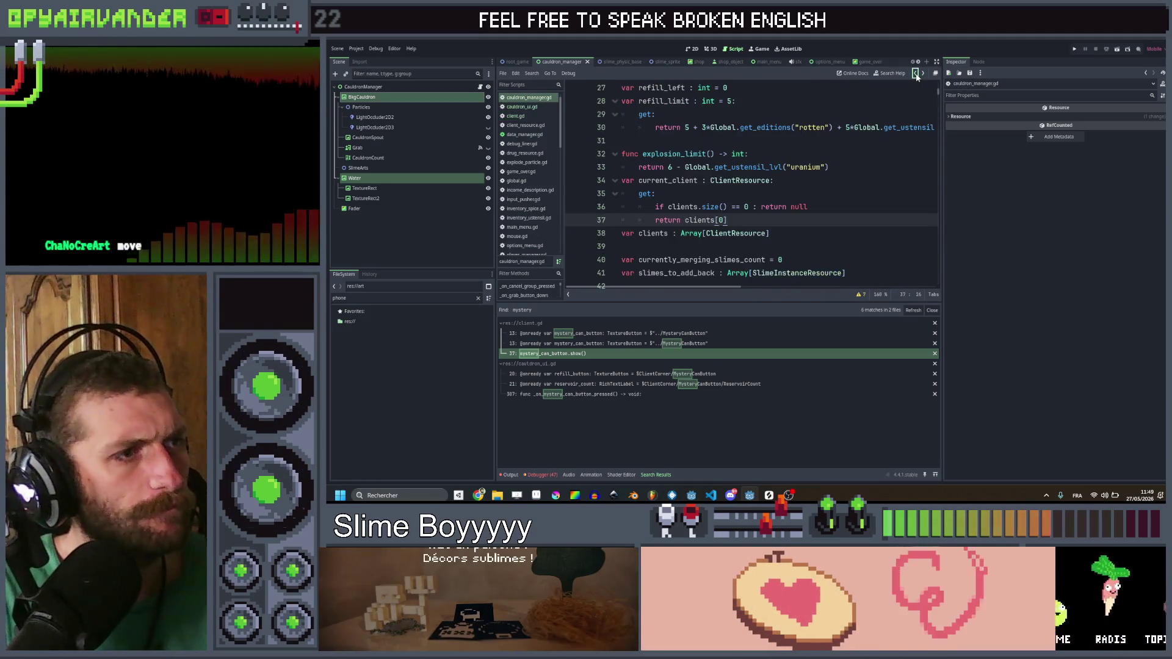
click(915, 74)
click(923, 73)
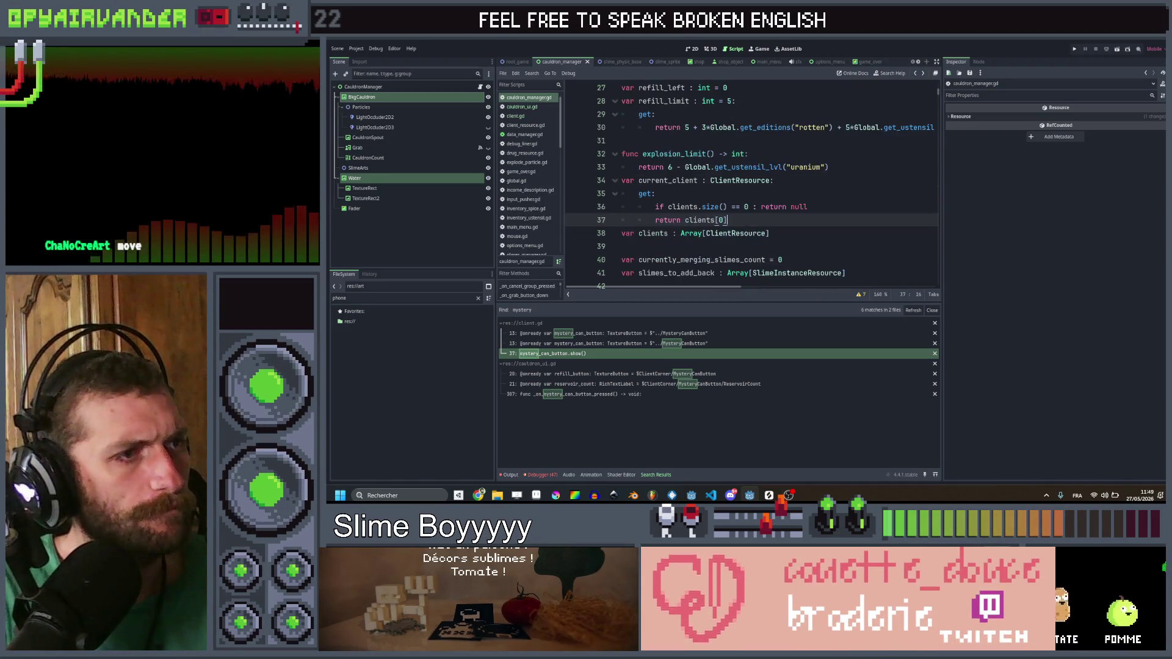
Step: Return to the run setup and autocomplete current_client on line 55 to clients
click(806, 233)
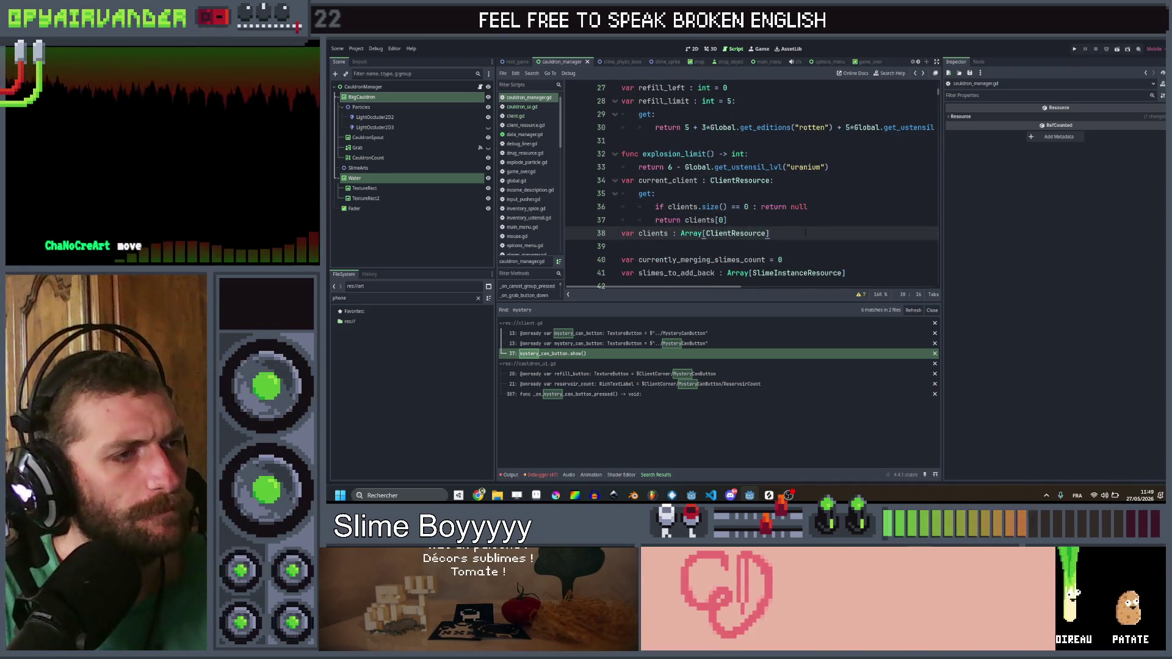
click(916, 74)
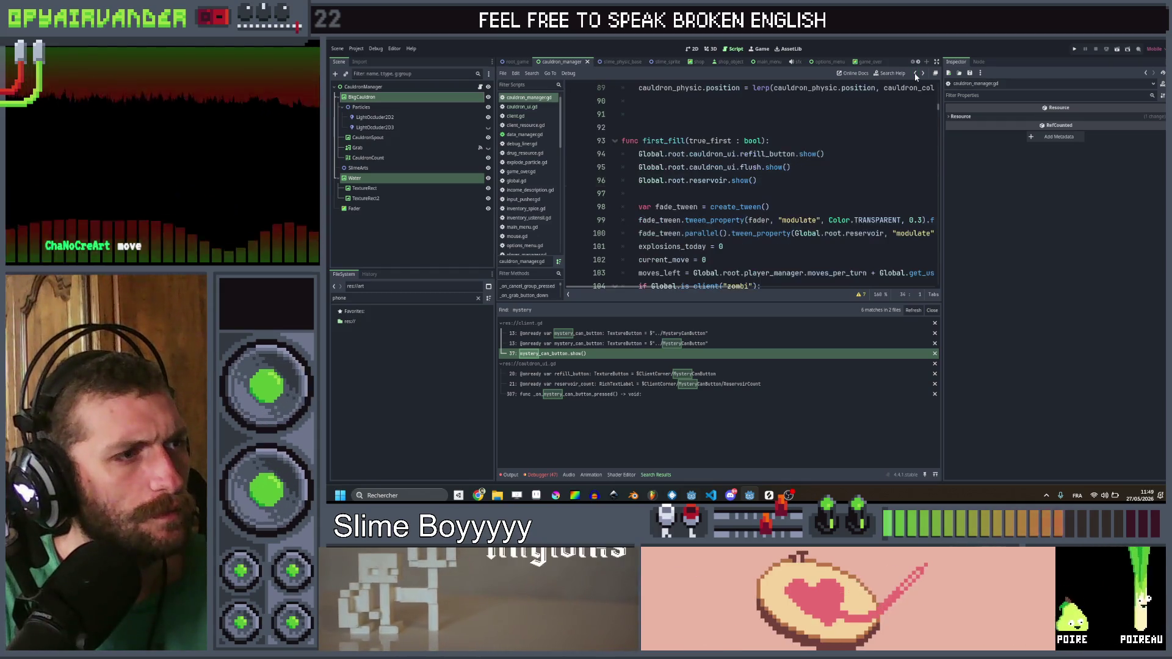
click(916, 73)
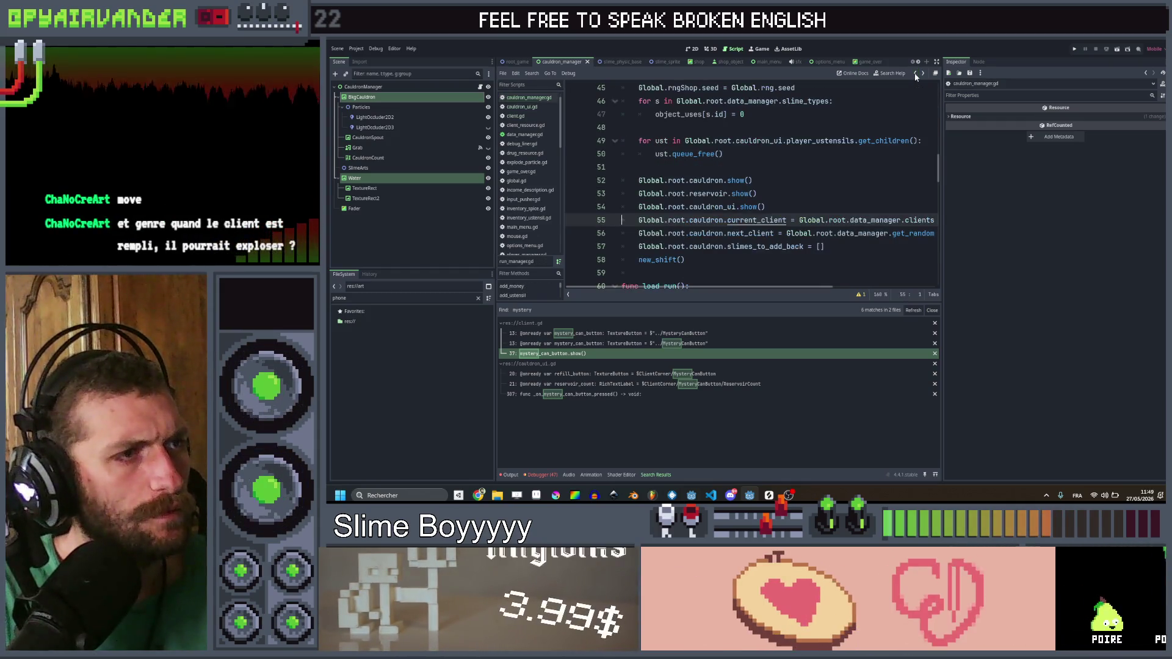
double_click(780, 220)
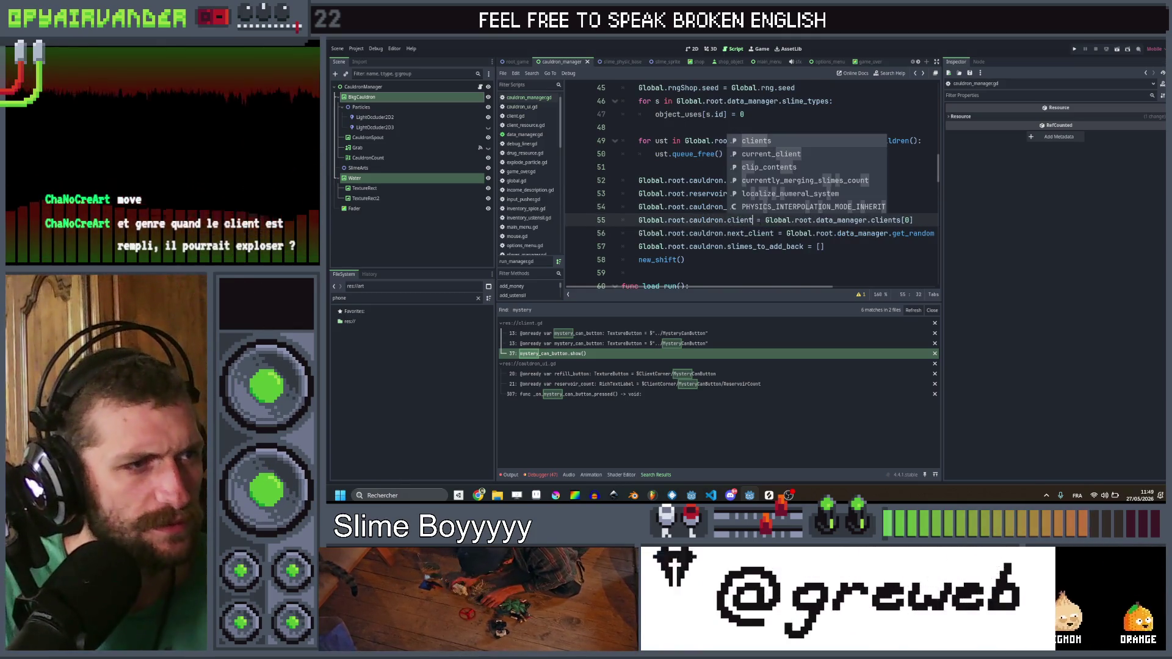
key(Return)
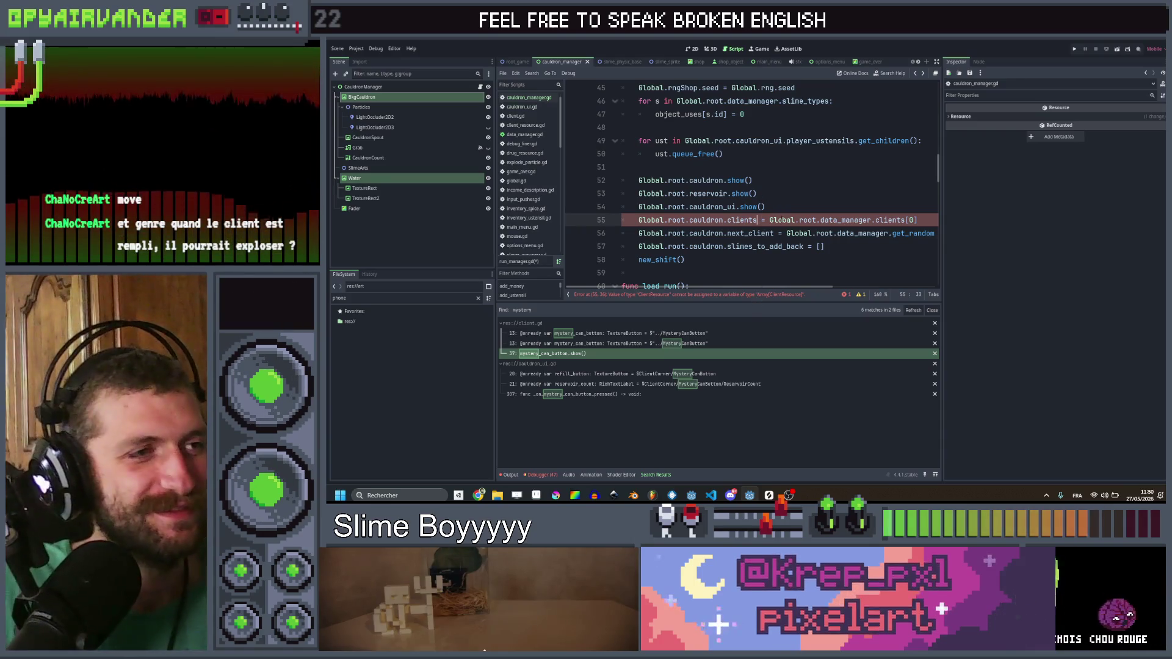
Step: Review lines 53–55 and select the clients[0] expression on line 55
click(765, 207)
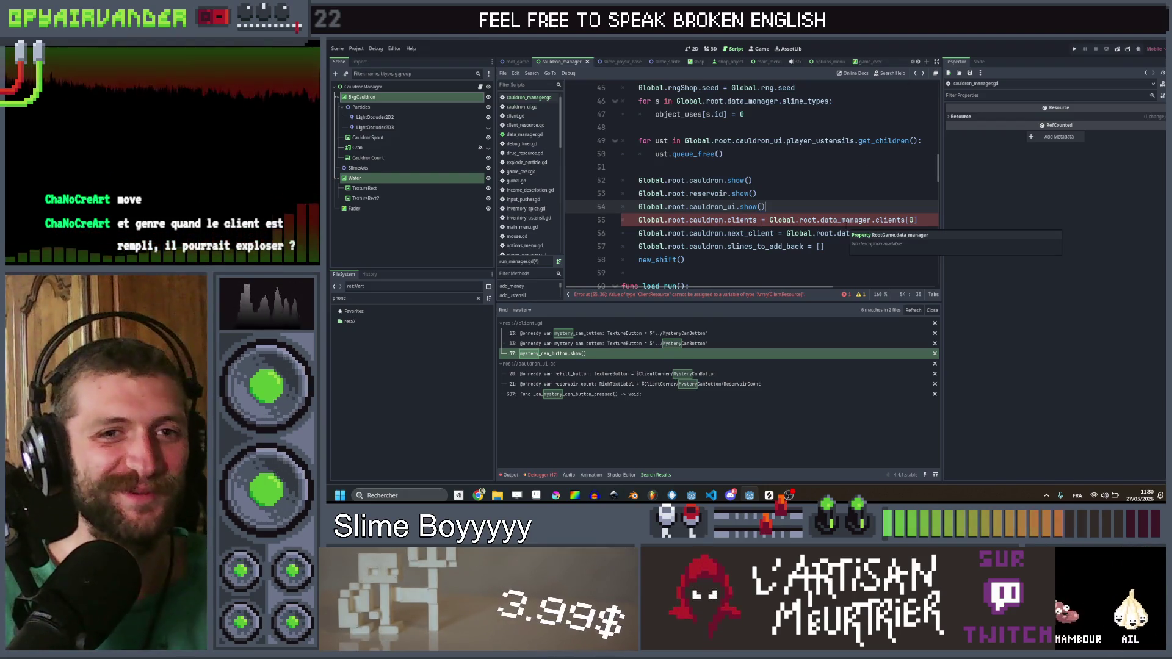
click(832, 194)
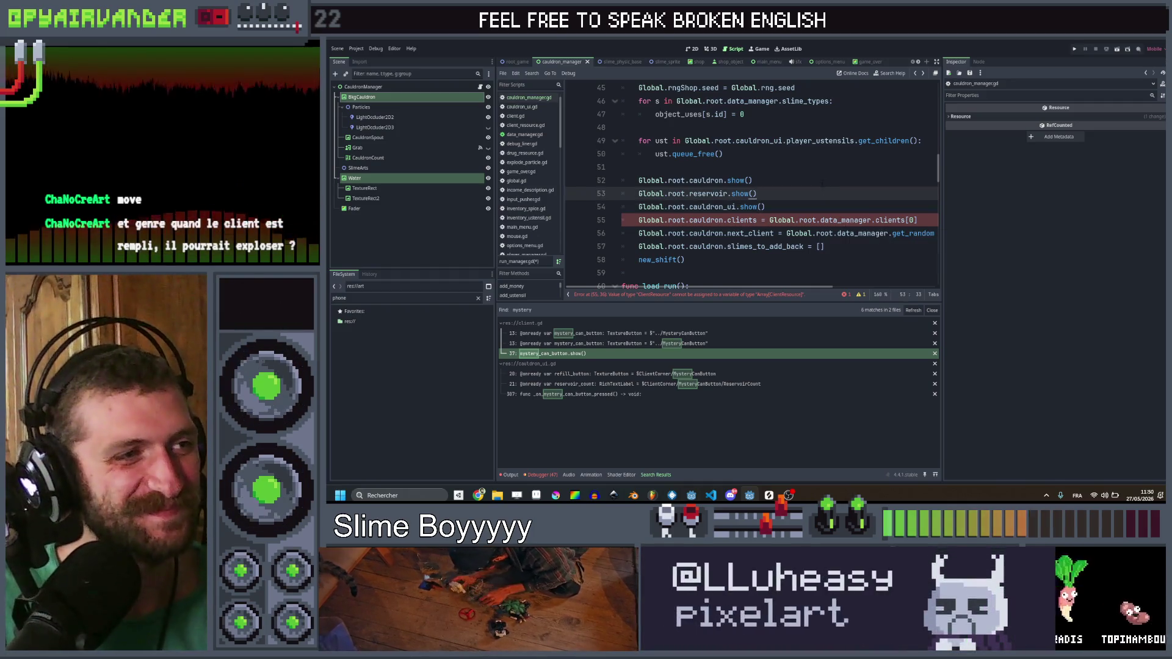
click(832, 207)
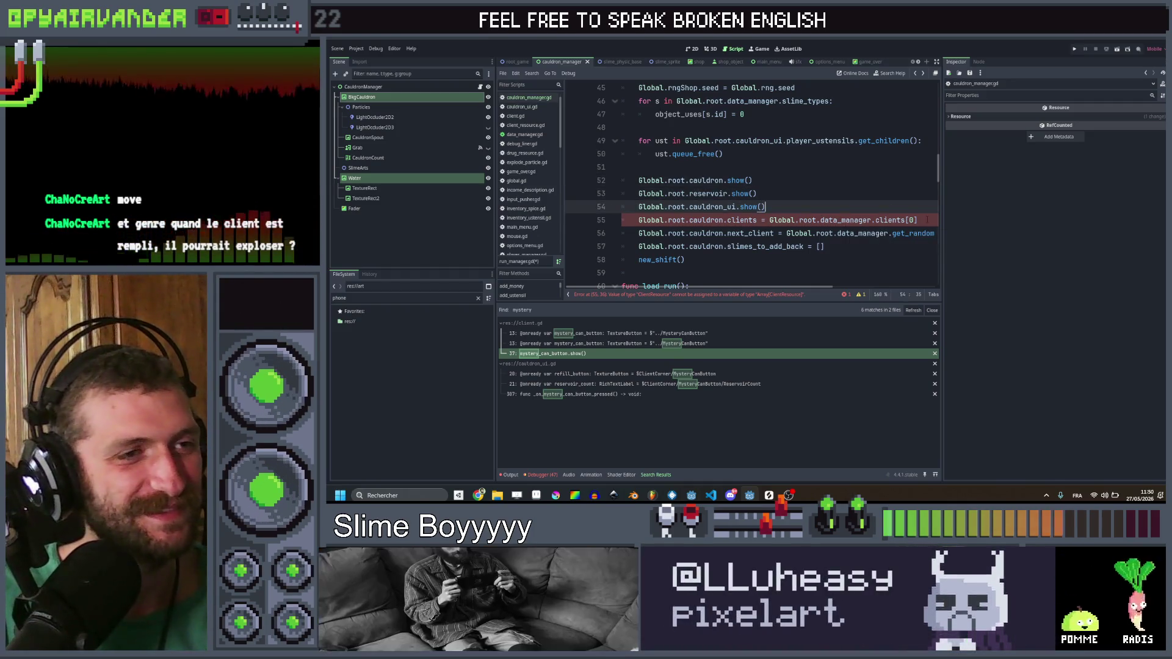
click(849, 221)
click(850, 194)
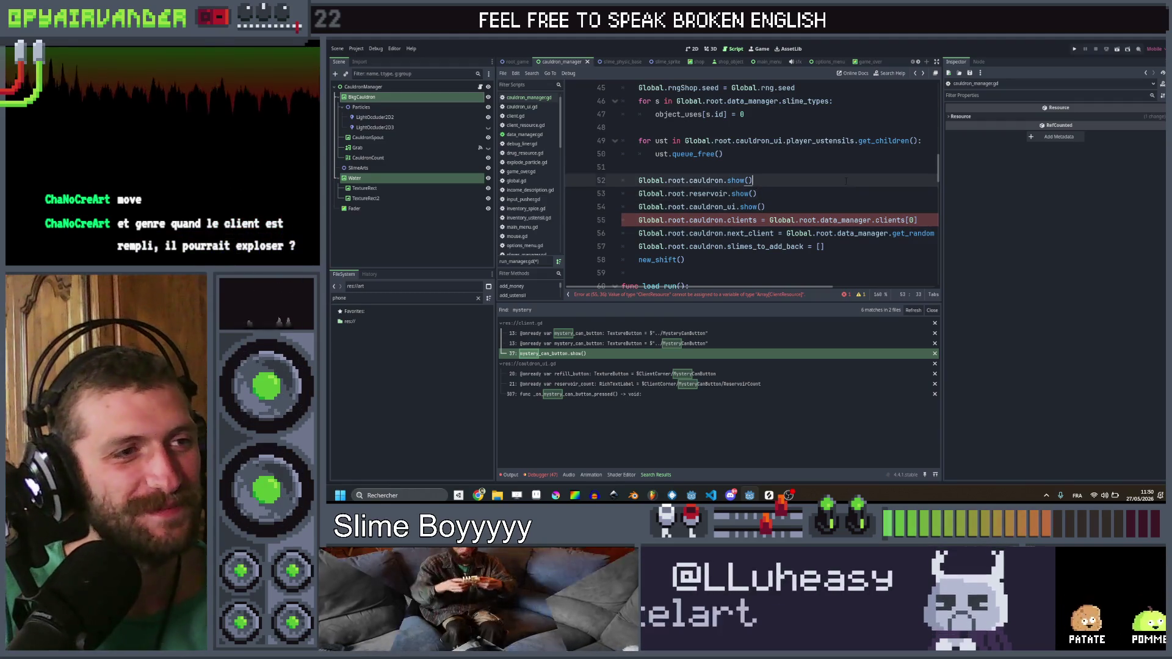
click(857, 207)
scroll(877, 208, right, 2)
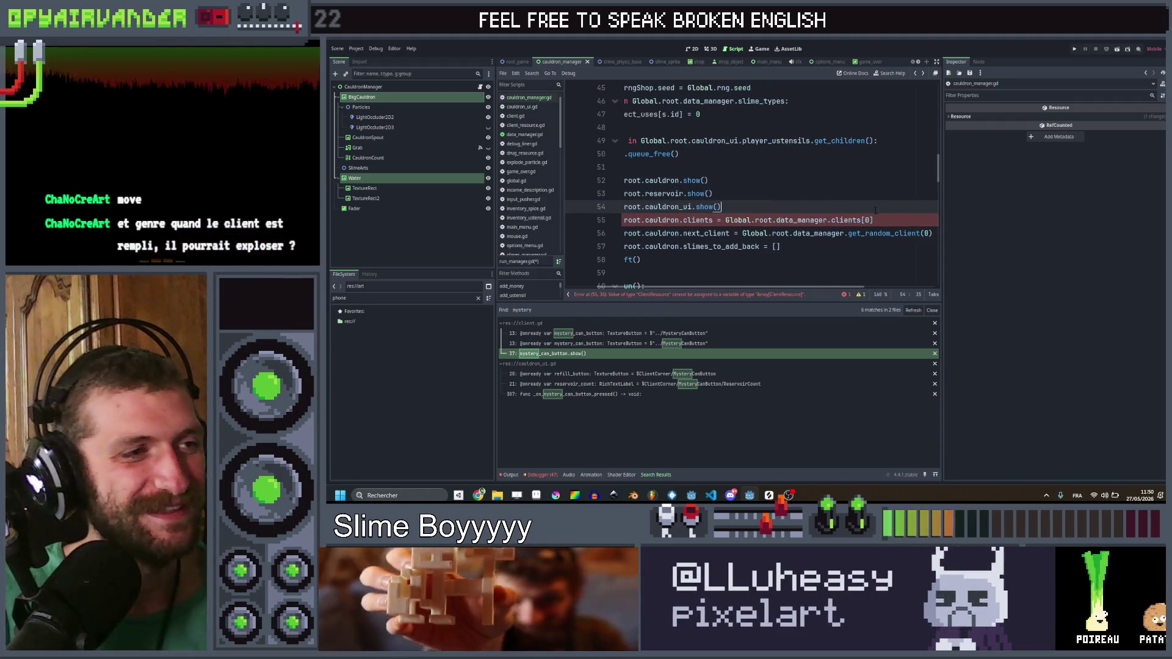
drag(874, 220, 726, 222)
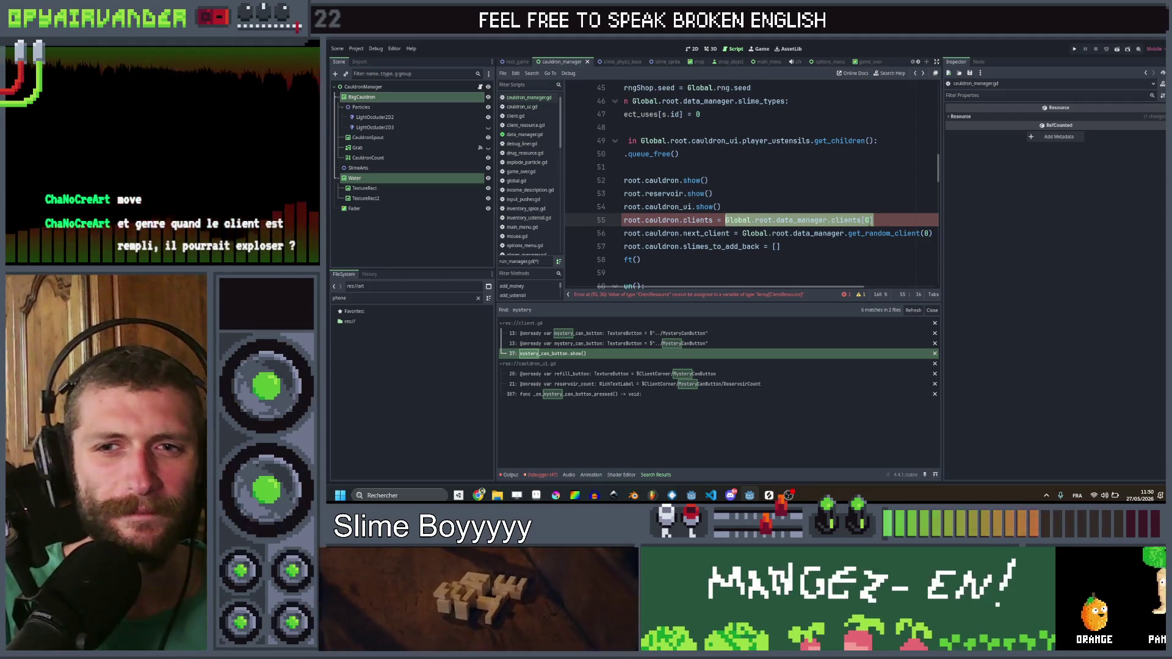
Step: Turn line 56's call into get_random_clients() and make it line 55's assigned value
click(865, 220)
click(921, 233)
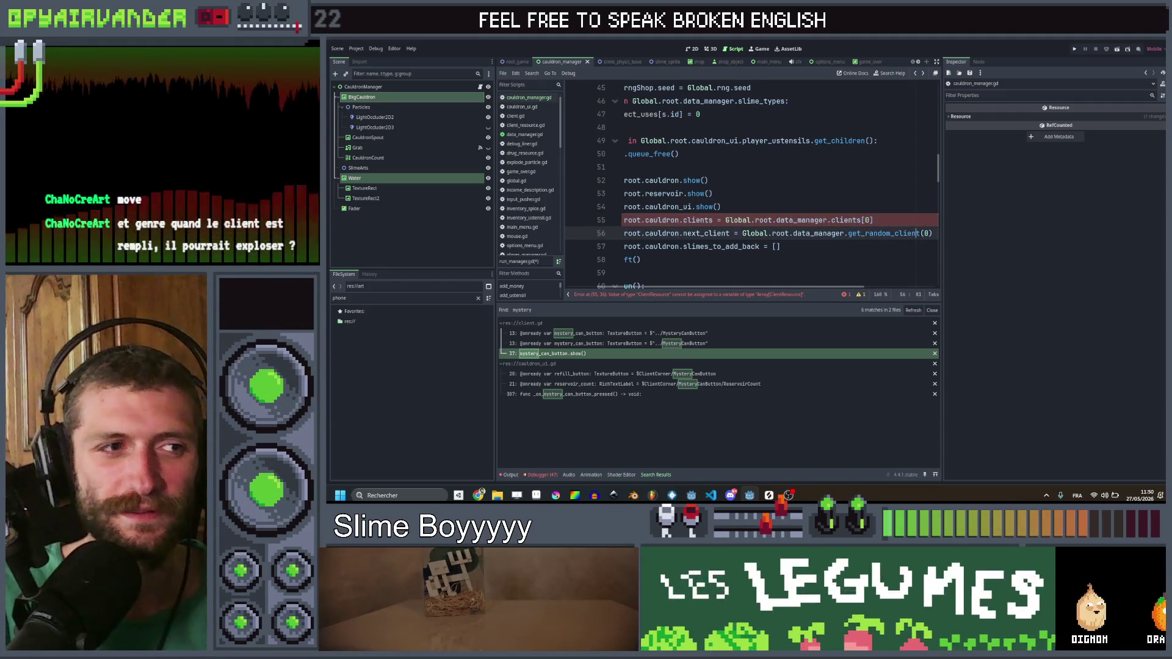
text(s)
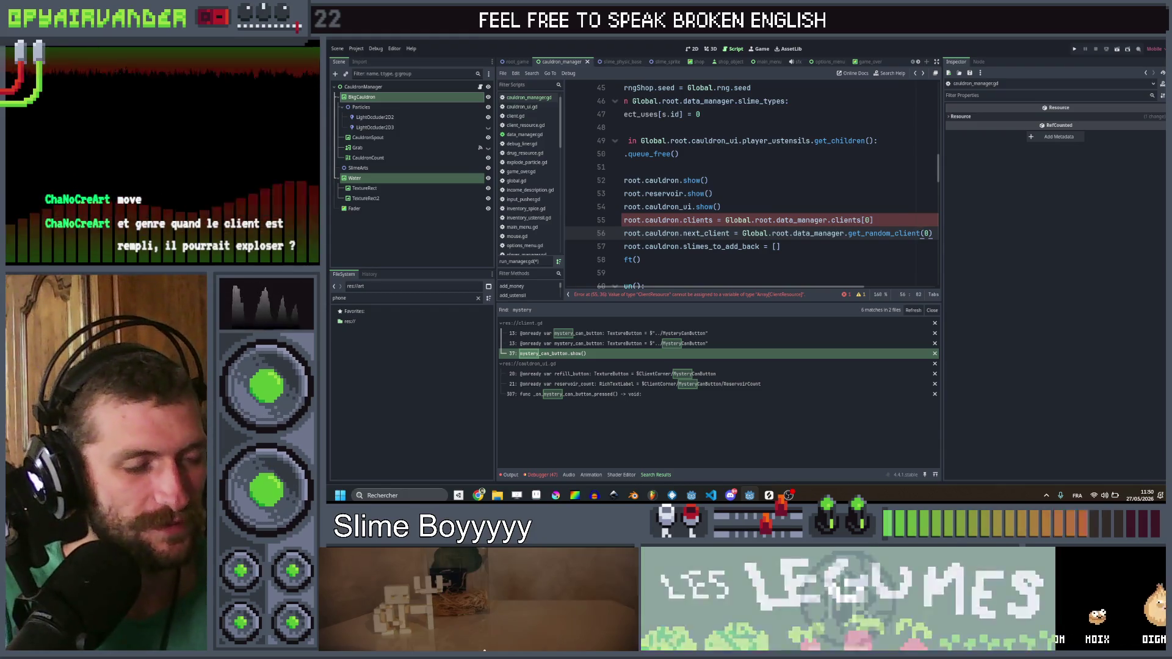
click(941, 234)
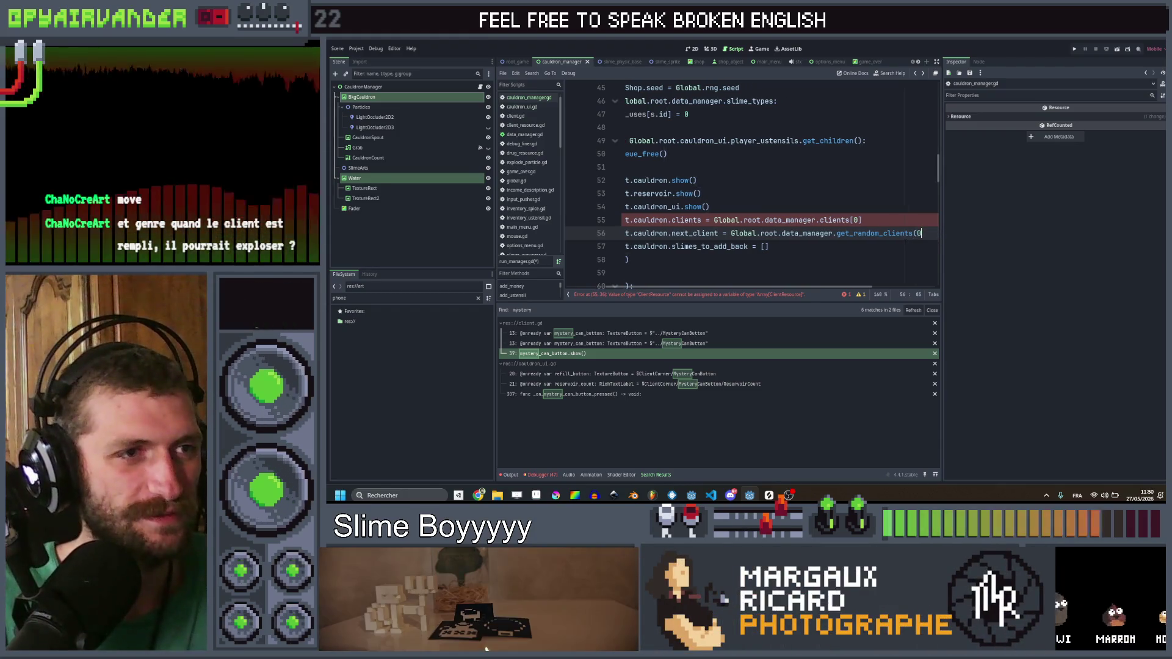
key(BackSpace)
text())
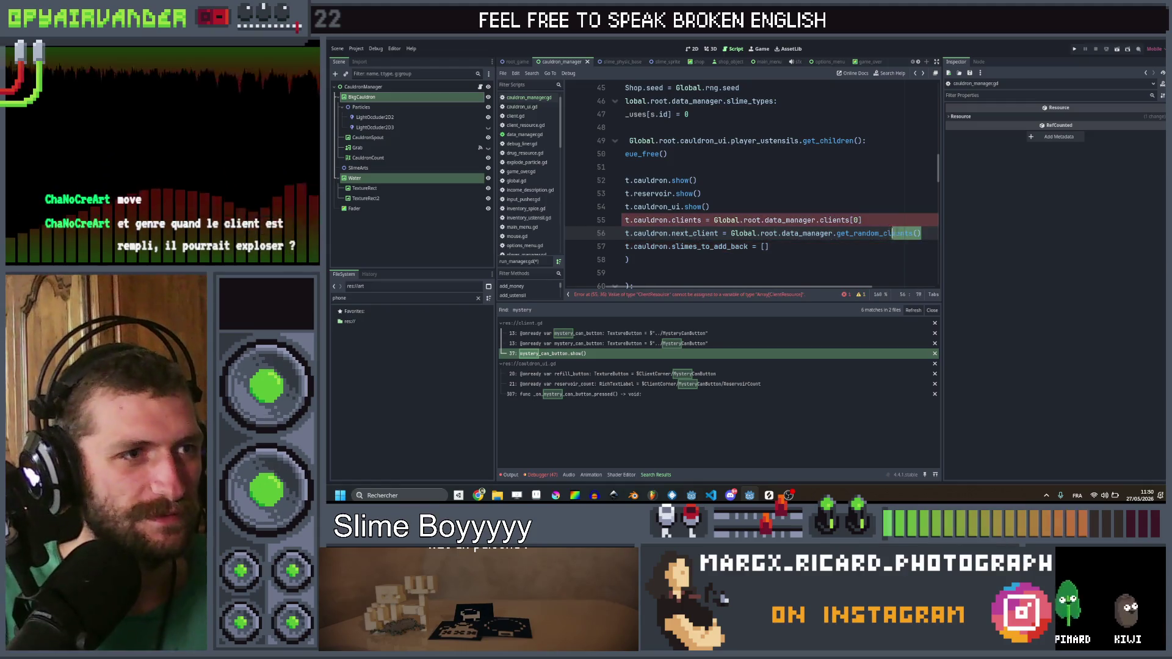
mouse_move(922, 233)
mouse_down()
mouse_move(732, 233)
mouse_move(751, 233)
mouse_up()
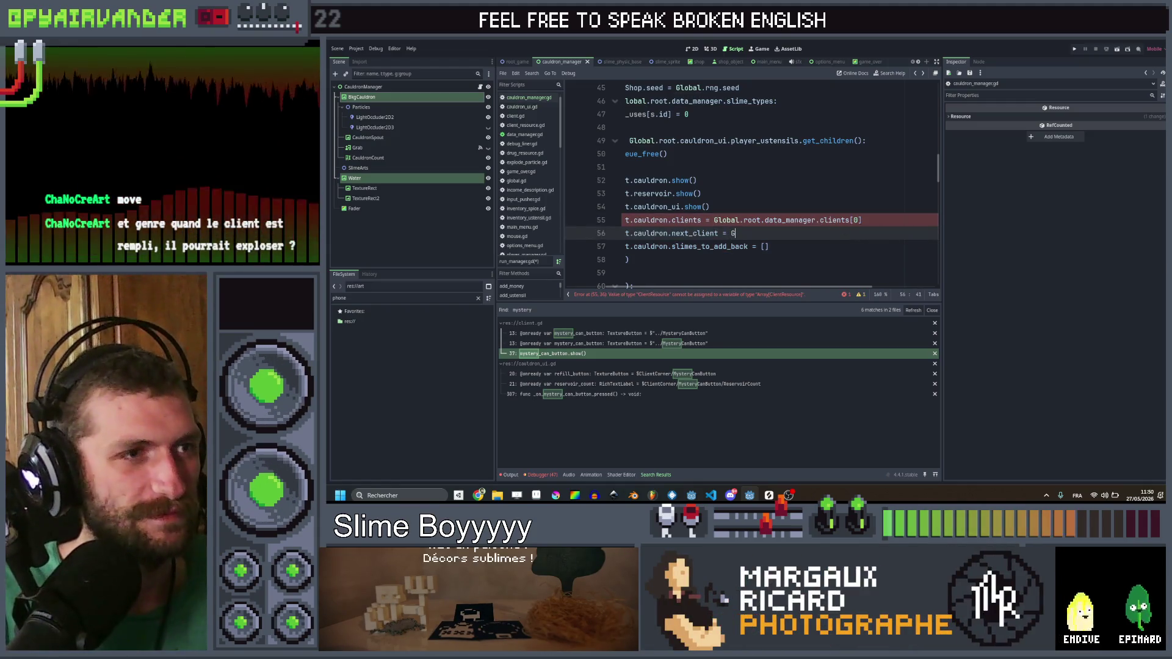
drag(862, 219, 715, 220)
click(711, 220)
text(G)
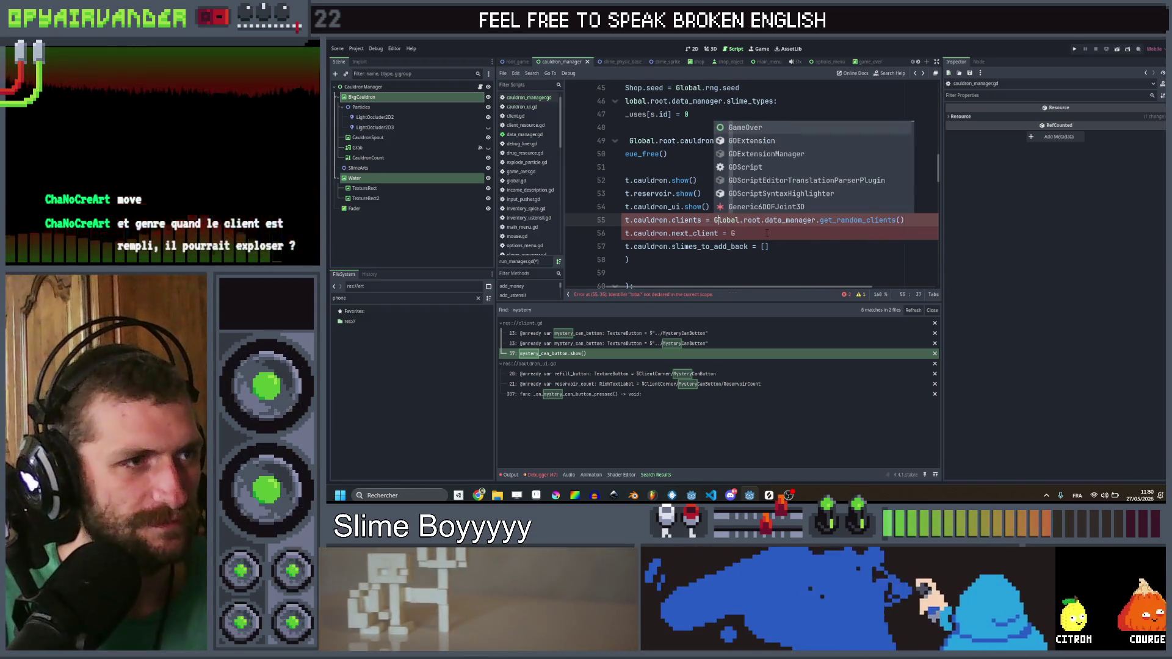
Step: Save the script and jump to get_random_client in data_manager.gd
click(758, 233)
key(ctrl+s)
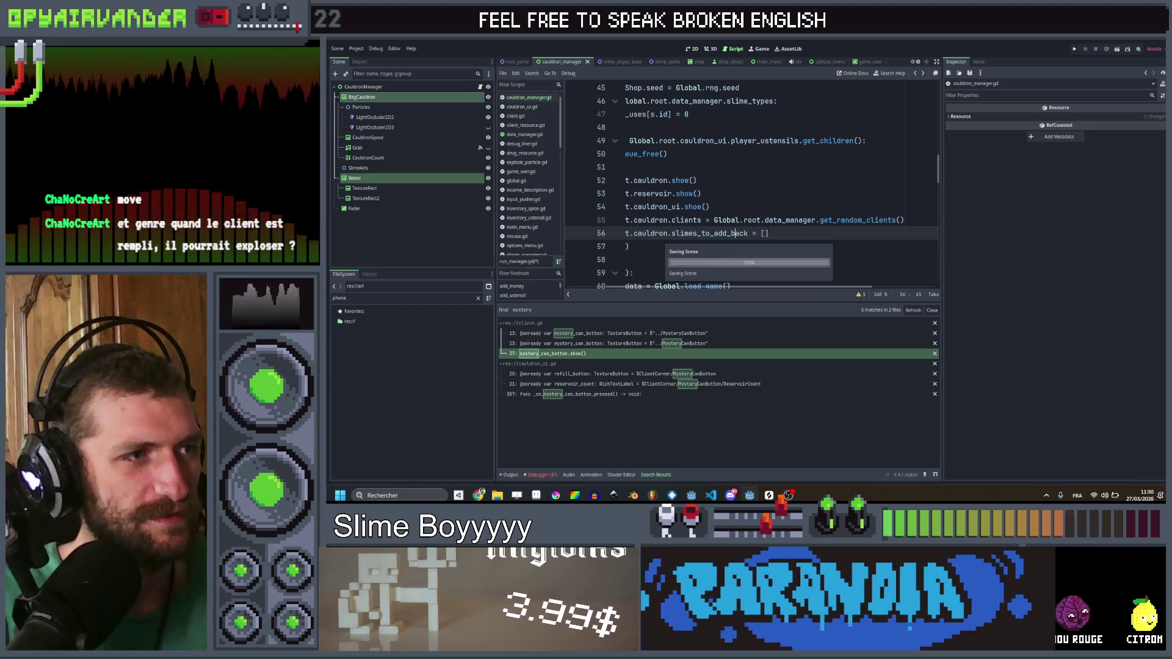
click(900, 220)
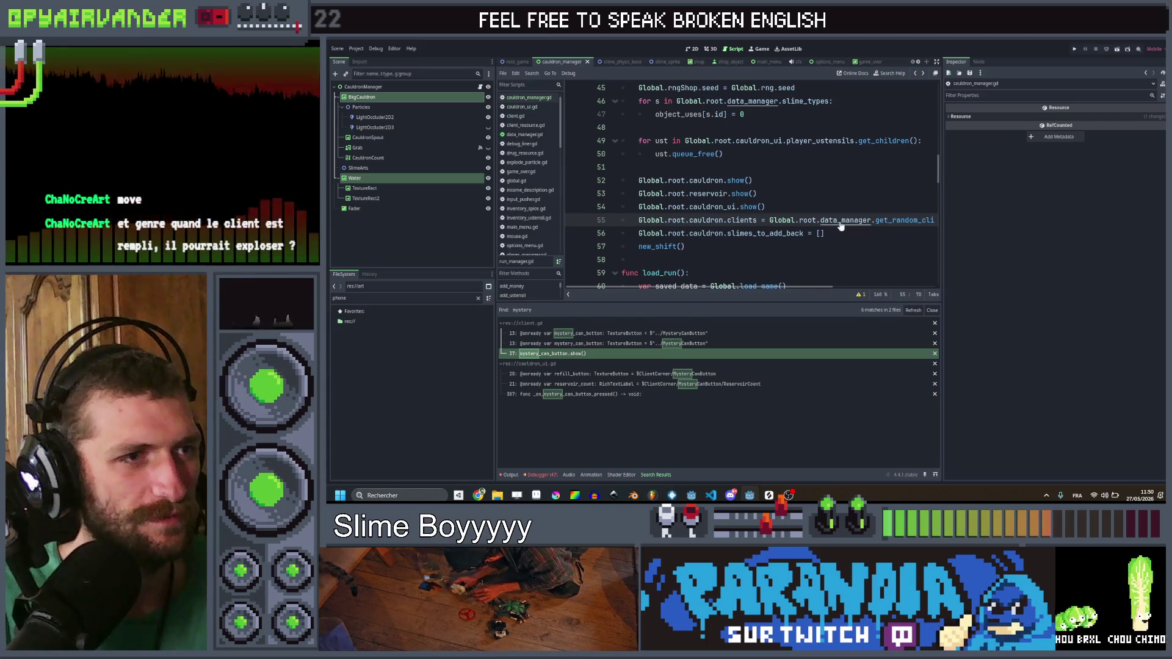
ctrl+click(845, 219)
ctrl+click(772, 181)
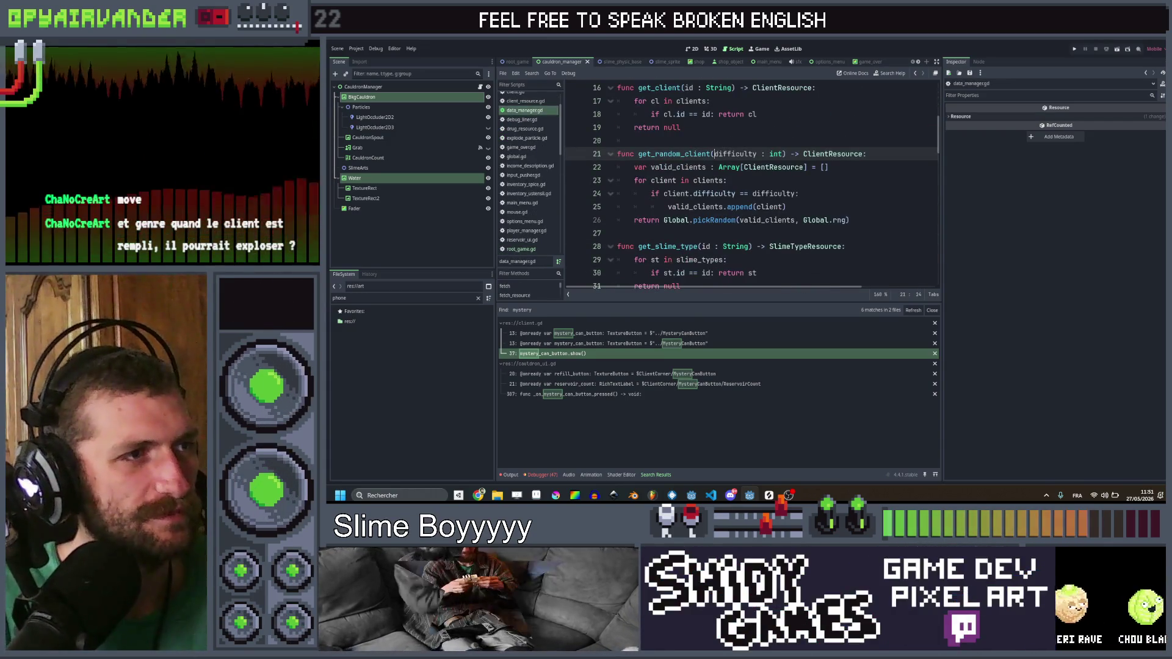
Step: Drop the difficulty parameter and replace pickRandom with a shuffle assigned to valid_clients
text(s)
key(ctrl+BackSpace)
key(ctrl+BackSpace)
key(ctrl+BackSpace)
click(756, 180)
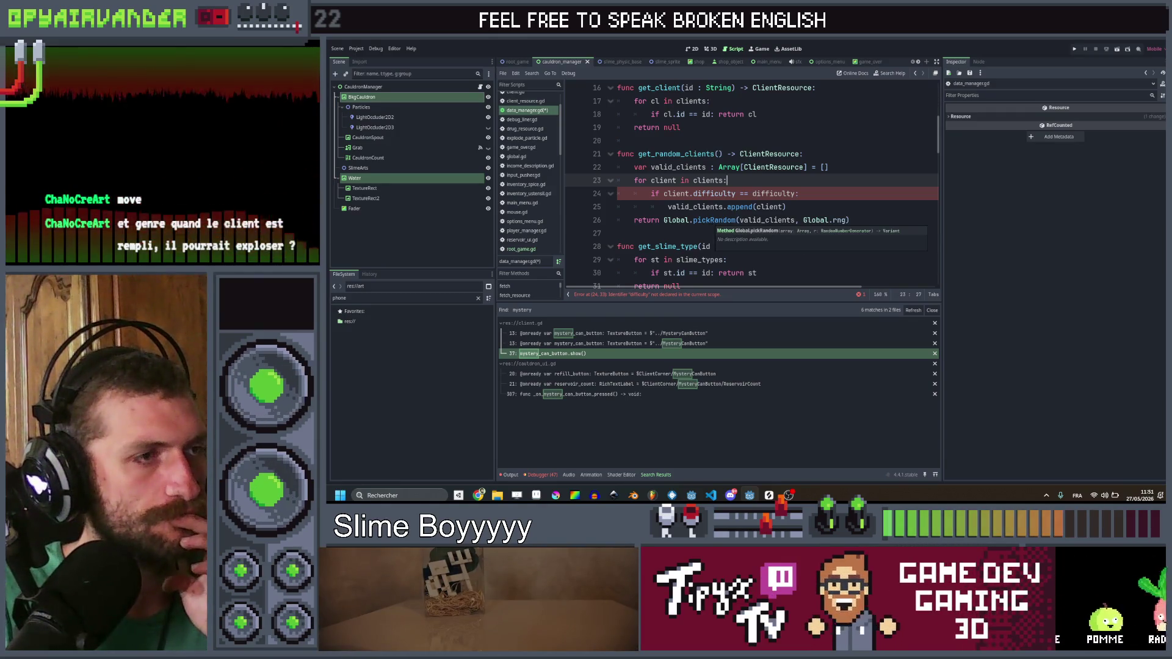
double_click(713, 221)
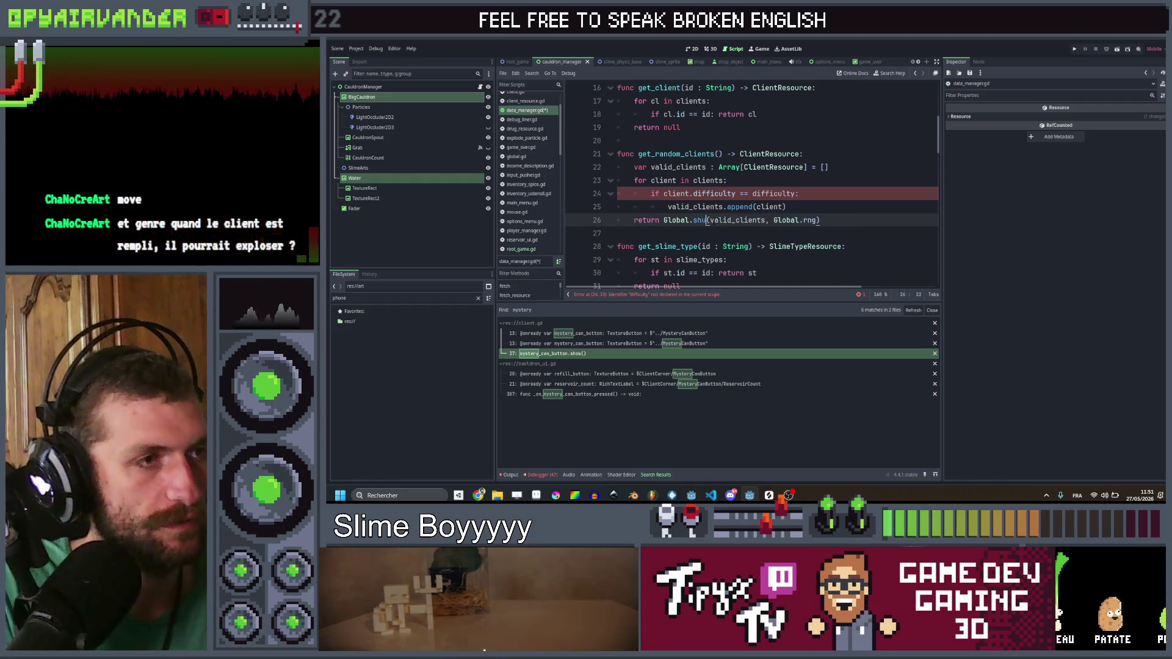
text(shuffle)
key(ctrl+Right)
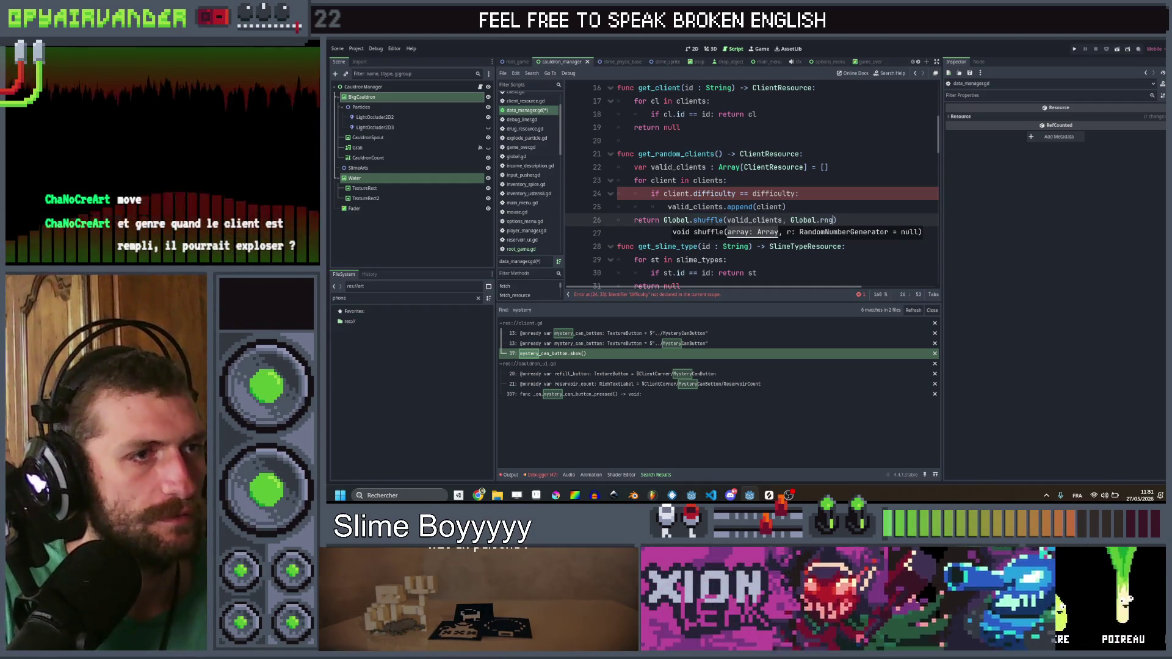
text().r)
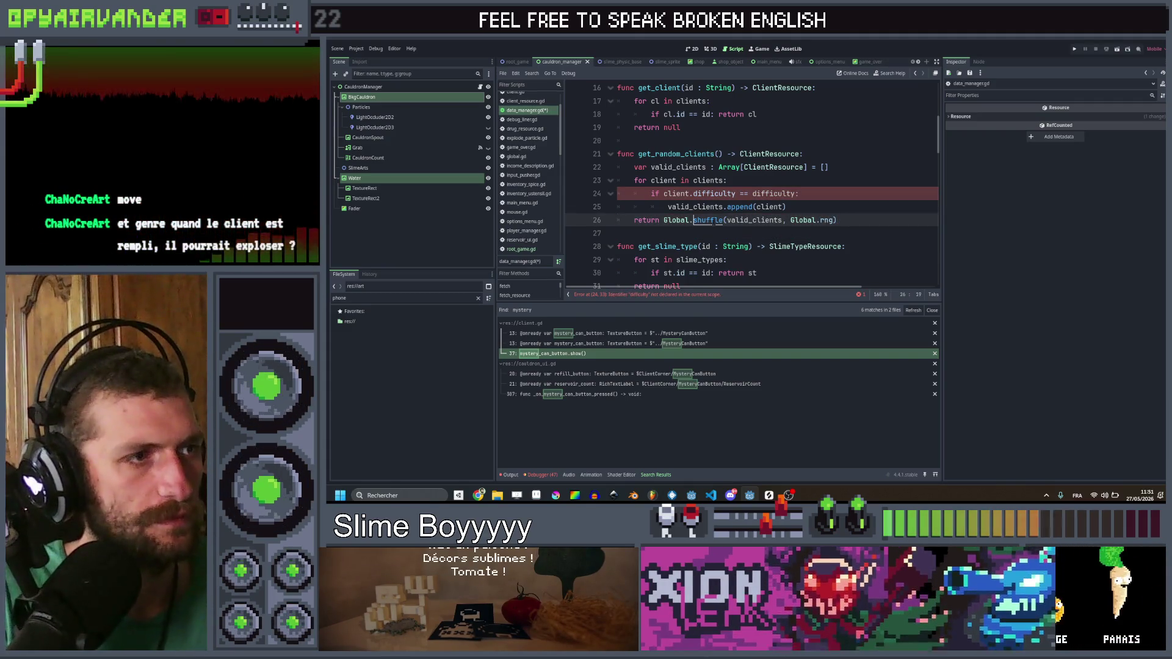
text(va)
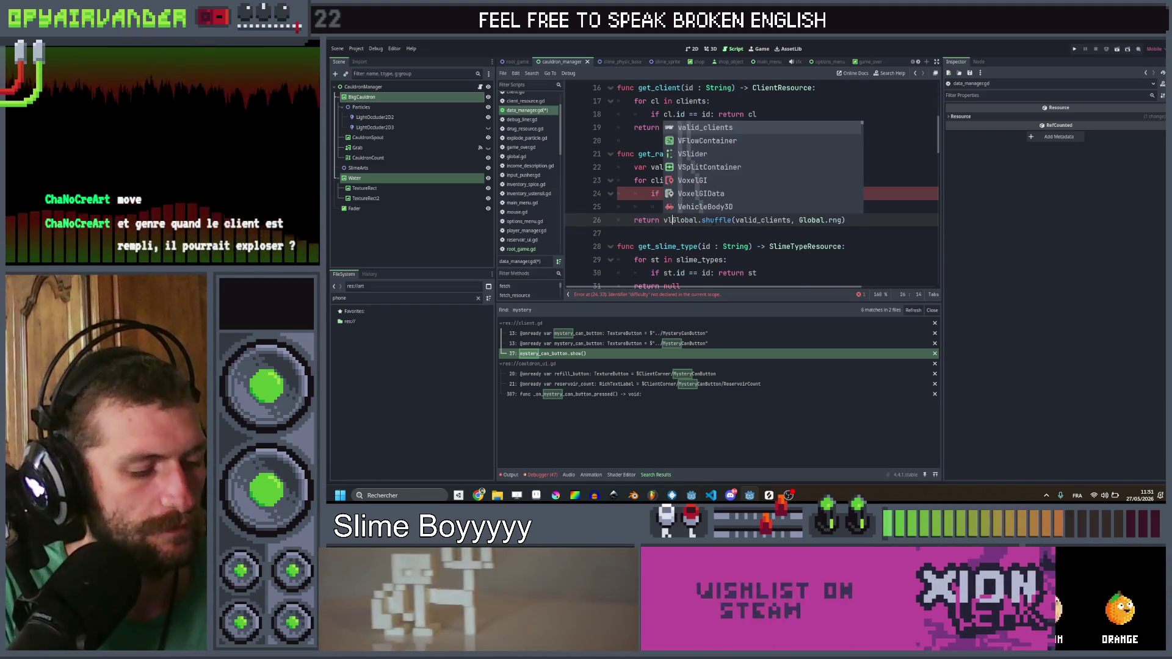
text(lid)
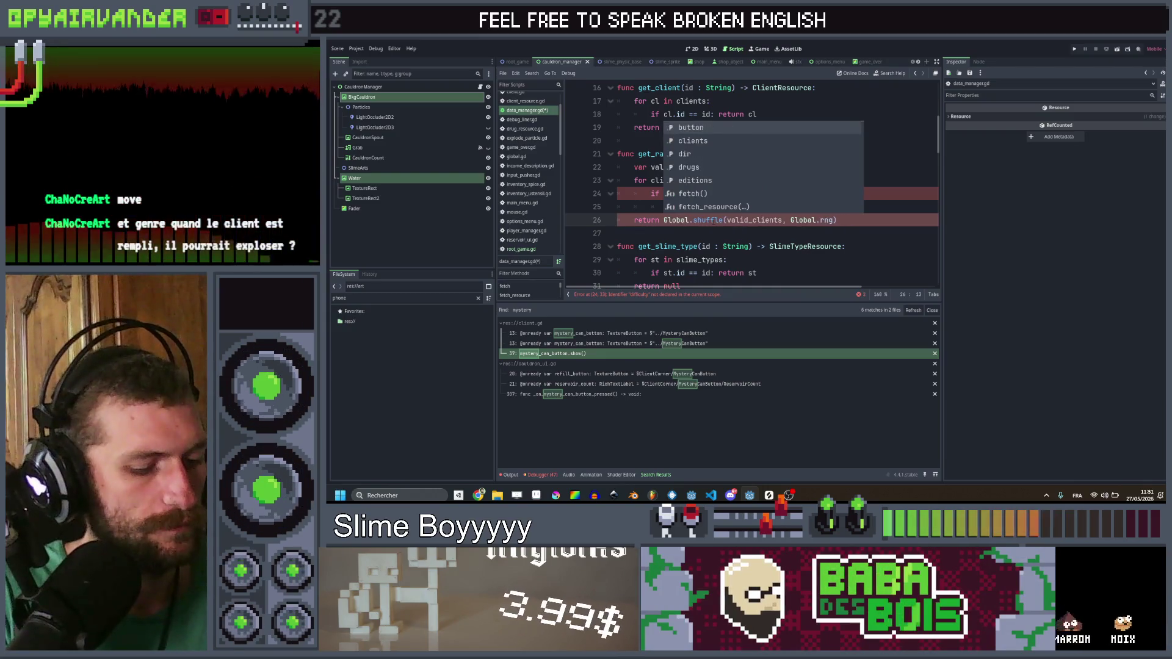
text(_clients =)
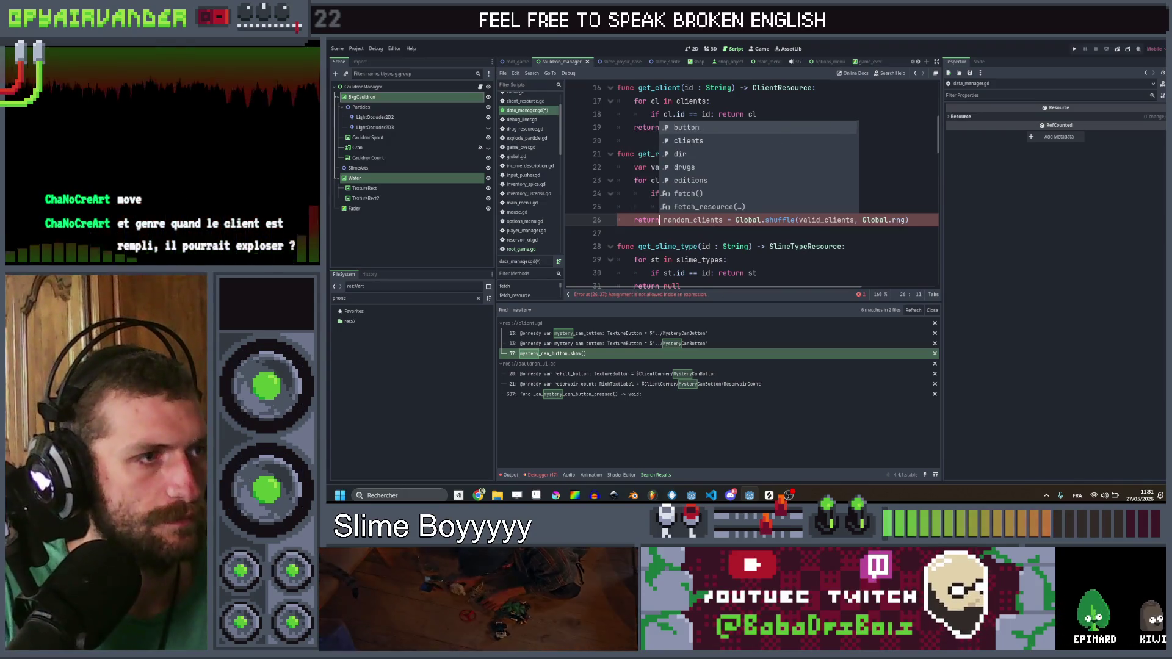
Step: Replace the return with a random_clients resize call and delete the difficulty check line
key(Home)
key(ctrl+Delete)
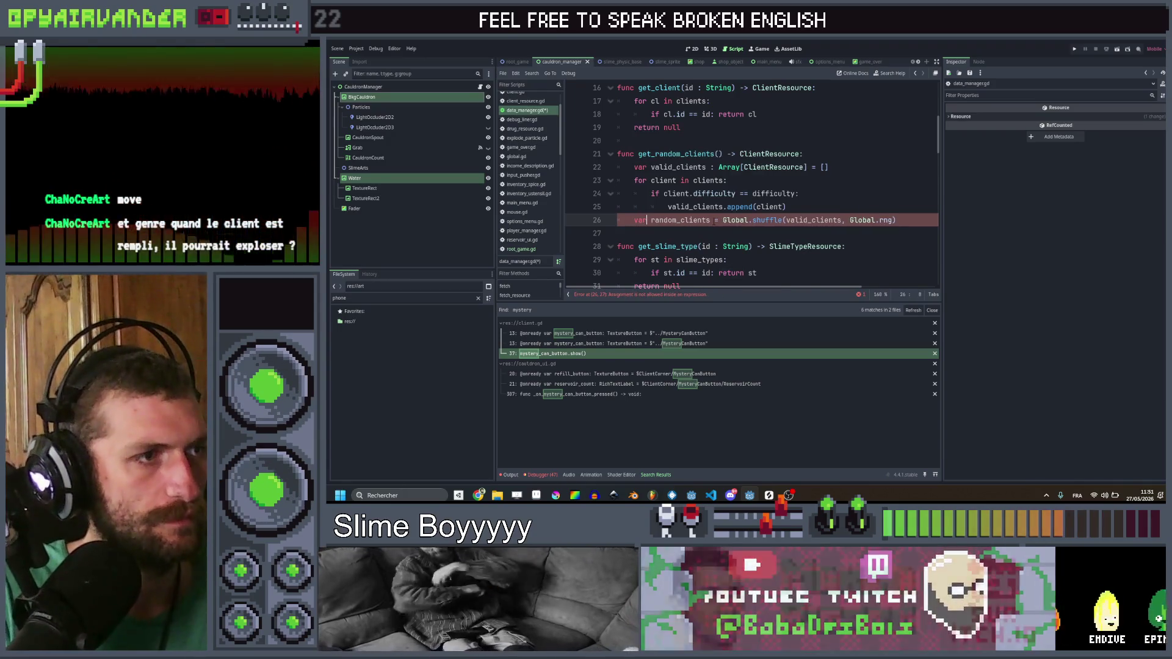
text(r)
key(Down)
key(Return)
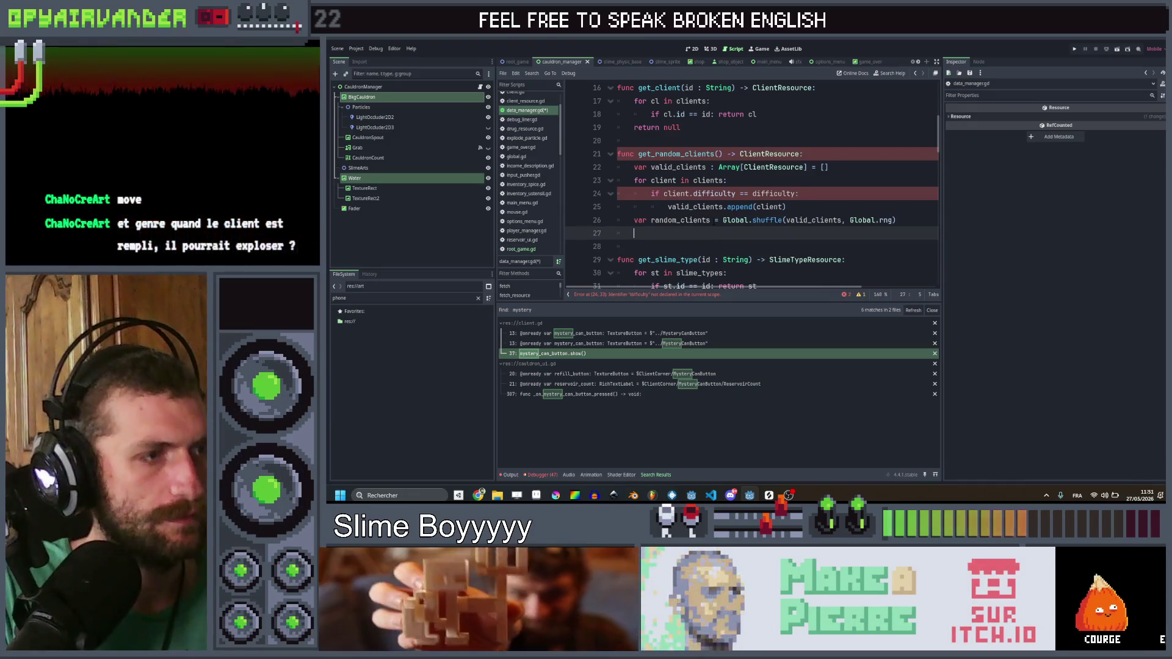
text(random)
key(Return)
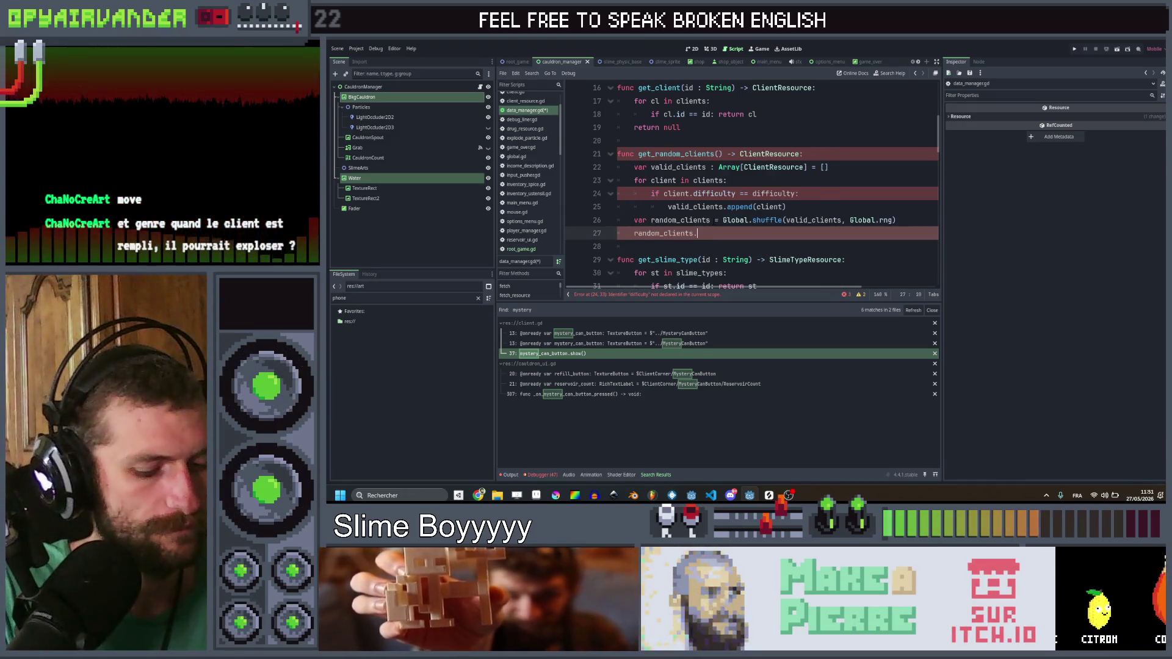
text(size)
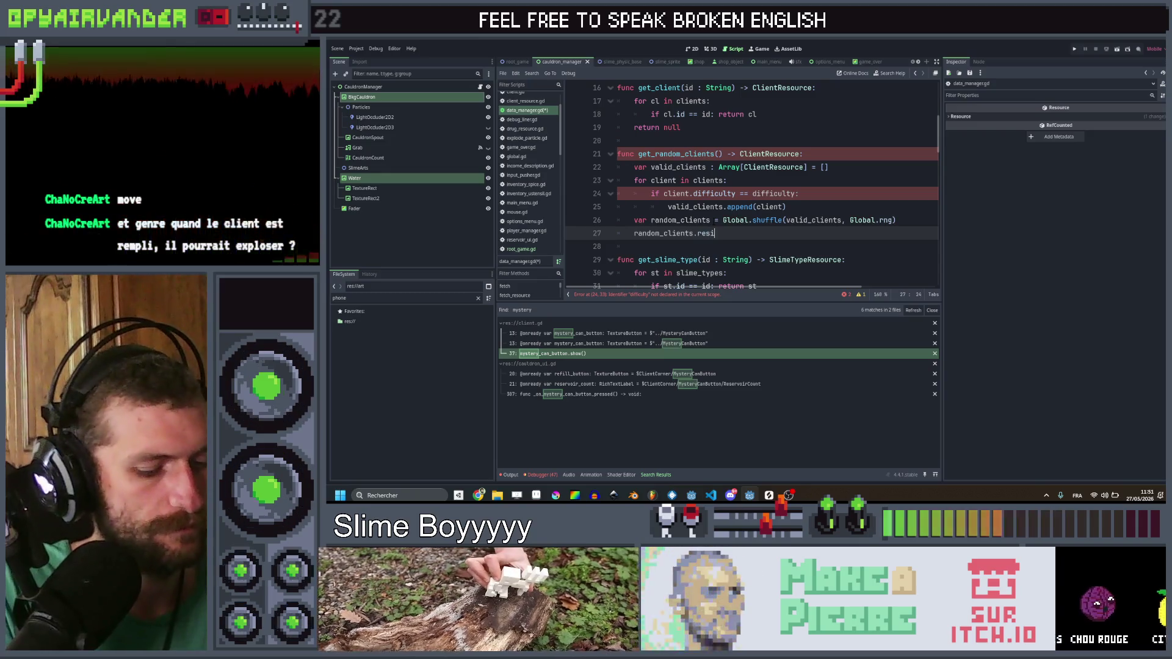
key(Up)
key(Up)
key(Up)
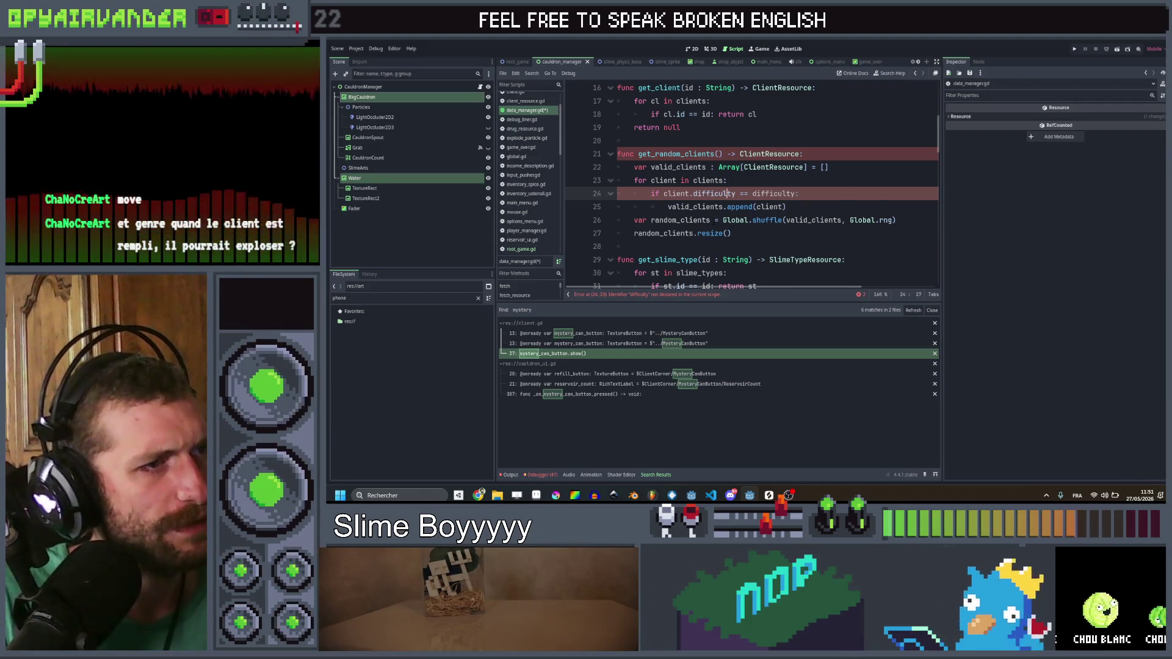
key(ctrl+shift+k)
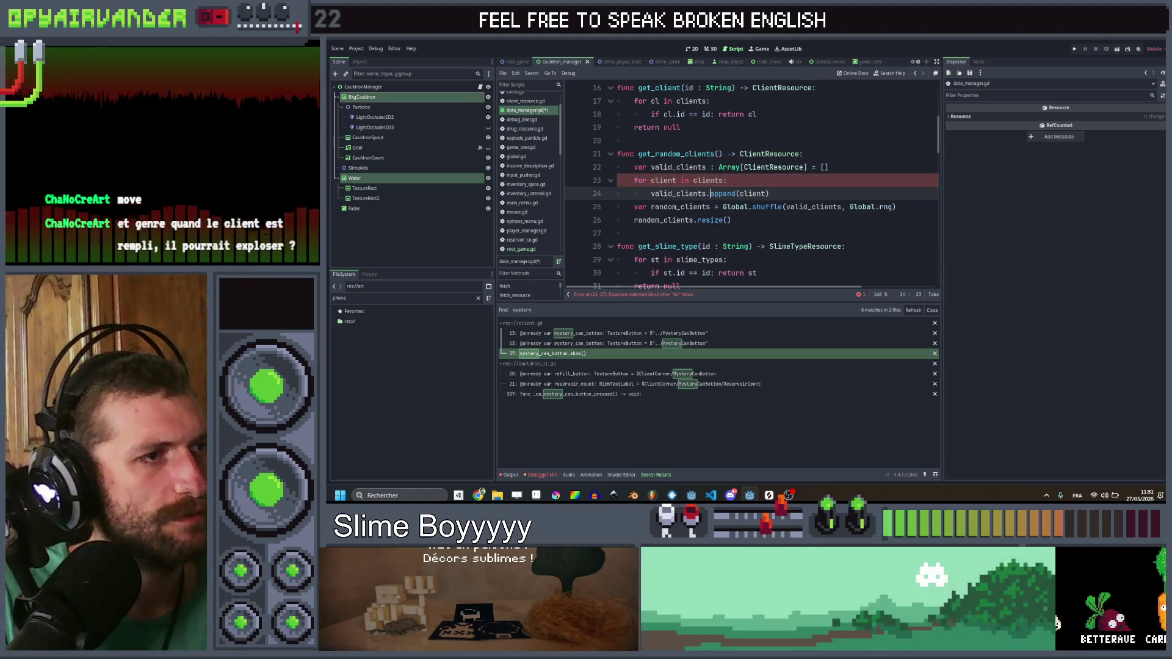
Step: Delete the client-filtering for loop from get_random_clients
key(Up)
key(Up)
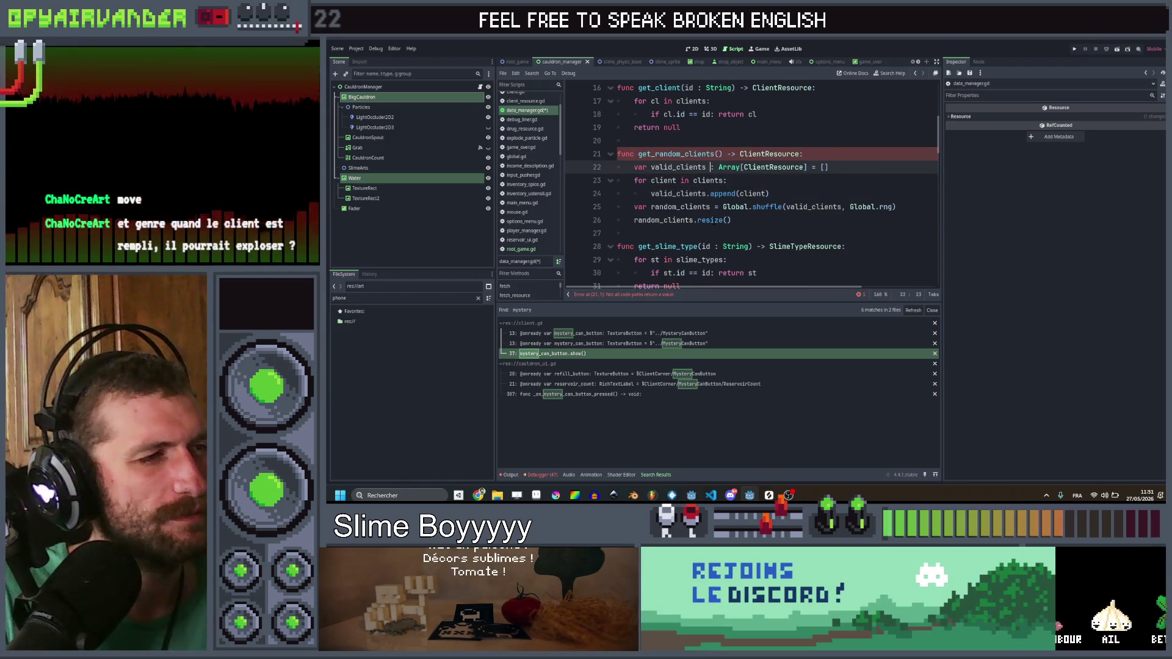
key(Down)
key(Down)
key(Down)
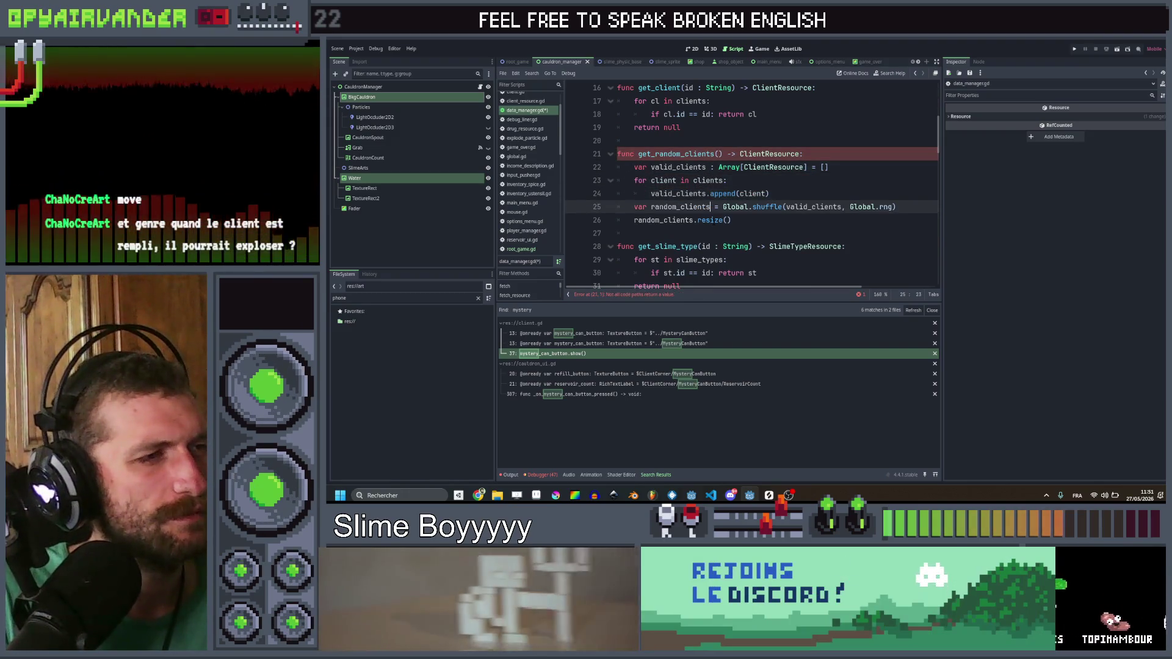
key(Up)
key(Up)
key(Up)
key(Down)
key(Down)
key(Down)
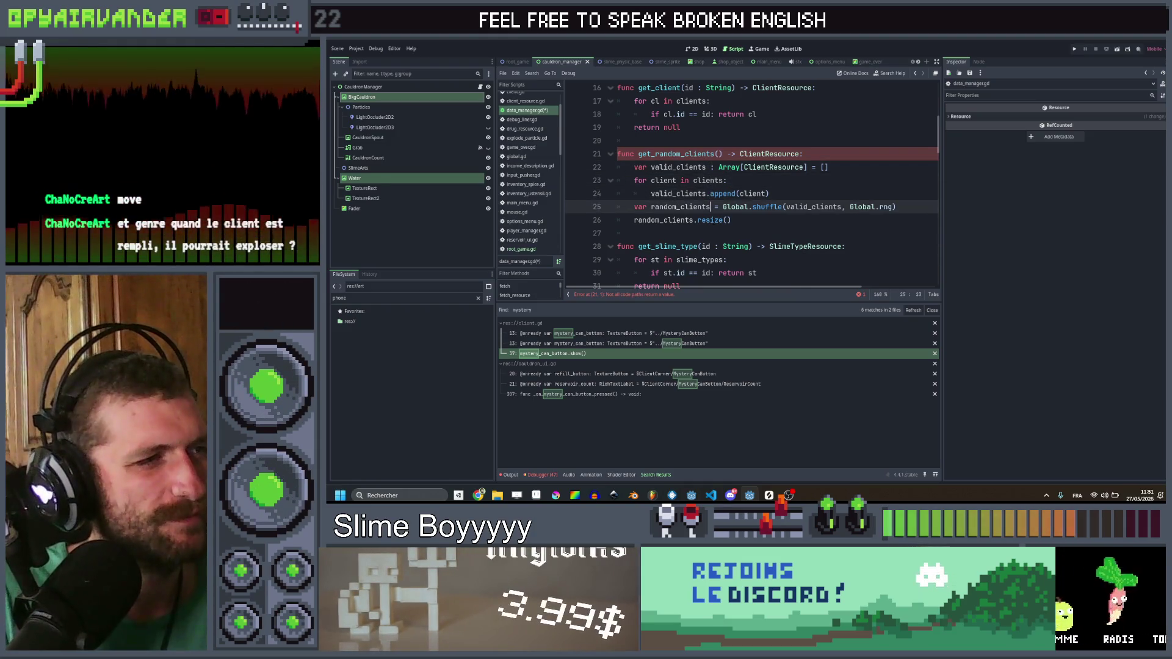
key(Down)
key(Up)
key(Up)
key(Down)
key(Down)
key(Right)
key(Right)
key(Right)
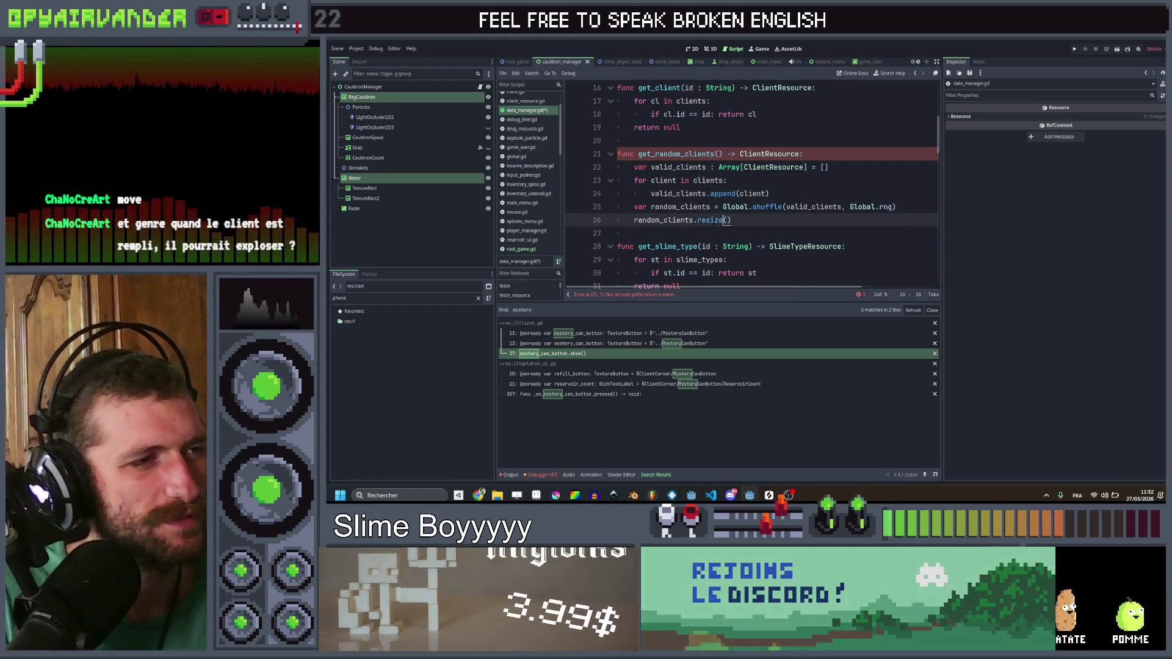
key(Up)
key(Up)
key(Up)
key(ctrl+shift+k)
key(ctrl+shift+k)
key(Up)
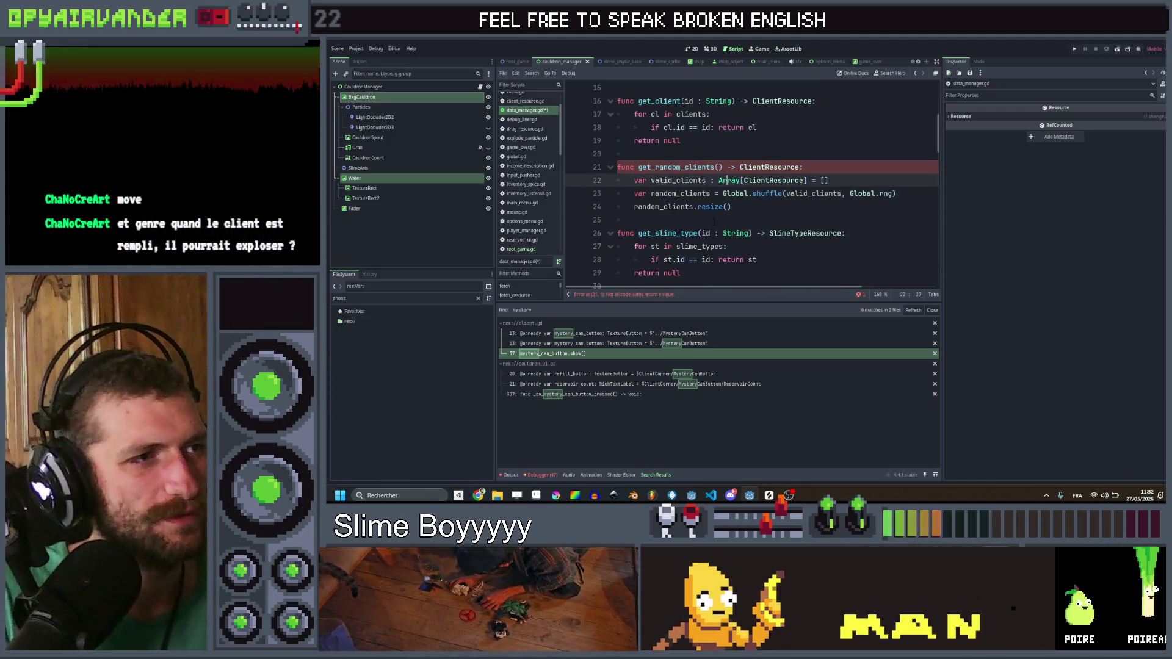
Step: Build valid_clients with Global.shuffle on clients.duplicate()
key(End)
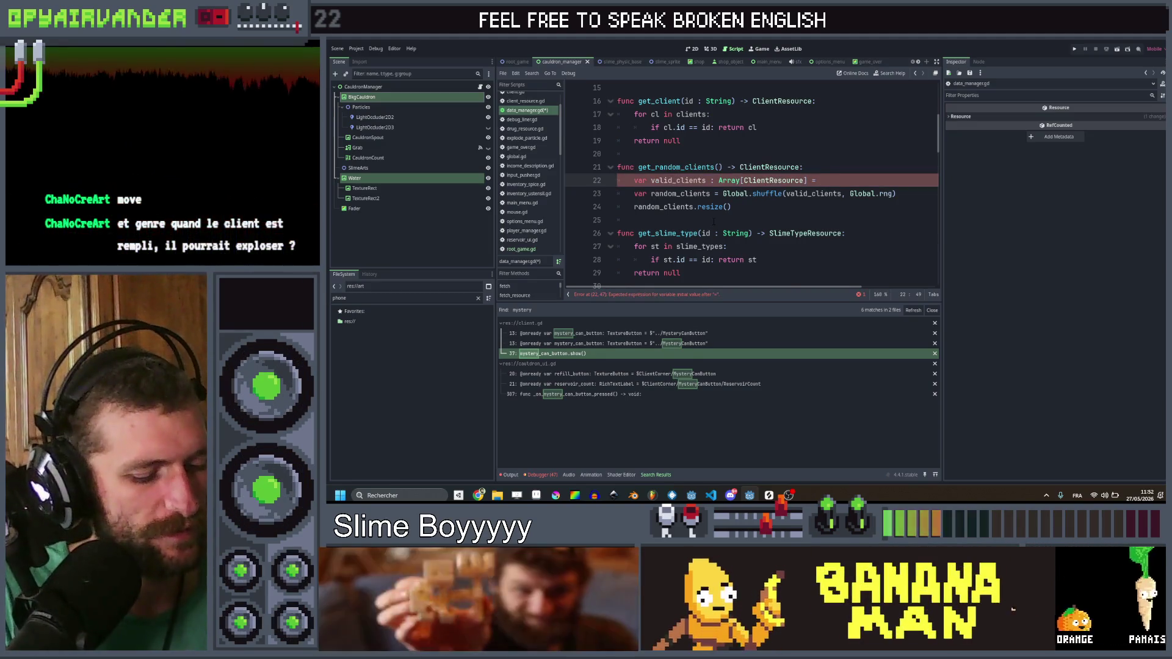
key(Return)
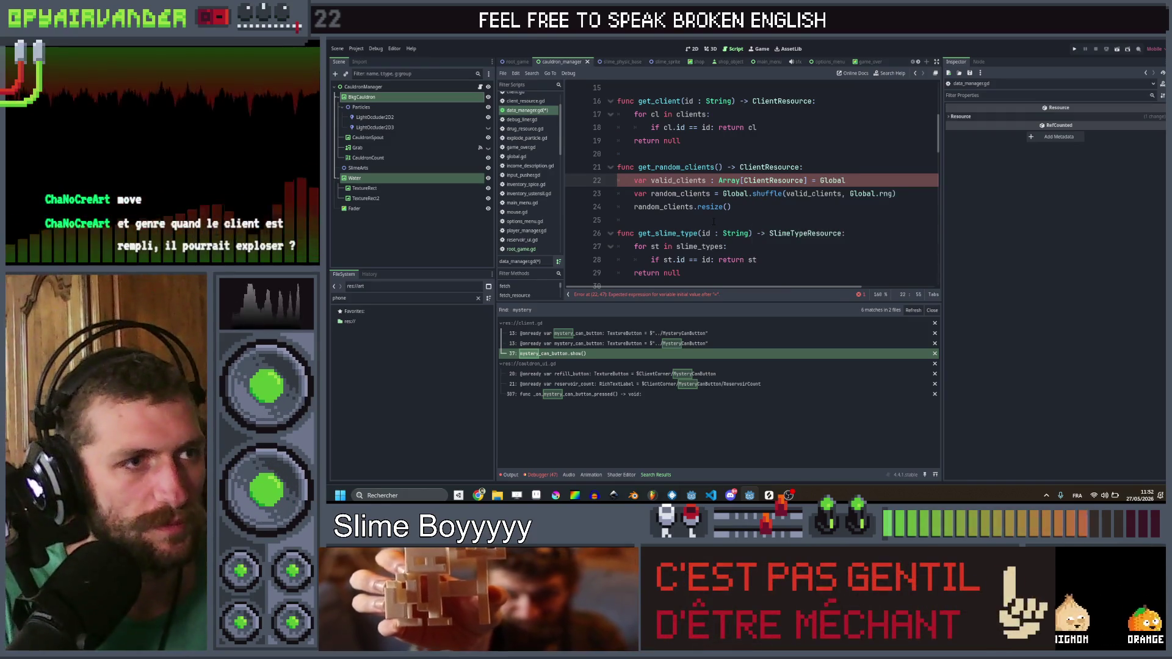
text(.)
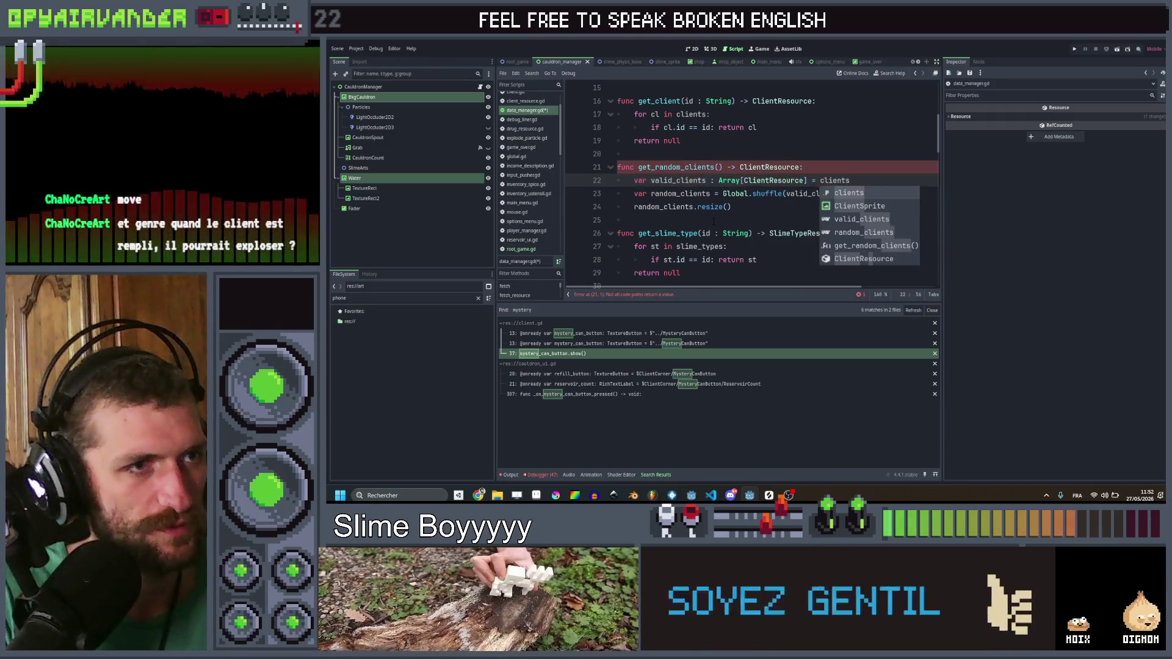
text(dup)
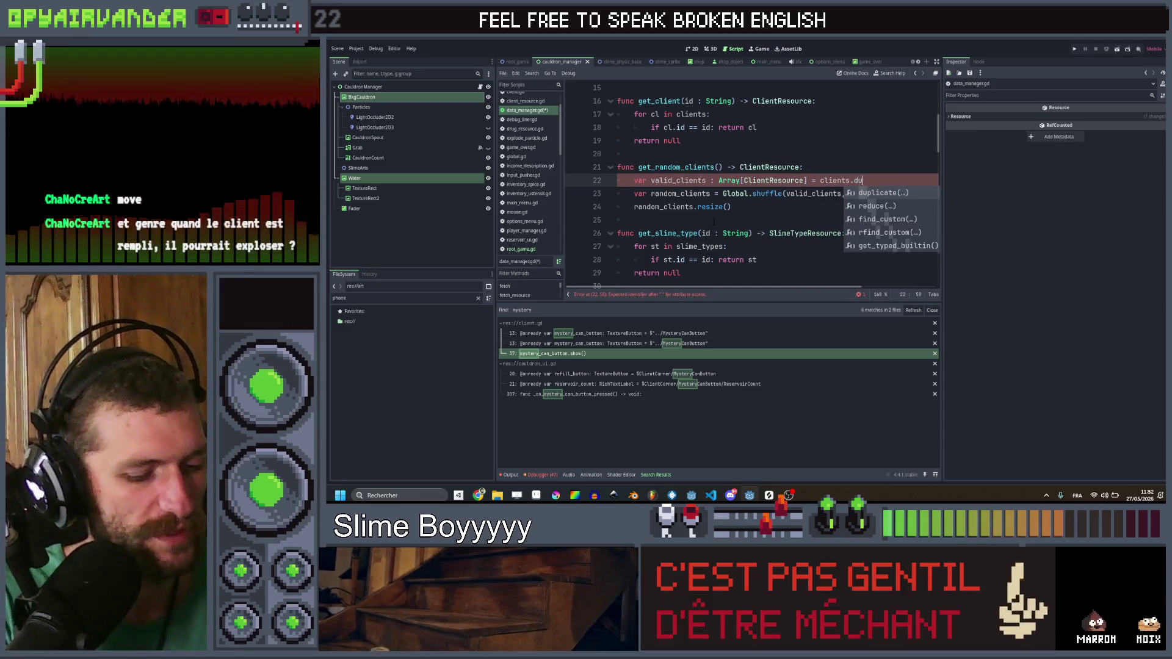
key(Return)
key(Down)
key(Down)
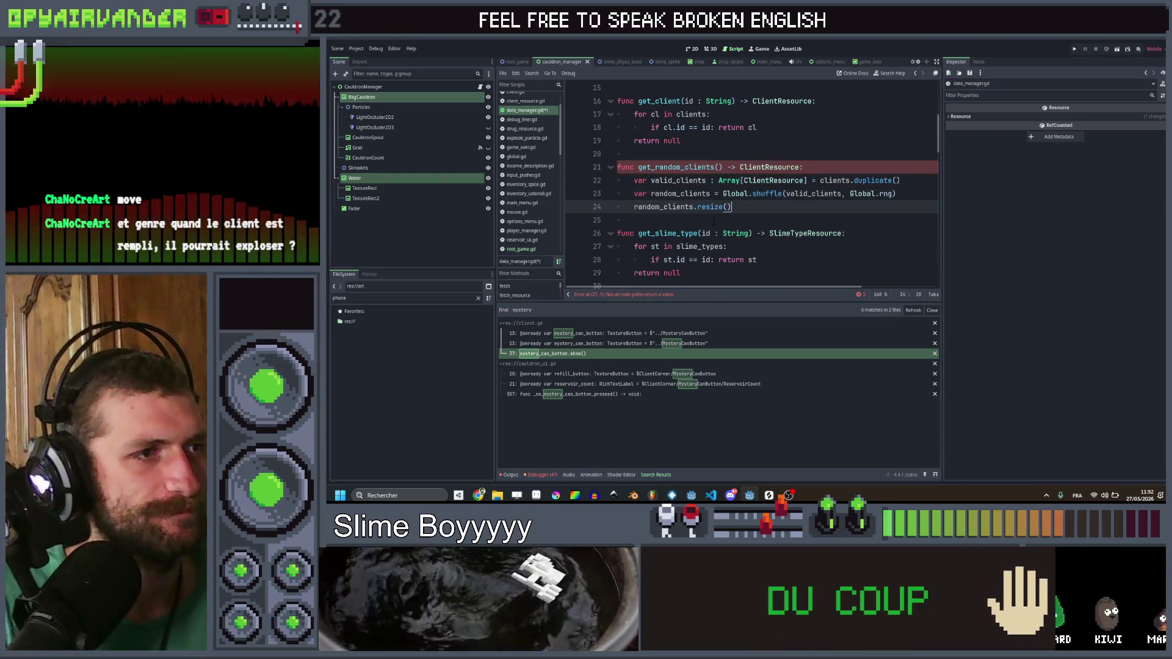
key(ctrl+Right)
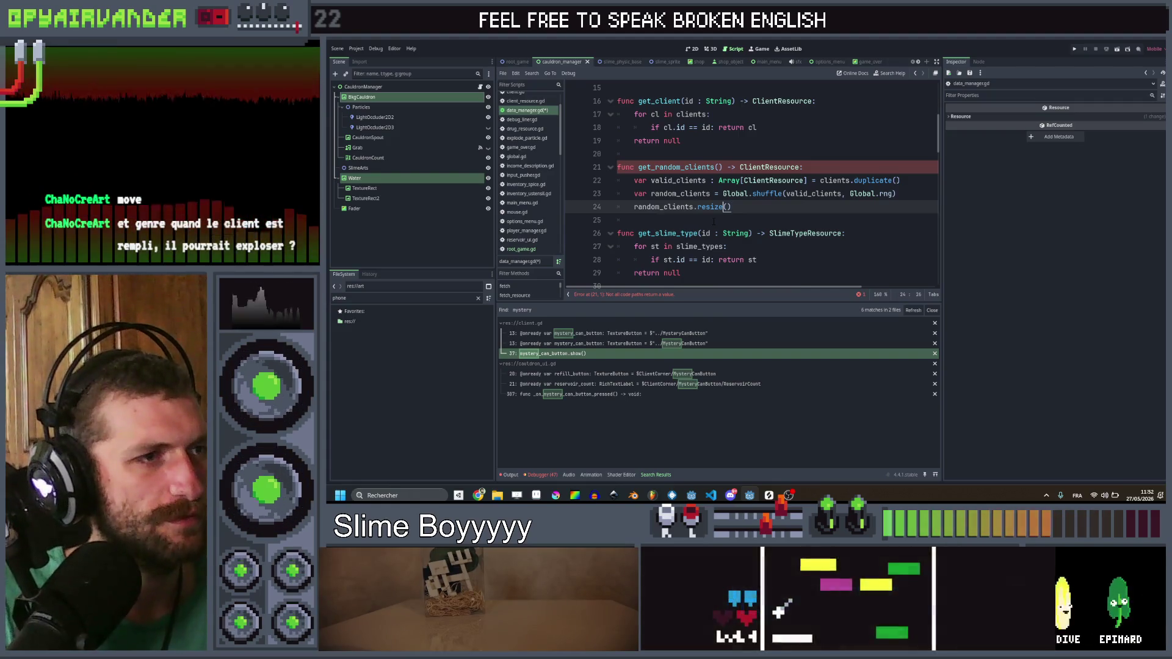
Step: Resize valid_clients to 3, return valid_clients, and save the script
mouse_move(770, 207)
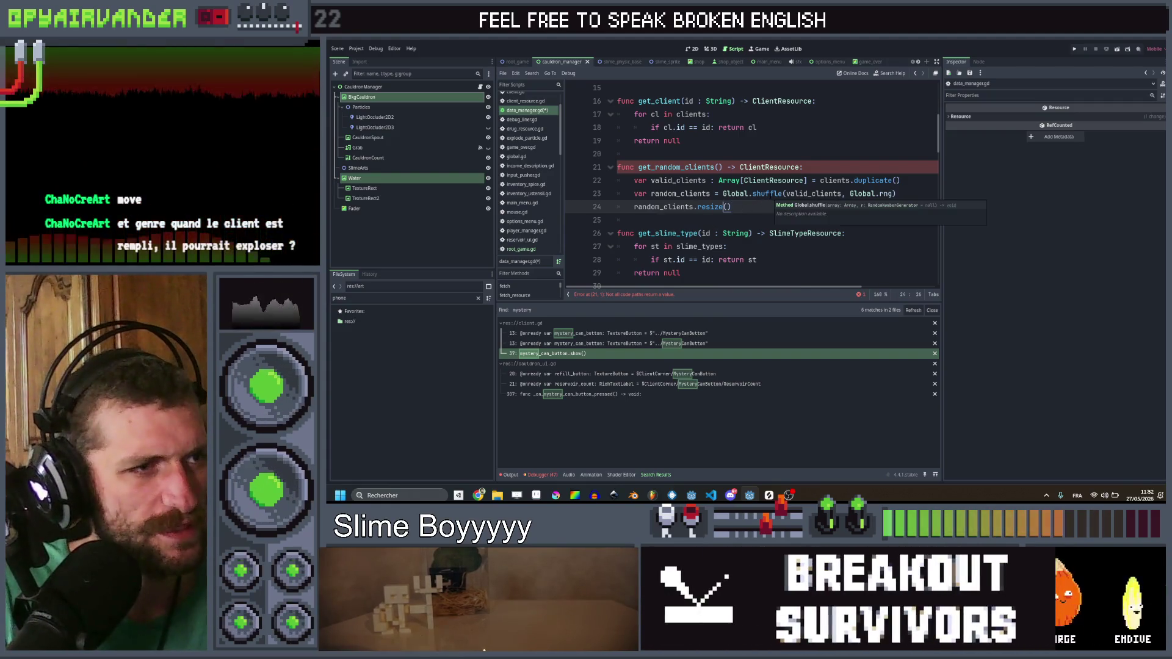
drag(723, 194, 632, 194)
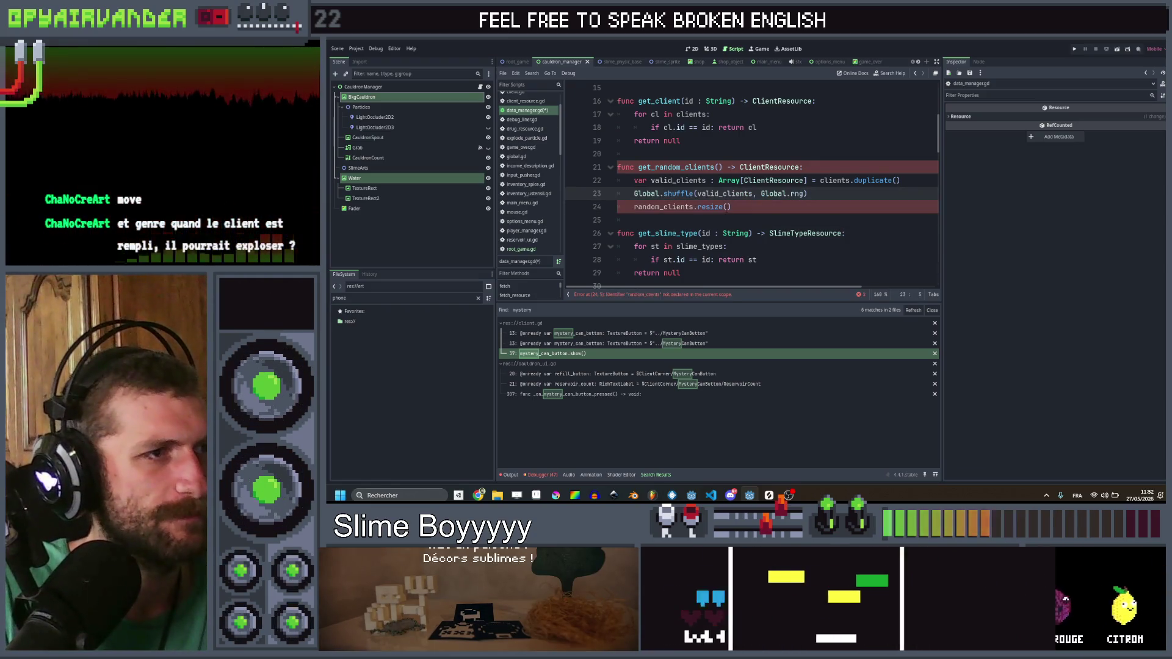
double_click(677, 180)
key(ctrl+c)
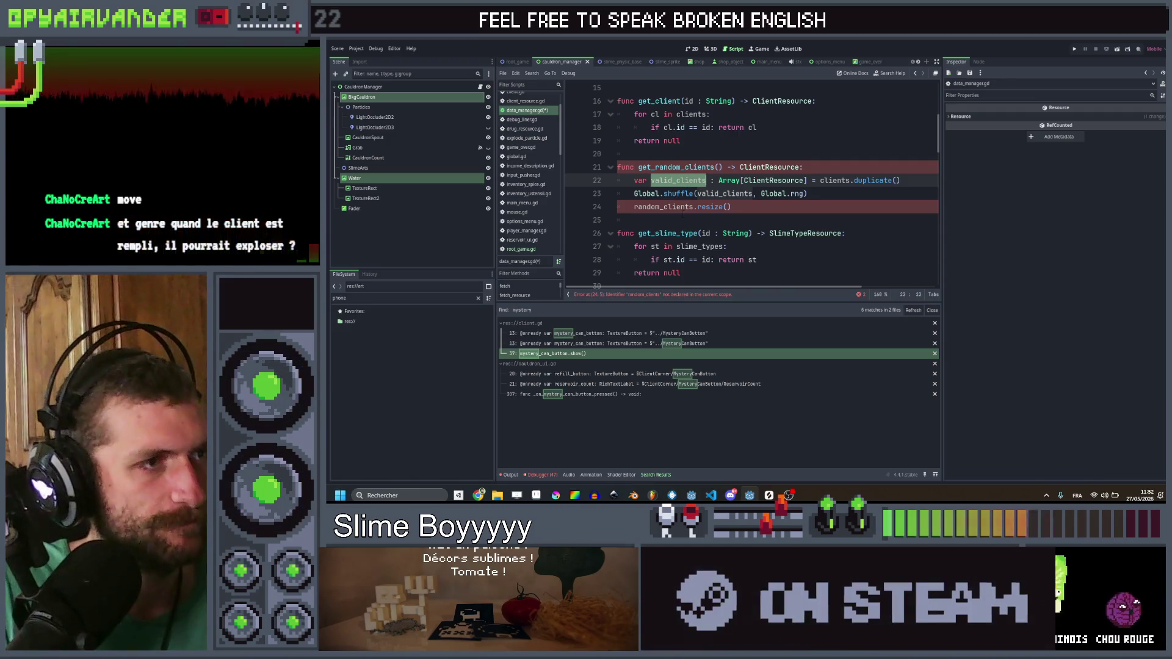
double_click(657, 207)
key(ctrl+v)
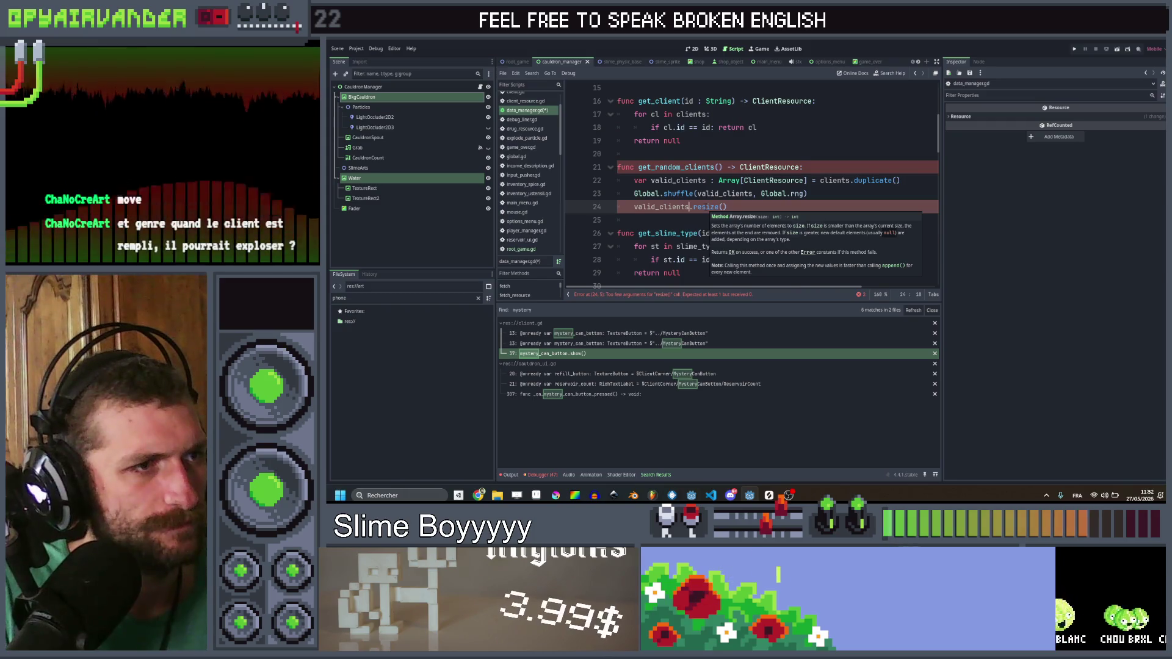
click(725, 207)
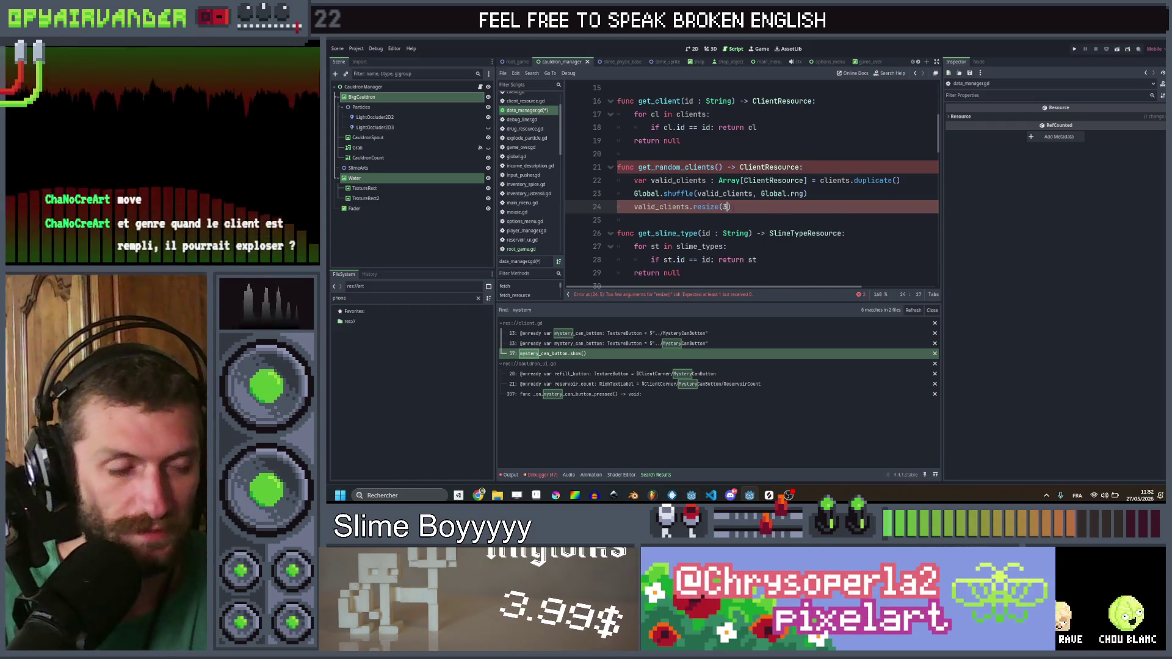
text())
key(Return)
text(return val)
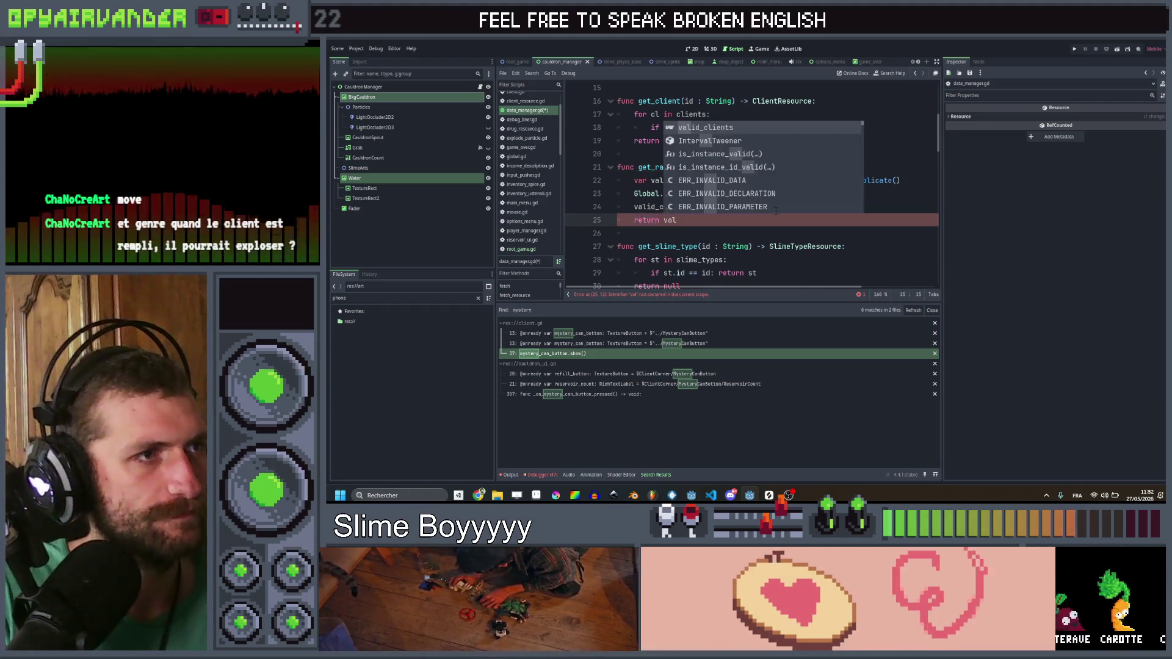
key(Return)
key(Up)
key(Up)
key(ctrl+s)
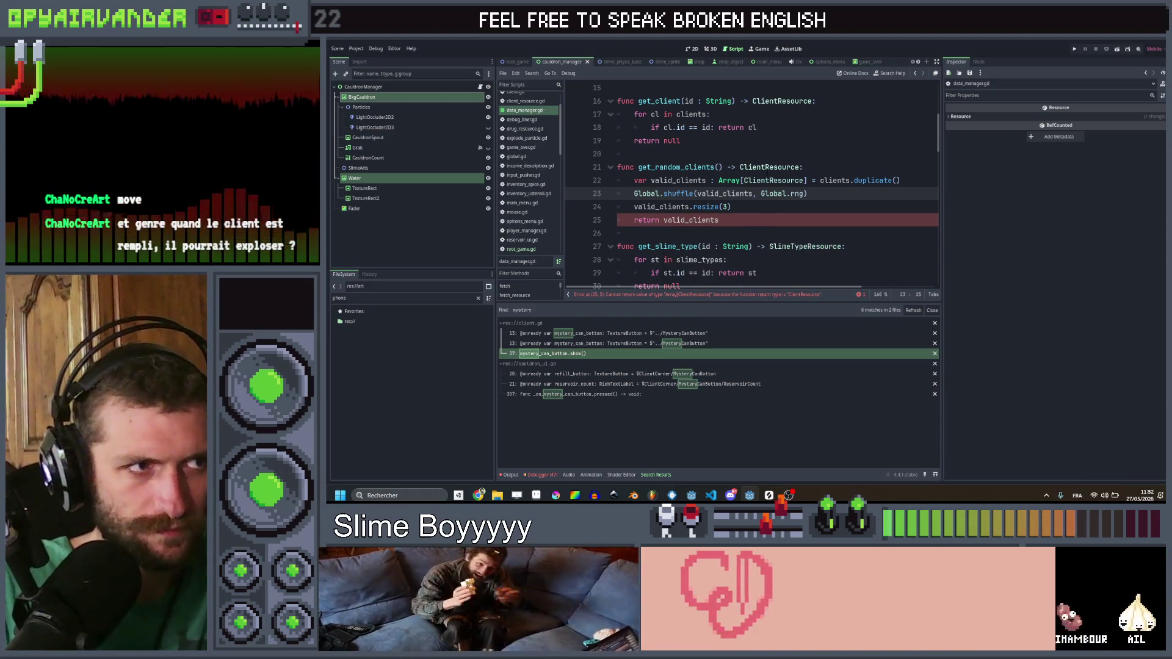
Step: Change the function's return type to Array[ClientResource]
drag(806, 180, 719, 181)
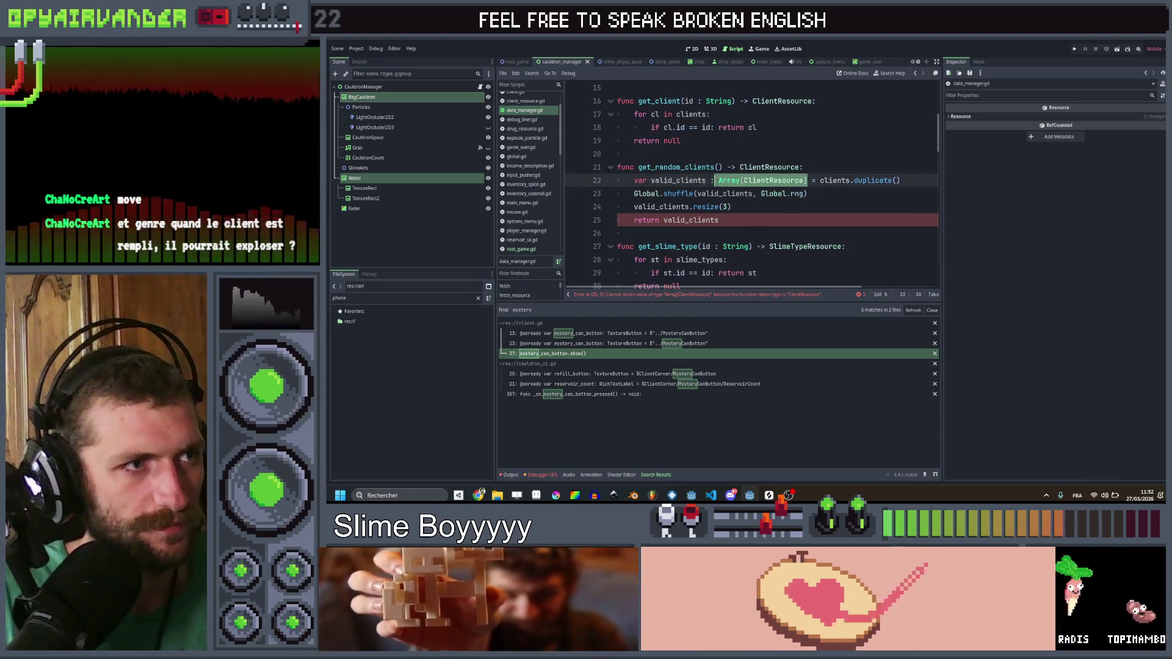
key(ctrl+c)
double_click(770, 166)
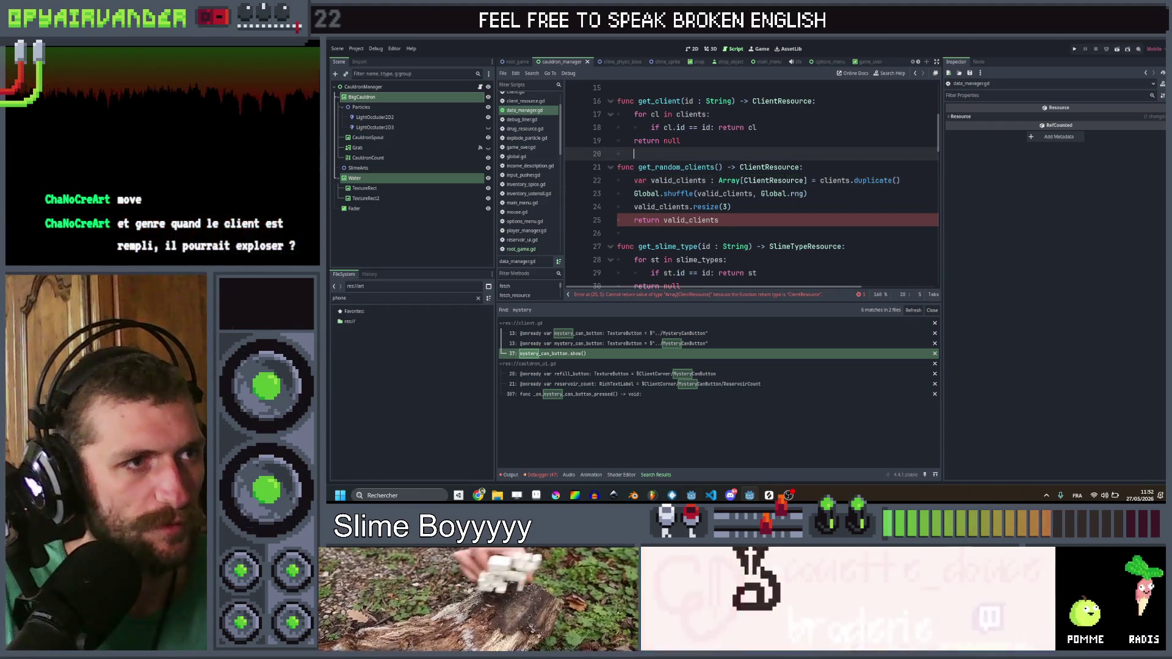
key(ctrl+v)
key(Right)
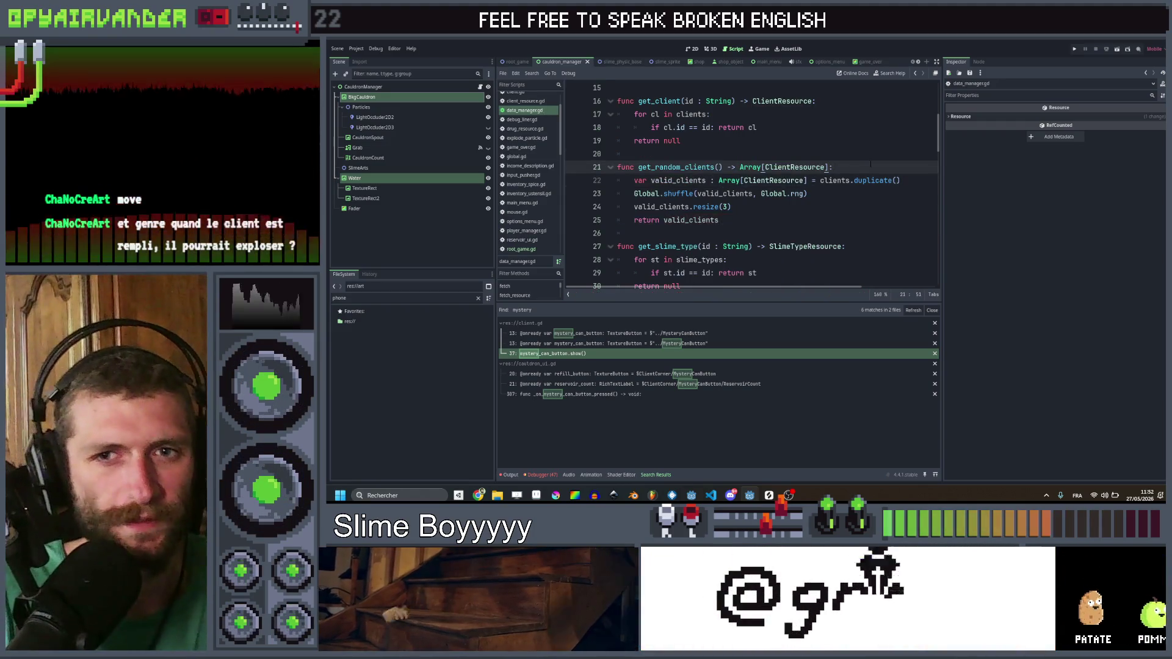
click(801, 207)
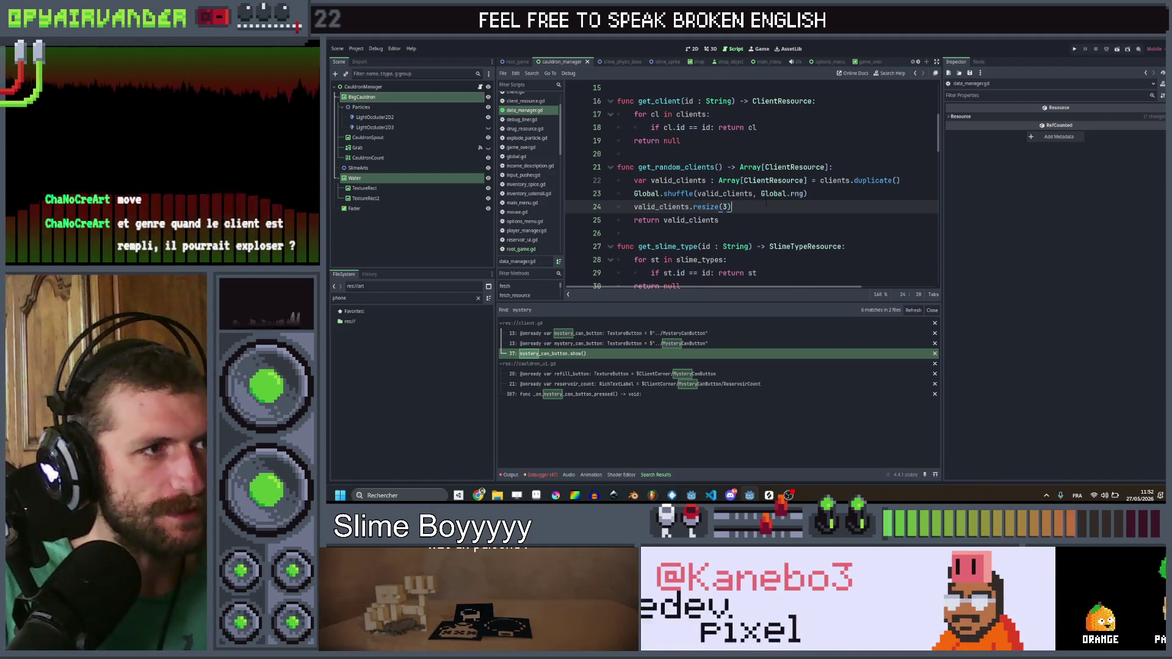
Step: Back in run_manager.gd, search all files for slimes_to_add_back
click(916, 74)
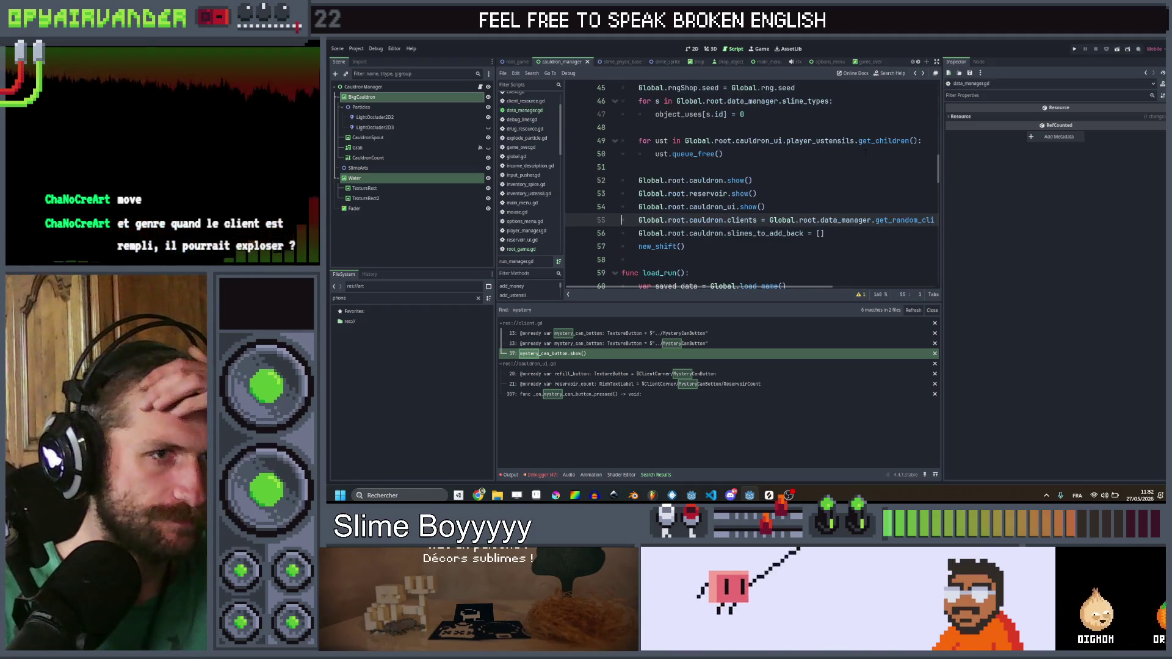
click(823, 206)
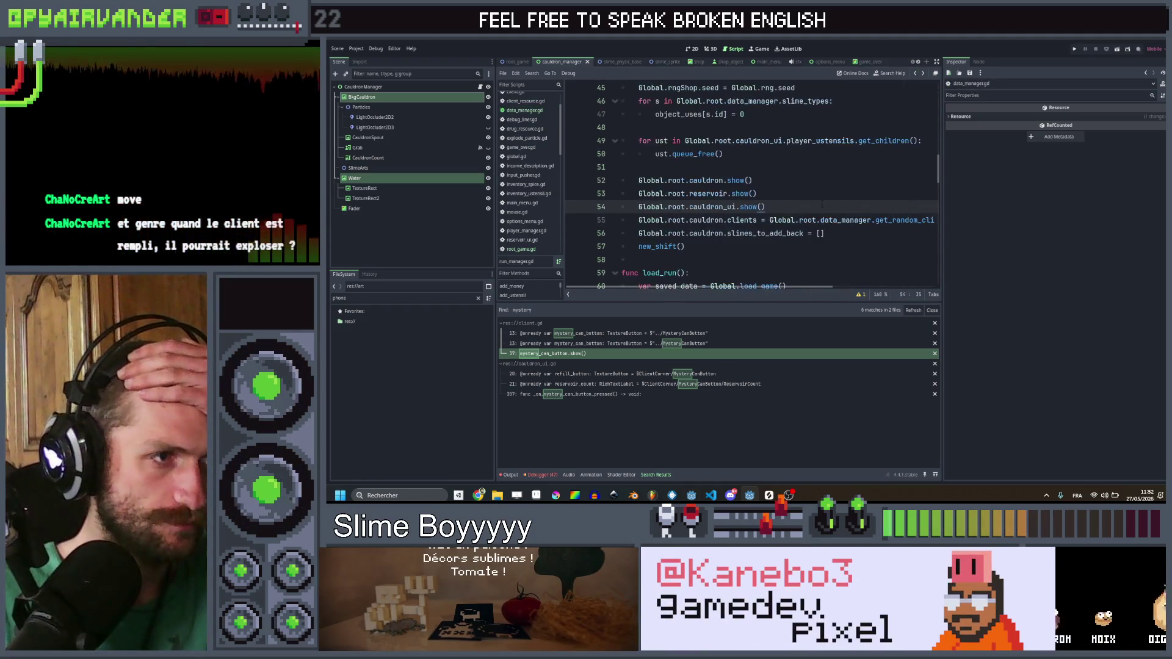
click(840, 233)
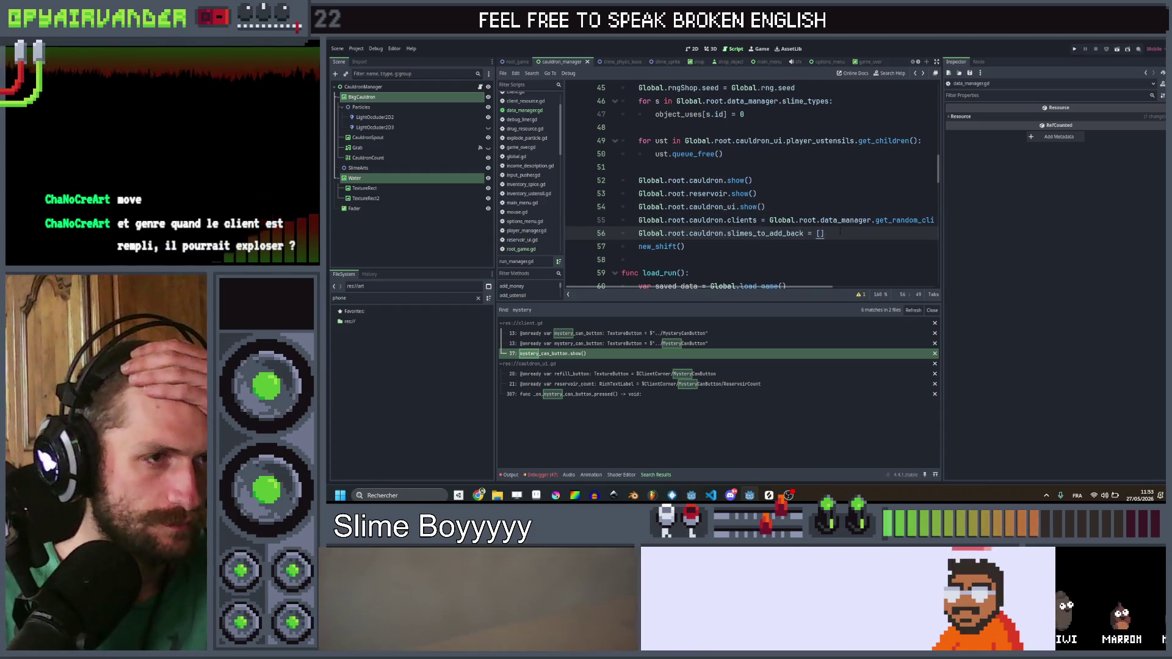
drag(824, 233, 791, 234)
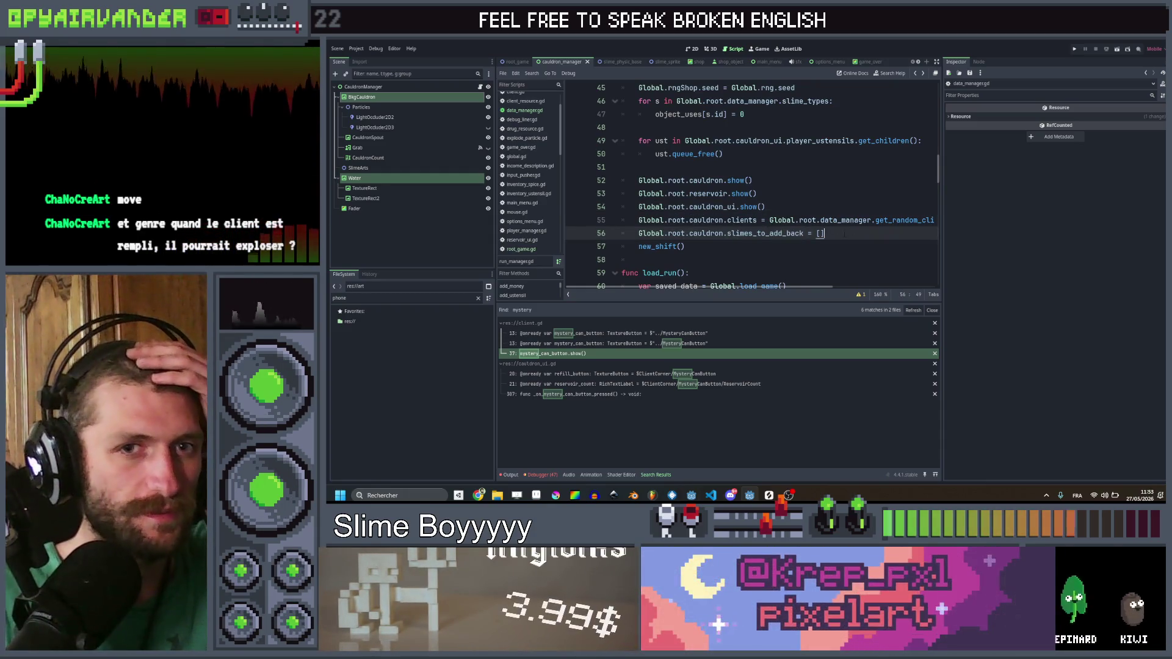
double_click(750, 233)
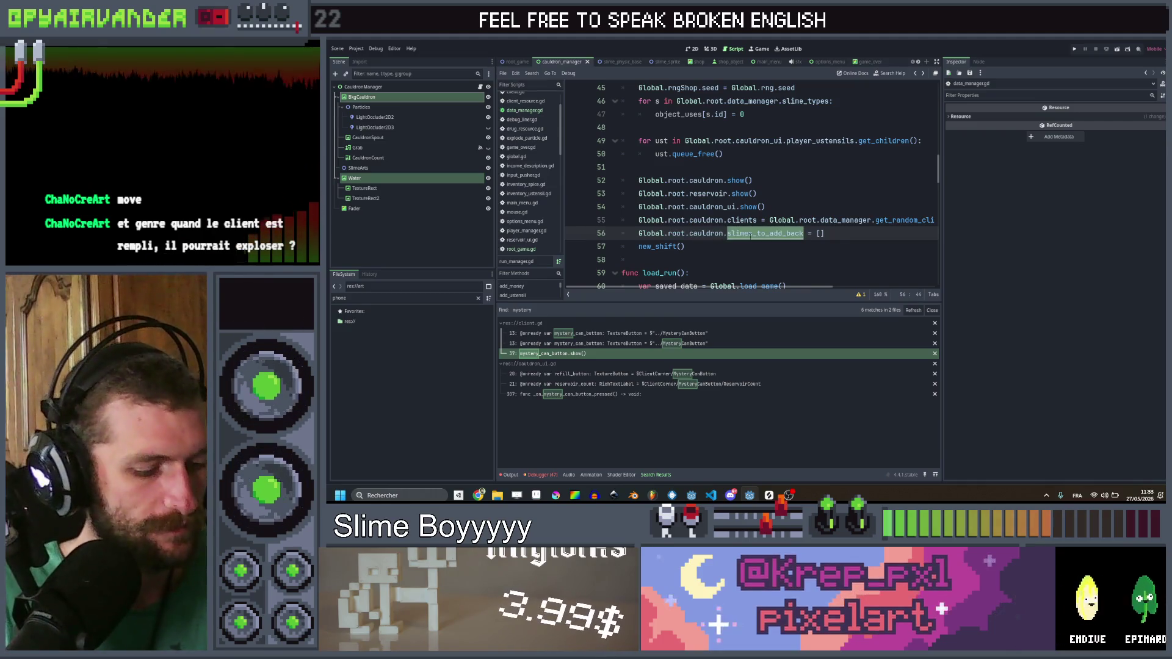
key(ctrl+shift+f)
click(755, 291)
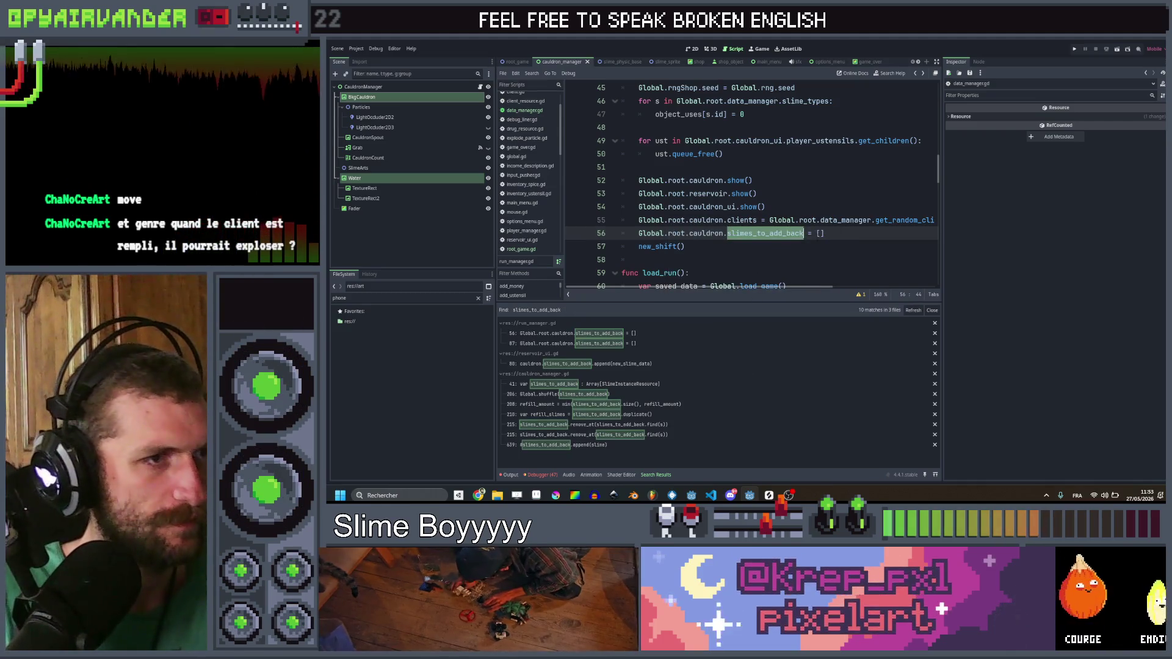
Step: Delete both slimes_to_add_back = [] resets, then open its use in reservoir_ui.gd
key(ctrl+shift+k)
click(631, 337)
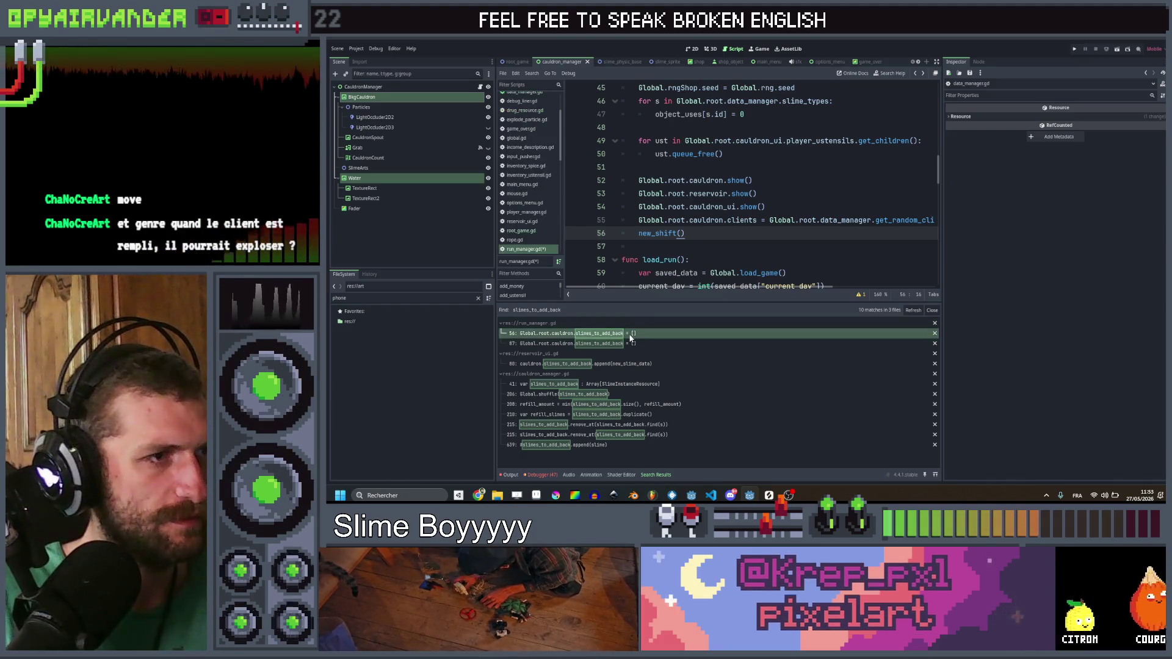
click(631, 343)
click(842, 264)
key(ctrl+shift+k)
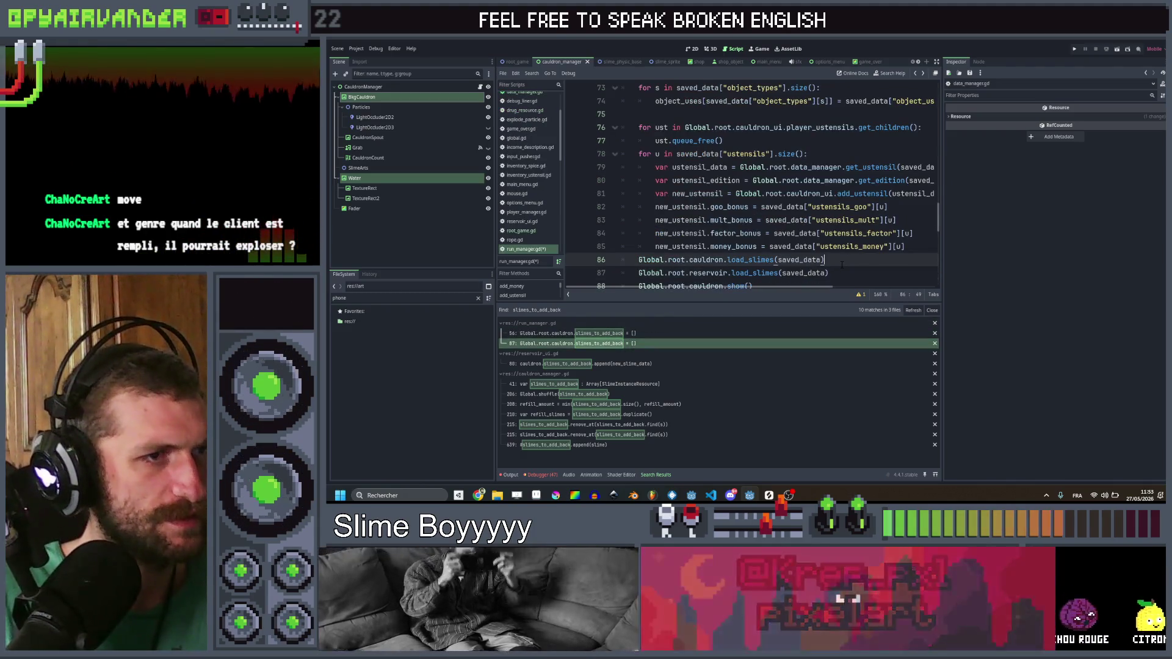
click(582, 367)
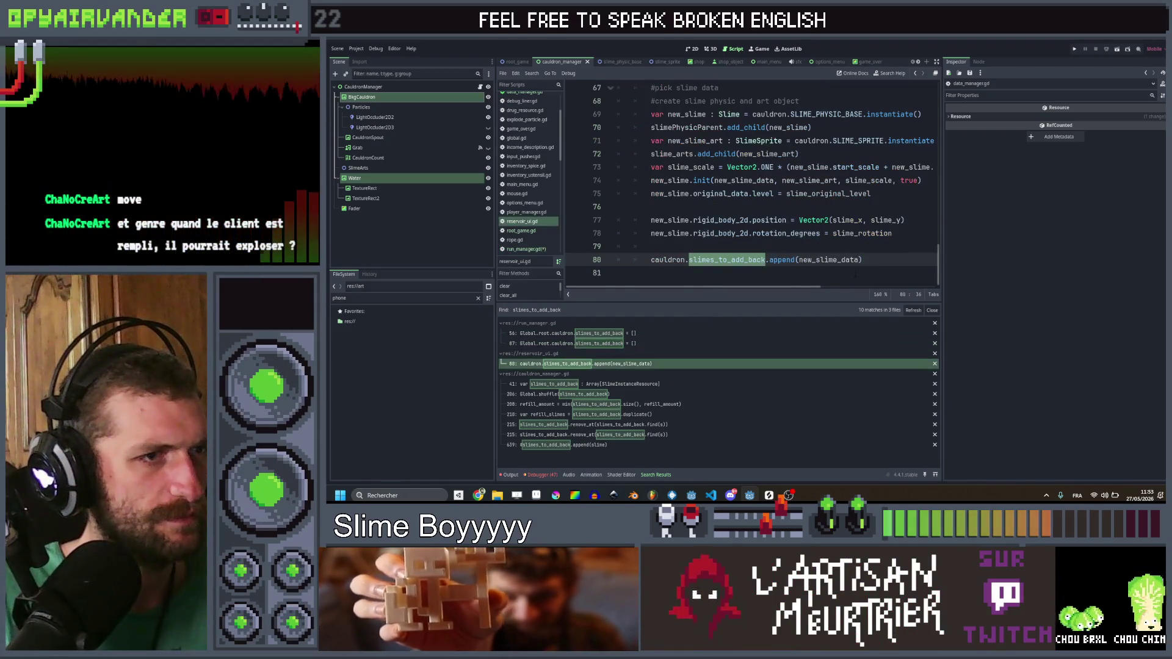
Step: Delete the slimes_to_add_back declaration plus its Global.shuffle and refill_amount lines
click(624, 384)
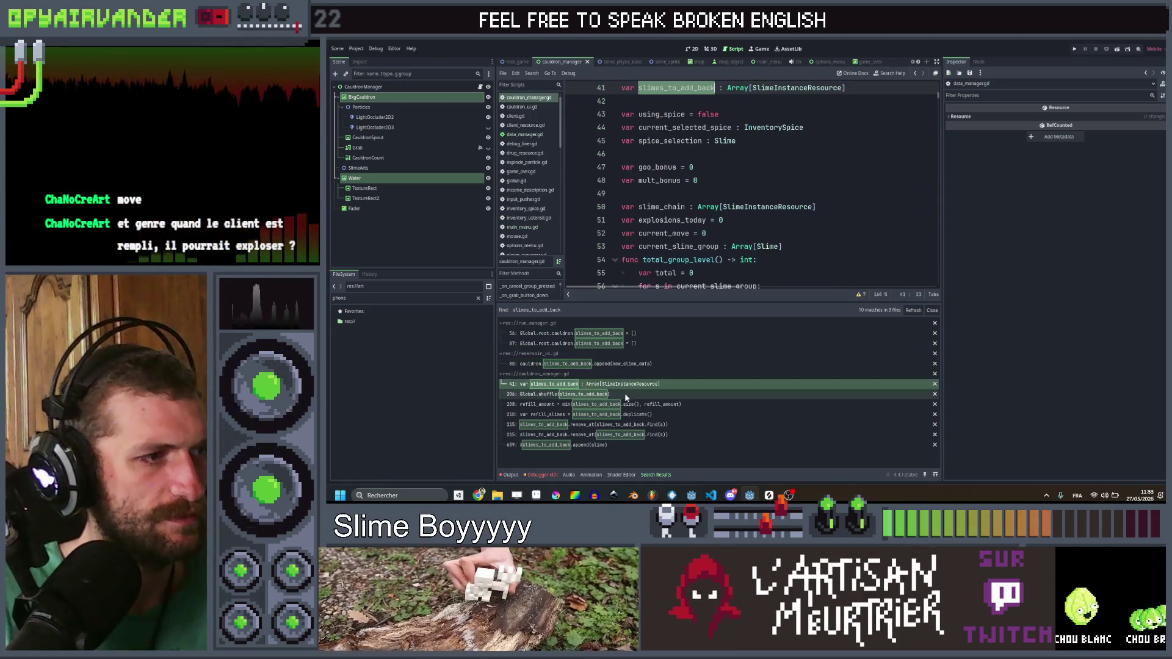
key(ctrl+shift+k)
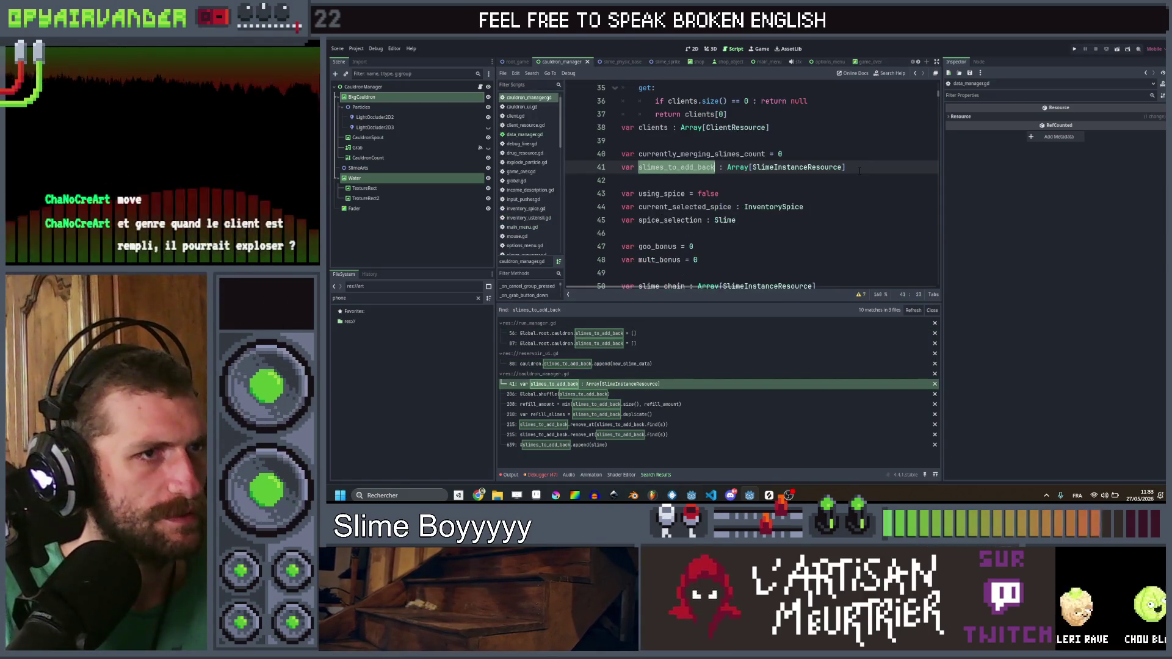
click(589, 393)
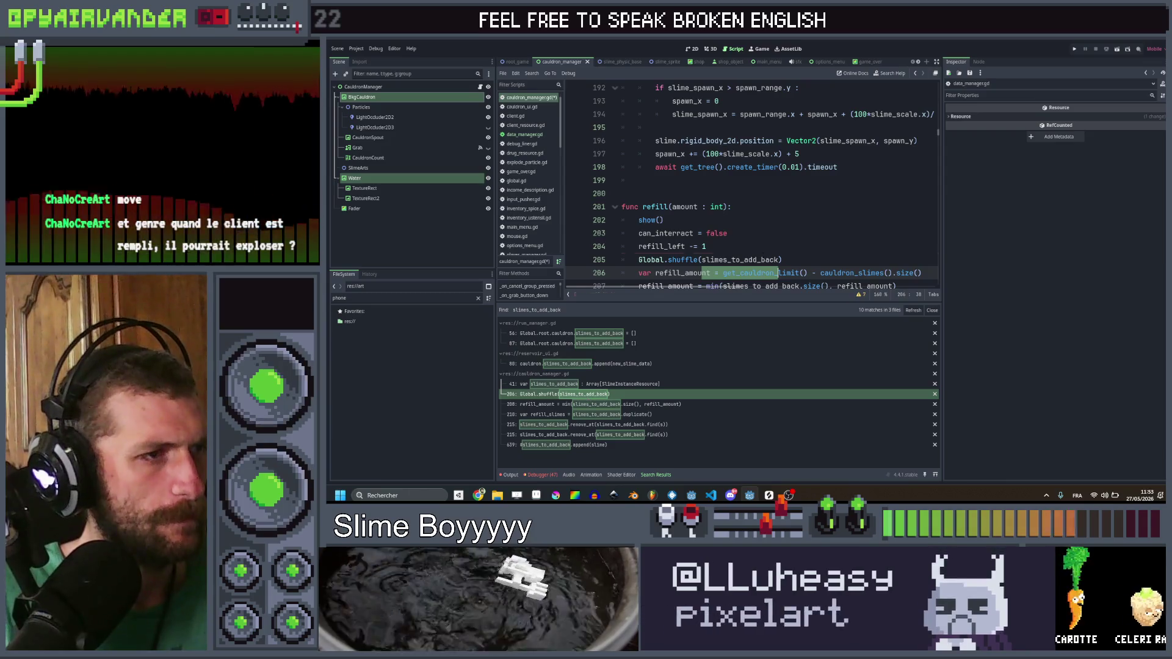
click(790, 260)
key(ctrl+shift+k)
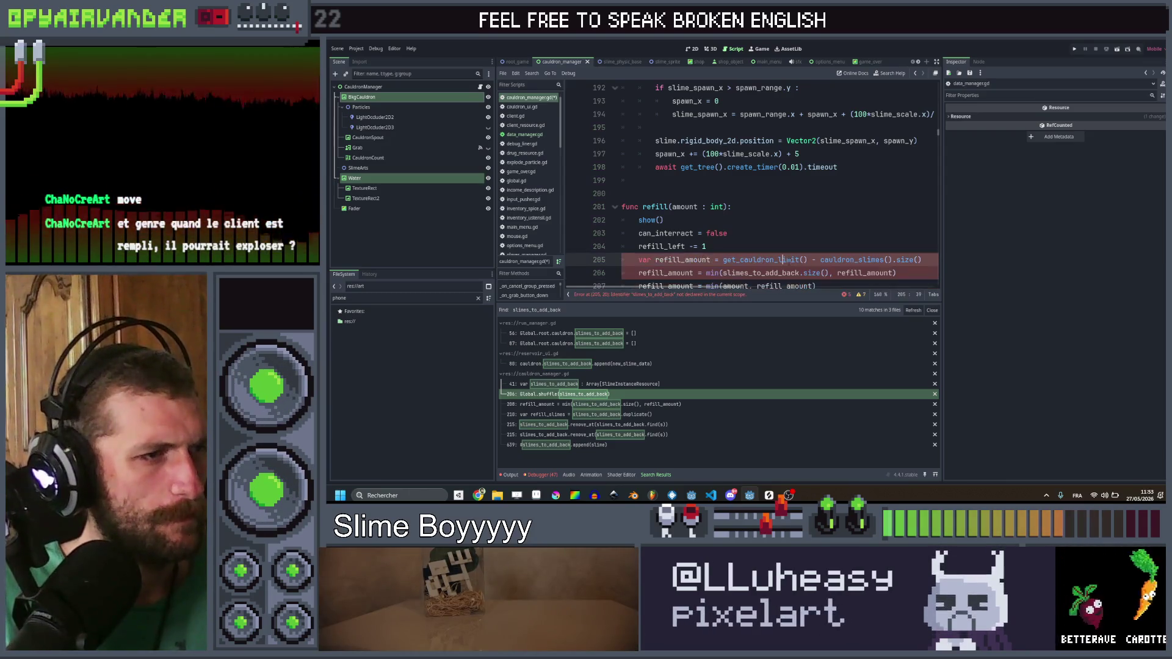
scroll(794, 250, down, 1)
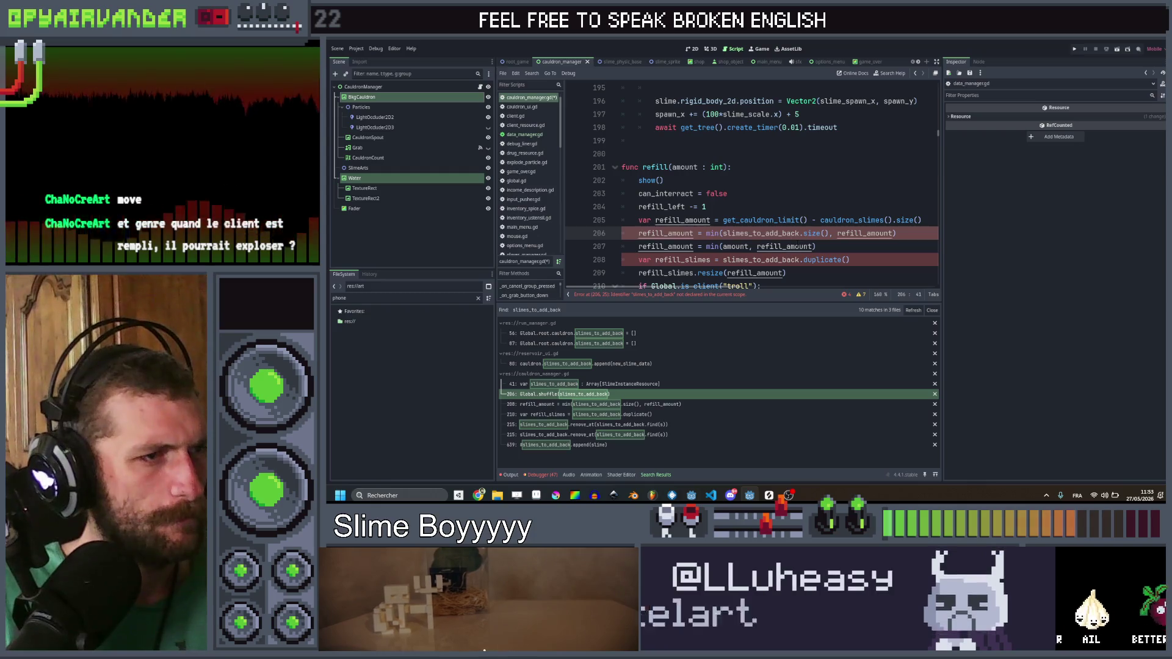
key(ctrl+shift+k)
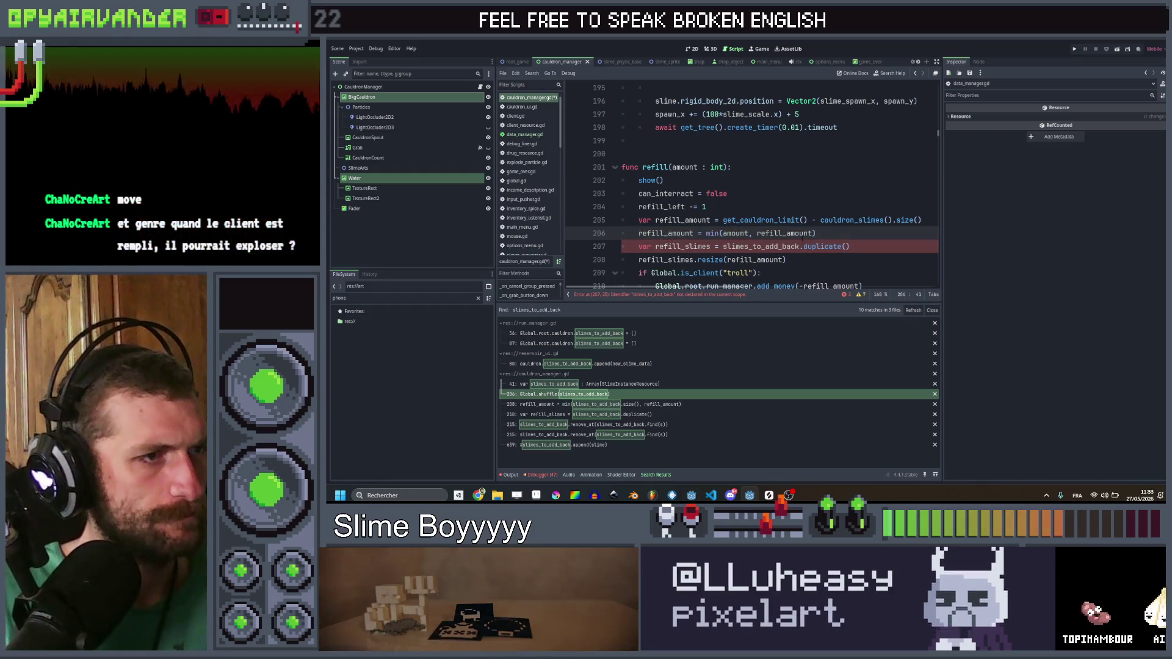
click(782, 246)
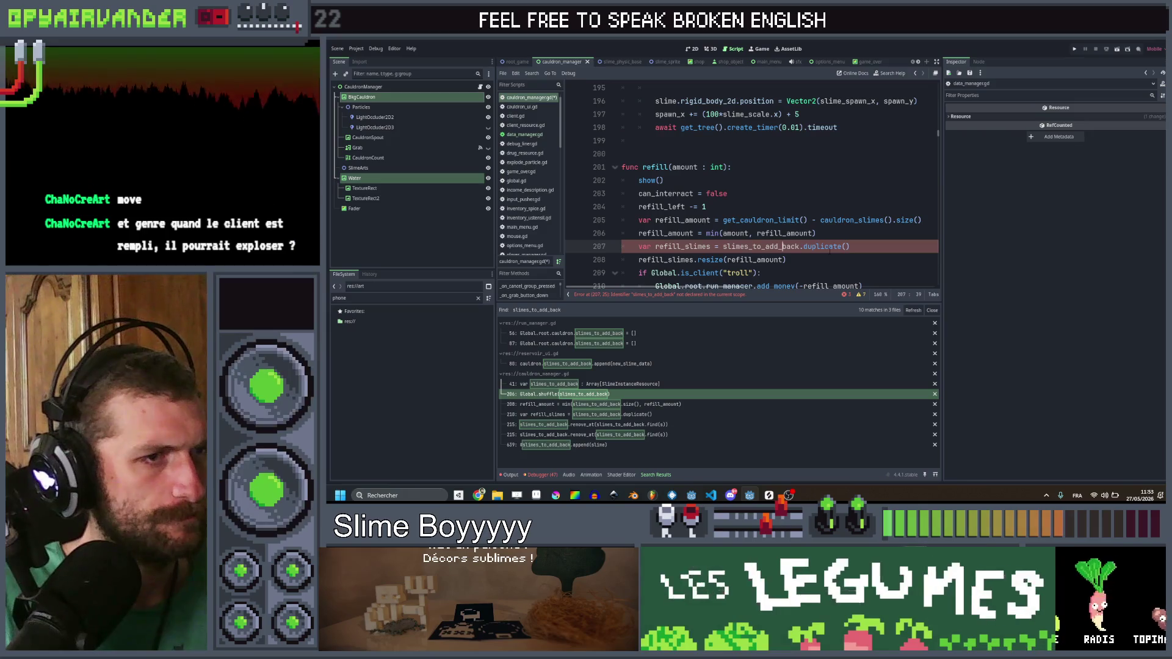
scroll(830, 250, down, 1)
text(var refill_slimes = slimes_to_add_back.duplicate())
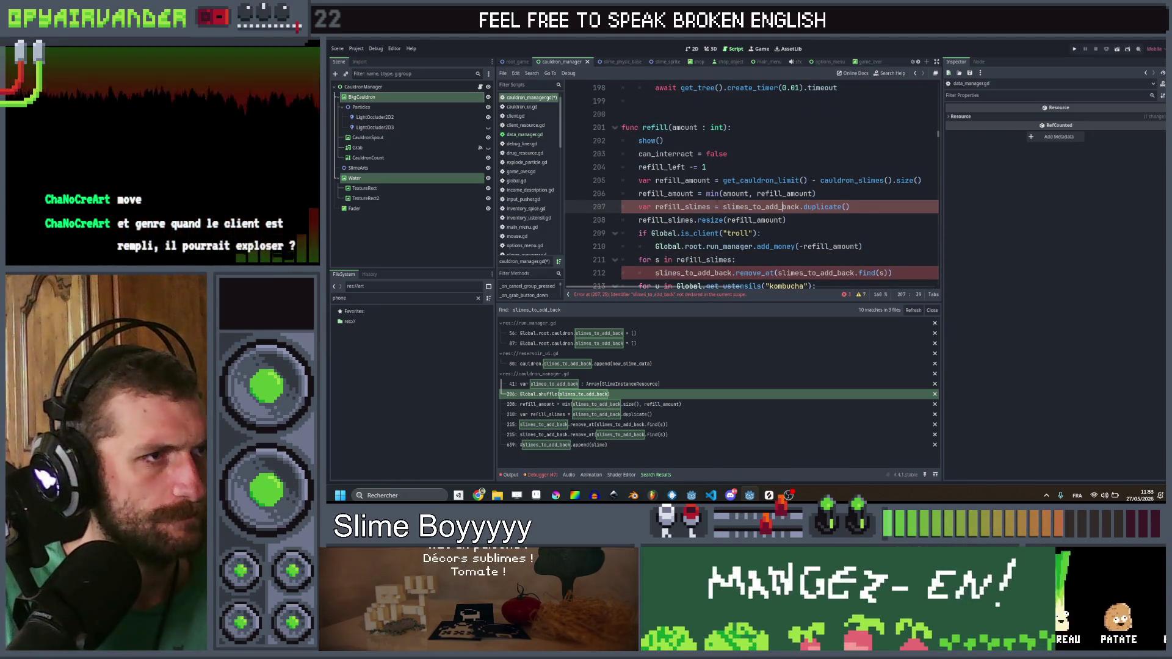
Step: Select and delete the refill() and refill_free() functions
drag(623, 127, 723, 194)
scroll(791, 227, down, 14)
shift+click(846, 107)
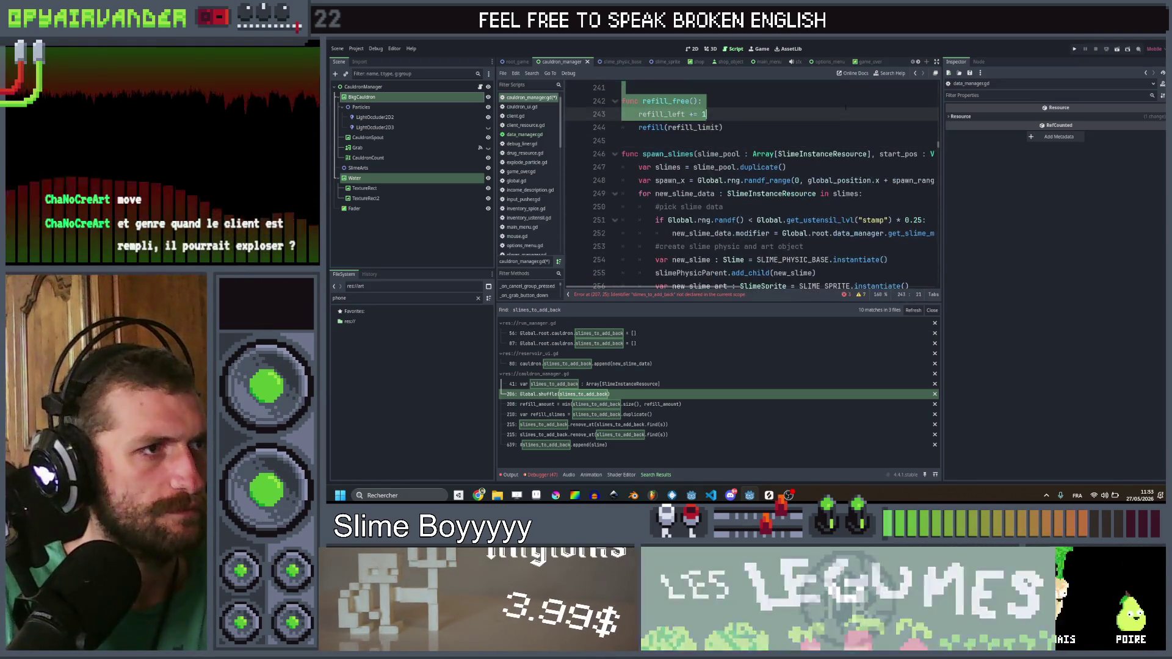
scroll(847, 107, up, 2)
shift+click(797, 221)
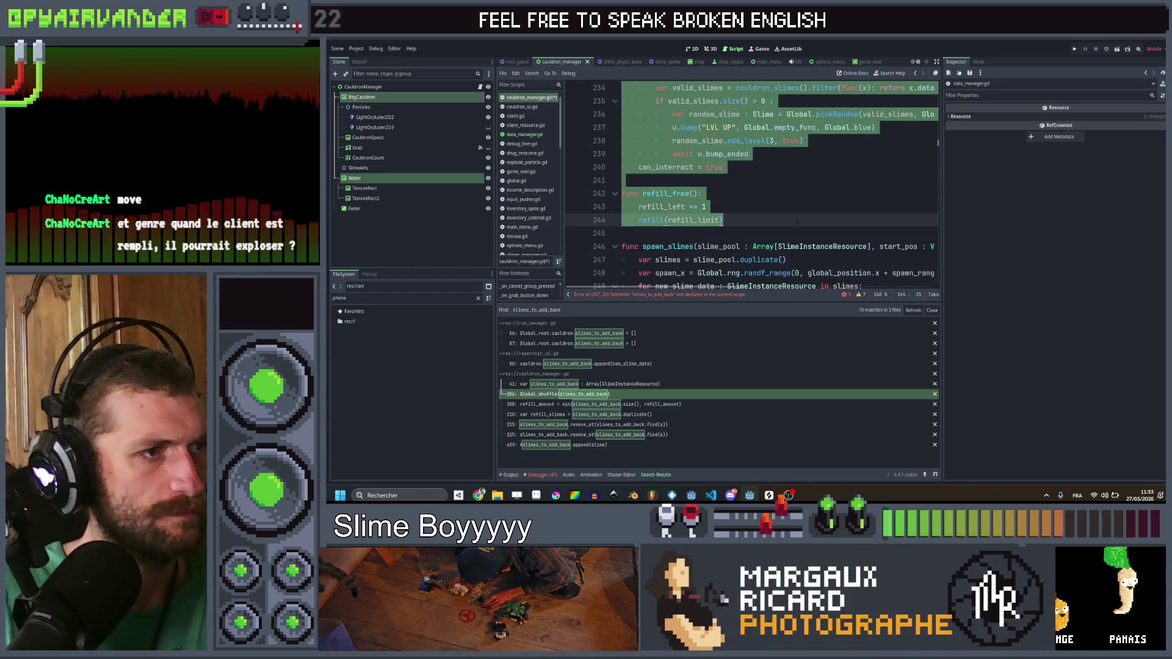
scroll(797, 221, up, 4)
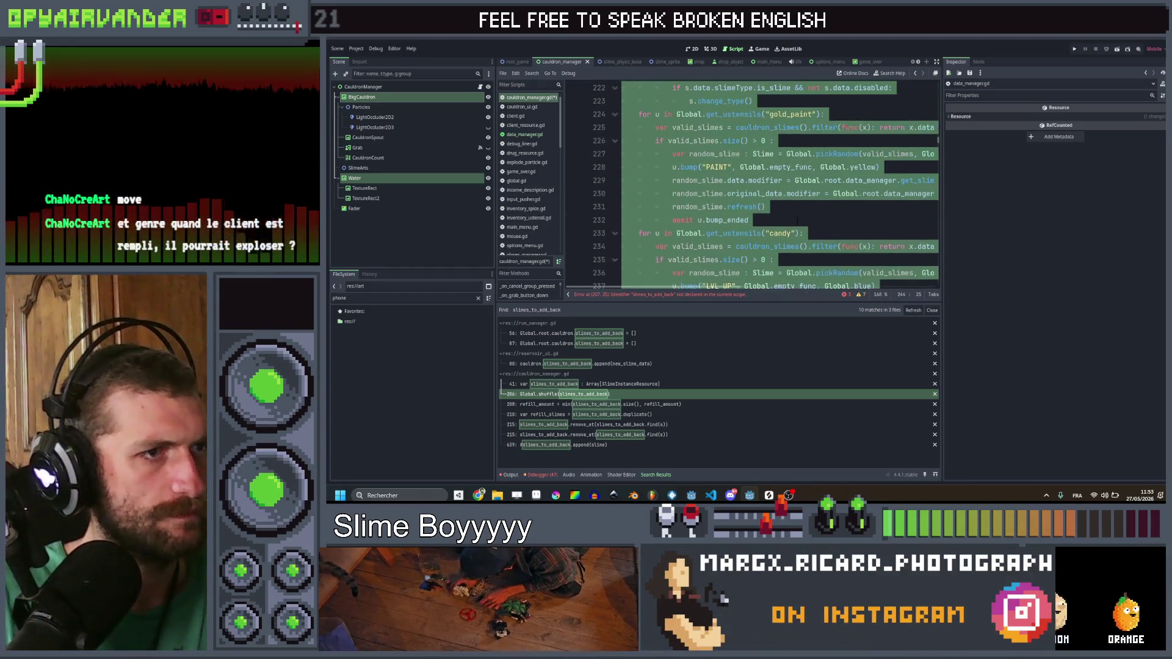
scroll(797, 221, up, 5)
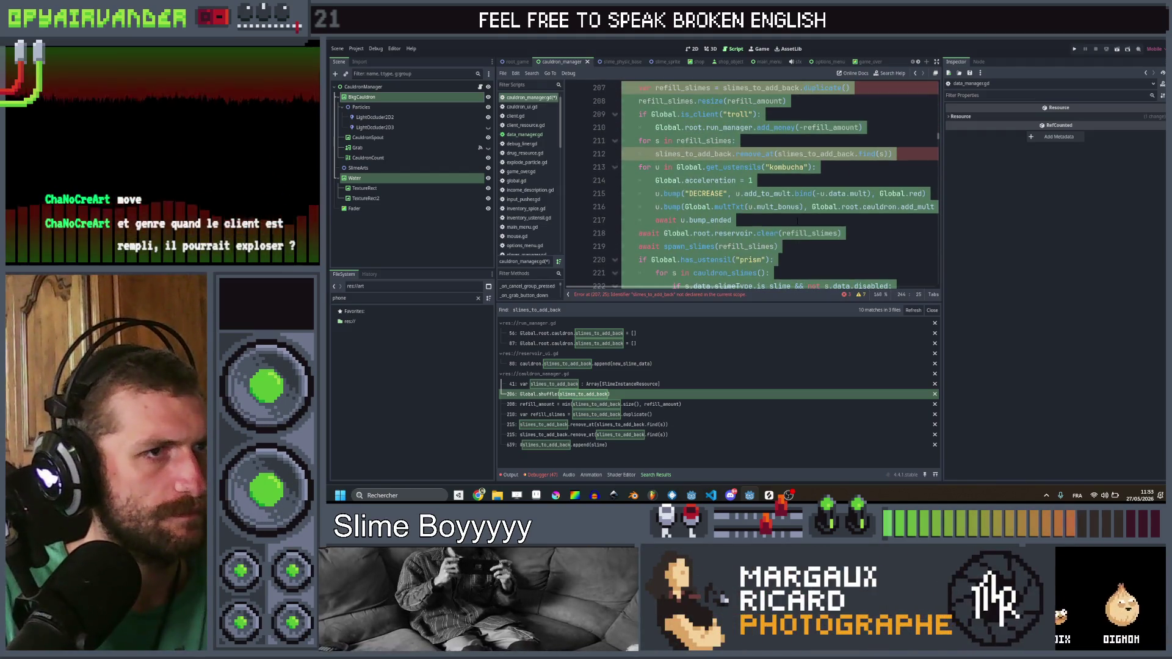
scroll(797, 221, up, 1)
scroll(797, 221, down, 8)
key(ctrl+z)
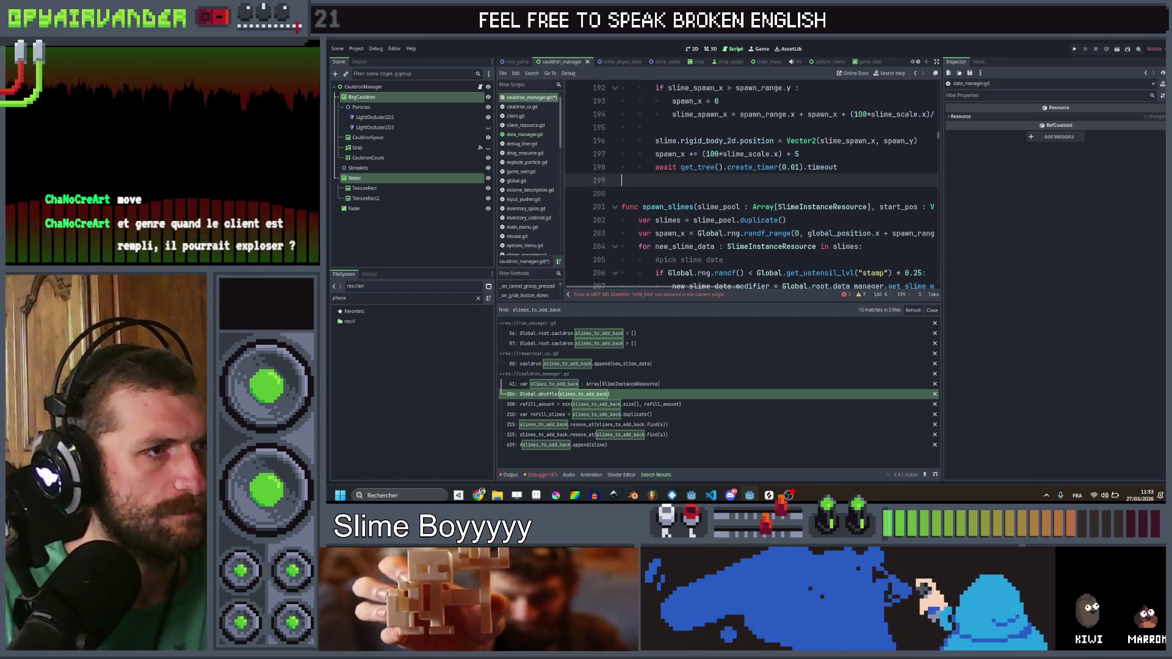
Step: Undo the leftover blank line and review the remaining search results, including run_manager.gd and line 639
key(ctrl+z)
key(ctrl+z)
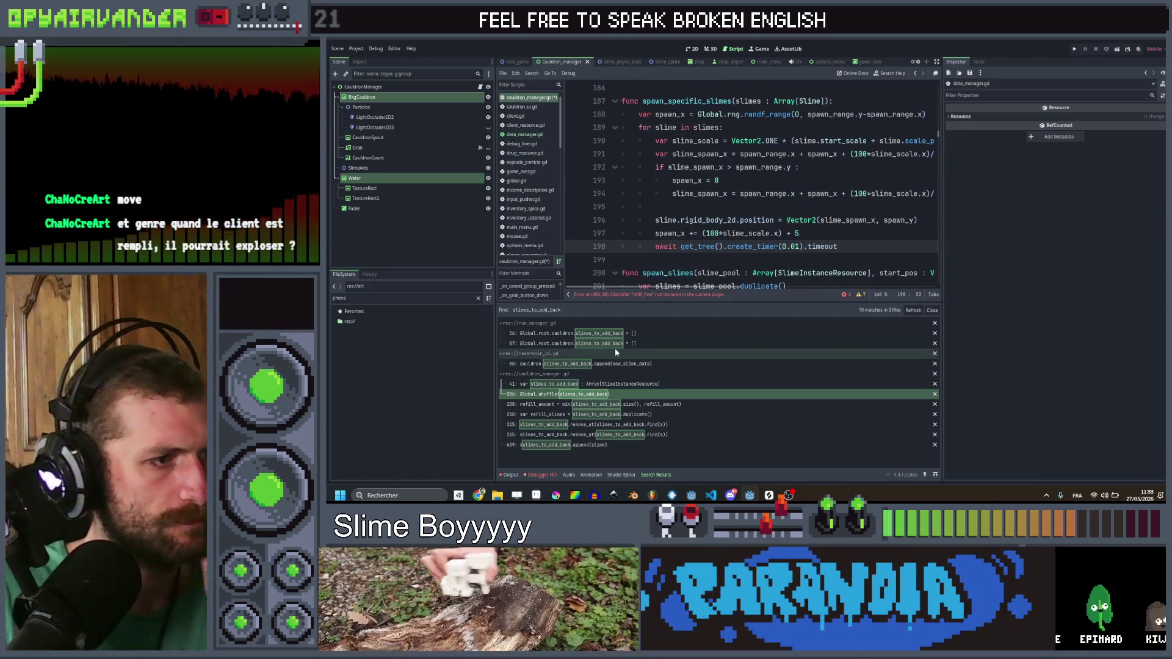
click(616, 346)
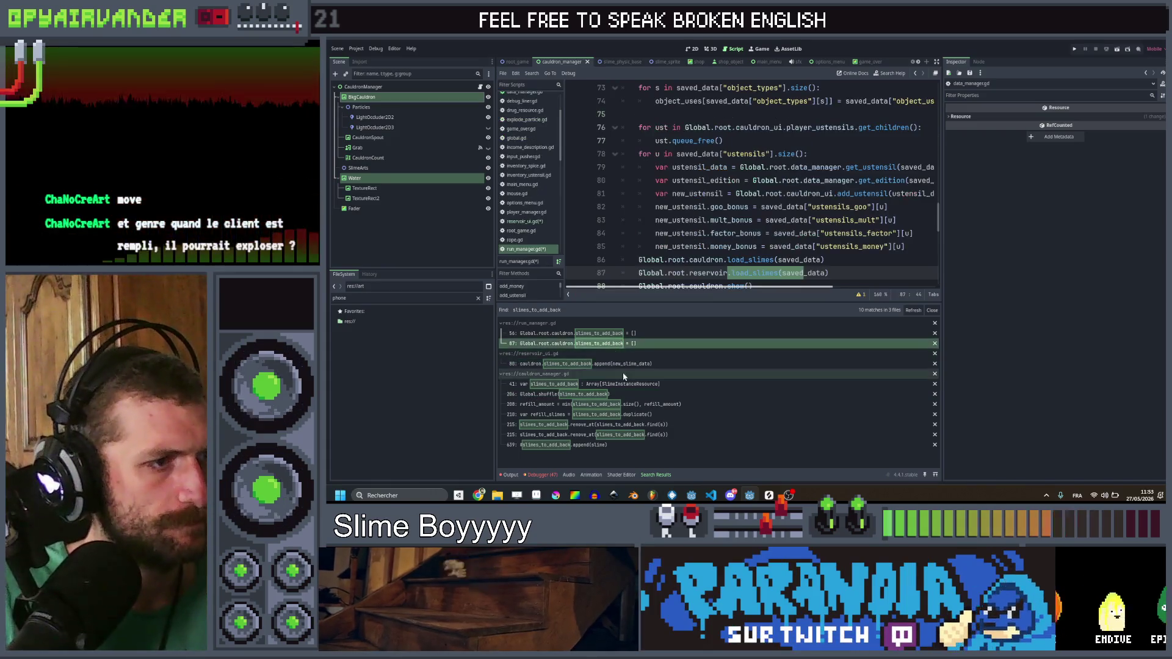
click(625, 384)
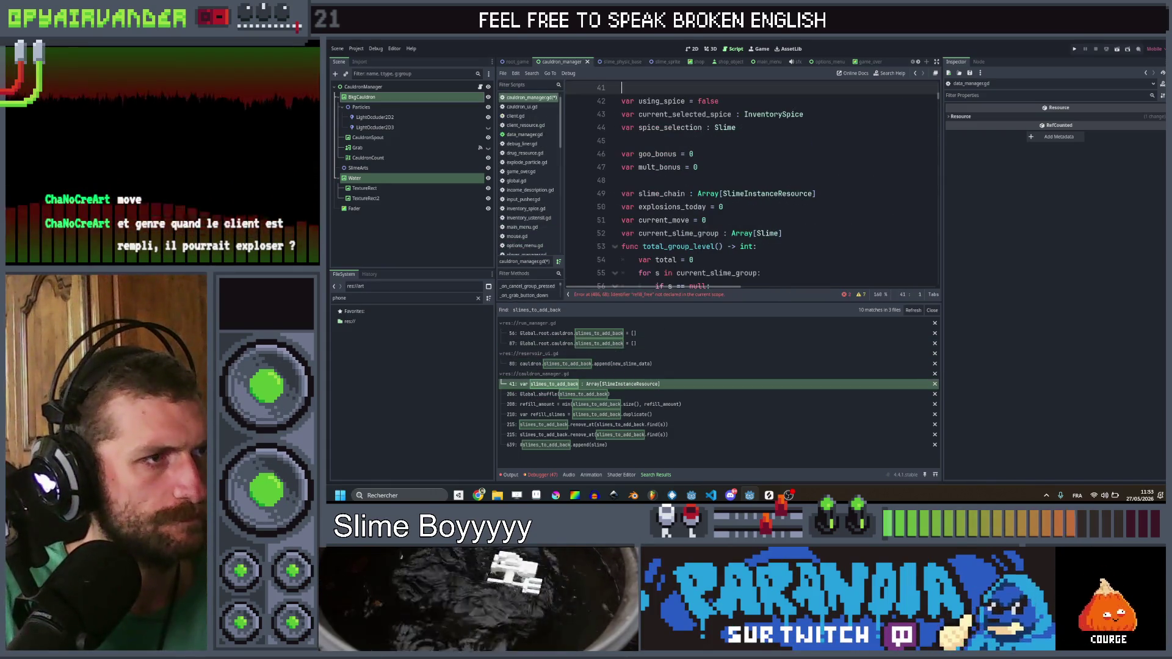
click(625, 394)
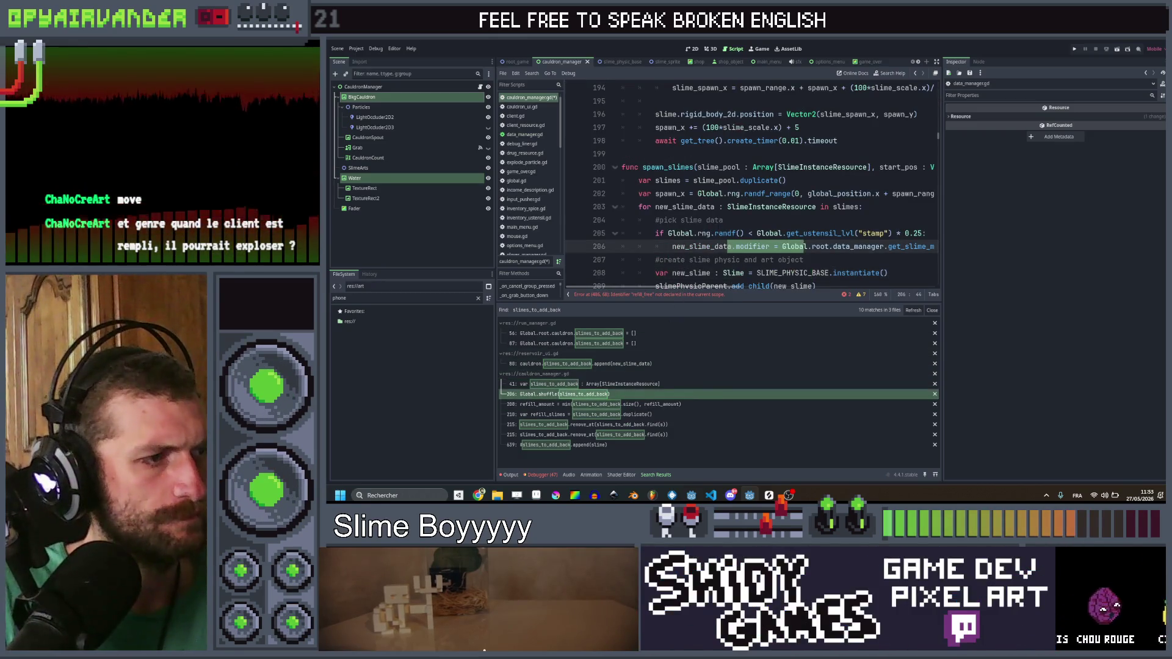
click(608, 426)
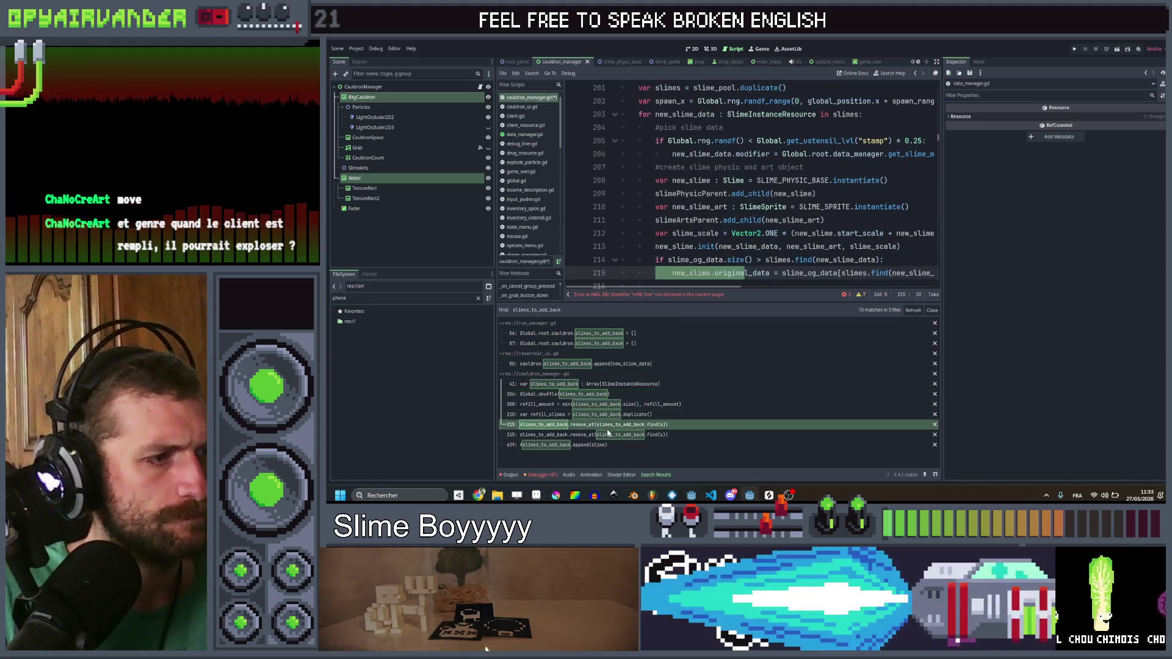
click(605, 444)
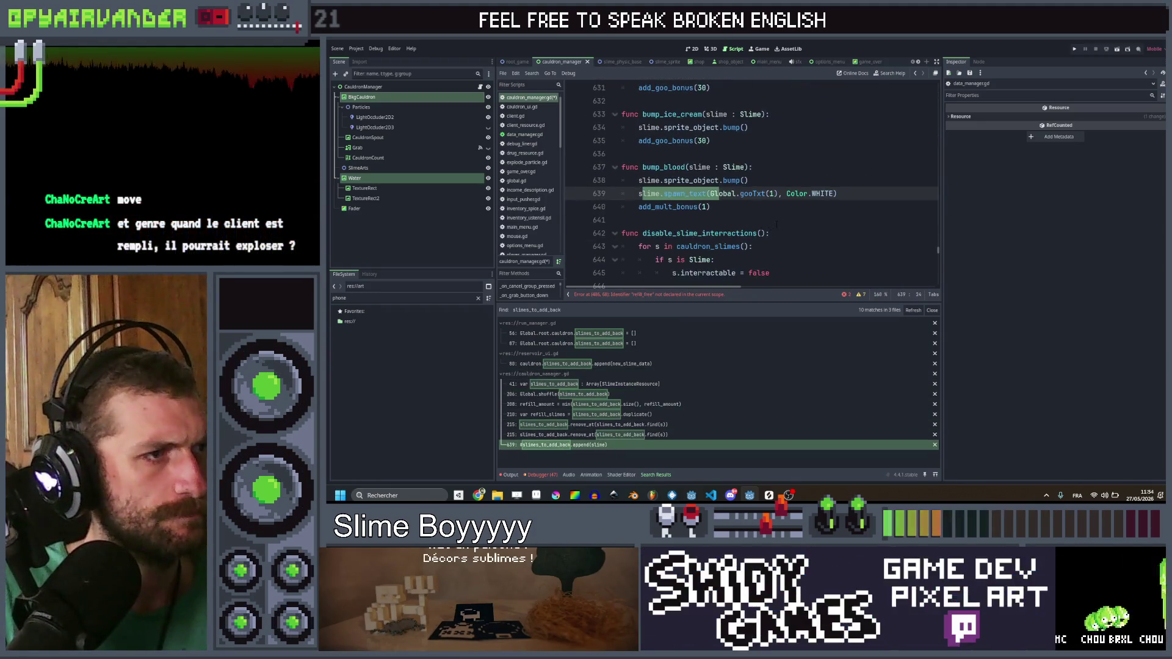
click(777, 221)
scroll(788, 208, down, 3)
scroll(800, 192, down, 2)
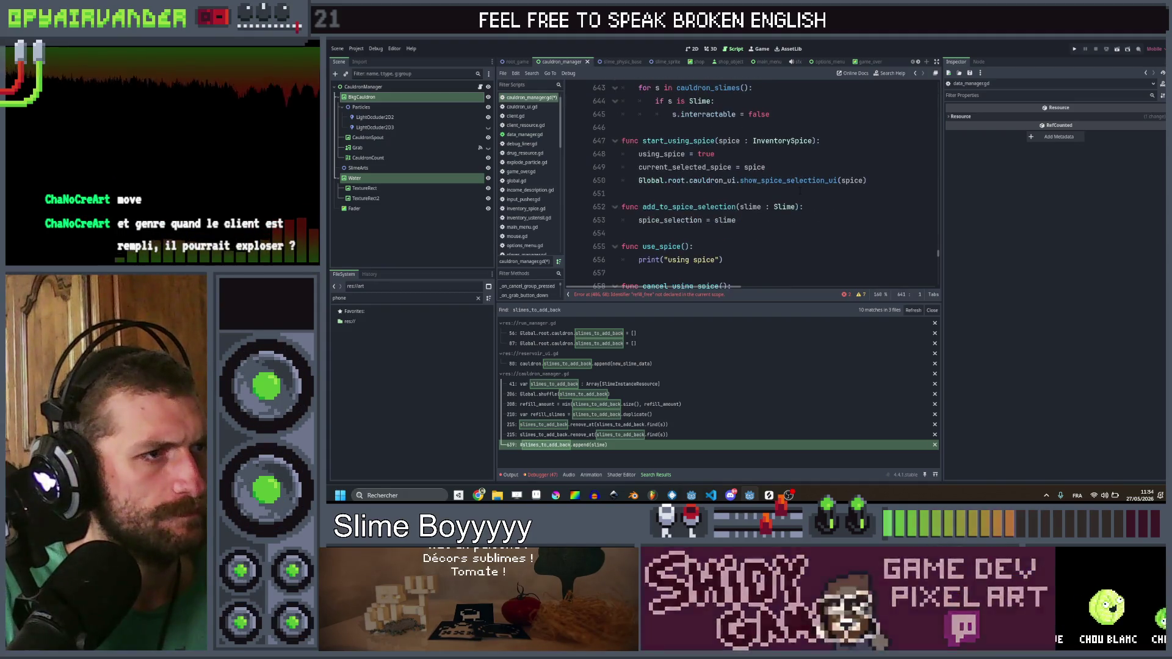
Step: Refresh the slimes_to_add_back search, revisit the line 215 and 639 results, and save the scripts
key(ctrl+shift+f)
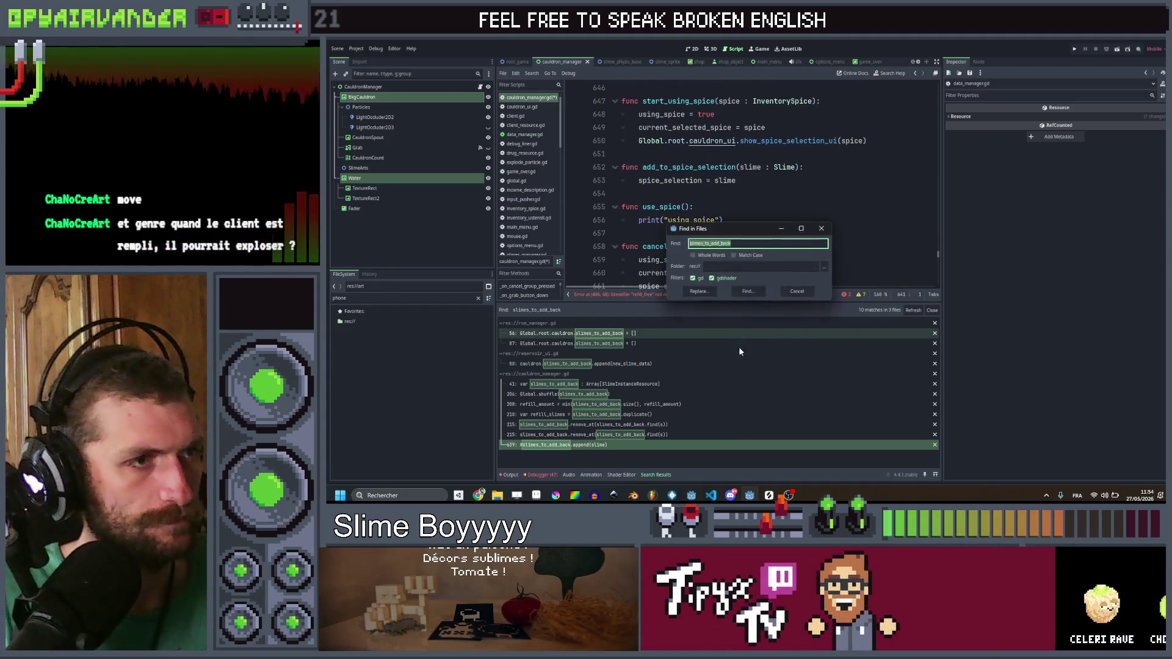
key(Return)
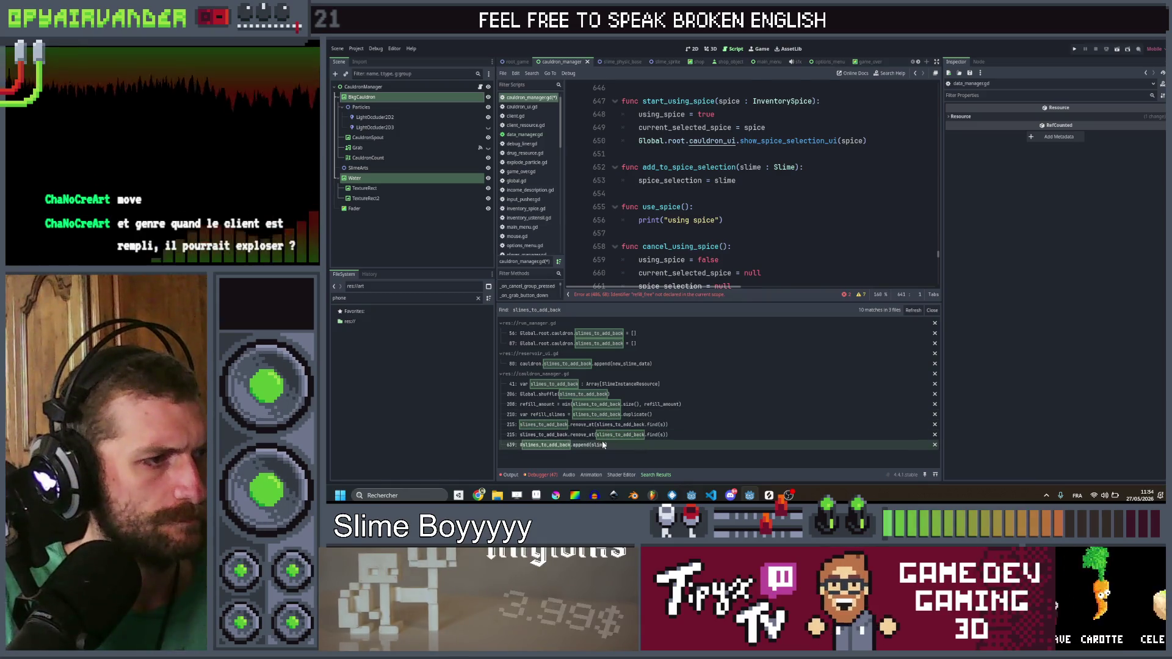
click(657, 444)
key(ctrl+s)
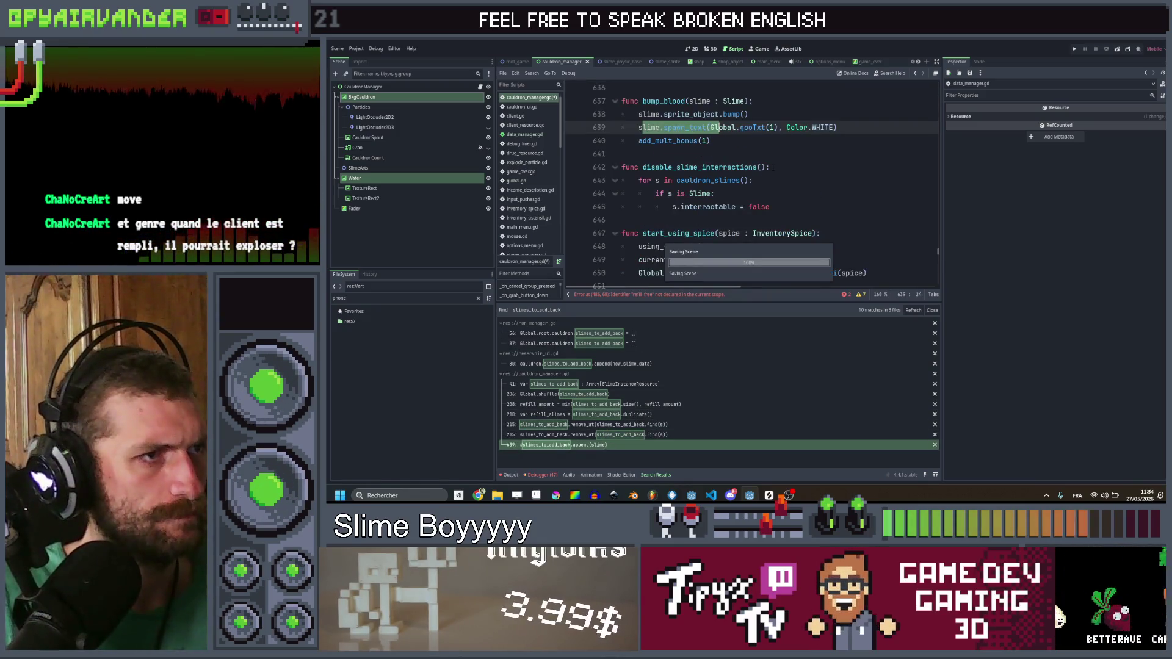
click(610, 435)
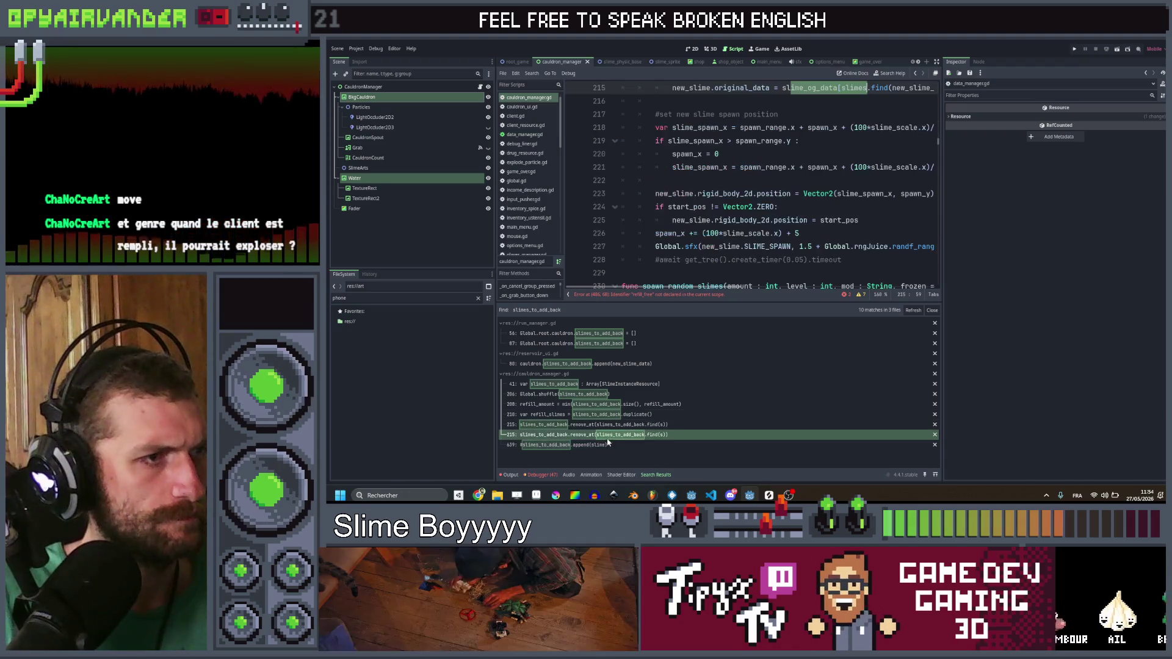
click(607, 444)
scroll(799, 193, up, 5)
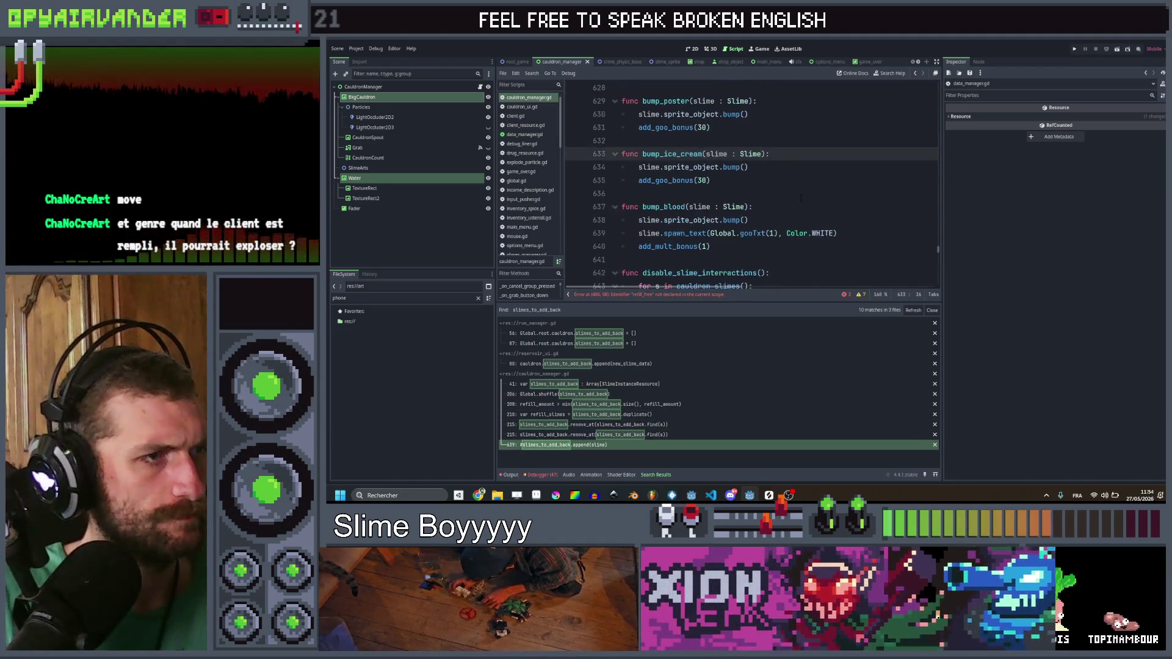
scroll(798, 193, up, 3)
Step: Delete the trashbag refill trigger lines 485–486 after end_day() in cauldron_manager.gd
click(684, 295)
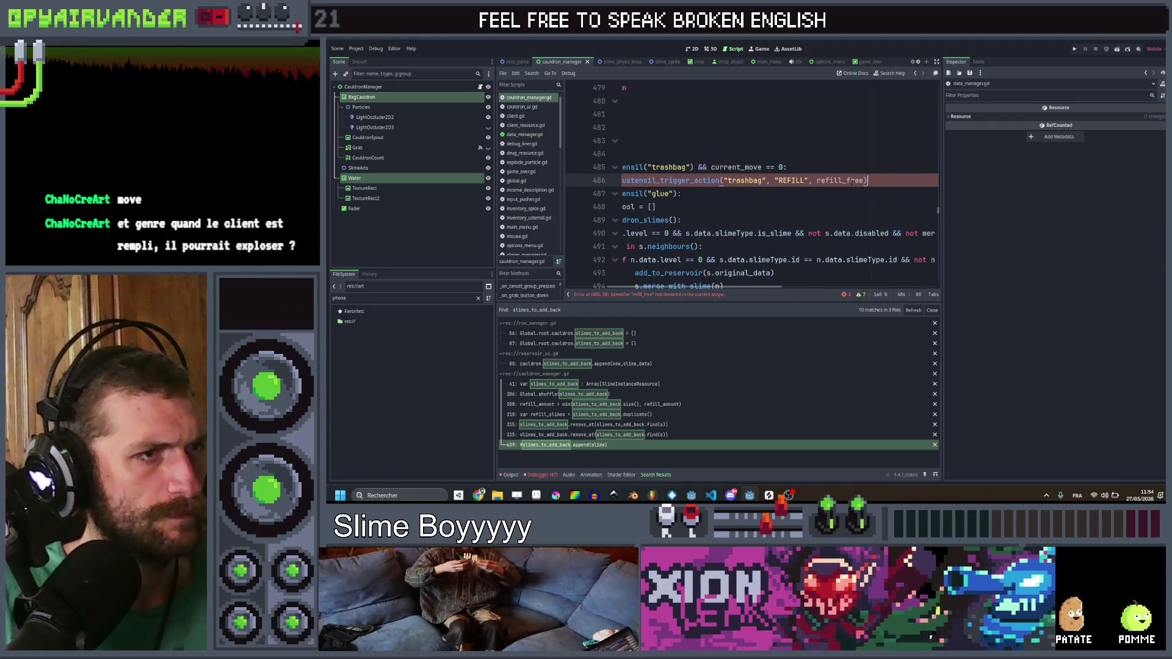
shift+click(757, 160)
key(BackSpace)
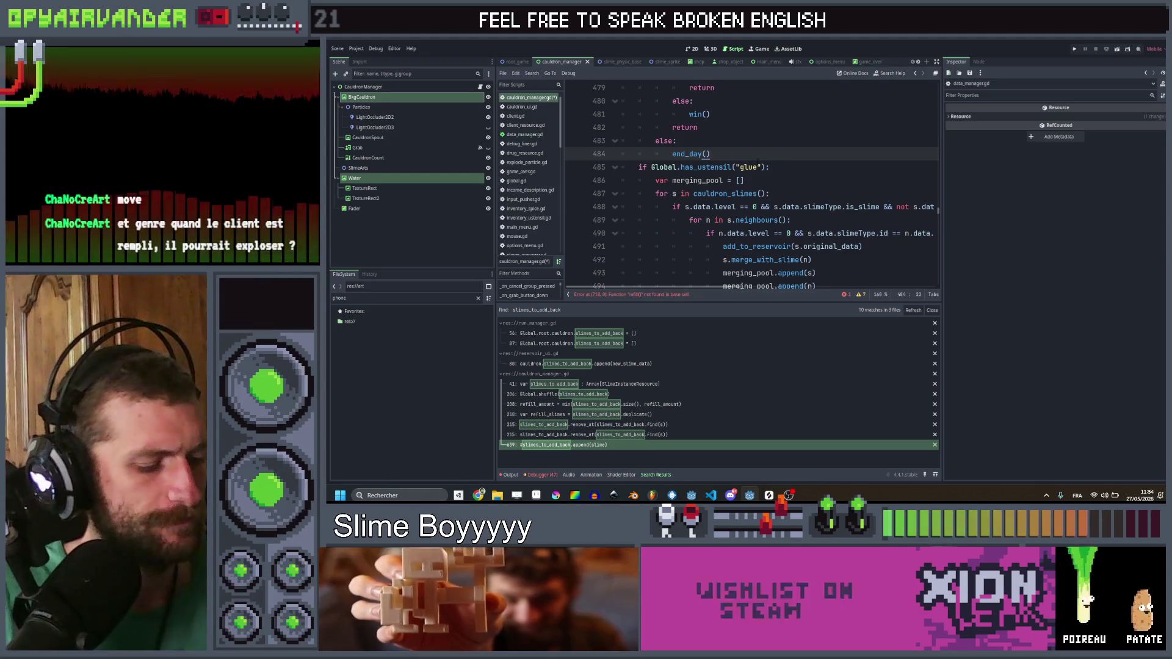
click(792, 193)
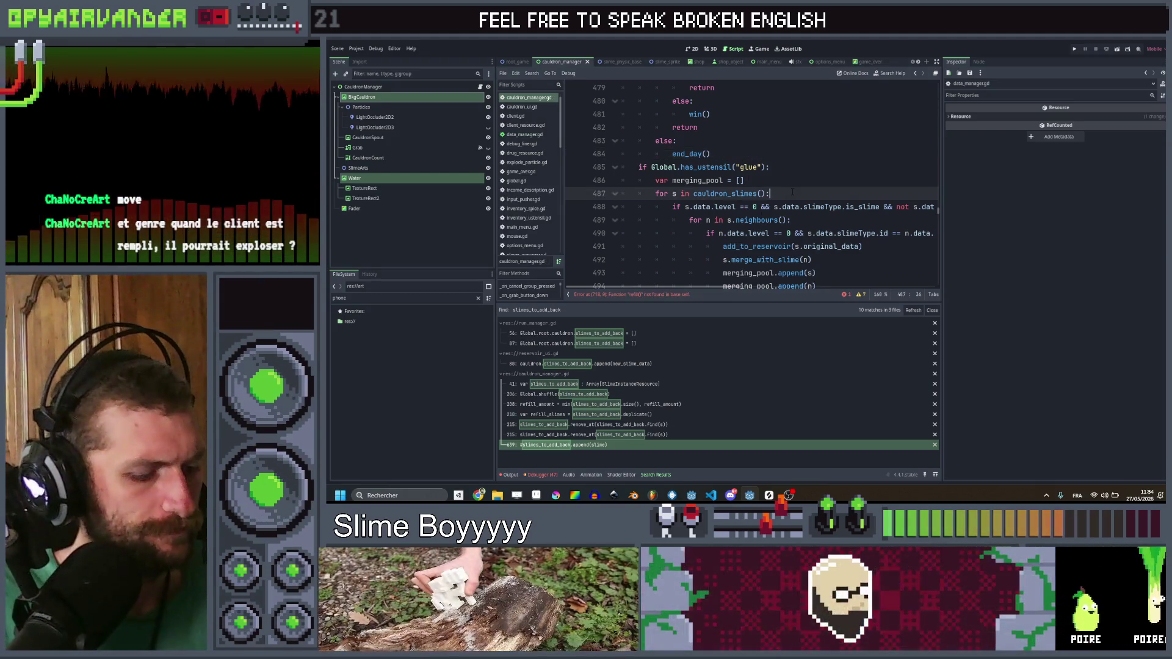
key(ctrl+shift+f)
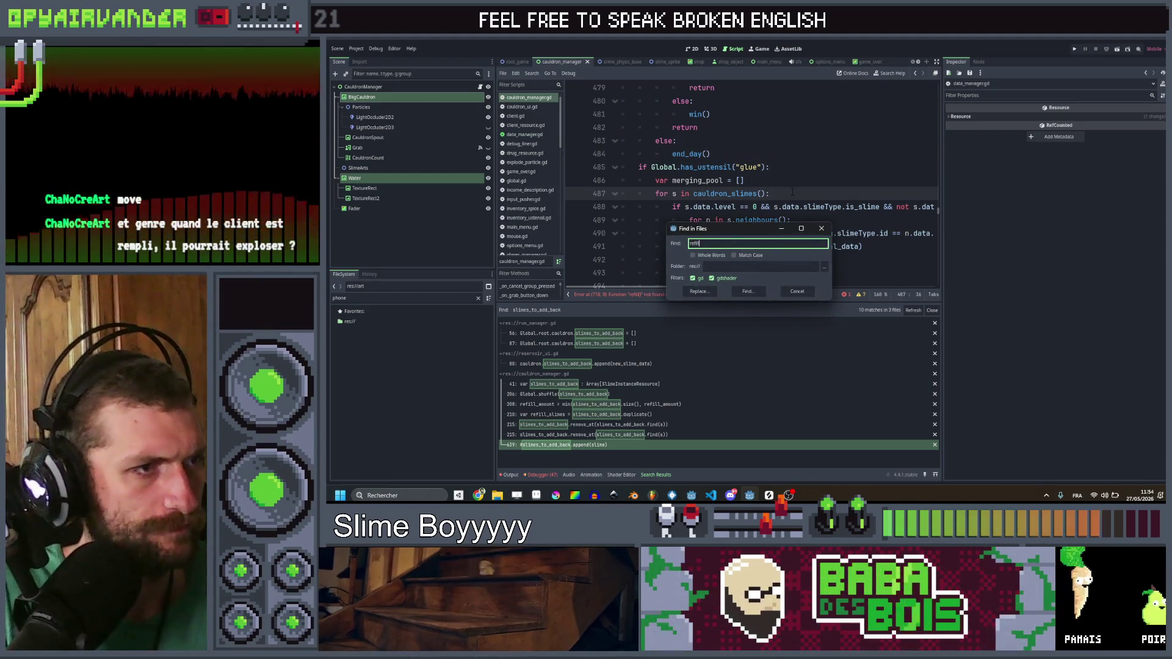
Step: Search all scripts for refill, delete the refill call on line 237 of cauldron_ui.gd, and save
key(Return)
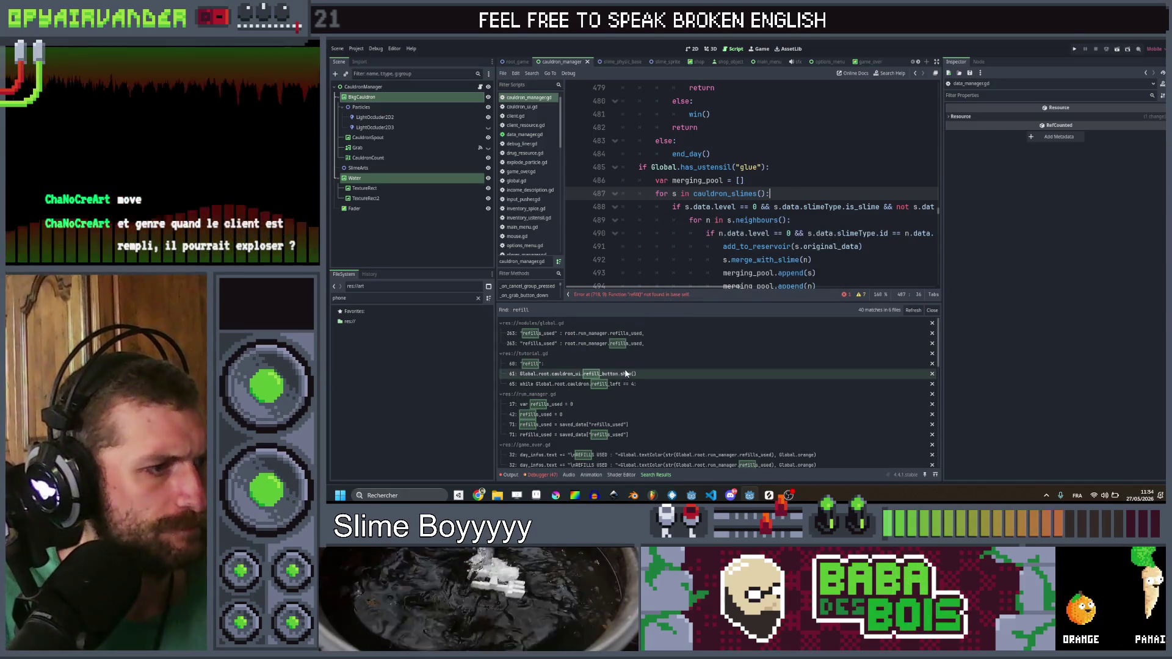
scroll(629, 375, down, 10)
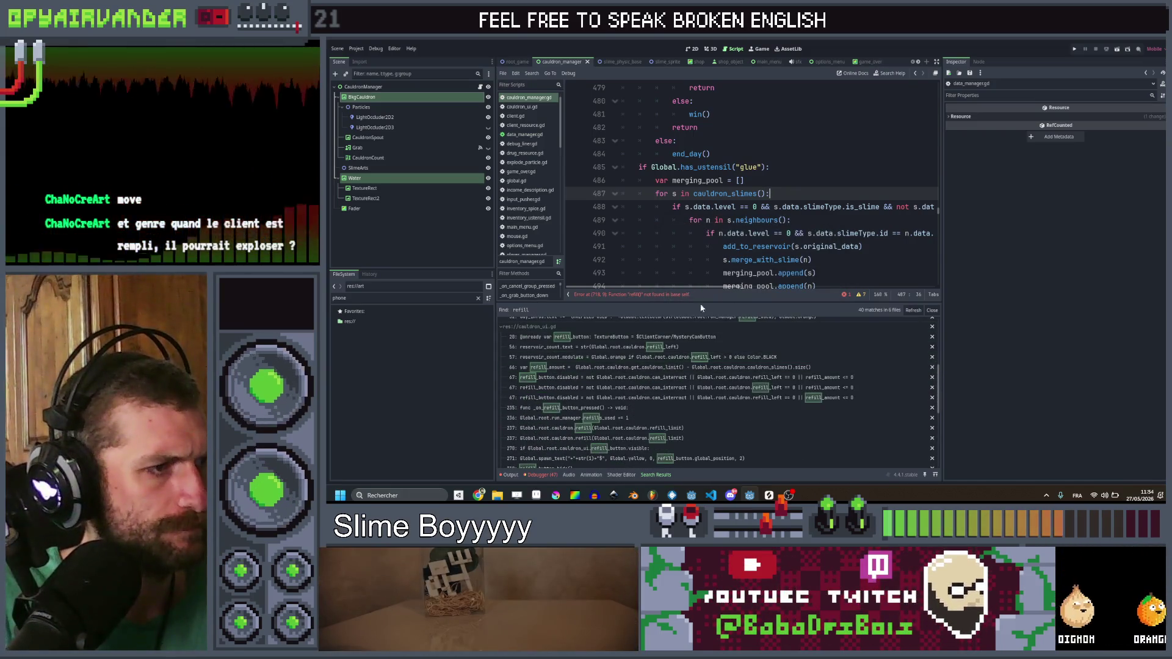
click(821, 233)
key(ctrl+shift+f)
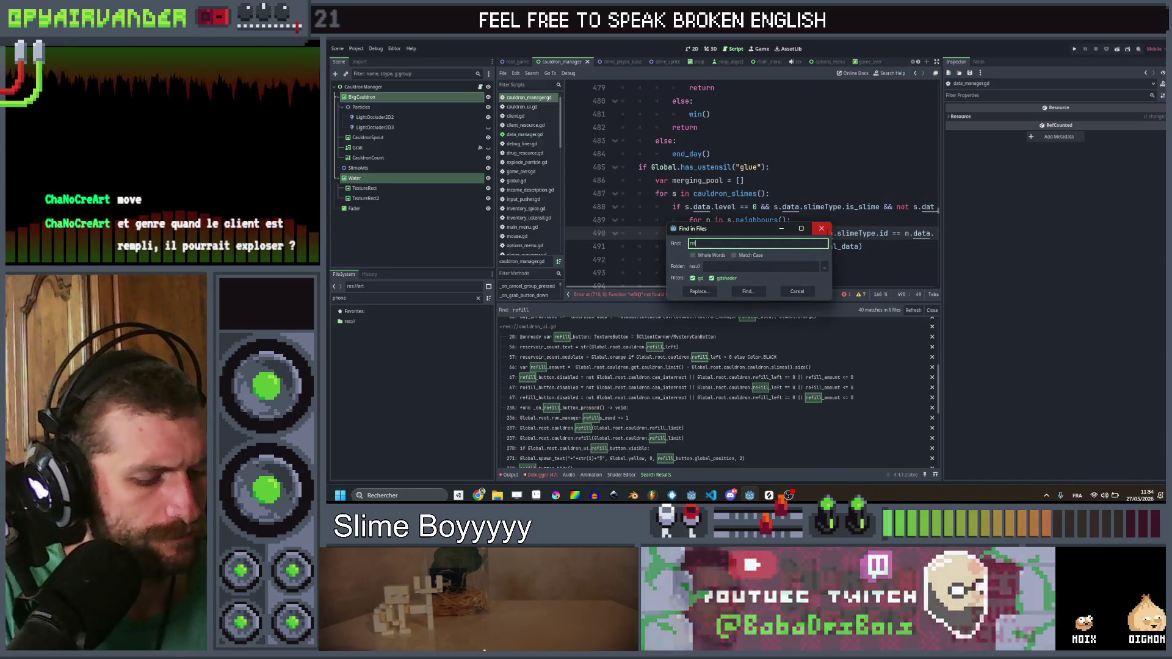
key(Return)
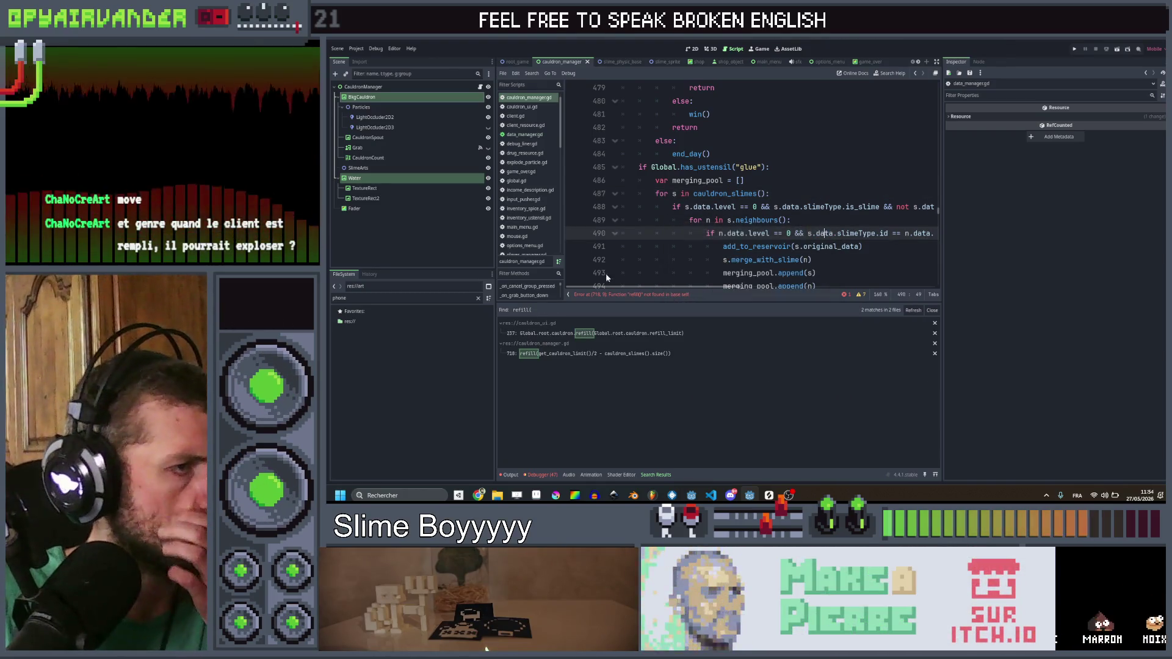
click(666, 334)
scroll(794, 235, down, 1)
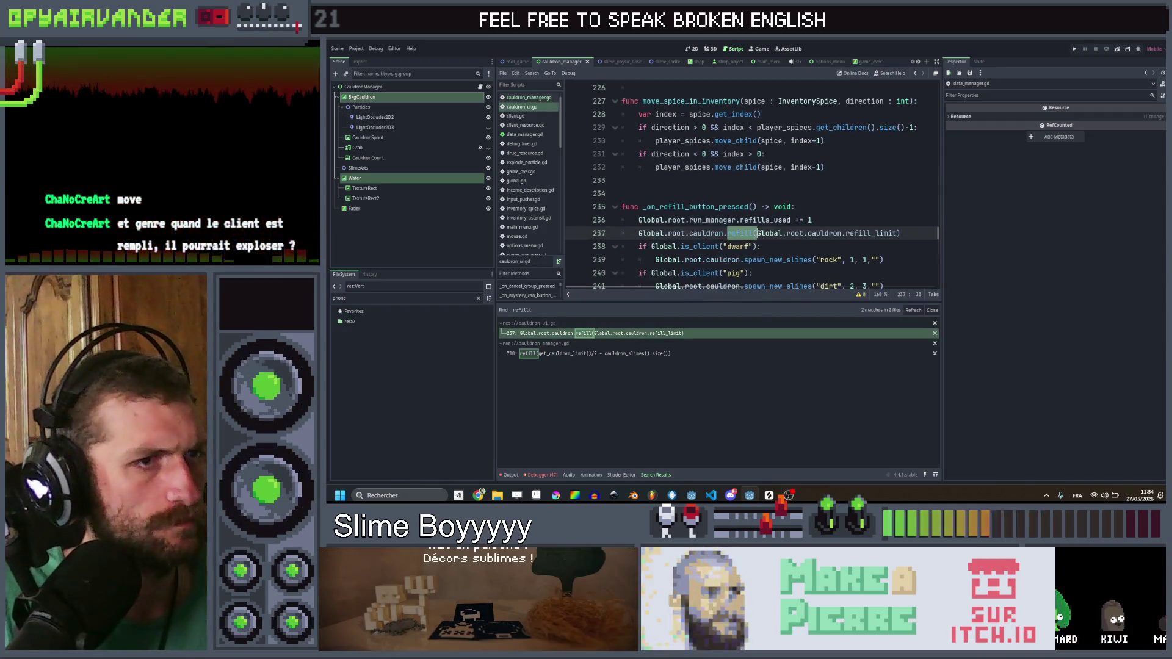
key(ctrl+shift+k)
scroll(925, 232, down, 2)
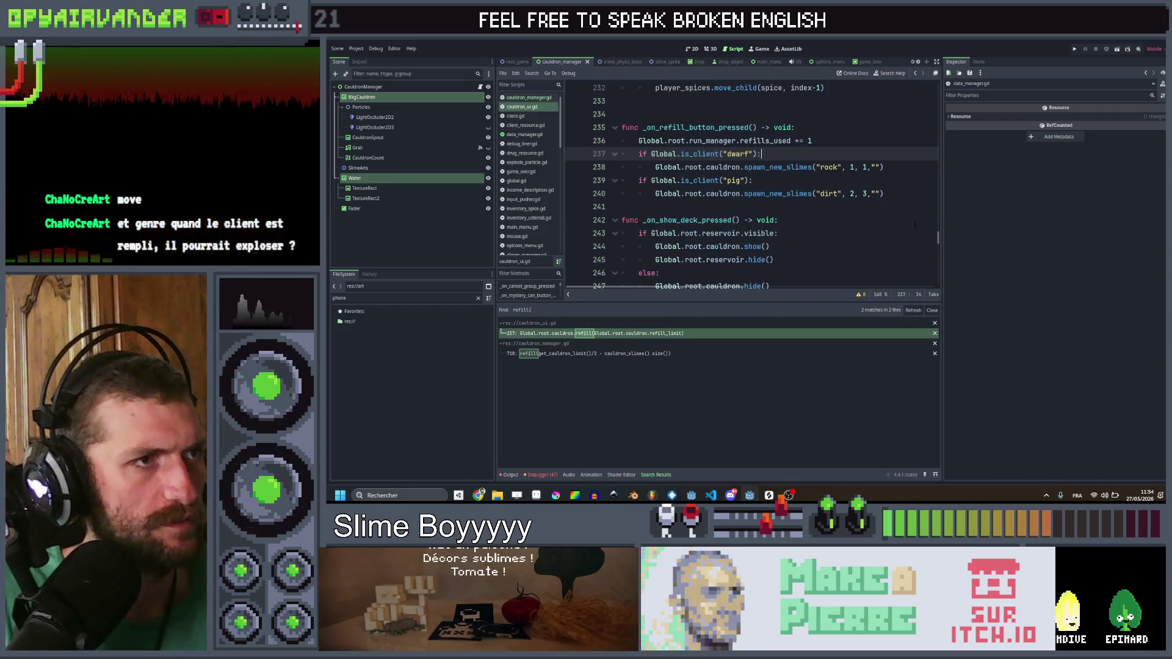
key(ctrl+s)
Step: Replace the rest of the _on_refill_button_pressed() body with pass
mouse_move(885, 194)
mouse_down()
mouse_move(647, 194)
mouse_move(622, 141)
mouse_move(624, 154)
mouse_move(629, 127)
mouse_move(638, 141)
mouse_up()
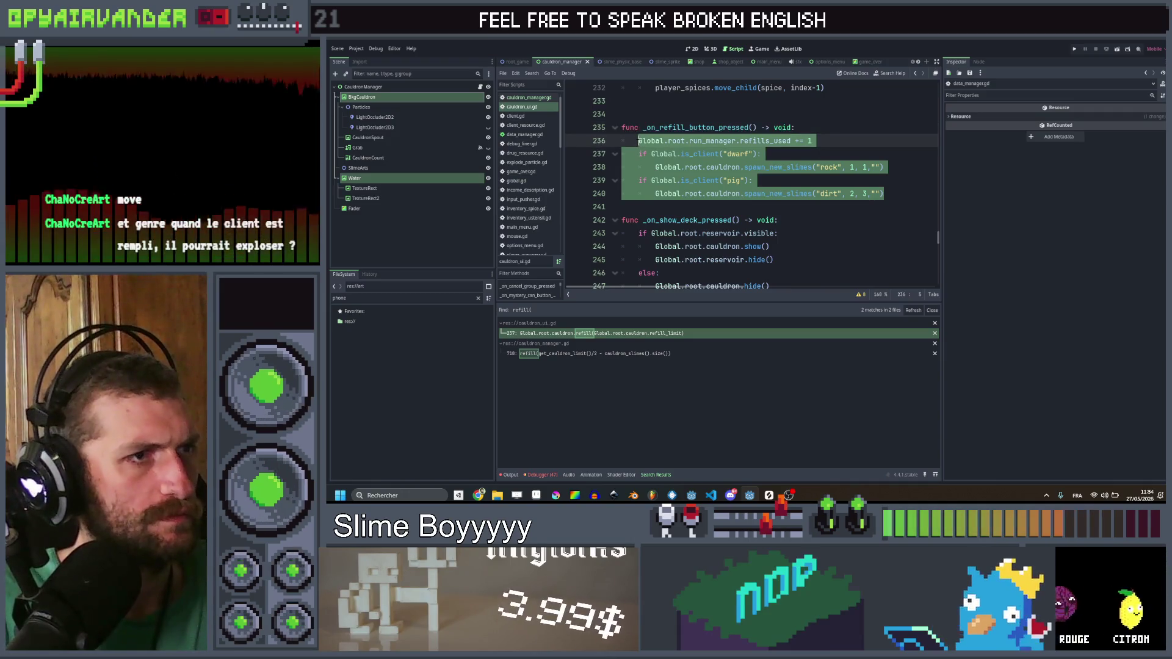
key(BackSpace)
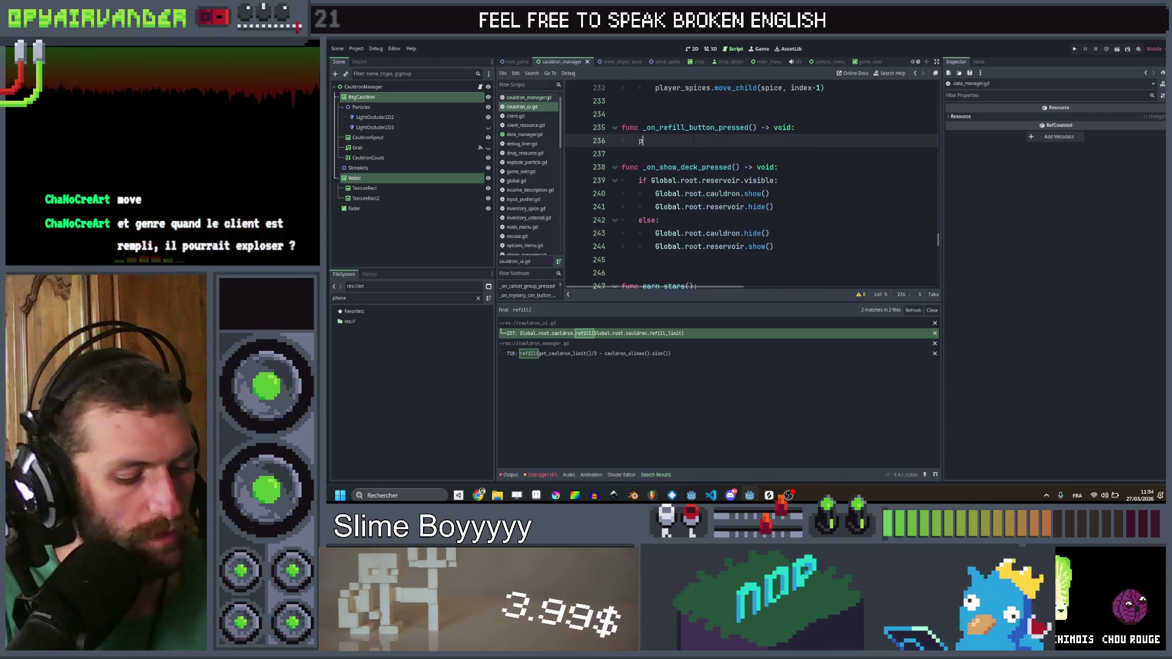
text(ass)
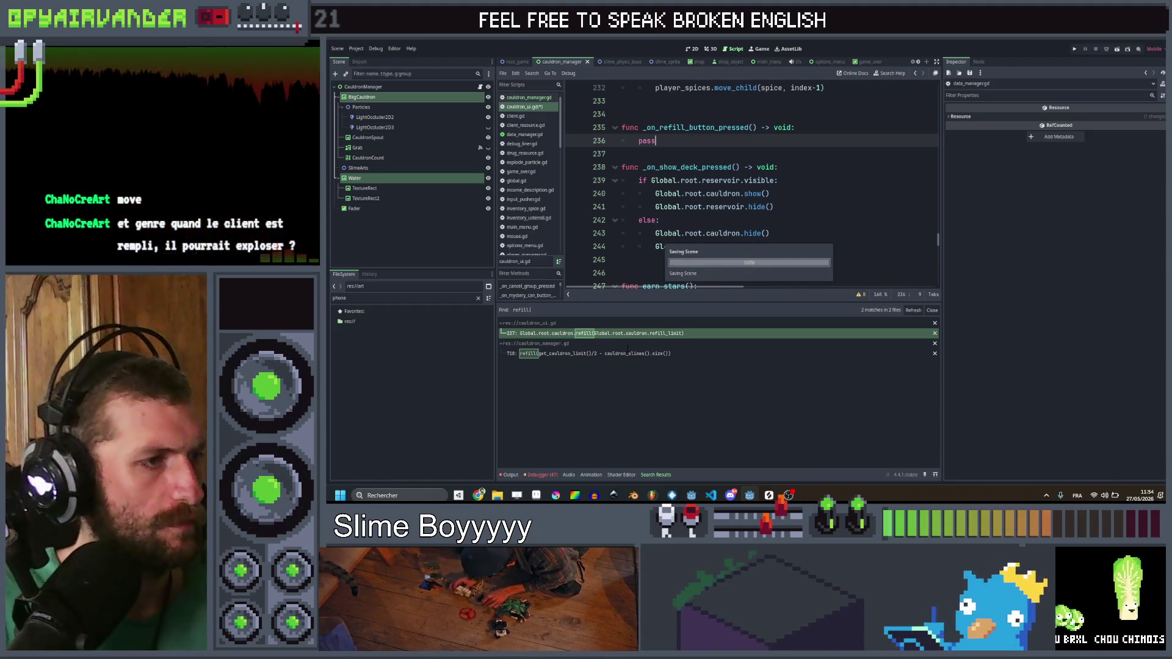
Step: Delete the qr_code ustensil check and its refill call at lines 717–718 of cauldron_manager.gd
click(626, 354)
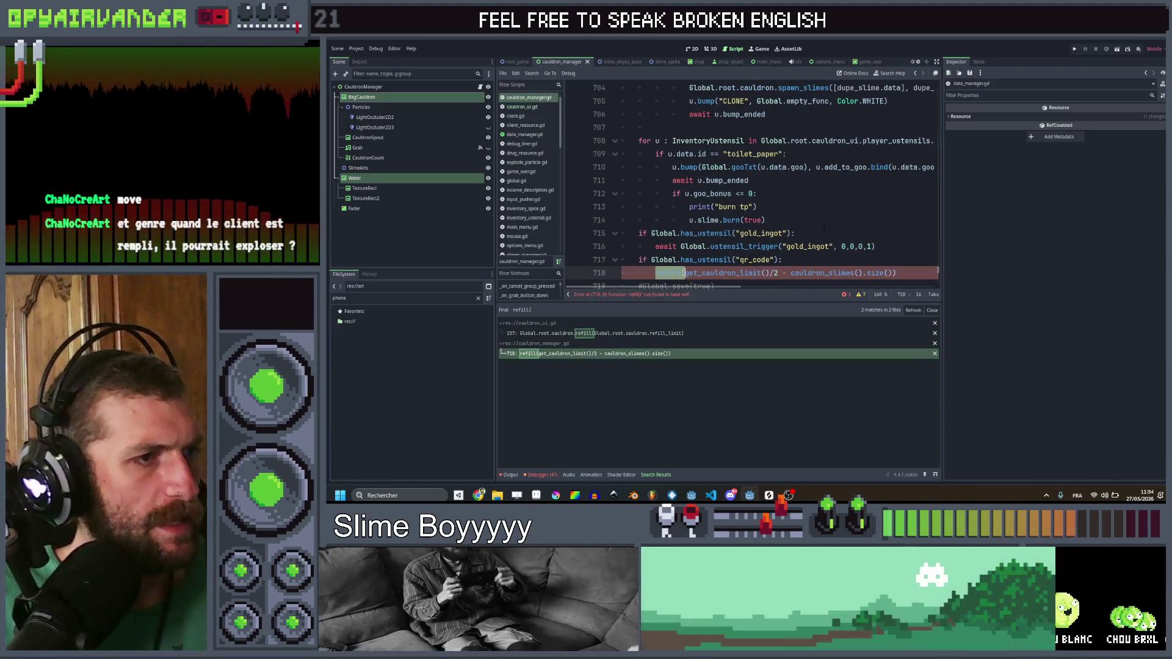
drag(913, 234, 878, 207)
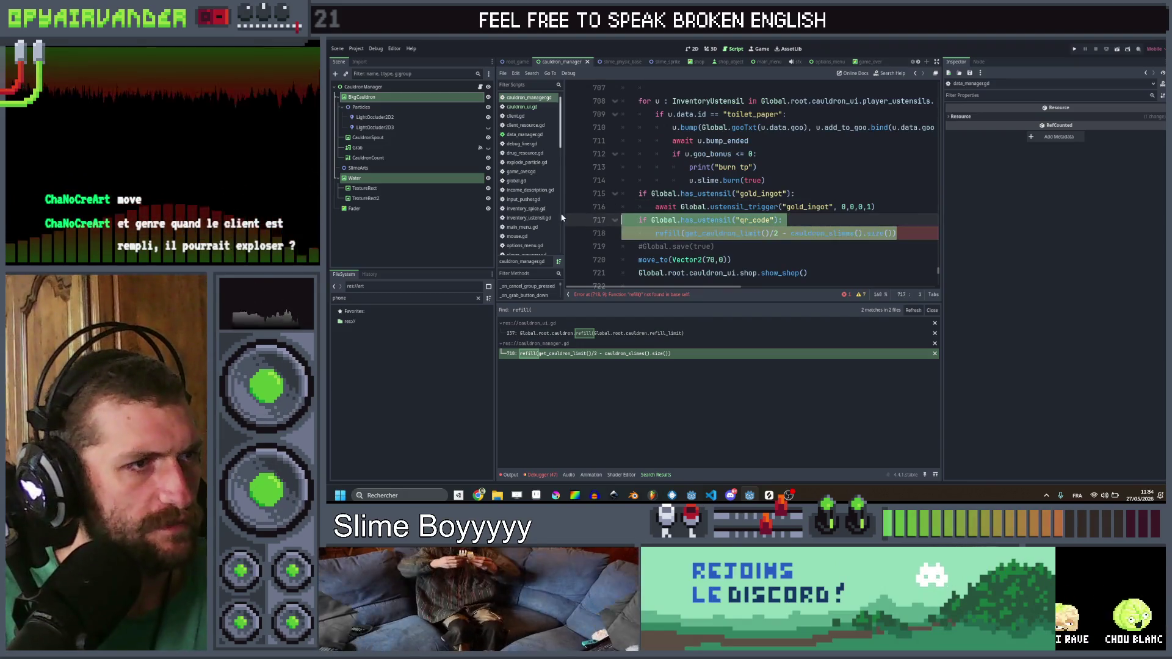
key(BackSpace)
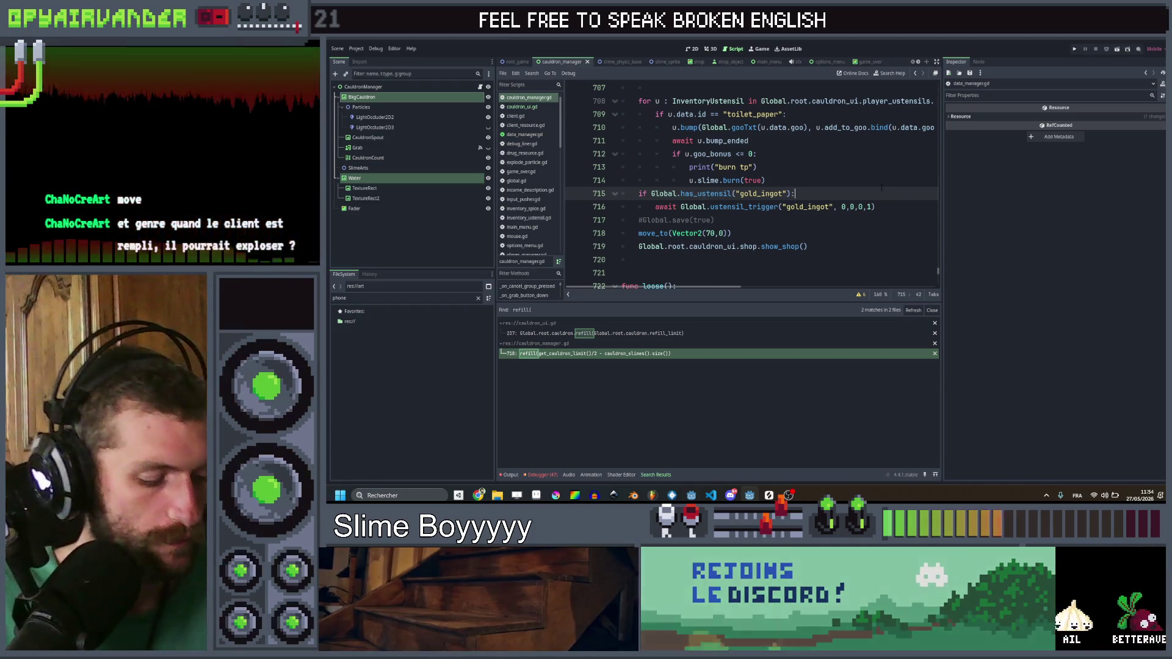
key(ctrl+shift+f)
Step: Search all project scripts for next_client, then for client
text(next_c)
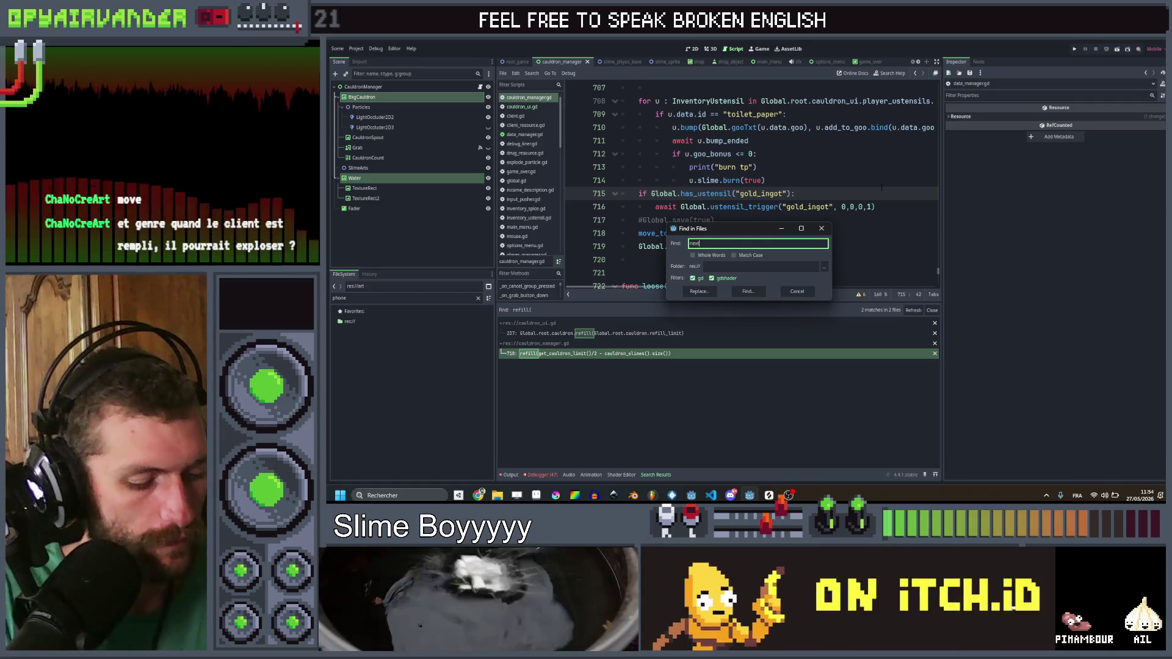
key(Return)
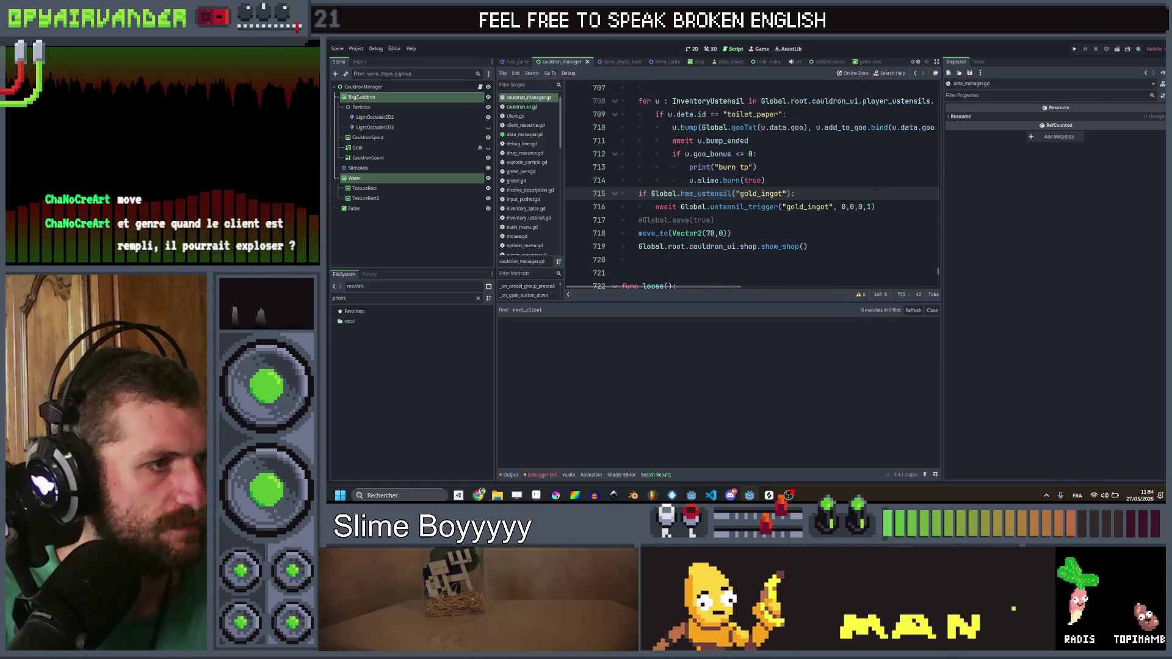
click(851, 182)
key(ctrl+shift+f)
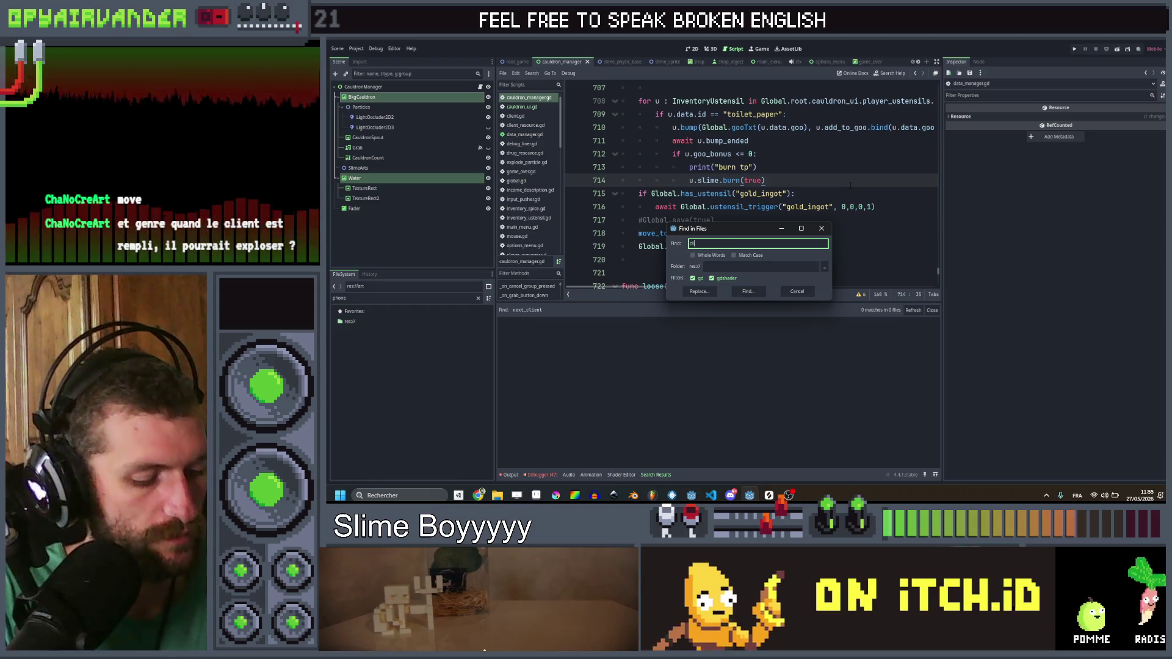
key(Return)
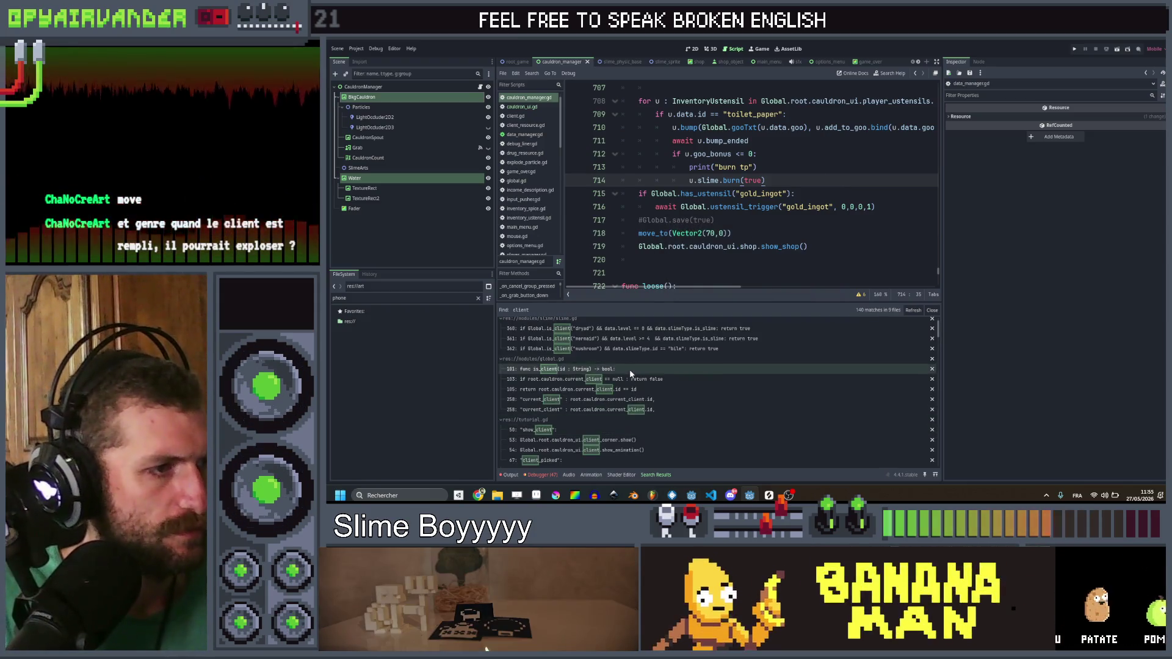
Step: Search for clients and open the line-38 Array[ClientResource] declaration in cauldron_manager.gd
key(ctrl+shift+f)
text(clients)
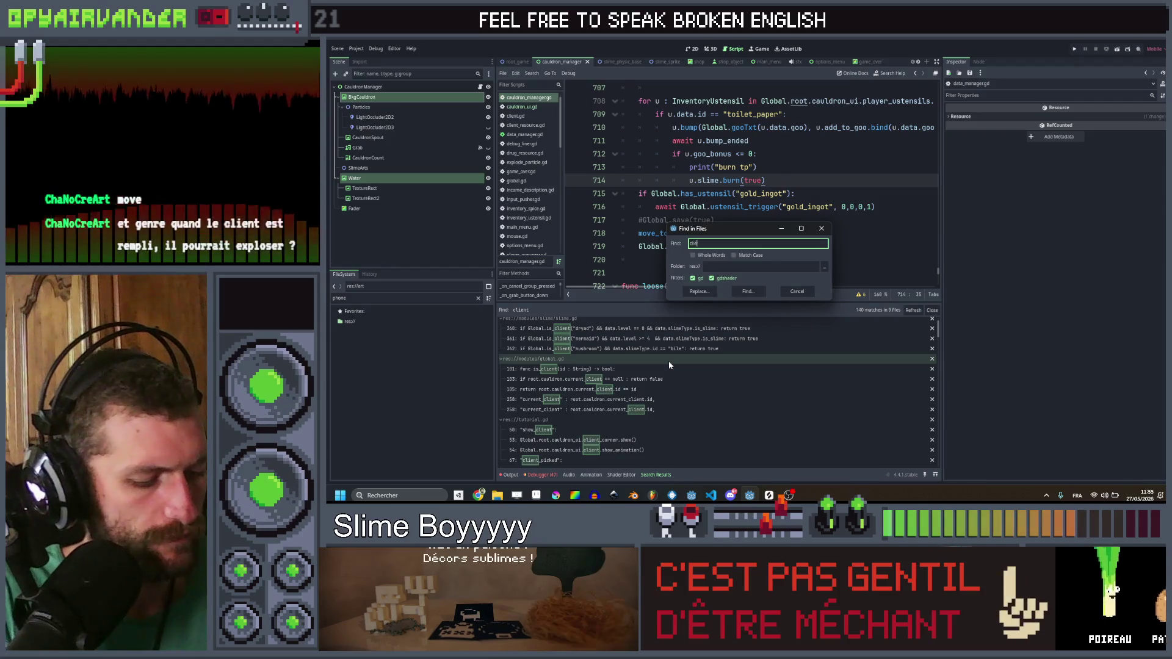
key(Return)
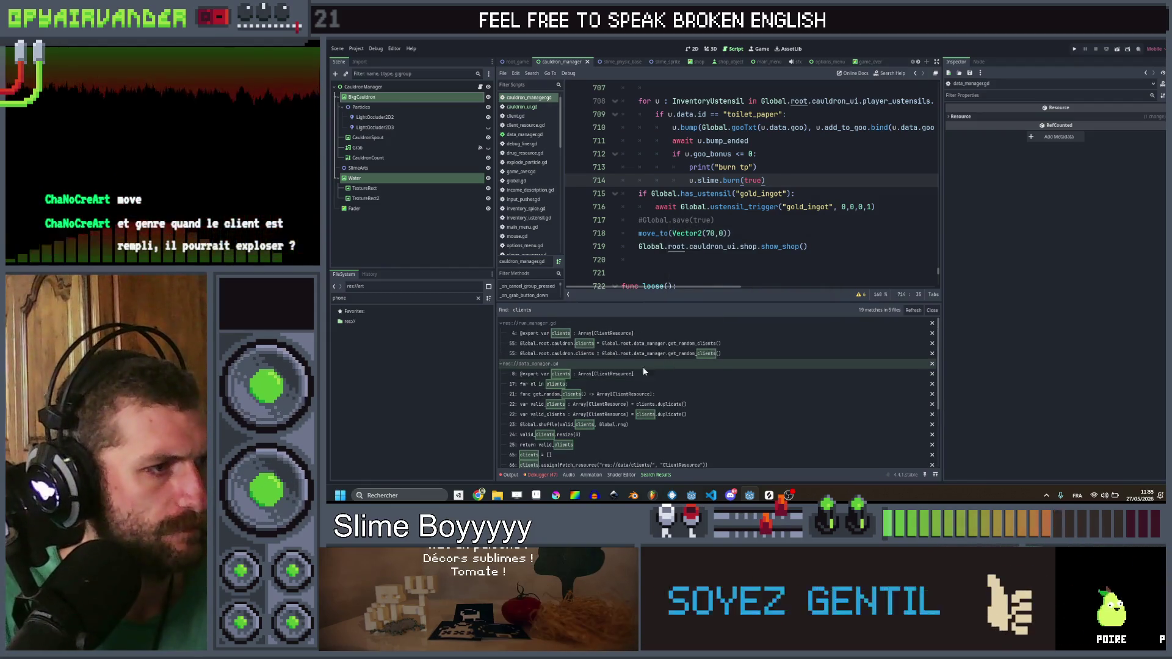
scroll(600, 385, up, 1)
scroll(586, 404, down, 2)
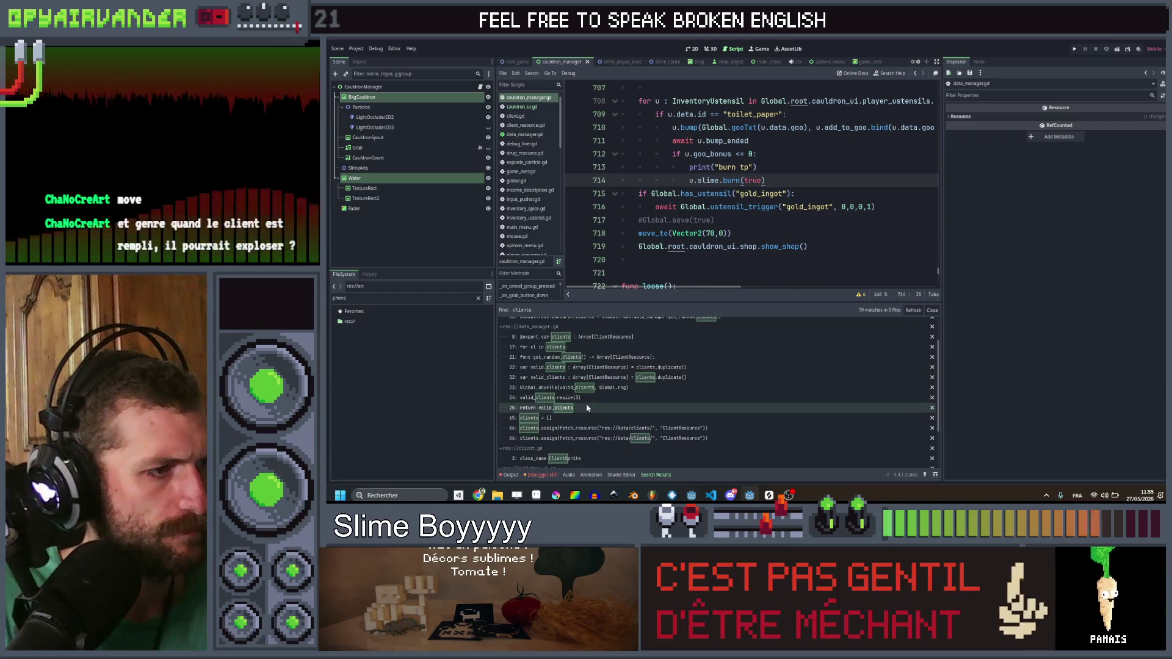
scroll(584, 407, down, 2)
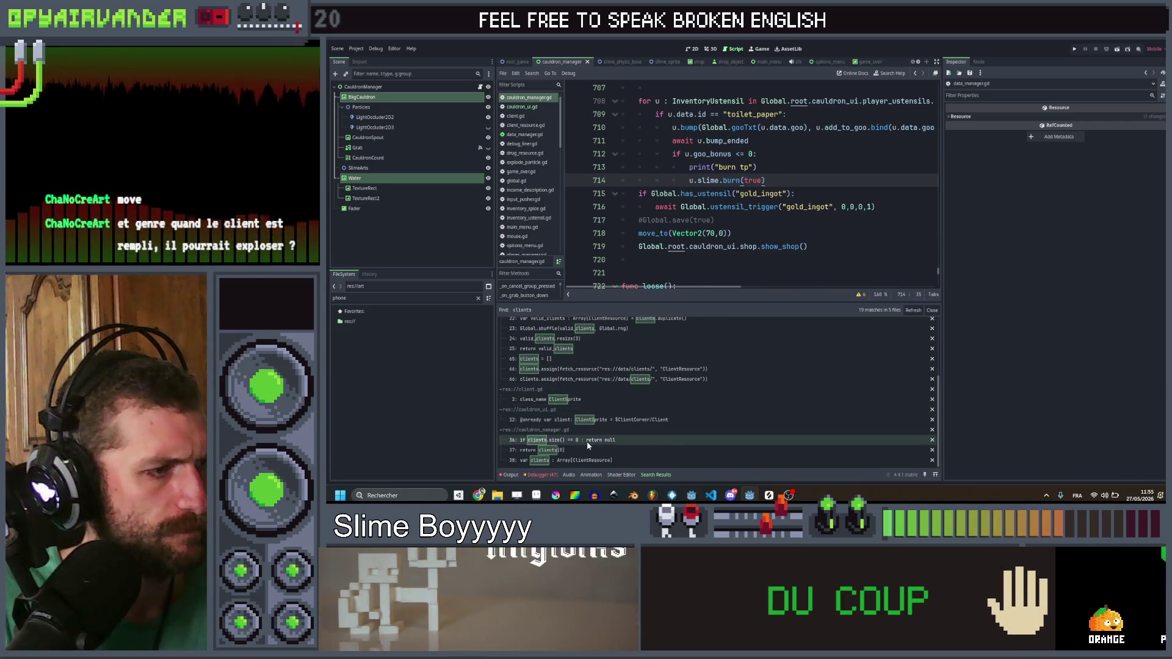
click(586, 440)
click(586, 450)
click(586, 461)
scroll(601, 390, up, 5)
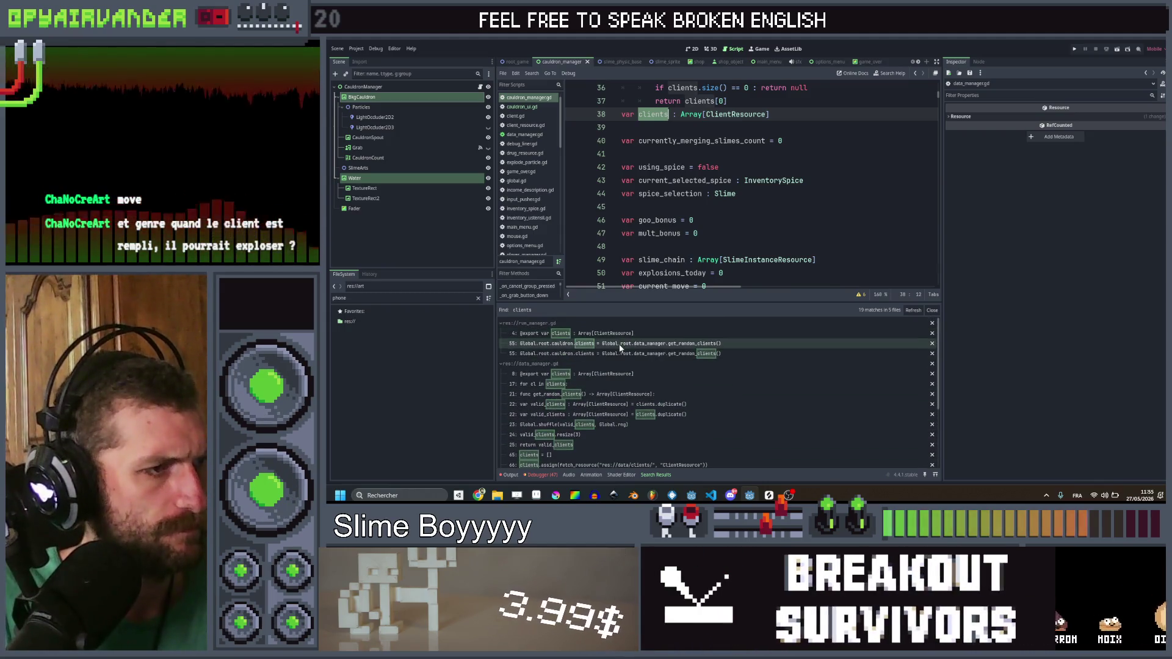
Step: Inspect the clients assignment after the new_shift() call in run_manager.gd and save the scripts
click(618, 343)
click(806, 231)
scroll(806, 231, down, 2)
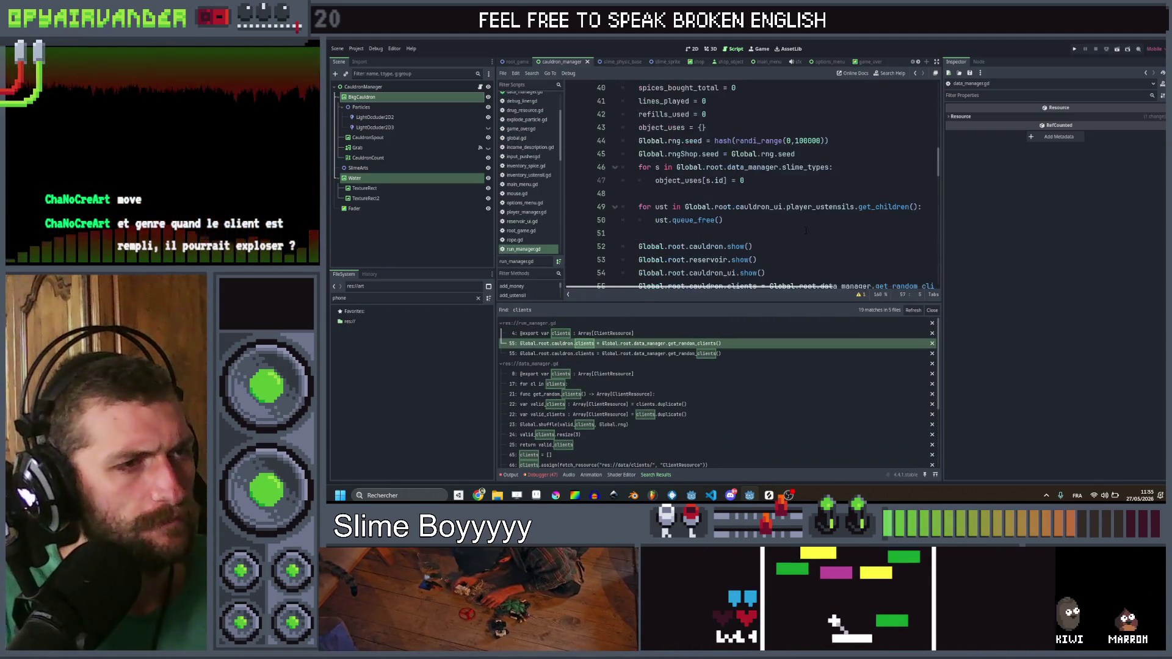
scroll(805, 232, up, 2)
scroll(806, 231, right, 2)
click(808, 221)
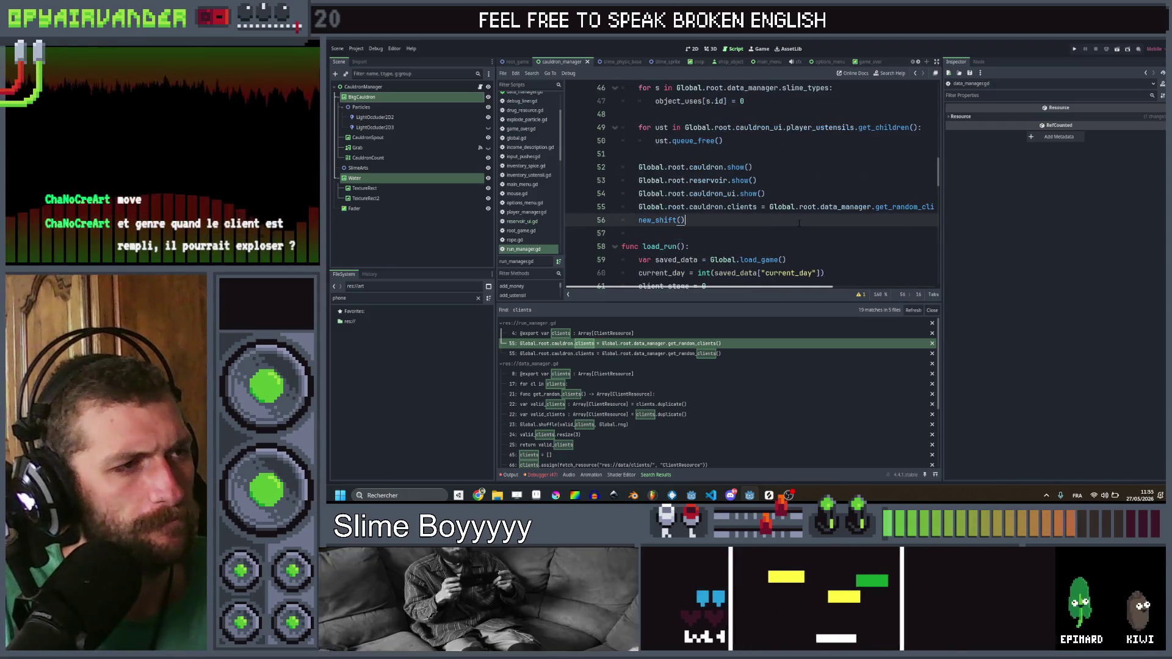
key(ctrl+s)
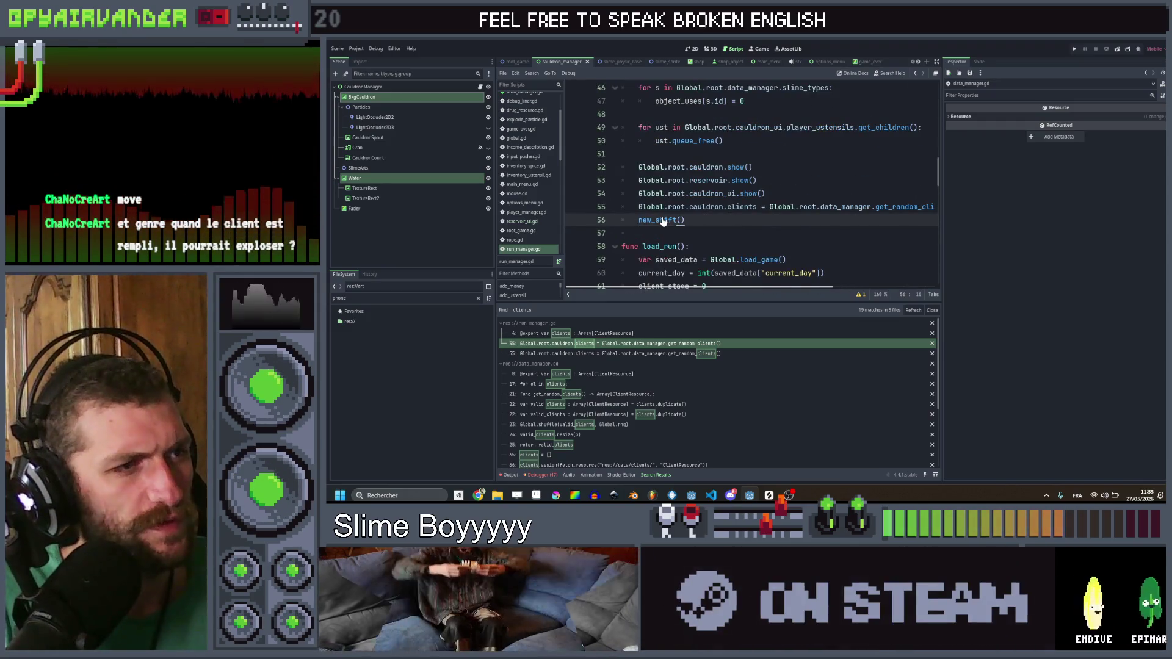
Step: Rewrite line 114 of cauldron_manager.gd as Global.root.cauldron_ui.init_clients(clients) and save
ctrl+click(664, 221)
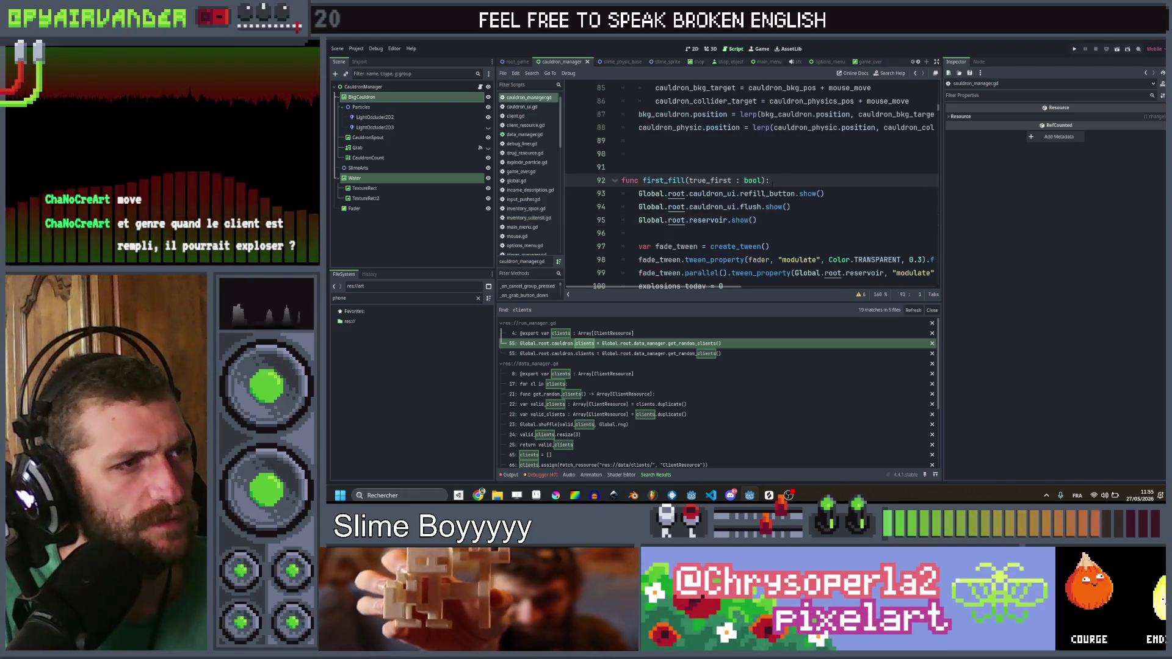
scroll(777, 169, down, 4)
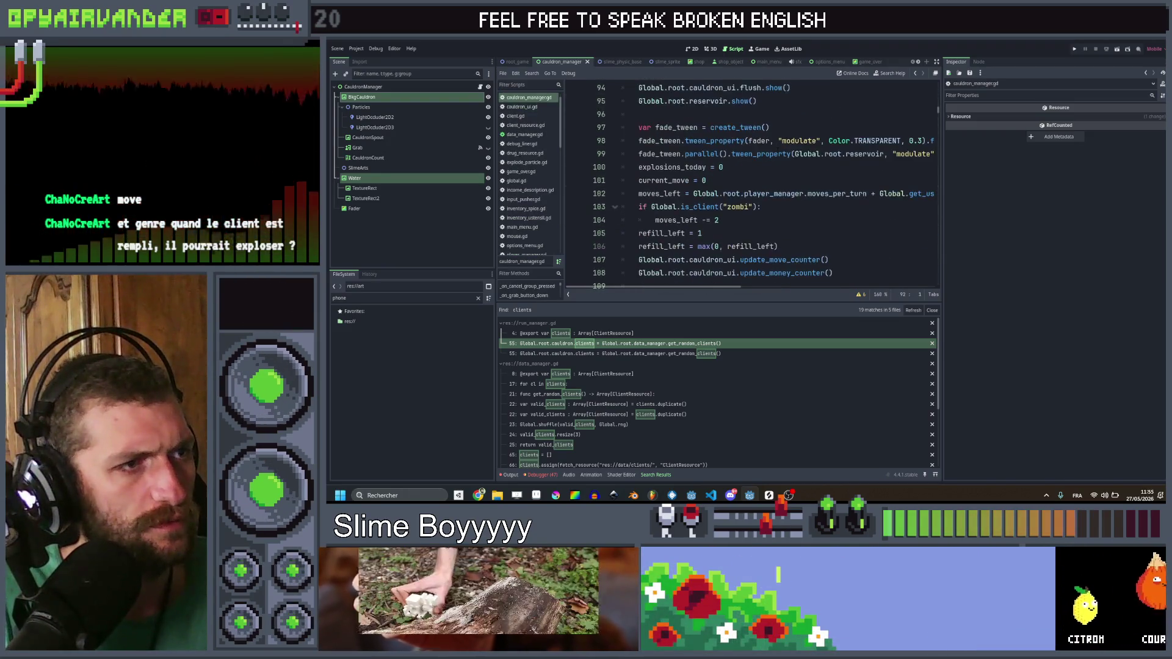
scroll(773, 165, down, 2)
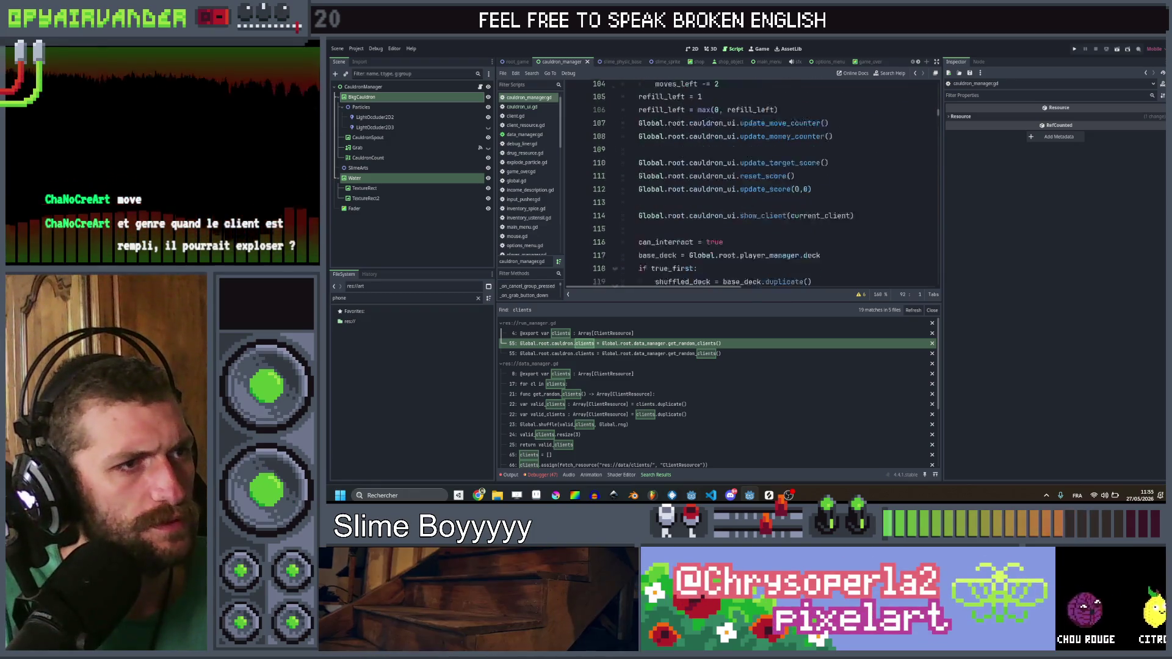
scroll(773, 165, down, 2)
scroll(773, 183, up, 4)
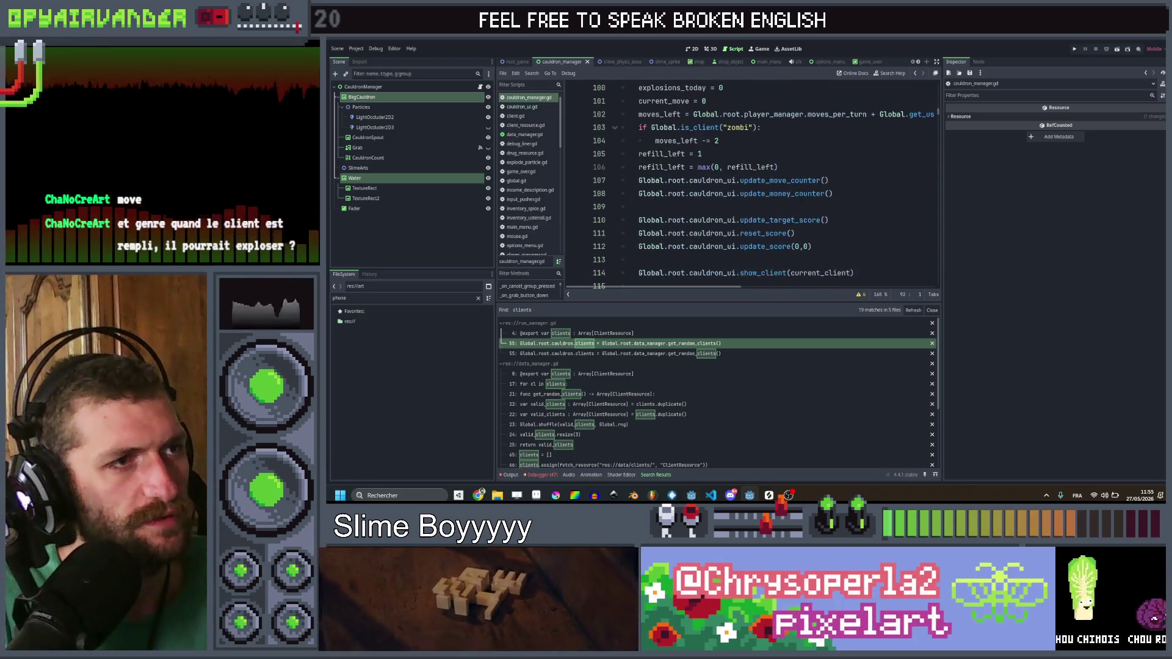
scroll(772, 232, down, 2)
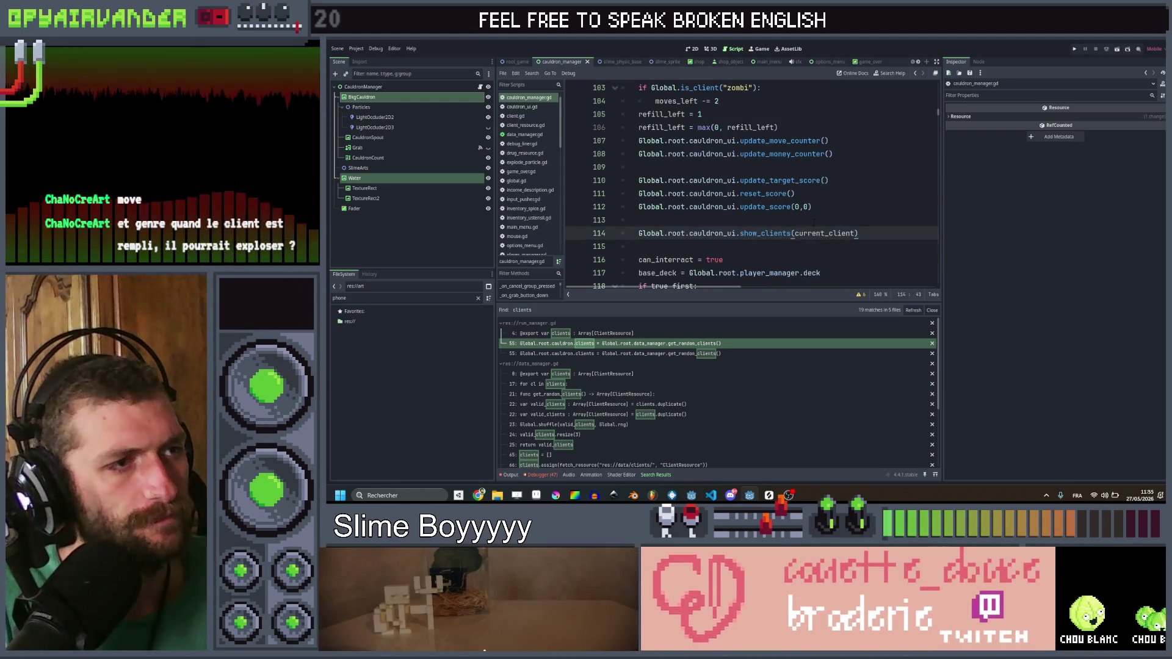
click(791, 234)
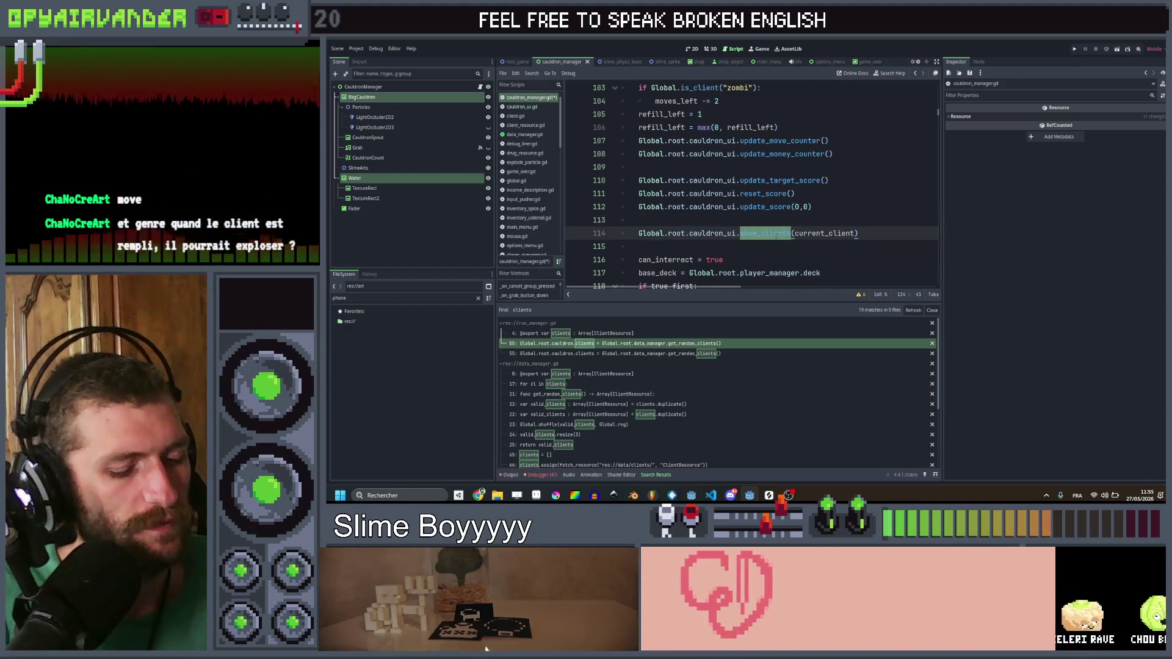
text(init)
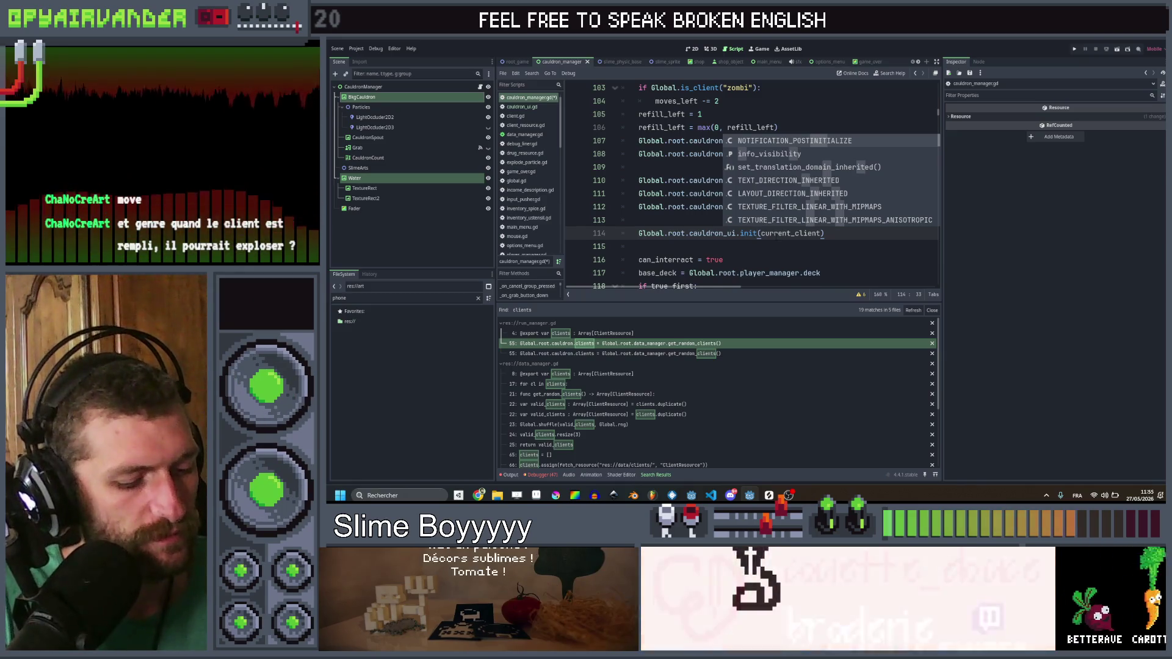
text(_clients)
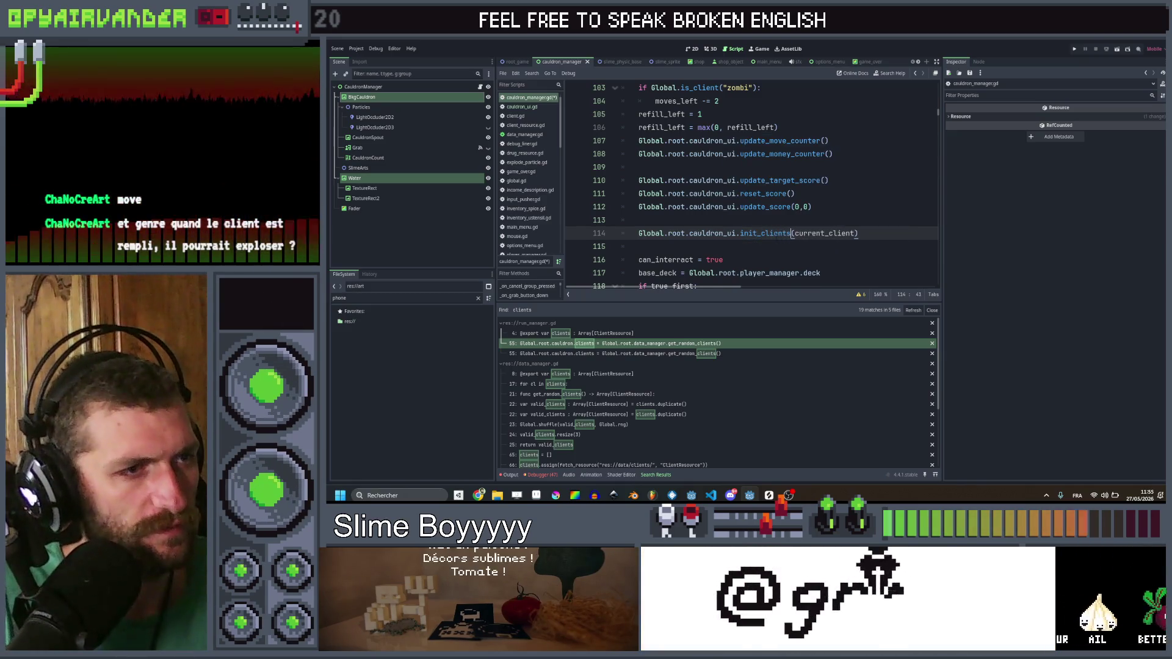
key(ctrl+Delete)
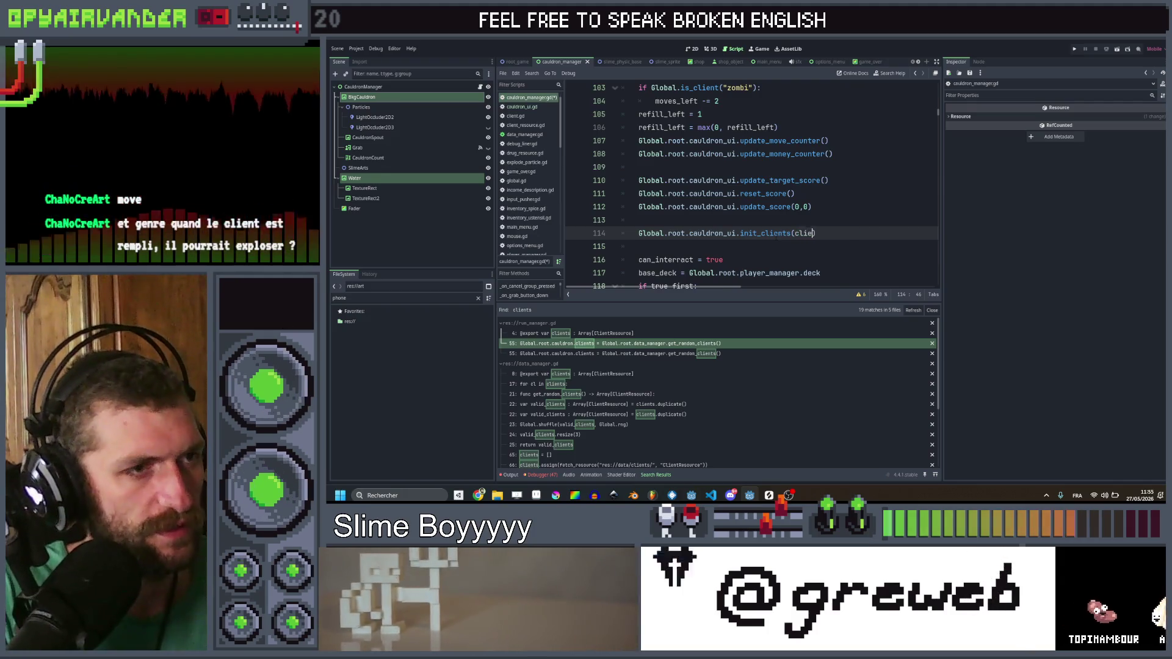
text(clients)
key(ctrl+s)
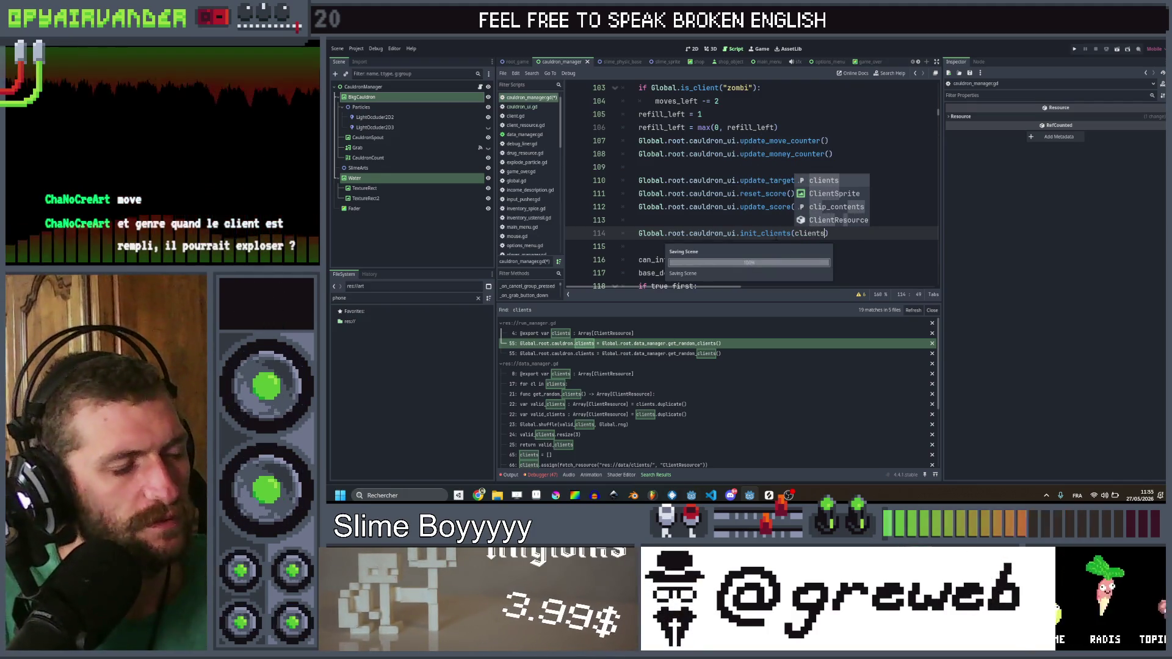
key(End)
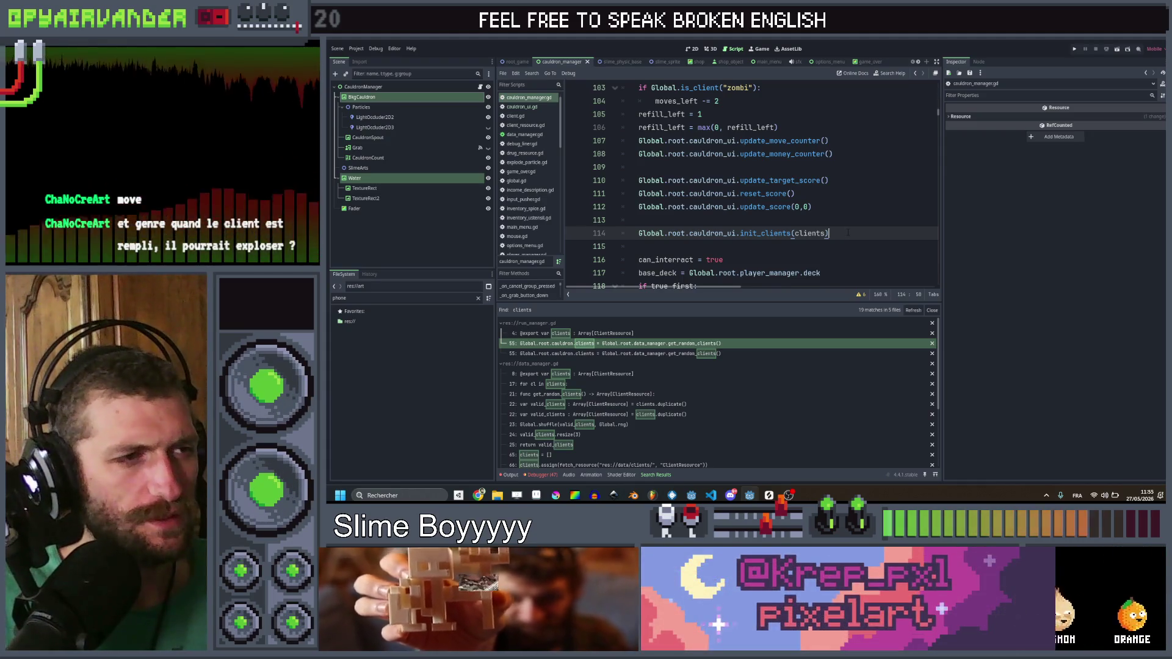
Step: Select the init_clients function name on line 114 to copy it
scroll(848, 233, down, 3)
scroll(792, 190, up, 2)
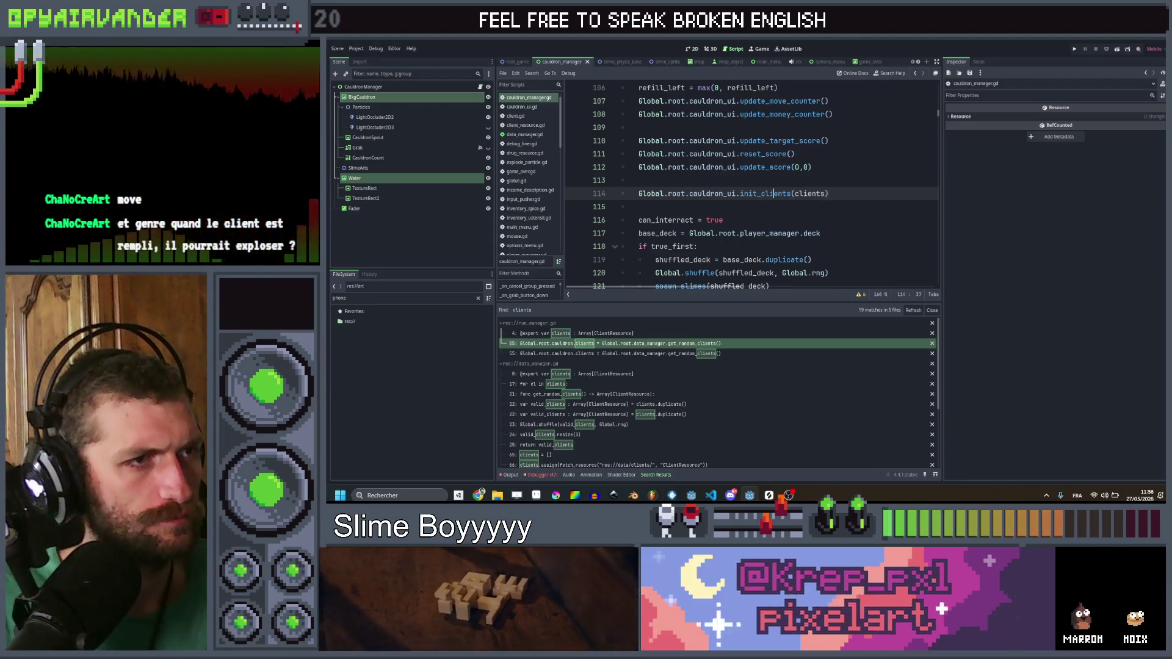
double_click(769, 194)
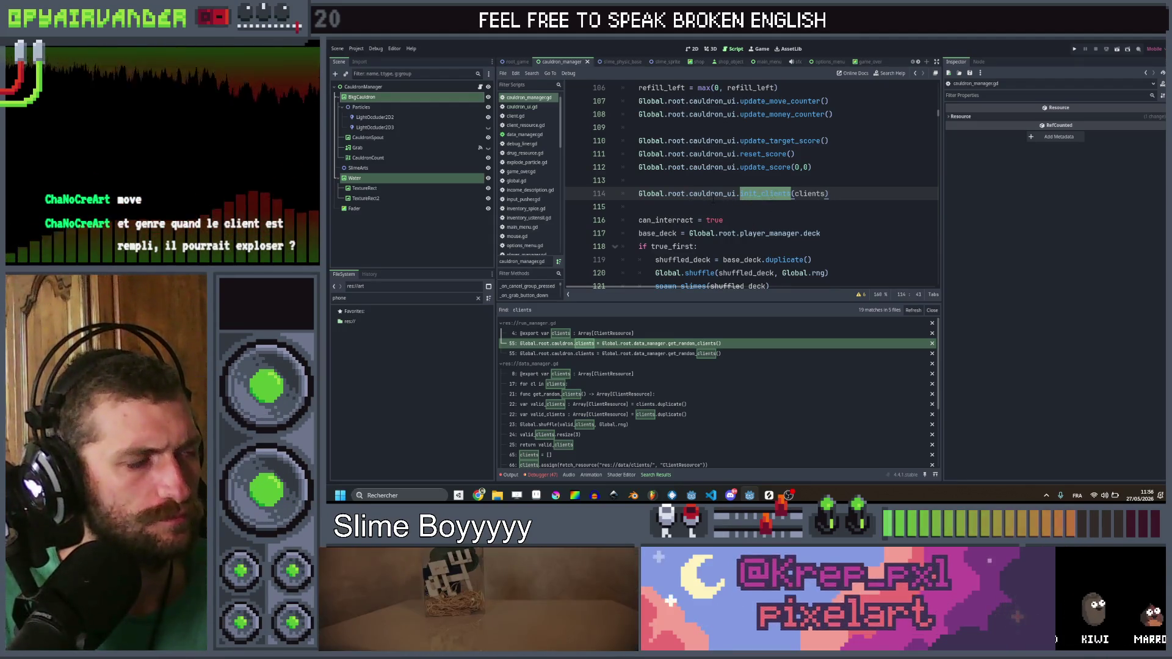
click(714, 180)
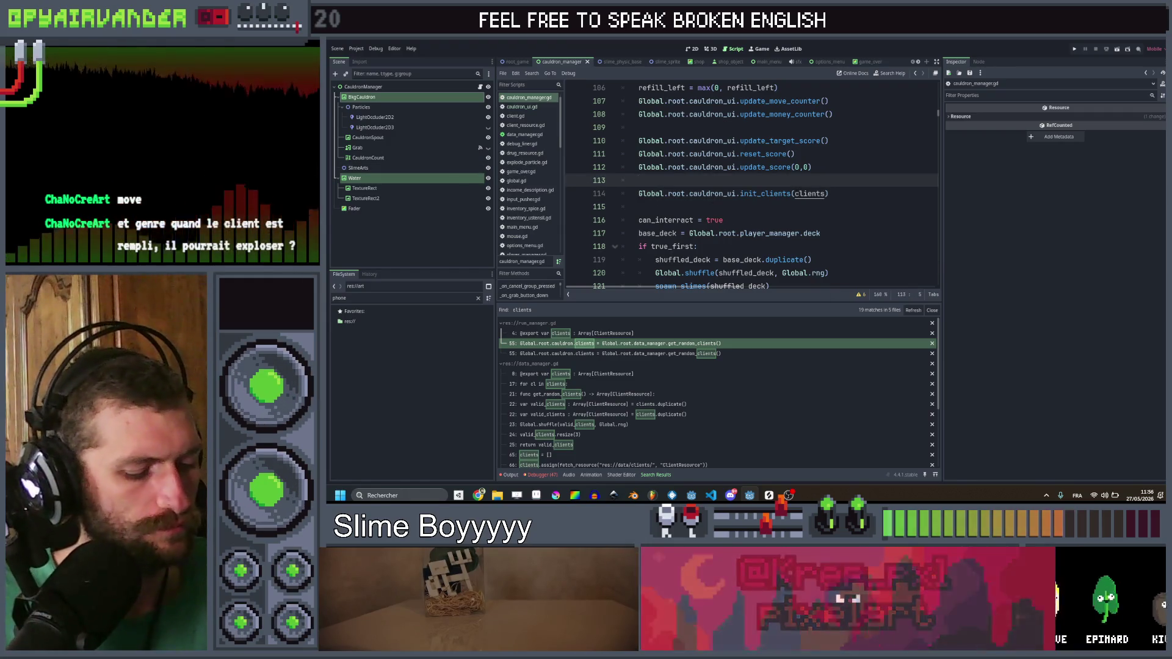
Step: Find show_client and open its definition at line 180 of cauldron_ui.gd, adding a blank line above
key(ctrl+shift+f)
text(show_client)
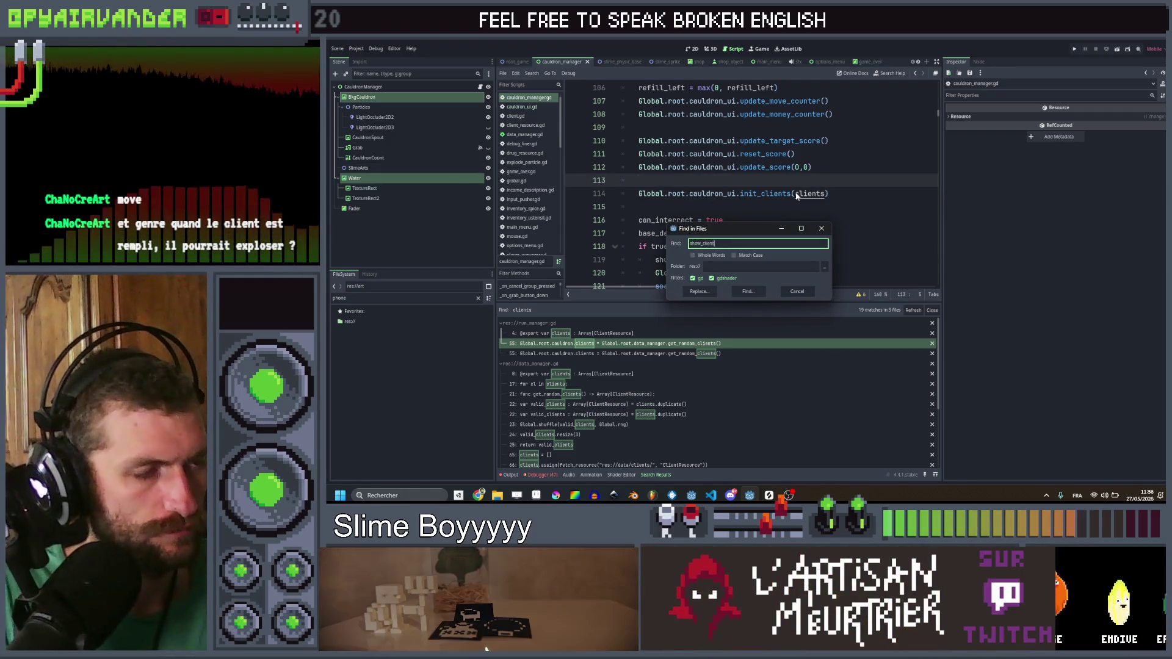
key(Return)
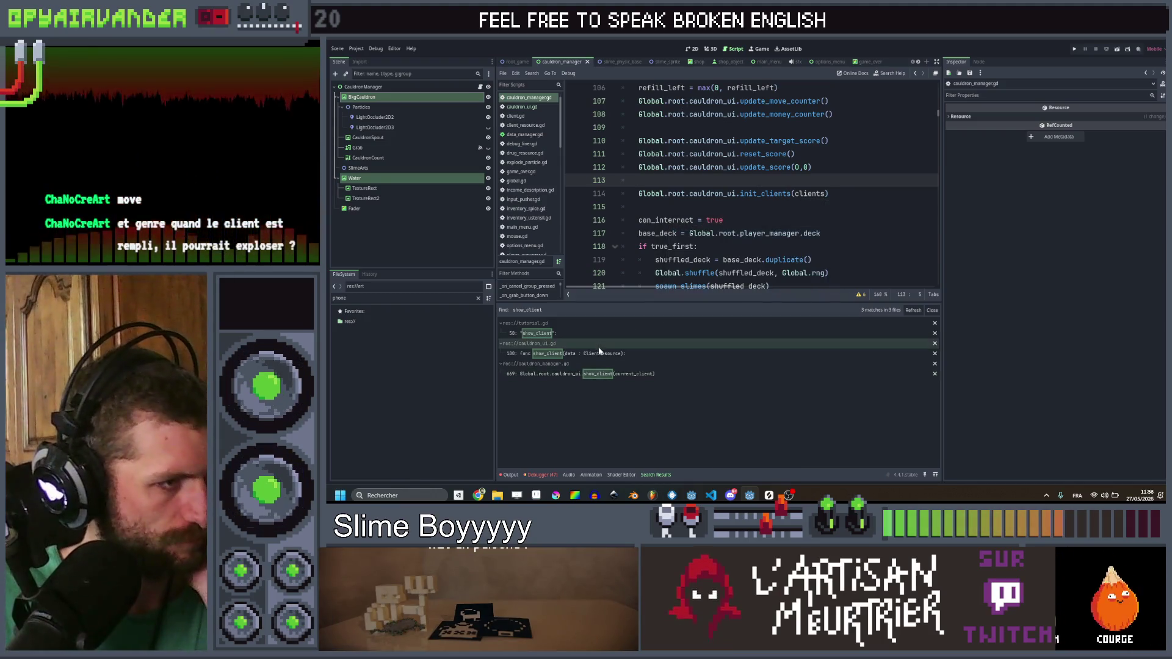
click(605, 354)
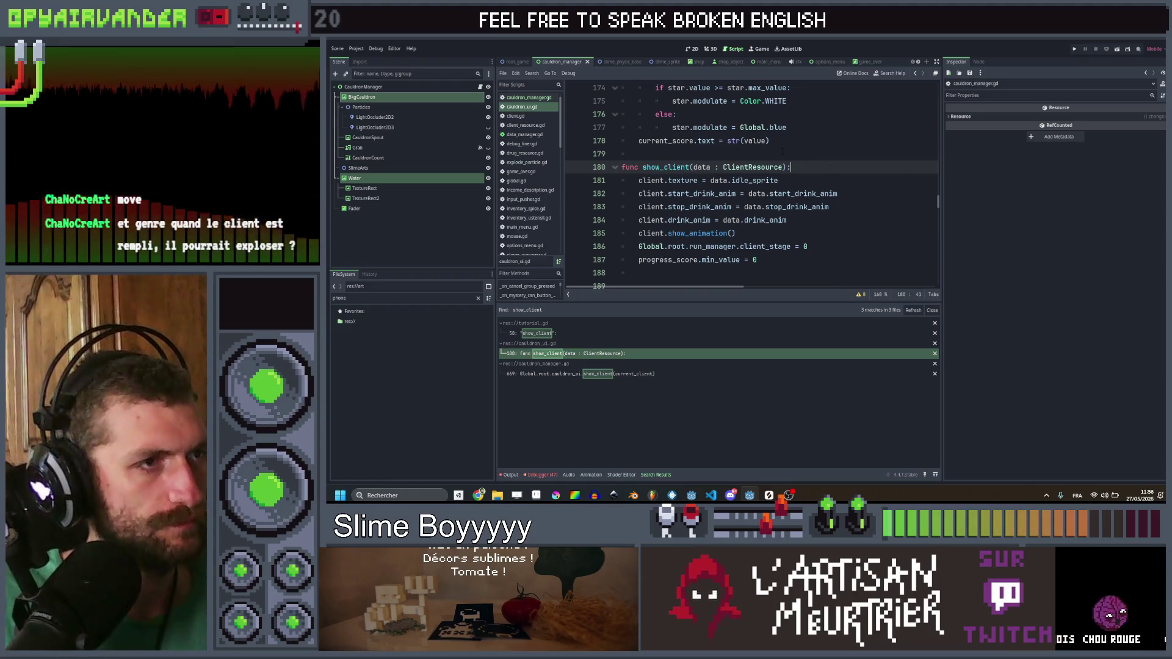
click(784, 152)
key(Return)
key(Return)
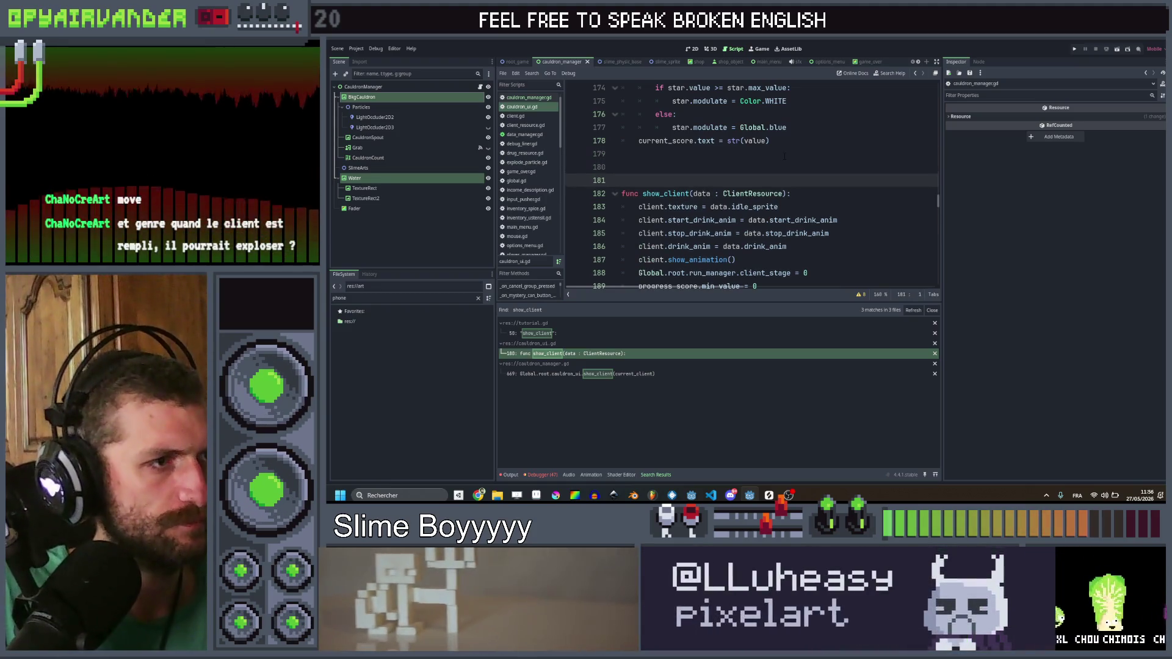
key(Up)
Step: Write func init_clients(clients : Array[ClientResource]) on the new line above show_client
text(fu)
text(Global.root.cauldron.refill(Global.root.cauldron.refill_limit))
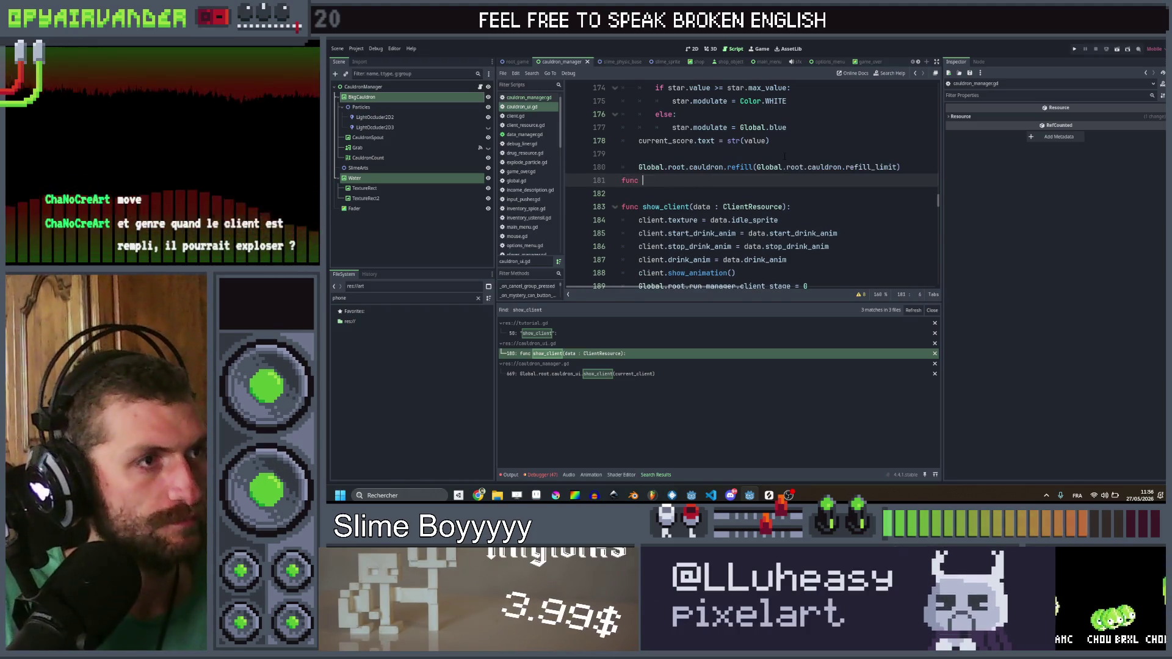
key(ctrl+z)
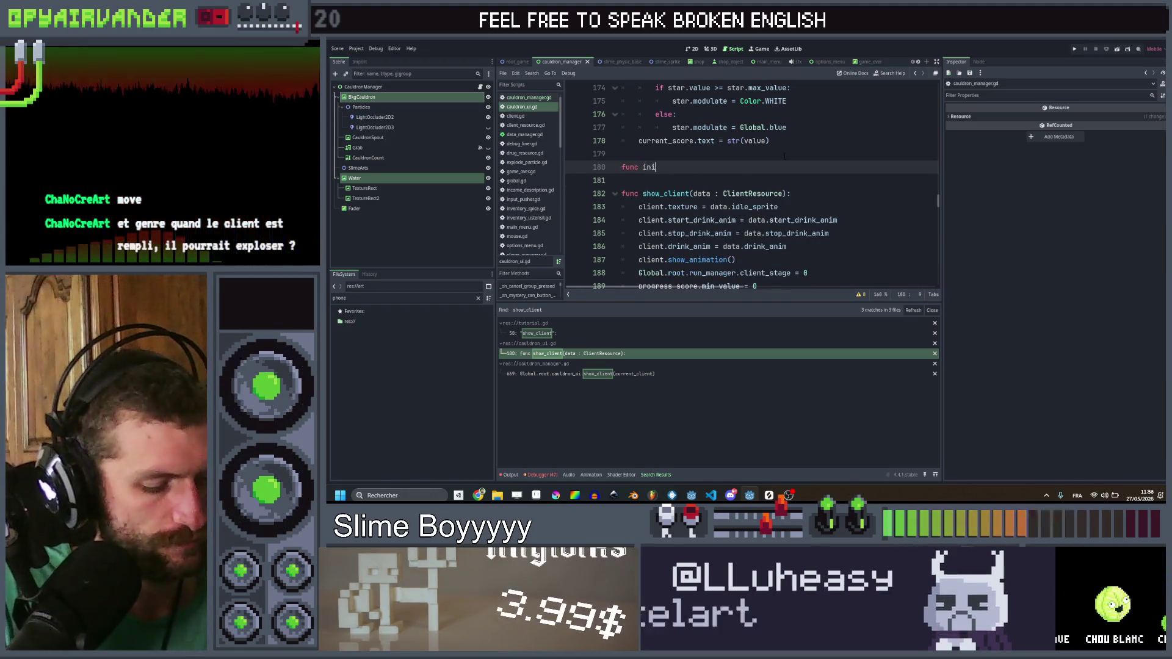
text(init_clients)
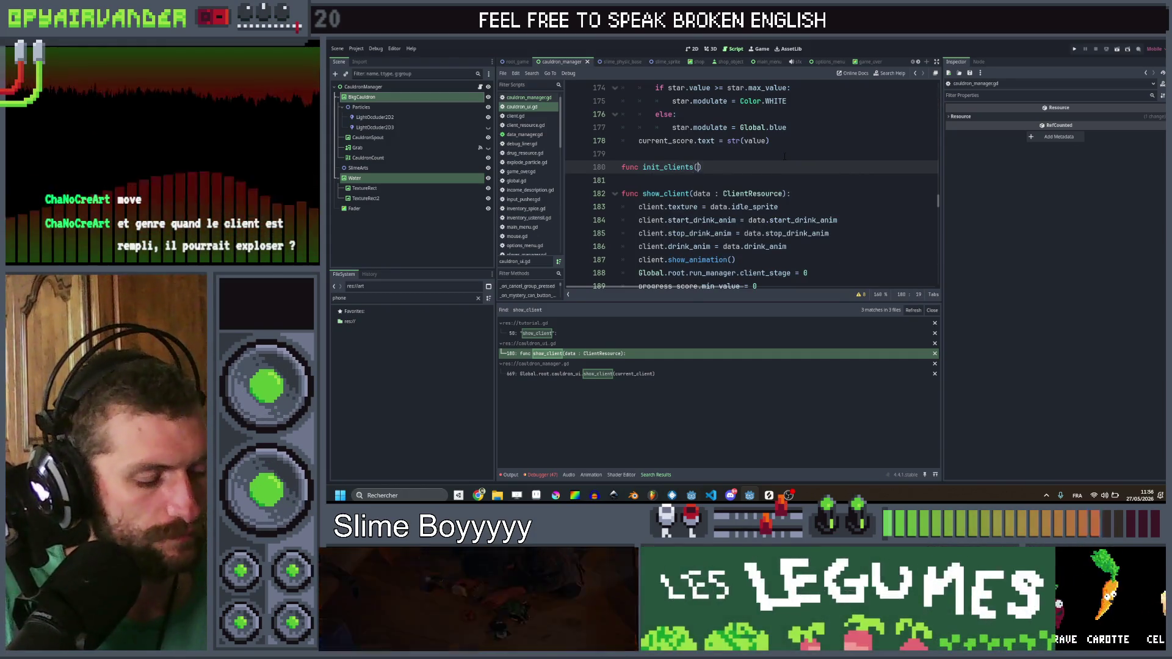
text(())
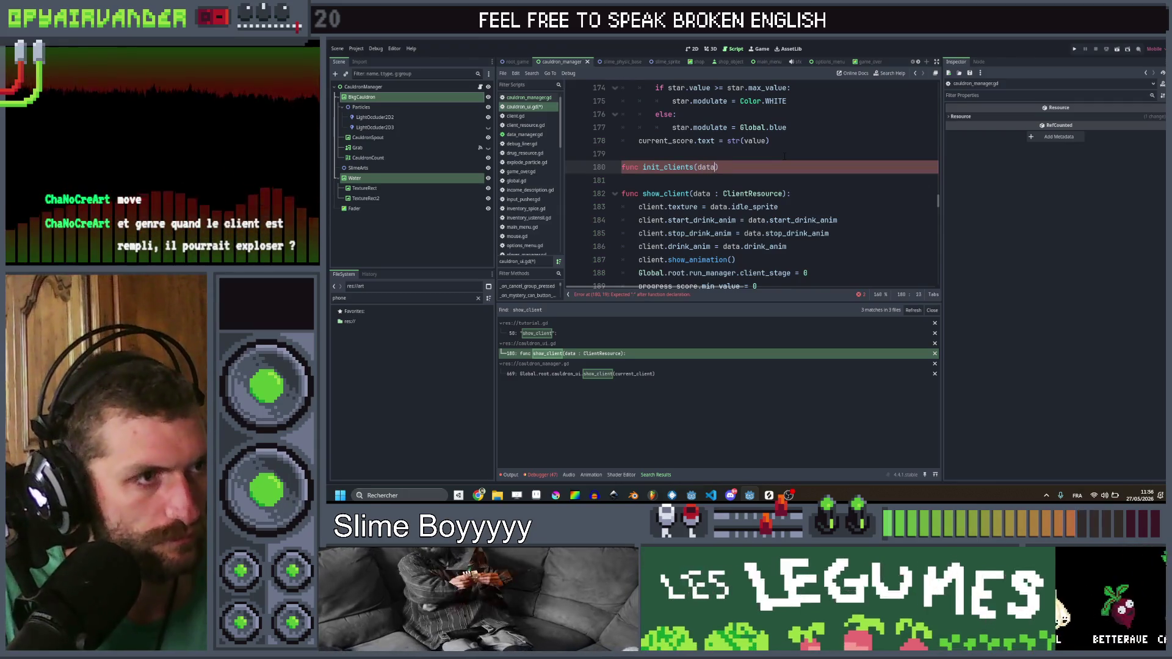
key(Left)
key(Left)
key(Left)
key(BackSpace)
key(BackSpace)
key(BackSpace)
text(clie)
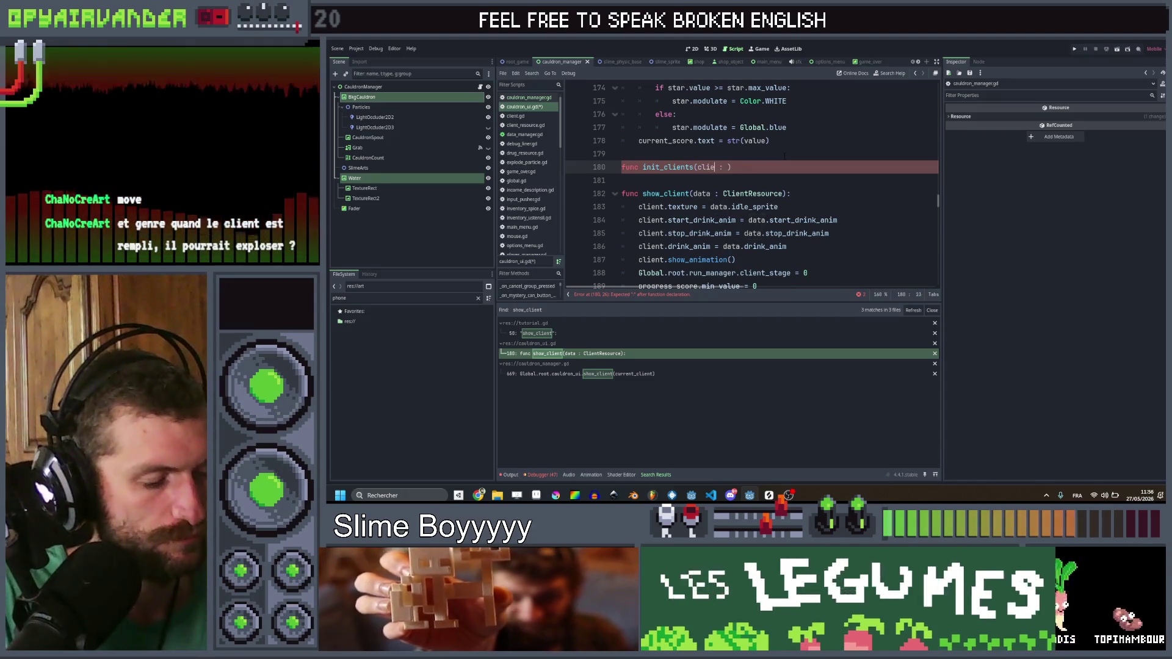
text(nts)
key(End)
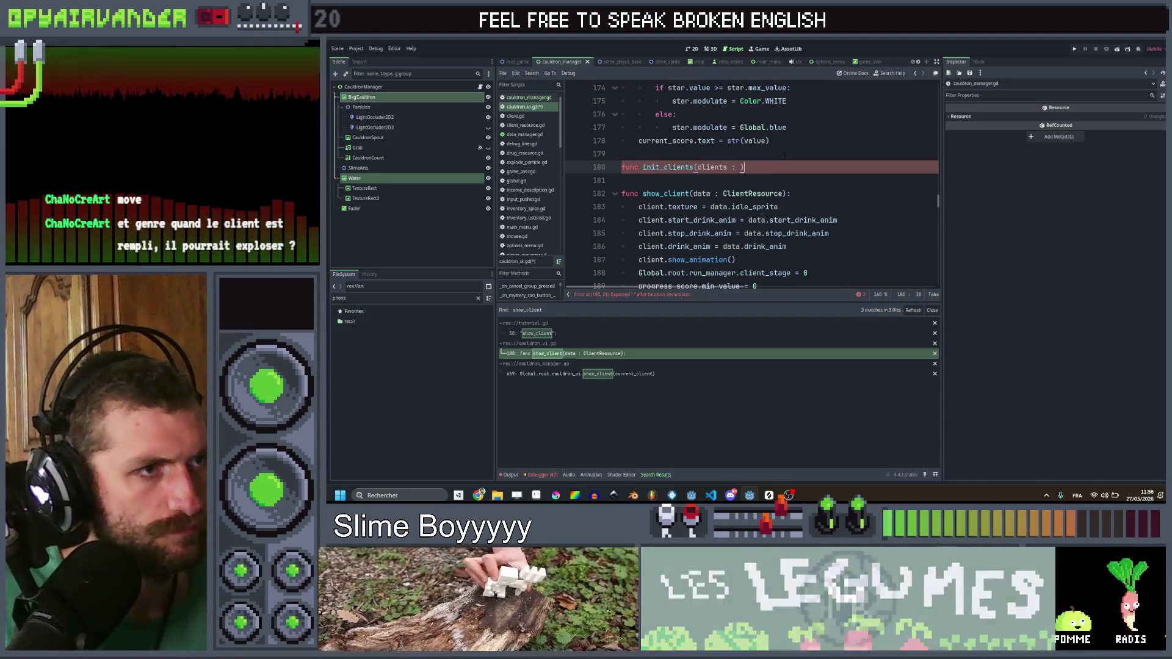
key(Left)
text(Array)
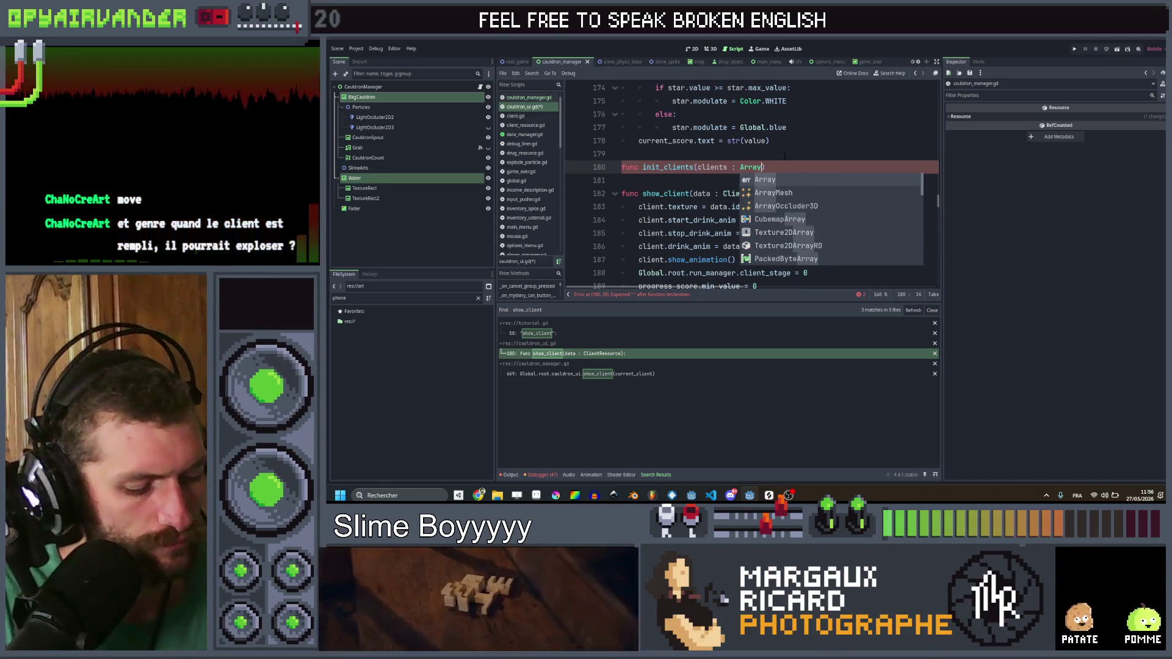
text([S)
key(BackSpace)
key(BackSpace)
key(BackSpace)
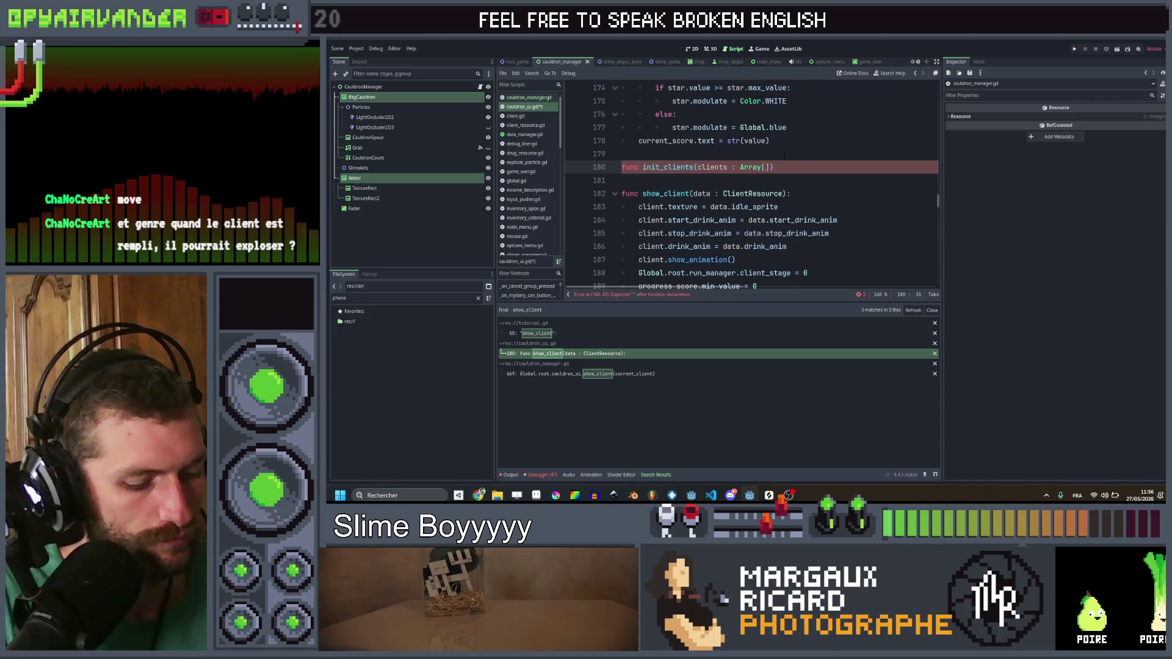
text(ClientResour)
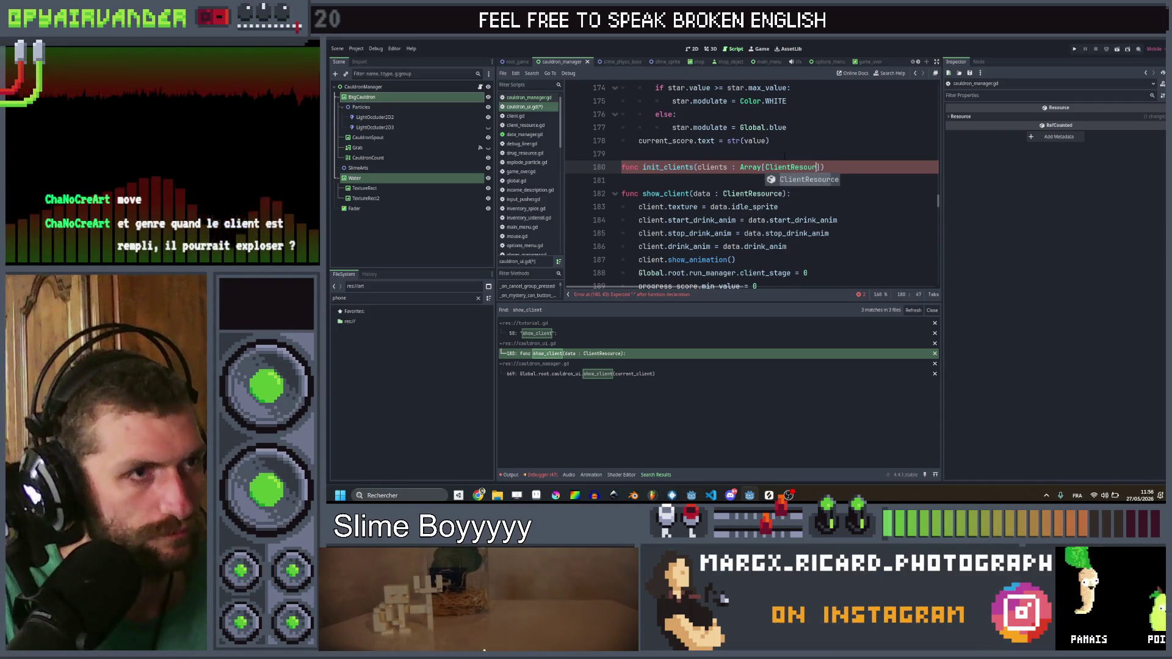
key(Return)
key(Down)
key(Down)
key(Down)
Step: Look over the top of cauldron_ui.gd and open the ClientSprite class script
scroll(871, 191, up, 3)
drag(939, 197, 929, 79)
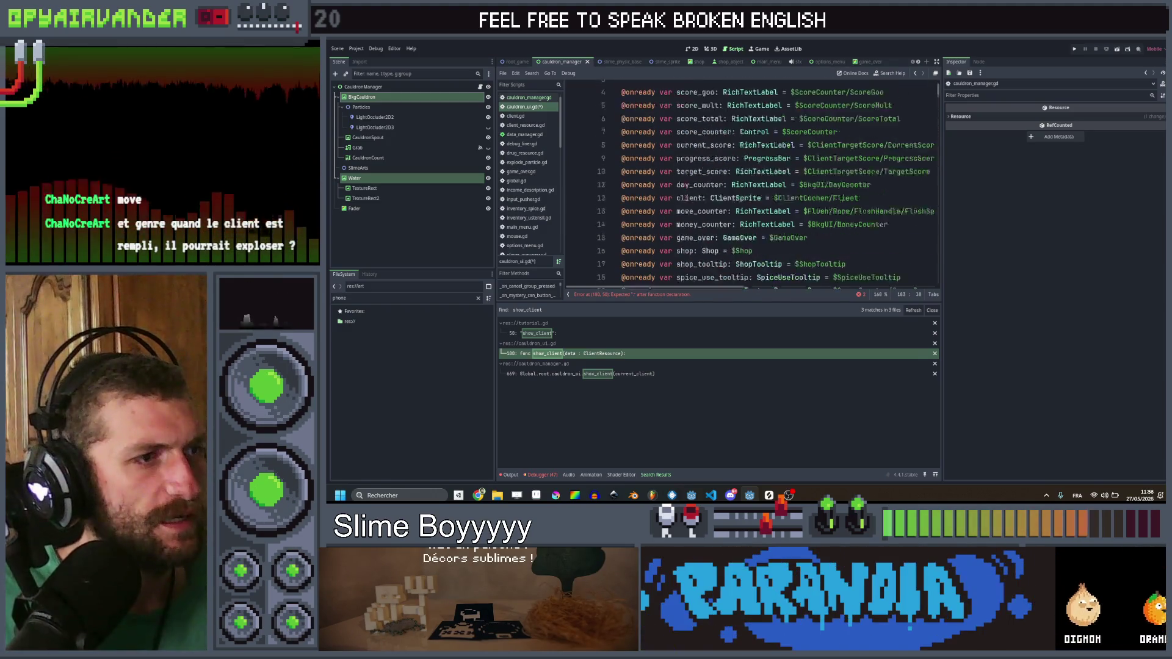
scroll(855, 164, down, 7)
scroll(854, 164, up, 1)
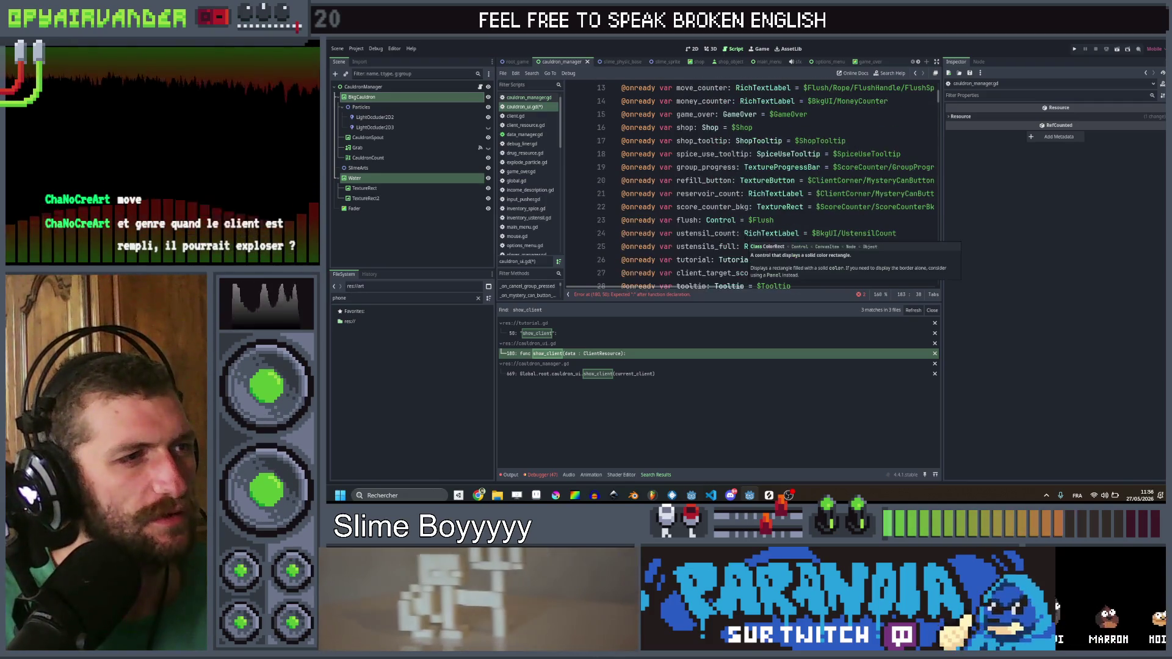
scroll(854, 164, up, 2)
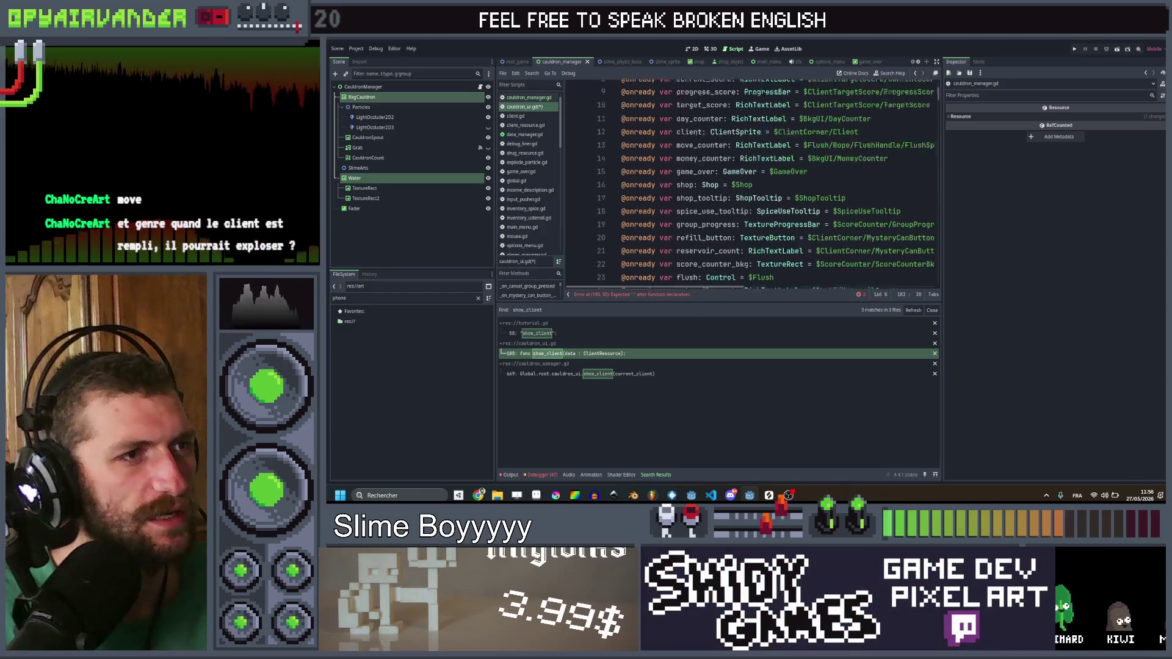
scroll(854, 164, up, 4)
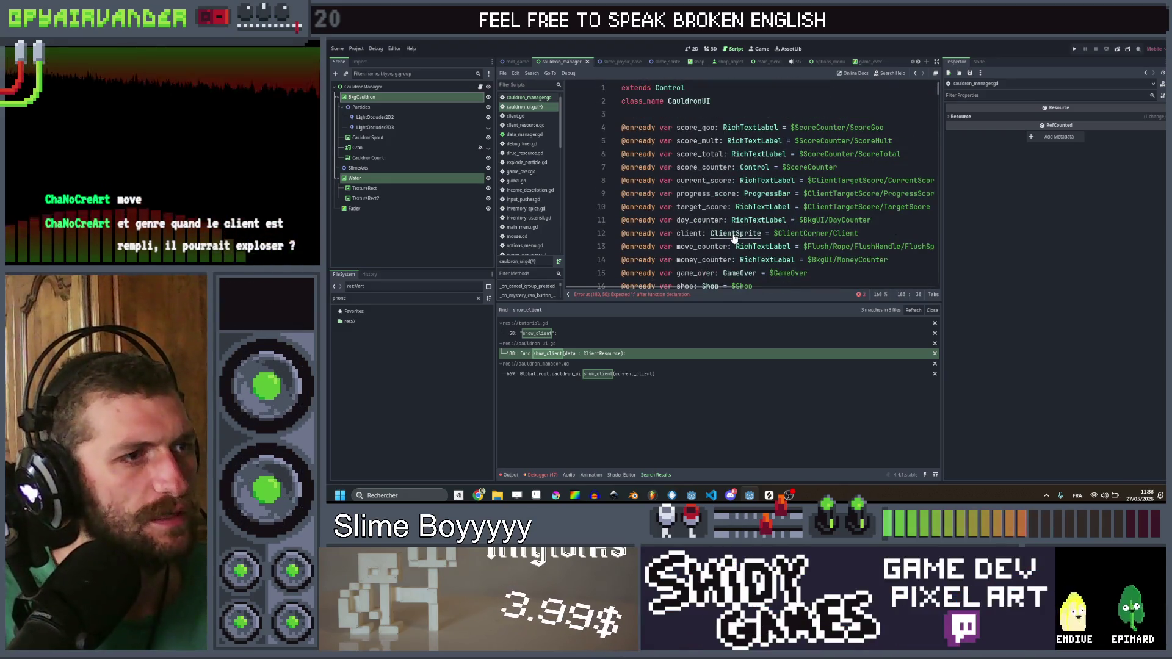
ctrl+click(735, 234)
Step: Review client.gd's client_2 and client_3 declarations and show_animation, then return to cauldron_ui.gd
scroll(751, 183, down, 1)
drag(834, 233, 622, 219)
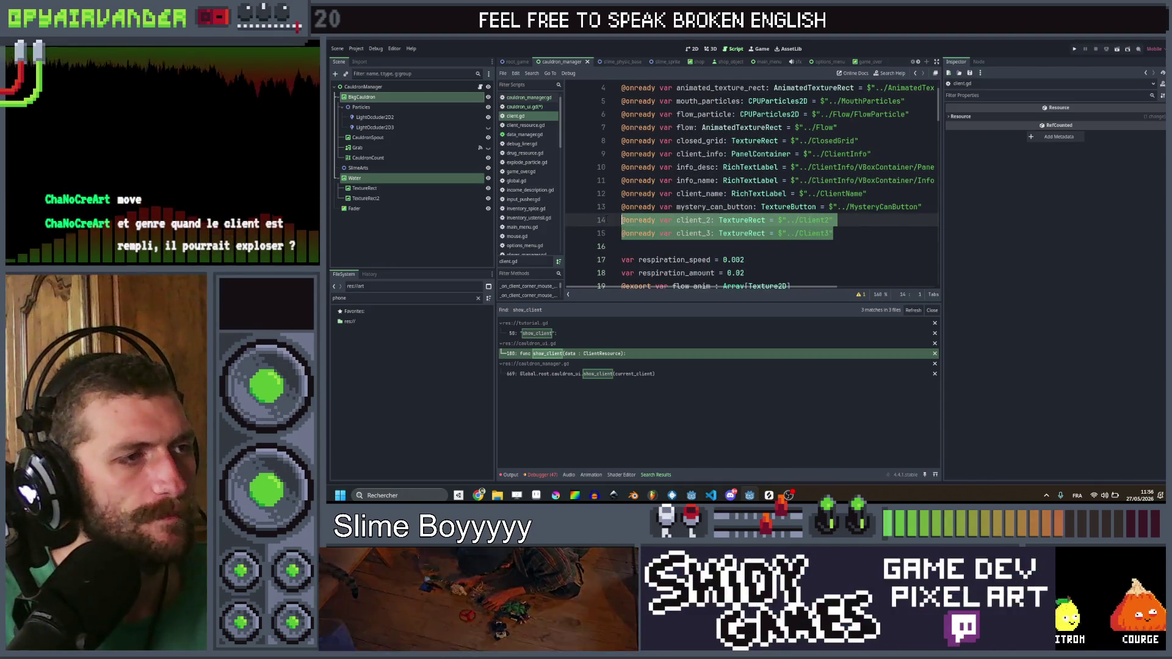
click(886, 243)
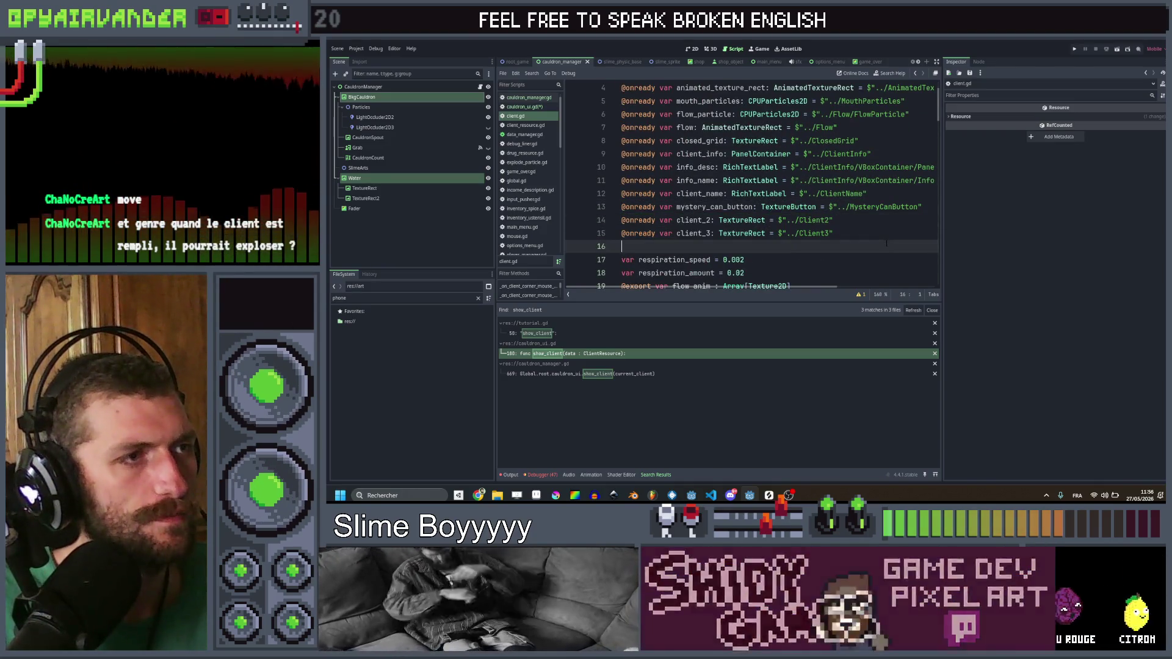
scroll(887, 242, down, 12)
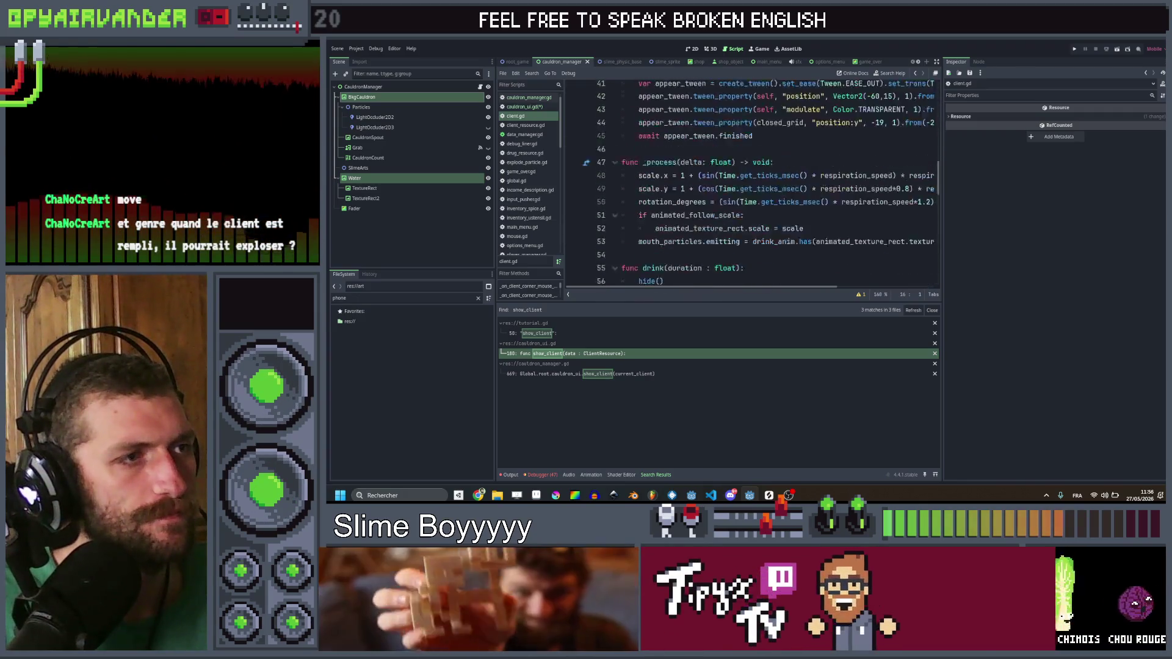
scroll(887, 242, down, 8)
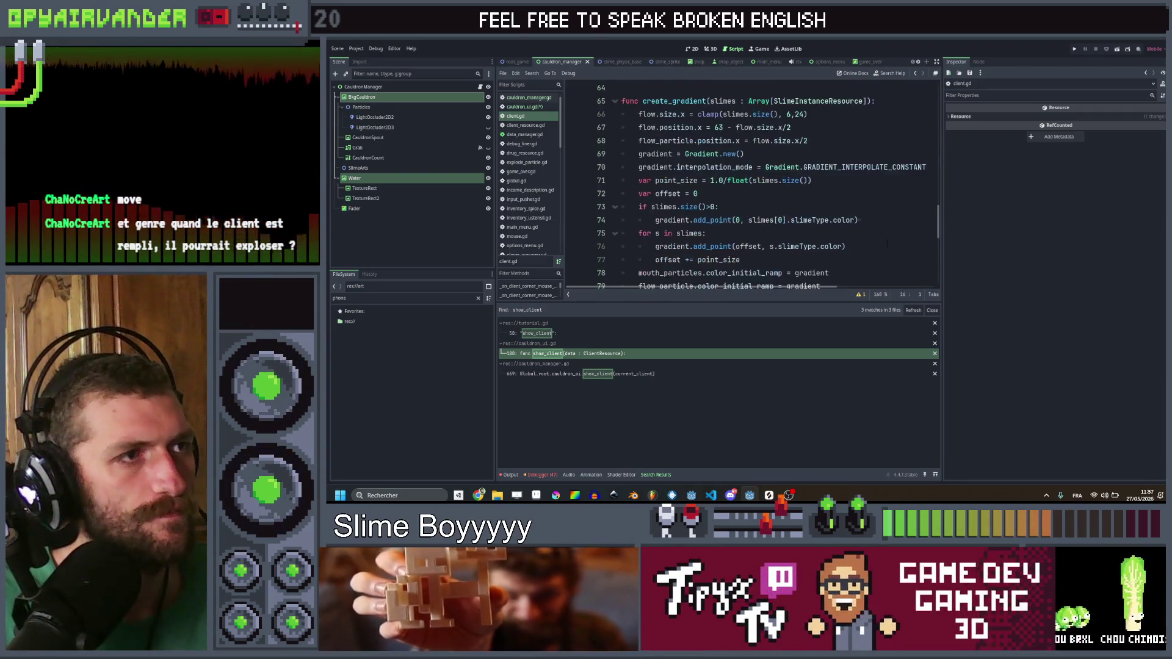
scroll(887, 242, down, 8)
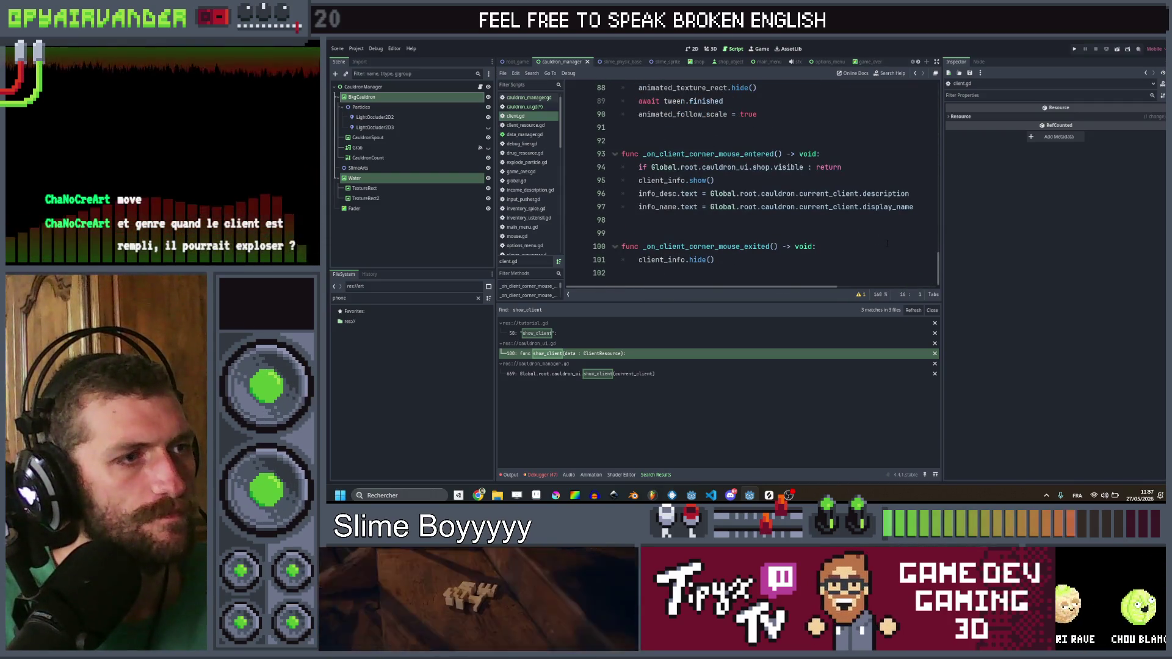
scroll(884, 243, up, 12)
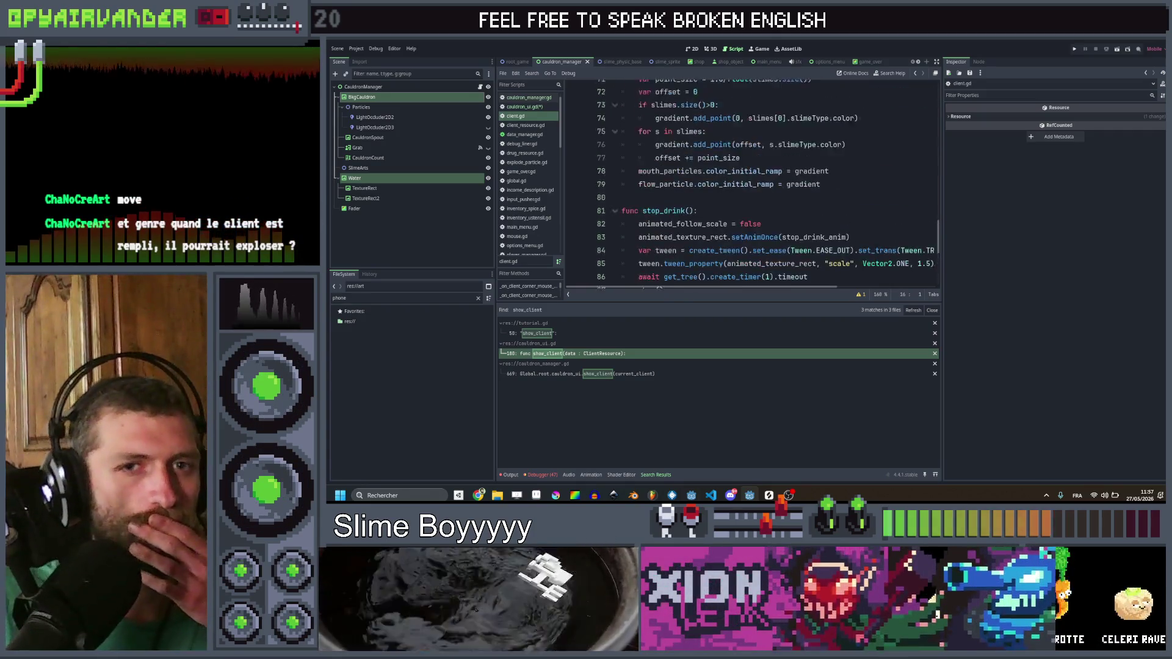
scroll(874, 249, up, 10)
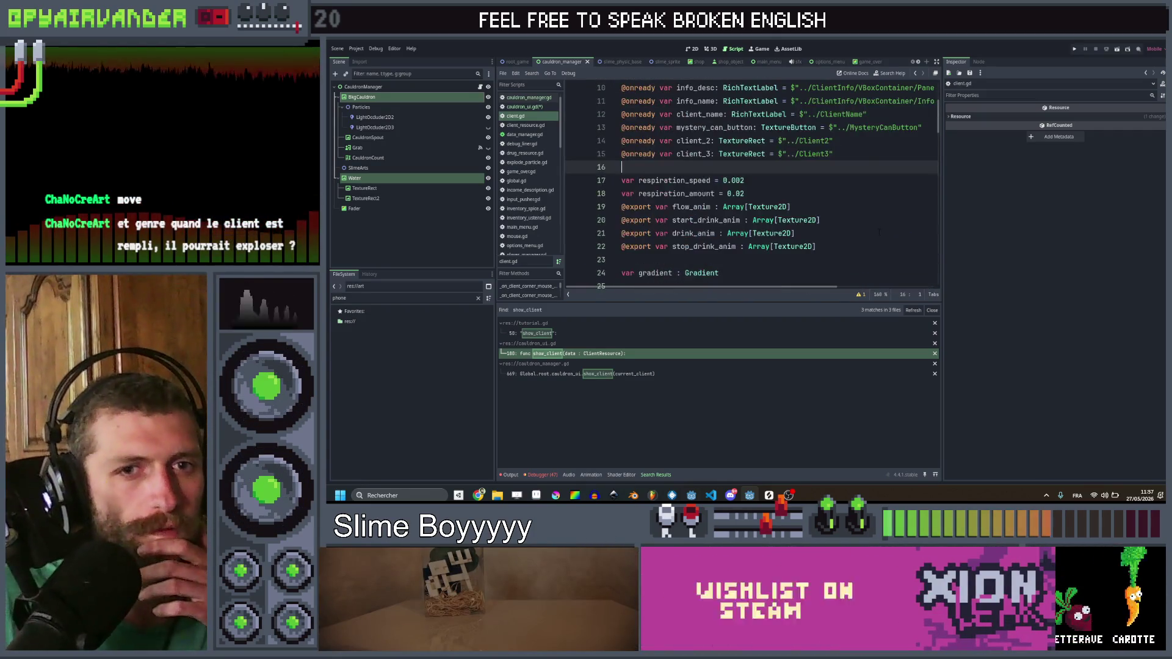
scroll(878, 231, down, 2)
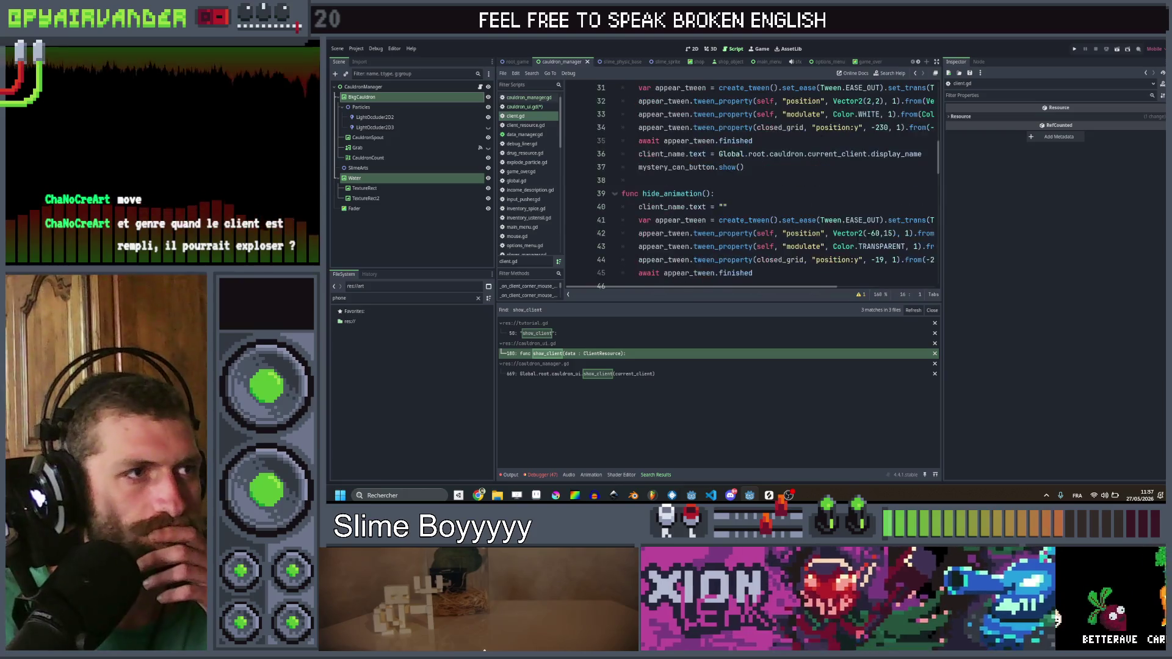
click(916, 74)
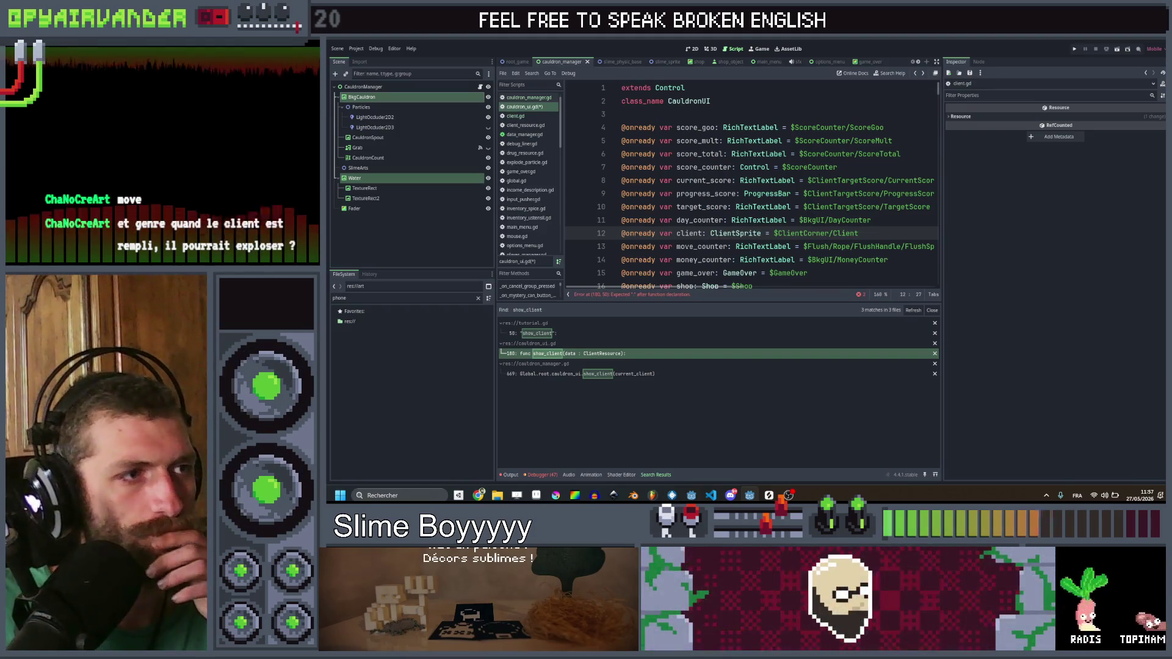
double_click(638, 233)
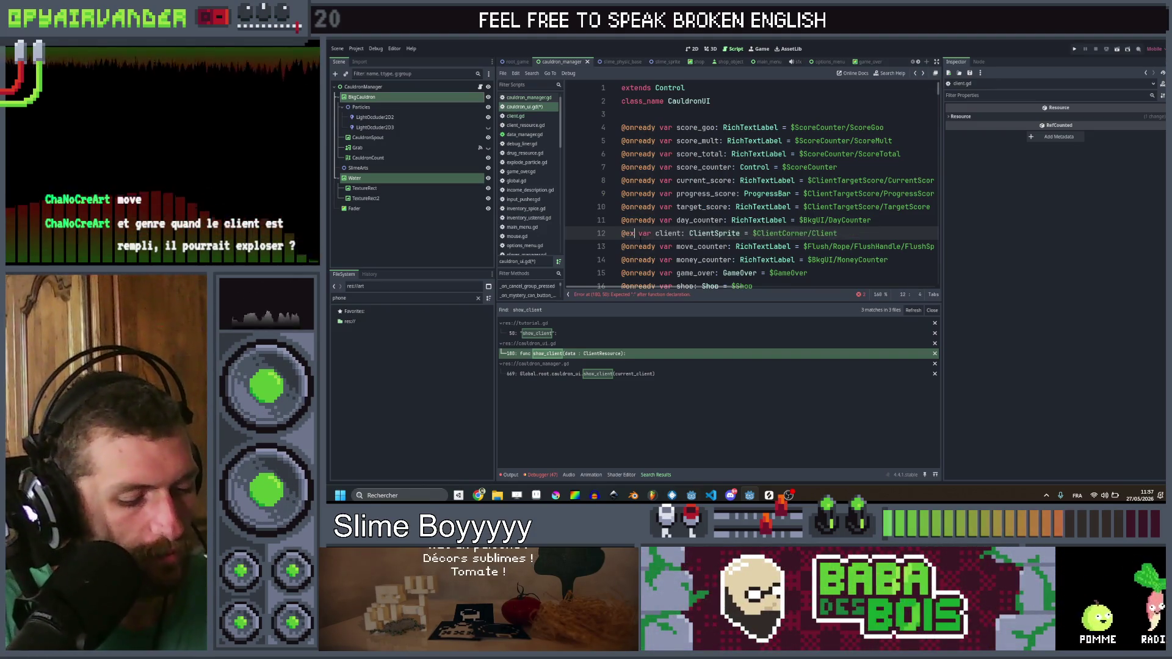
click(699, 234)
text(s)
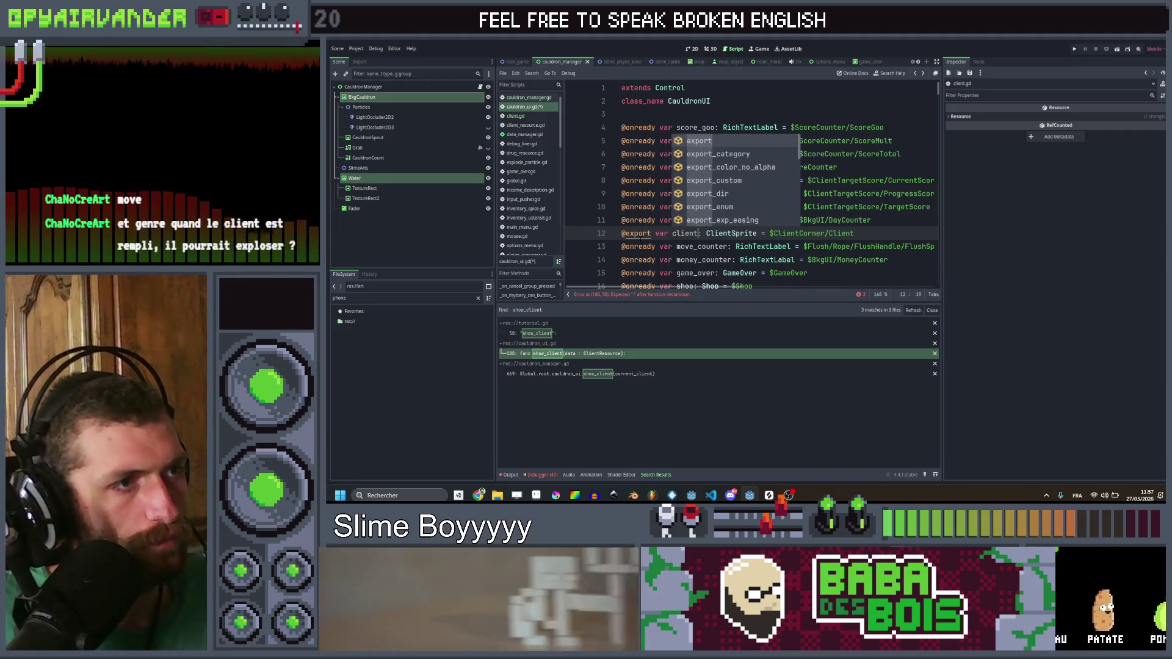
click(762, 233)
key(ctrl+shift+Left)
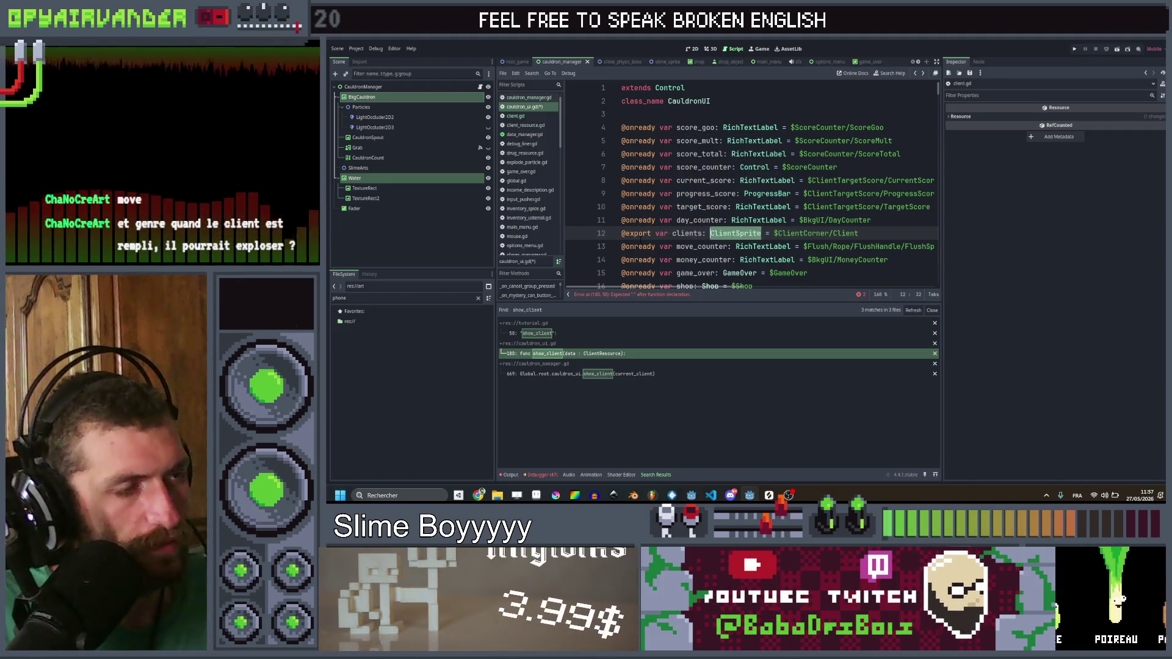
text(Array[)
key(ctrl+Right)
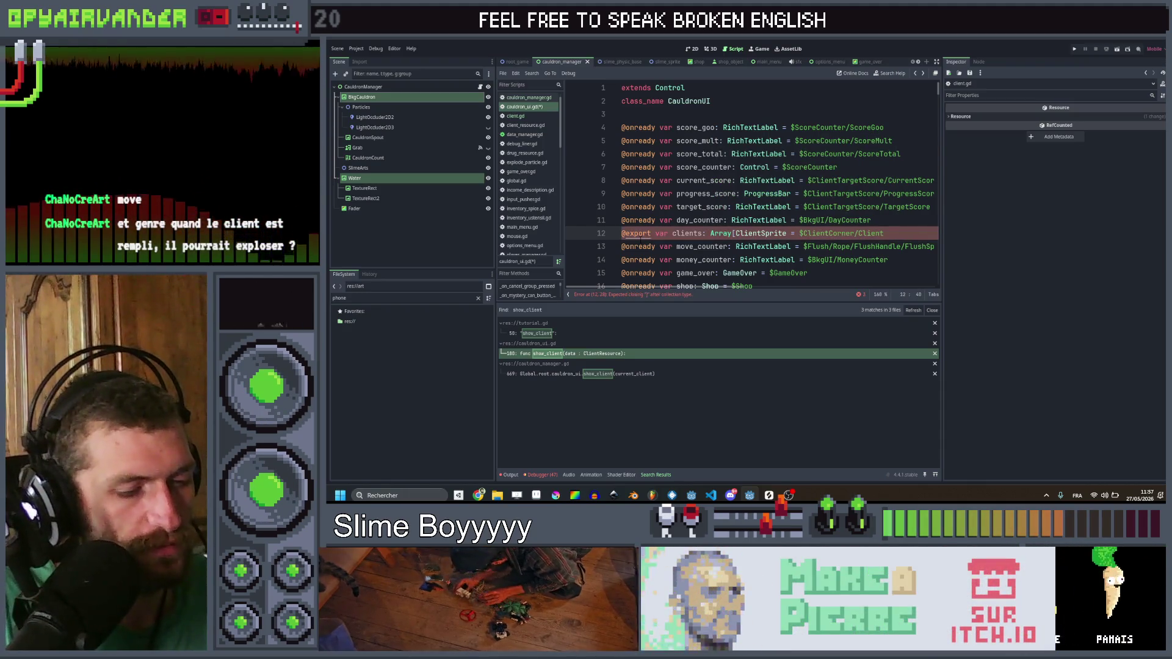
Step: Move the clients declaration up to line 4, drop the $ClientCorner/Client initialiser, and save
key(alt+Up)
key(alt+Up)
key(alt+Up)
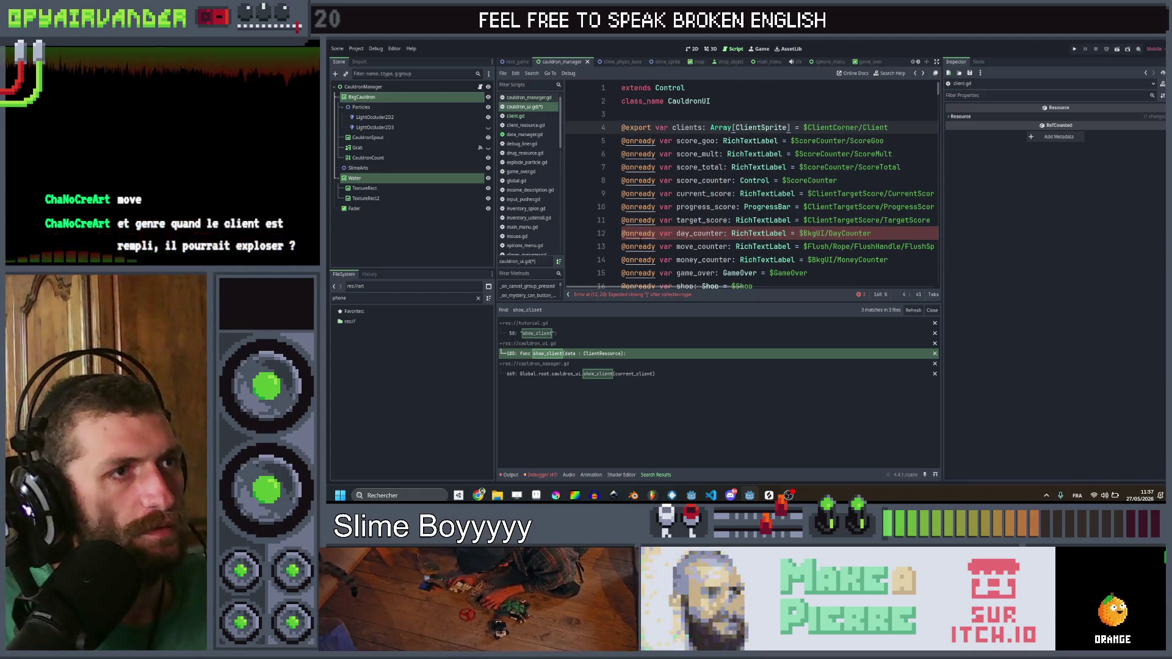
key(ctrl+Right)
key(ctrl+Right)
key(ctrl+Left)
click(790, 127)
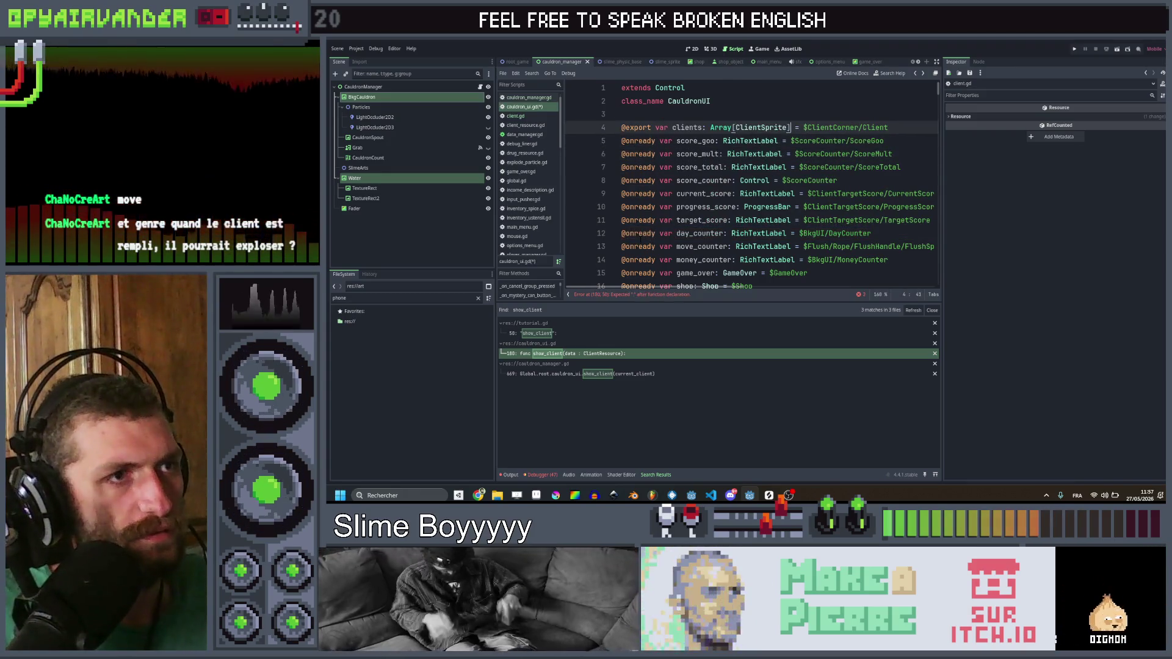
key(BackSpace)
key(ctrl+s)
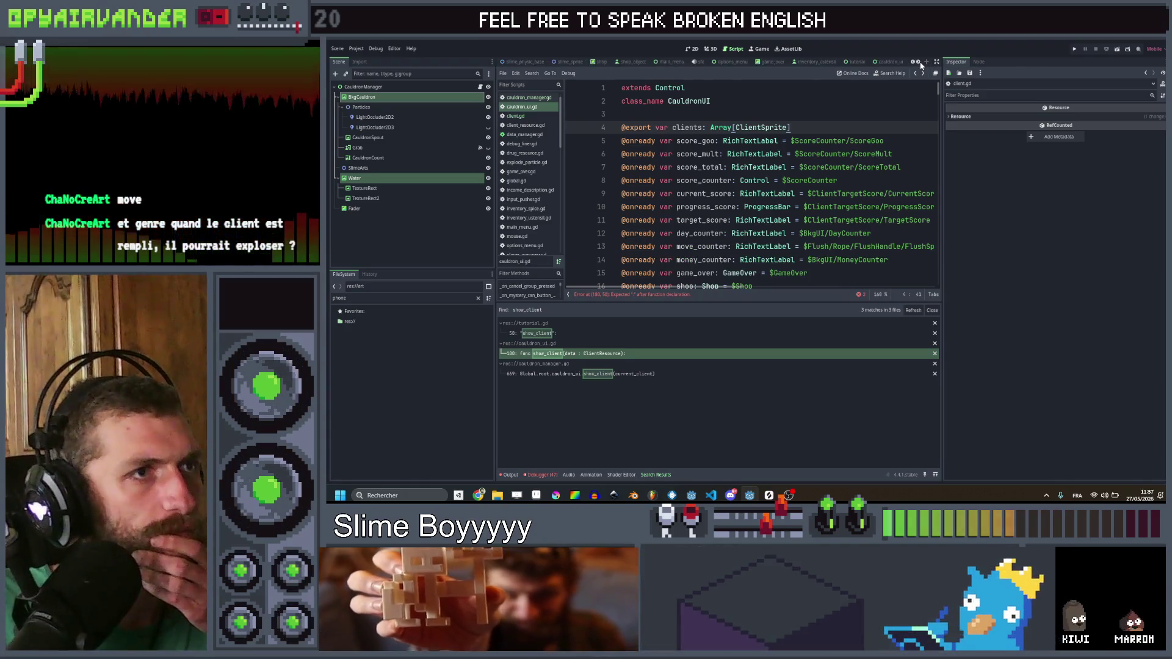
Step: In the cauldron_ui scene, give init_clients a ':' and a 'pass' body, then save
scroll(922, 63, down, 2)
click(797, 62)
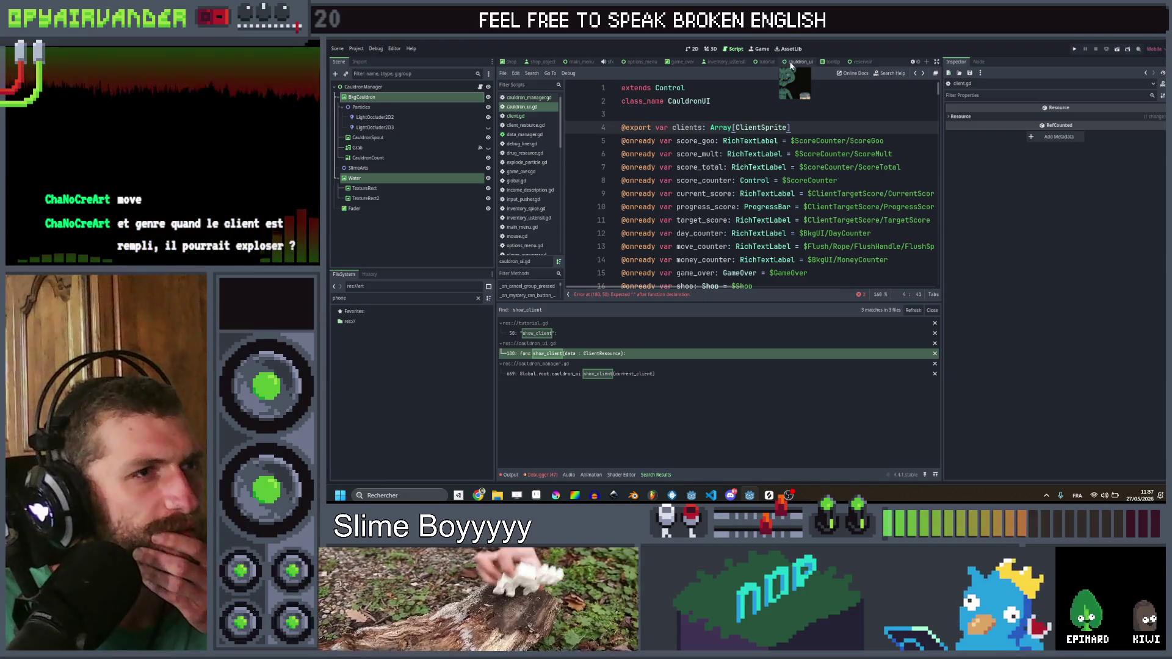
scroll(393, 149, up, 5)
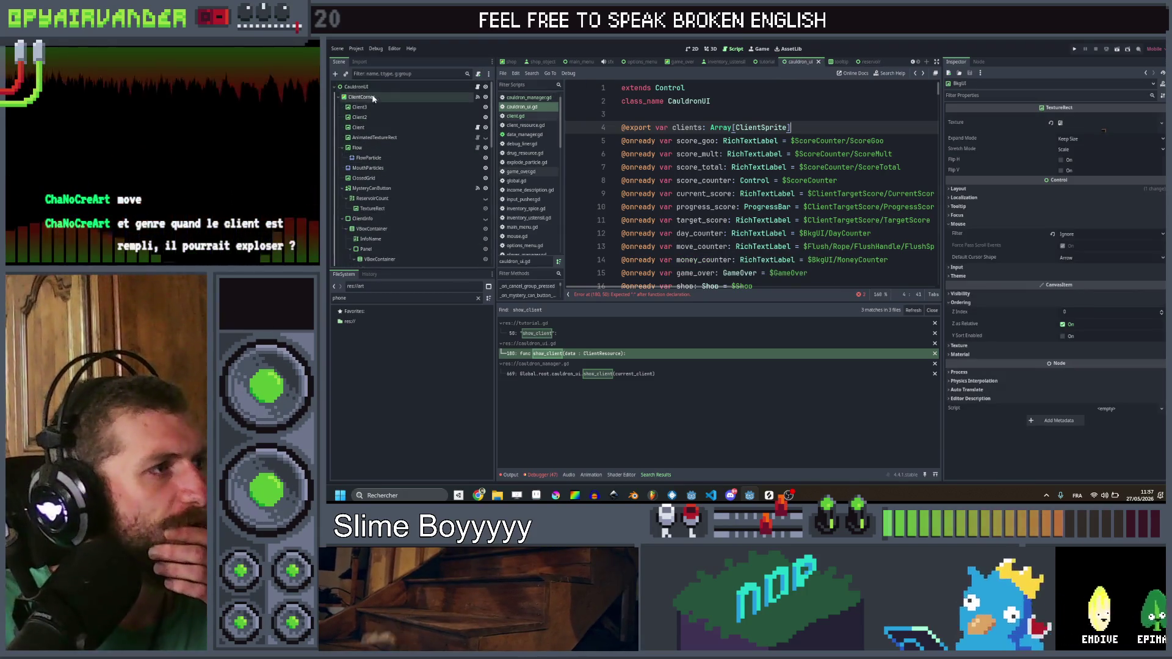
click(374, 88)
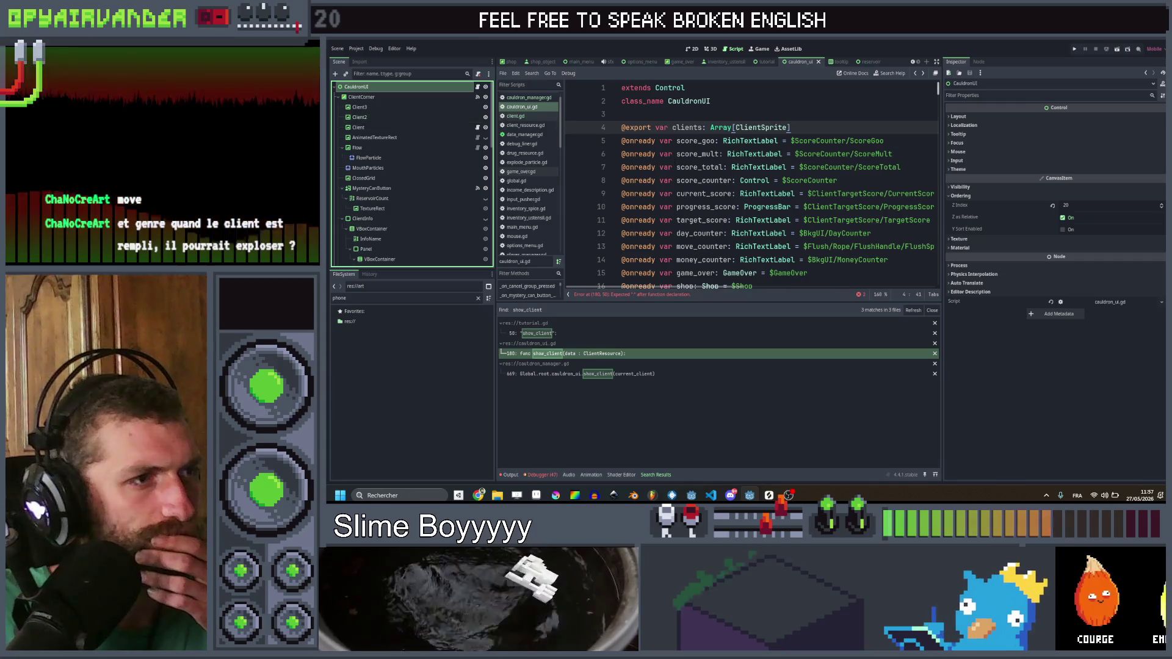
click(631, 294)
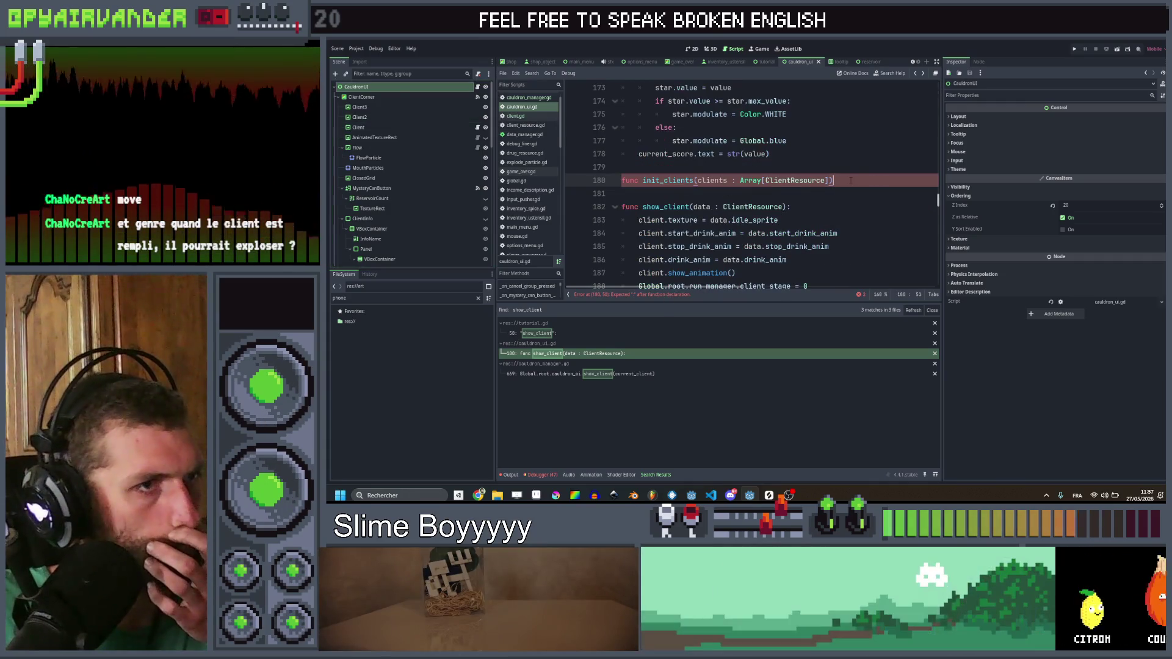
text(:)
key(Return)
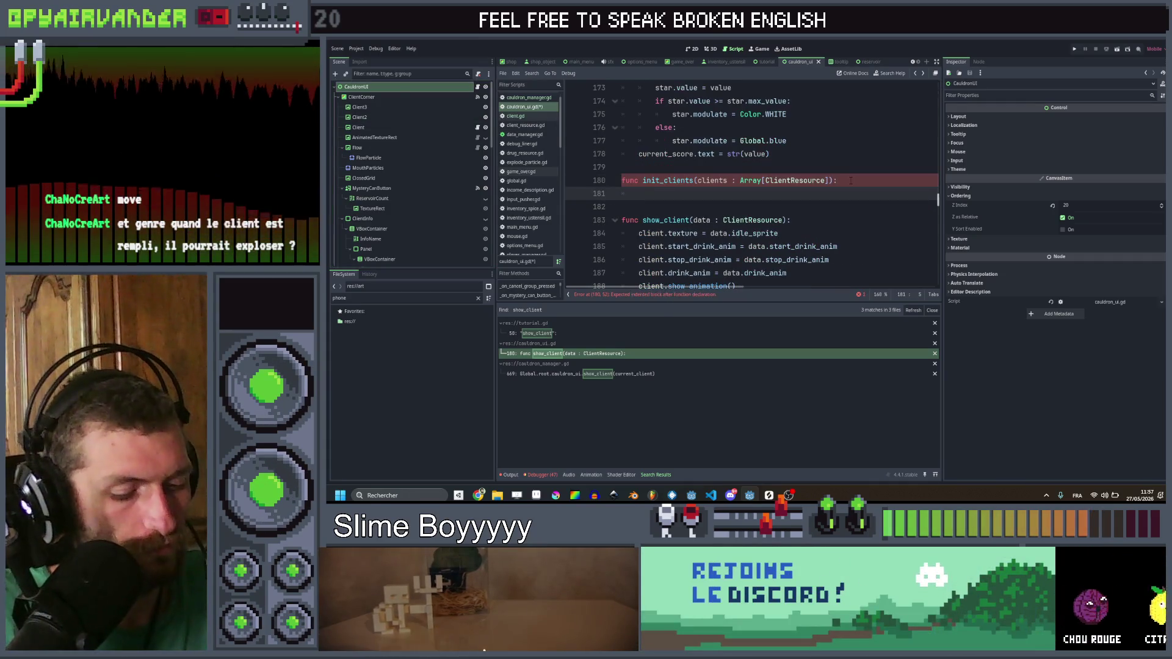
text(pass)
key(ctrl+s)
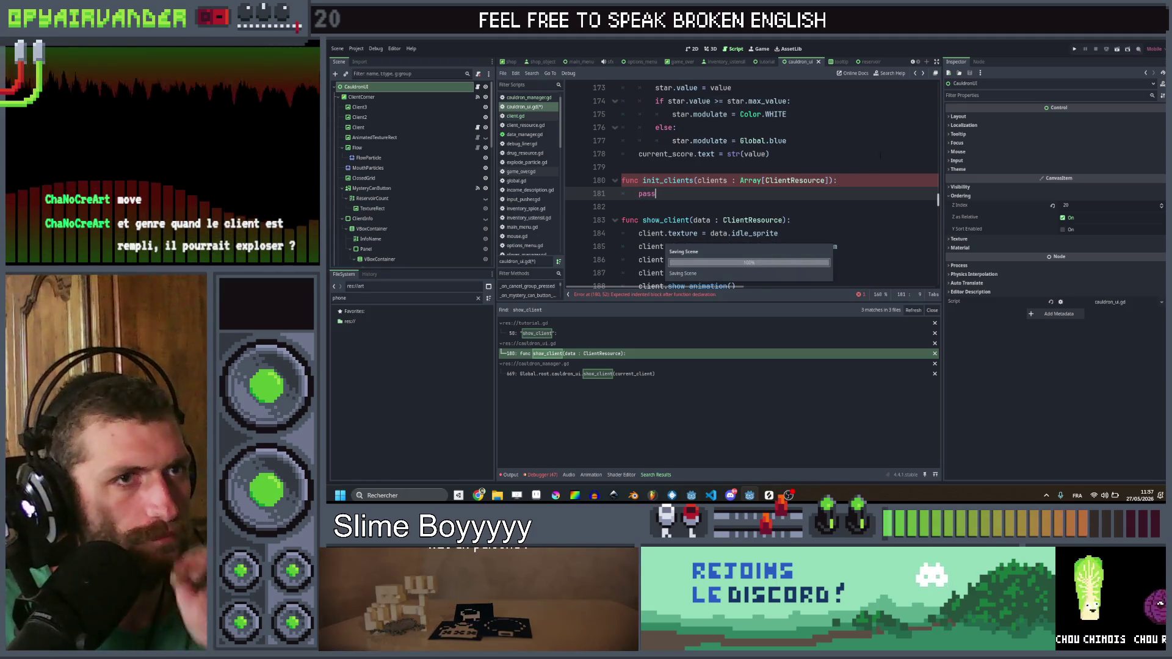
Step: Comment out the old single-client lines in show_client, calculate_score and add_to_total_score
drag(742, 286, 639, 233)
key(ctrl+k)
scroll(751, 183, down, 2)
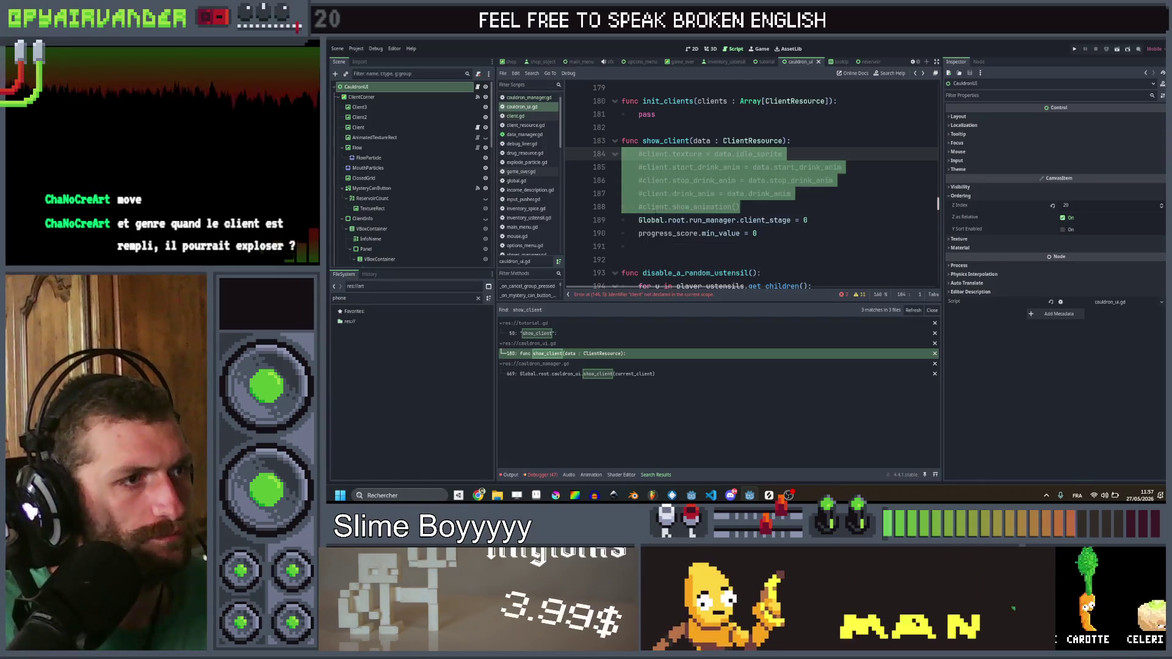
click(671, 294)
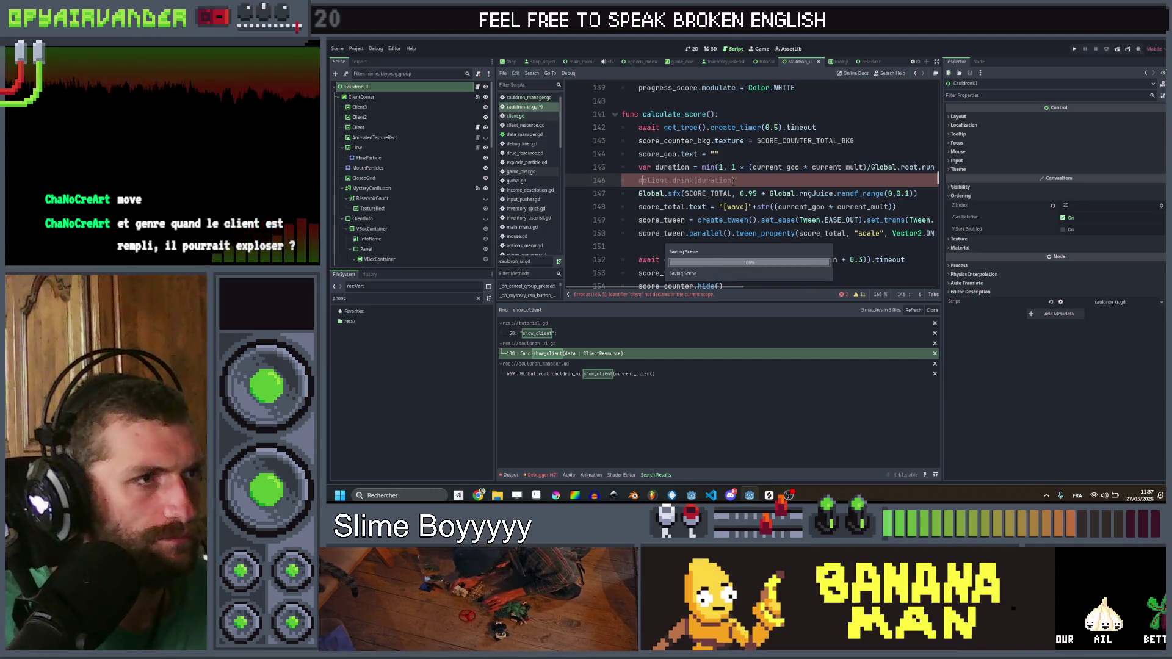
click(671, 295)
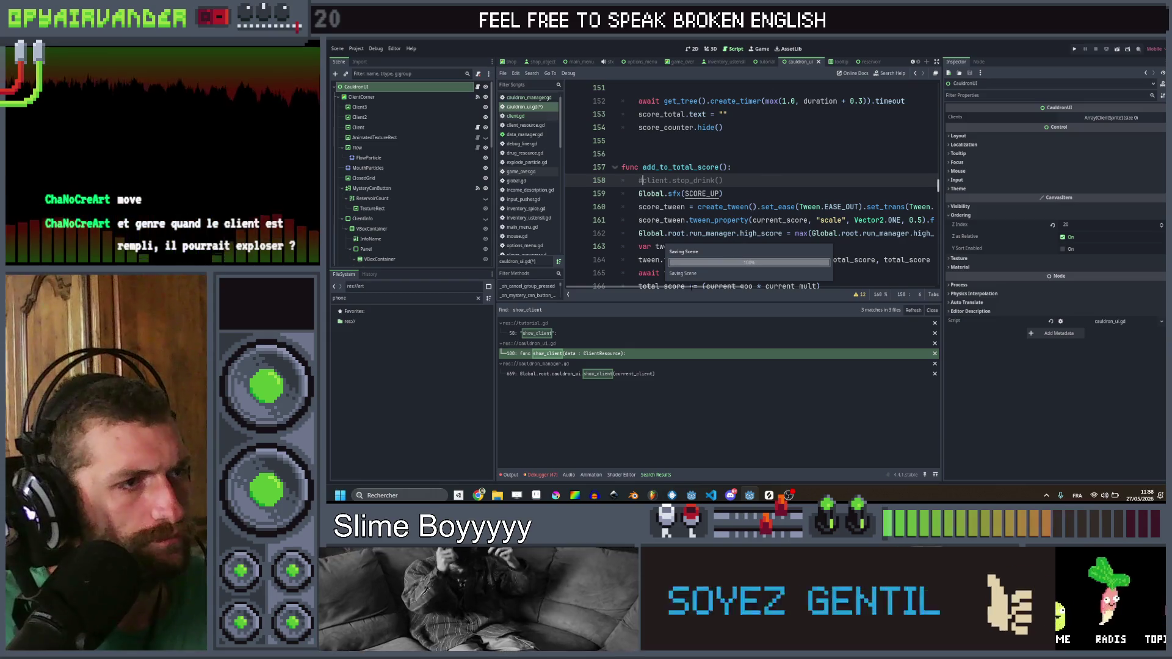
click(710, 220)
scroll(751, 183, down, 3)
scroll(751, 183, up, 3)
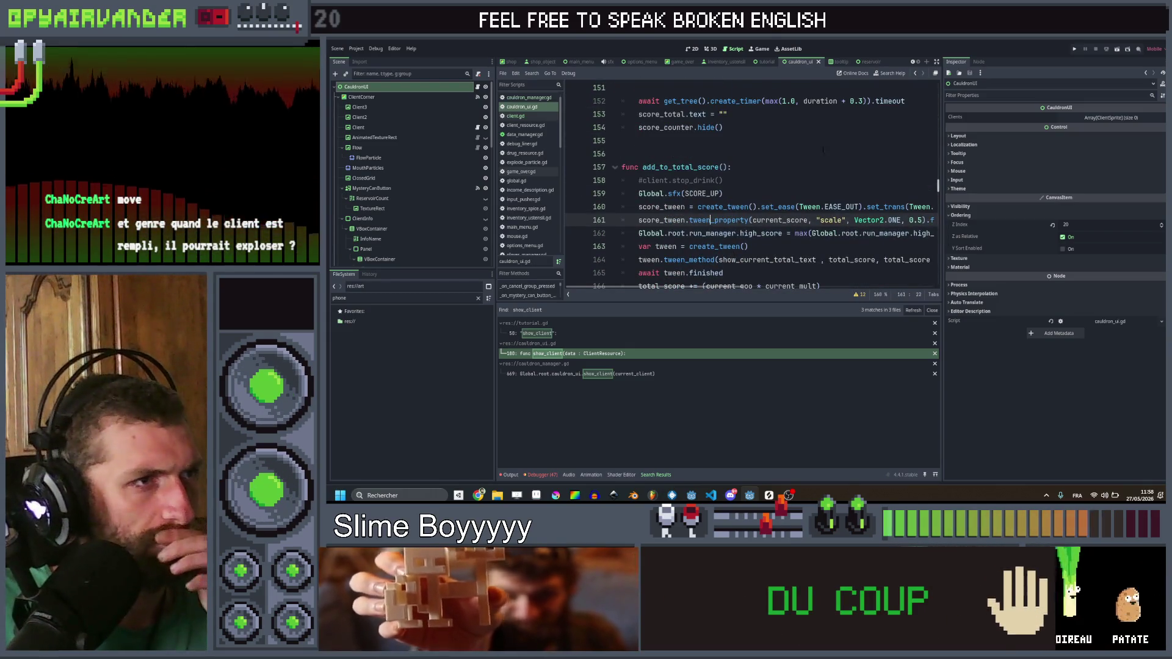
scroll(812, 164, up, 4)
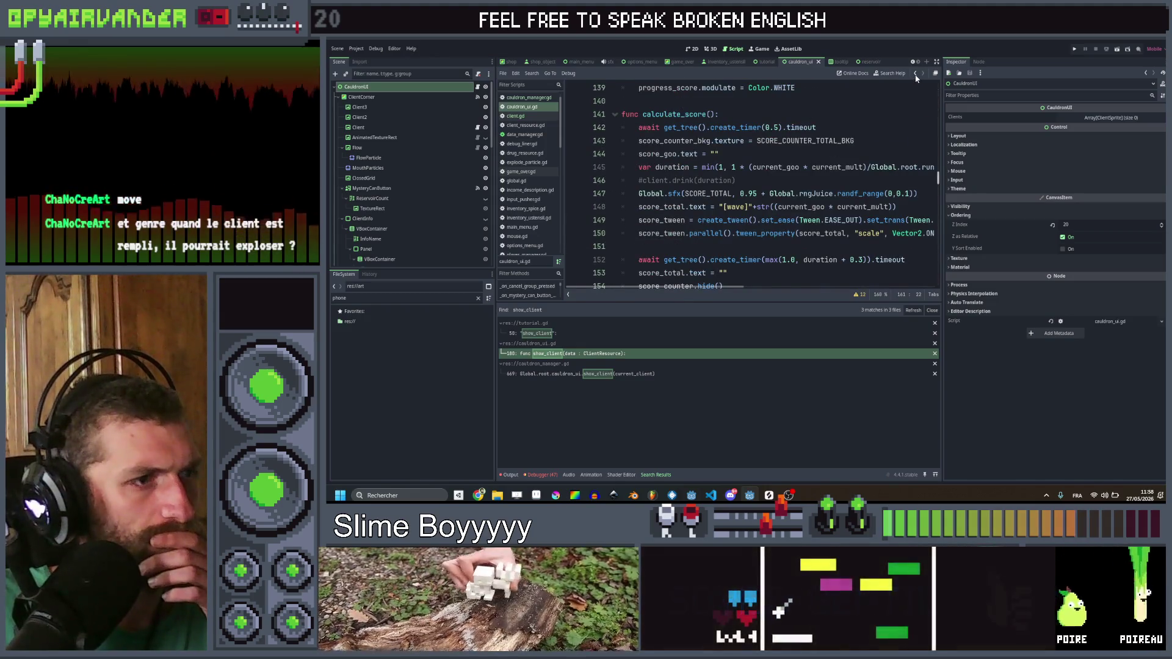
Step: Resize the Clients array to 3 slots and assign the Client node to the first
drag(369, 126, 1099, 125)
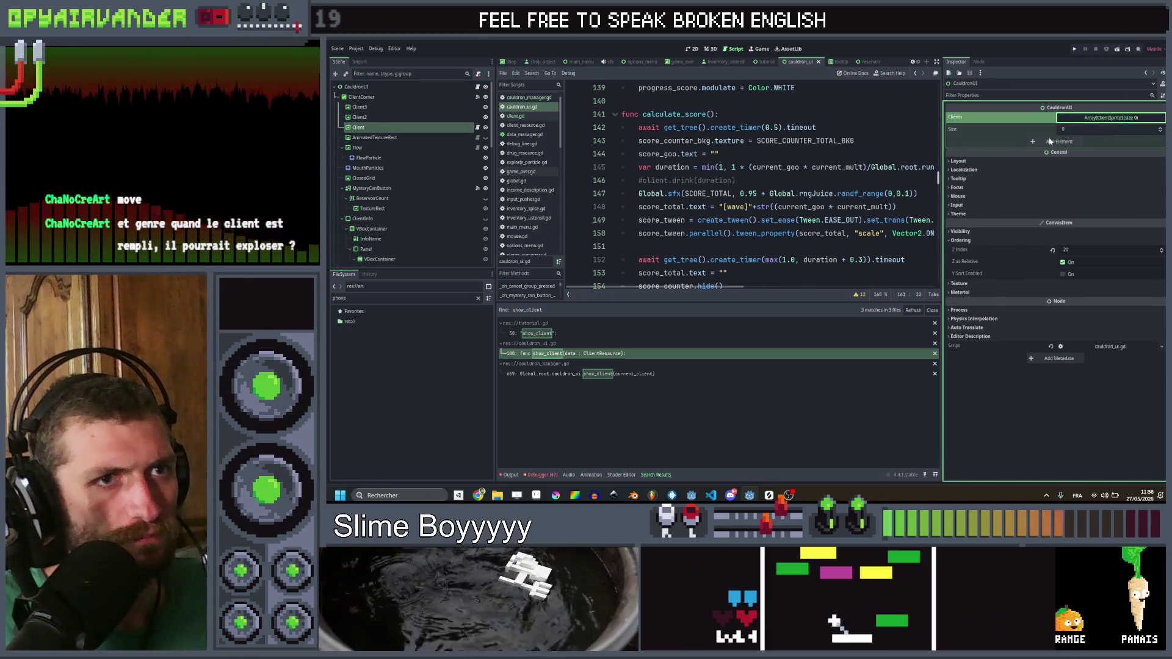
click(1038, 141)
click(1038, 153)
click(1038, 165)
drag(405, 128, 912, 86)
drag(1097, 141, 1098, 141)
mouse_move(385, 120)
mouse_down()
mouse_move(794, 129)
mouse_move(1078, 152)
mouse_up()
drag(415, 112, 733, 140)
drag(1099, 149, 1100, 152)
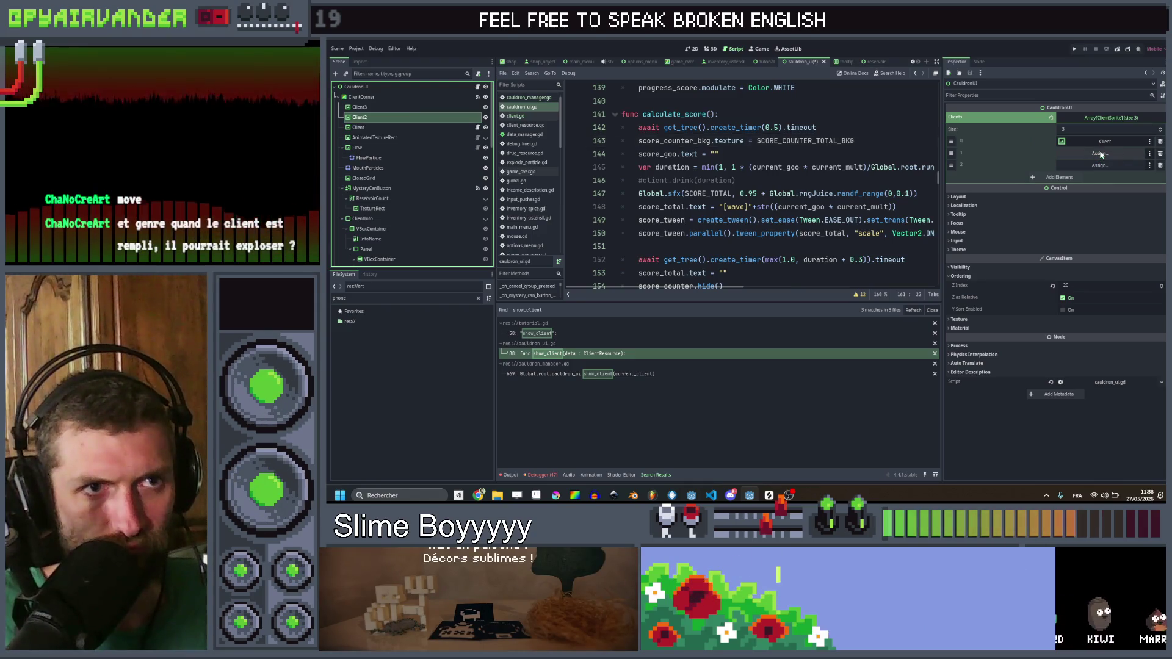
click(1101, 155)
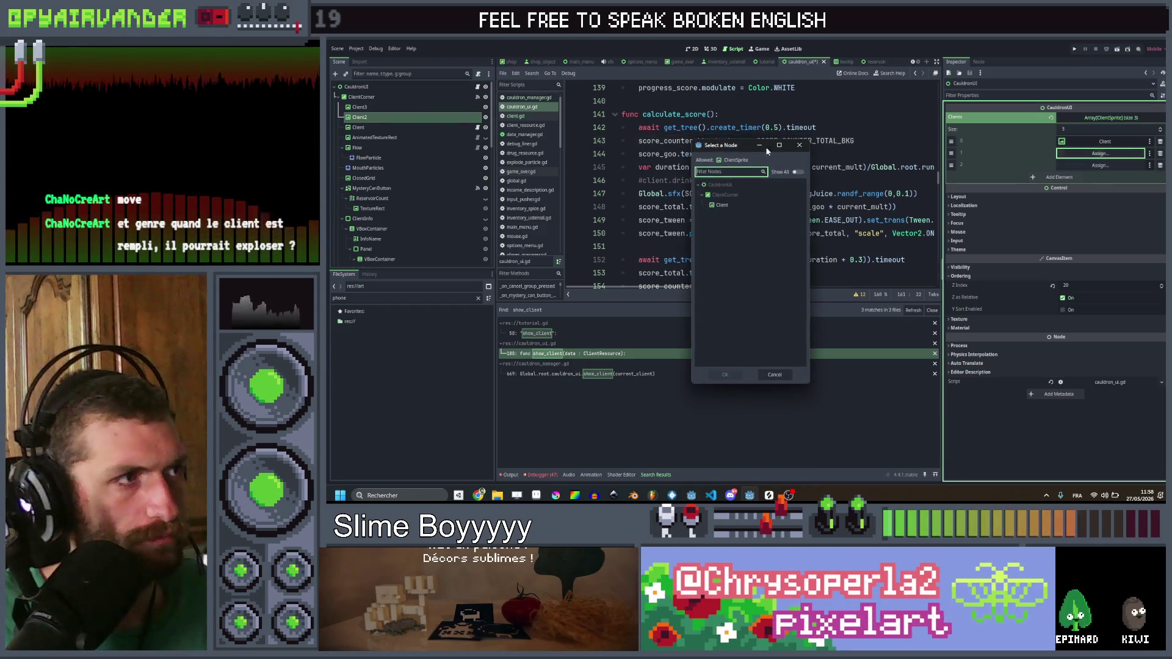
click(800, 147)
Step: Change the type of Client2 and Client3 to ClientSprite, then check their properties
right_click(400, 118)
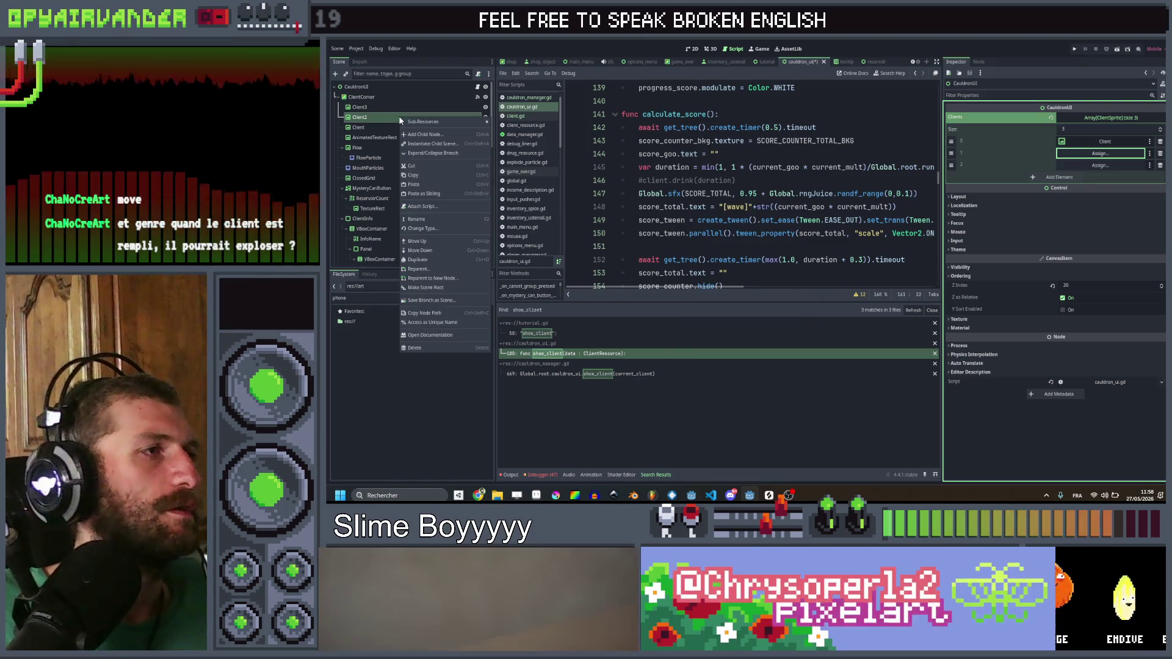
click(422, 229)
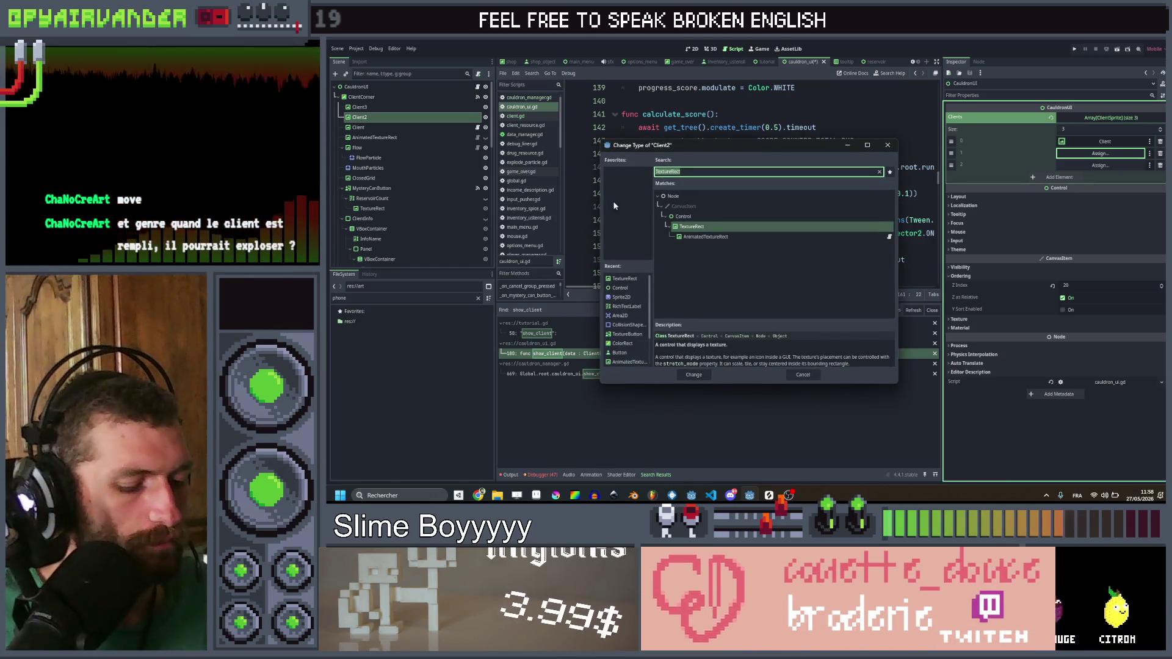
text(client)
key(Return)
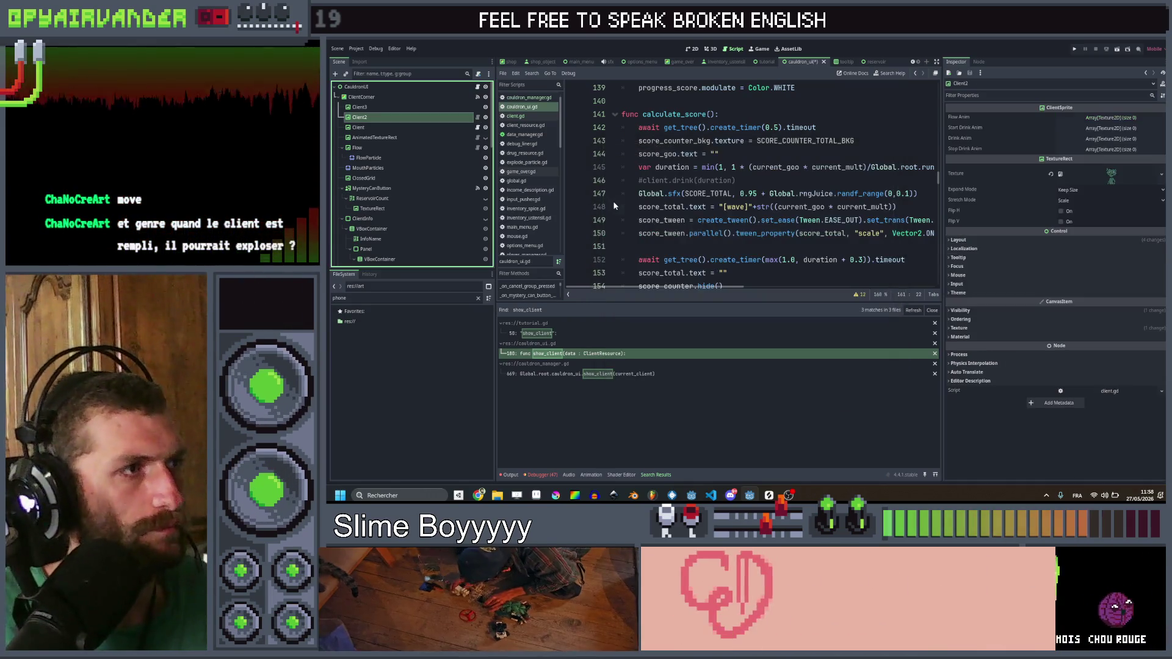
right_click(401, 109)
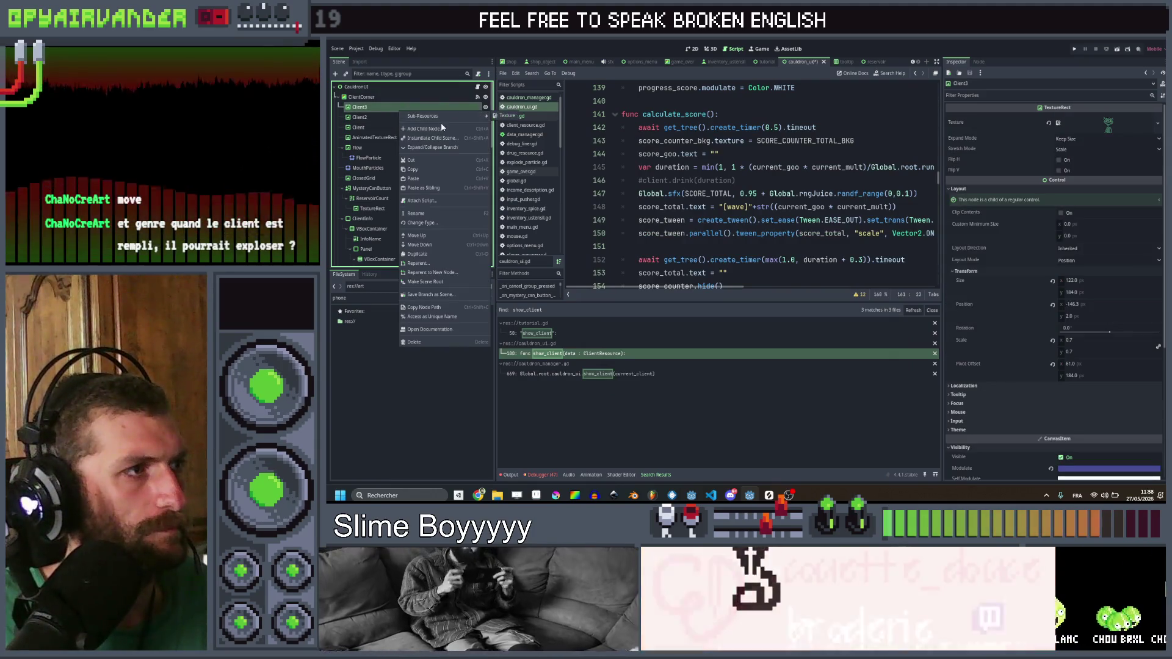
click(438, 222)
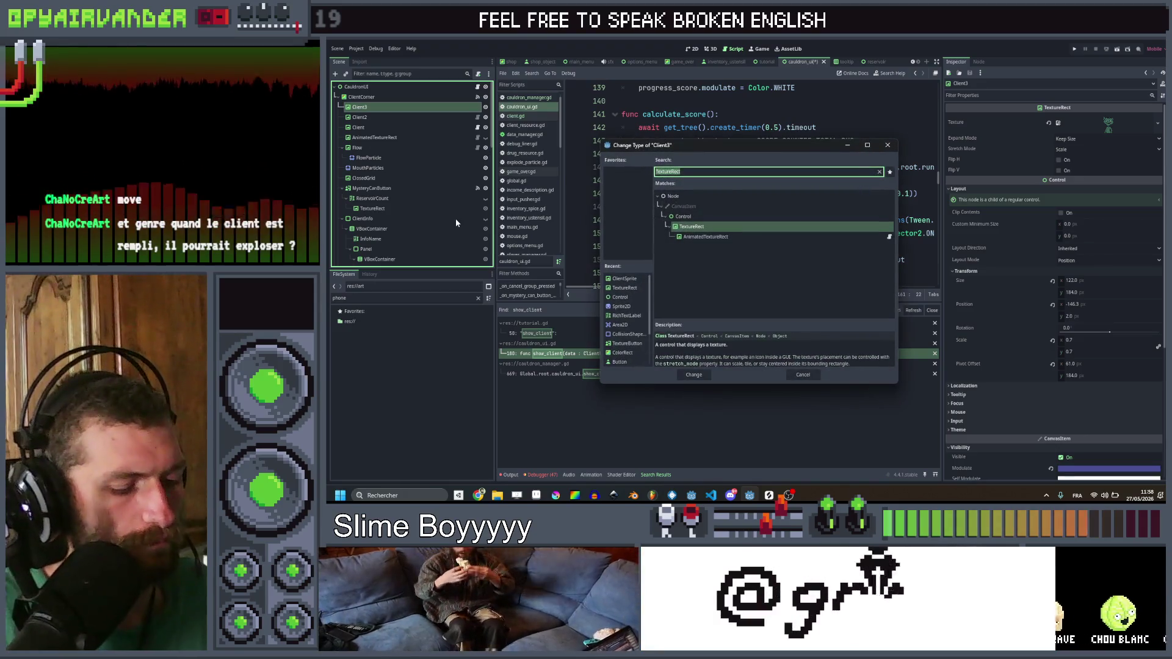
key(Return)
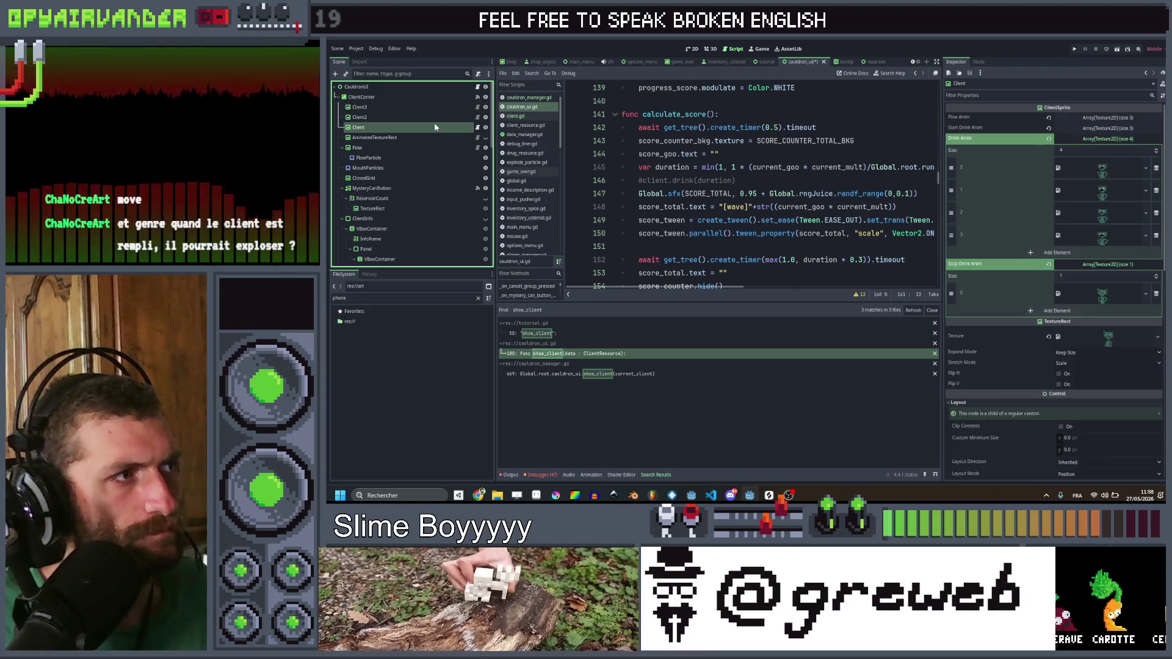
click(435, 118)
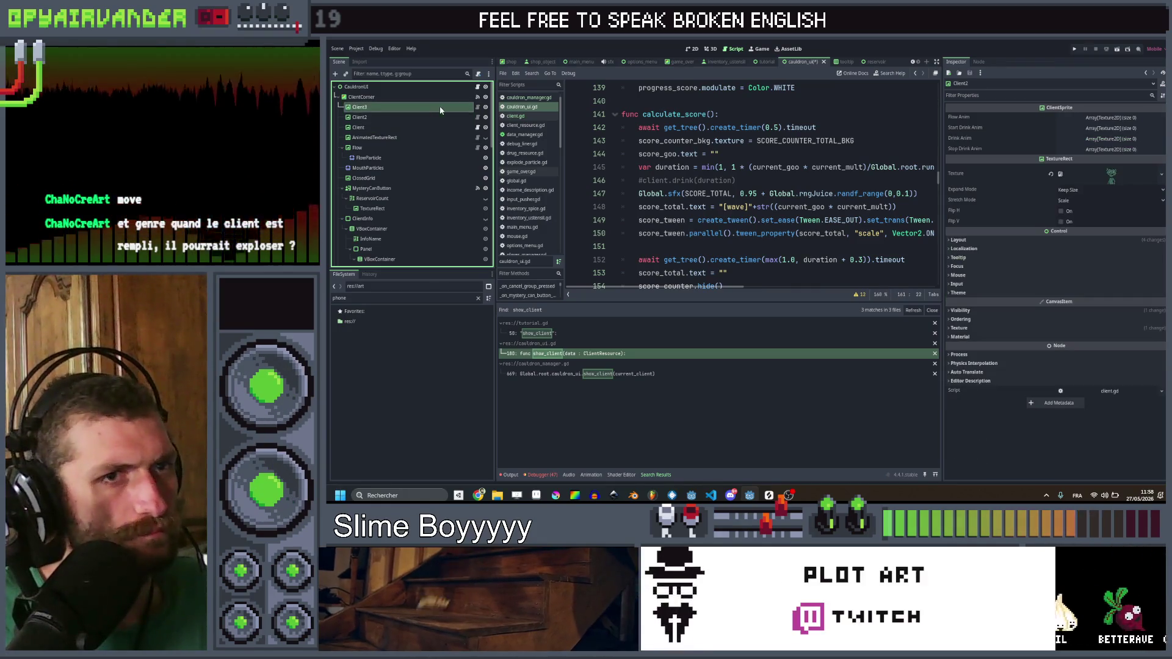
click(433, 128)
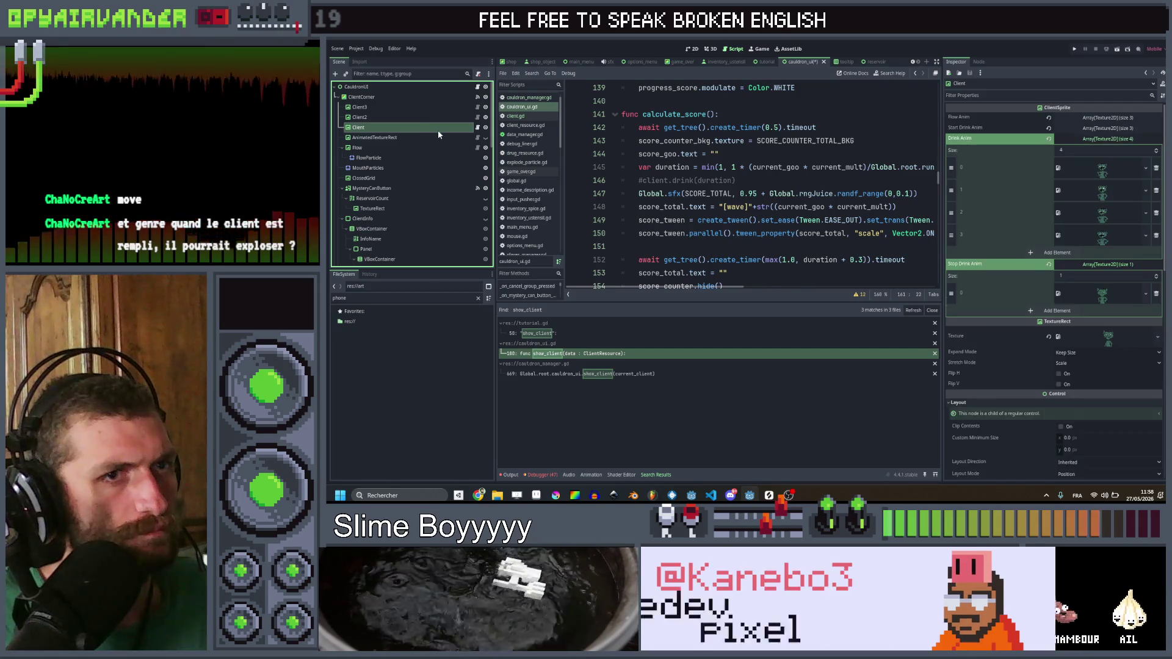
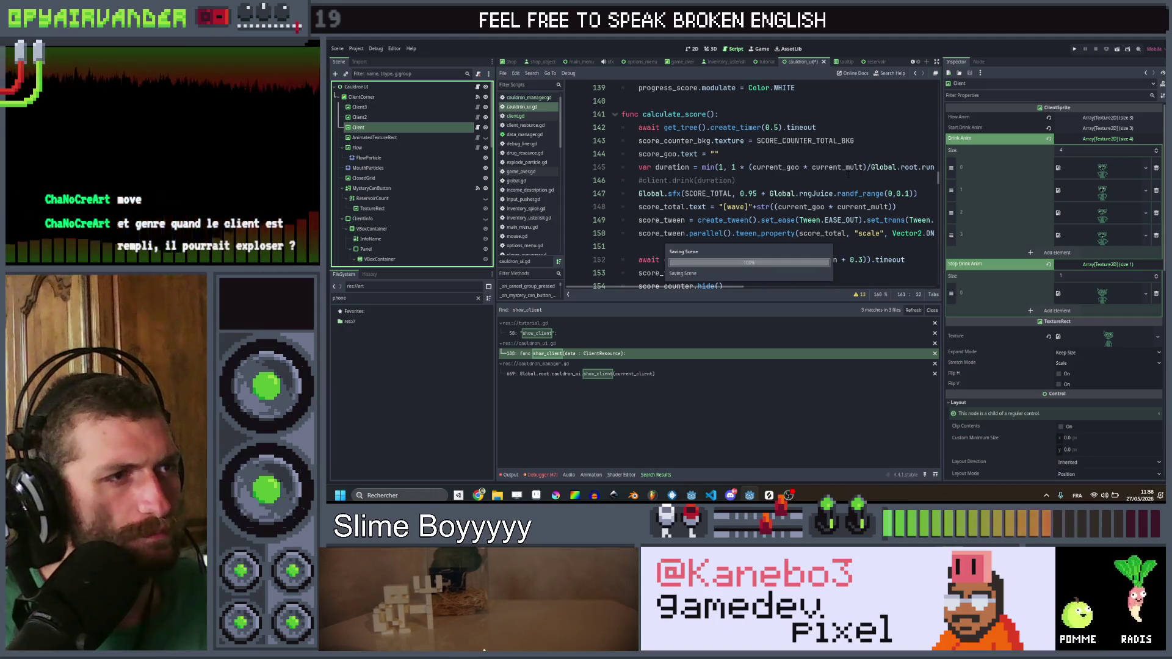
click(739, 180)
click(397, 118)
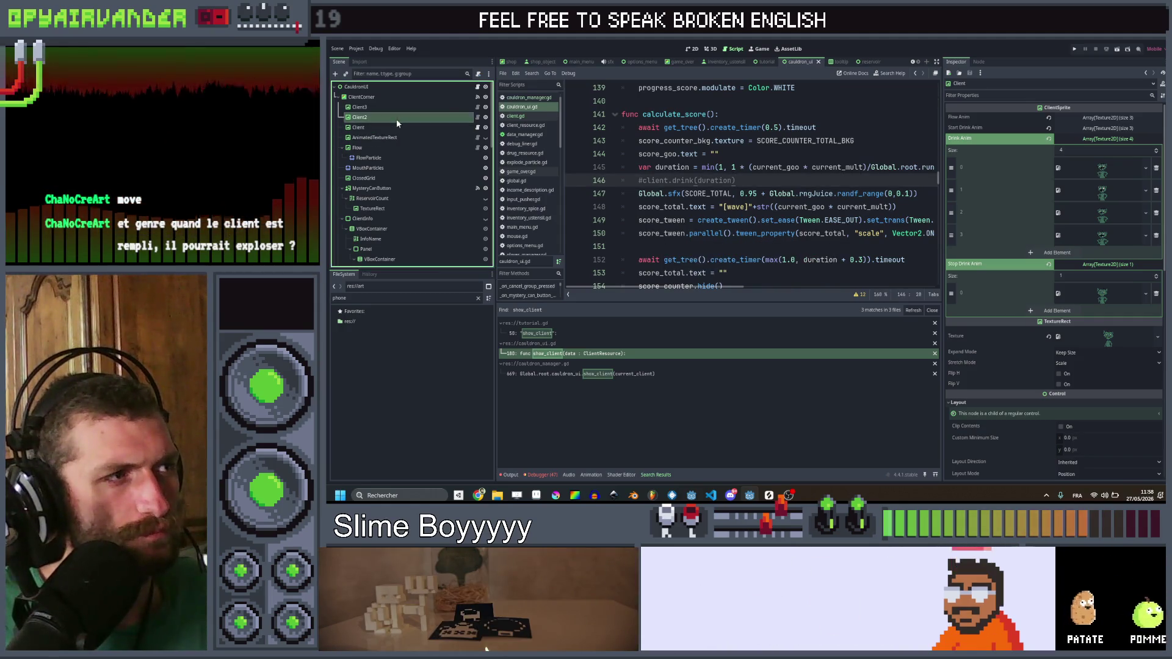
click(478, 117)
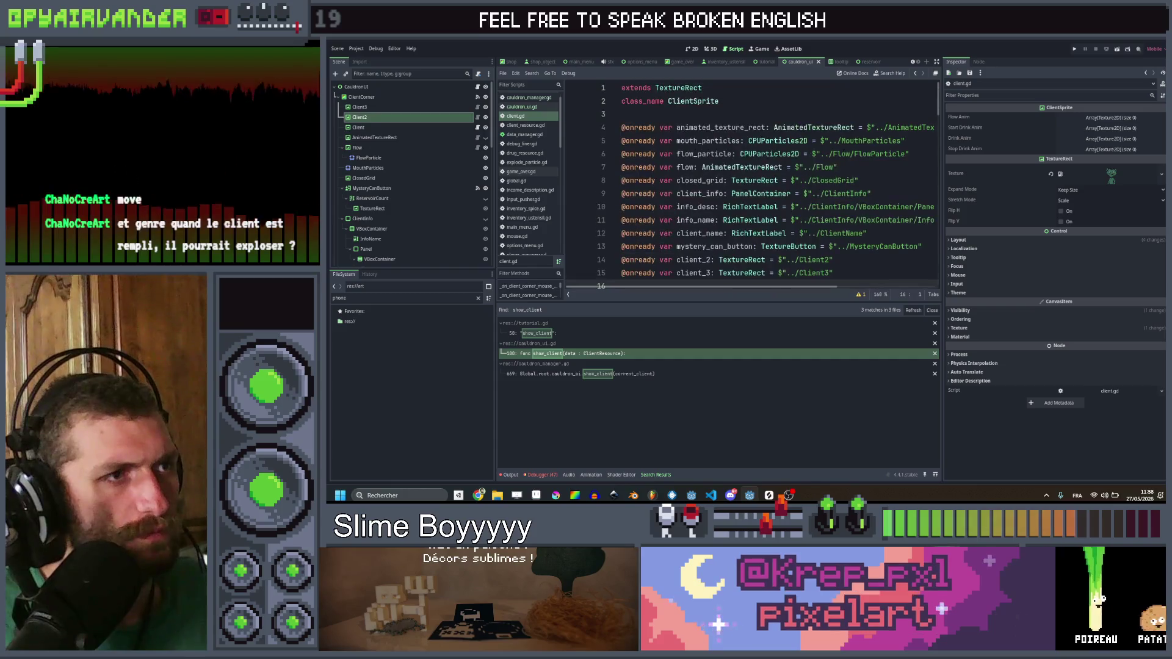
click(817, 153)
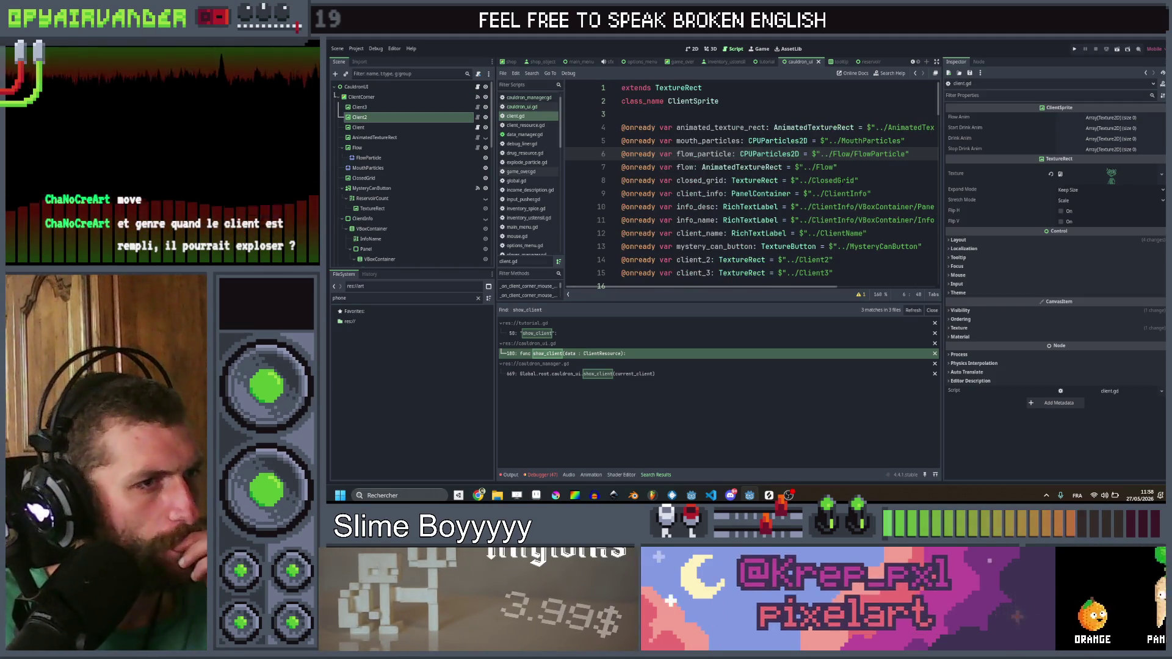
scroll(823, 154, right, 3)
scroll(751, 183, left, 3)
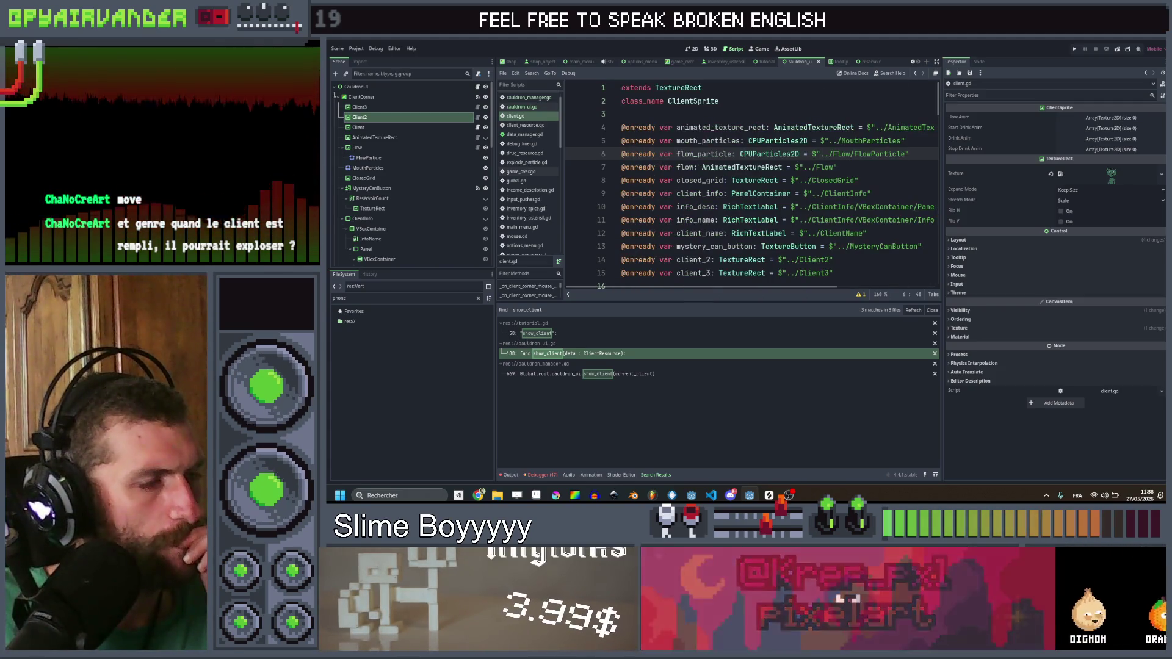
scroll(812, 208, down, 1)
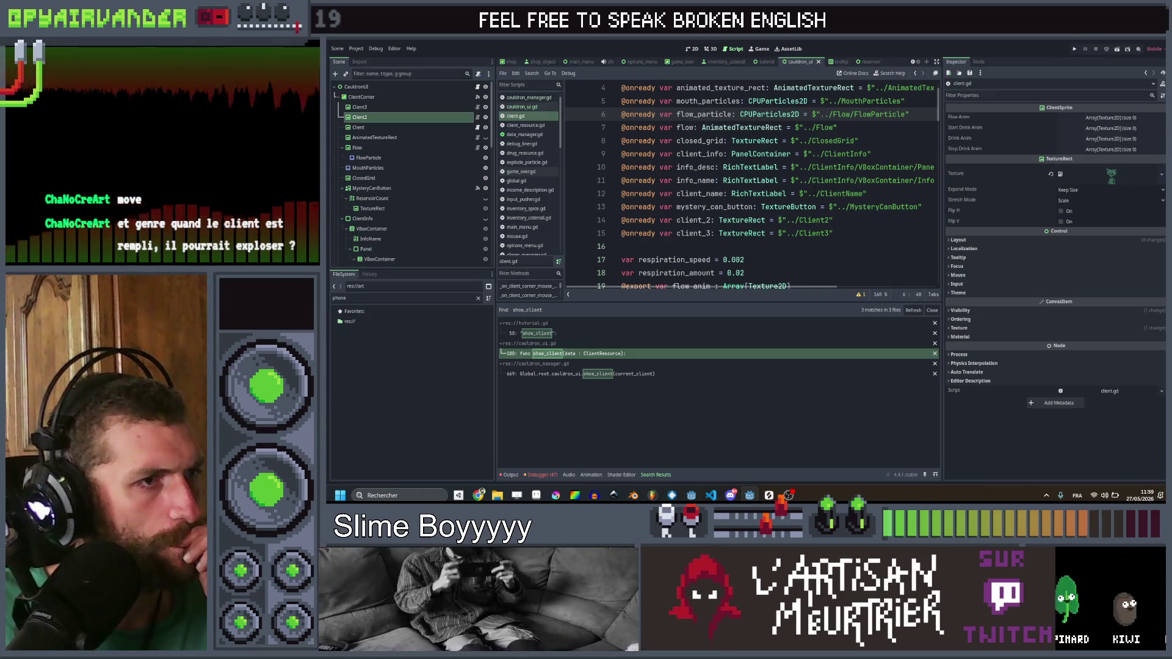
drag(855, 233, 925, 207)
key(BackSpace)
scroll(811, 227, up, 1)
key(ctrl+s)
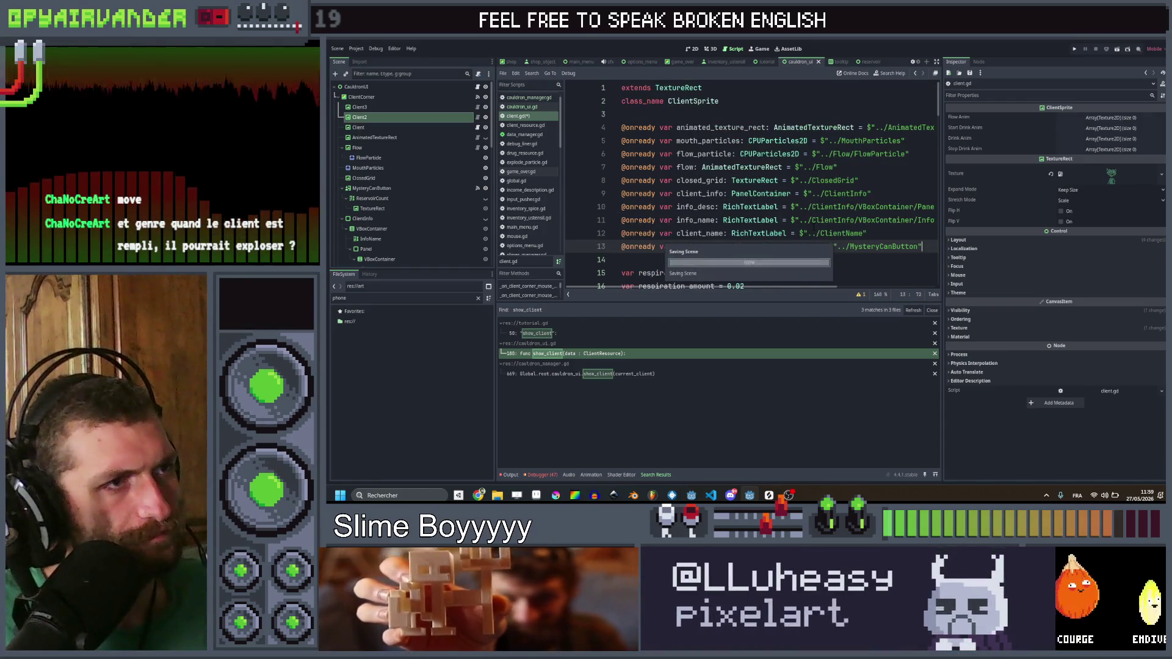
Step: Select the CauldronUI node and bring up its cauldron_ui.gd script
scroll(814, 207, down, 3)
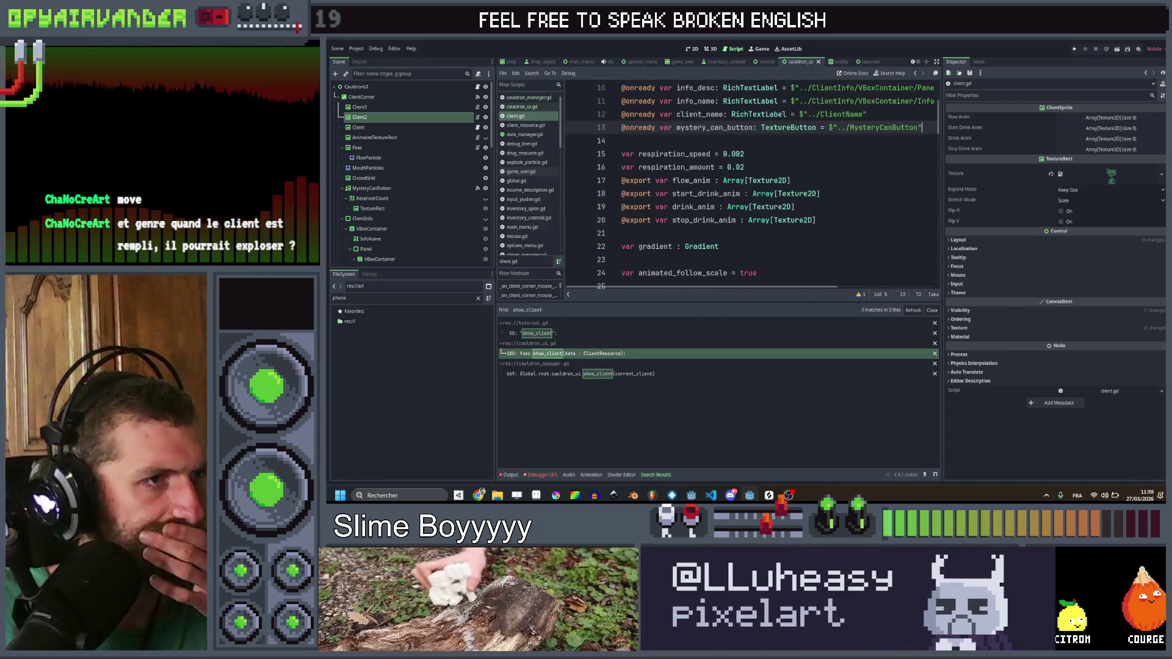
click(761, 272)
scroll(760, 273, down, 2)
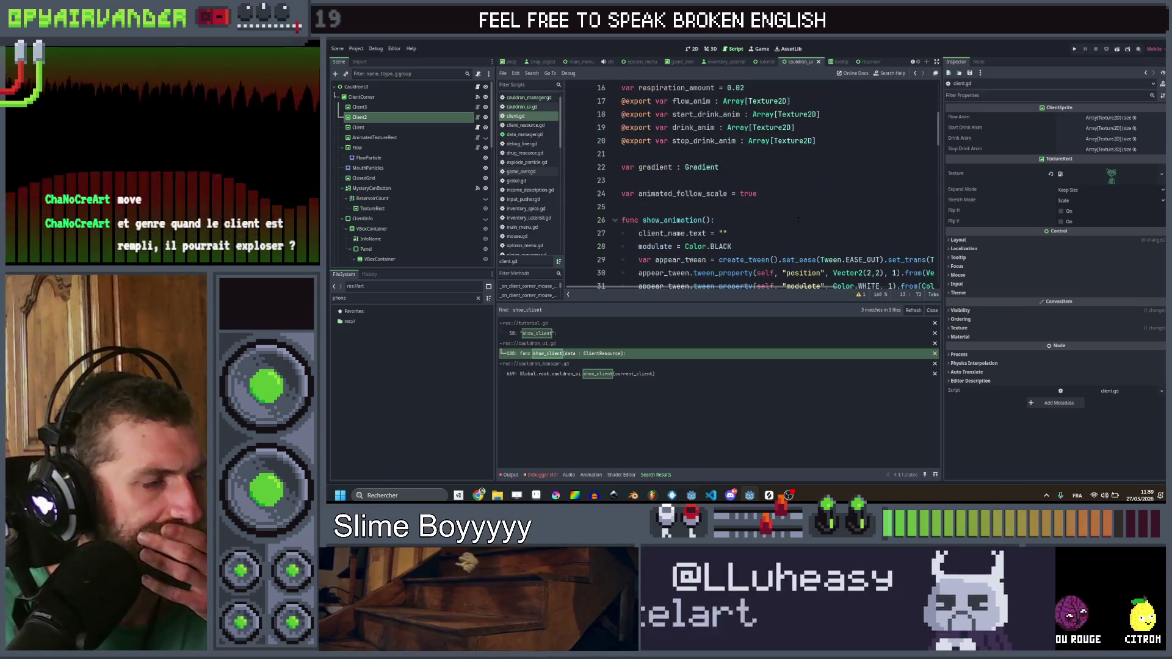
scroll(732, 183, up, 3)
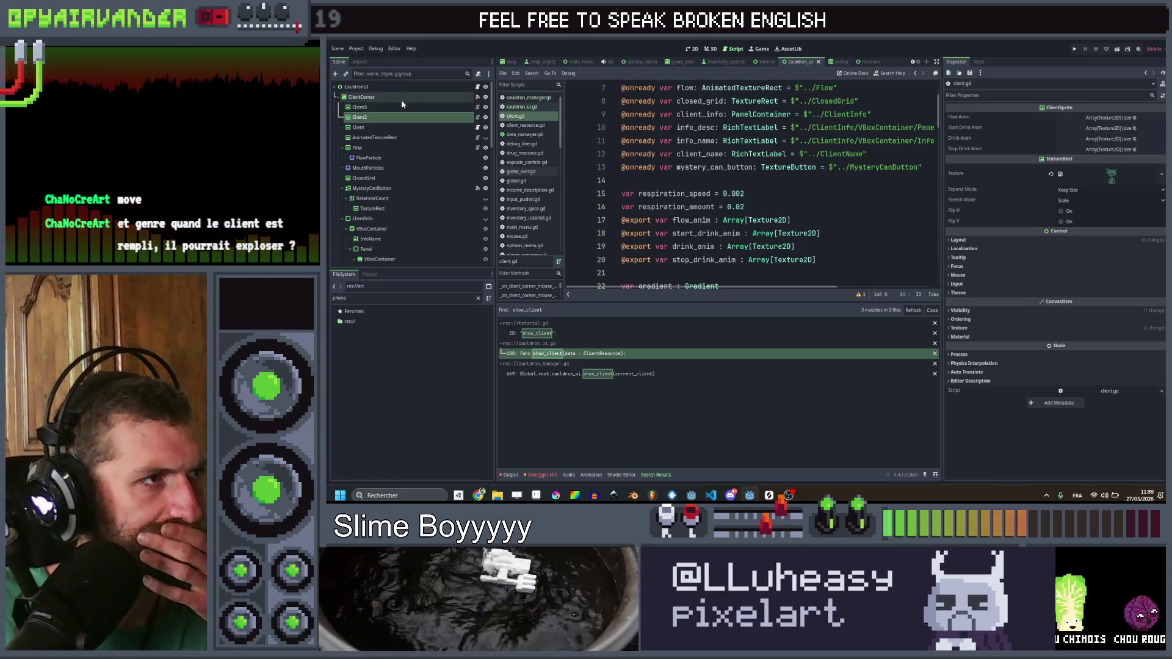
click(464, 86)
click(476, 88)
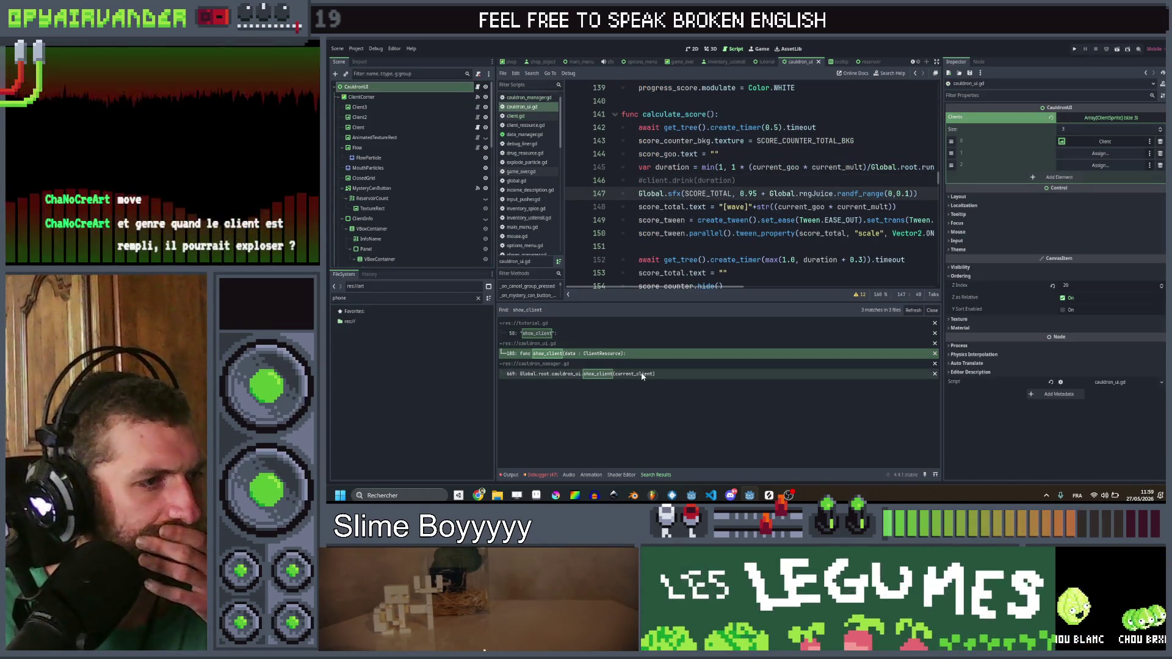
Step: Put Client2 and Client3 into slots 1 and 2 of CauldronUI's Clients array and save the scene
click(613, 335)
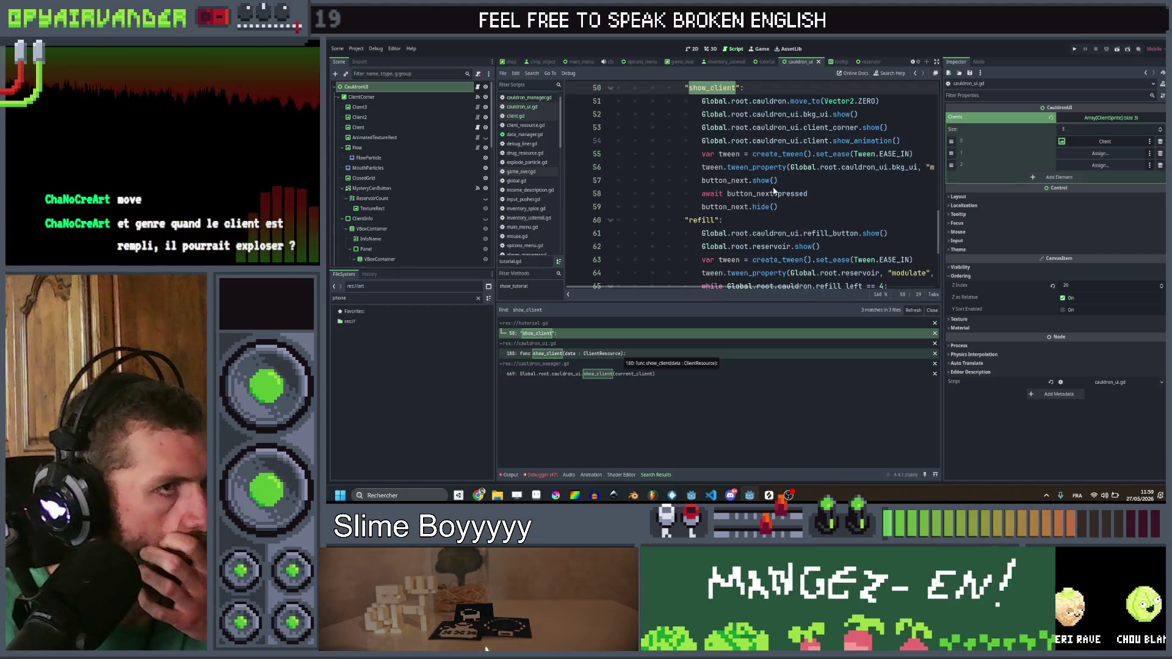
scroll(739, 221, up, 15)
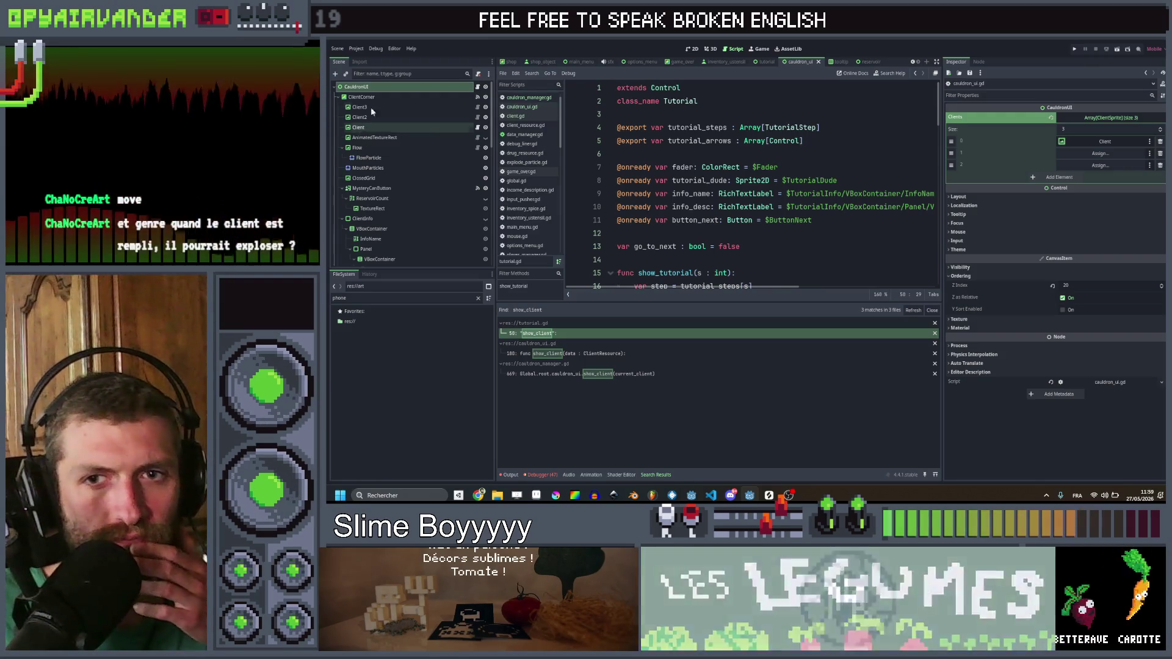
click(370, 116)
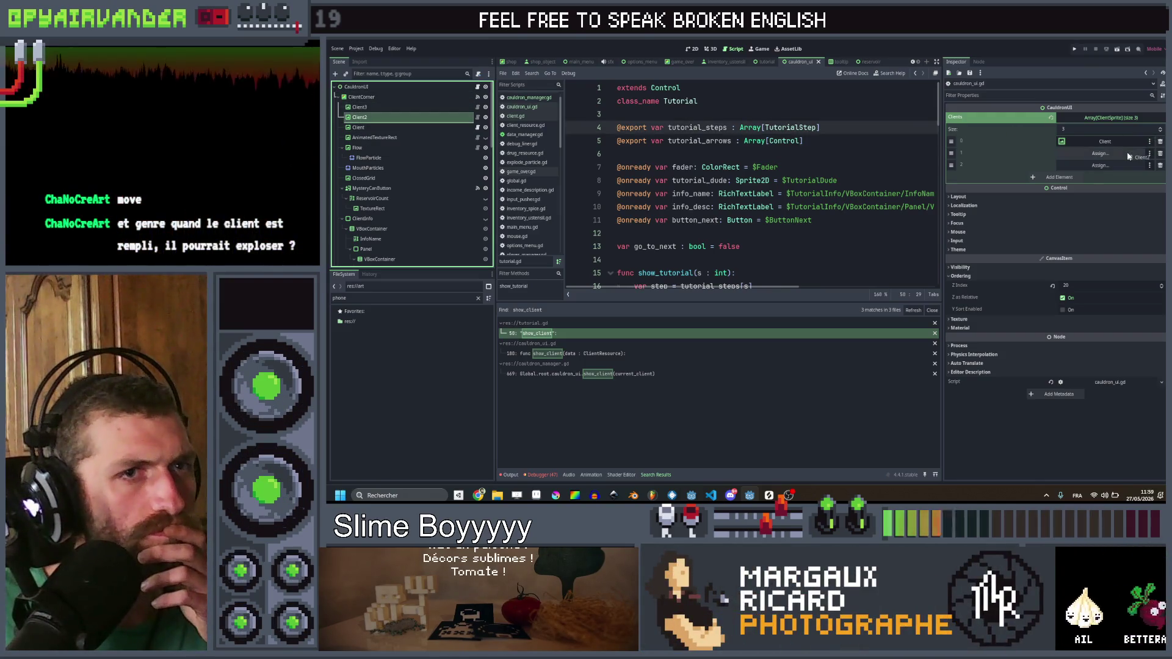
drag(1129, 157, 1129, 156)
mouse_move(359, 107)
mouse_down()
mouse_move(1148, 177)
mouse_move(1100, 169)
mouse_up()
click(835, 167)
key(ctrl+s)
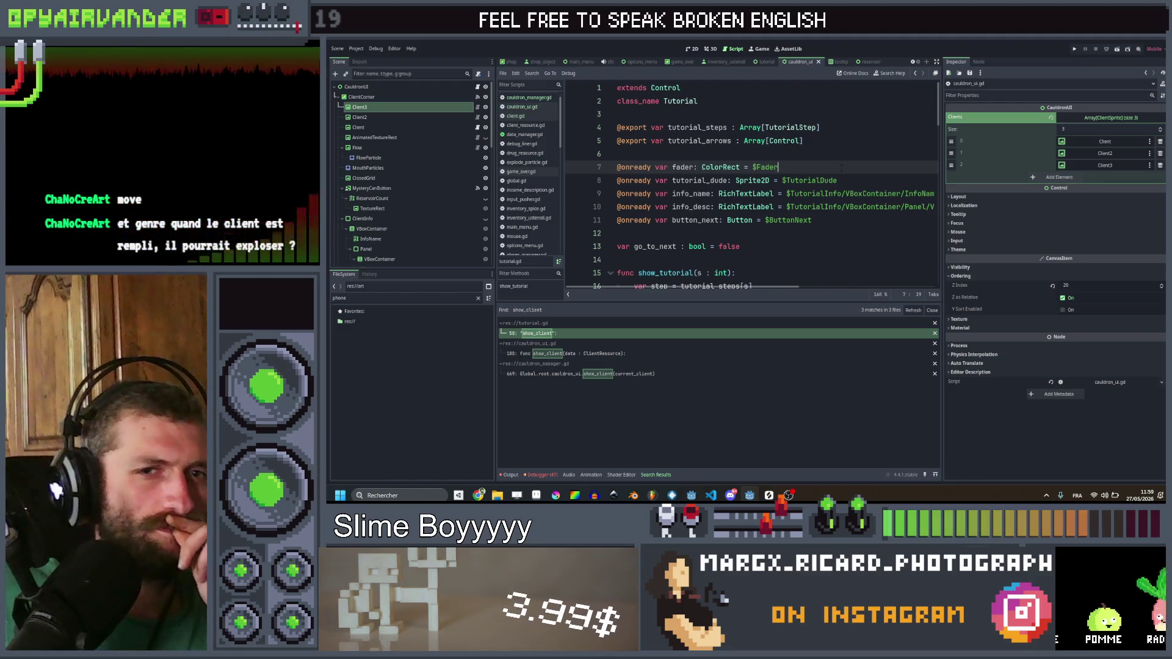
scroll(841, 167, down, 4)
scroll(841, 168, up, 3)
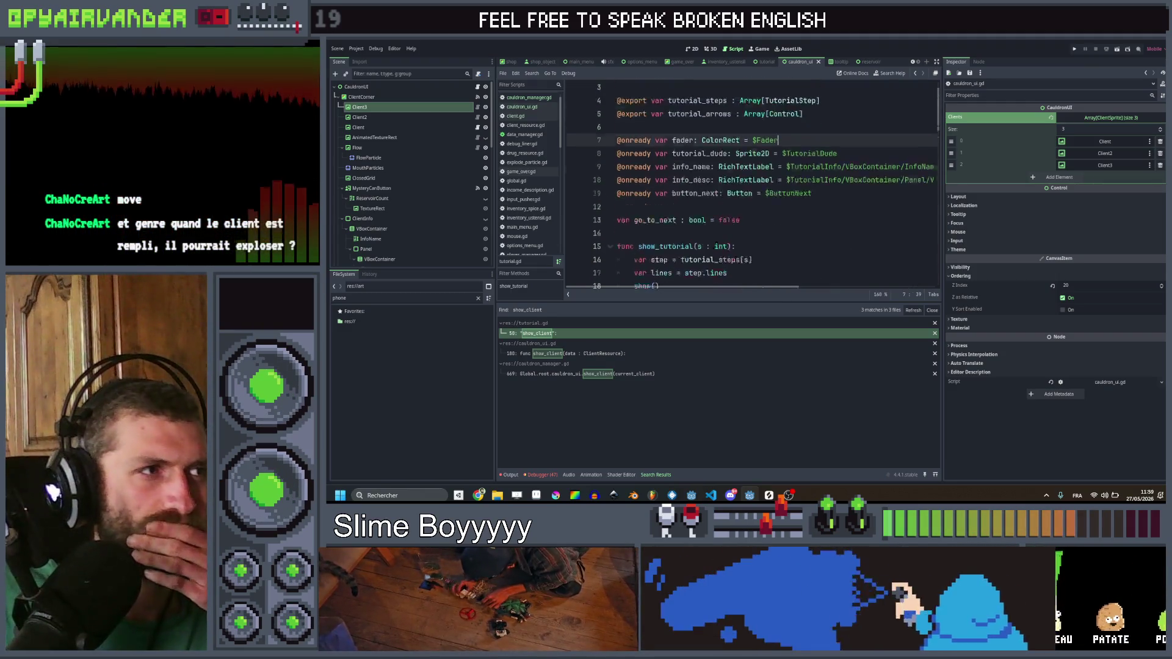
scroll(751, 184, up, 1)
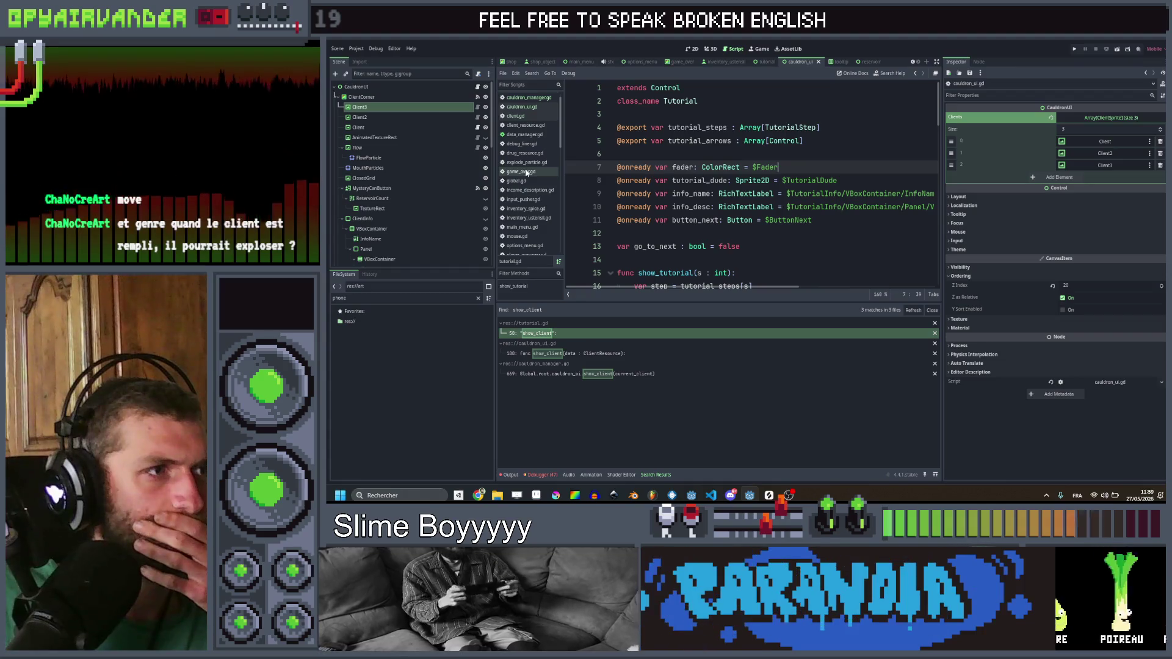
click(538, 116)
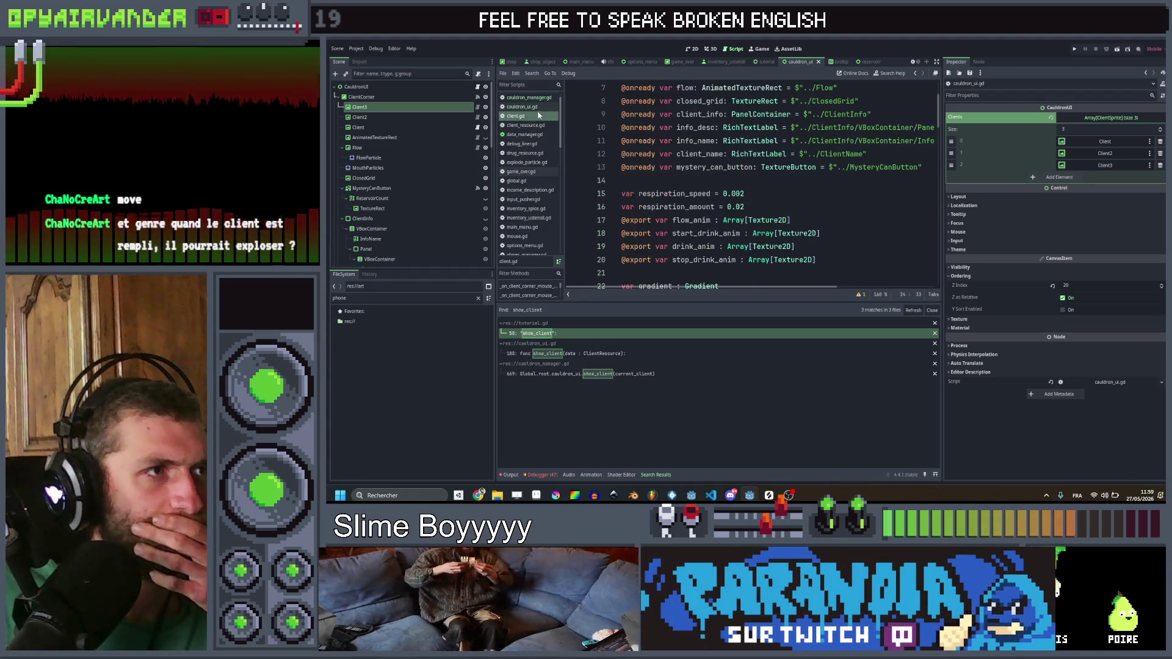
Step: Replace show_client(current_client) with next_client() on line 669 of cauldron_manager.gd
click(540, 98)
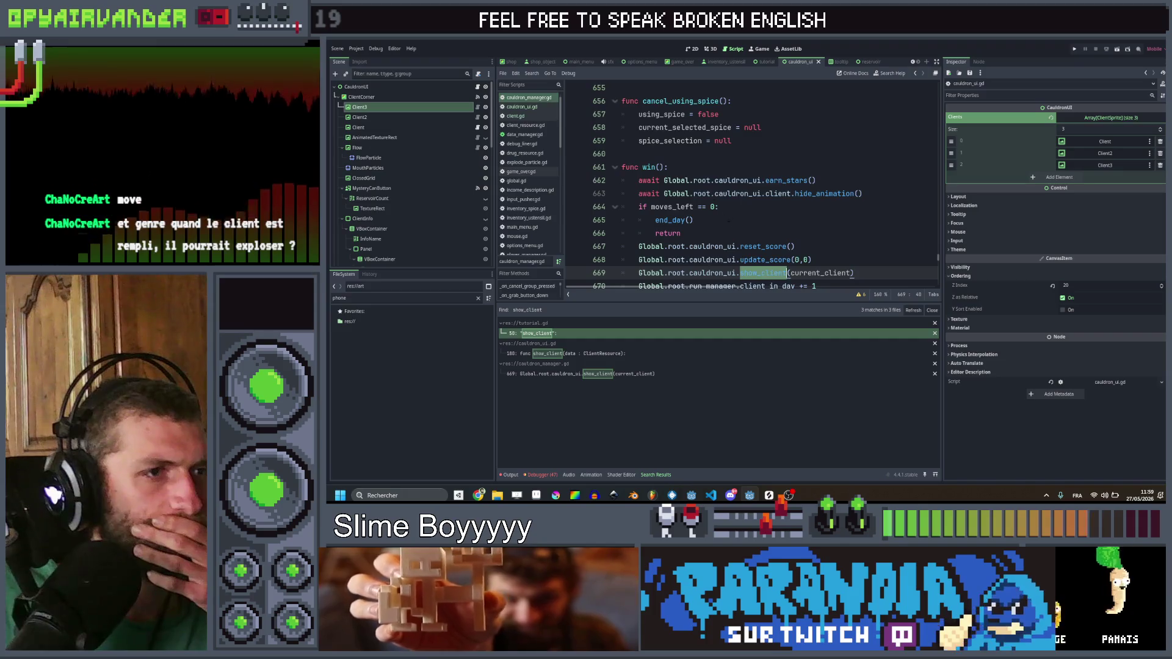
click(872, 240)
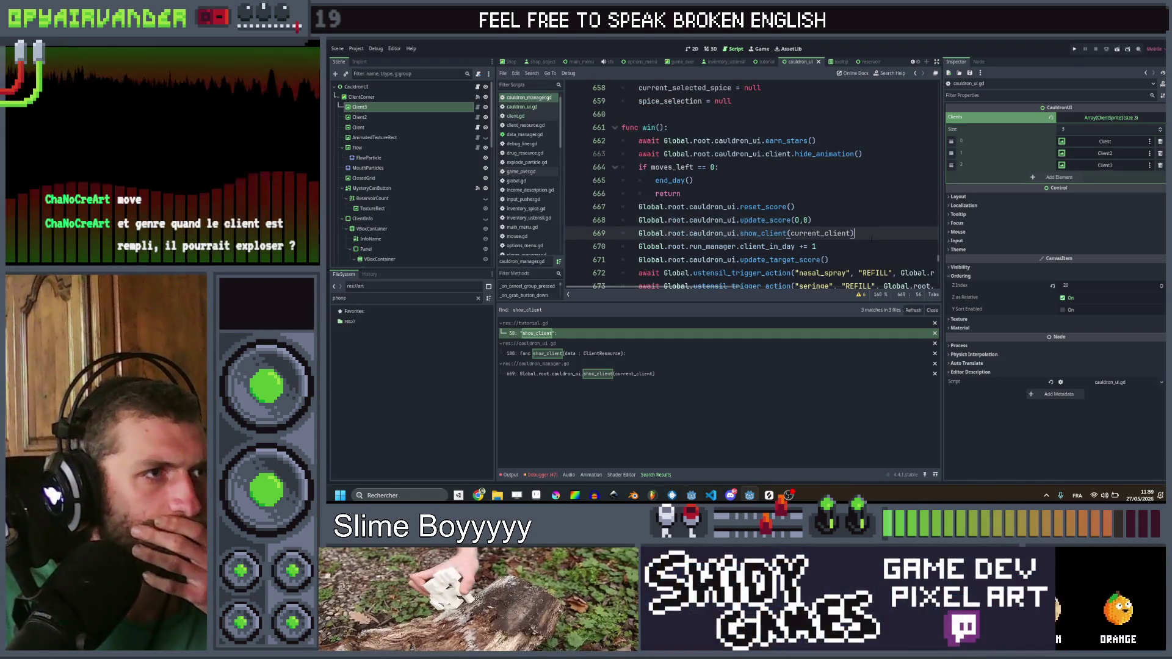
scroll(872, 229, down, 1)
scroll(866, 223, up, 1)
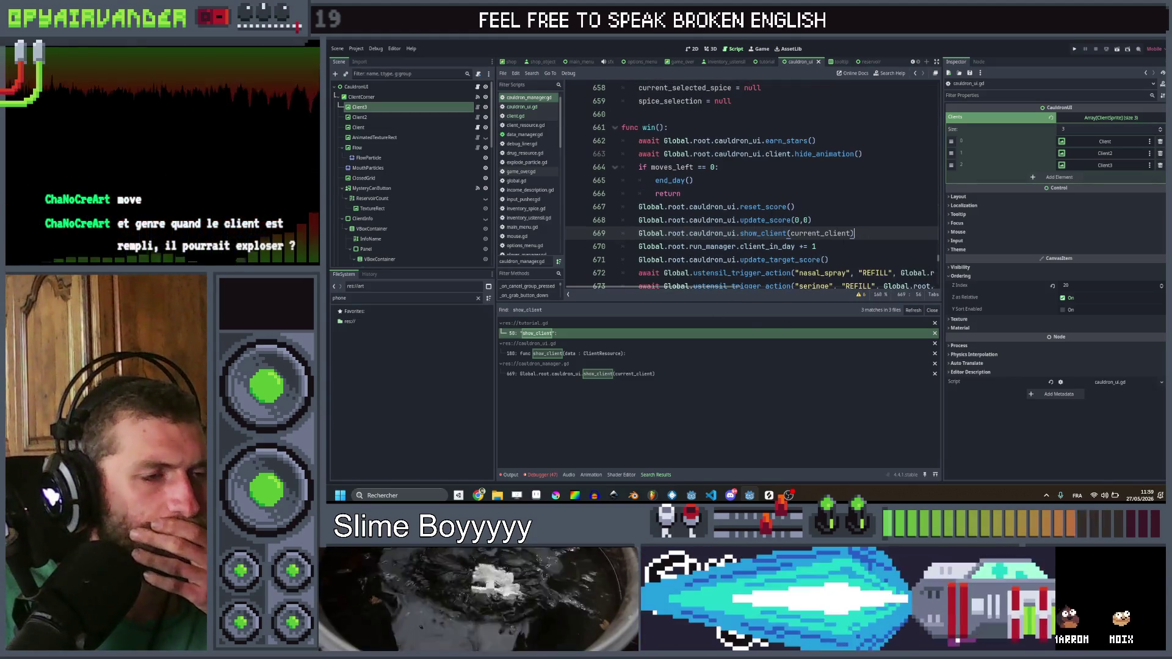
double_click(770, 233)
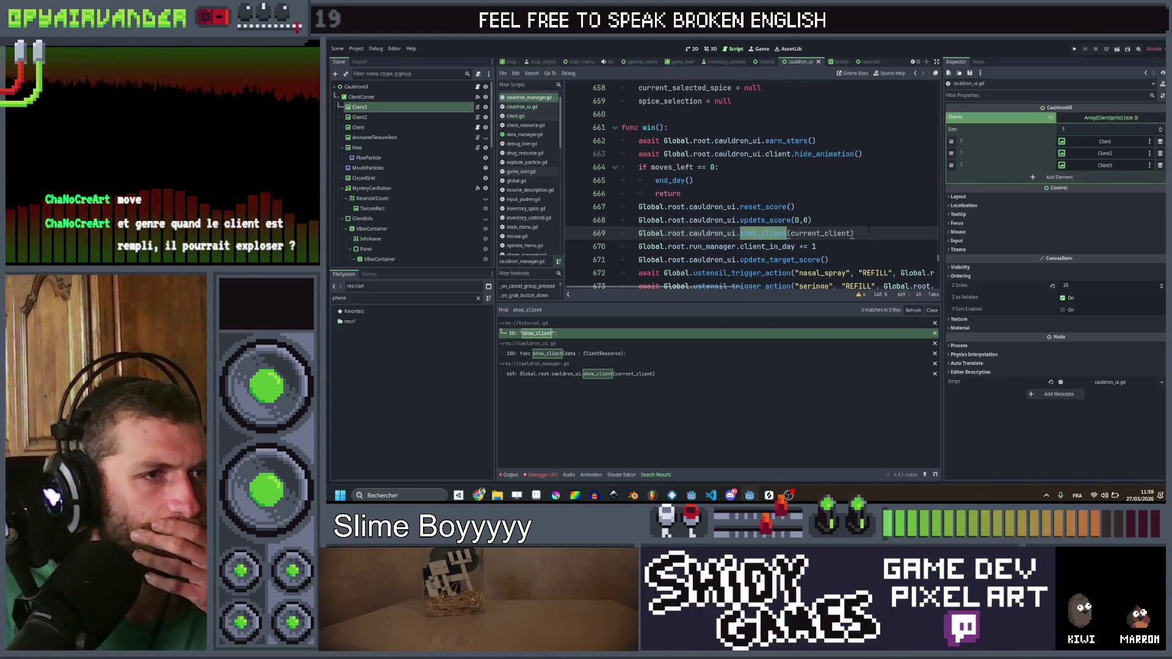
drag(868, 233, 761, 233)
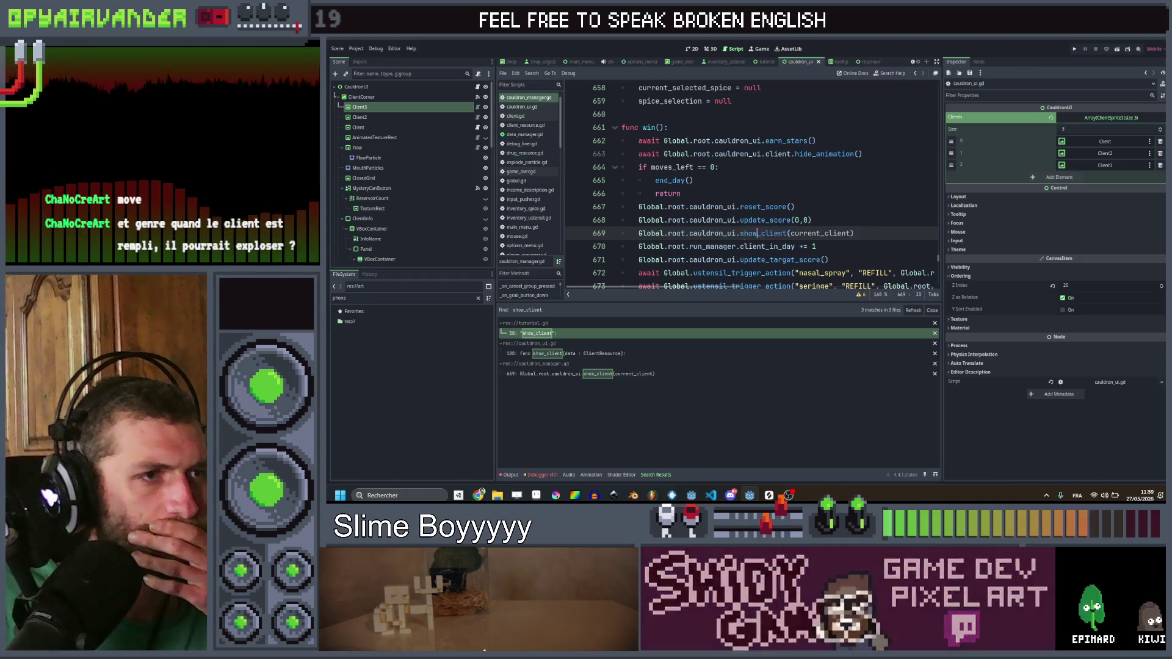
double_click(760, 233)
text(next_clie)
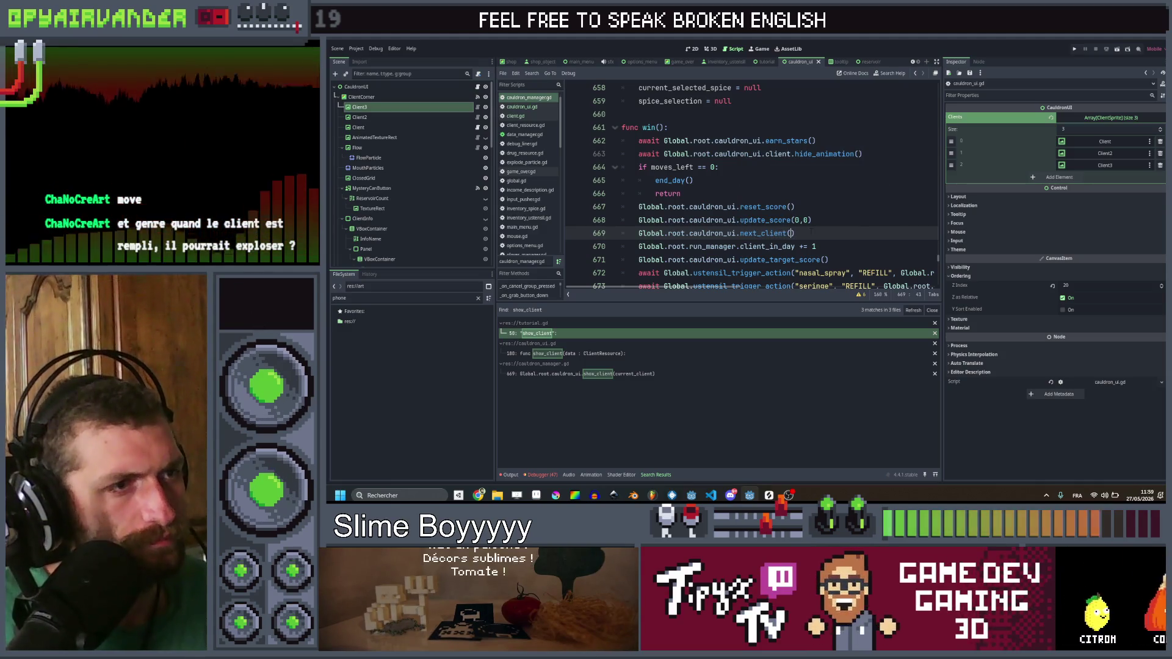
key(ctrl+s)
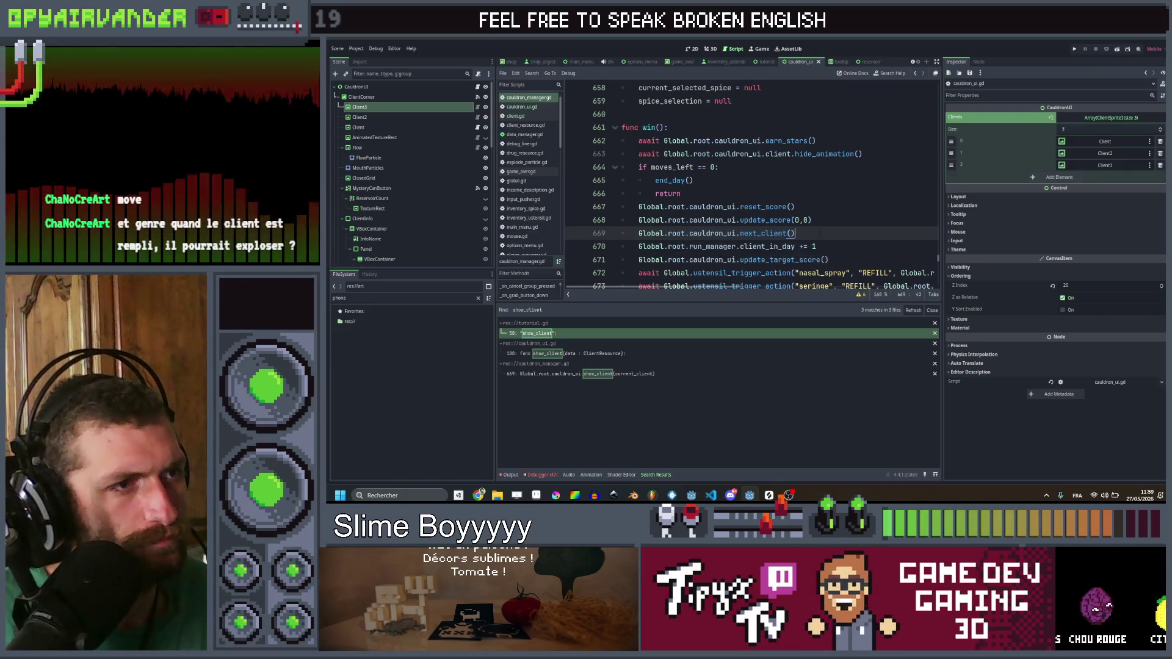
Step: Move the next_client() line below client_in_day += 1 and save
key(alt+Down)
key(ctrl+s)
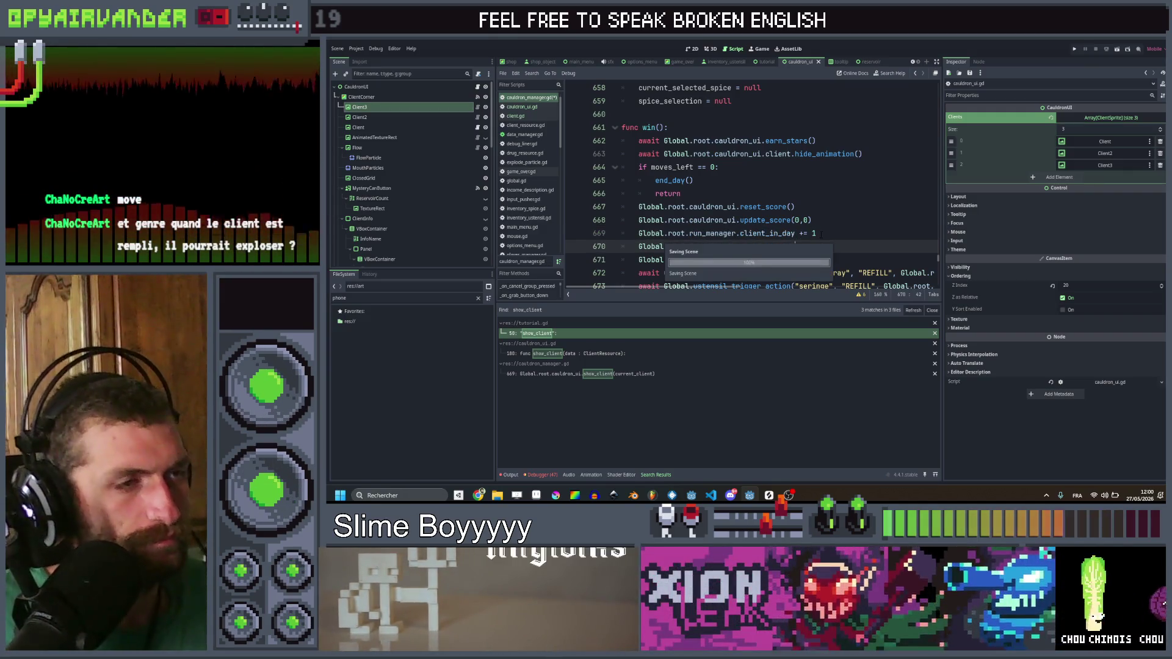
click(853, 229)
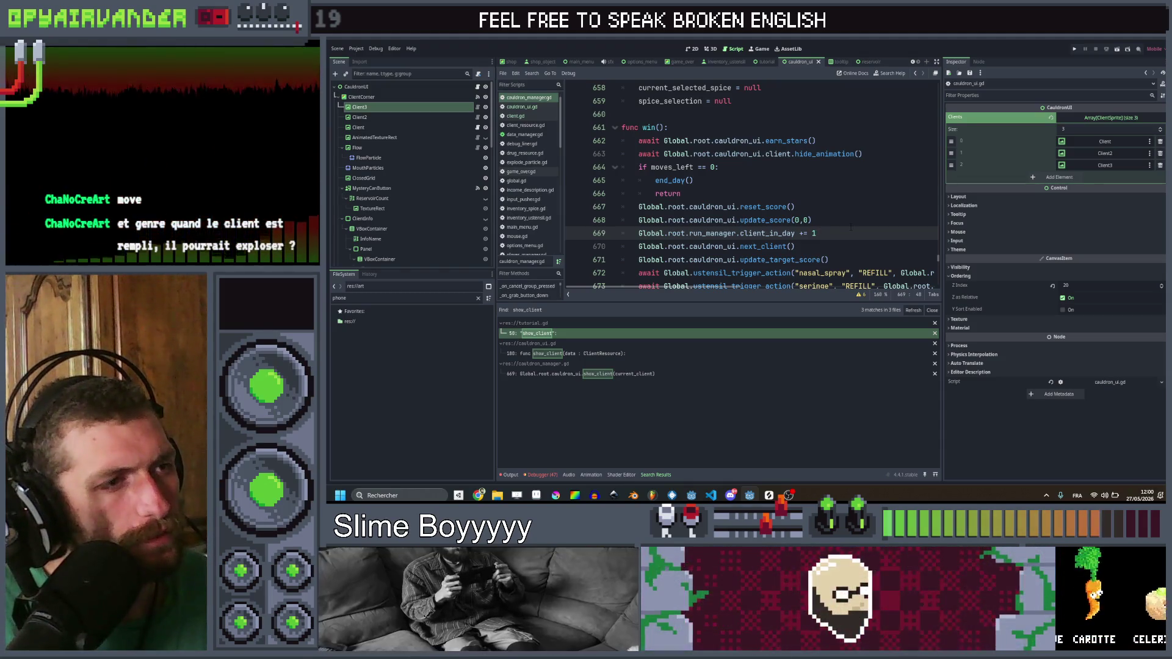
click(843, 243)
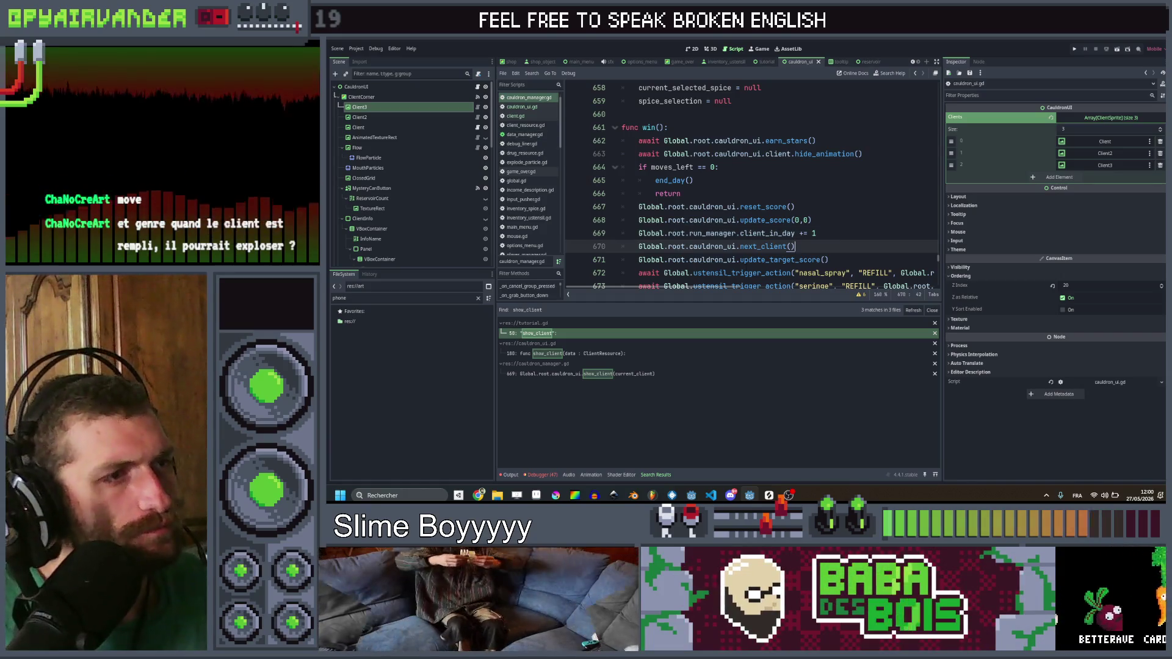
Step: Rename the show_client function to next_client in cauldron_ui.gd
click(522, 107)
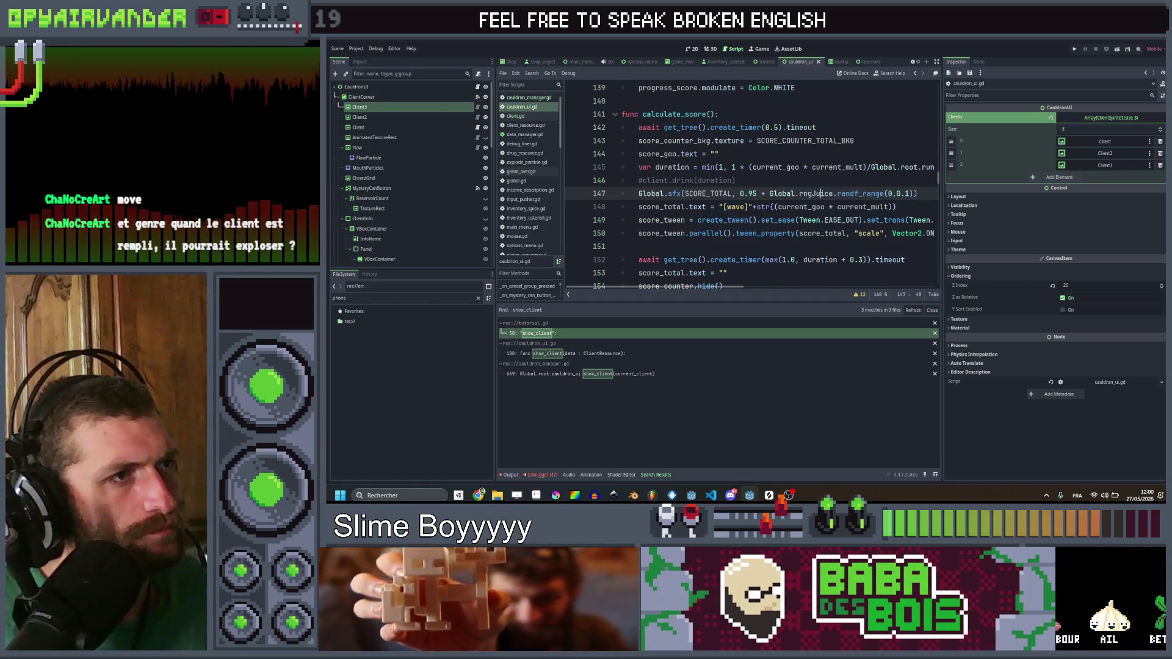
scroll(751, 183, up, 15)
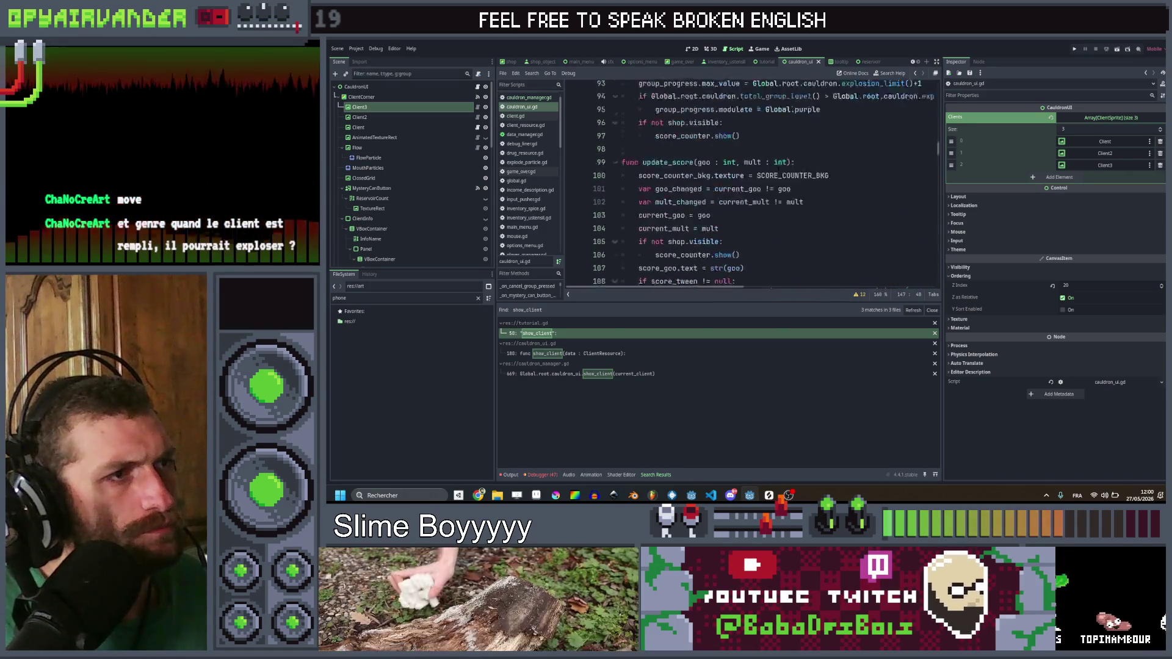
scroll(751, 183, up, 11)
click(833, 206)
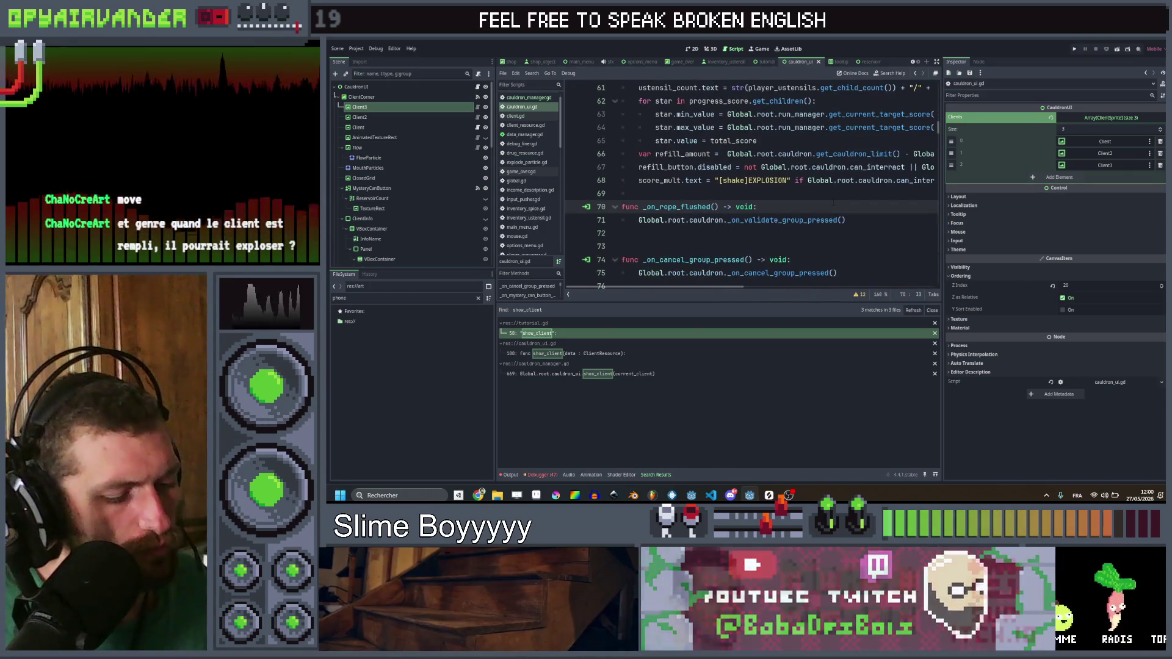
key(ctrl+f)
text(show)
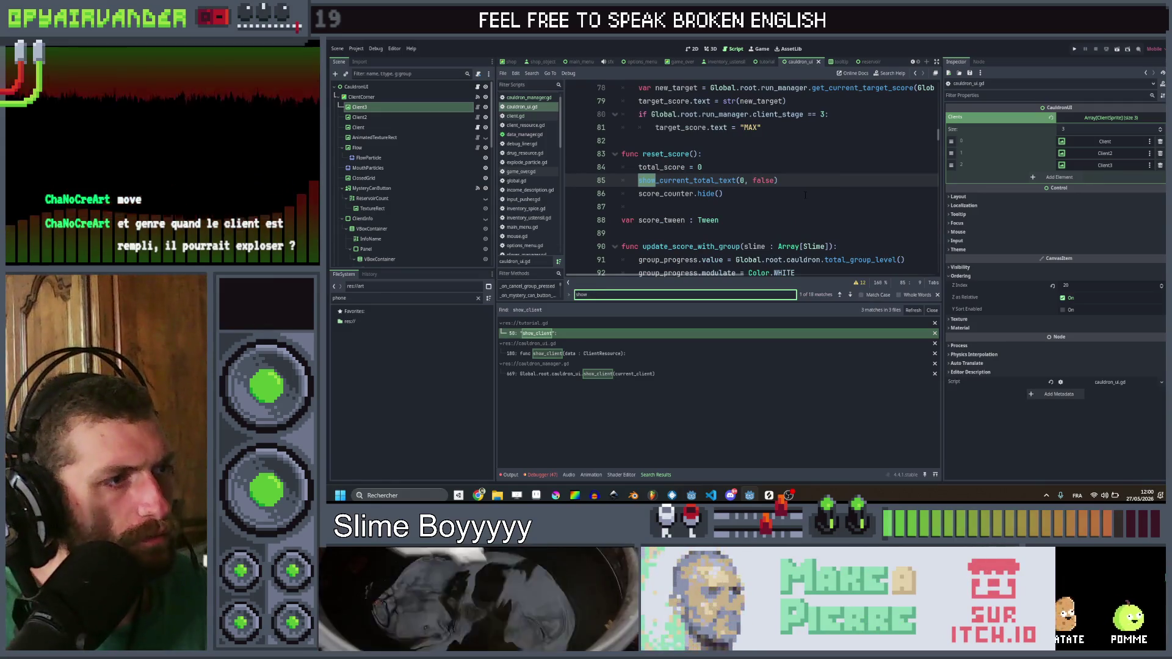
text(_cli)
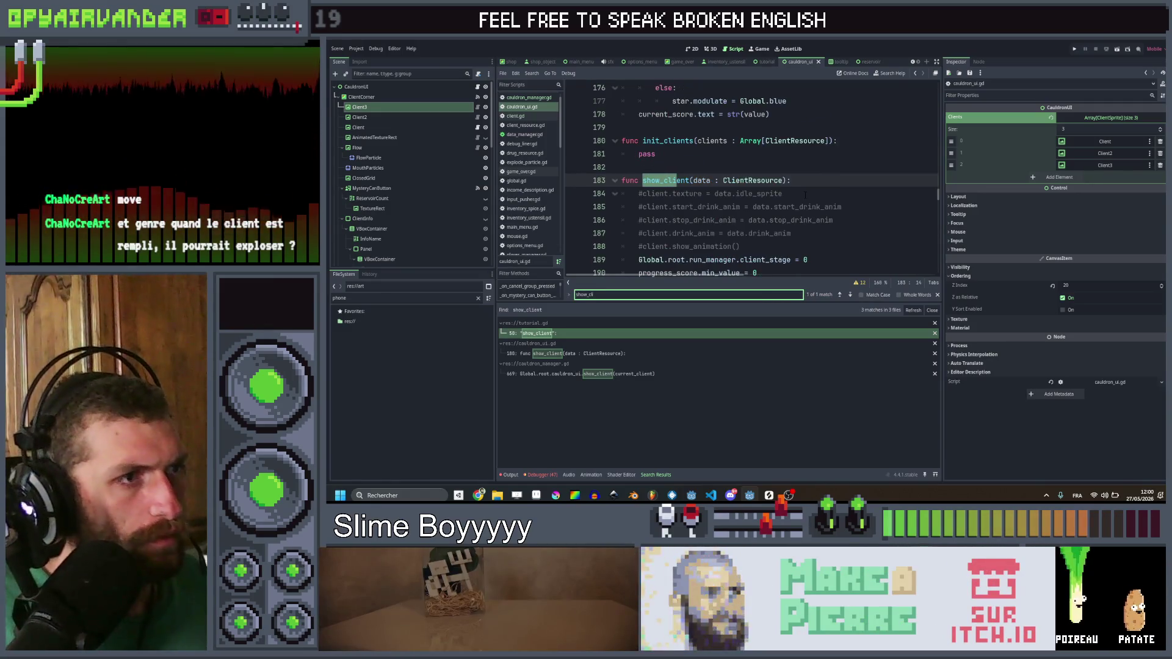
click(813, 192)
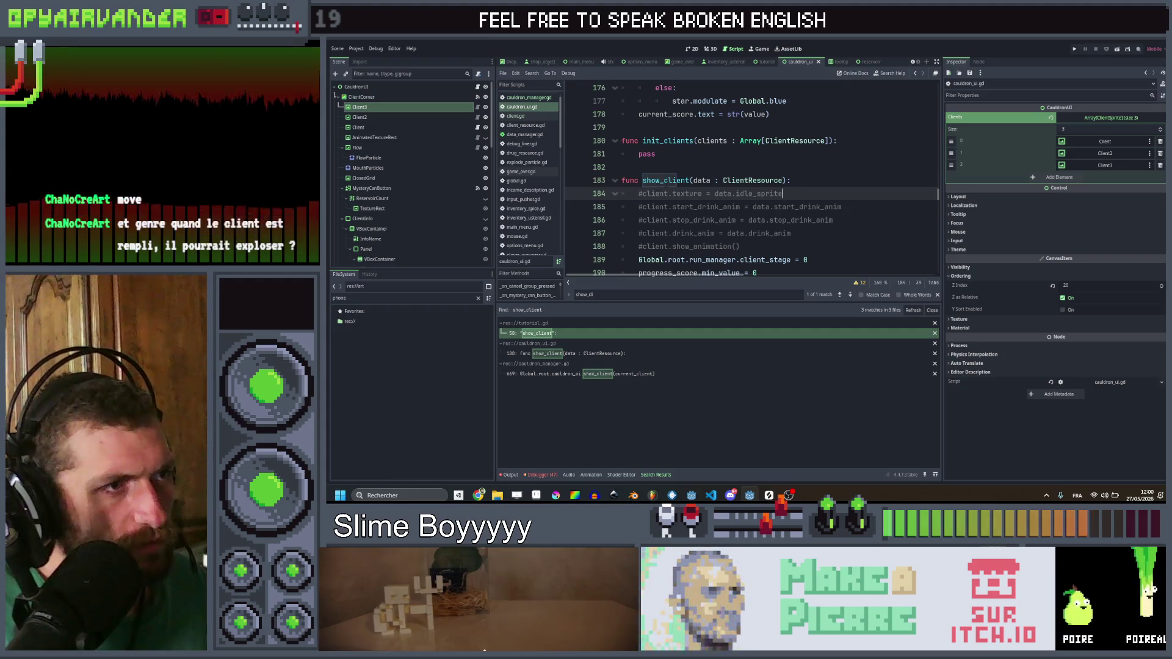
click(660, 180)
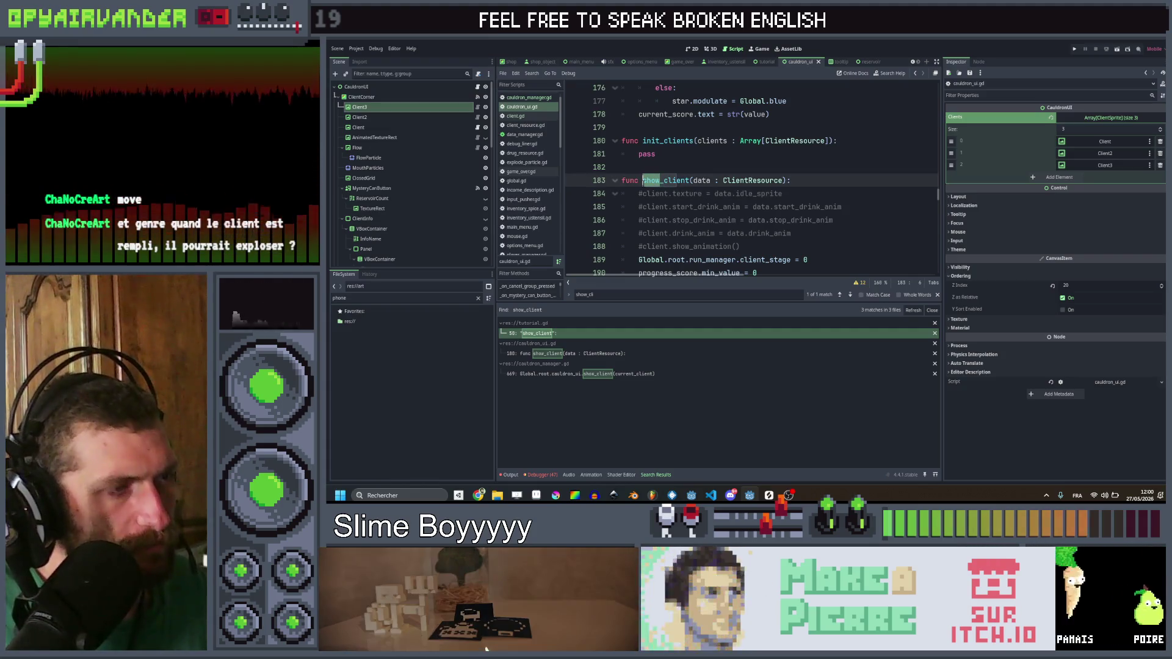
text(next)
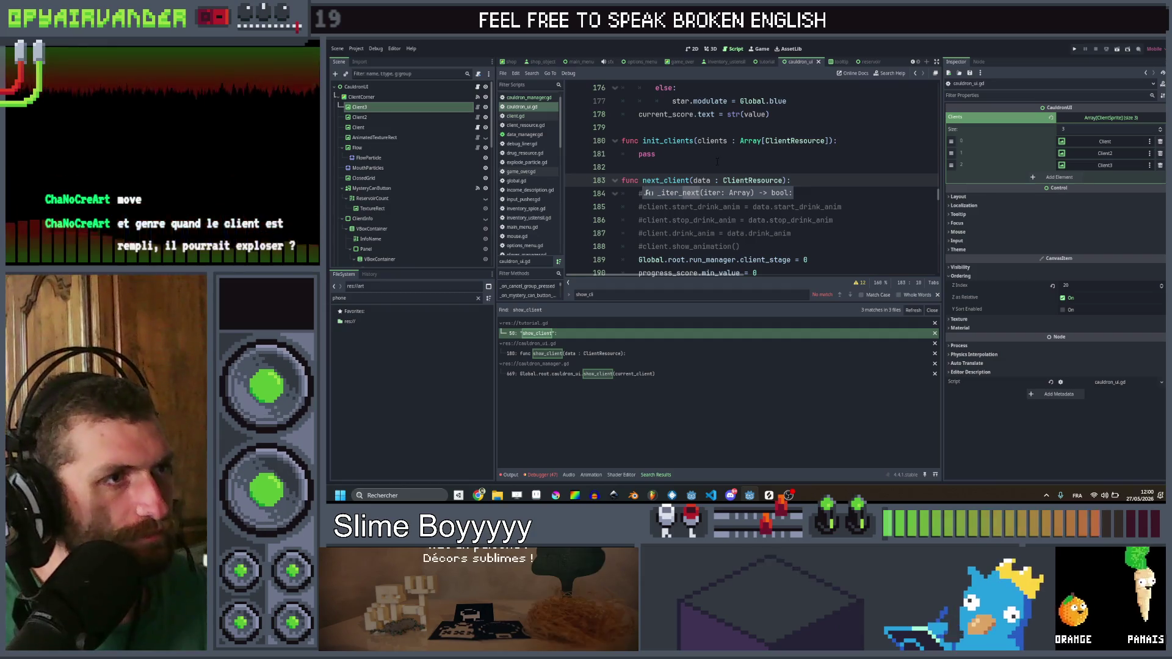
Step: Add a for-loop header inside init_clients and rename its parameter to client_datas
key(Up)
key(Up)
key(ctrl+shift+Return)
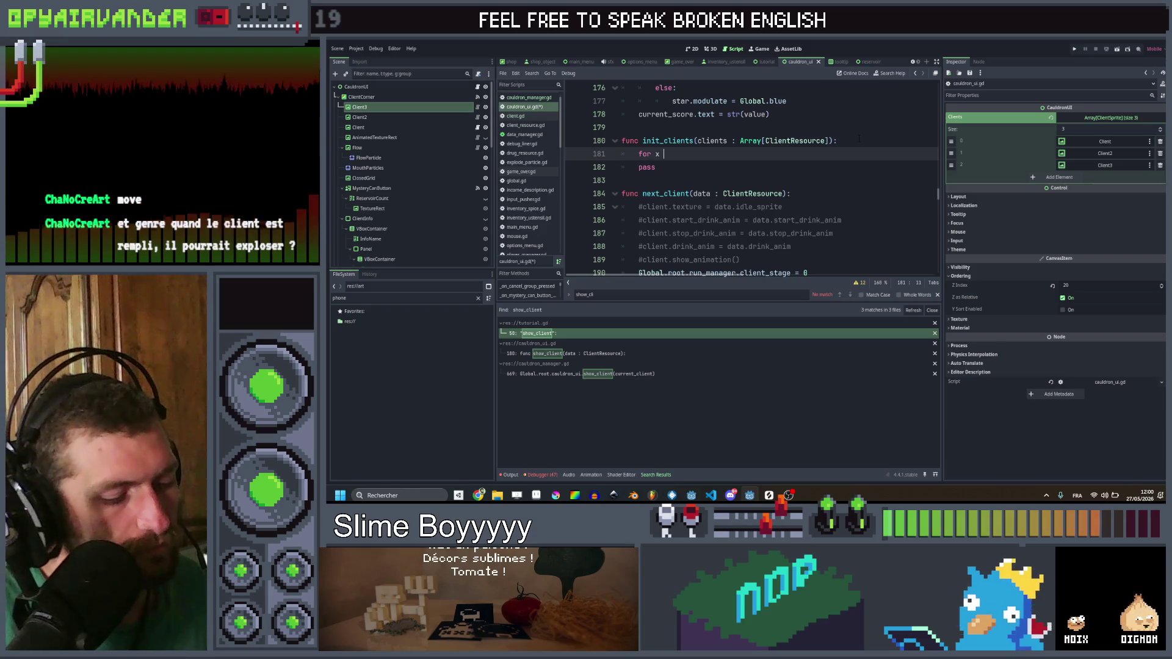
key(BackSpace)
key(BackSpace)
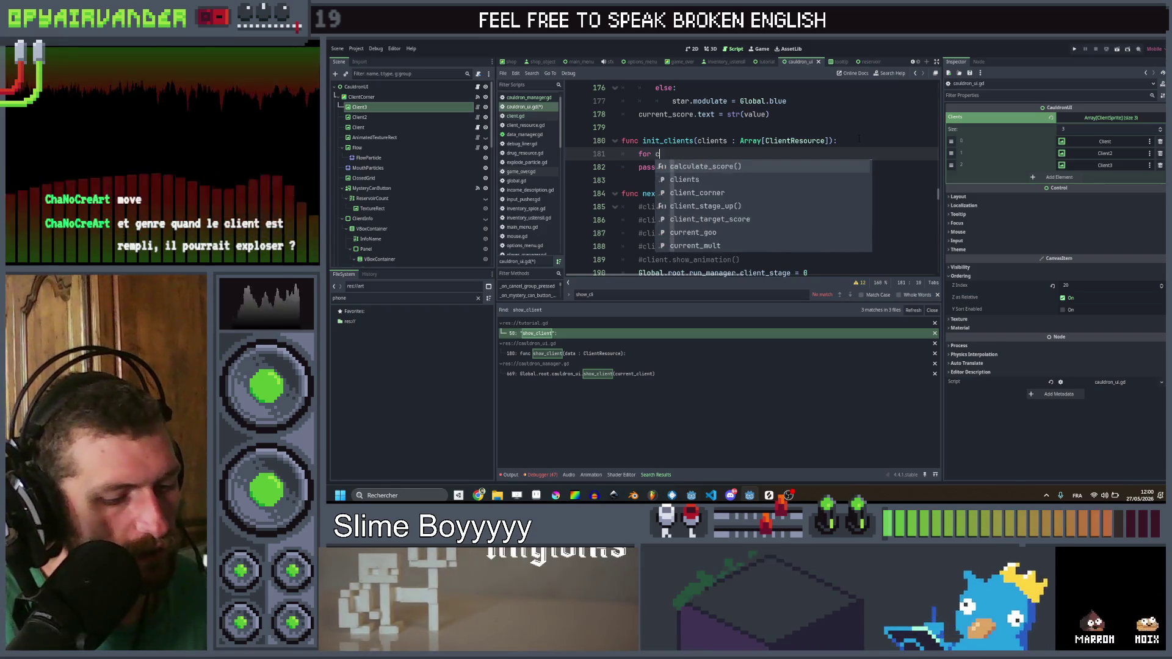
text(client in cli)
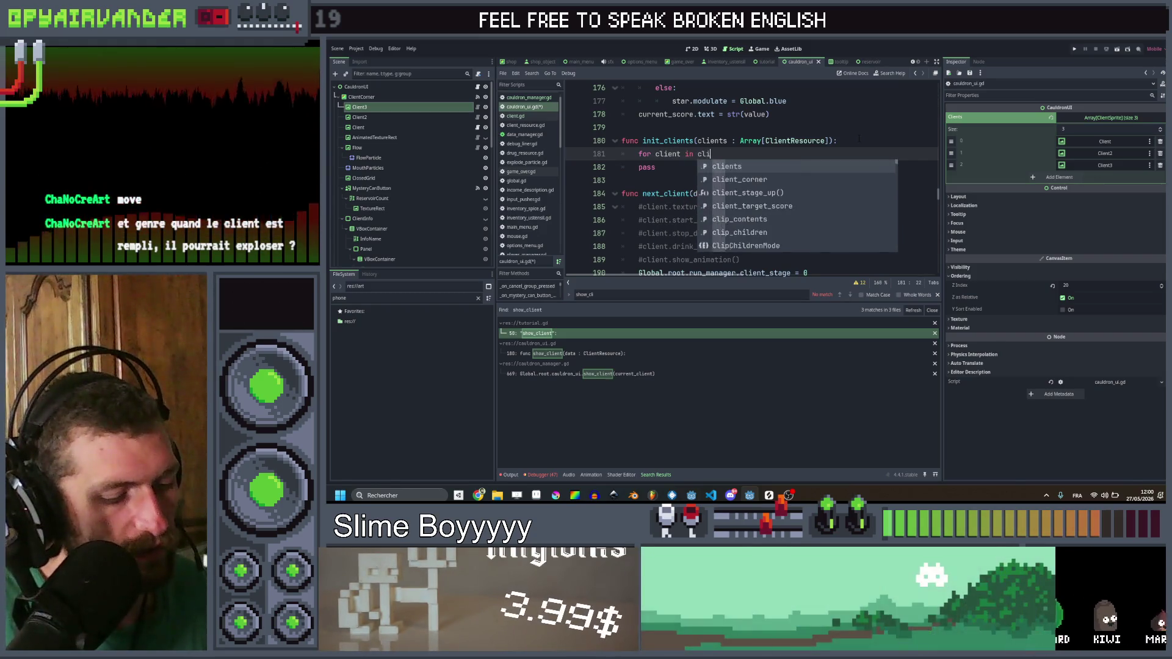
text(ents:)
key(Return)
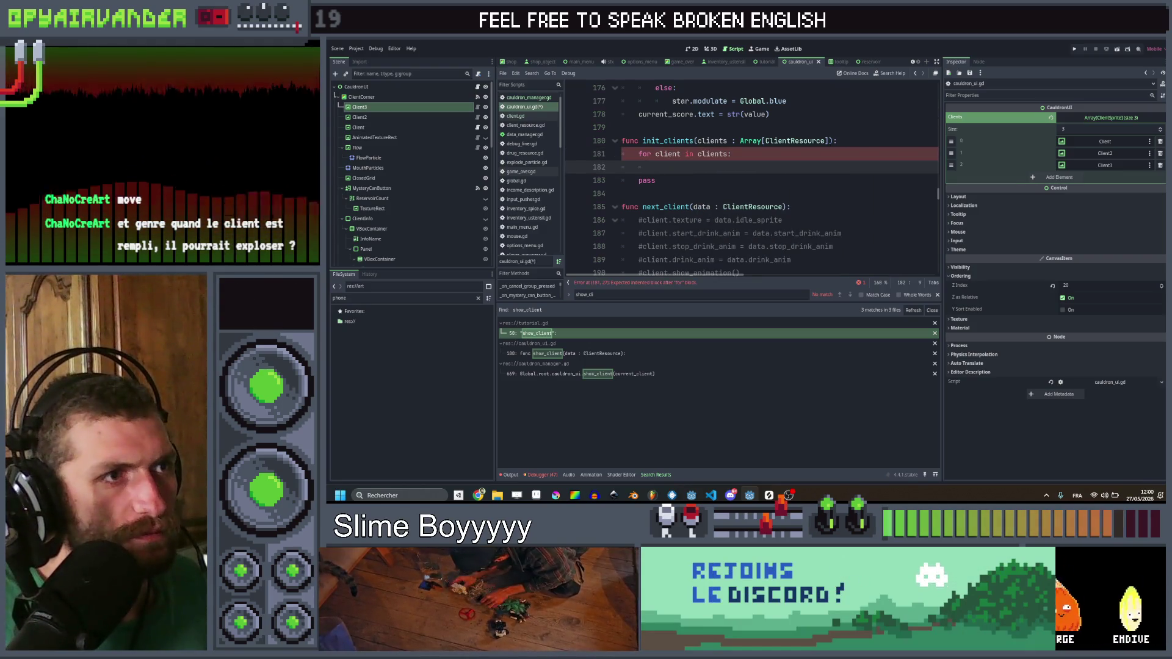
scroll(750, 180, up, 3)
scroll(727, 232, down, 1)
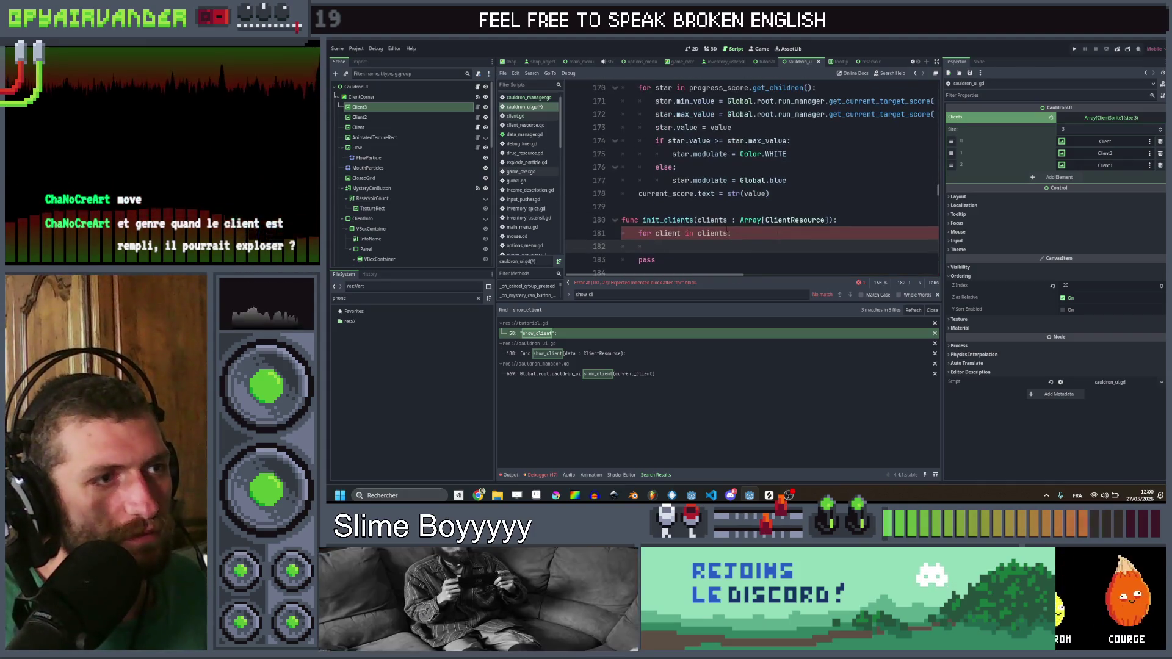
drag(731, 234, 725, 220)
key(BackSpace)
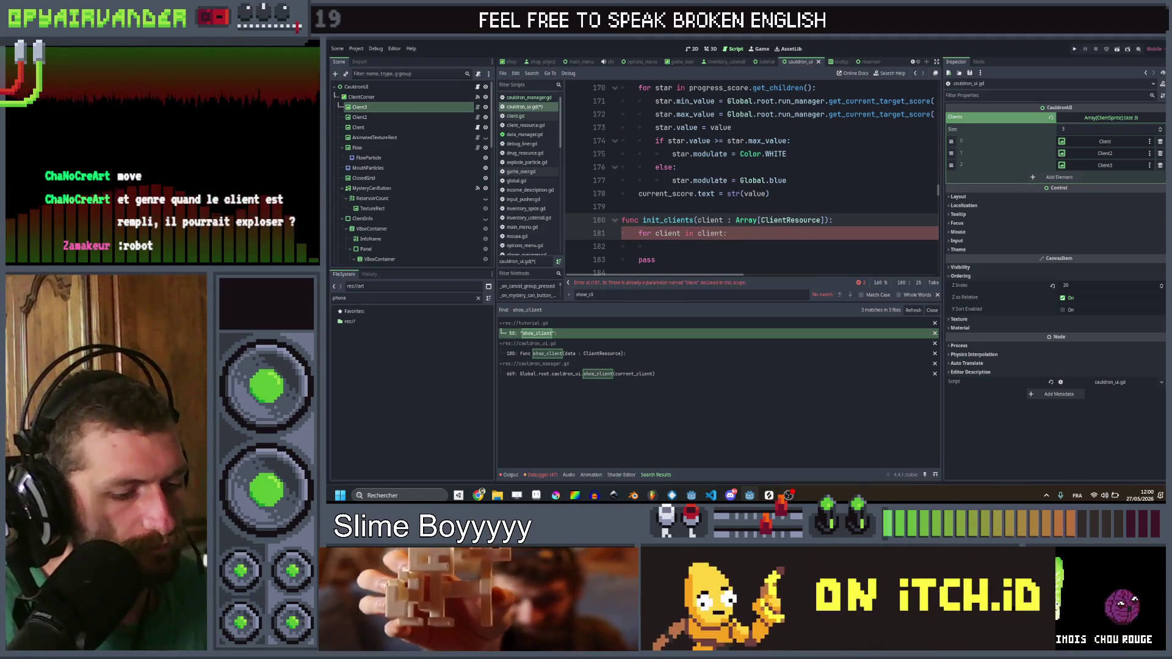
text(_datas)
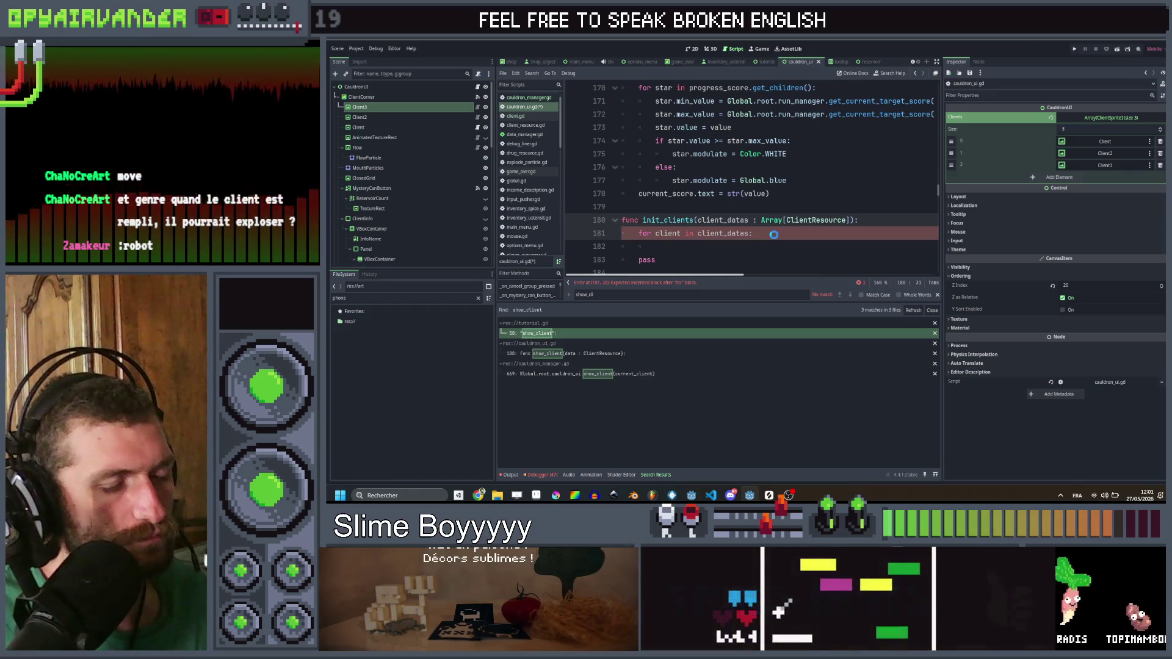
click(774, 235)
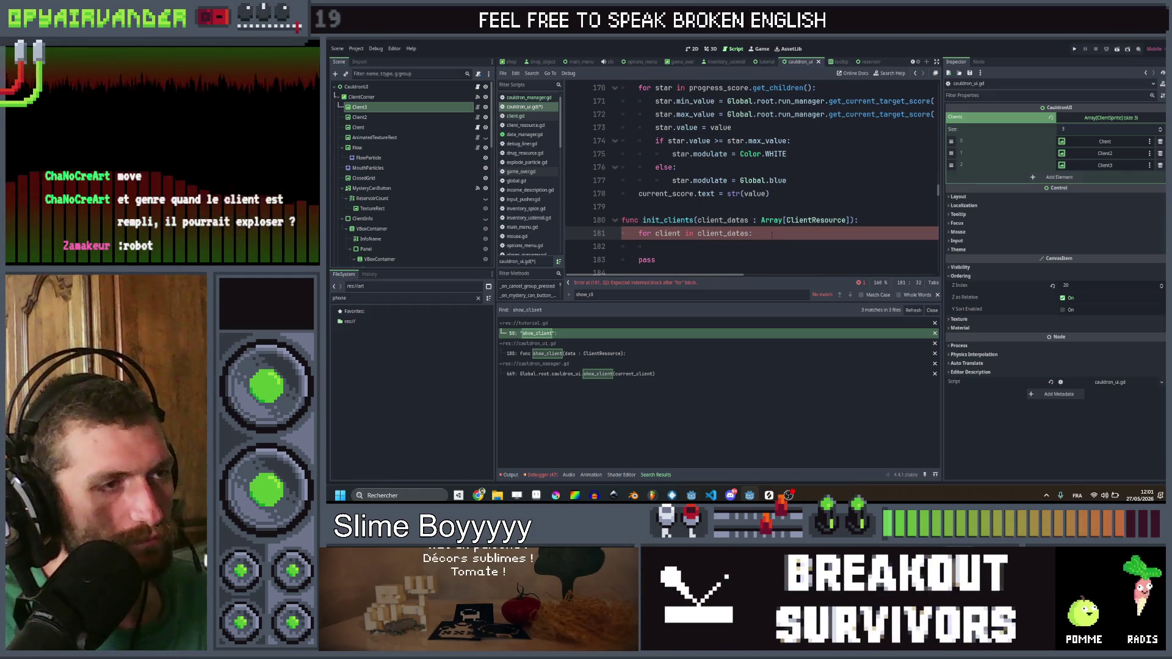
click(753, 246)
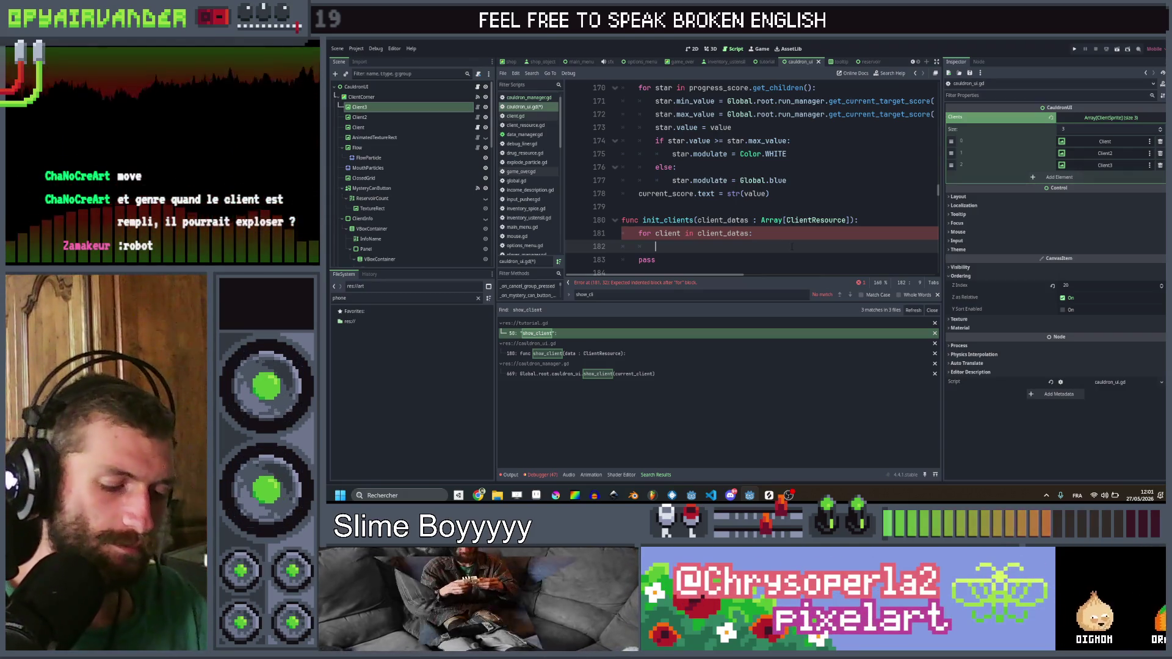
Step: Change the loop header to 'for c in client_datas.size():'
key(Up)
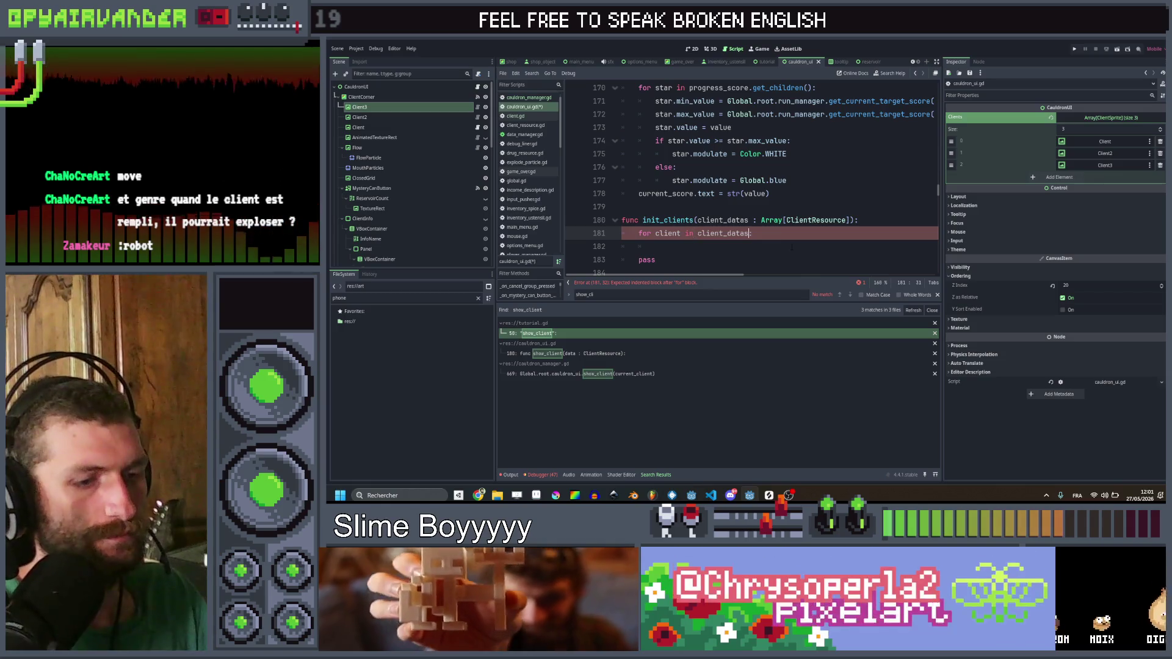
key(End)
key(Left)
text(.size)
key(Return)
text(:)
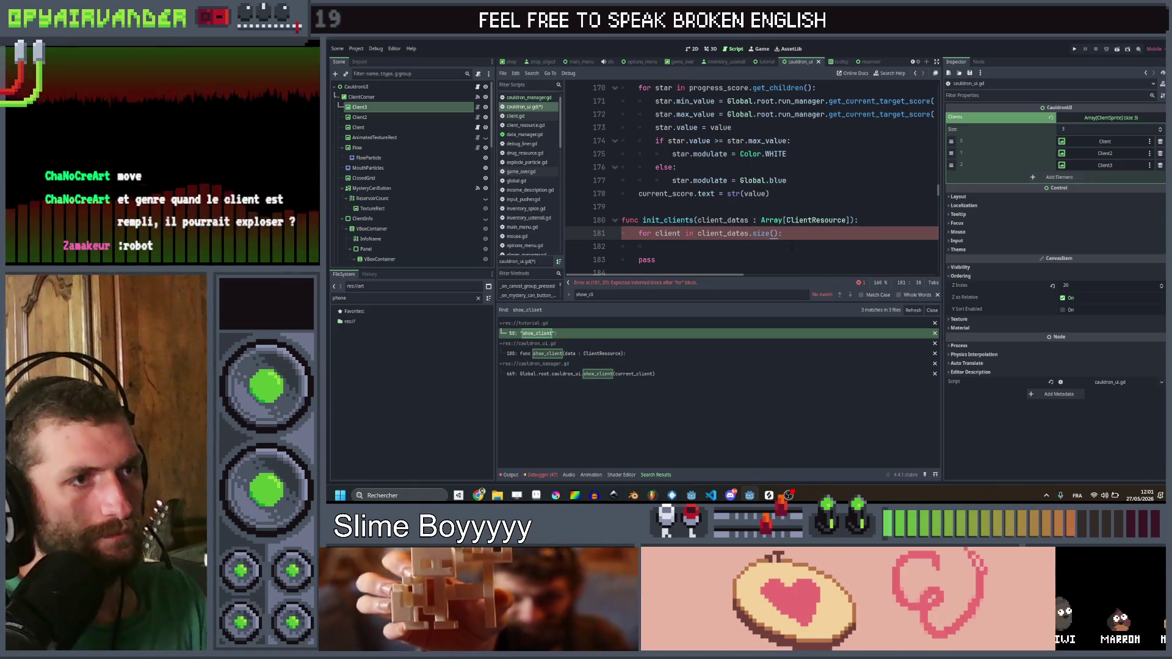
key(ctrl+Left)
key(ctrl+Left)
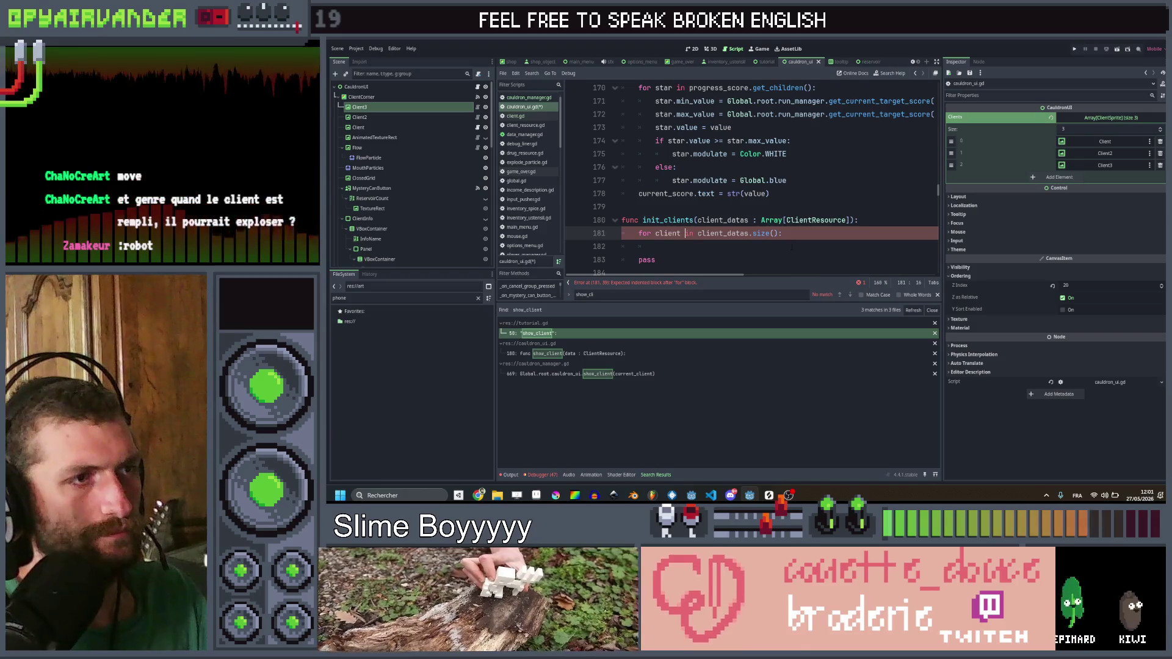
key(ctrl+Left)
key(ctrl+Left)
key(ctrl+Left)
key(ctrl+Delete)
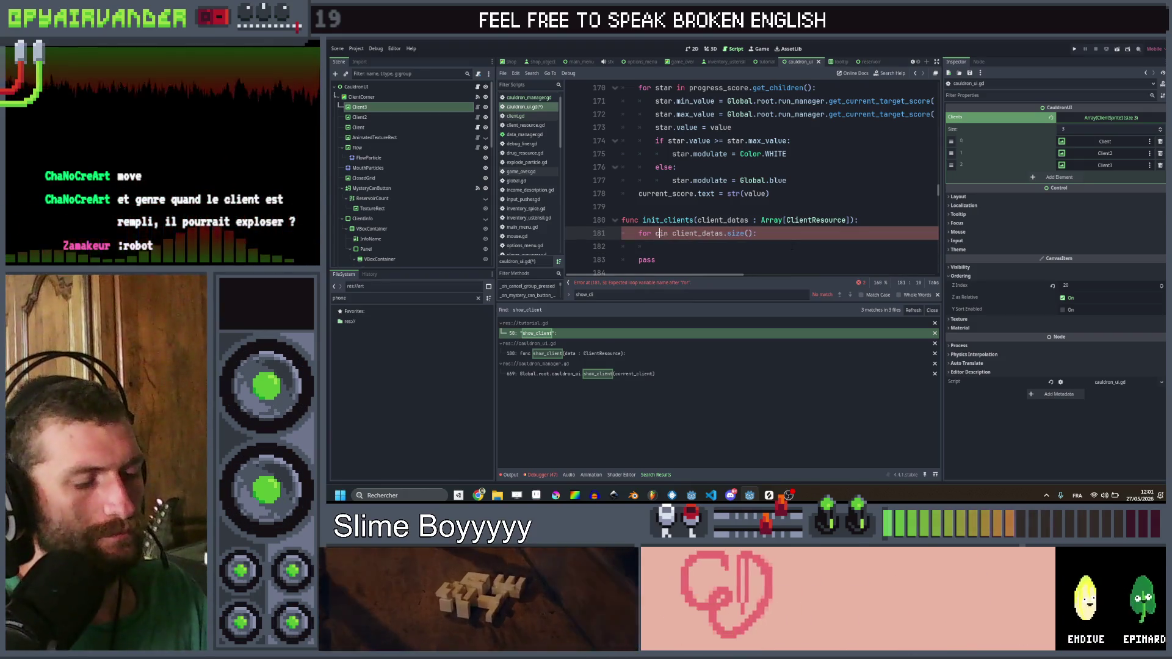
text(c)
key(Down)
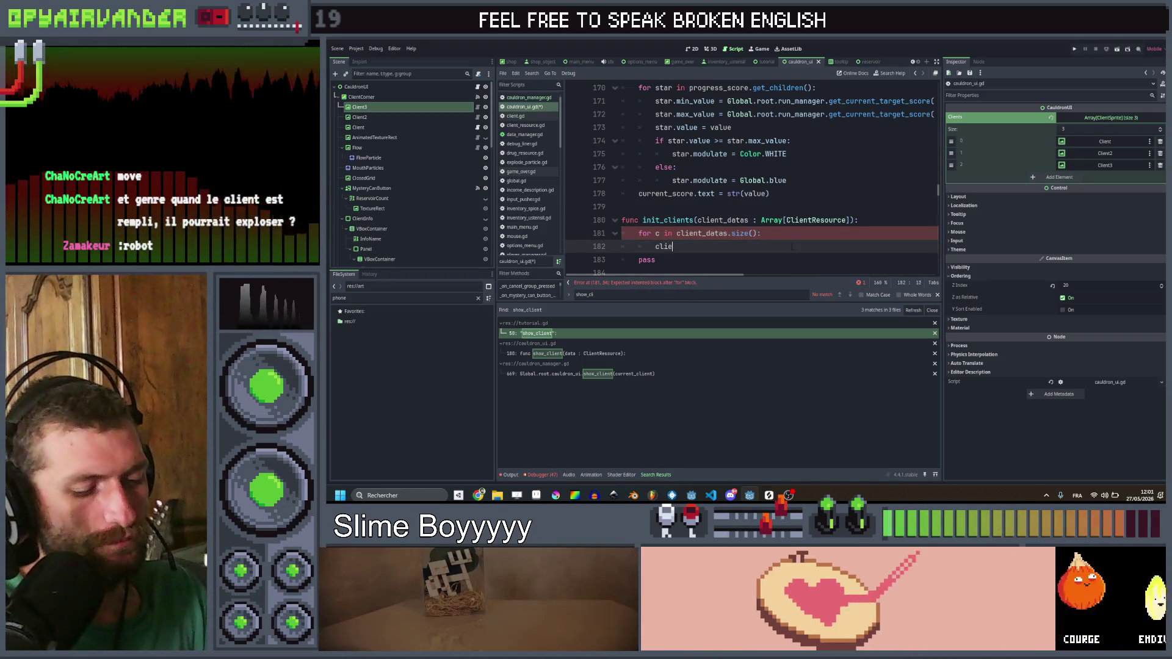
Step: Write the loop body client[c].init(client_datas[c], c) and save cauldron_ui.gd
text(client[c].init(clie)
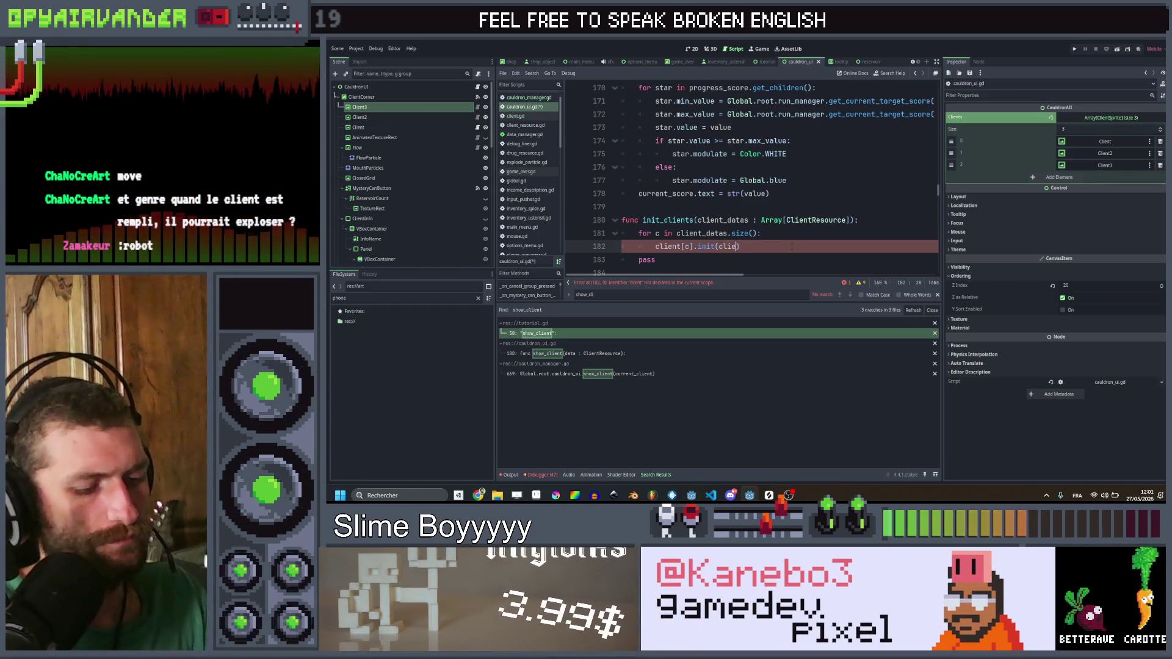
text(client)
text(_datas[)
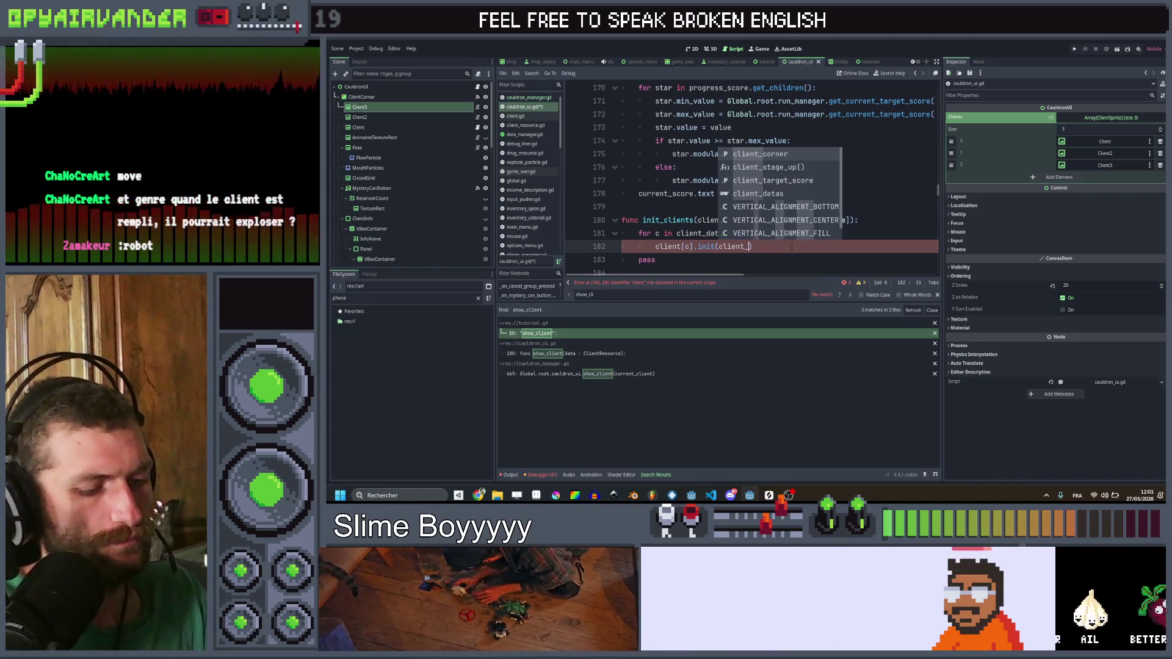
text(c])
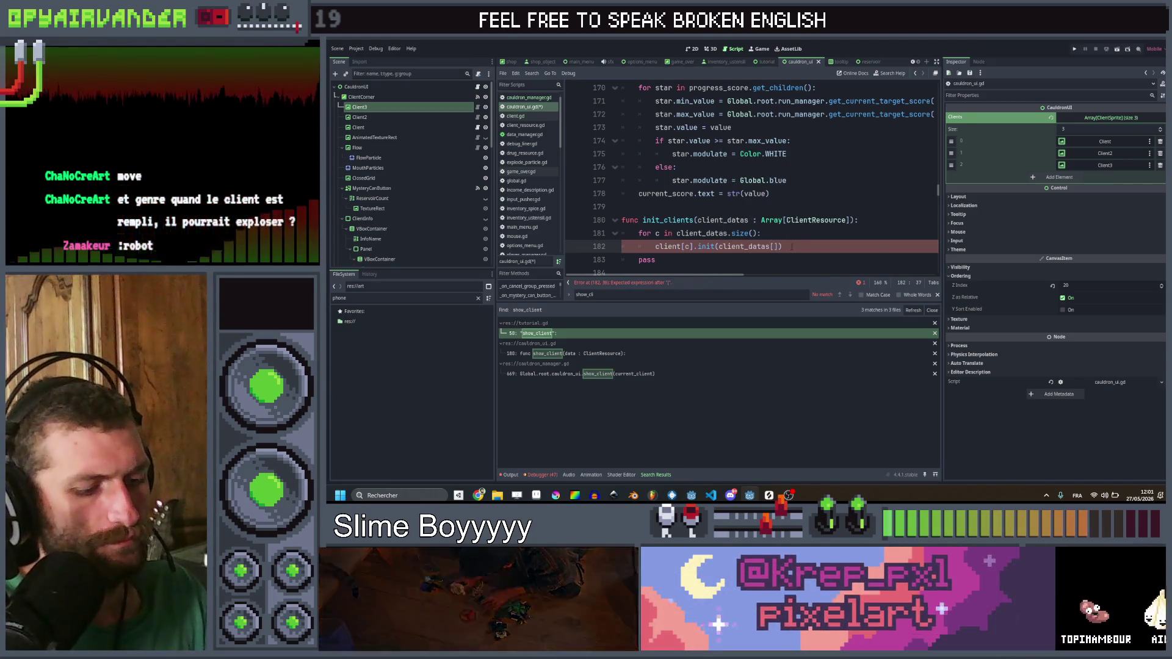
text(, )
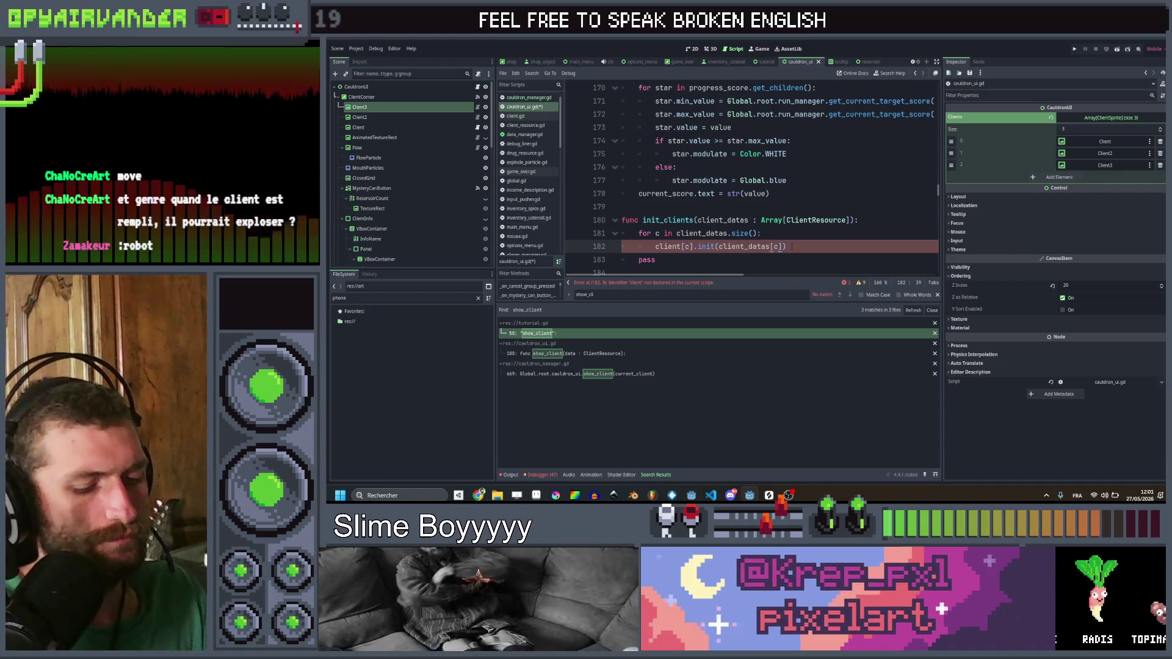
text(c))
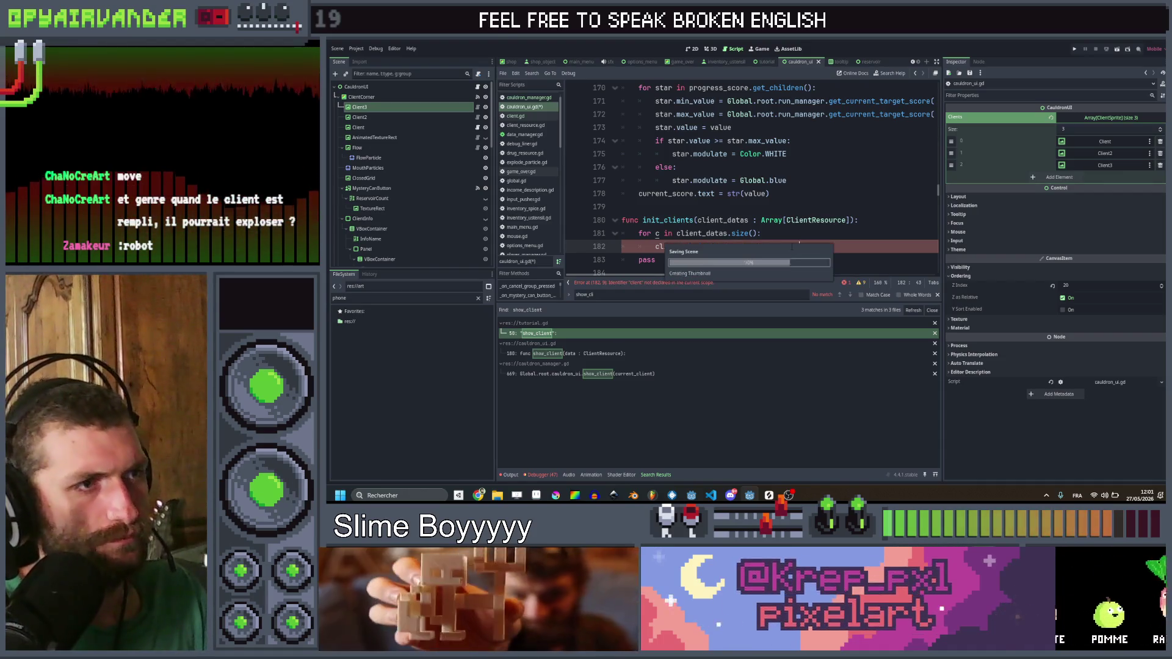
key(ctrl+s)
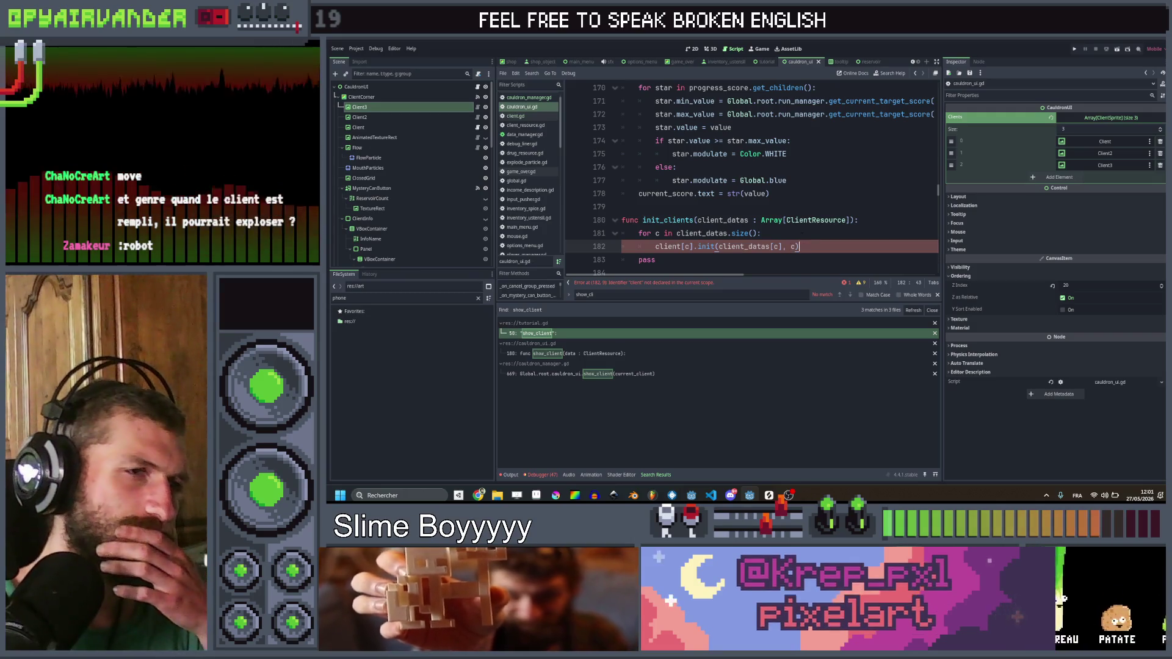
scroll(817, 251, down, 2)
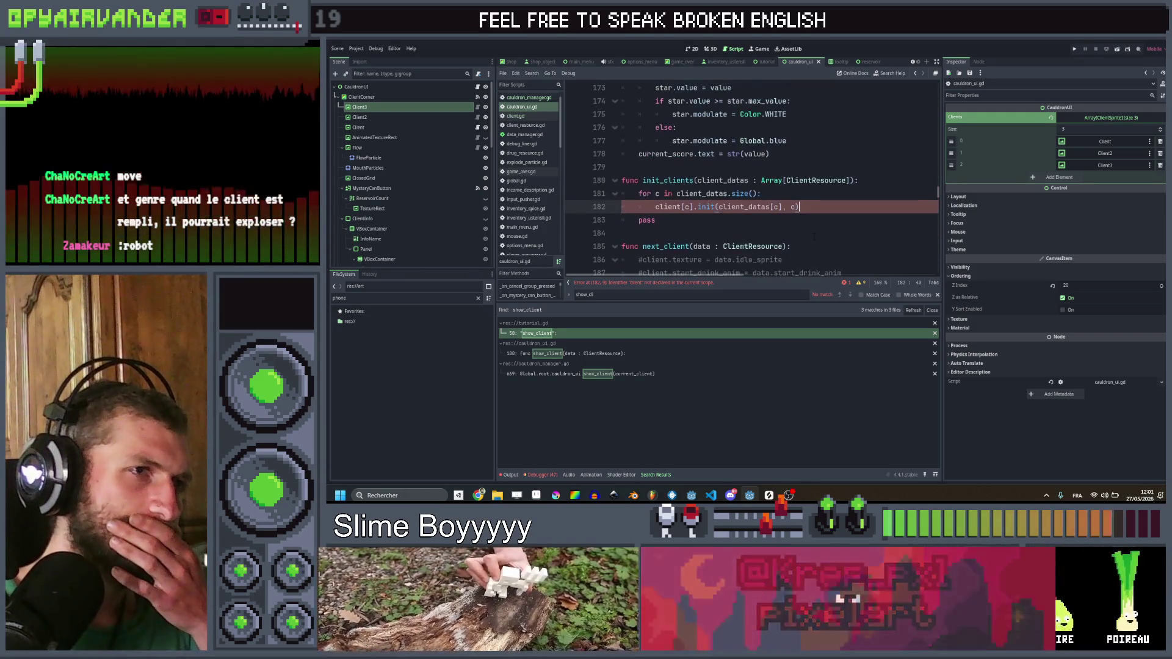
scroll(816, 239, up, 2)
scroll(815, 235, down, 1)
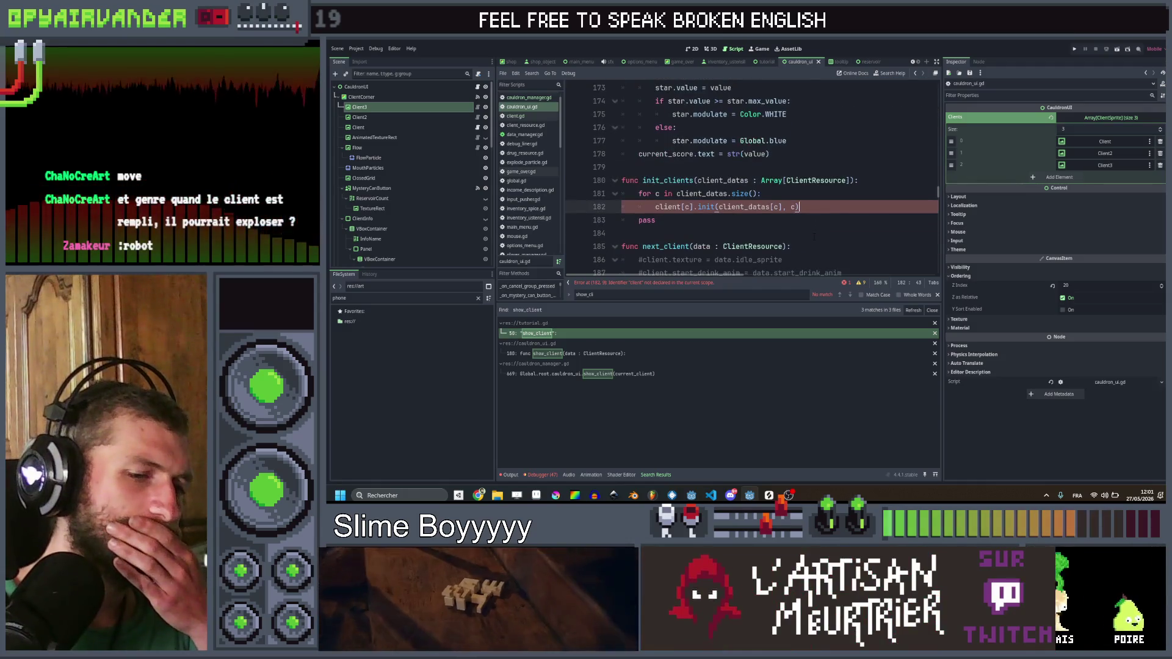
scroll(815, 236, up, 1)
scroll(824, 237, down, 1)
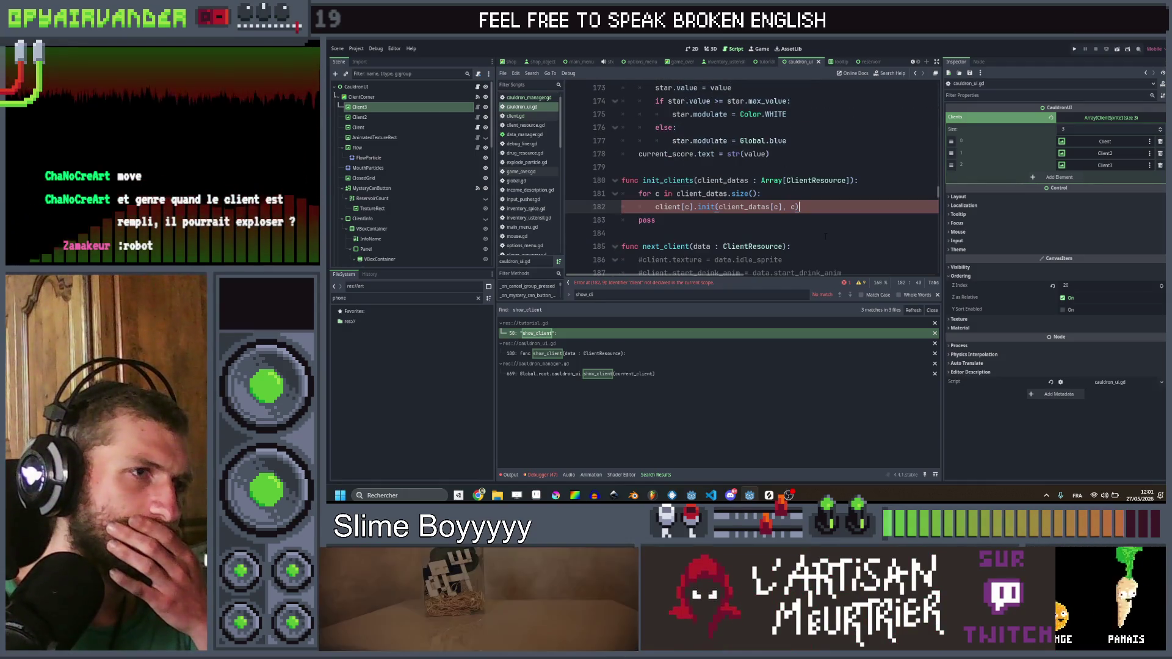
scroll(825, 235, up, 1)
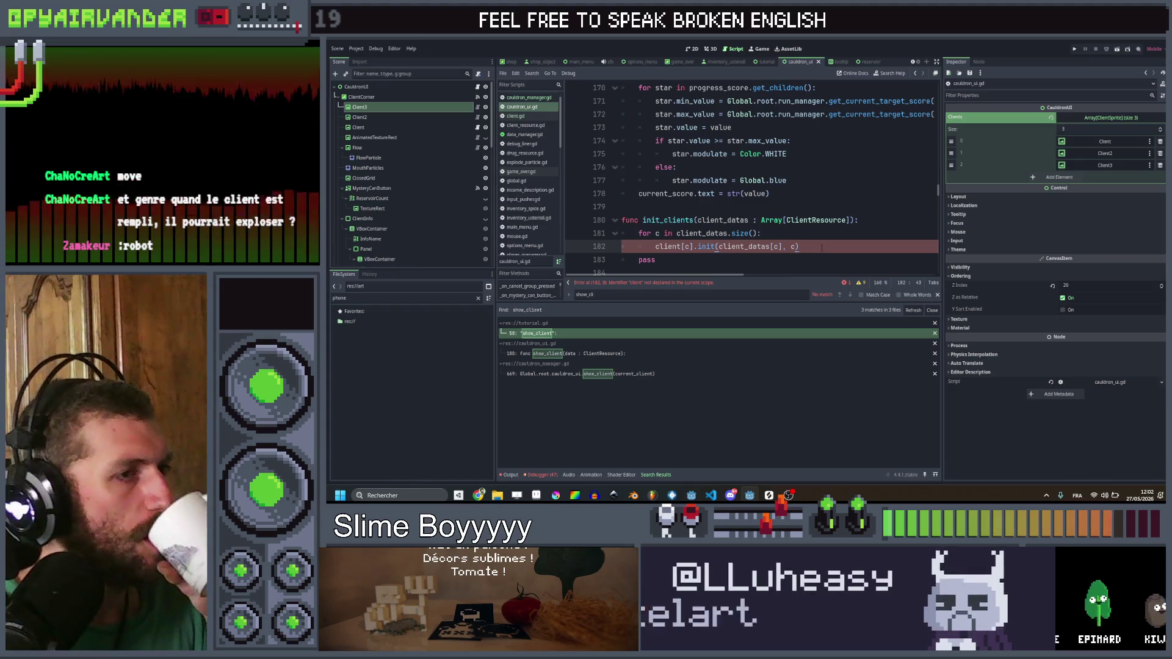
click(535, 496)
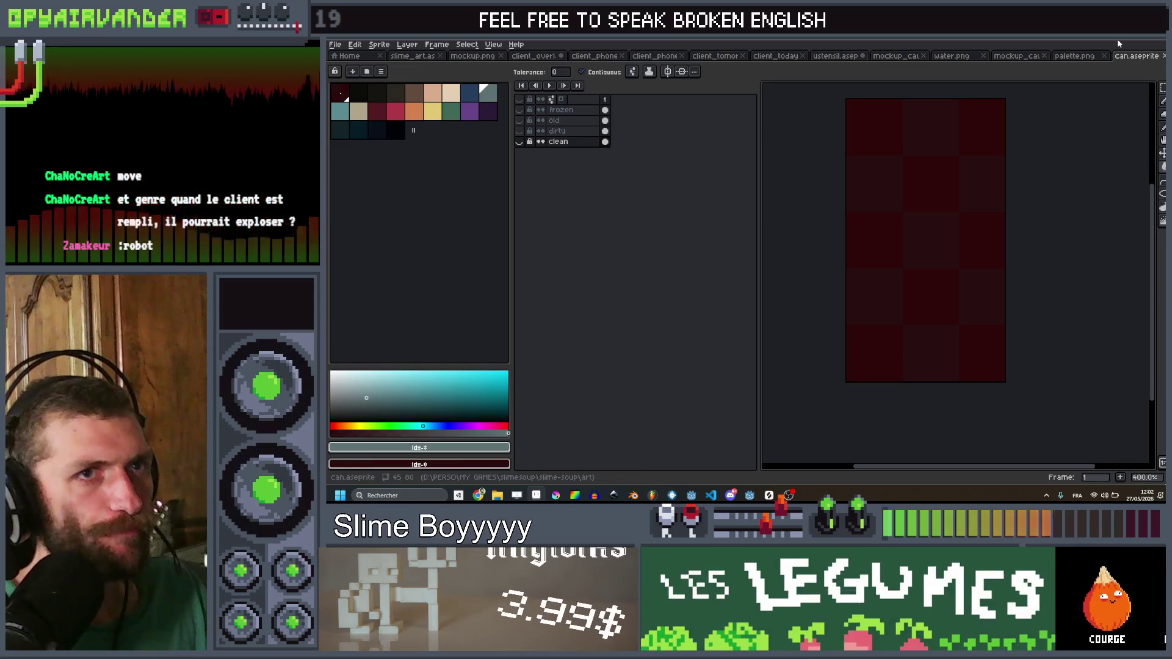
click(1119, 44)
click(829, 248)
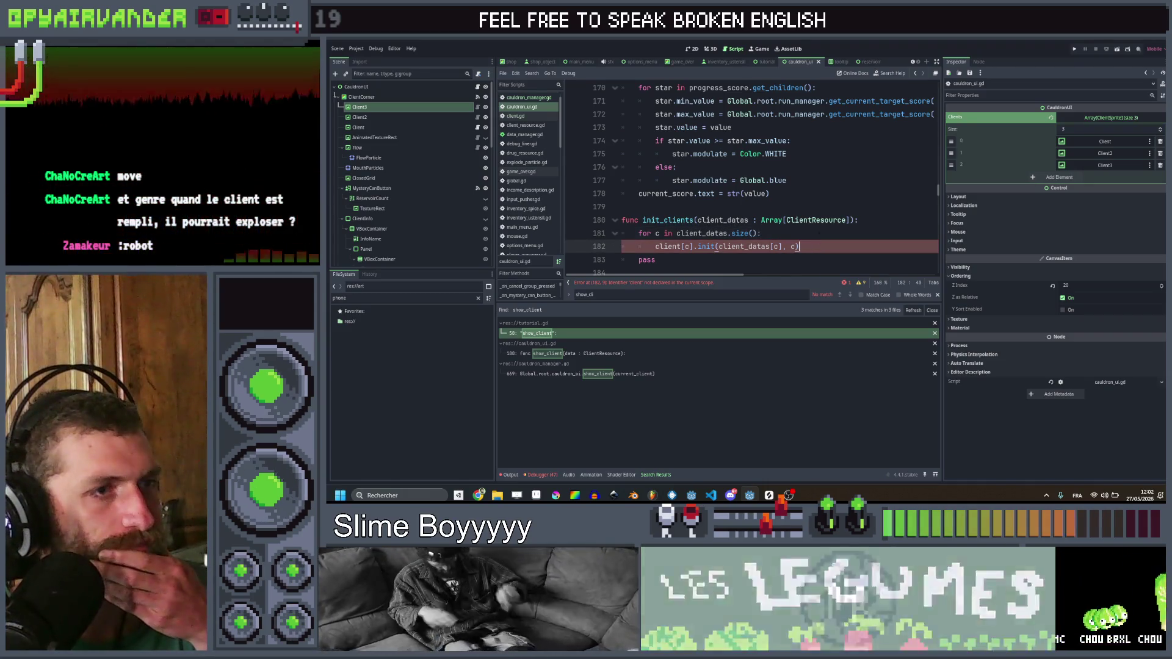
Step: Change client[c] to clients[c] in the init call on line 182 and save
key(Up)
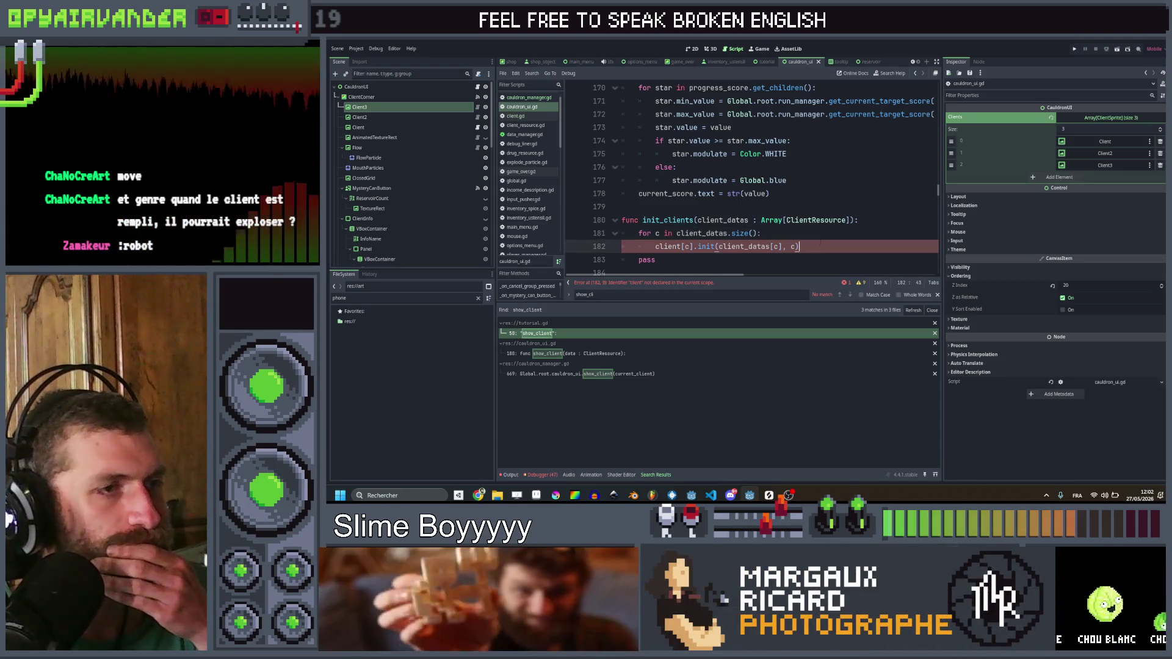
click(820, 248)
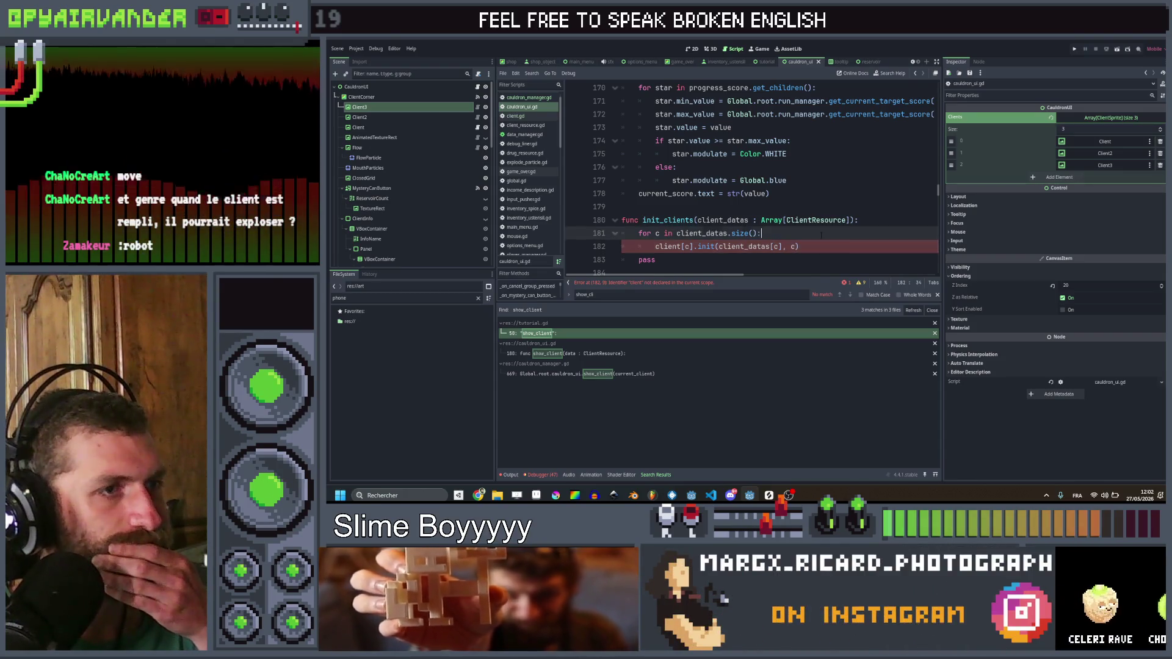
click(818, 233)
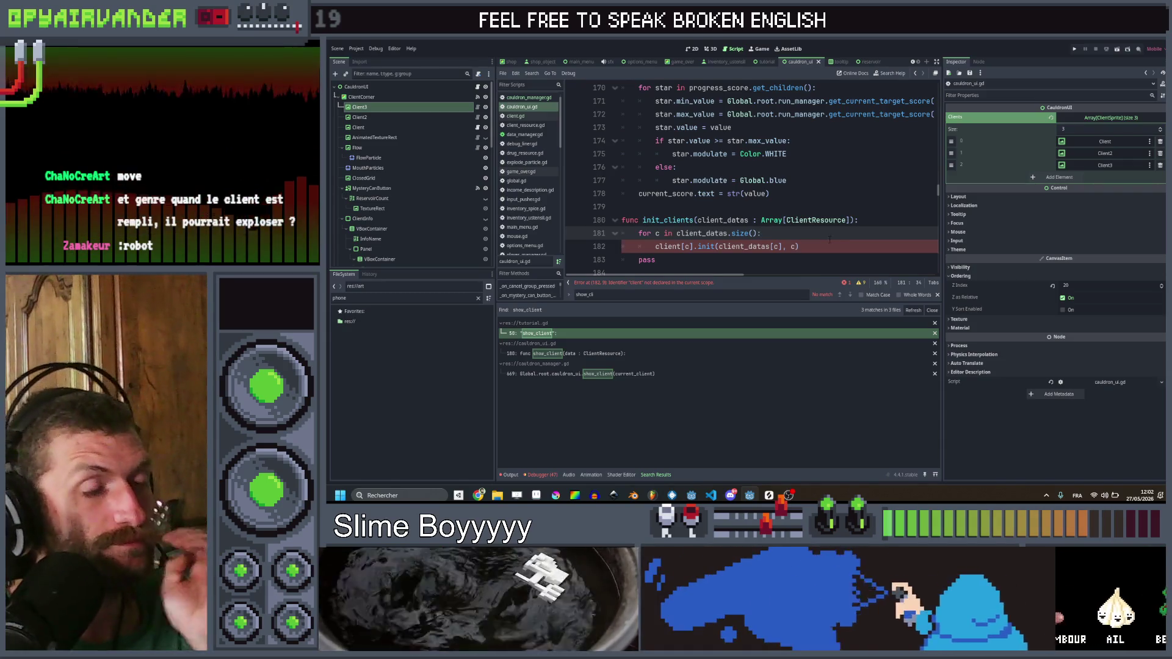
click(825, 248)
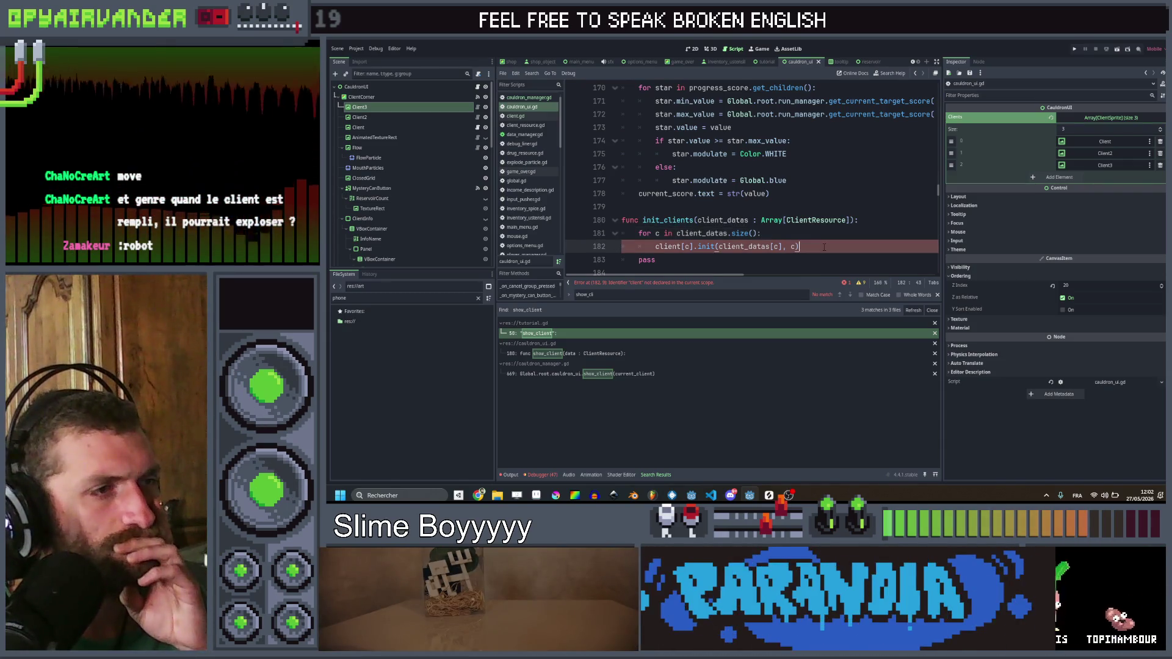
scroll(825, 247, down, 1)
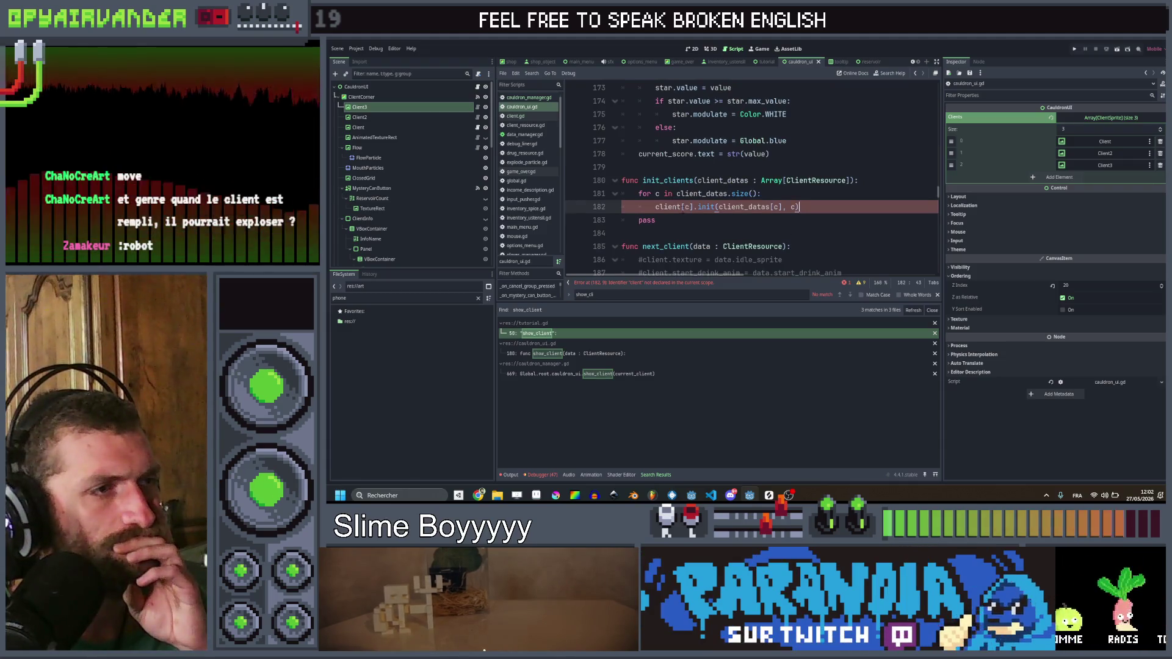
key(Left)
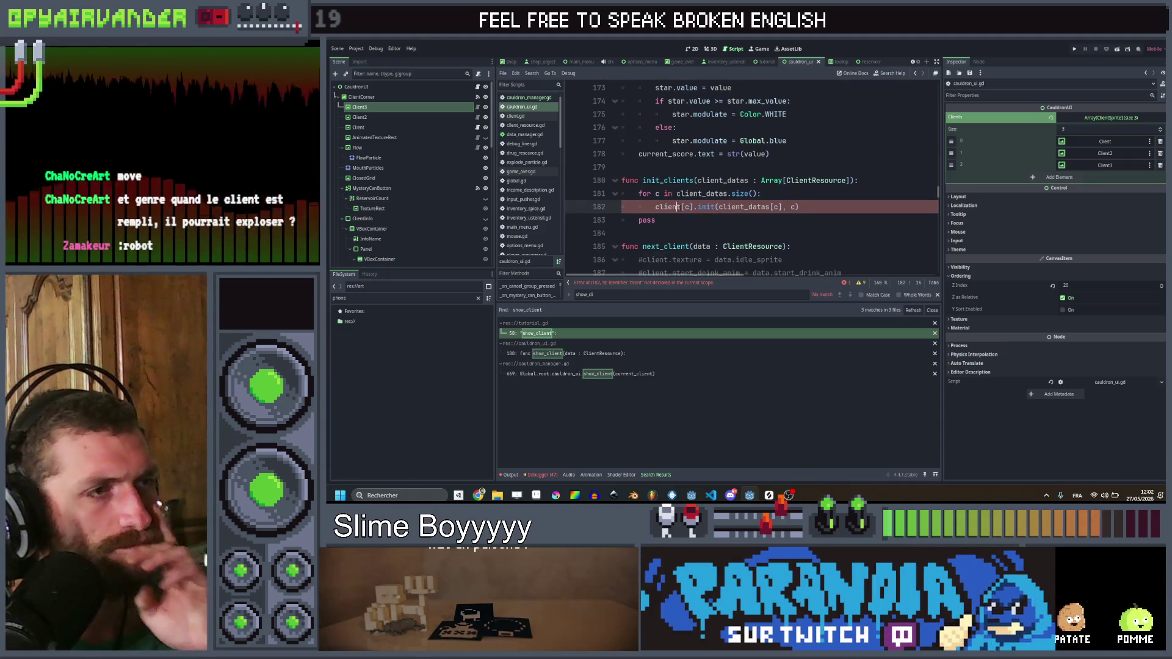
text(s)
key(End)
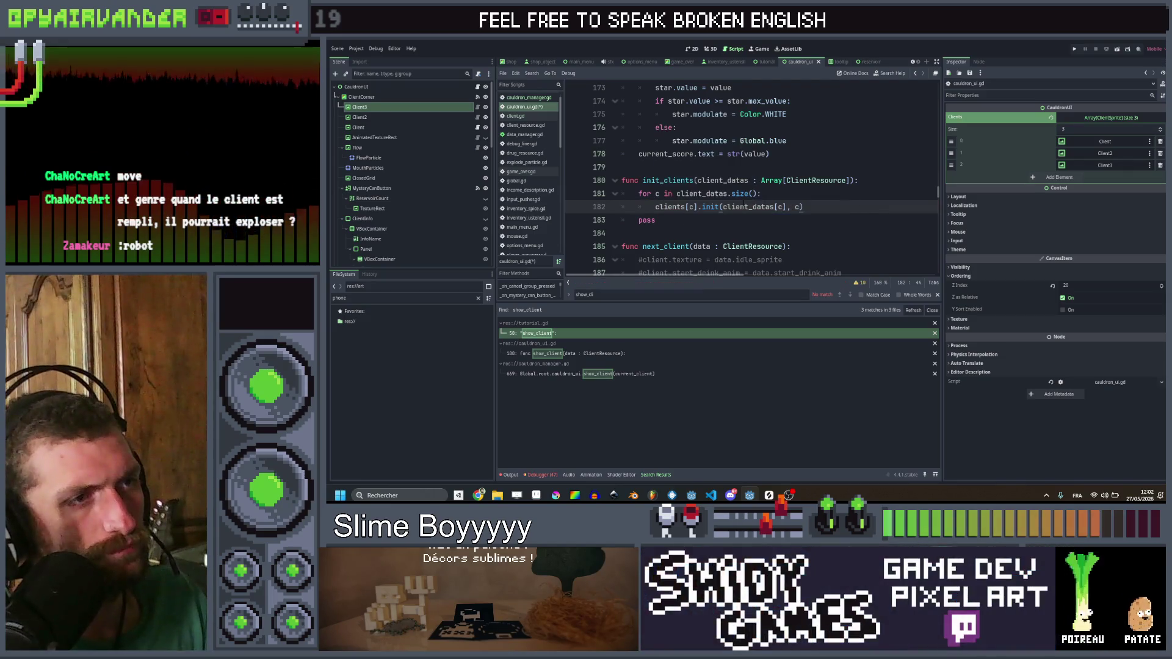
click(716, 207)
key(ctrl+s)
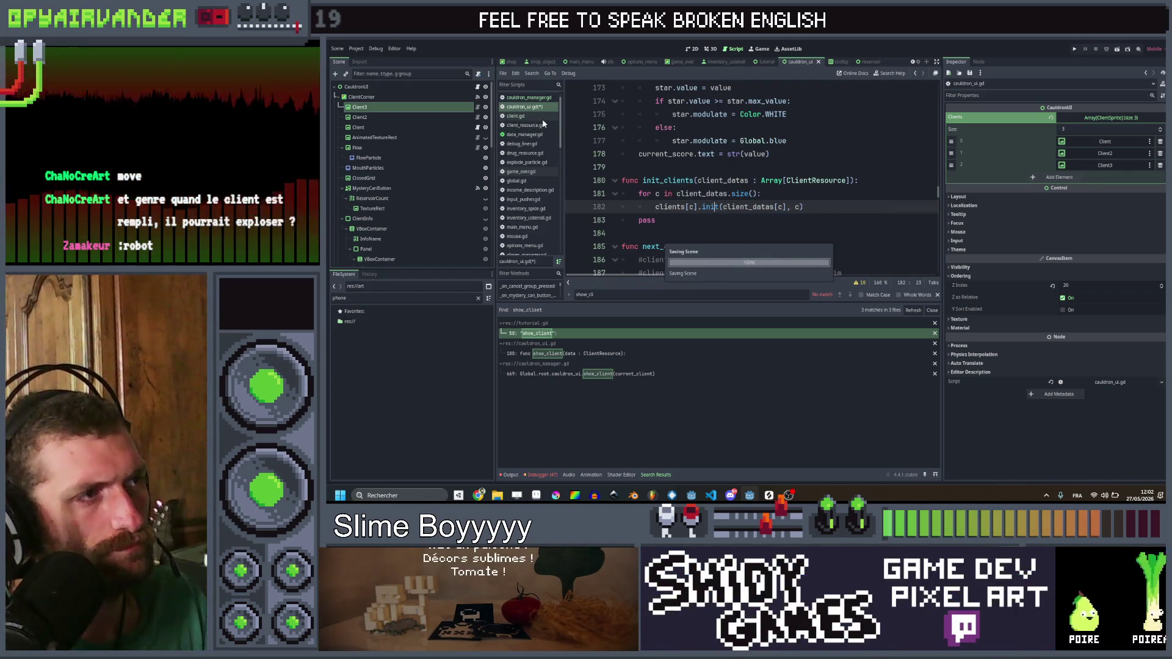
click(541, 118)
Step: Write func init(data : ClientResource, place_in_line : int): above show_animation in client.gd
scroll(751, 177, down, 8)
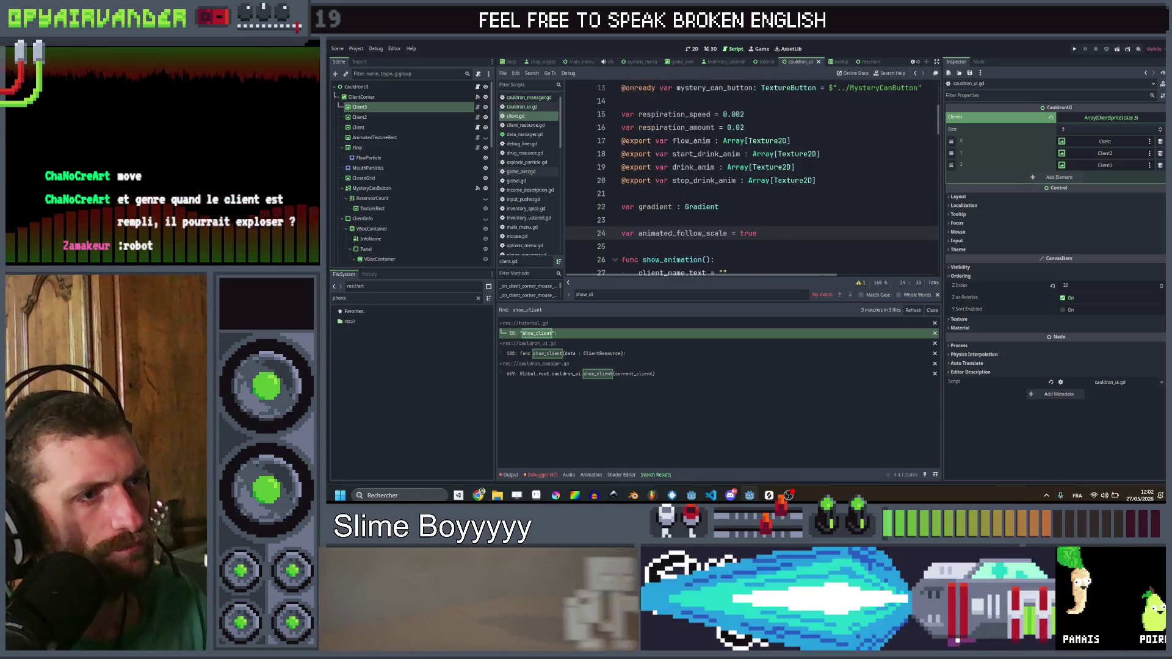
scroll(698, 128, up, 1)
click(698, 128)
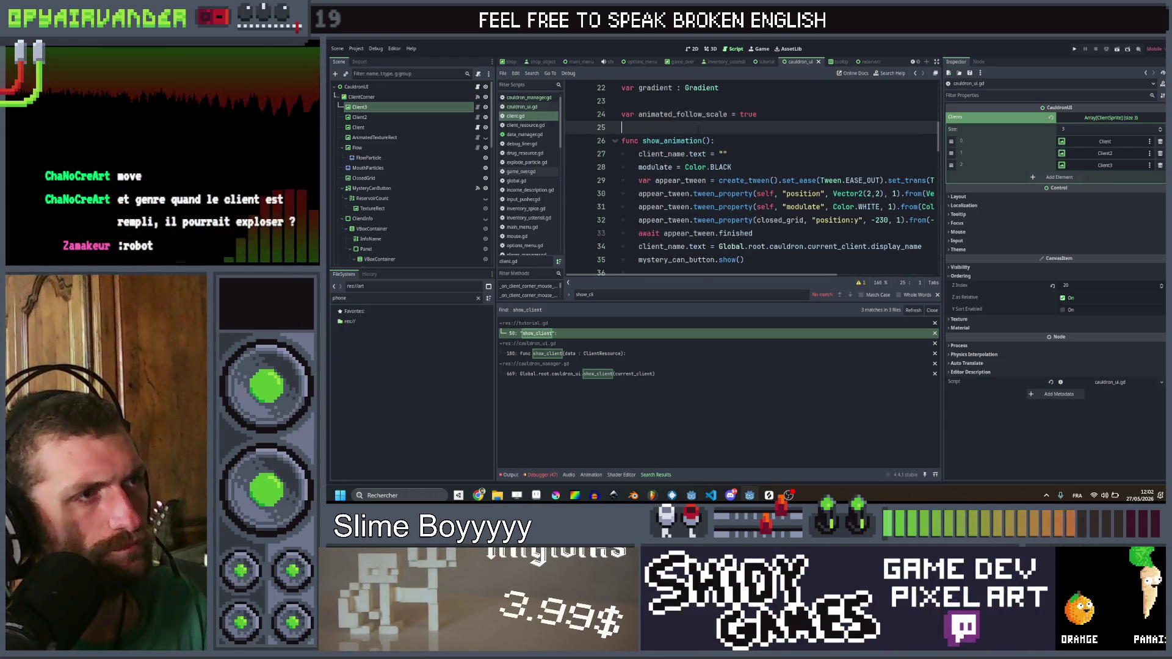
key(Return)
key(Return)
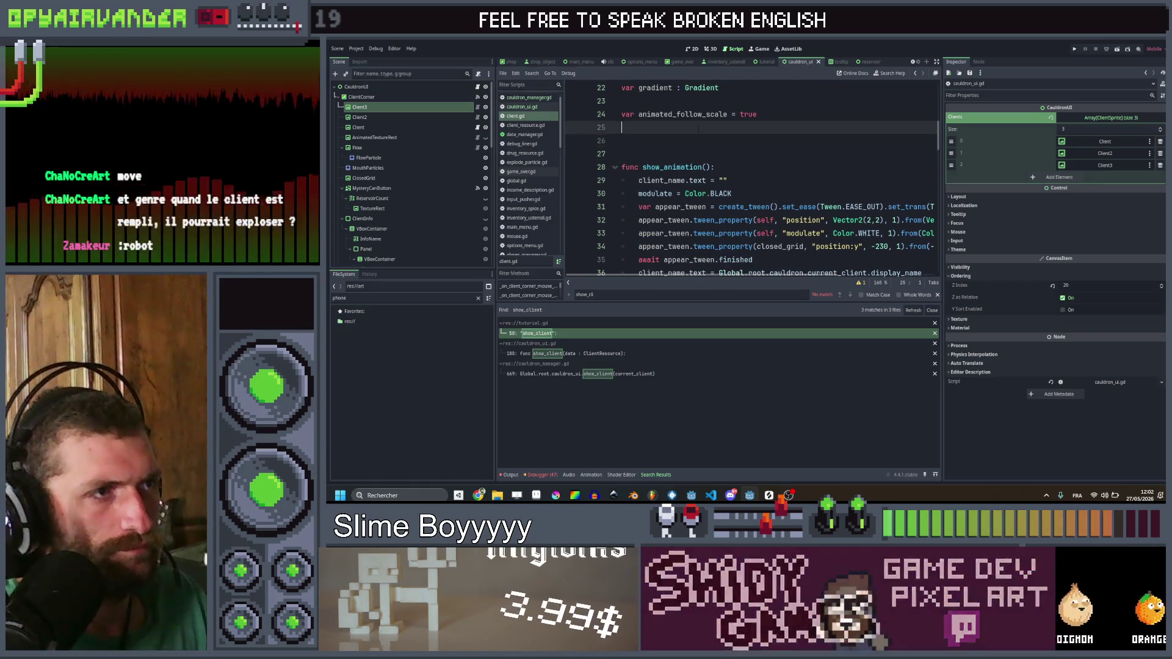
key(Up)
text(fun)
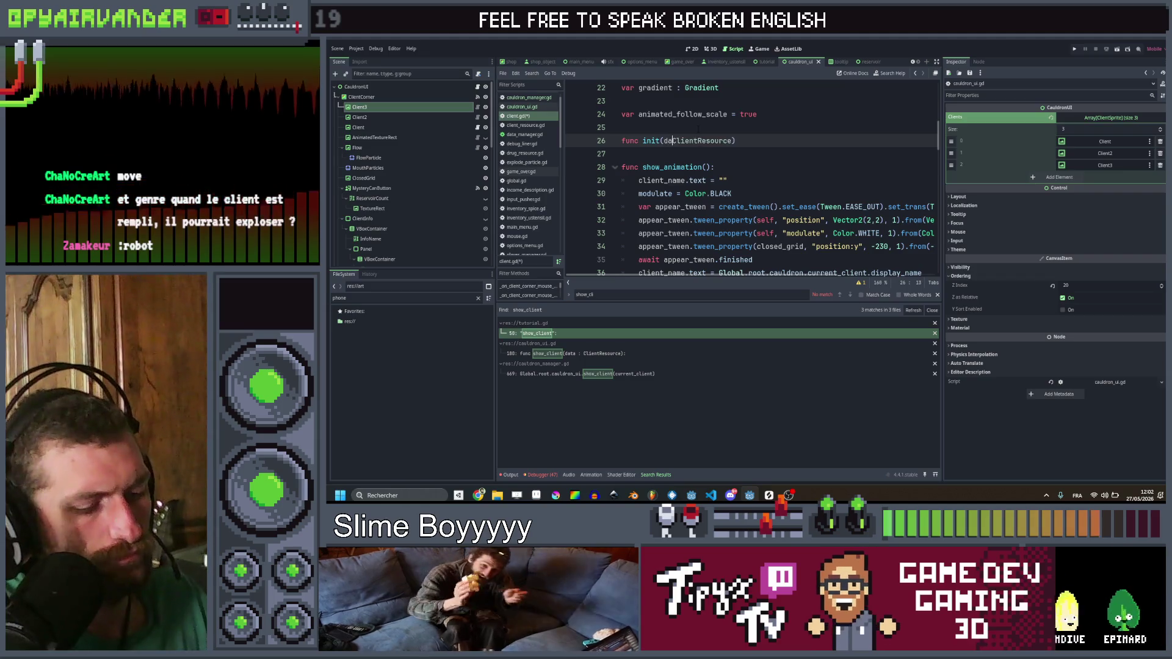
text(:)
key(End)
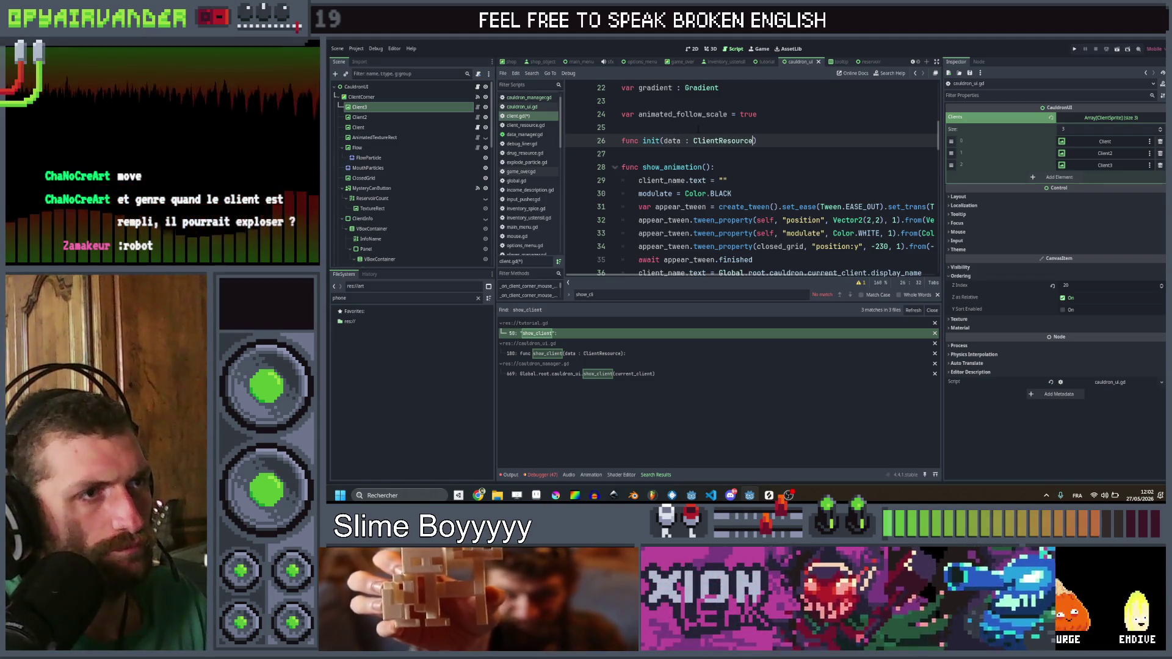
text(, )
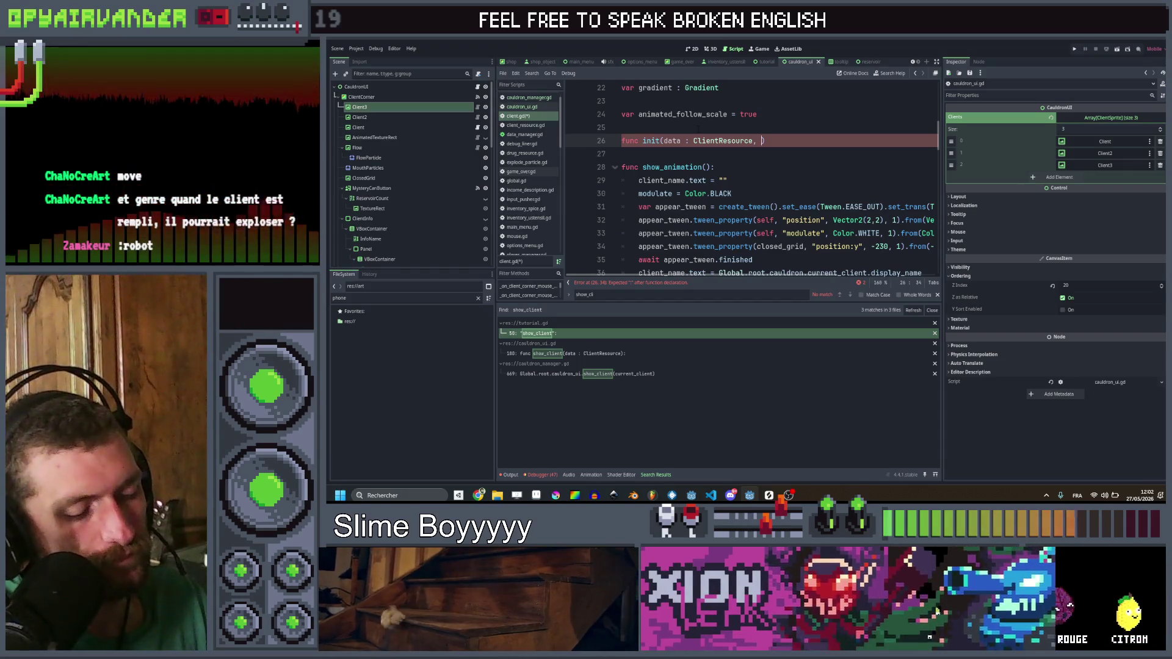
text(place)
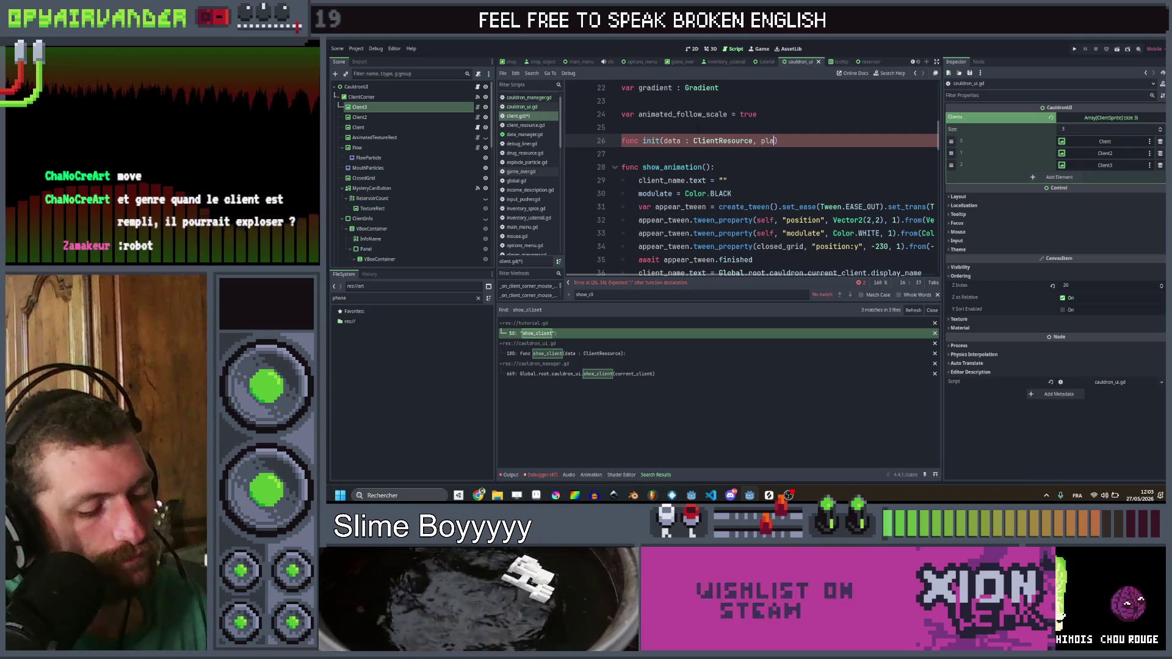
text(_in_line)
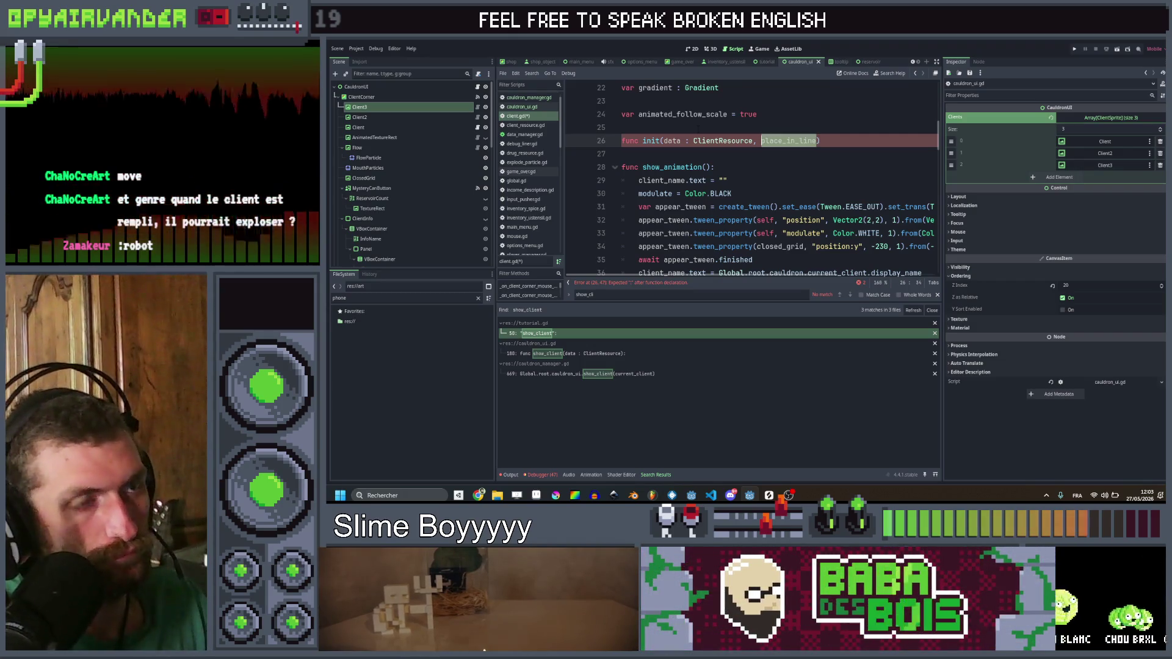
text( : int))
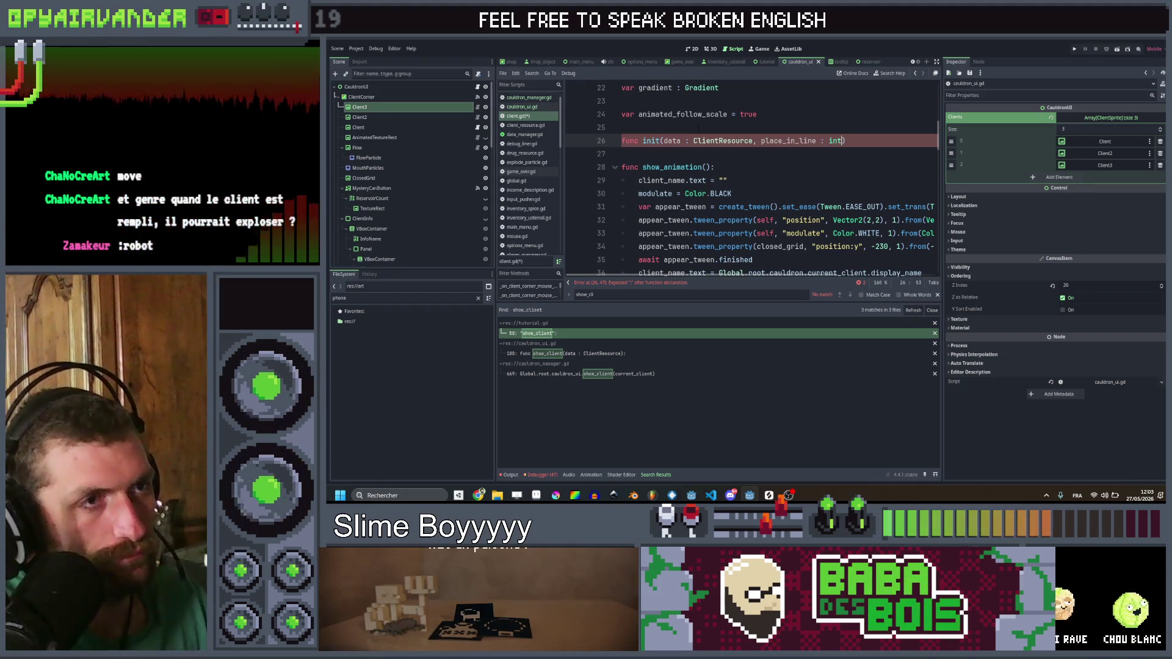
text(:)
key(Return)
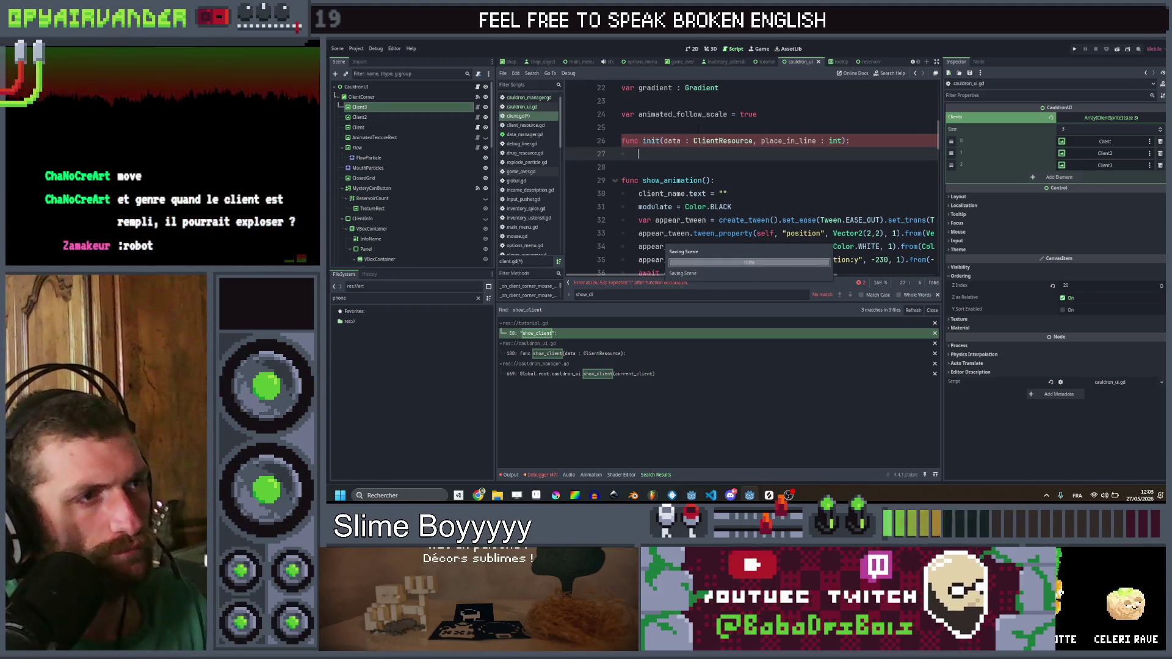
click(522, 107)
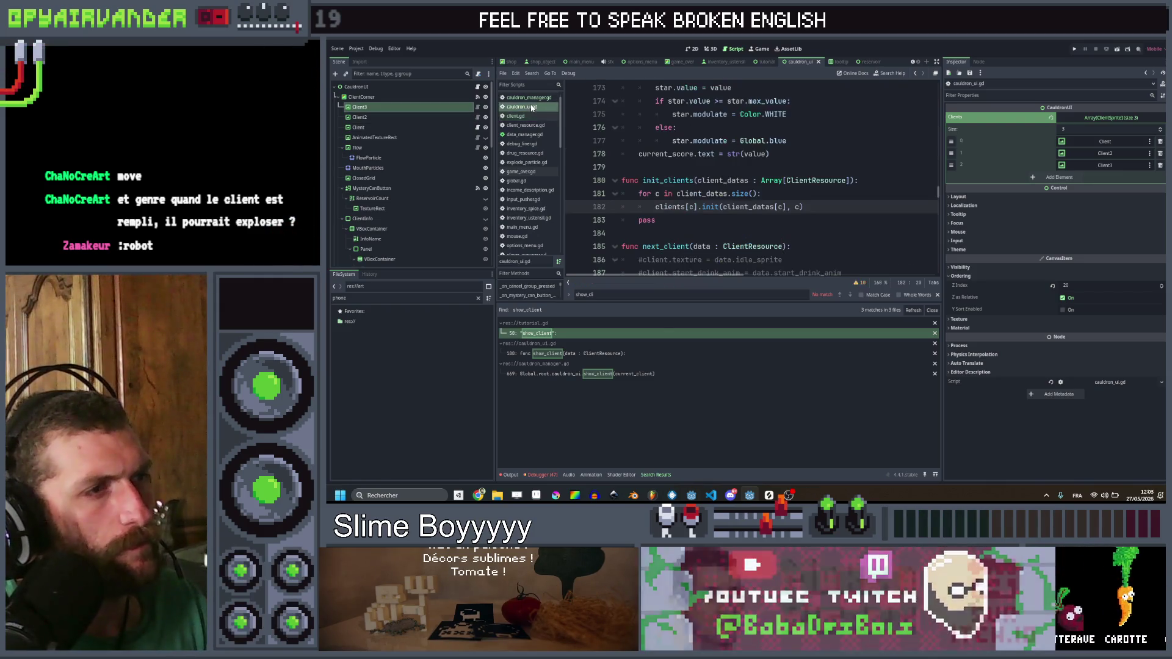
Step: Cut the commented texture and animation lines out of next_client and save cauldron_ui.gd
drag(784, 157, 645, 102)
key(ctrl+c)
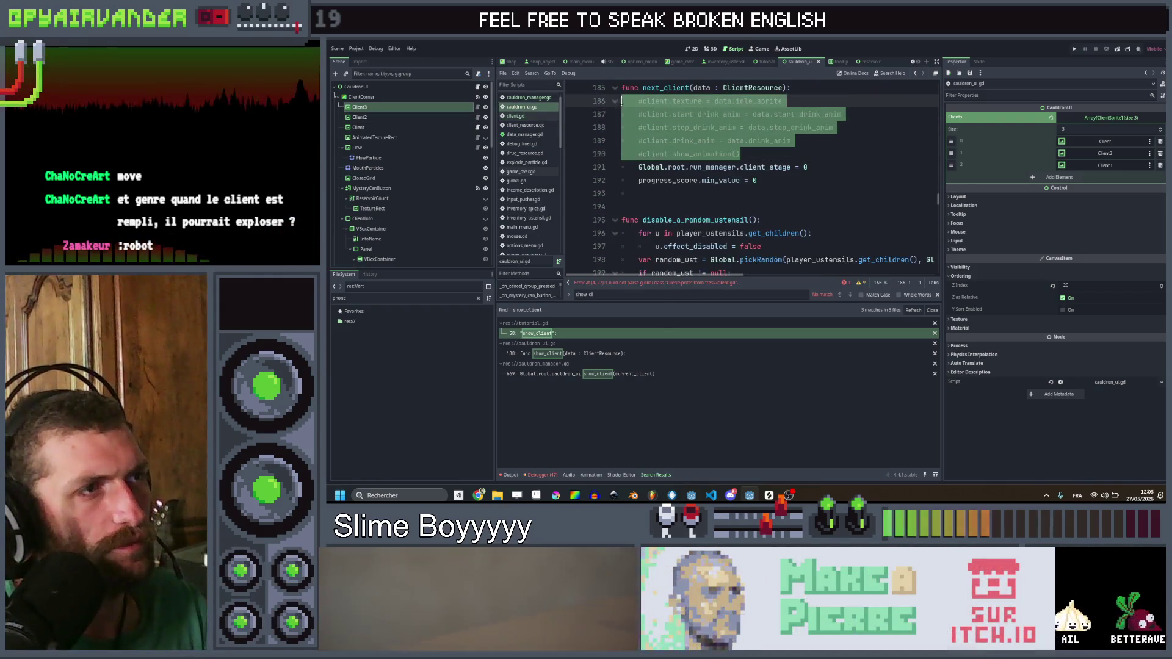
key(BackSpace)
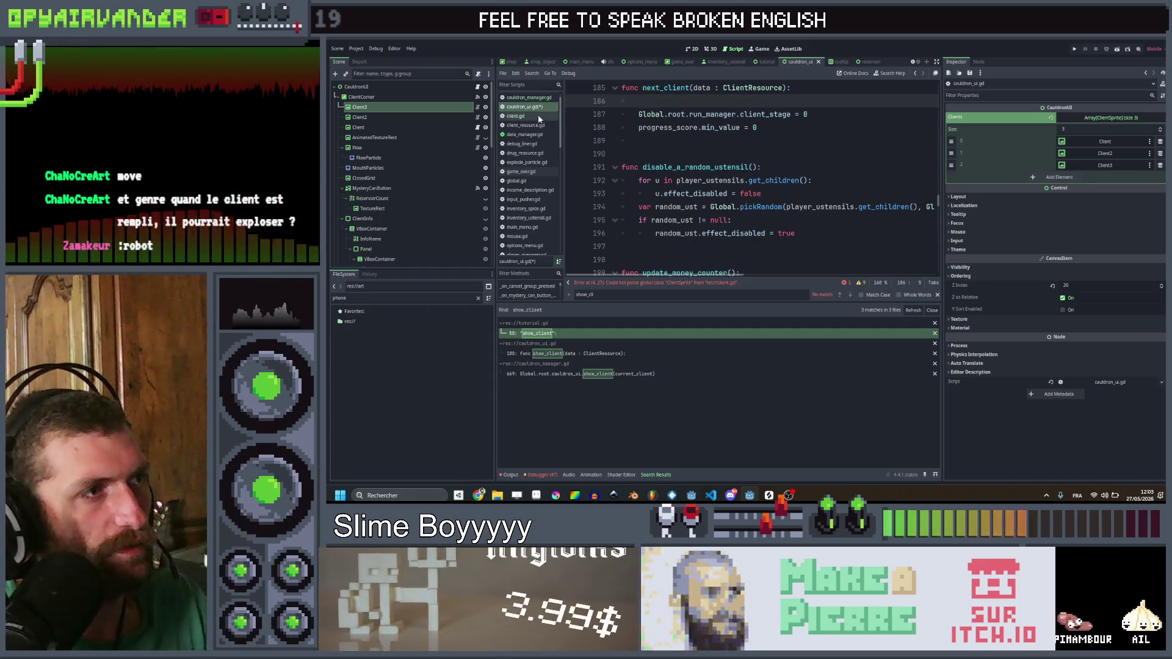
key(ctrl+s)
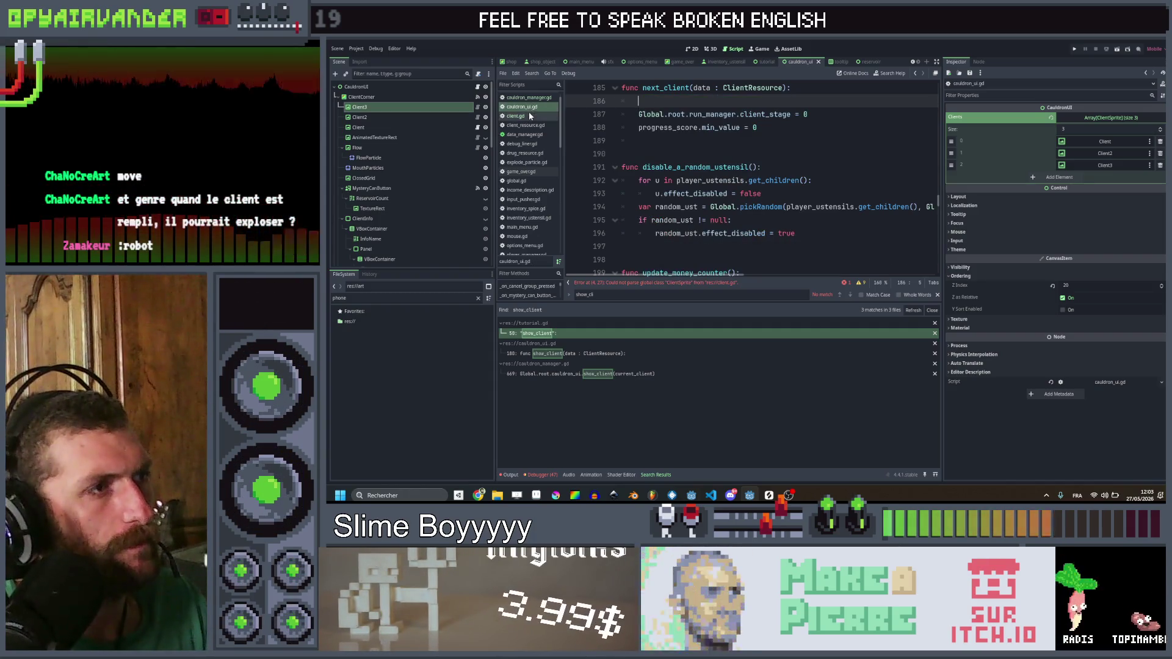
click(526, 116)
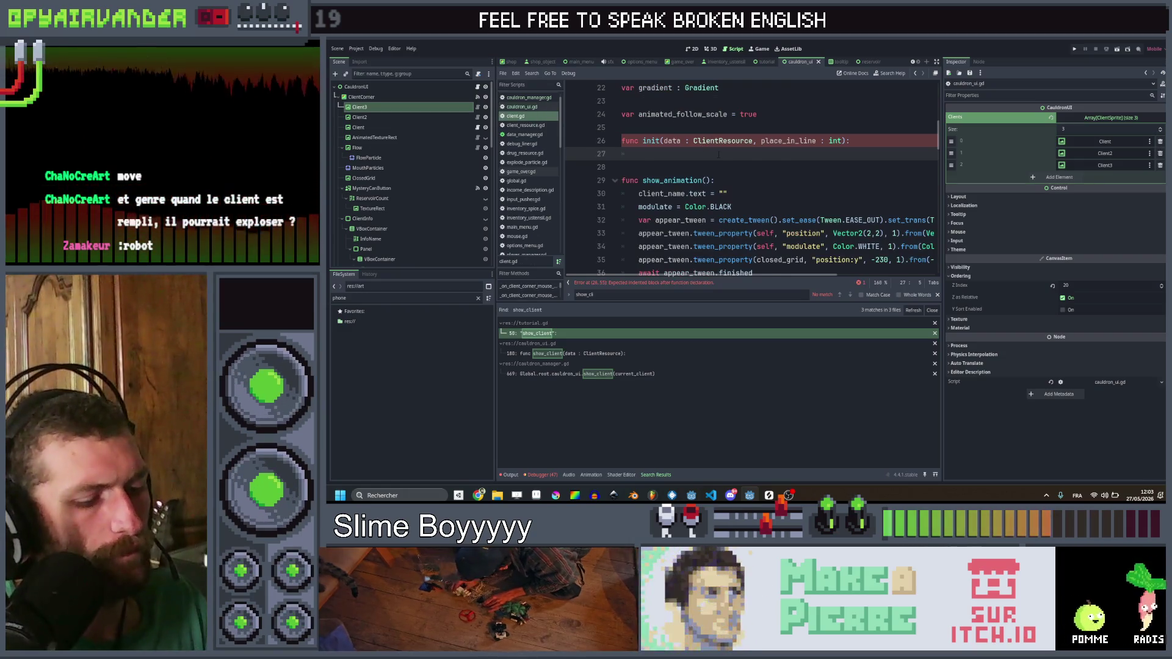
Step: Paste the setup lines into init, uncomment them, strip the client. prefix, and save
key(ctrl+v)
drag(742, 207, 644, 163)
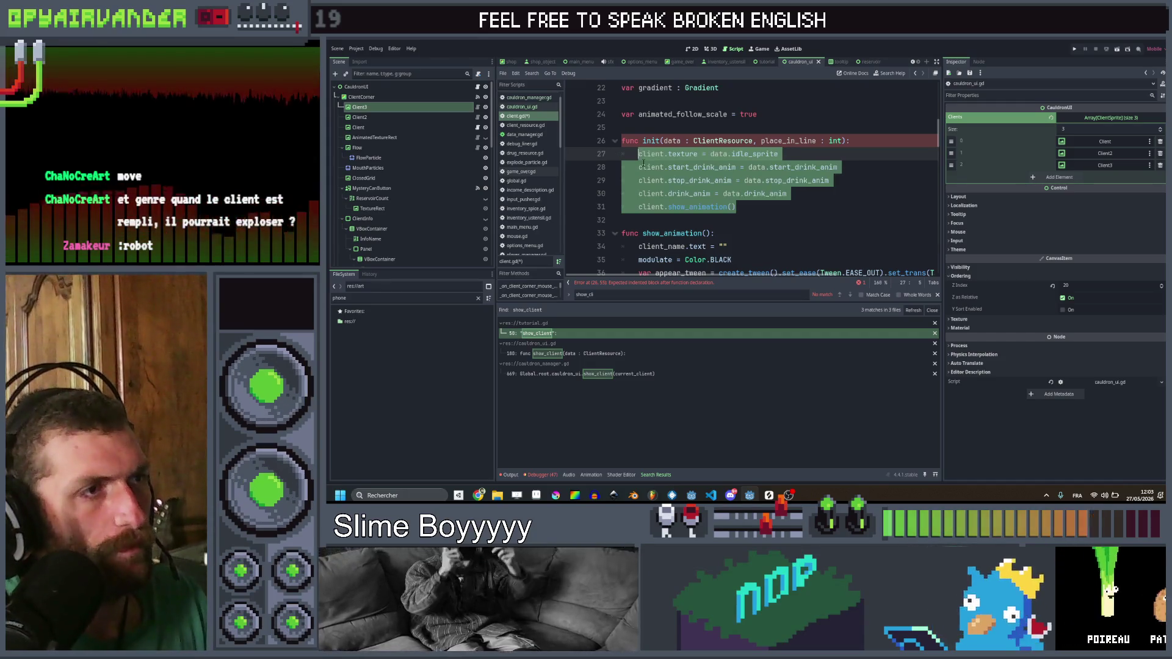
key(ctrl+k)
drag(666, 154, 666, 207)
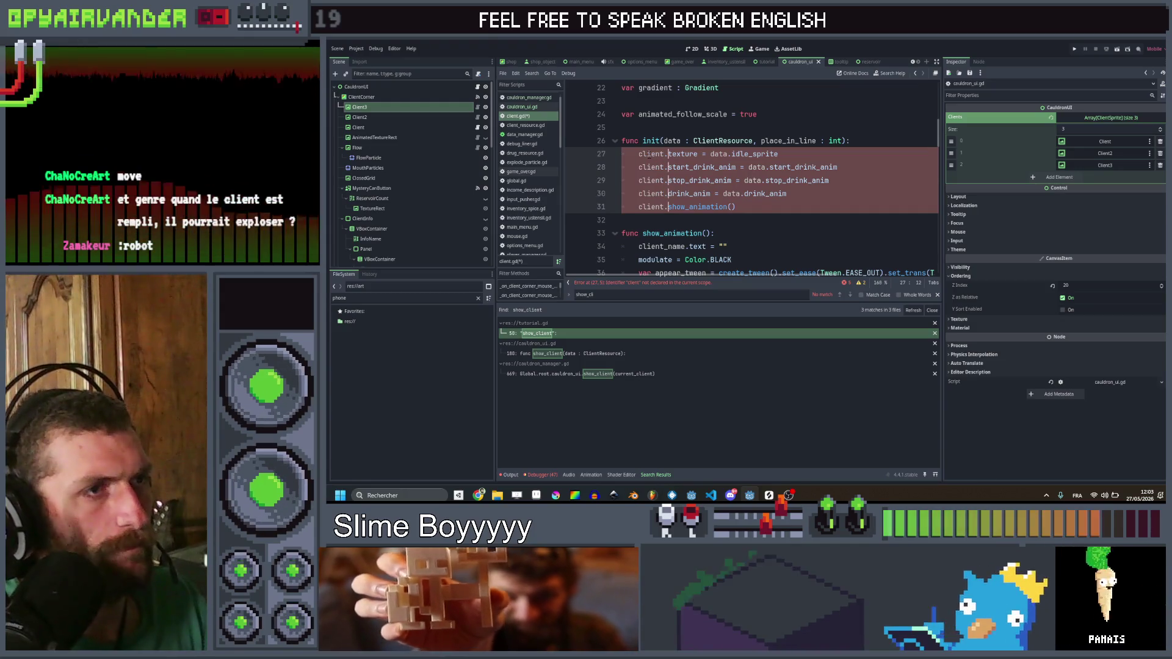
key(ctrl+BackSpace)
key(Delete)
click(842, 156)
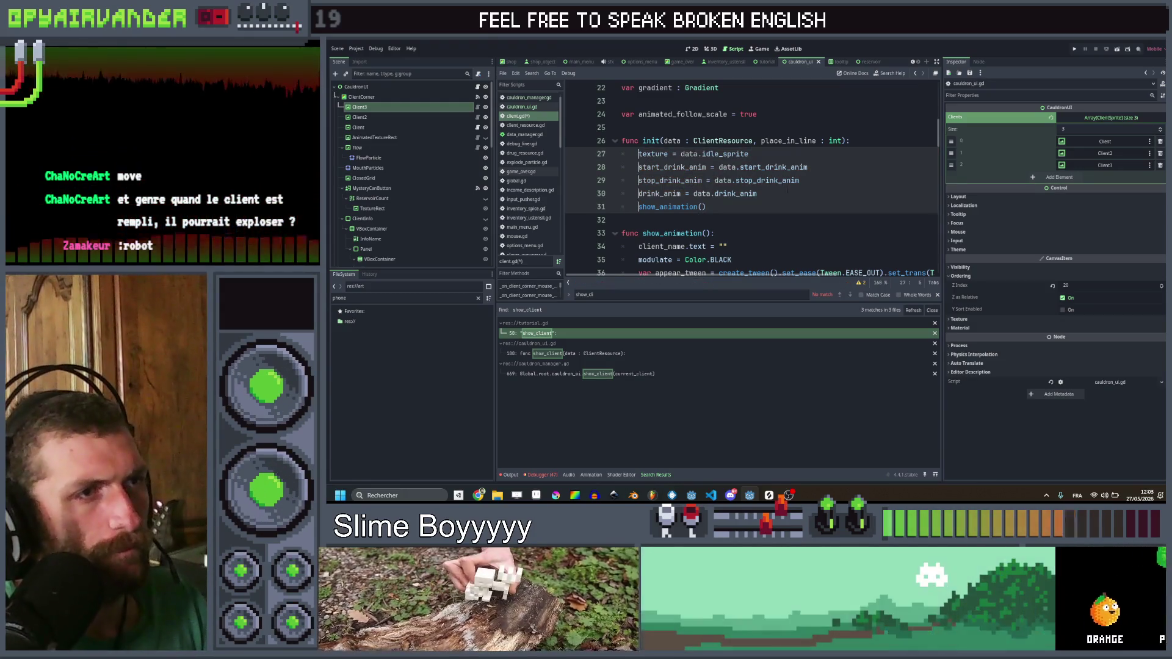
key(ctrl+s)
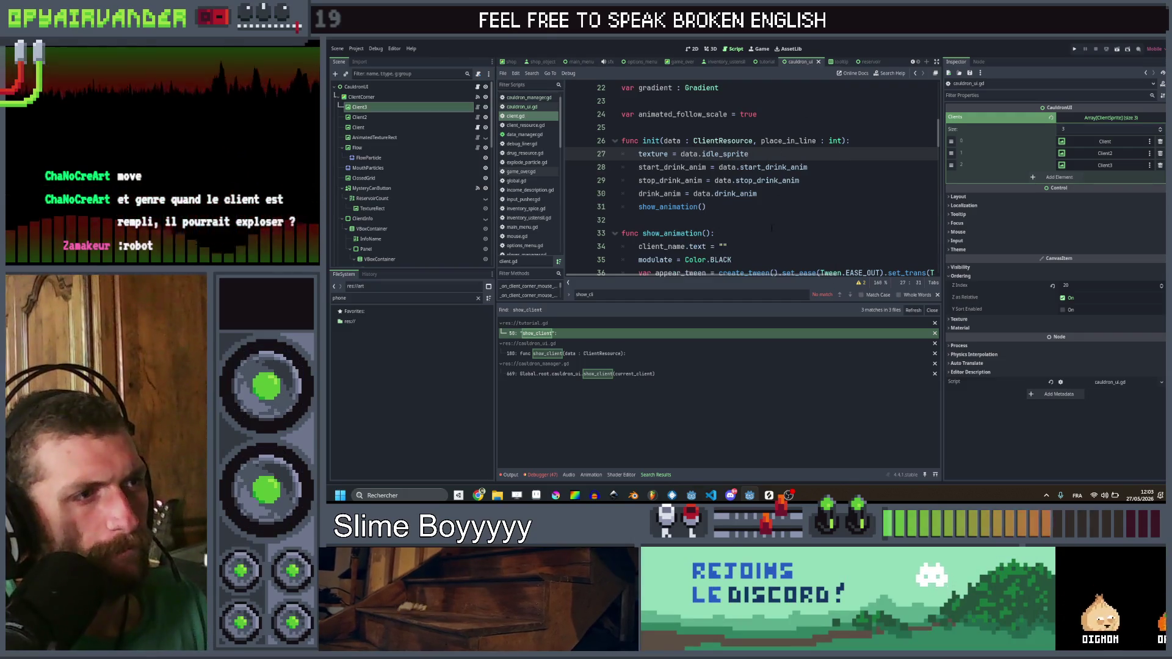
Step: Delete the show_animation() call from init and save client.gd
scroll(751, 177, up, 7)
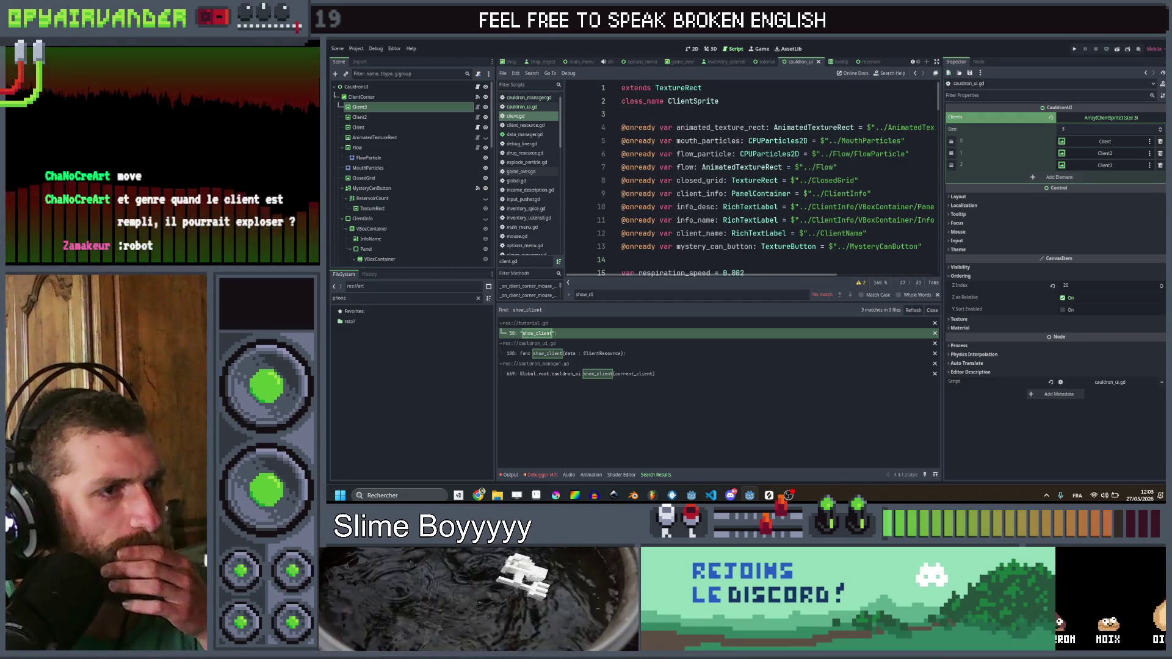
scroll(853, 174, down, 7)
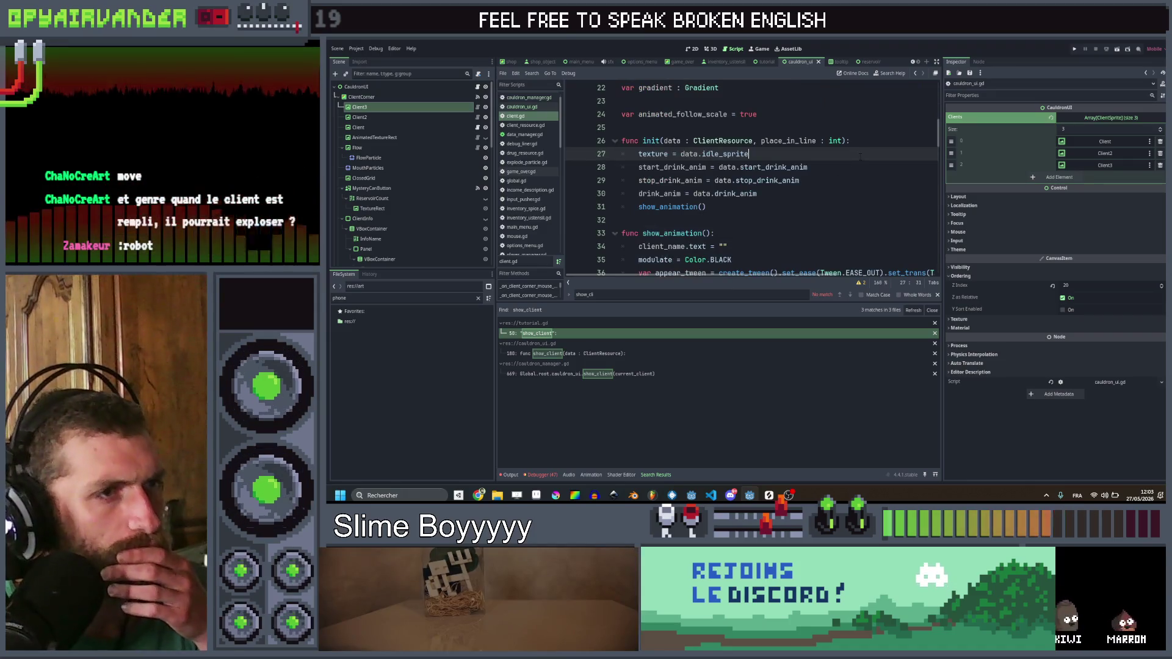
click(852, 177)
click(835, 208)
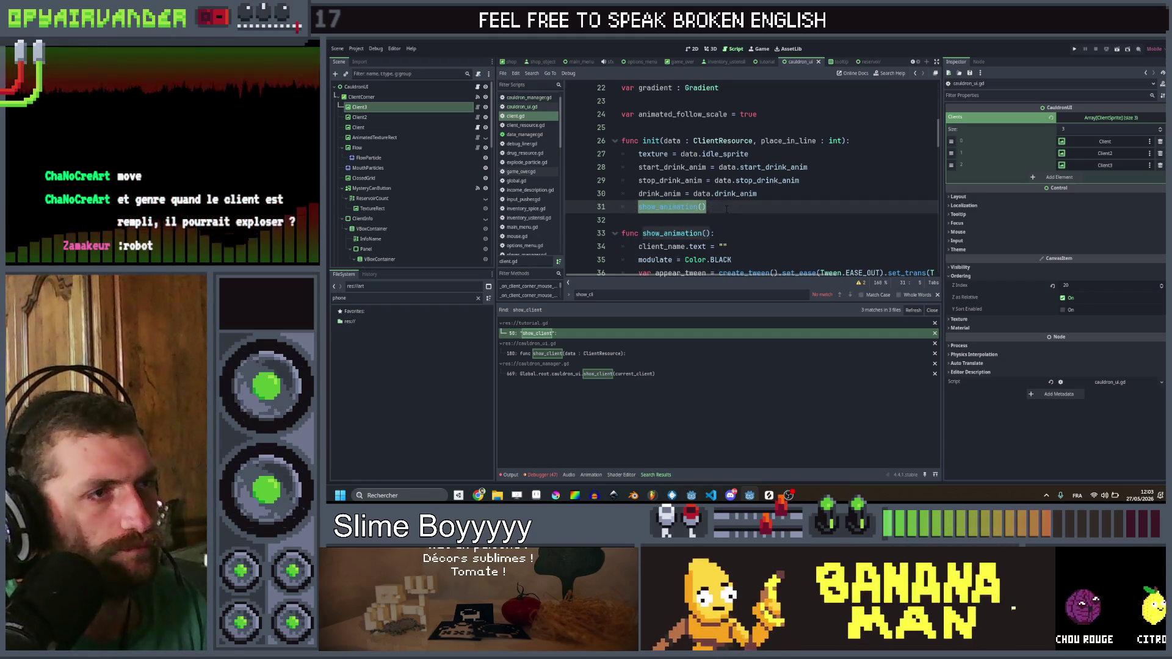
key(BackSpace)
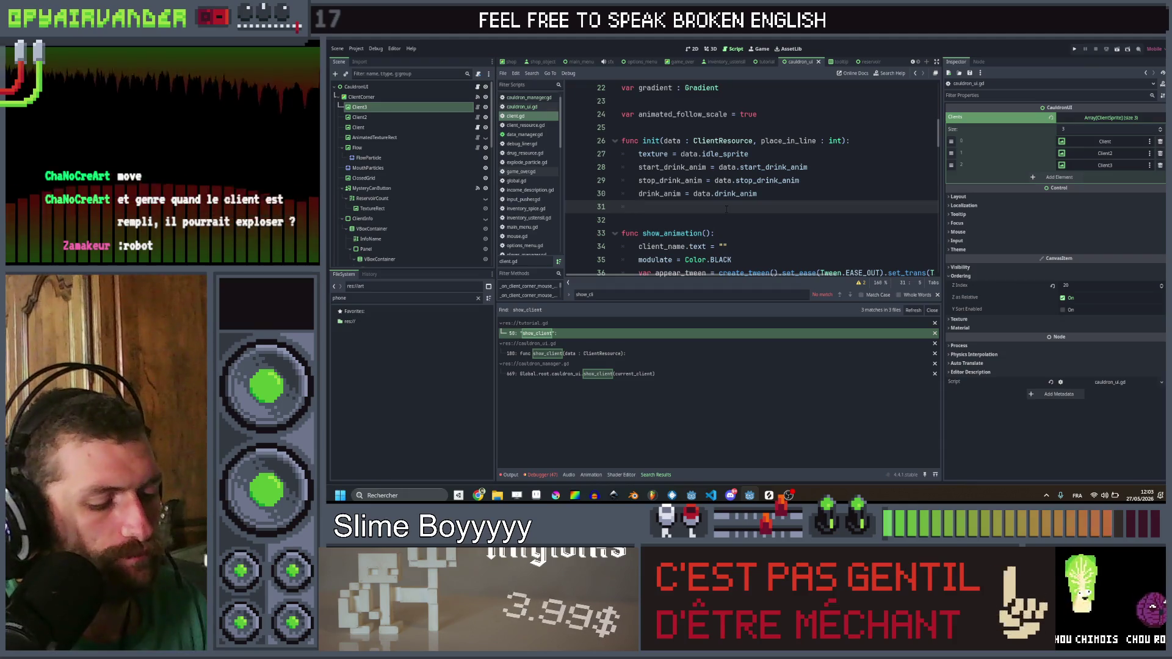
scroll(726, 209, down, 2)
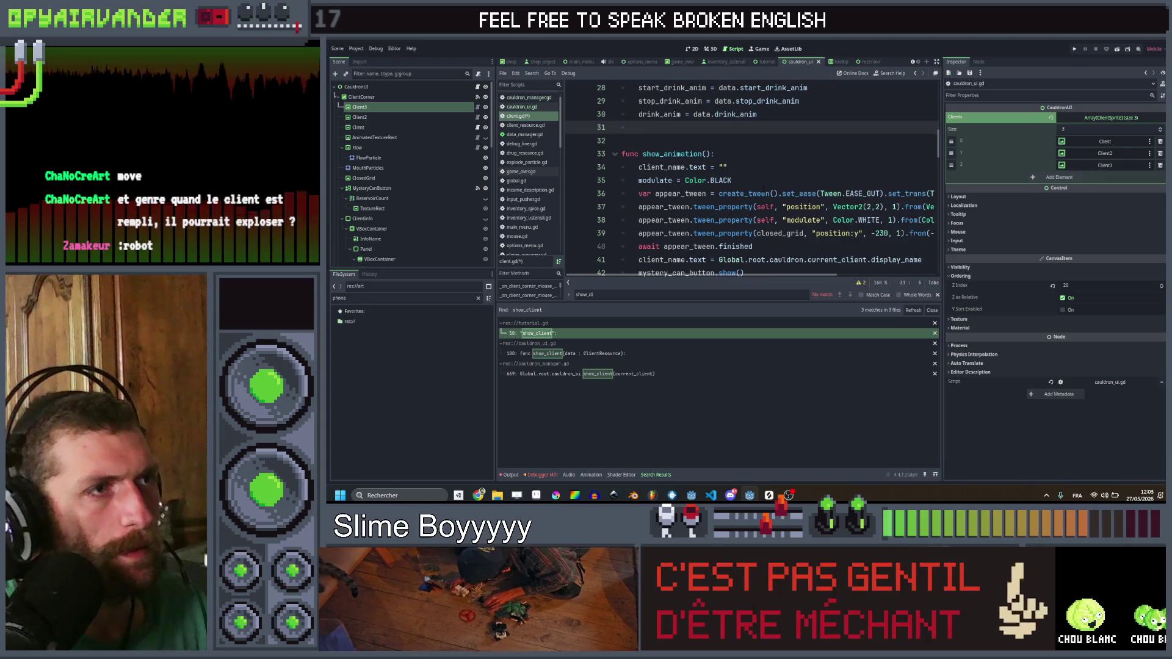
key(ctrl+s)
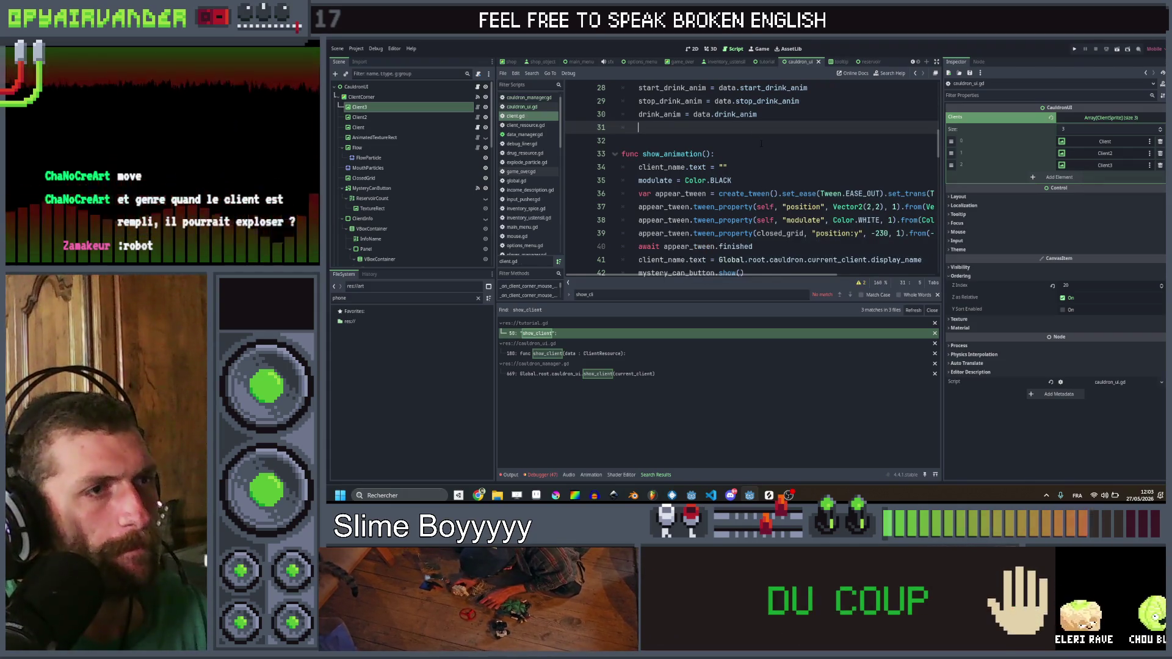
scroll(761, 143, right, 3)
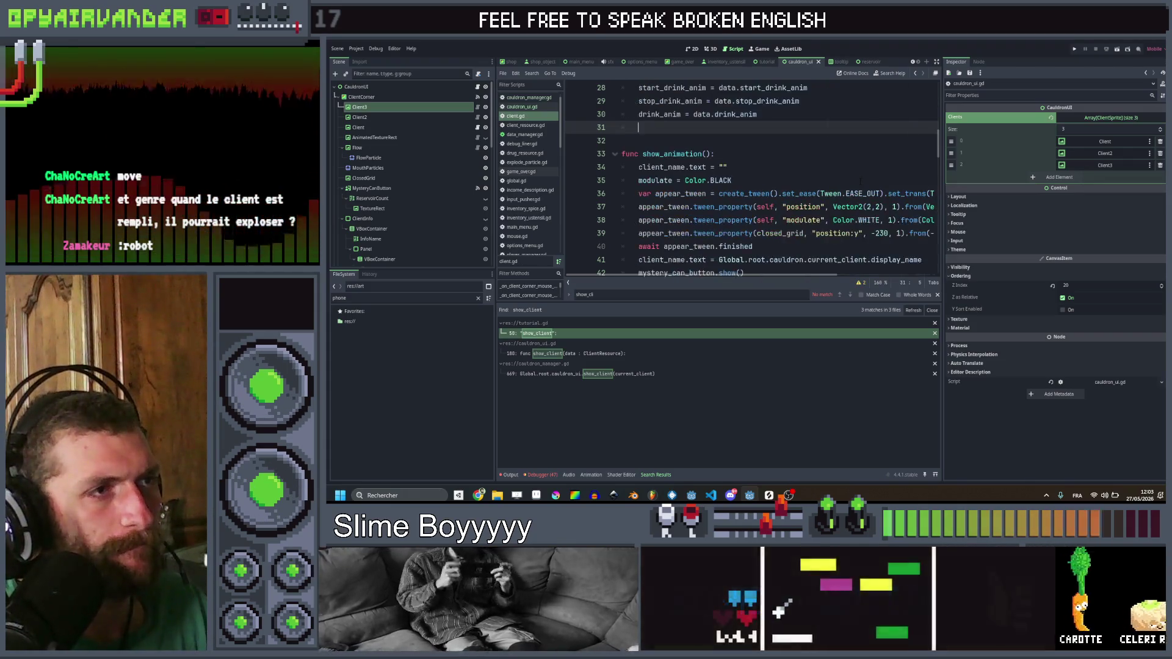
scroll(854, 186, left, 3)
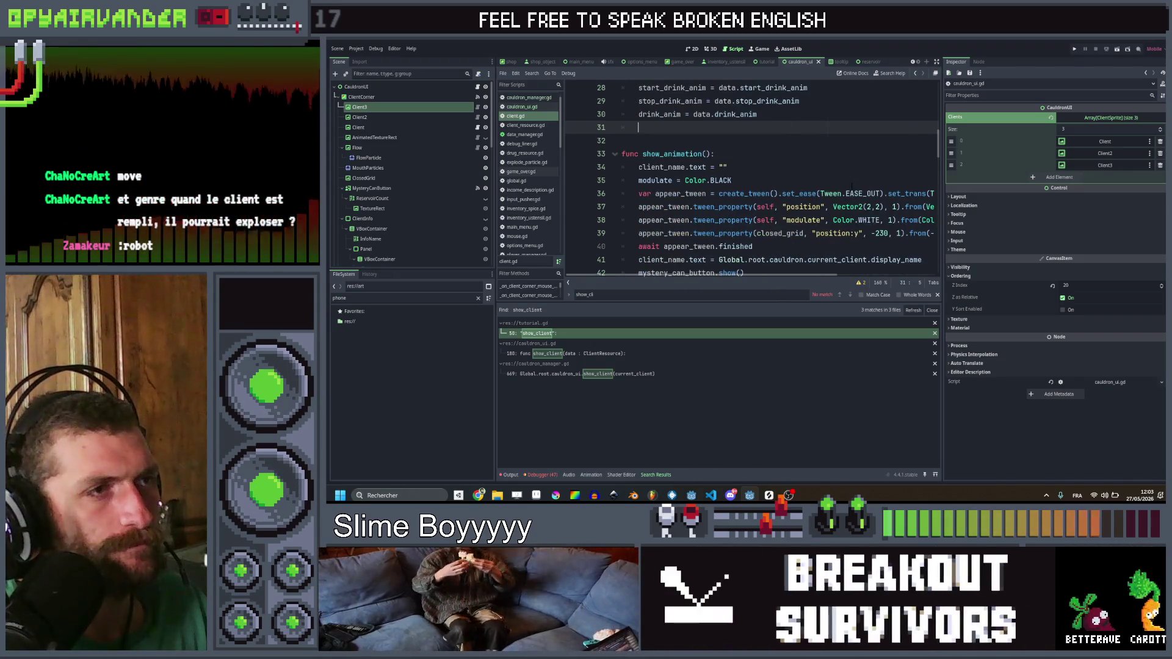
scroll(854, 183, up, 2)
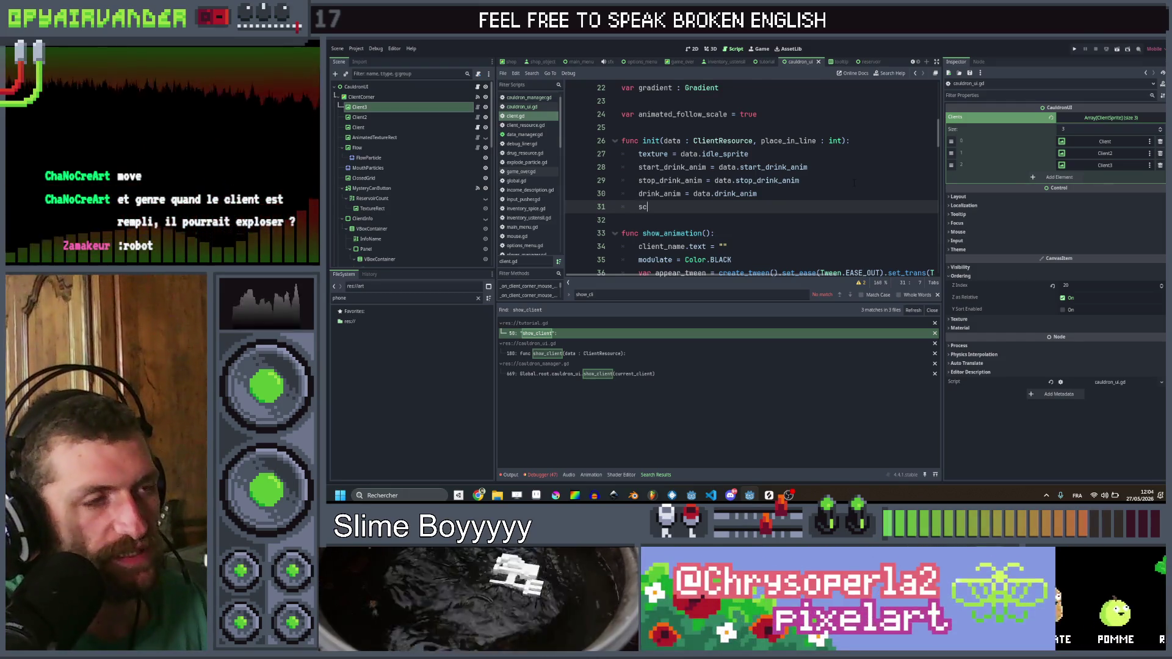
Step: Type a scale assignment subtracting a factor times place_in_line (autocompleted), then save the script
text(scale)
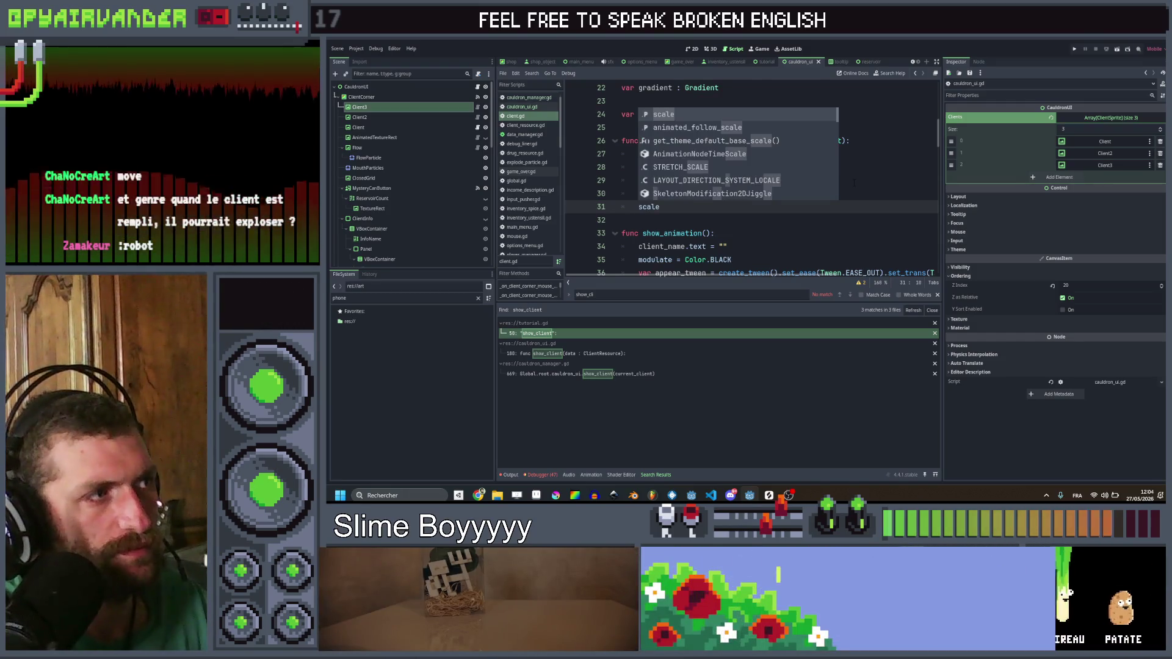
text( = )
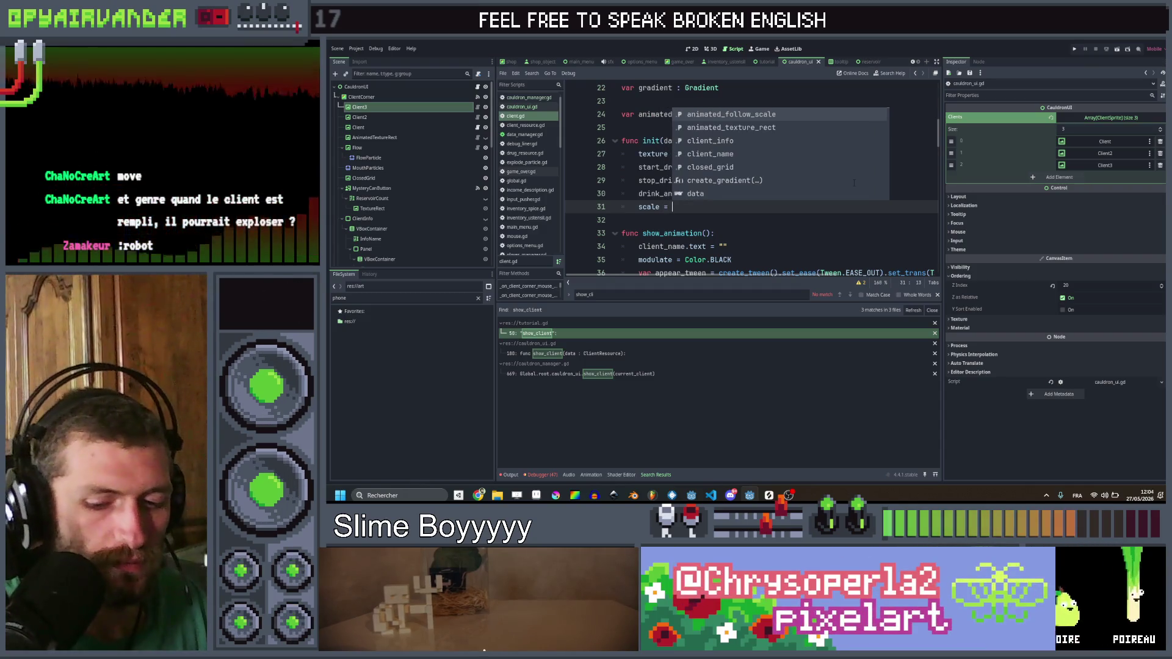
text(1 - 1.05)
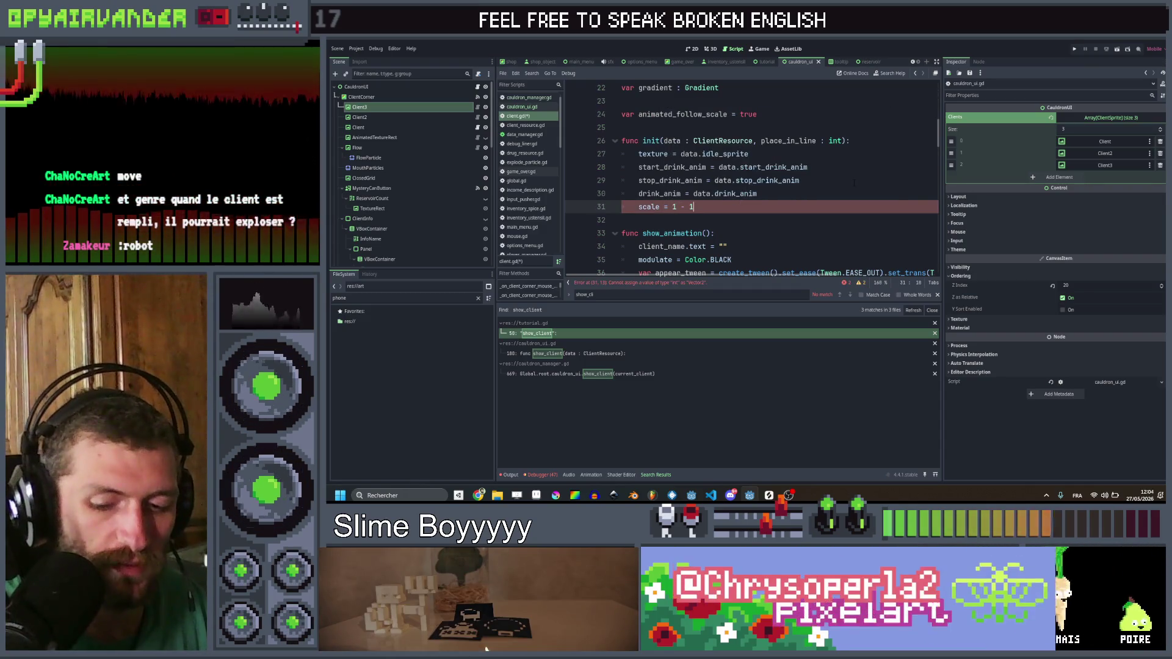
key(BackSpace)
key(BackSpace)
text(5*)
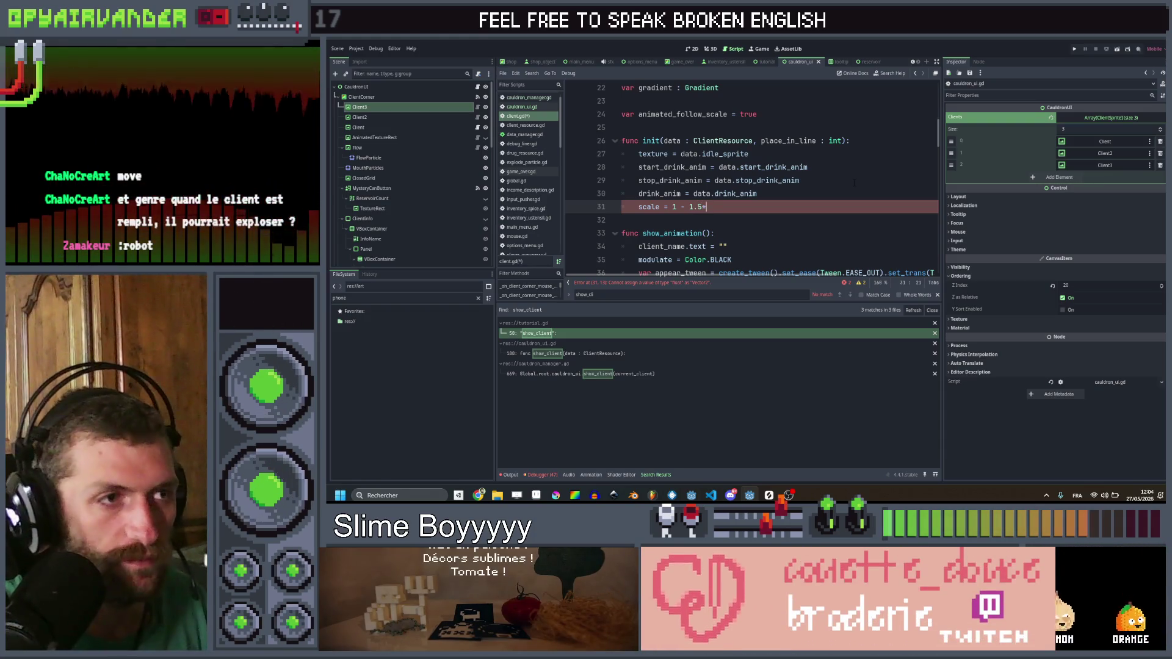
text(pla)
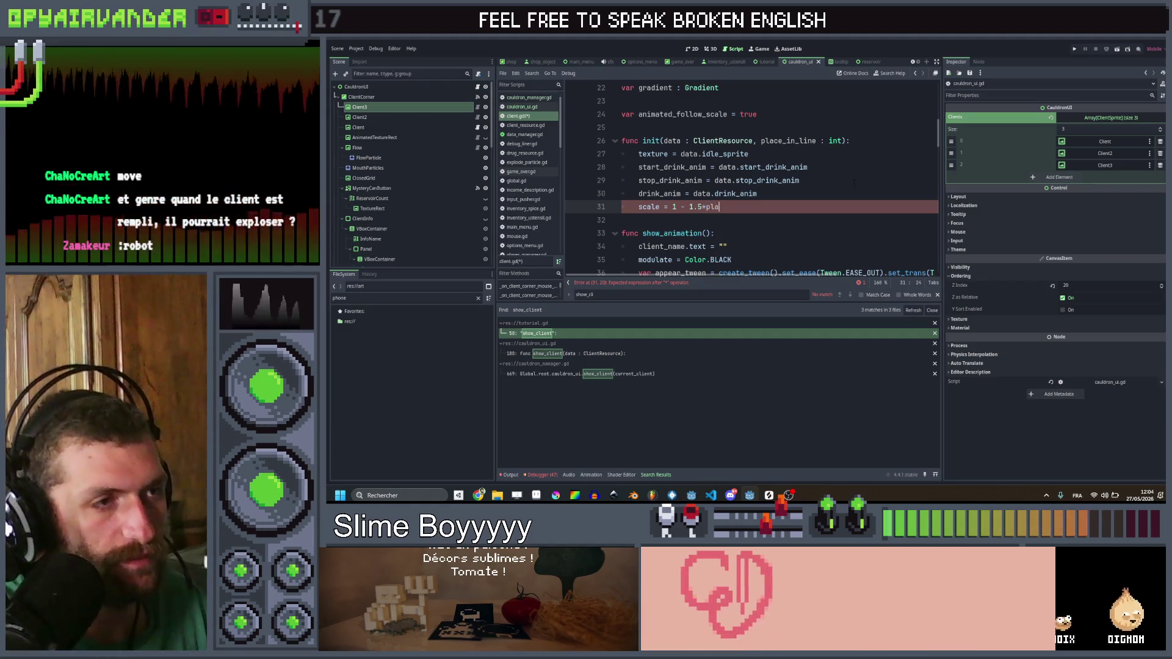
key(Return)
key(ctrl+s)
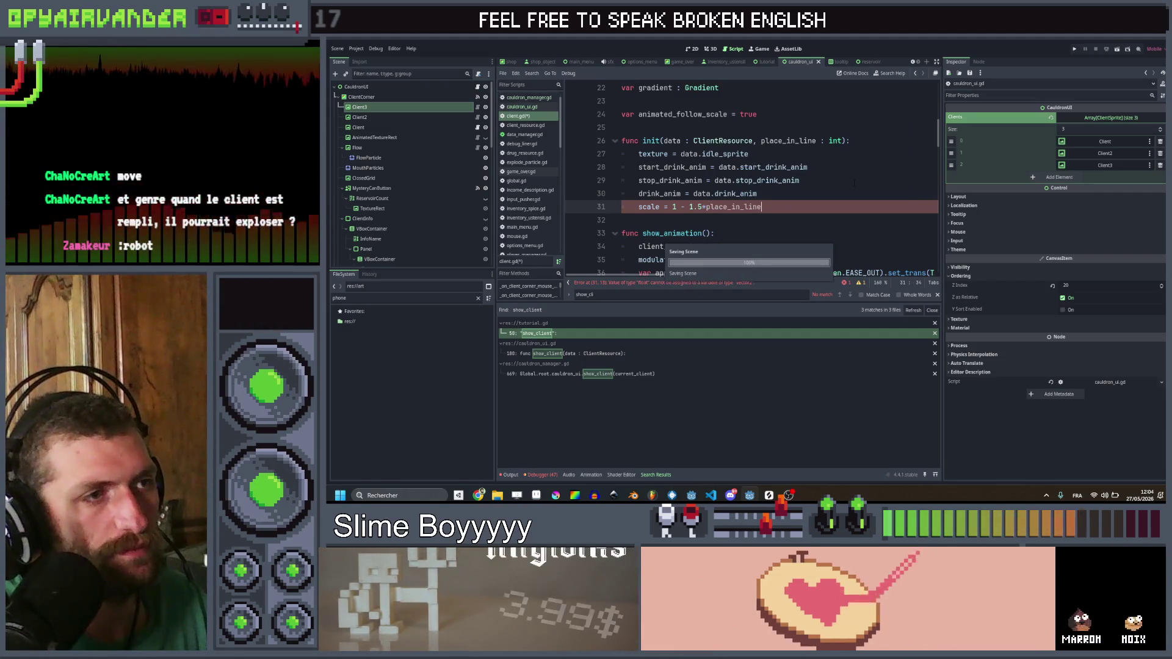
Step: Correct the line to Vector(1.0 - 0.15*place_in_line), adding the parentheses and Vector prefix
key(Left)
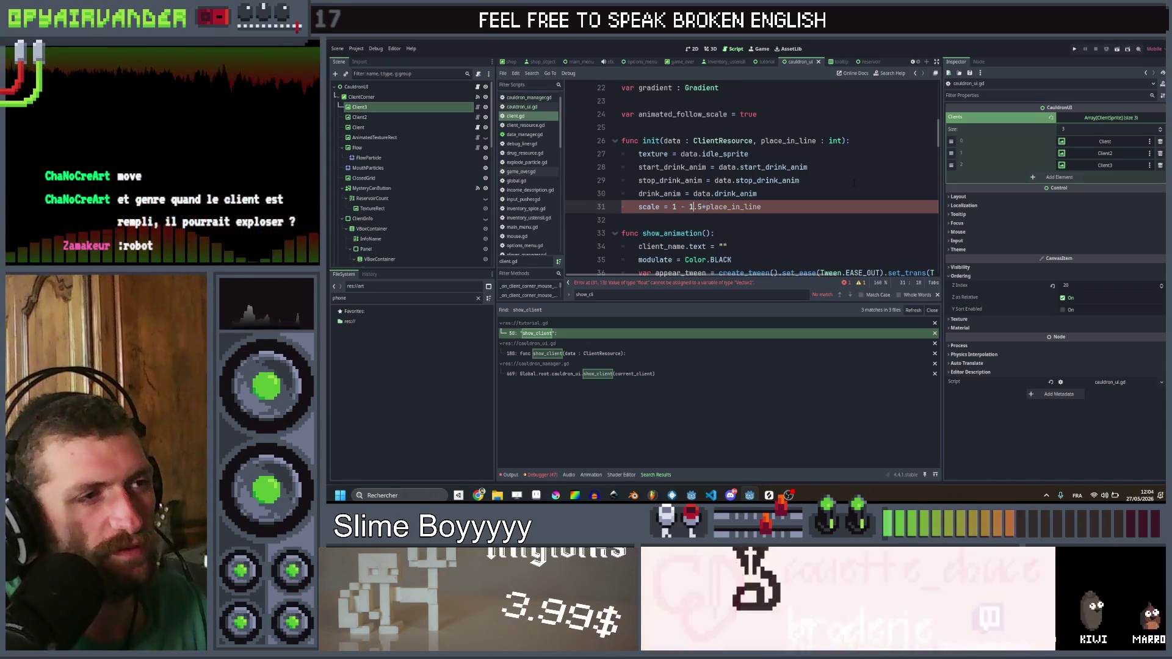
key(BackSpace)
text(.)
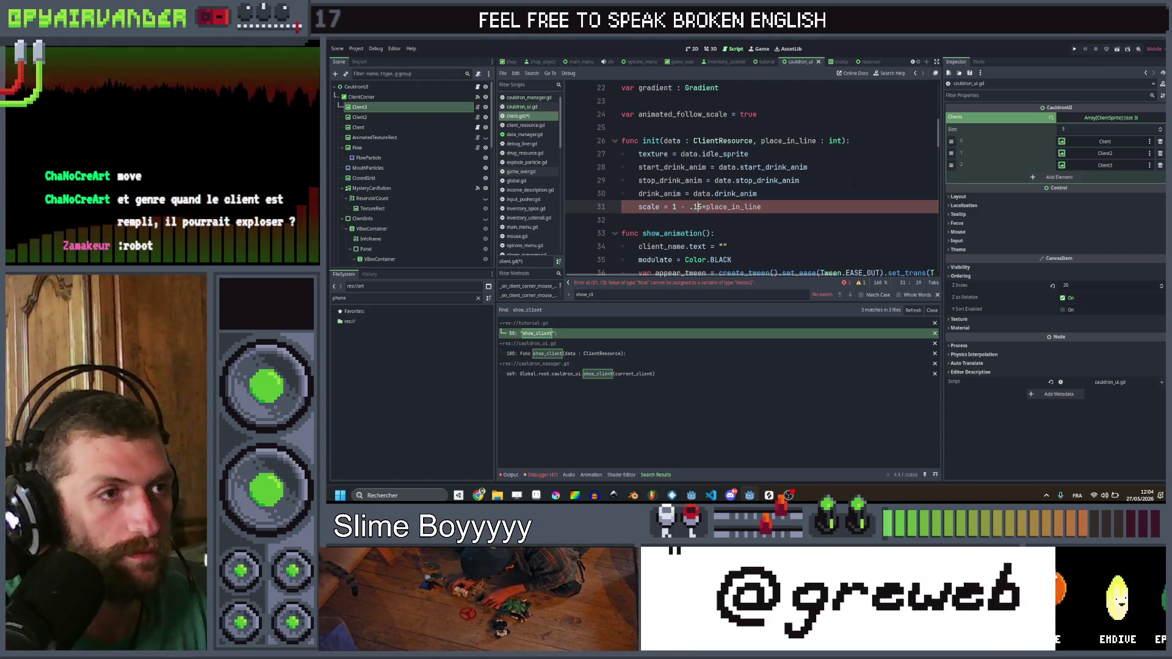
text(0)
key(Down)
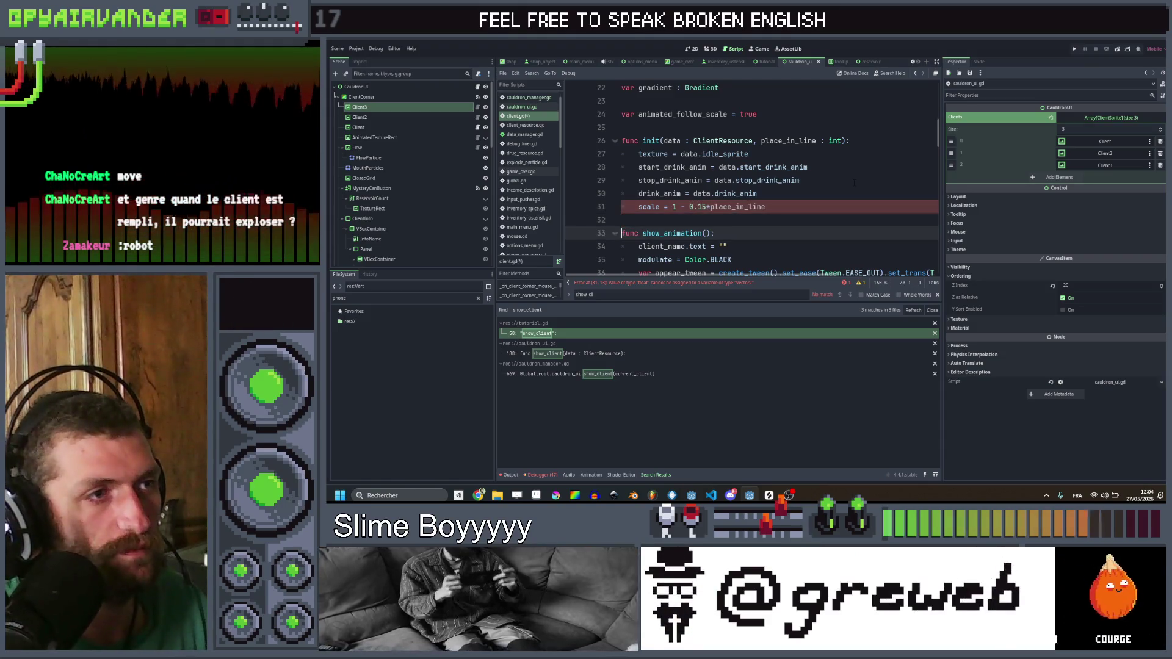
key(Left)
key(Left)
key(Left)
key(Left)
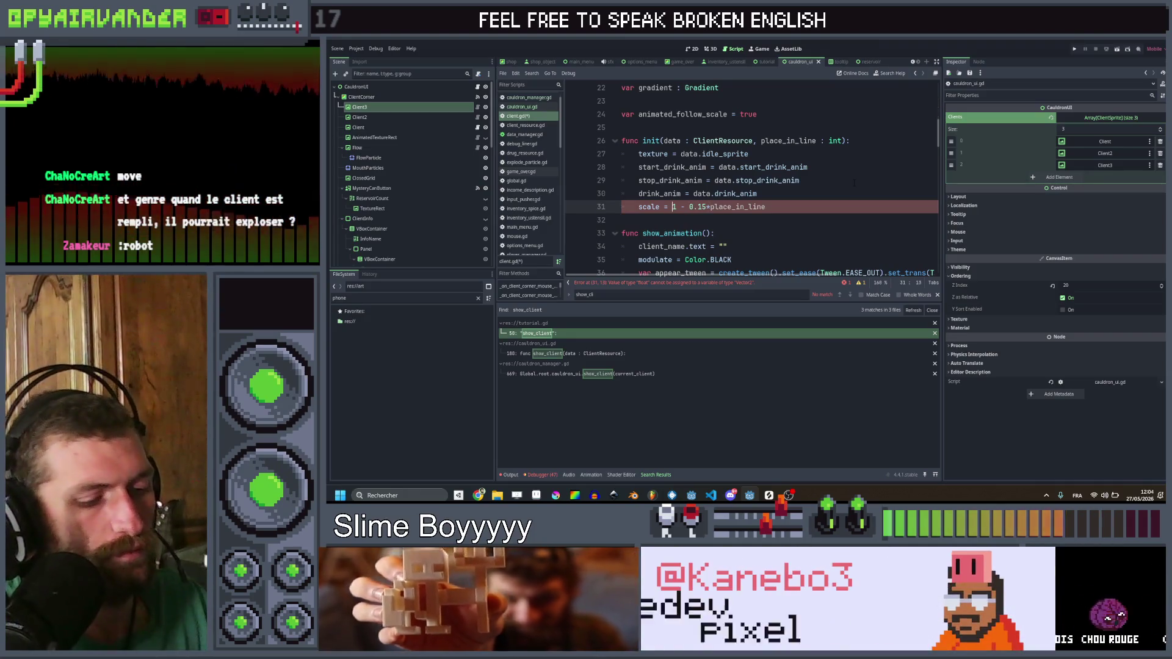
text(()
key(Right)
key(Right)
key(Right)
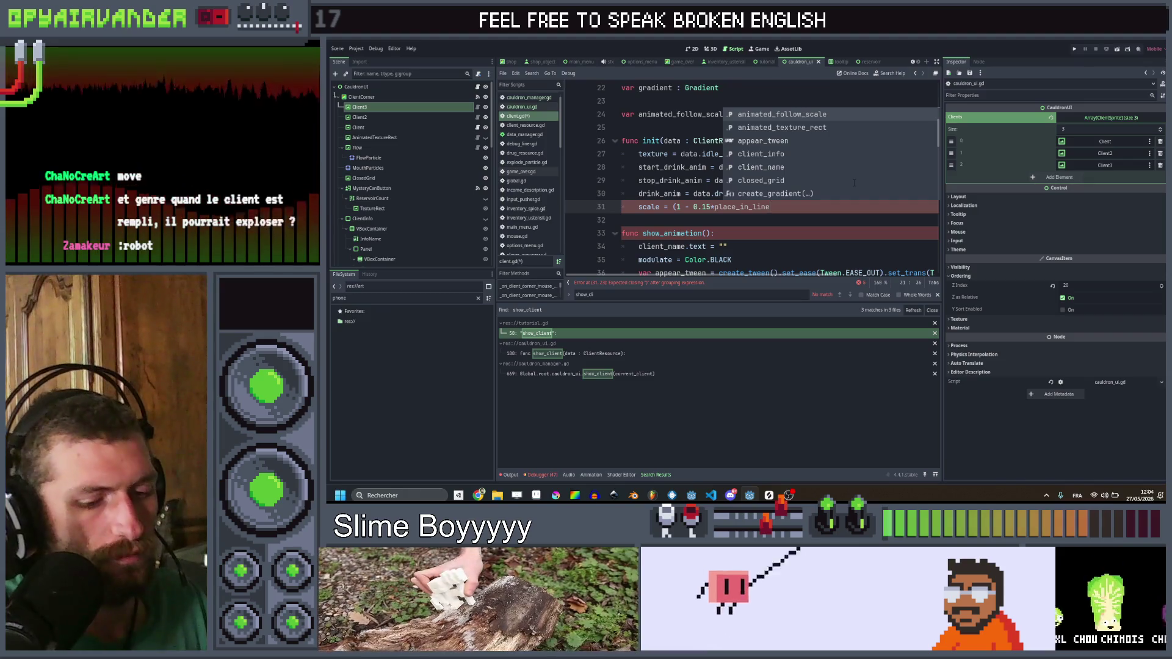
text())
key(Left)
key(Left)
key(Left)
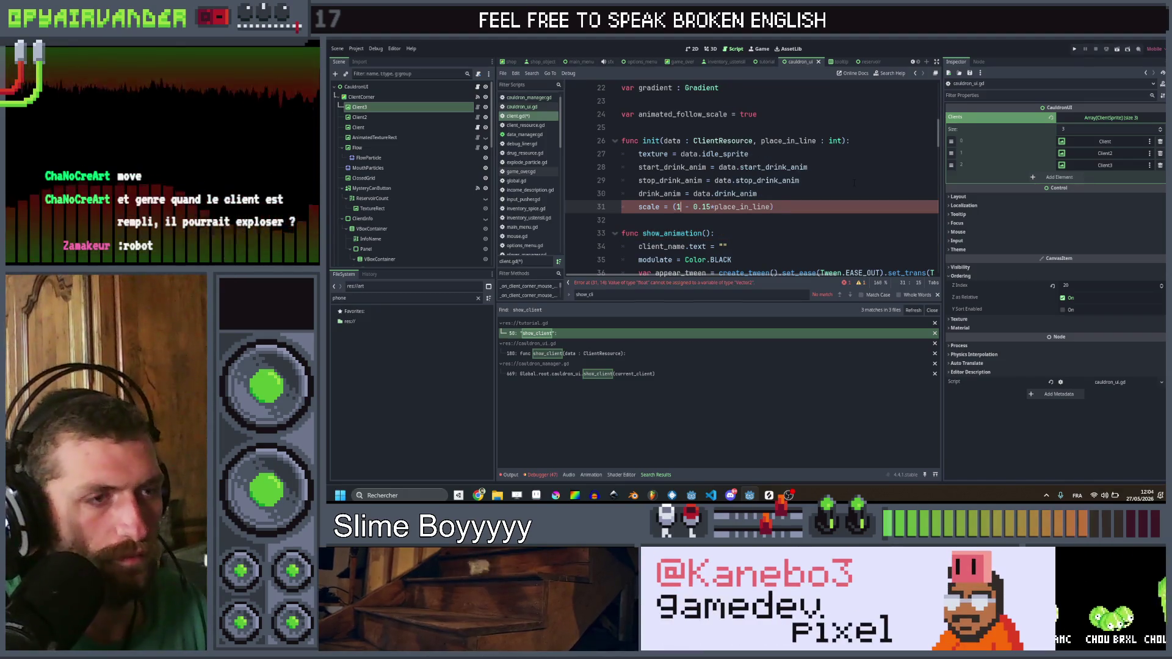
text(.0)
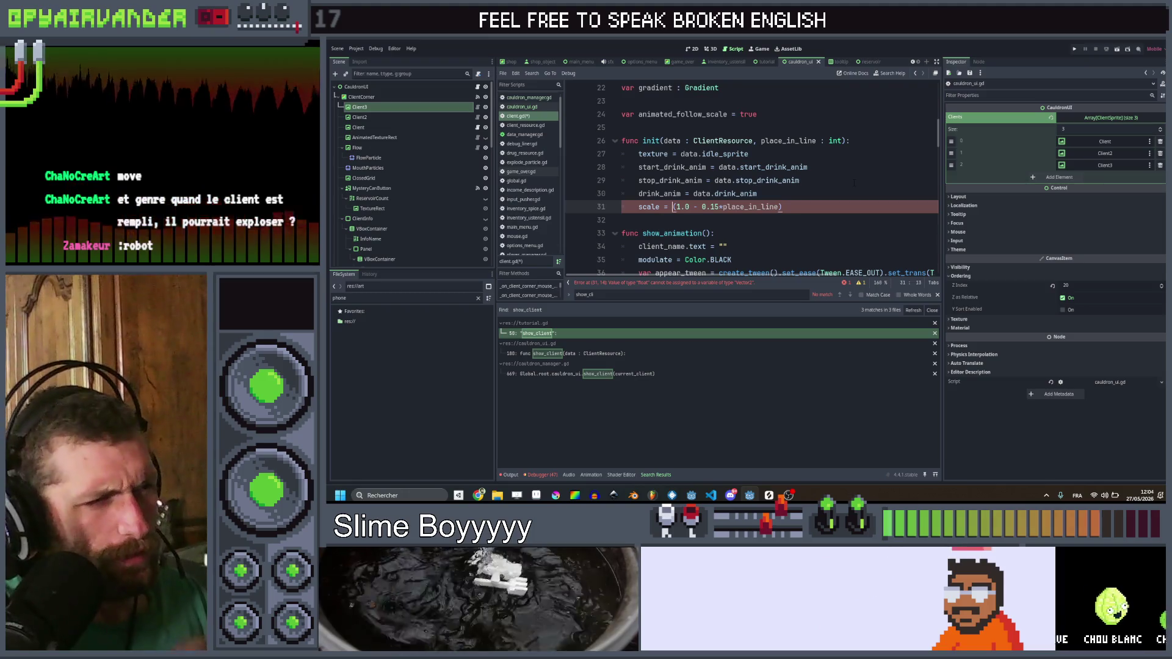
text(Vector)
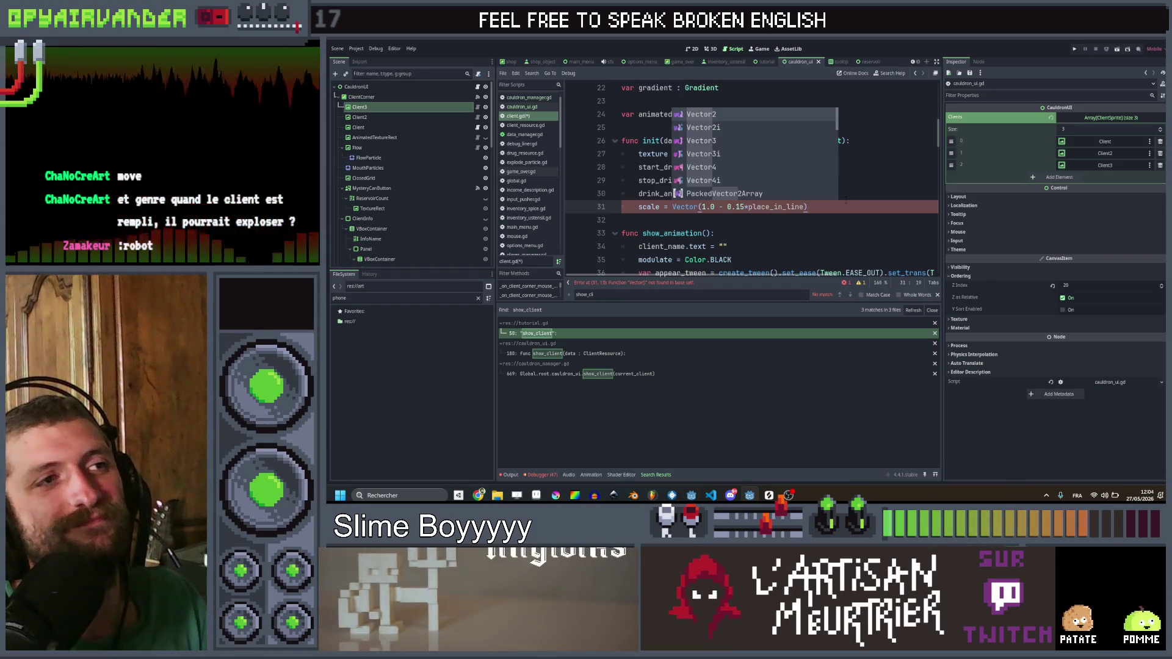
Step: Minimize and restore Godot, then close it from its taskbar thumbnail, leaving it stuck on a confirmation prompt
click(753, 496)
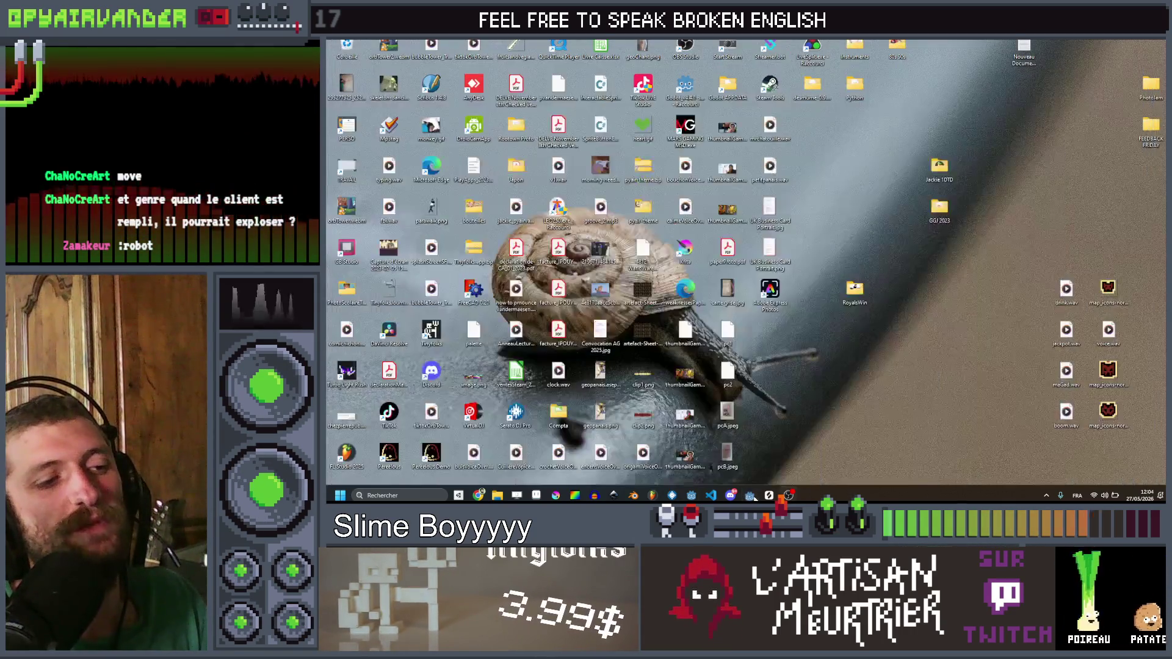
click(753, 496)
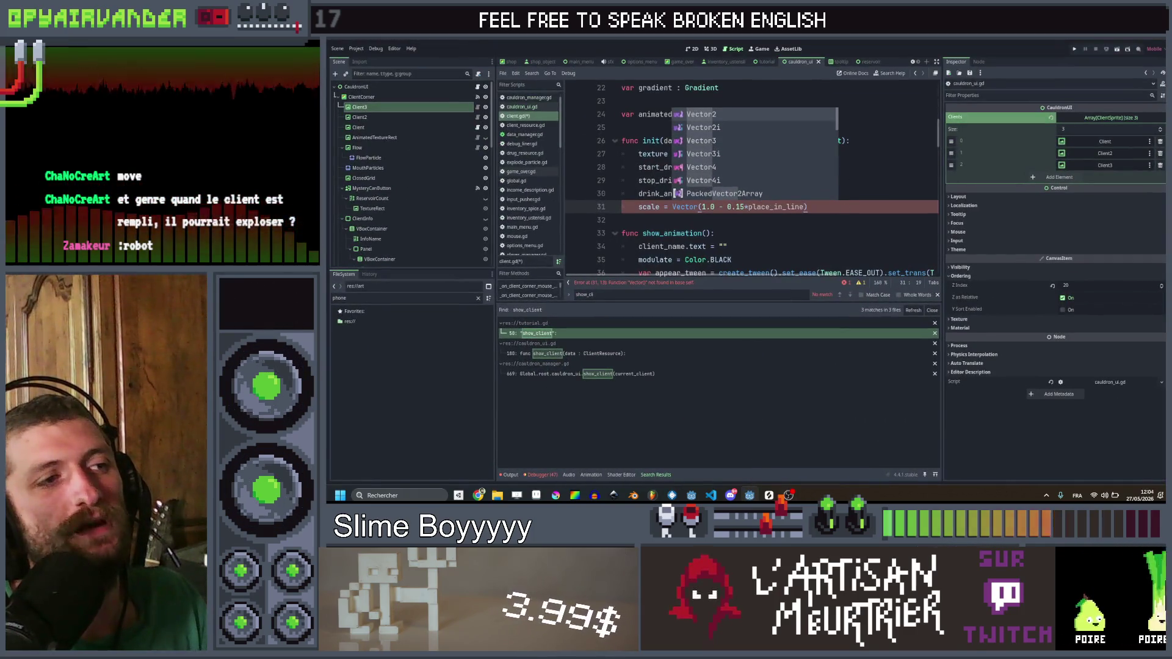
mouse_move(748, 497)
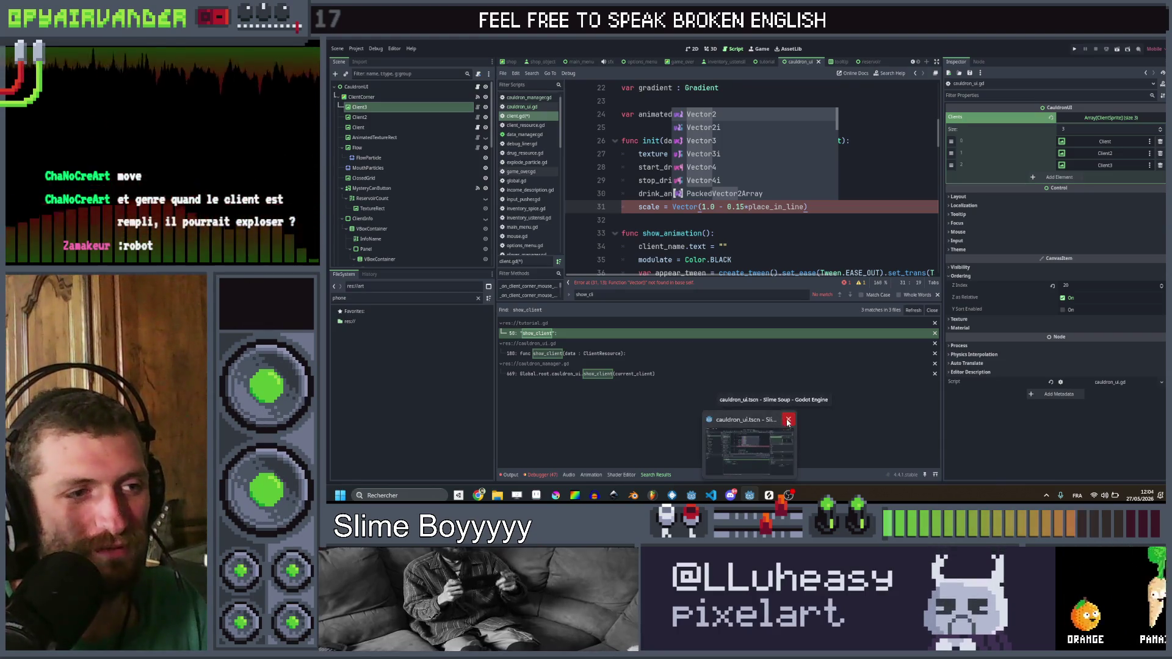
click(788, 419)
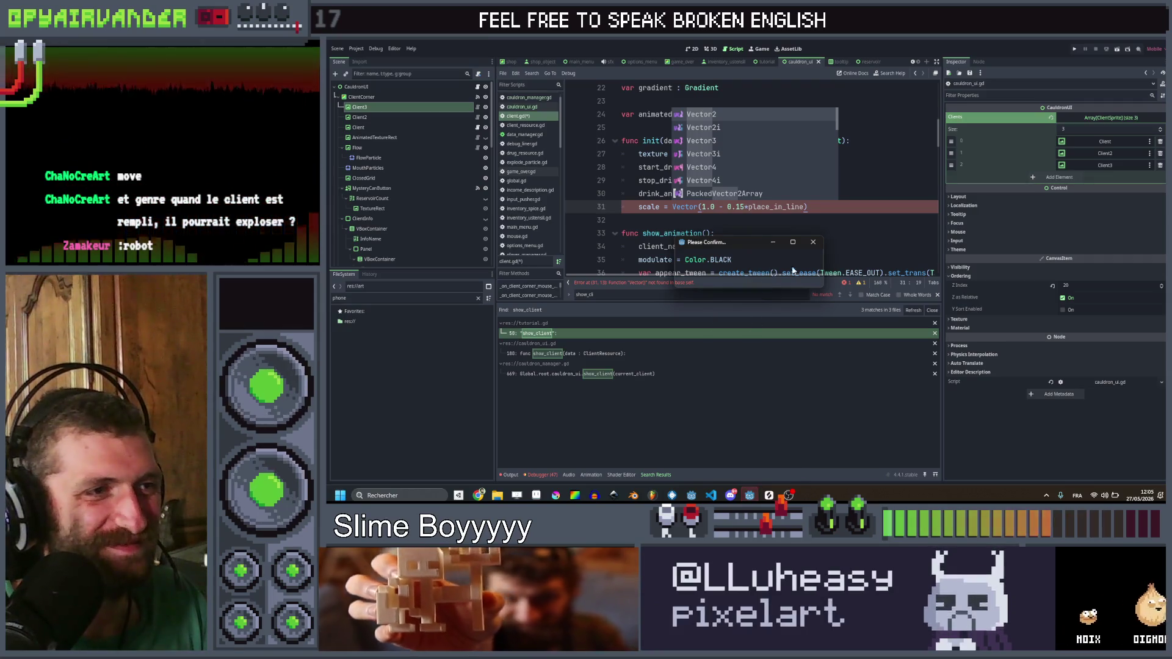
click(752, 496)
click(752, 496)
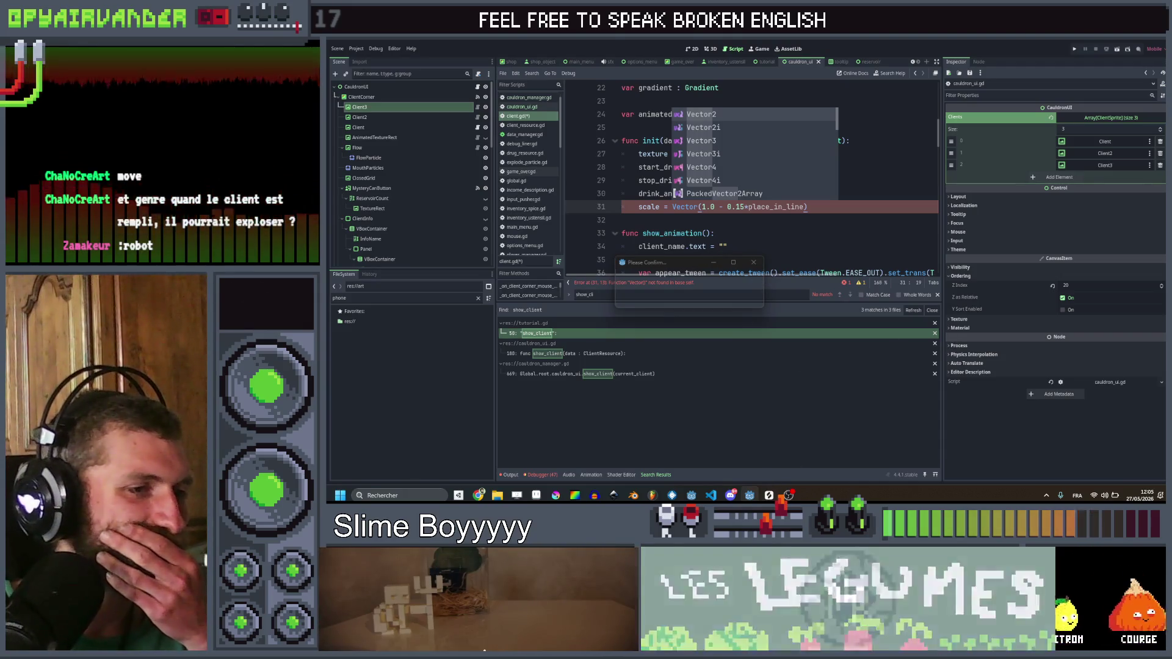
mouse_move(750, 495)
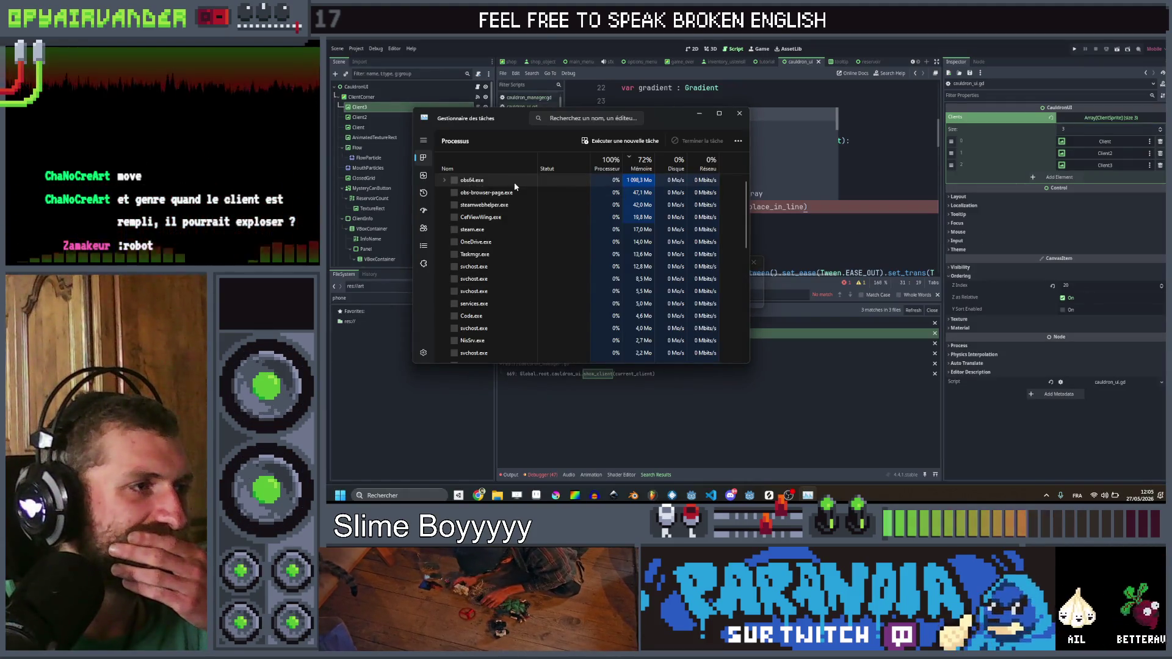
Step: Search Task Manager for 'godo', end the Godot Engine process, and minimize Task Manager
scroll(508, 257, down, 5)
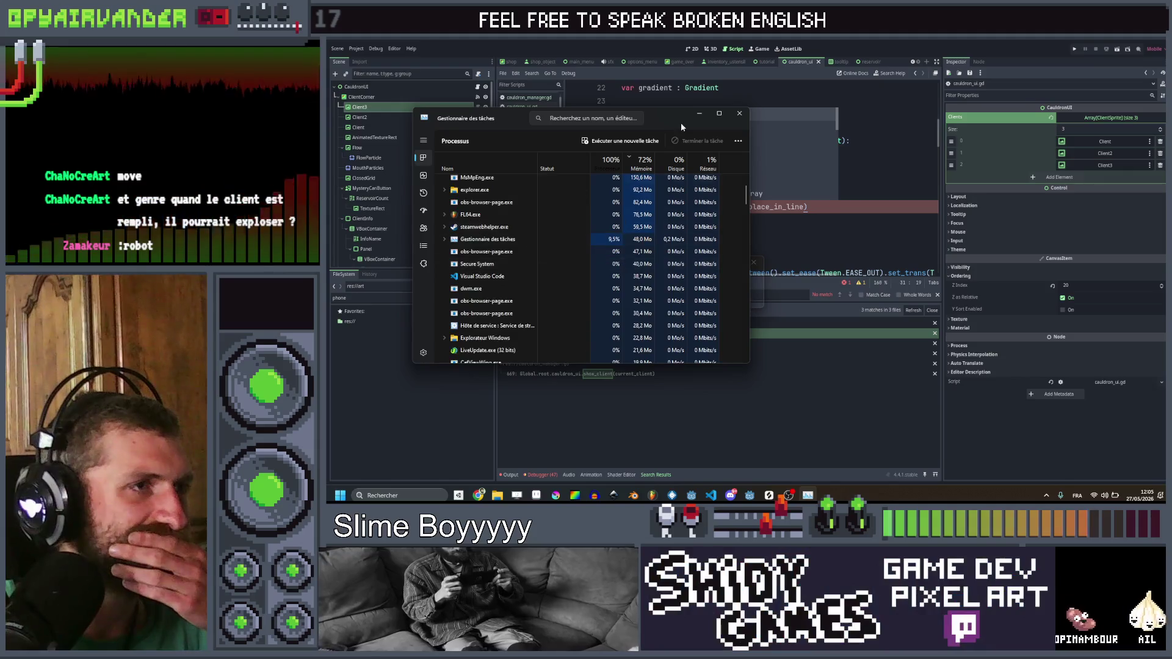
click(624, 121)
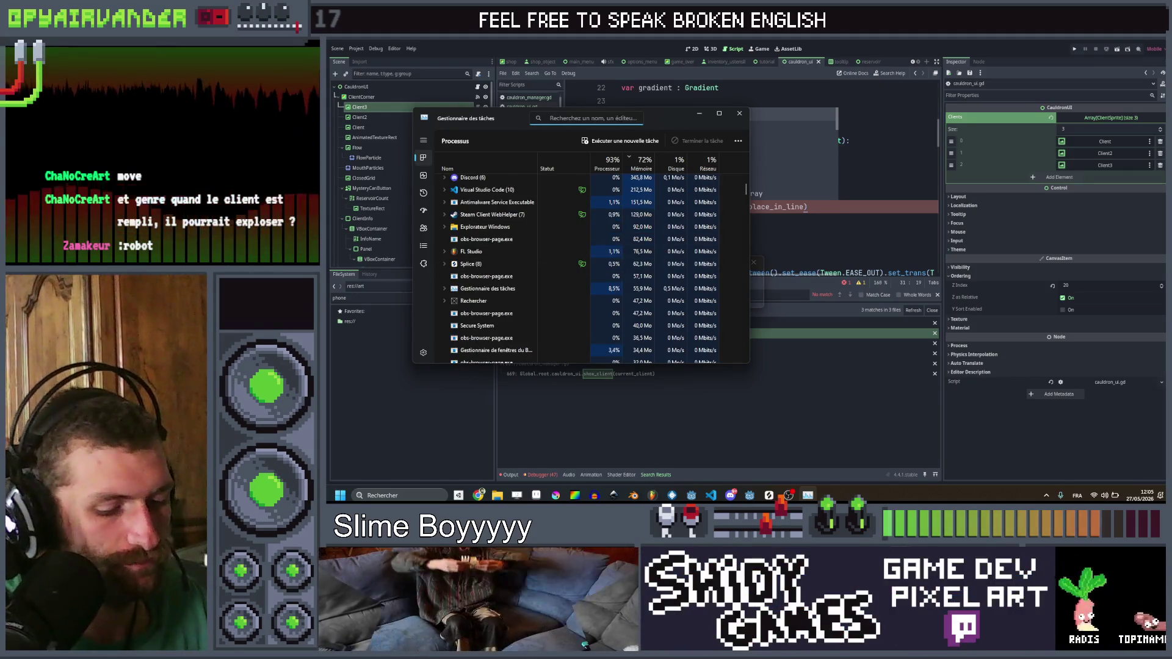
text(godo)
click(524, 180)
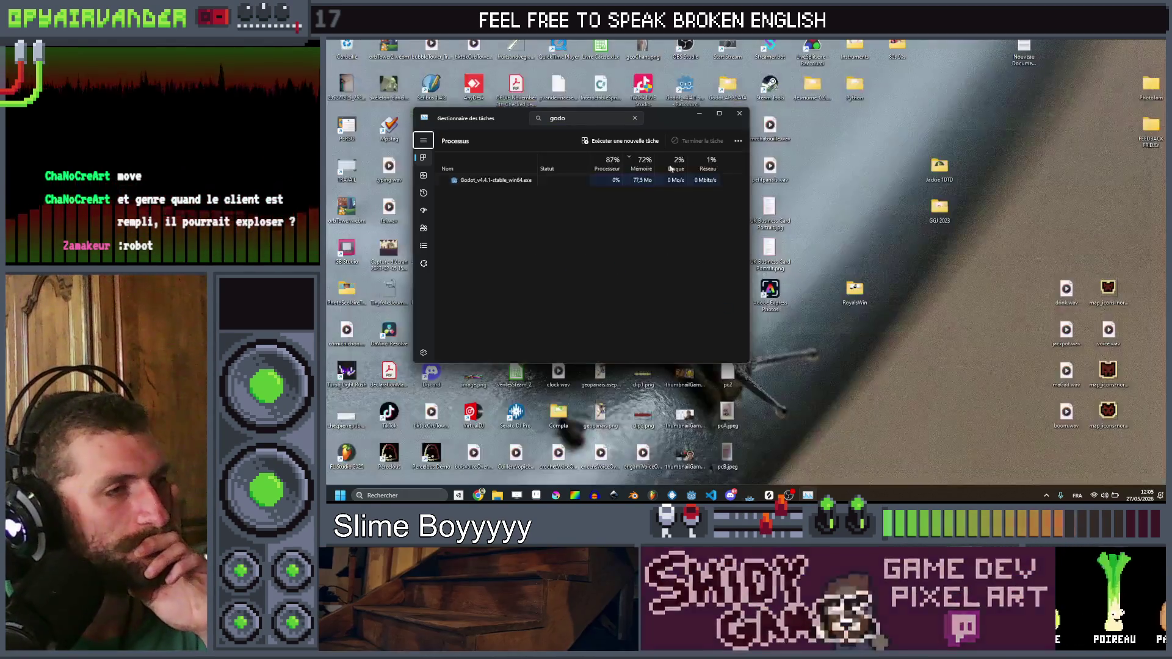
click(699, 116)
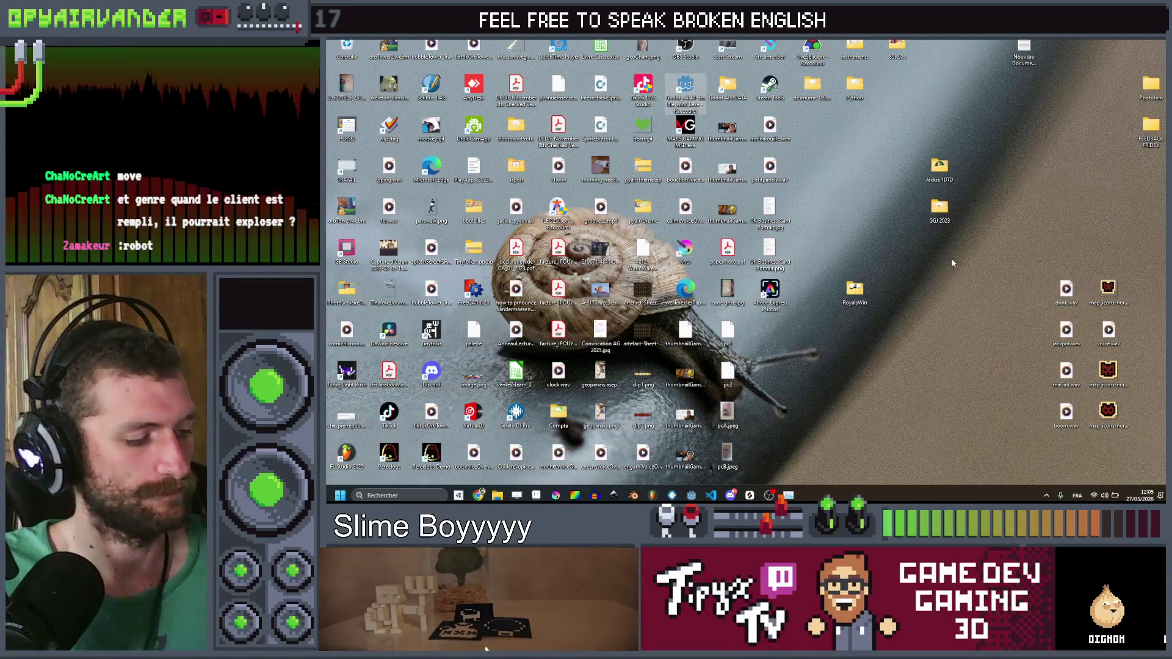
Step: Relaunch Godot, reopen the Slime Soup project, and place the cursor before the scale expression in client.gd
key(Return)
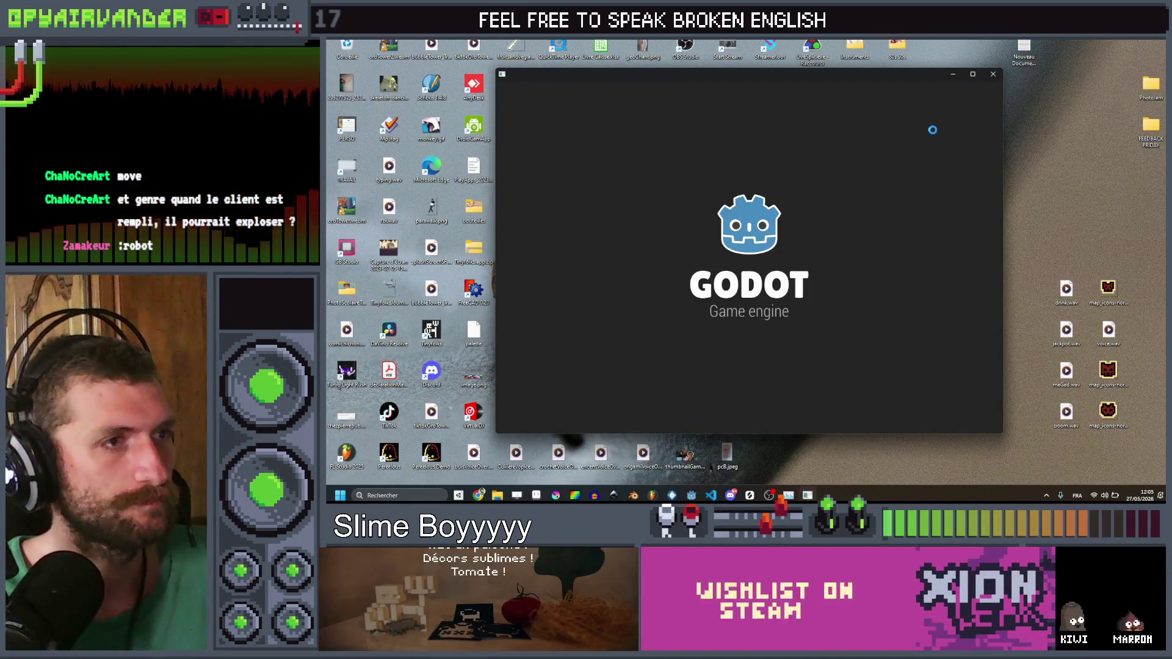
click(910, 122)
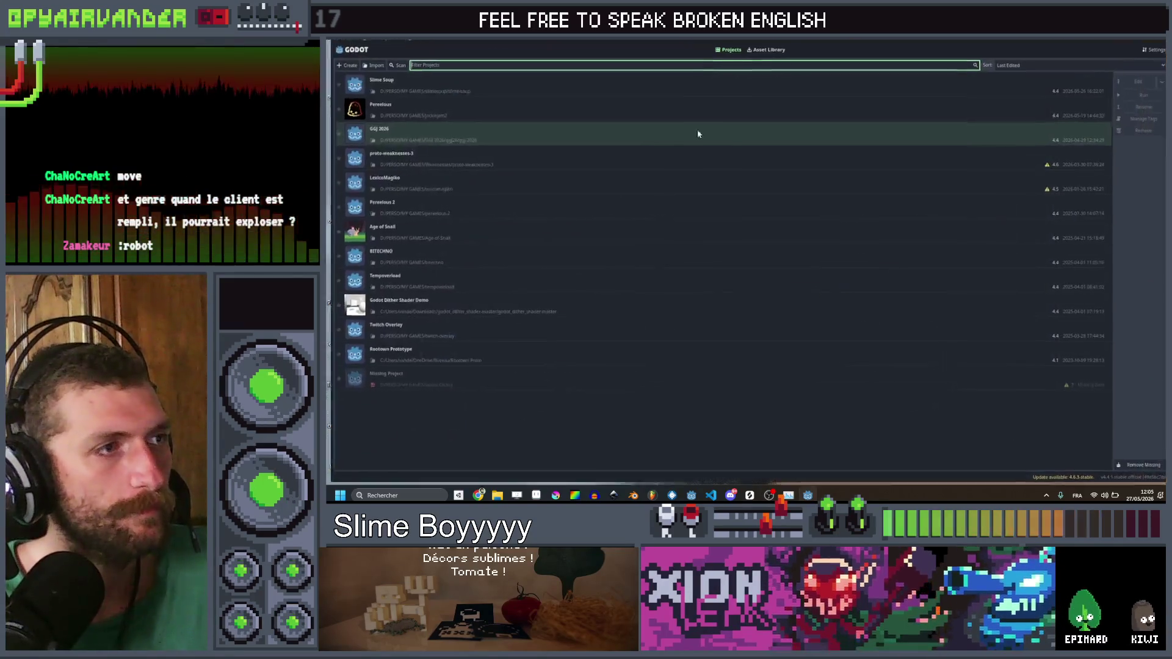
double_click(657, 95)
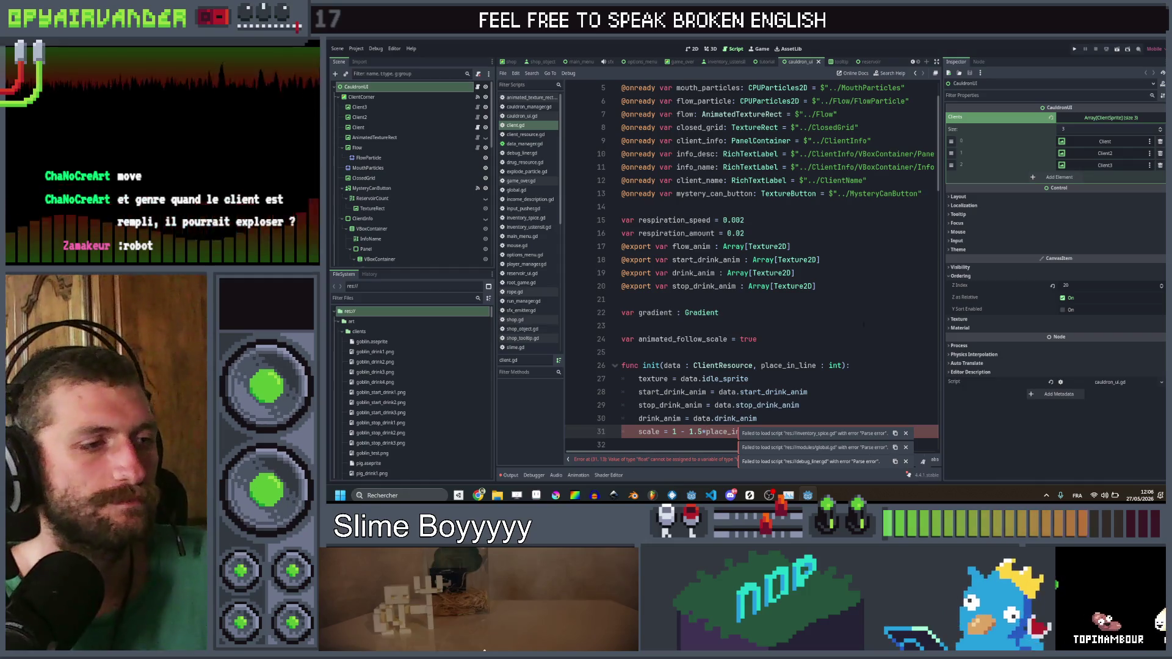
click(653, 459)
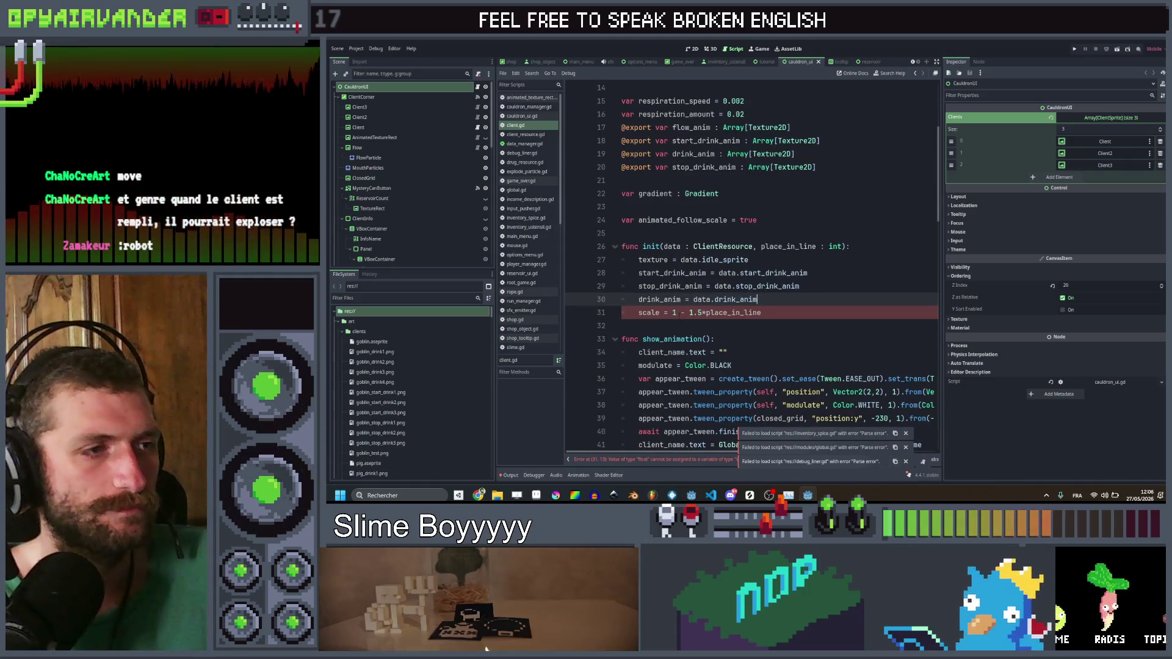
Step: Rewrite the scale line as Vector2.ONE*(1 - 1.5*place_in_line) and save
text(()
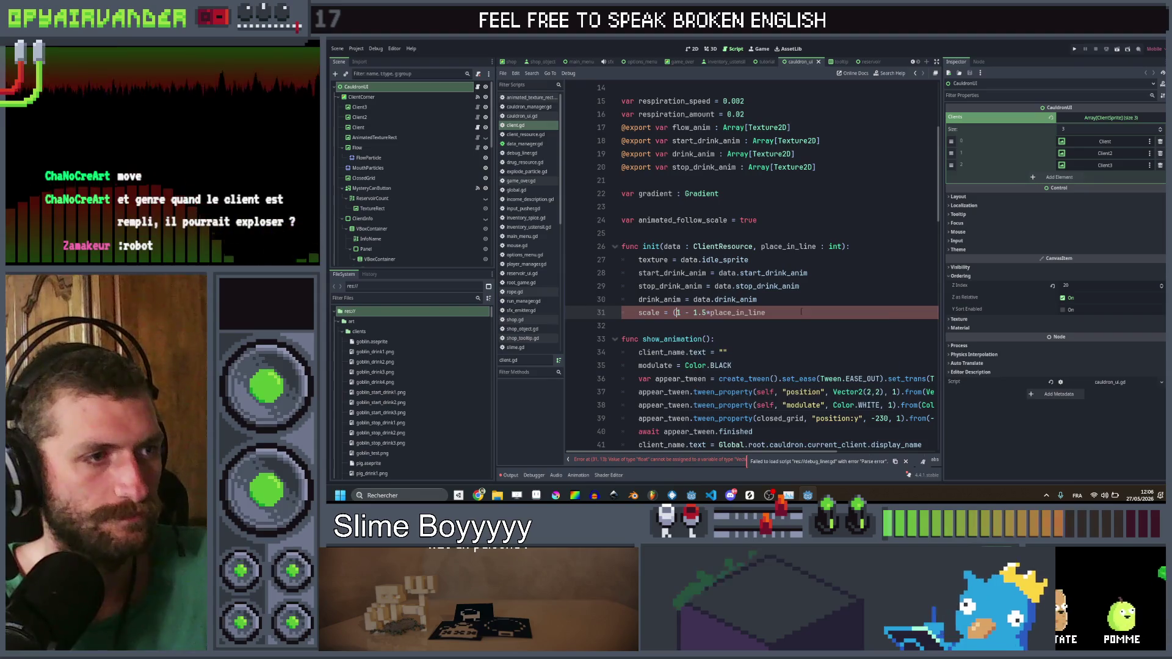
click(801, 312)
click(673, 312)
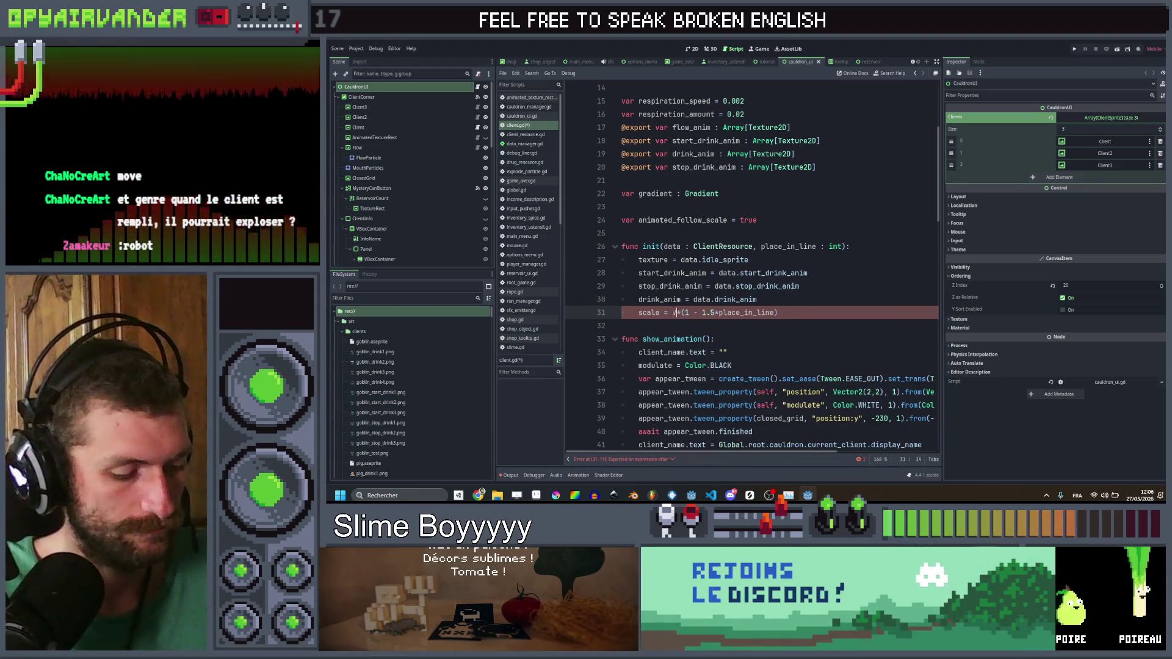
text(2.ONE)
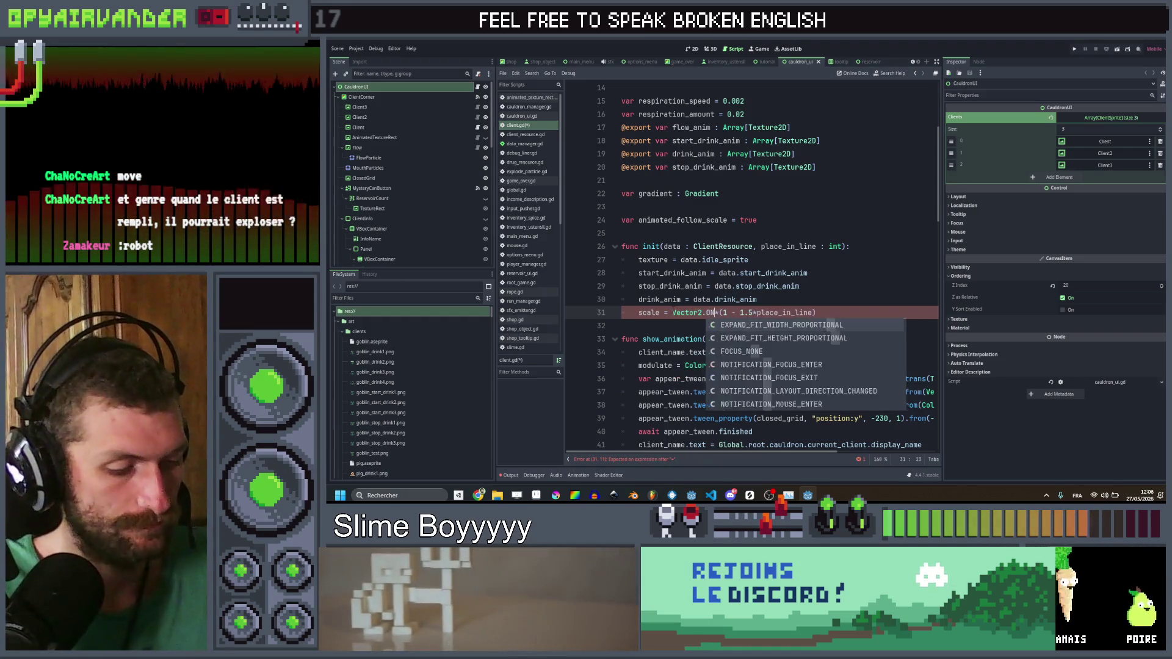
key(ctrl+s)
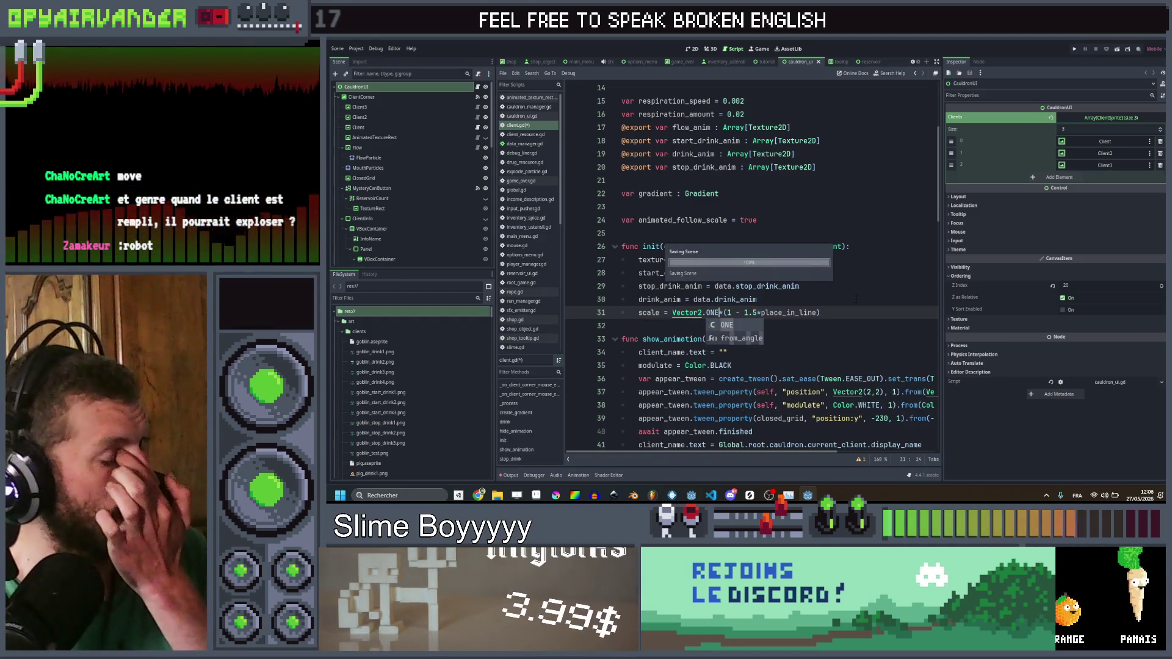
text(*)
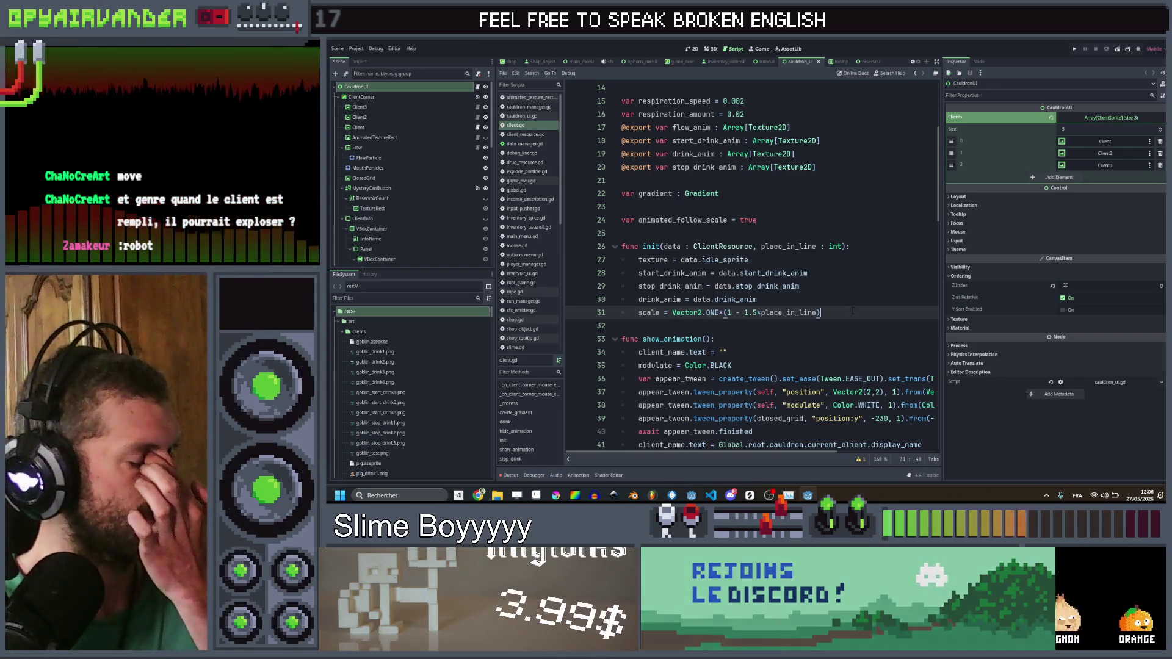
click(853, 311)
key(ctrl+s)
Step: Copy the position and modulate tween lines from show_animation and paste them below the scale line
scroll(781, 253, down, 1)
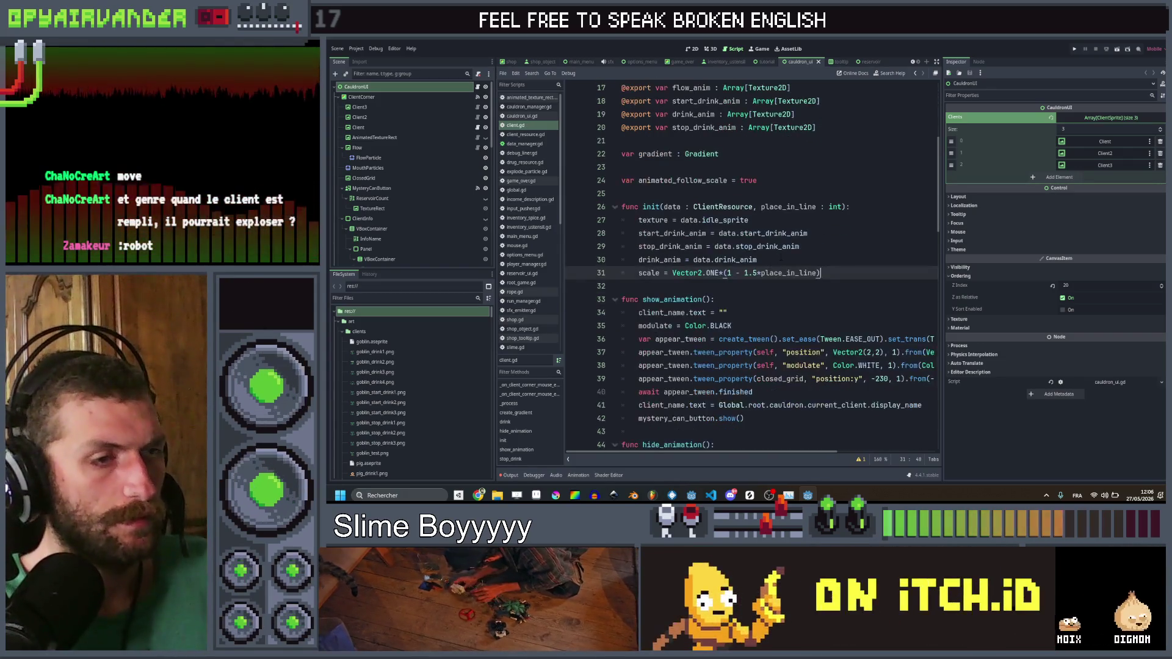
scroll(781, 253, right, 3)
scroll(781, 252, left, 3)
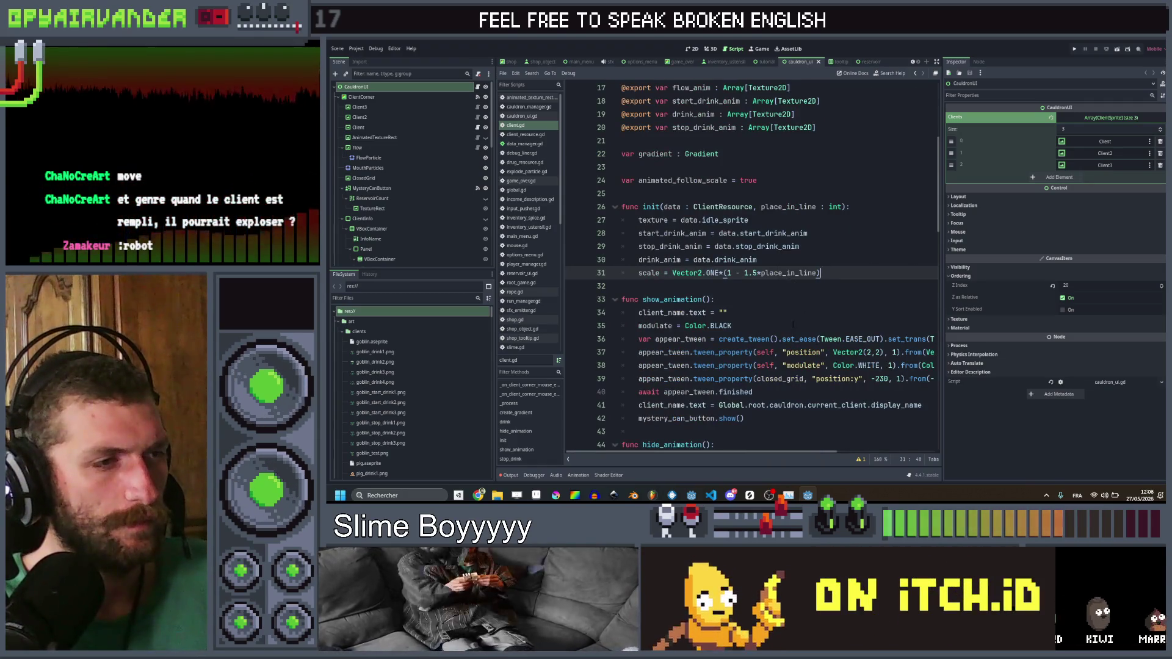
scroll(793, 324, right, 3)
click(865, 365)
key(shift+Up)
key(shift+Home)
key(ctrl+c)
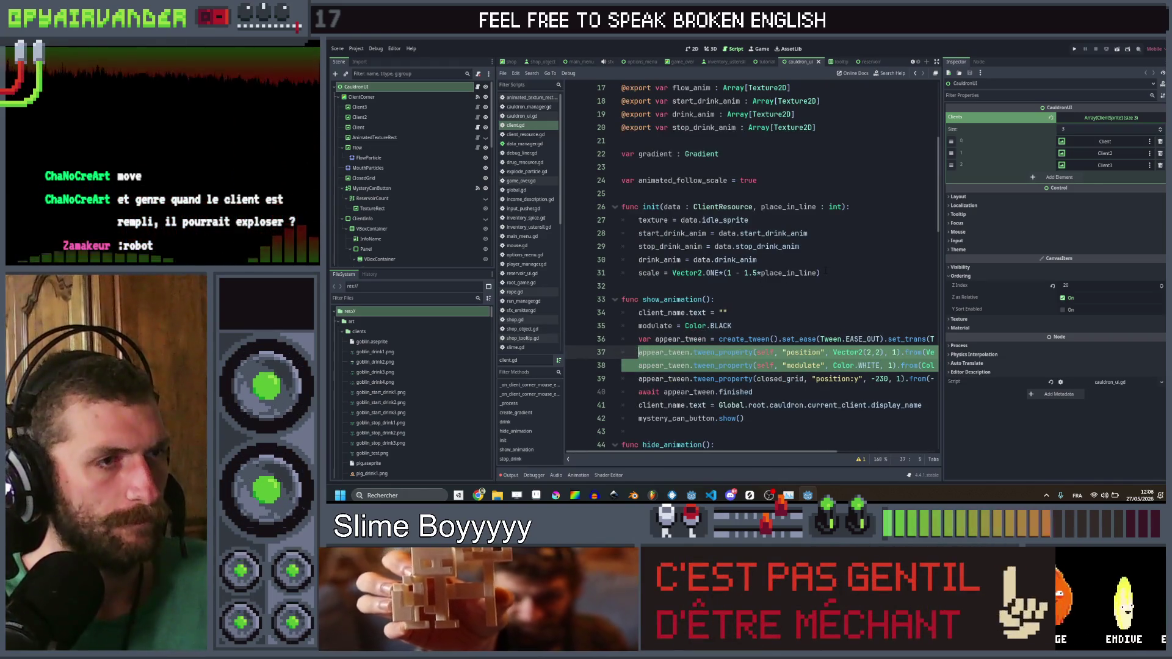
click(832, 273)
key(Return)
key(ctrl+v)
Step: Copy the appear_tween creation line from show_animation
scroll(832, 270, left, 3)
click(834, 273)
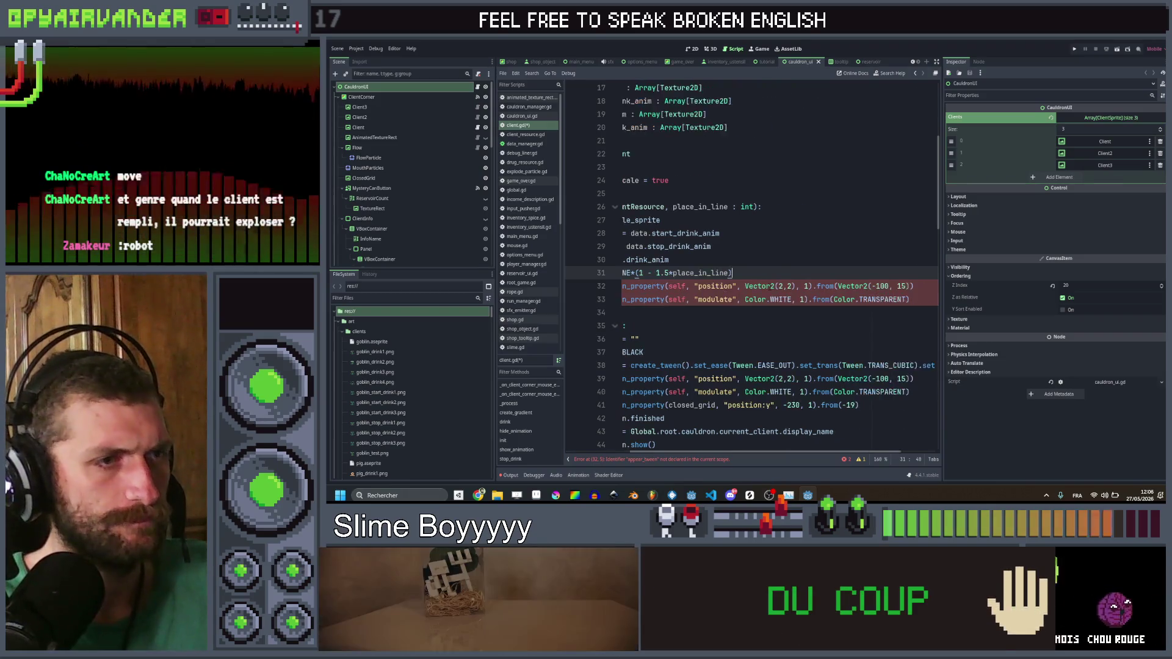
click(775, 365)
key(ctrl+c)
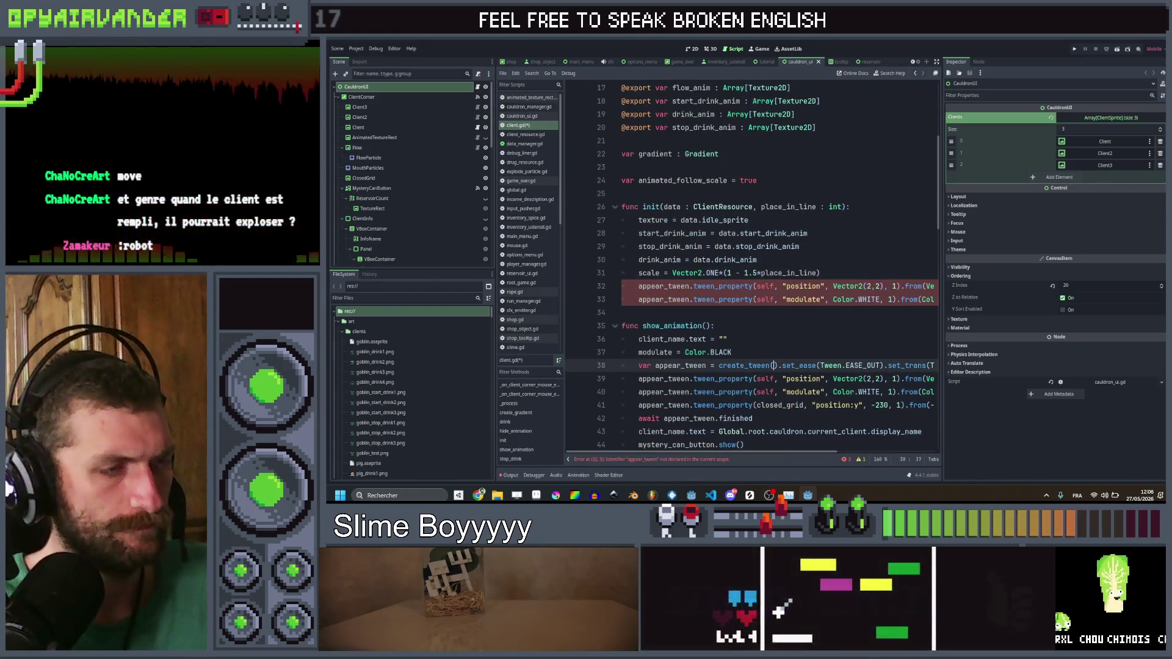
Step: Paste the create_tween line into init above the copied tween lines
click(783, 286)
key(ctrl+v)
click(820, 273)
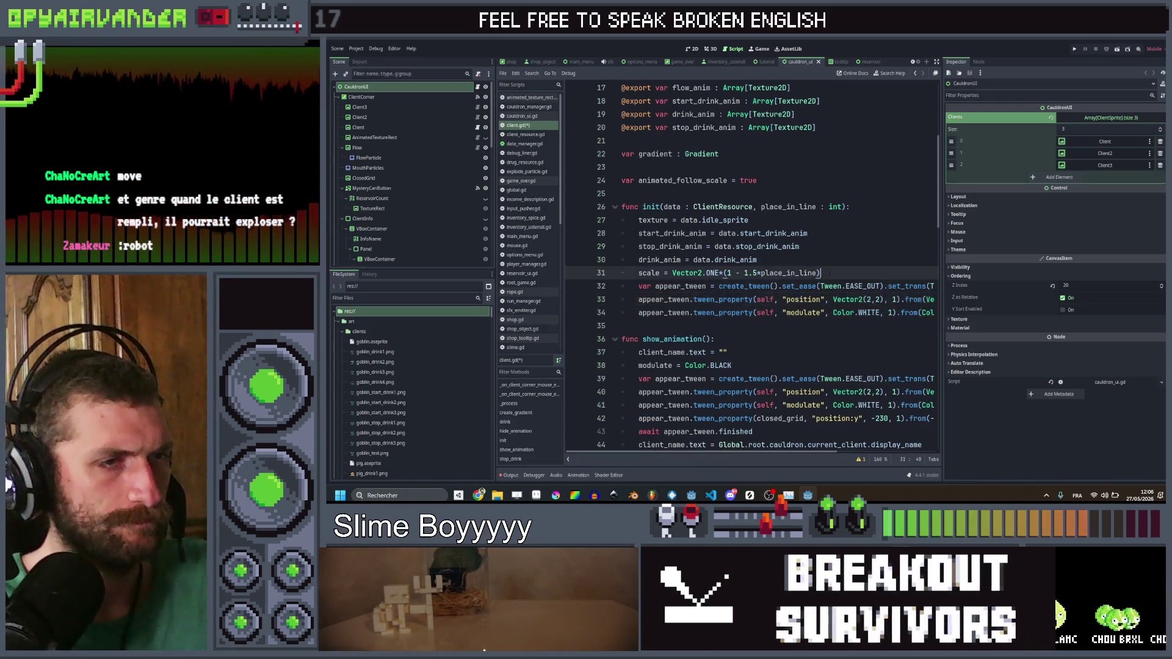
scroll(820, 273, right, 3)
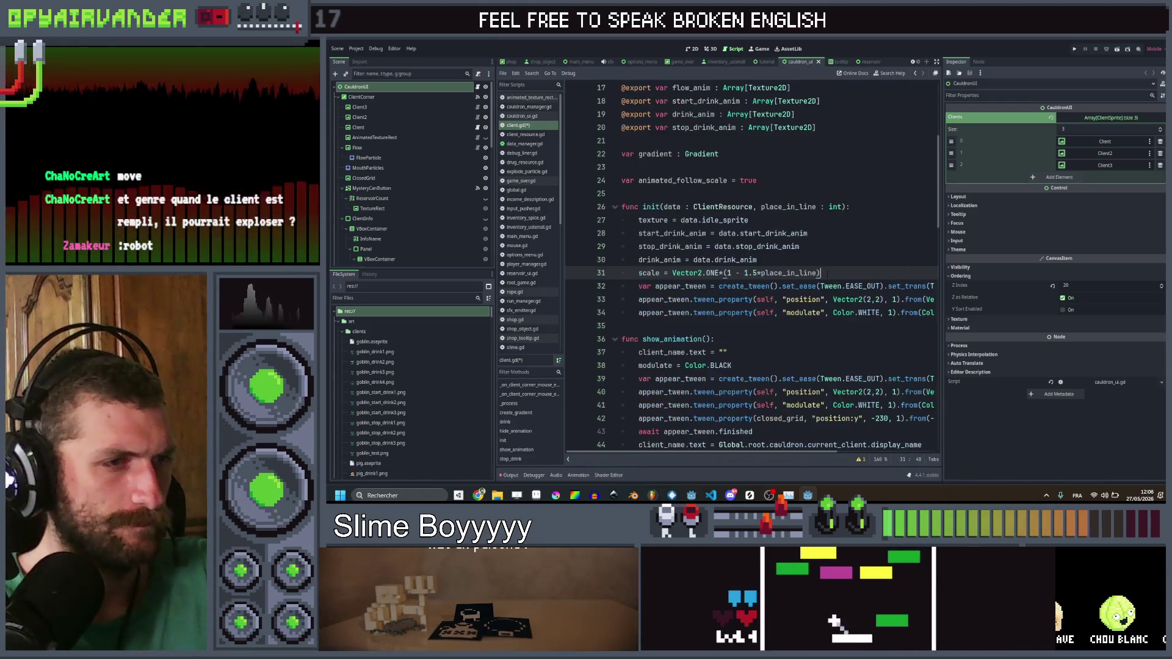
scroll(825, 276, left, 3)
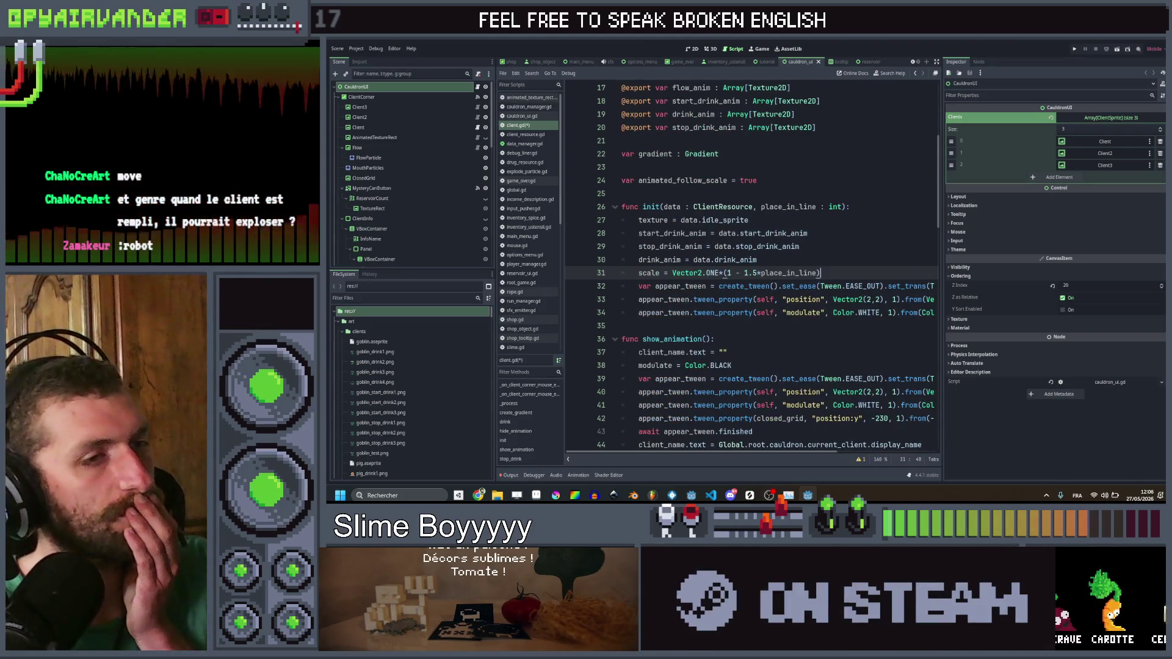
Step: Set the tween's target position to Vector2(-50*place_in_line, 0) and save
click(882, 300)
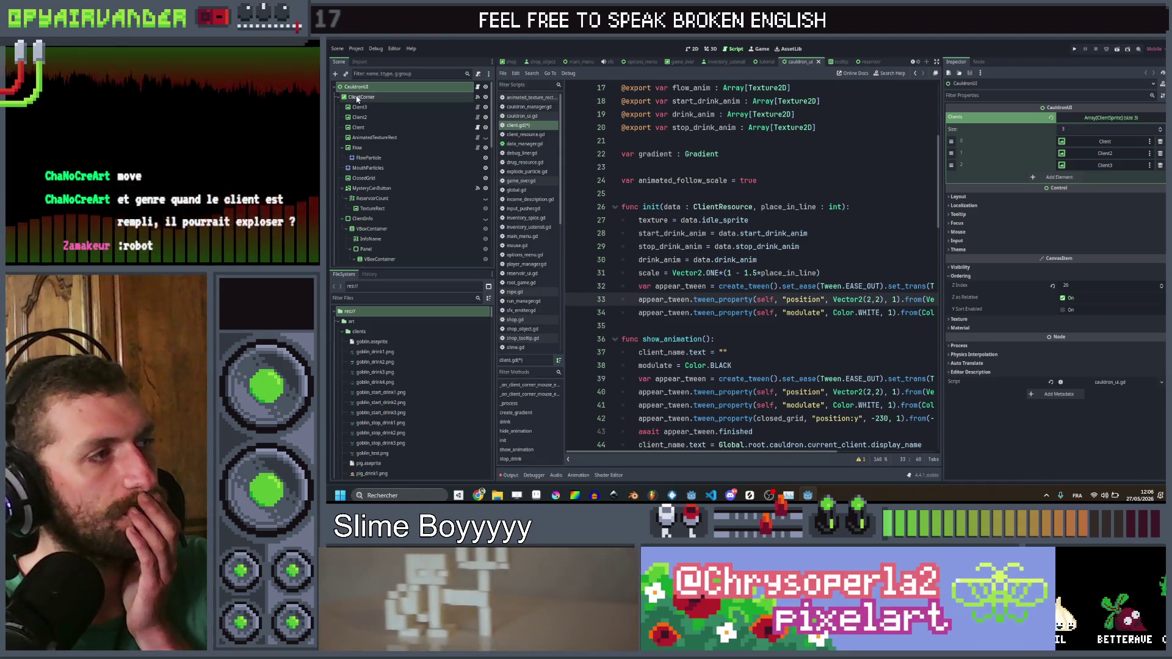
scroll(751, 269, right, 2)
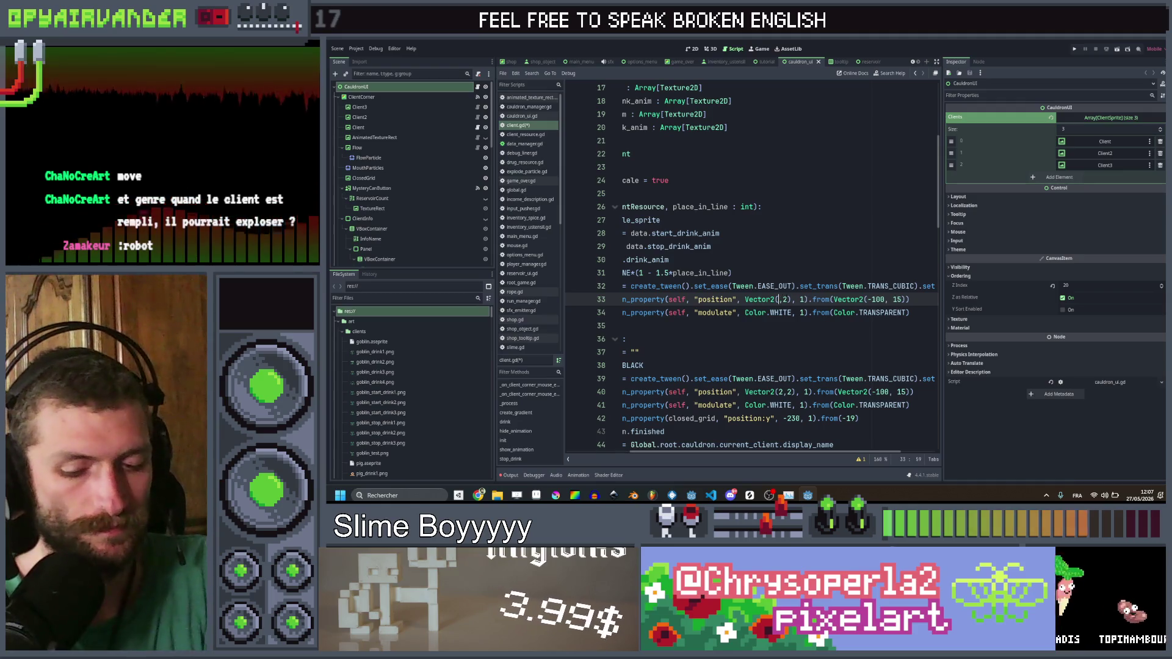
text(0)
key(Right)
key(Delete)
text(0)
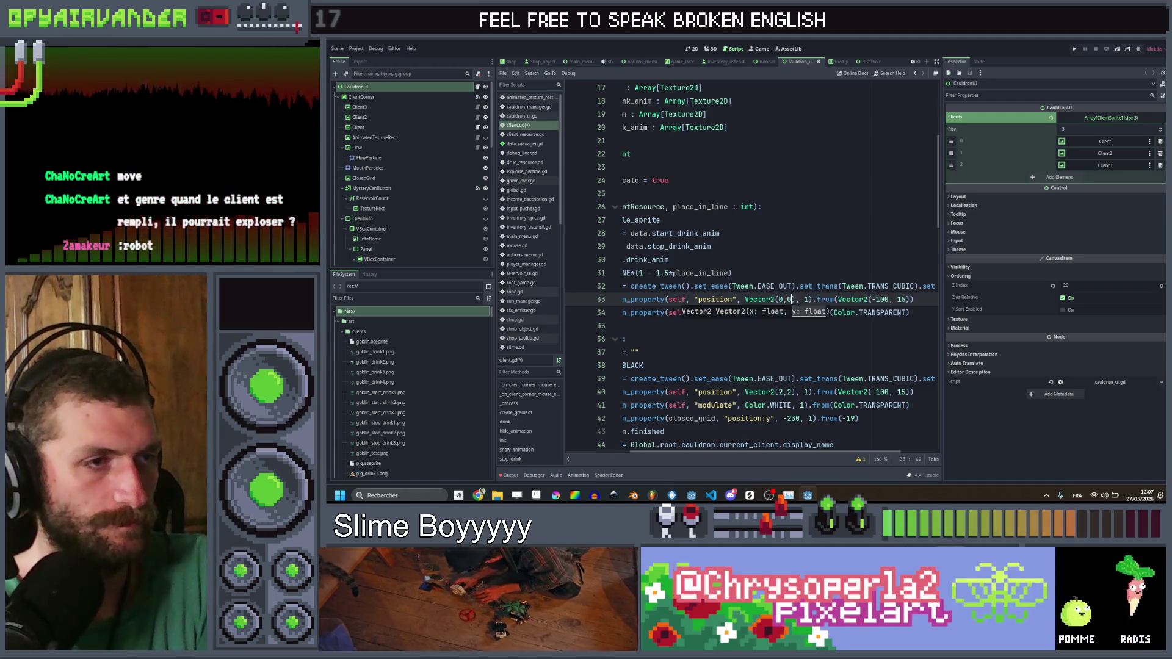
click(782, 299)
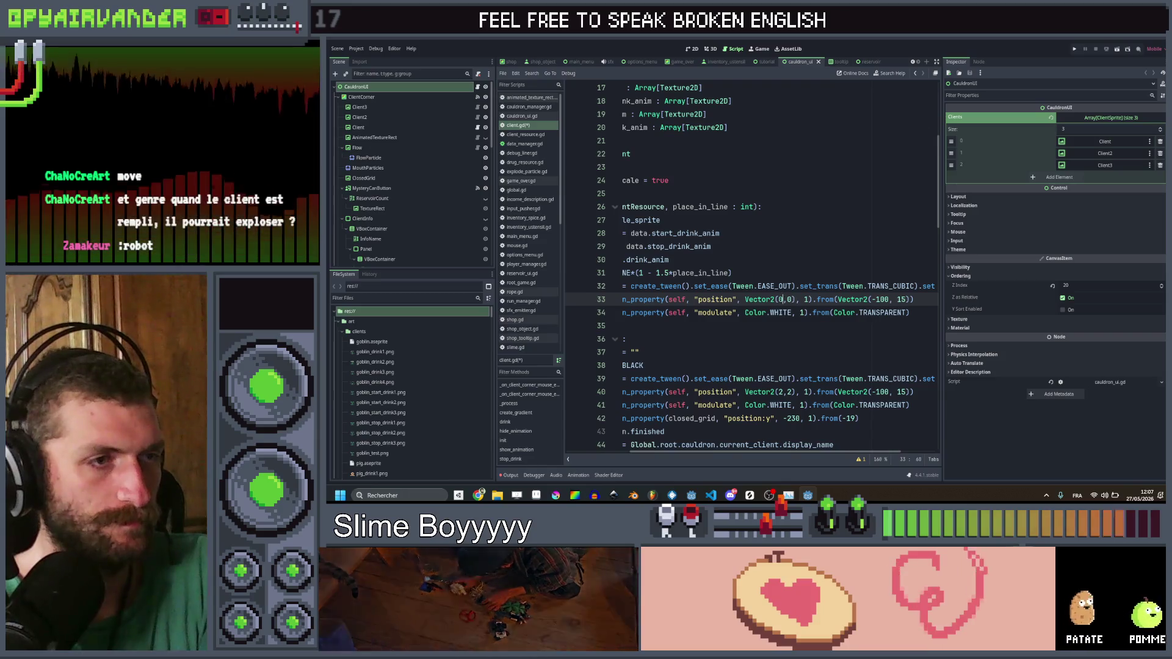
key(shift+Left)
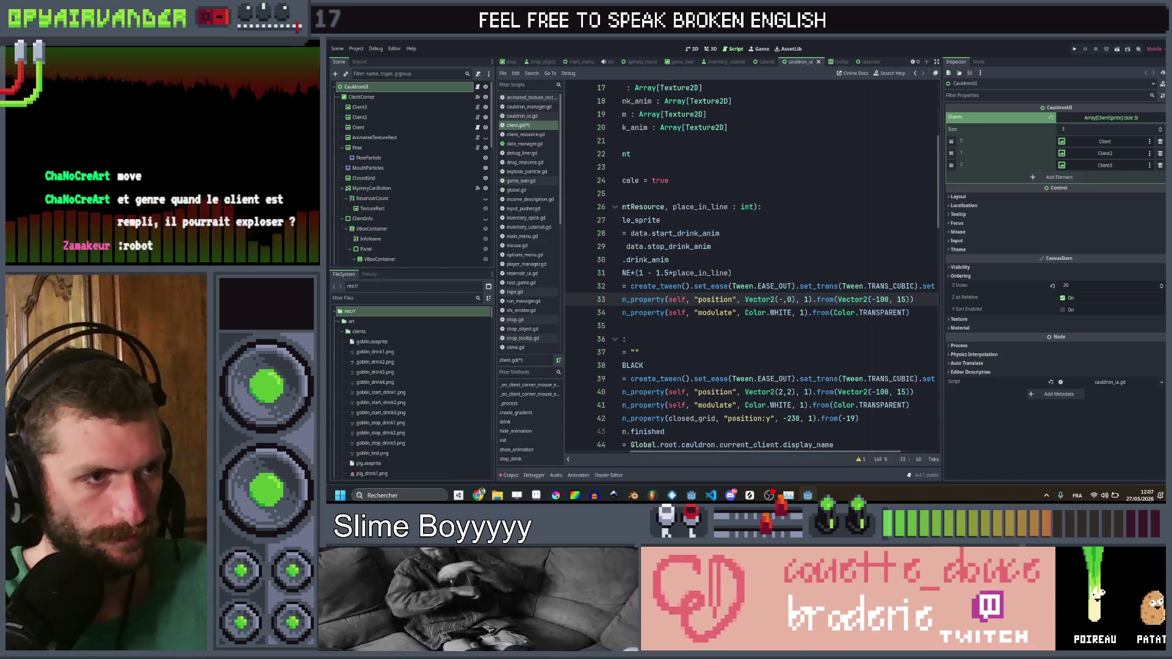
text(50*)
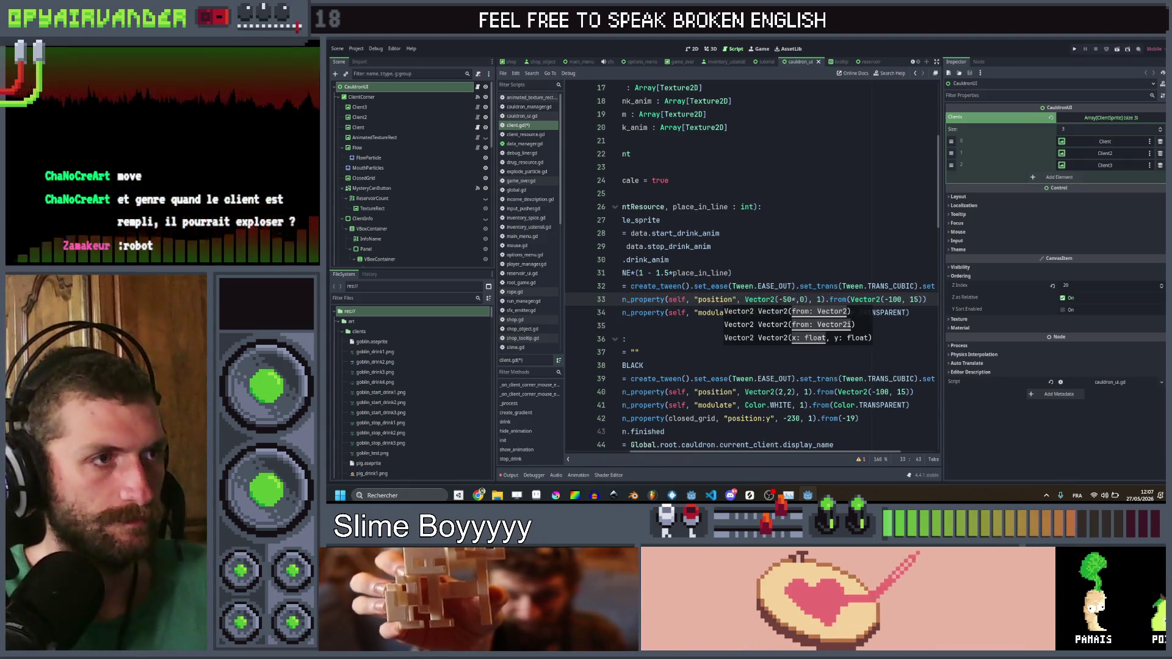
text(pla)
key(Return)
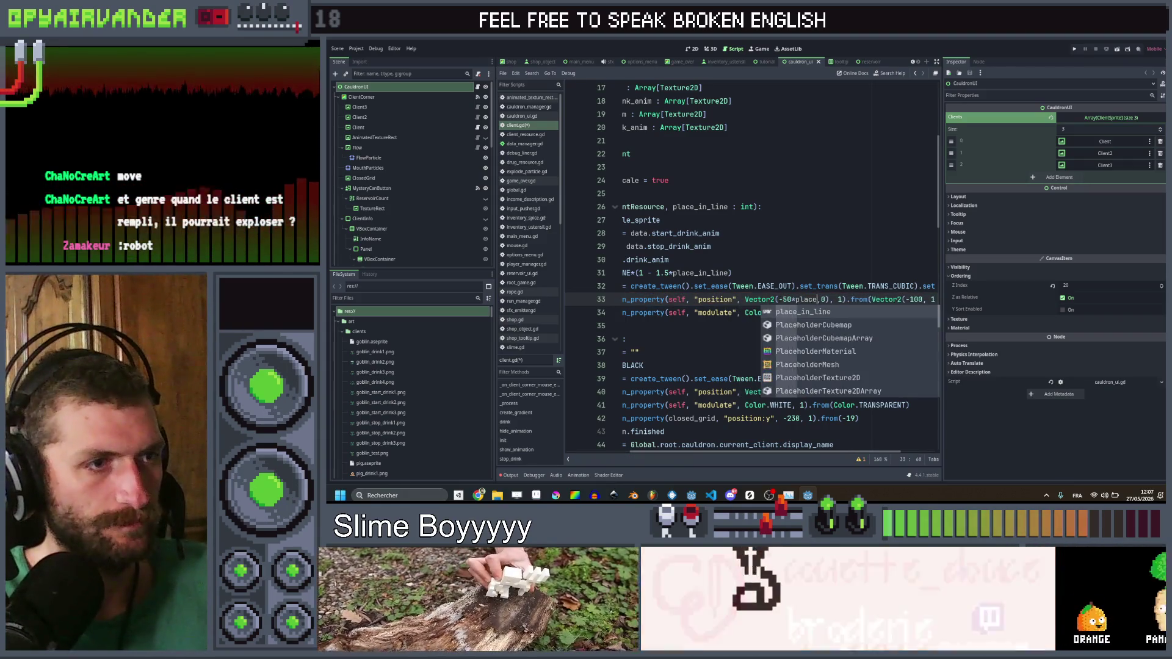
key(ctrl+s)
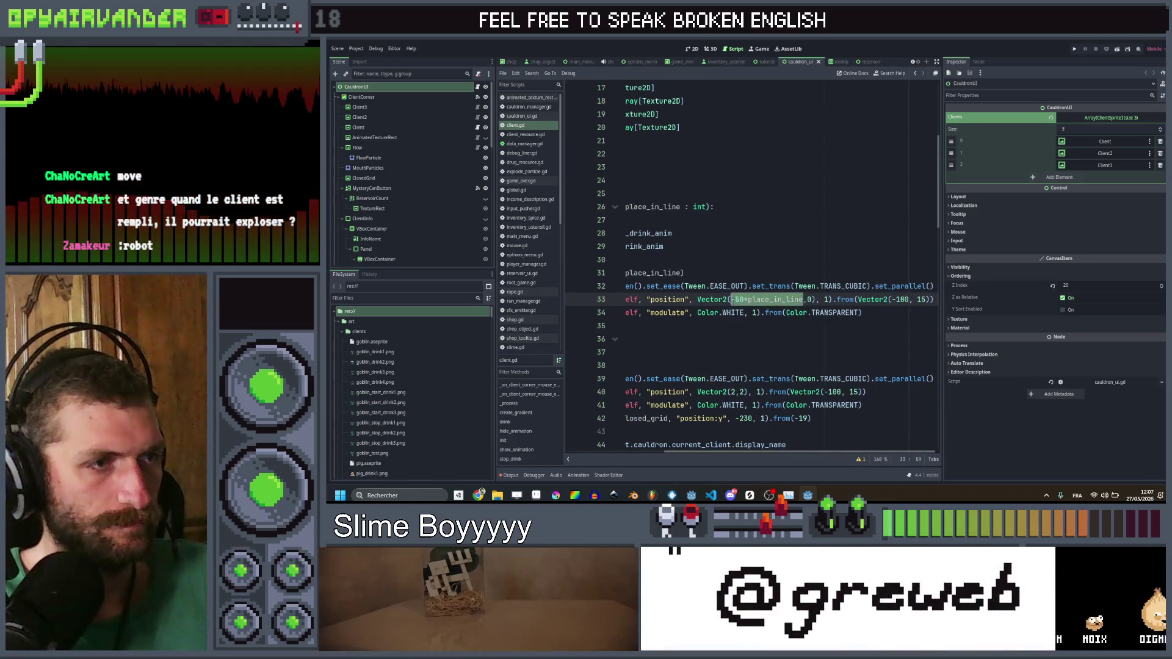
Step: Make the starting position Vector2(-50*place_in_line*2, 15) and save
key(shift+Left)
key(ctrl+c)
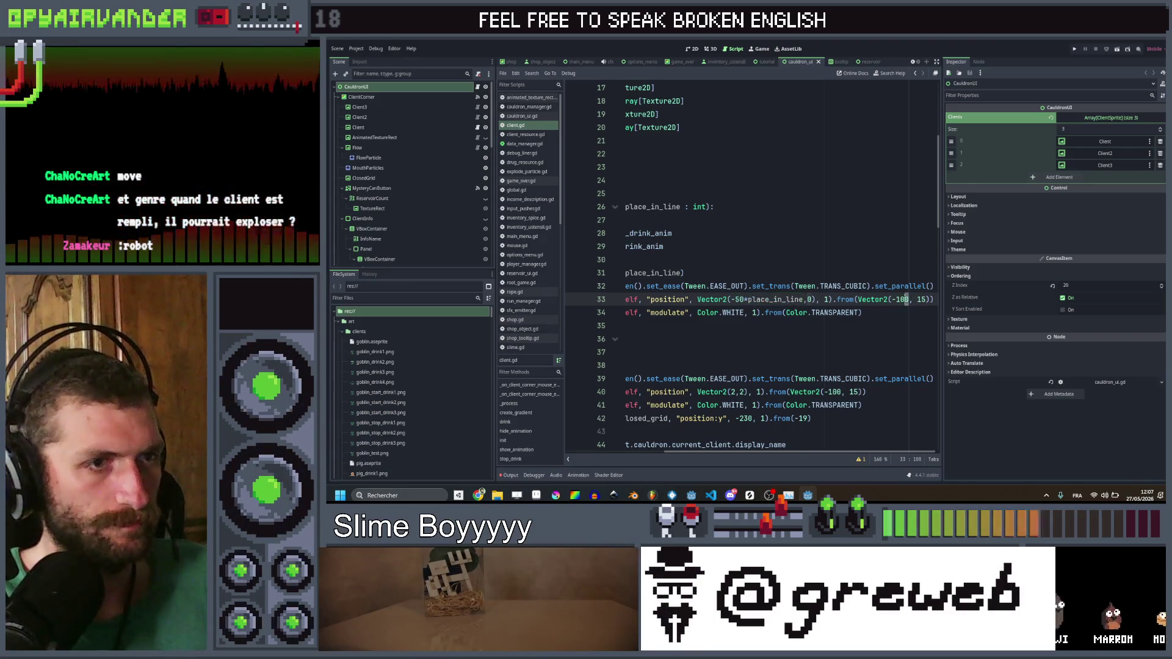
key(ctrl+v)
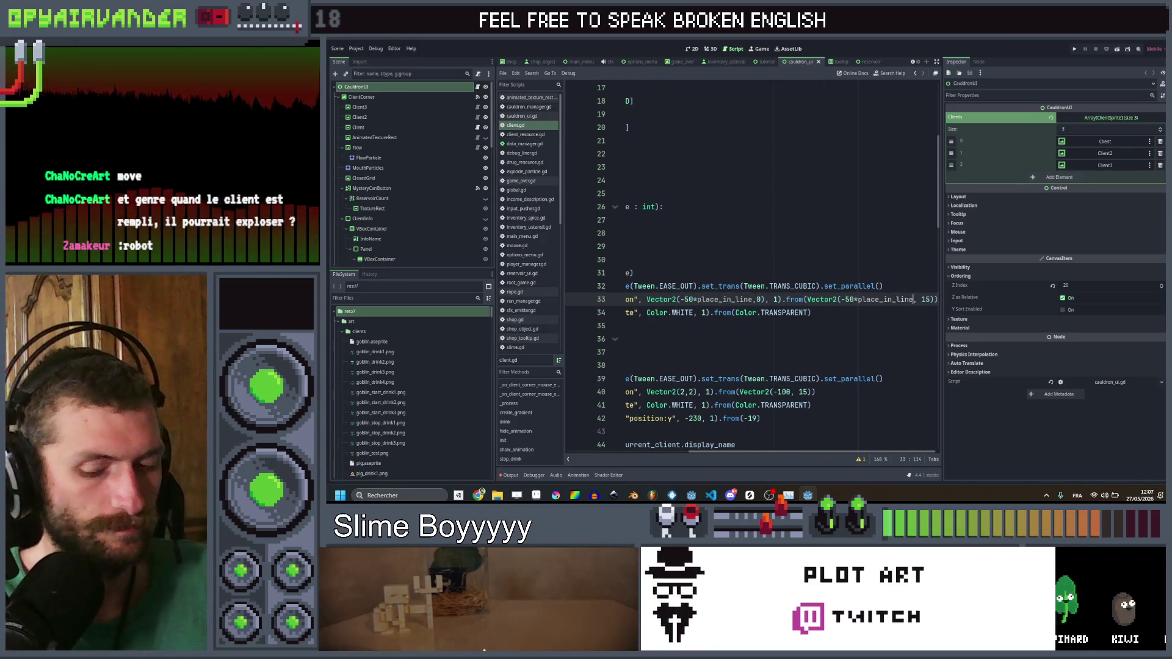
text(*2)
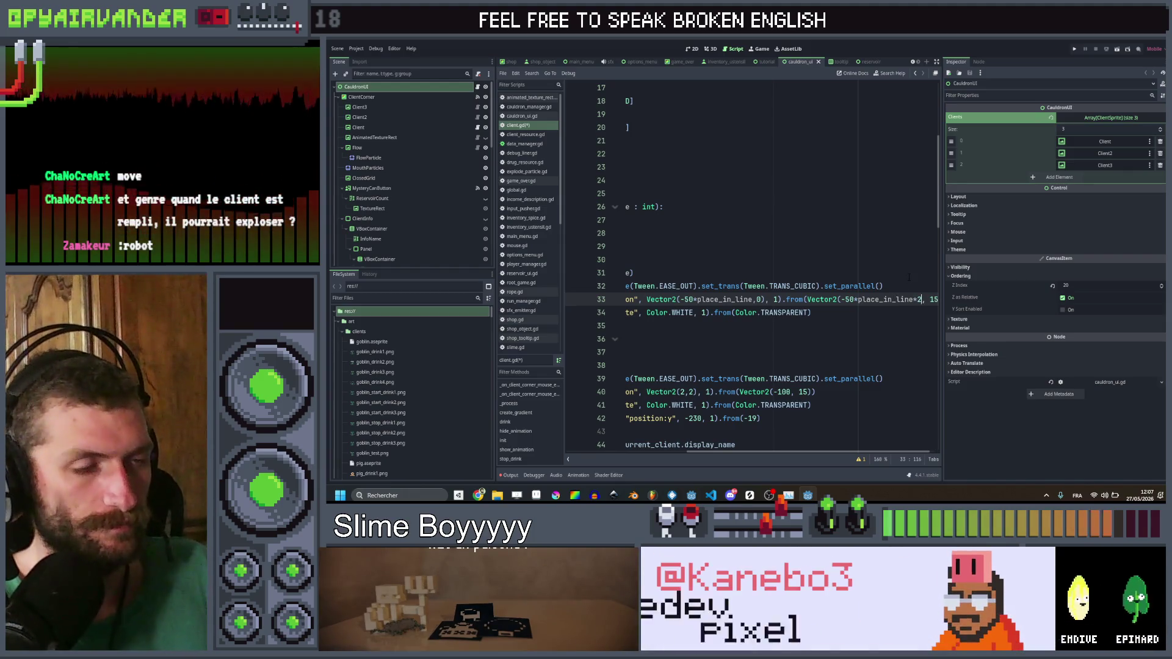
click(908, 275)
key(ctrl+s)
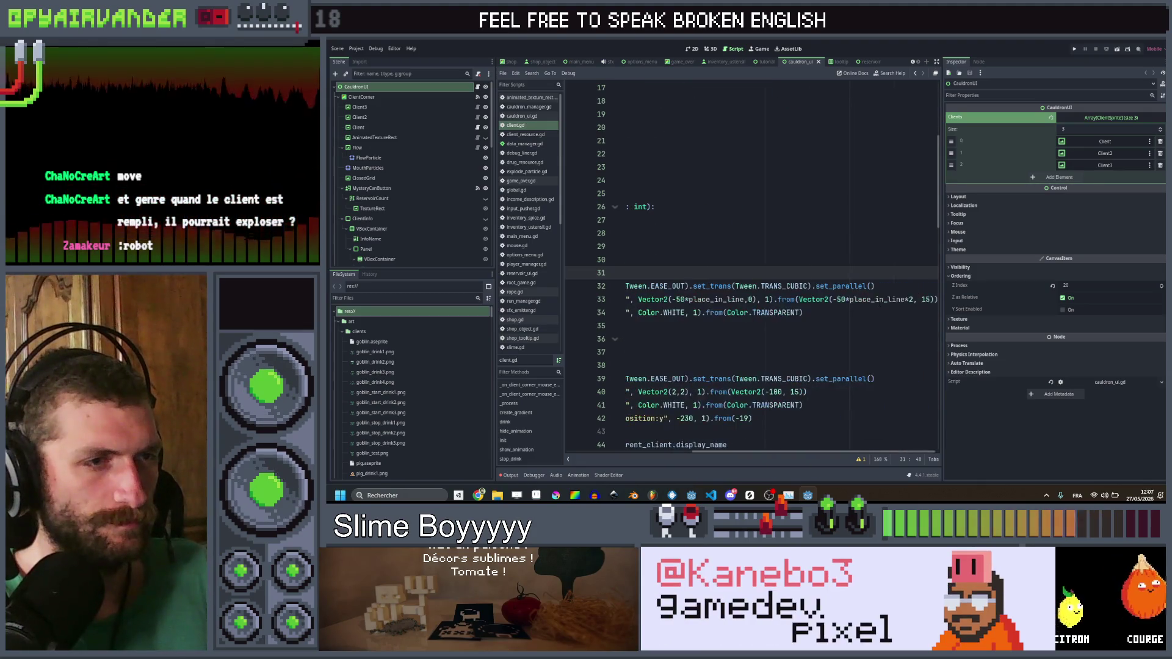
scroll(844, 331, left, 5)
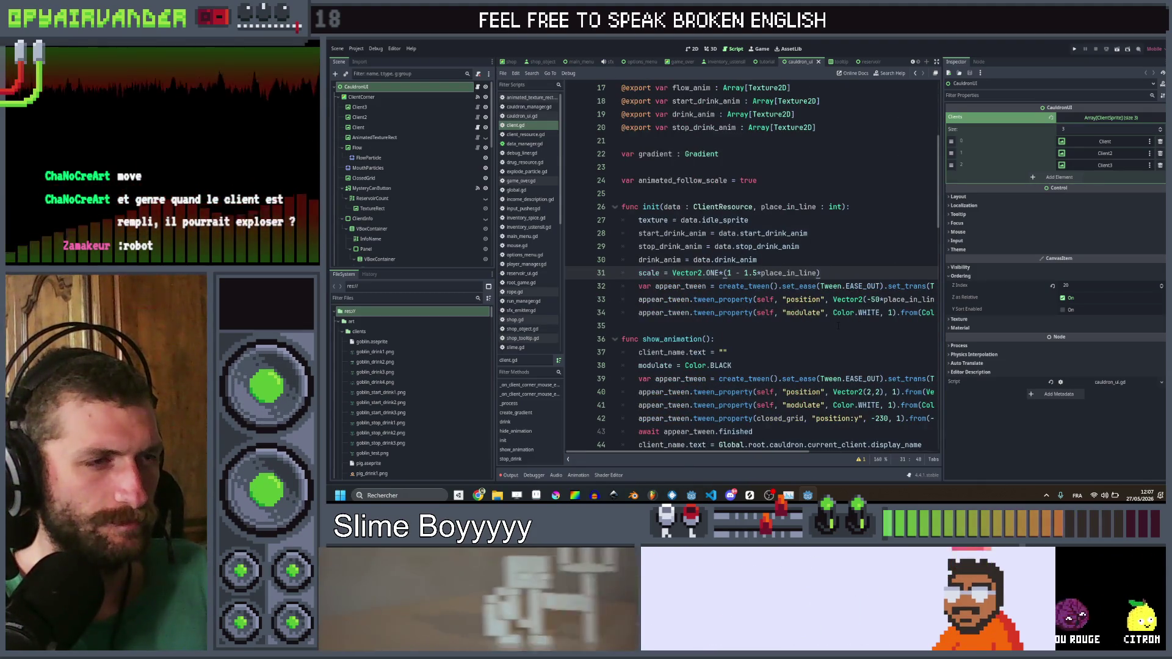
scroll(838, 327, down, 3)
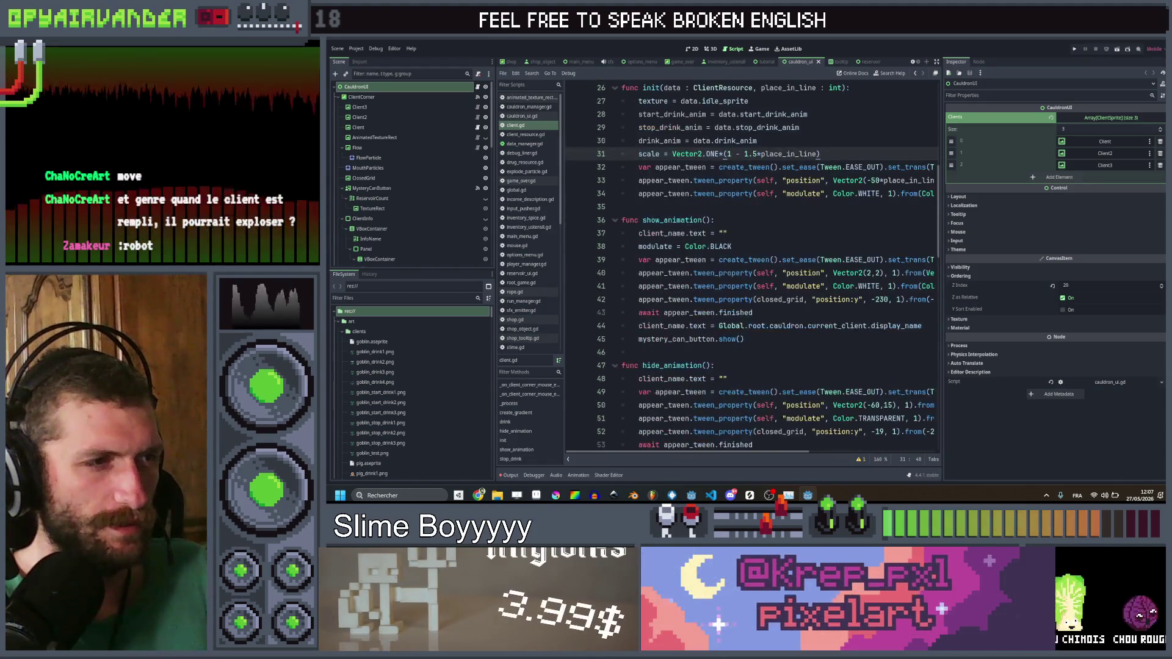
Step: Copy the 'await appear_tween.finished' line into the end of init
click(765, 314)
key(ctrl+c)
click(768, 207)
key(ctrl+v)
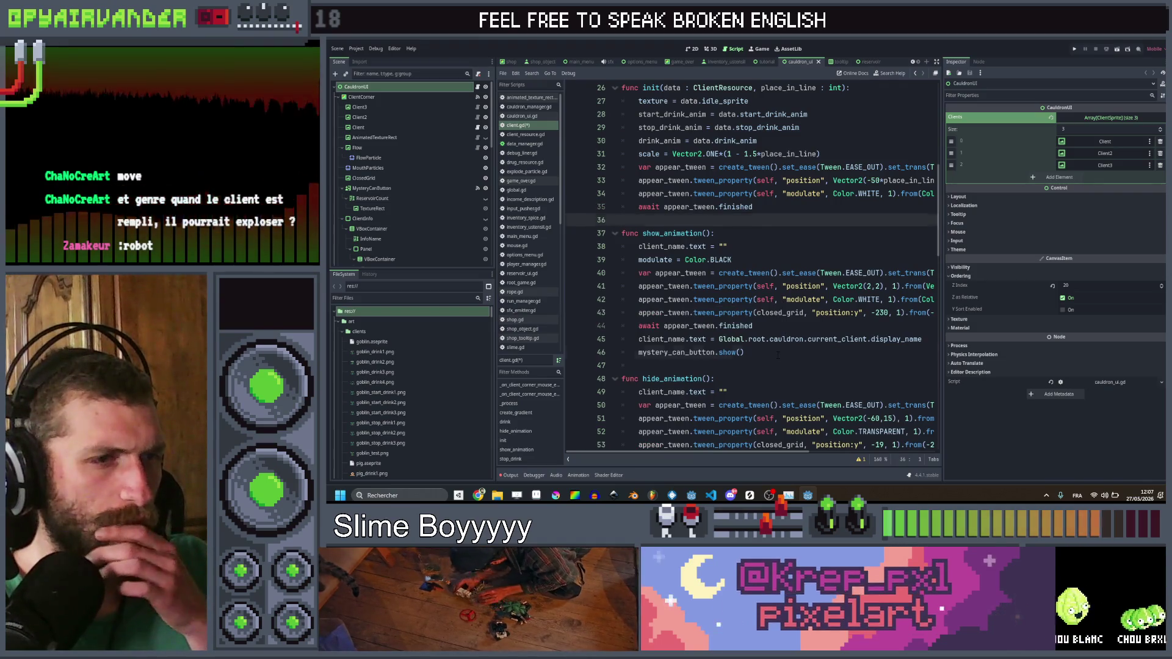
click(792, 207)
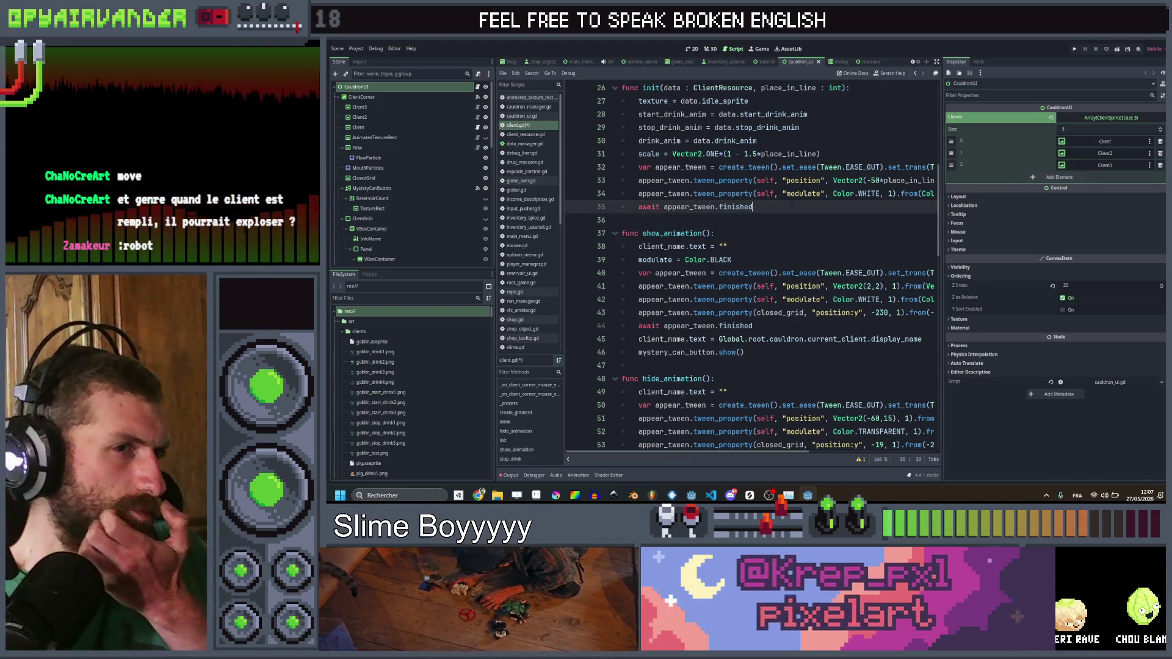
scroll(792, 205, right, 3)
scroll(792, 205, left, 3)
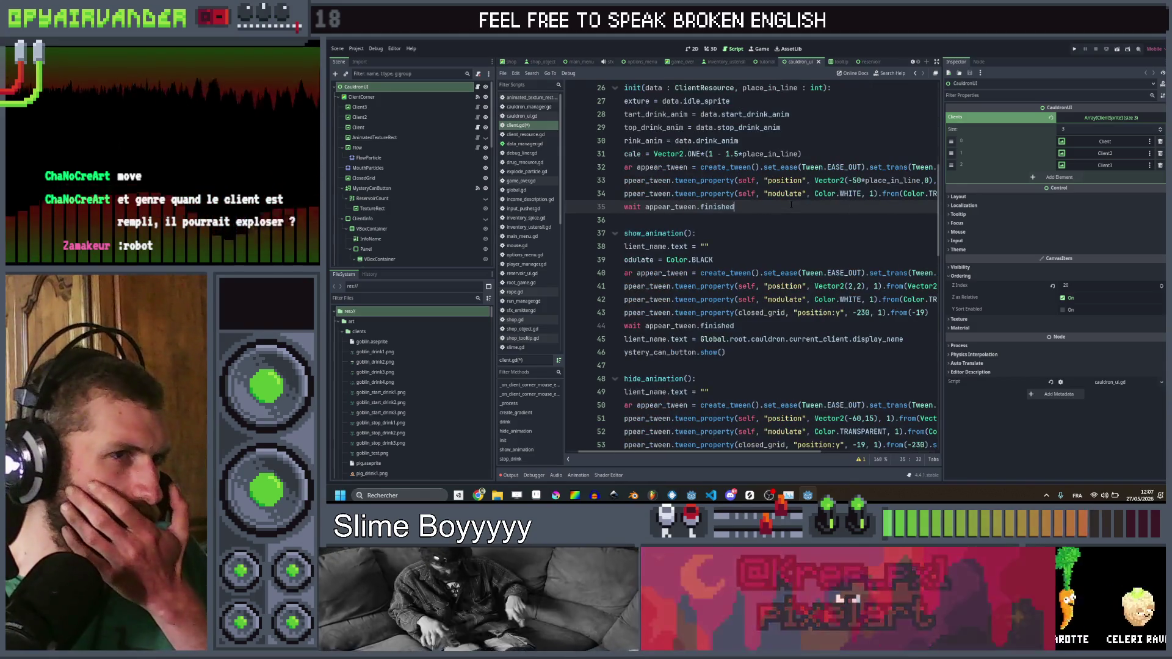
scroll(791, 205, right, 3)
scroll(792, 205, left, 1)
scroll(792, 205, left, 1)
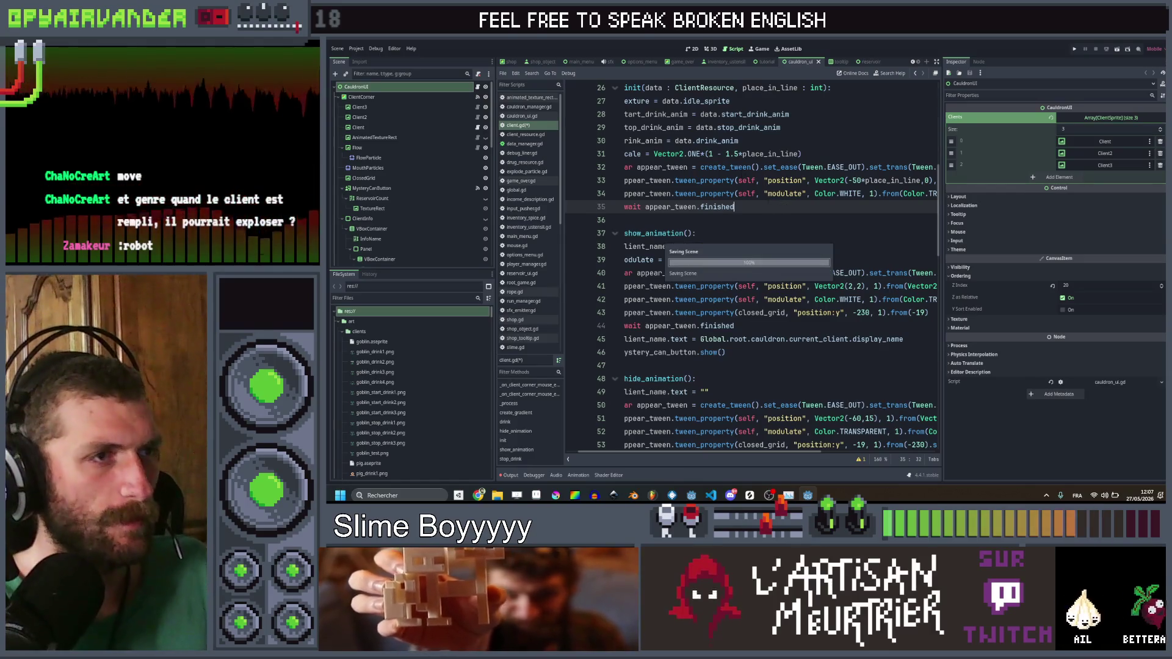
Step: Change line 31's shrink factor to 0.1 with a 1.0 base, then save
click(737, 154)
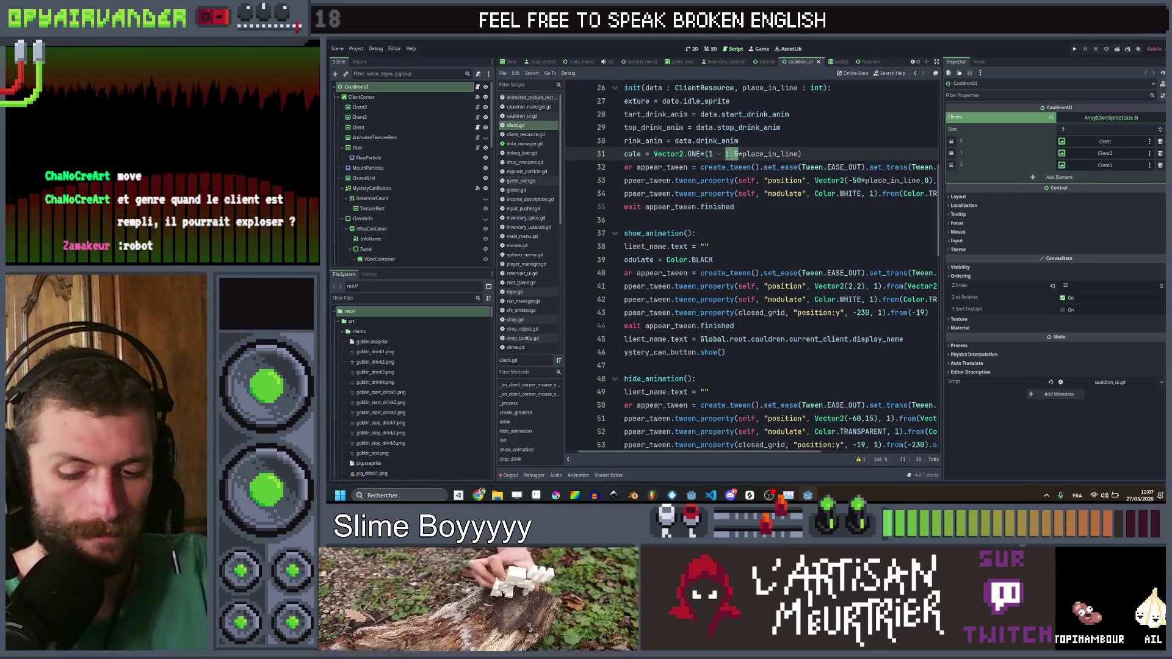
text(0.1)
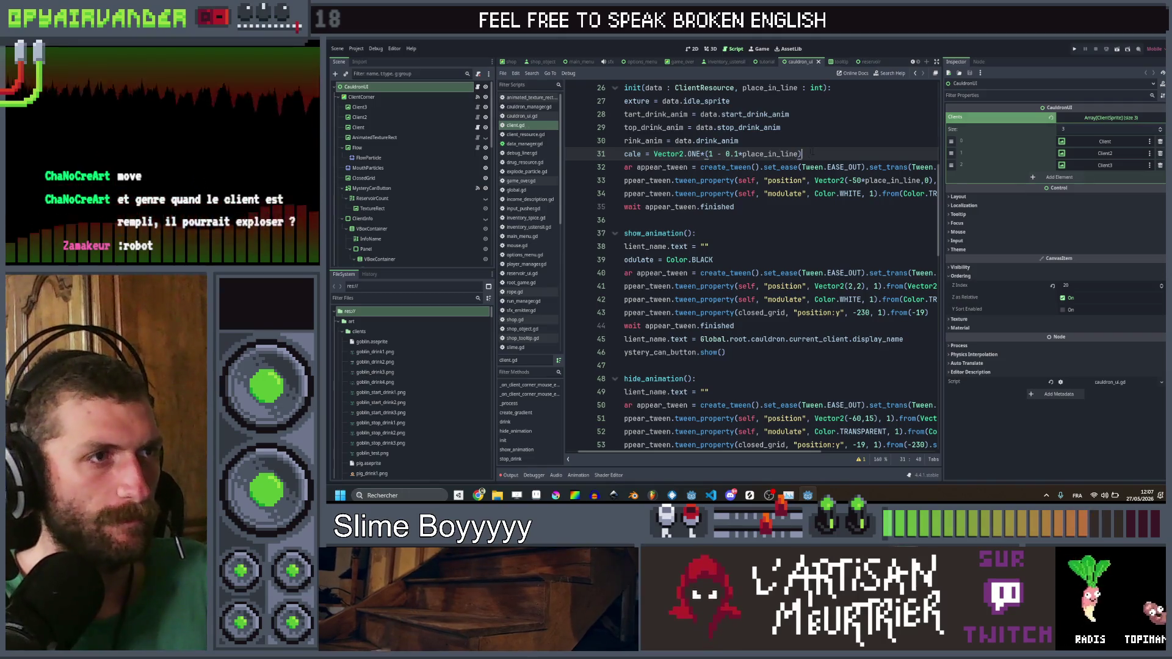
click(712, 154)
text(0)
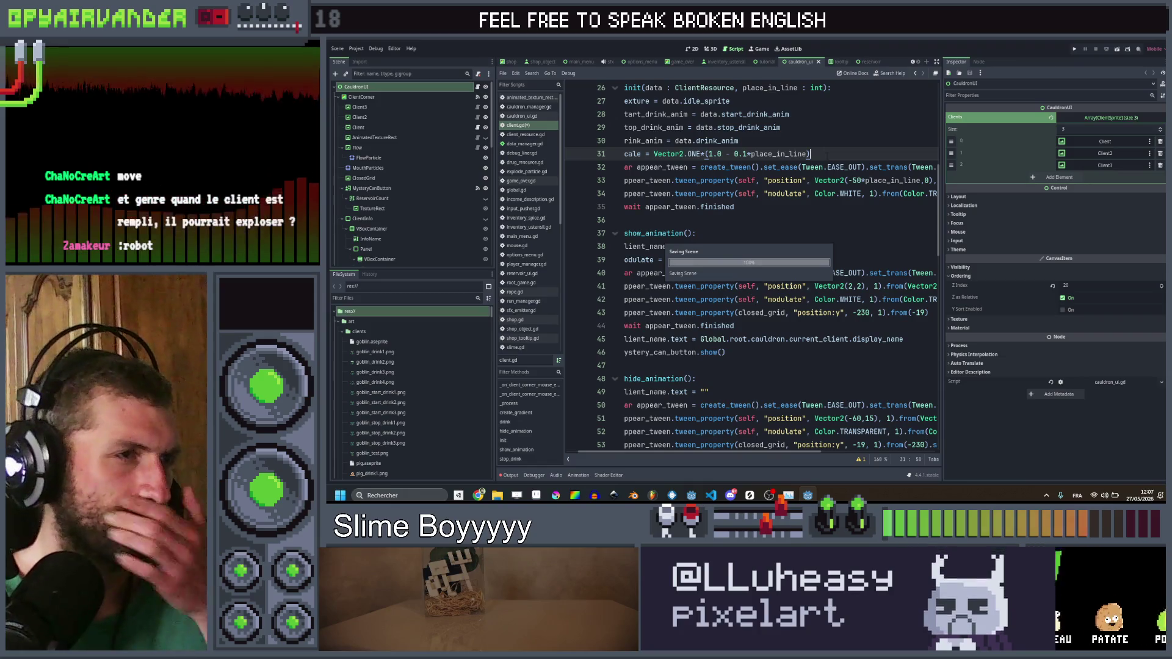
scroll(828, 165, up, 1)
click(829, 177)
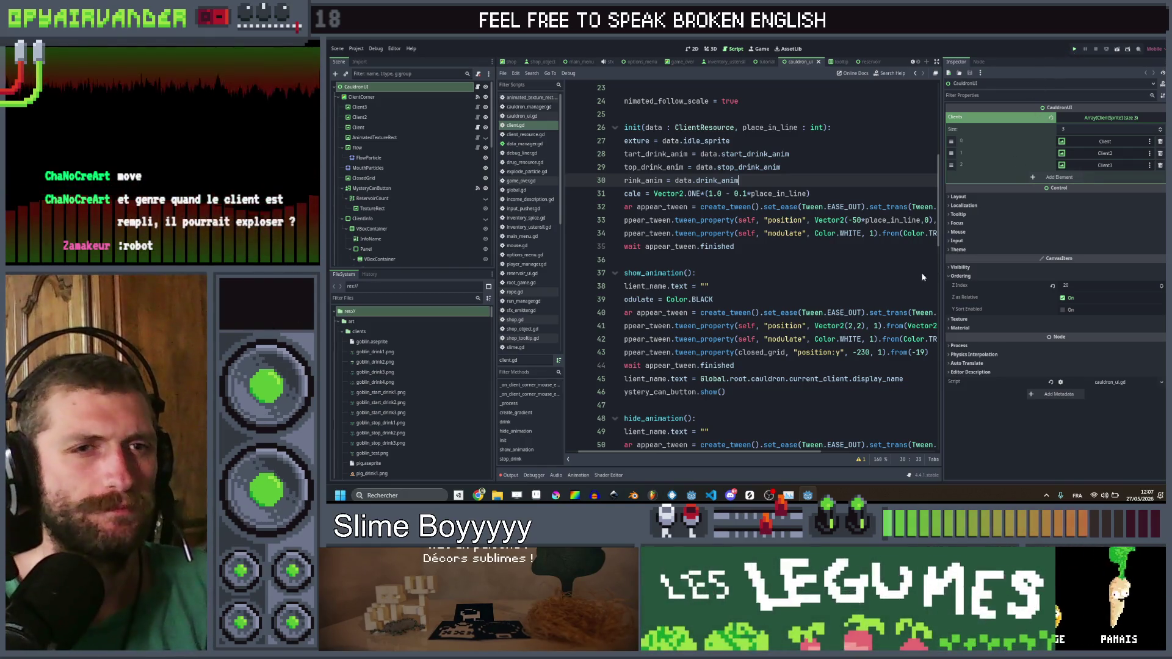
key(ctrl+s)
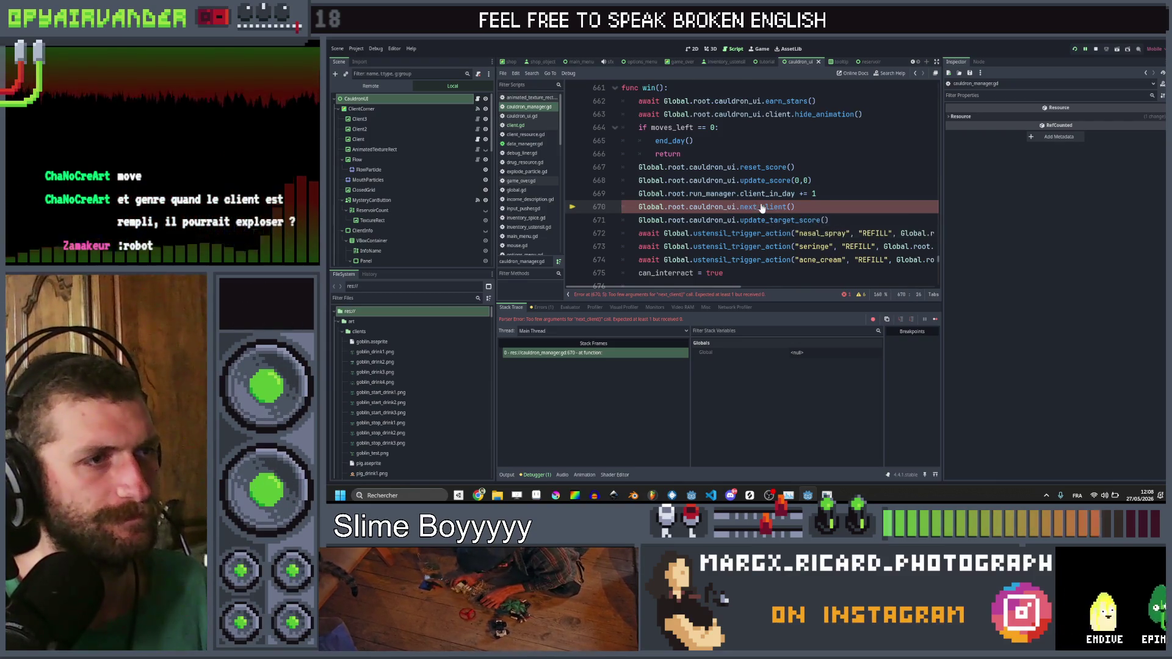
Step: Delete the data parameter from next_client() in cauldron_ui.gd and save
ctrl+click(761, 208)
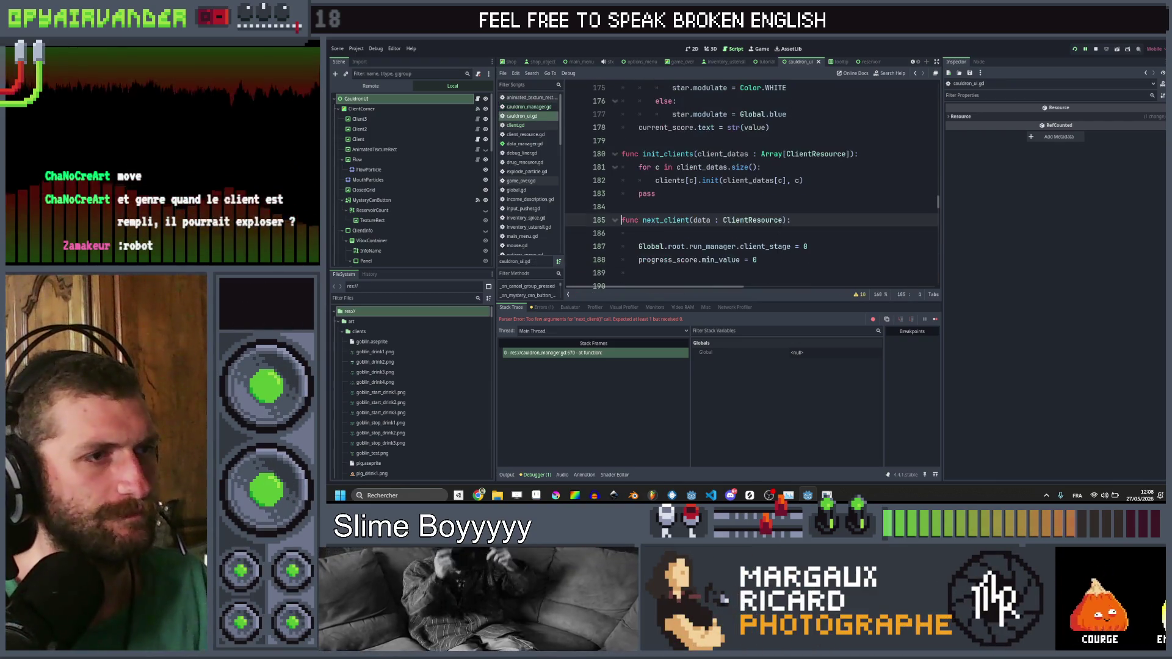
drag(783, 219, 698, 220)
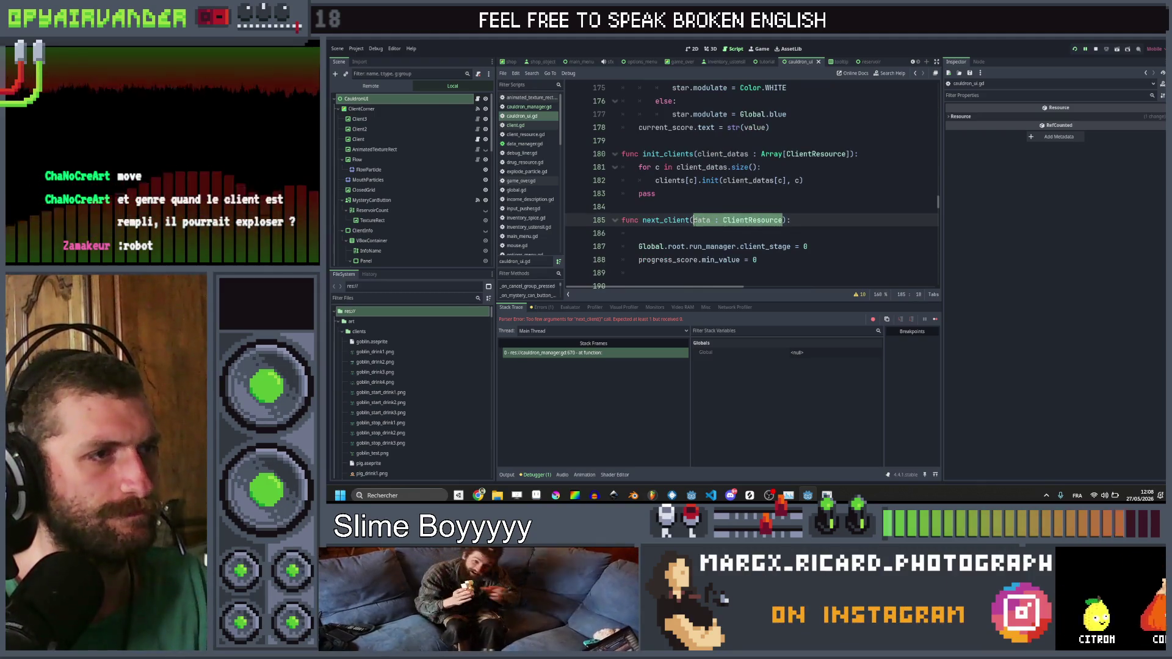
key(BackSpace)
key(ctrl+s)
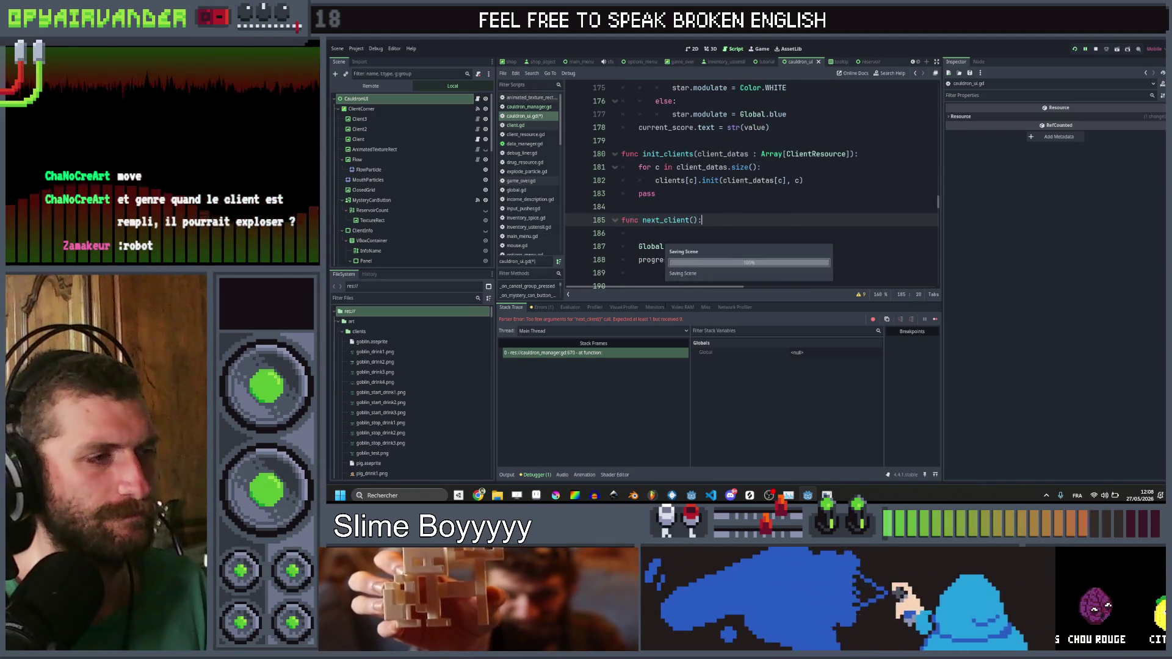
Step: Check the next_client() call in cauldron_manager.gd, remove the blank line inside next_client(), save, and rerun with F5
click(586, 352)
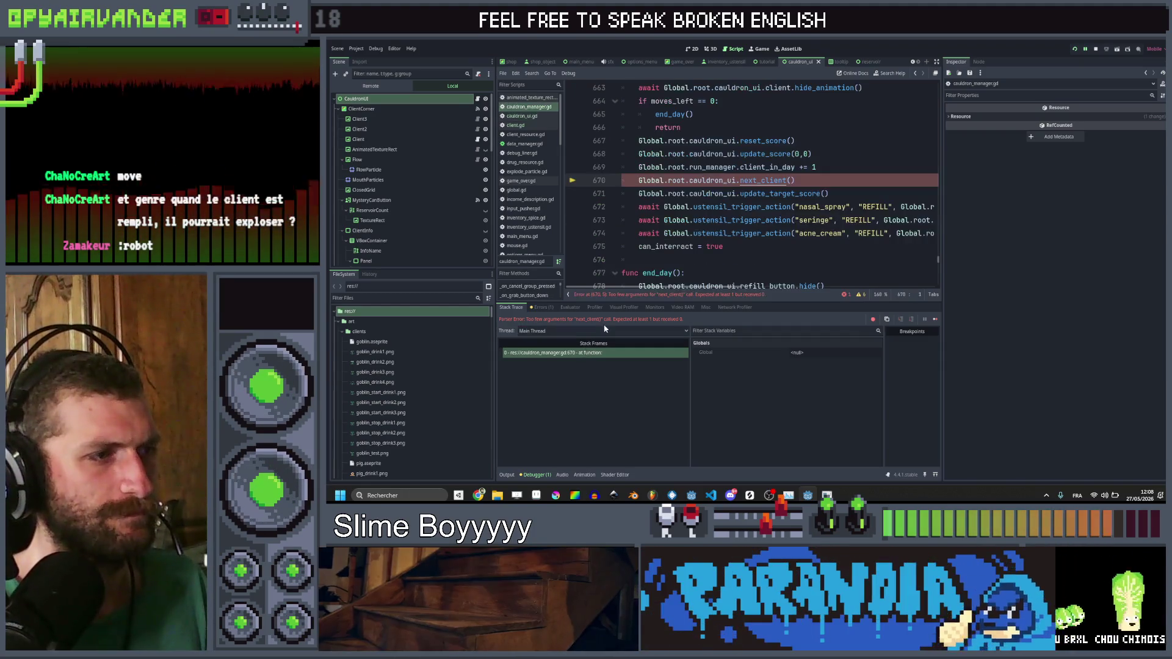
click(838, 193)
scroll(834, 207, up, 1)
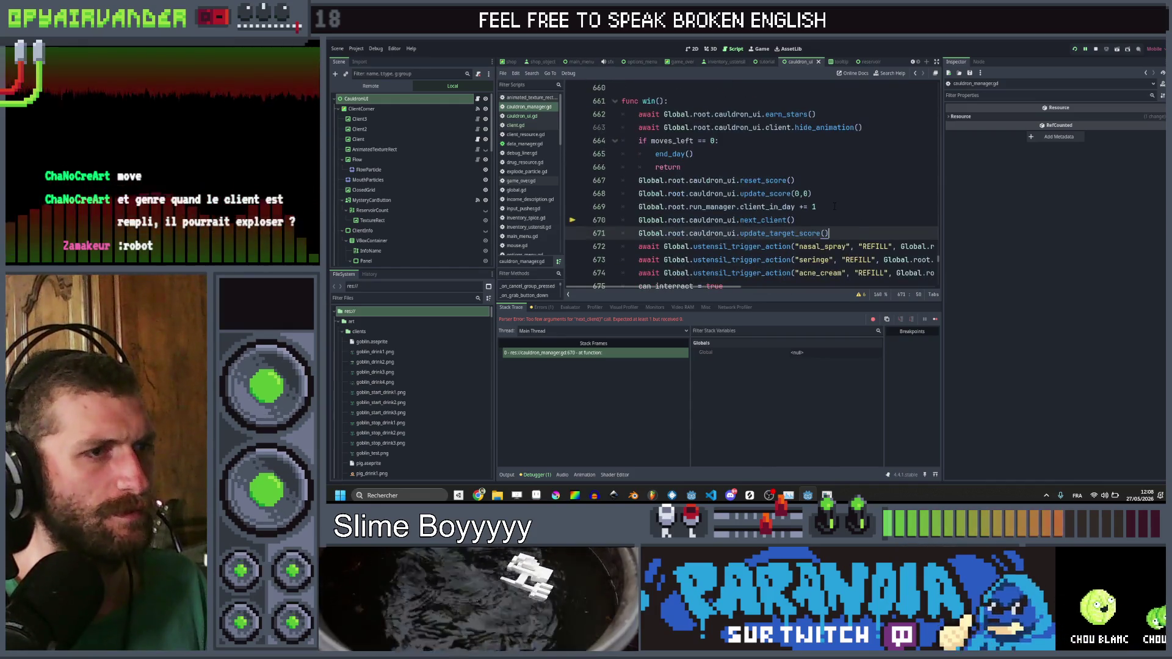
click(832, 219)
key(ctrl+s)
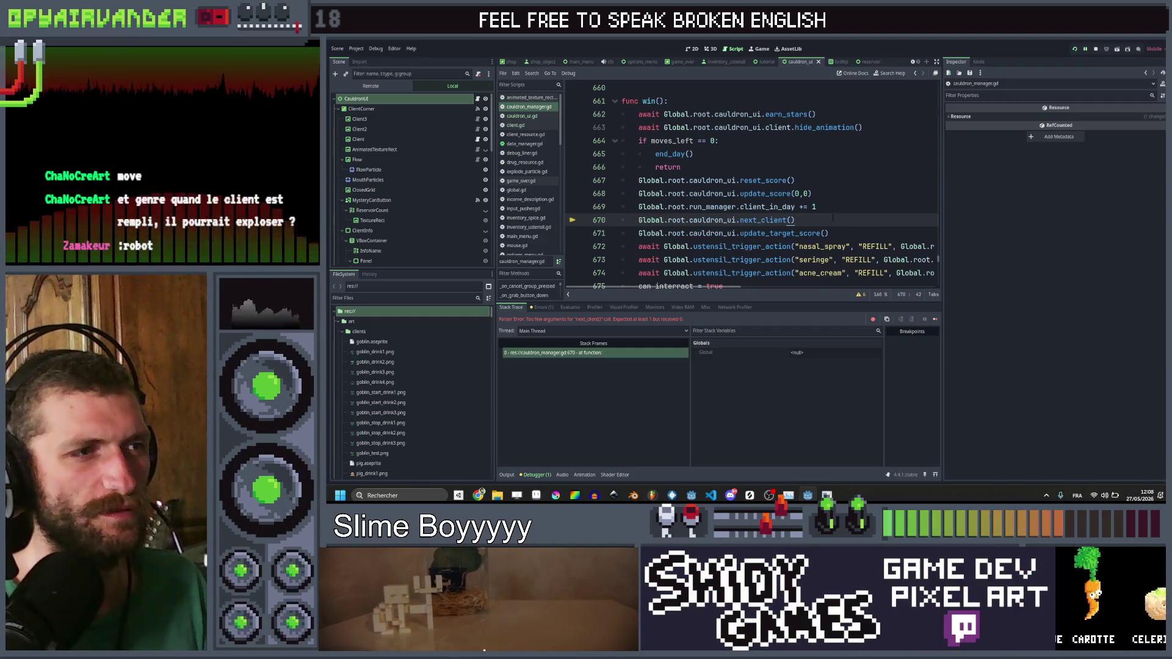
scroll(833, 217, up, 1)
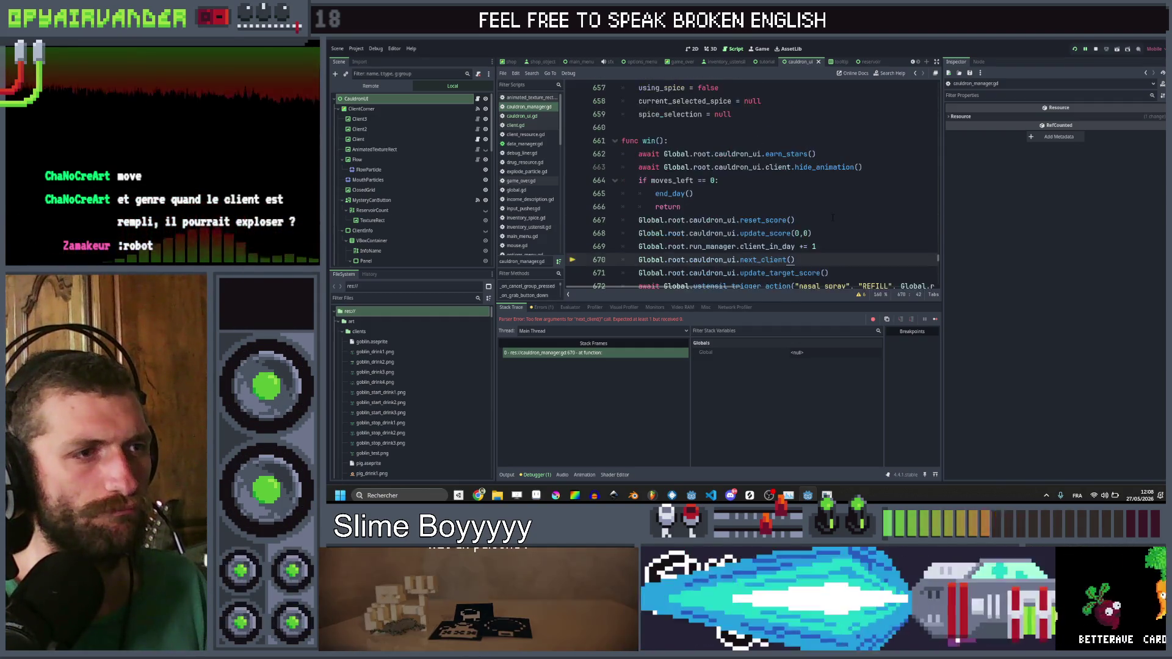
scroll(833, 217, down, 1)
key(ctrl+shift+Left)
key(ctrl+shift+Left)
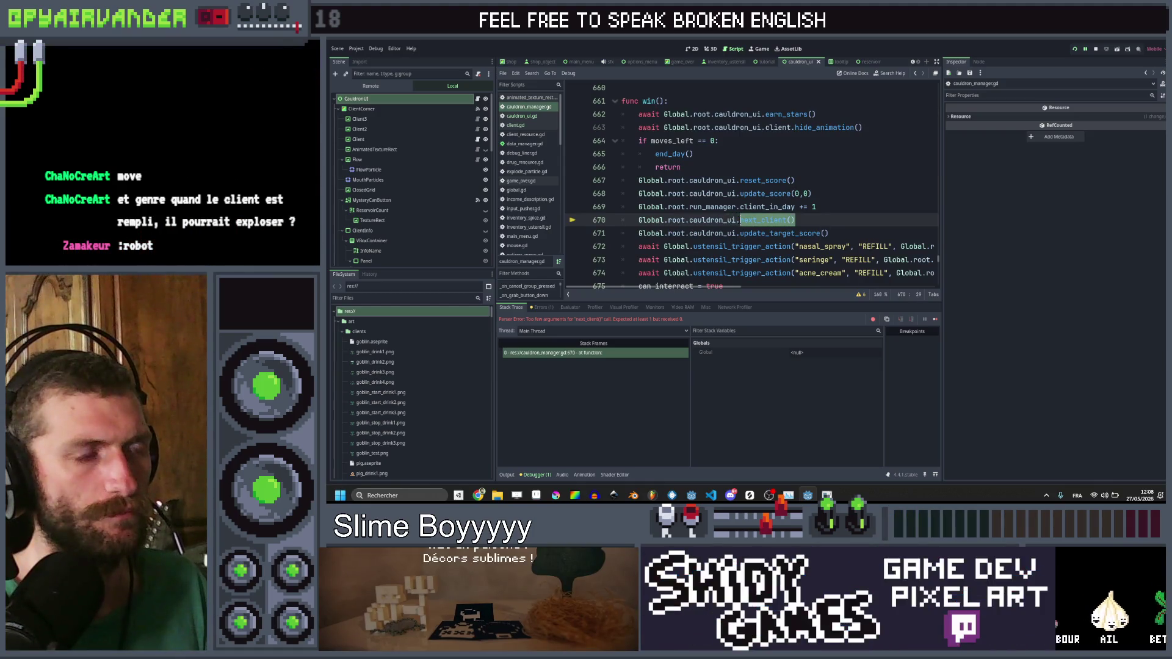
ctrl+click(746, 220)
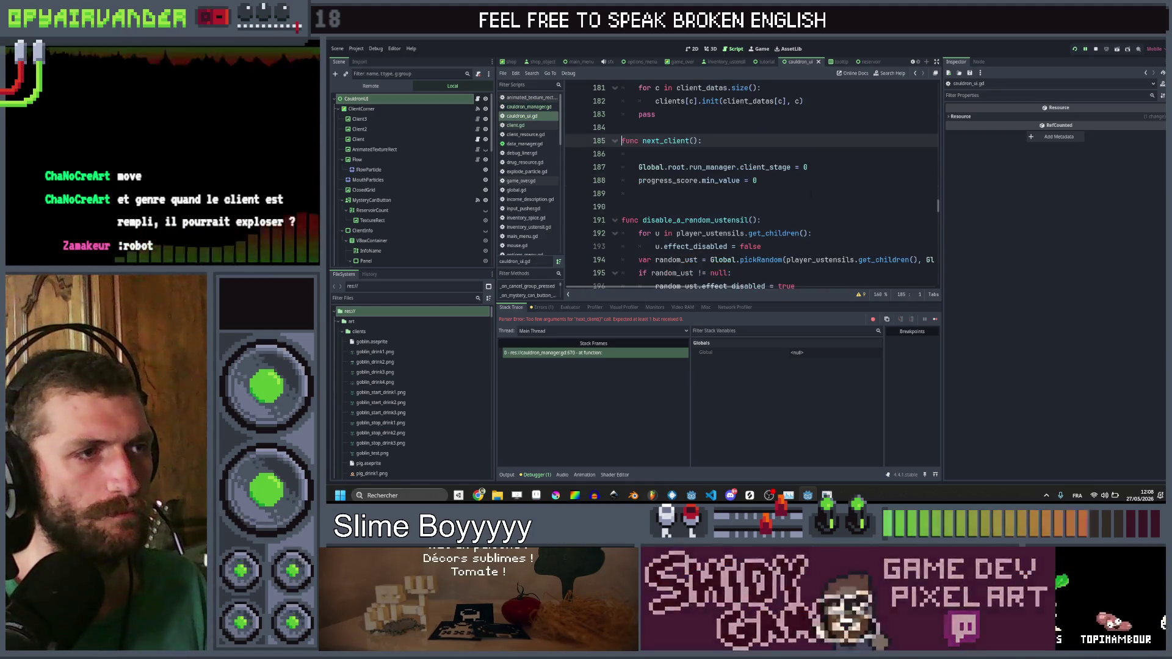
key(ctrl+shift+k)
key(ctrl+s)
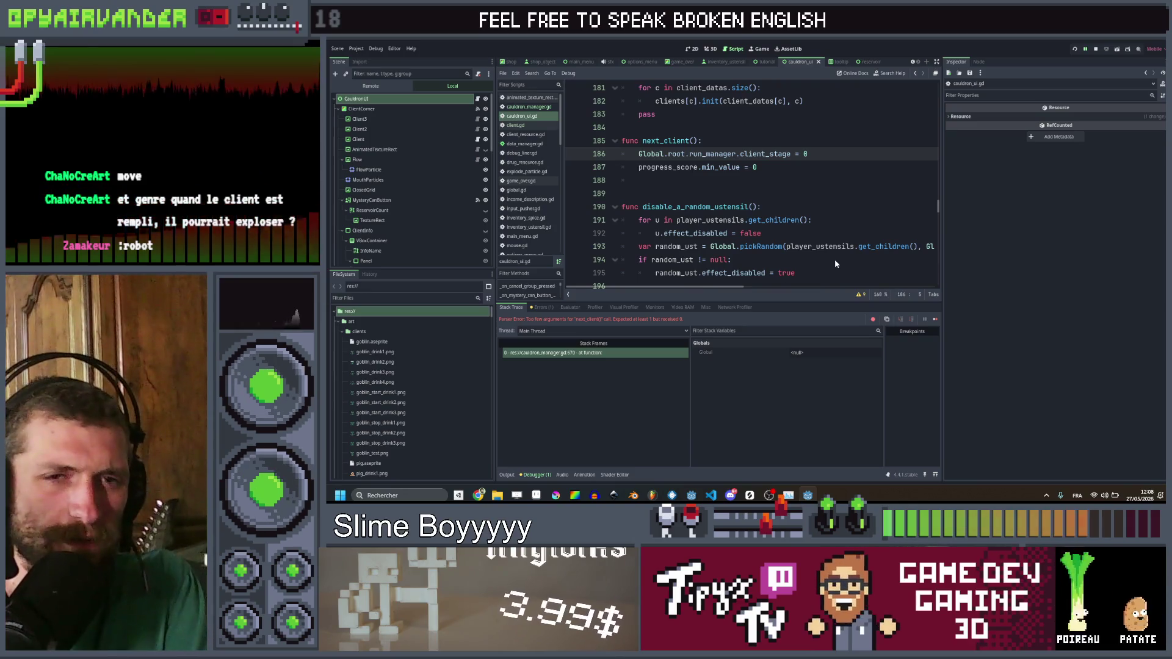
key(F5)
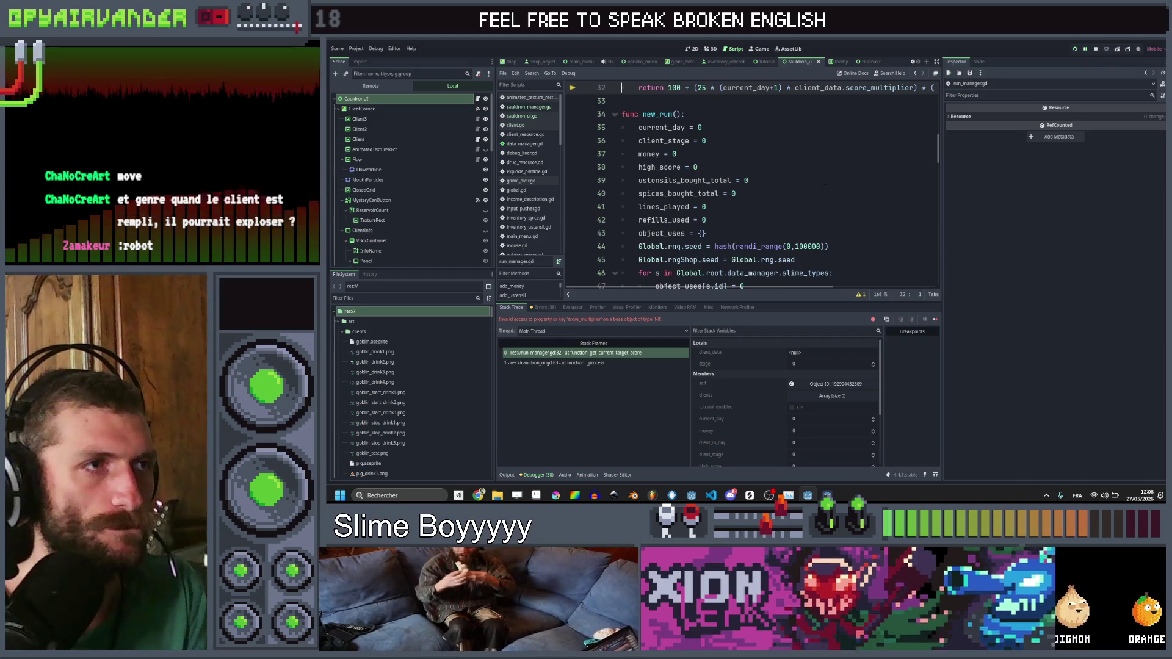
Step: Inspect the error's stack trace, including the cauldron_ui.gd frame
scroll(824, 181, up, 2)
scroll(825, 181, right, 3)
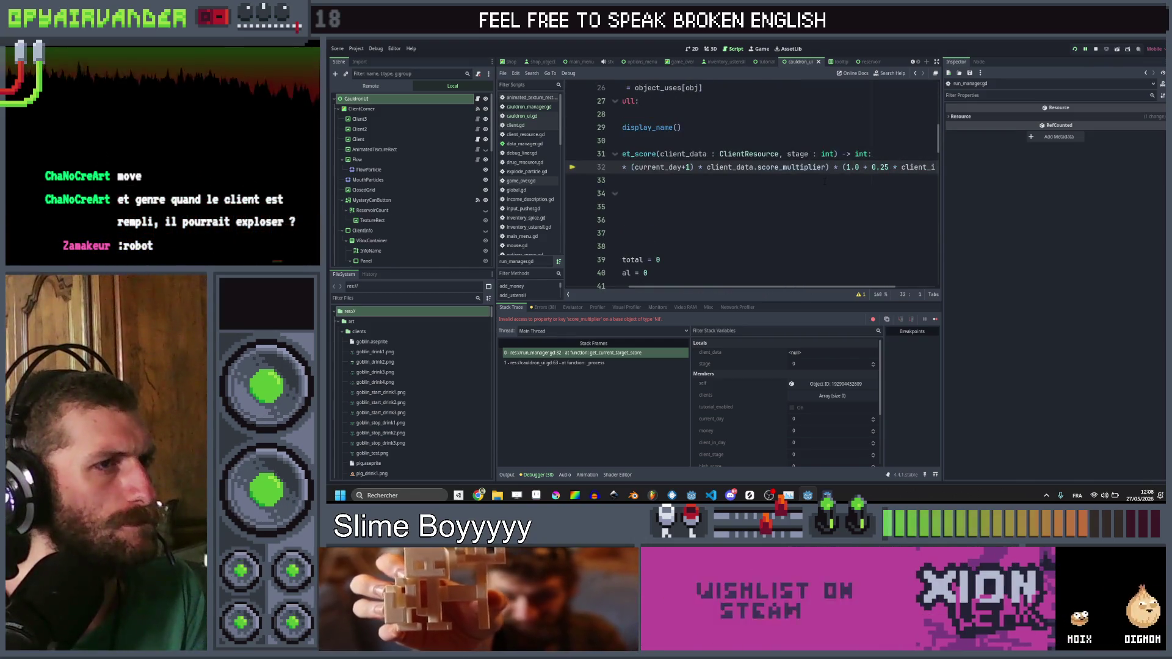
scroll(825, 181, left, 3)
scroll(825, 181, right, 3)
scroll(817, 181, left, 3)
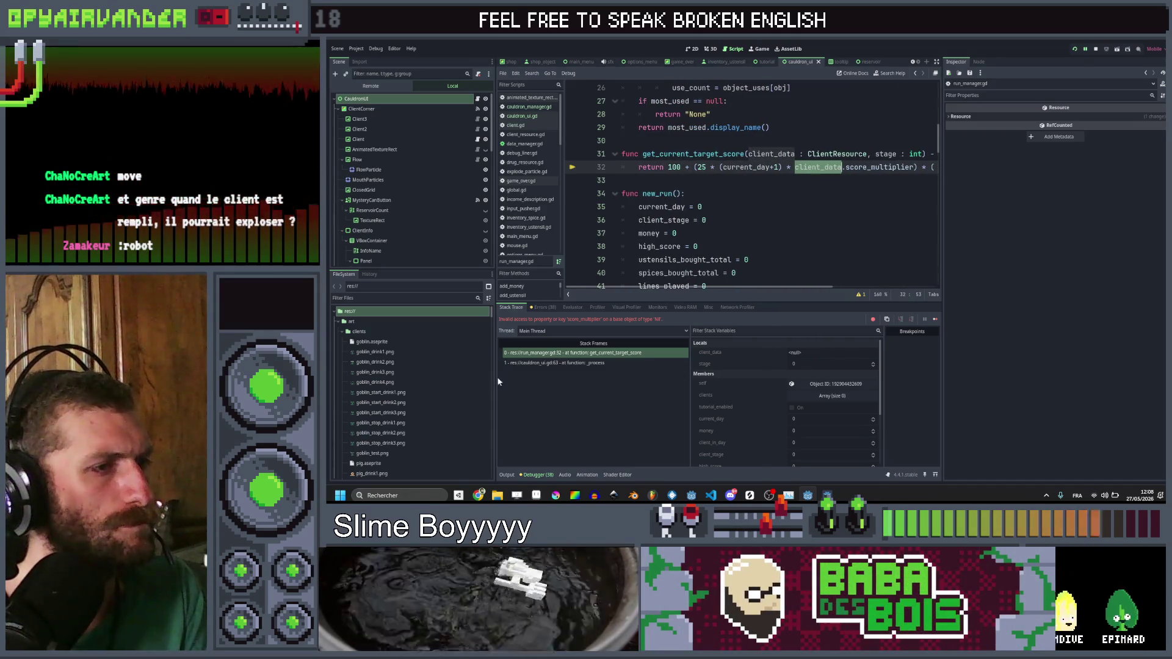
click(547, 363)
scroll(776, 204, right, 10)
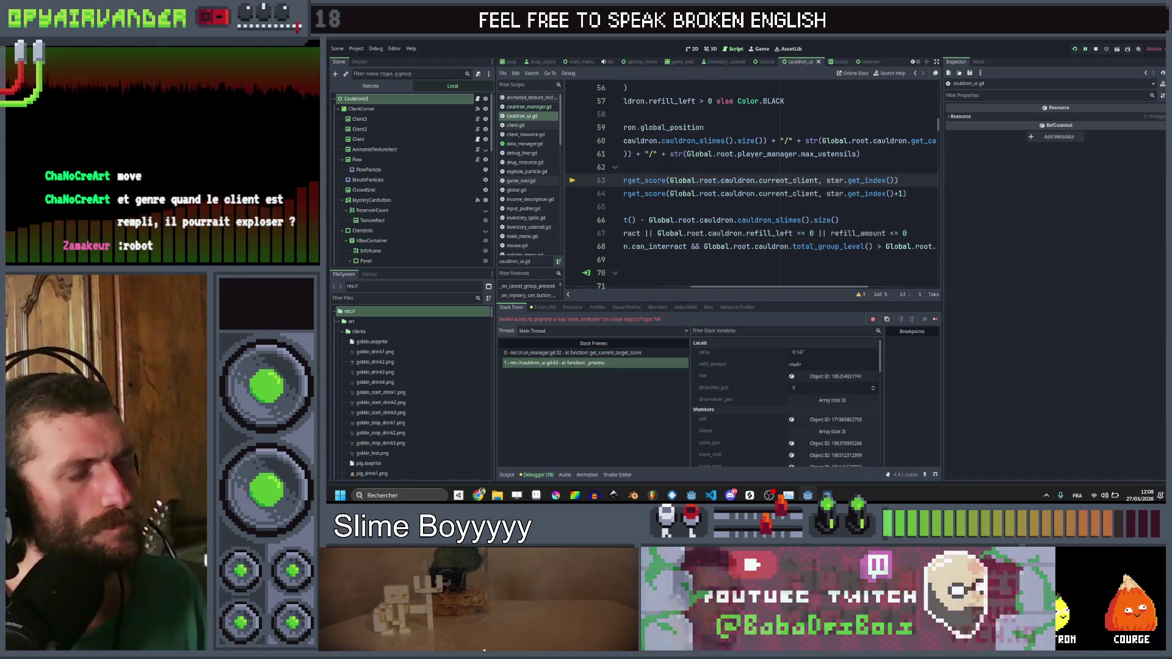
scroll(777, 204, left, 10)
scroll(776, 183, up, 10)
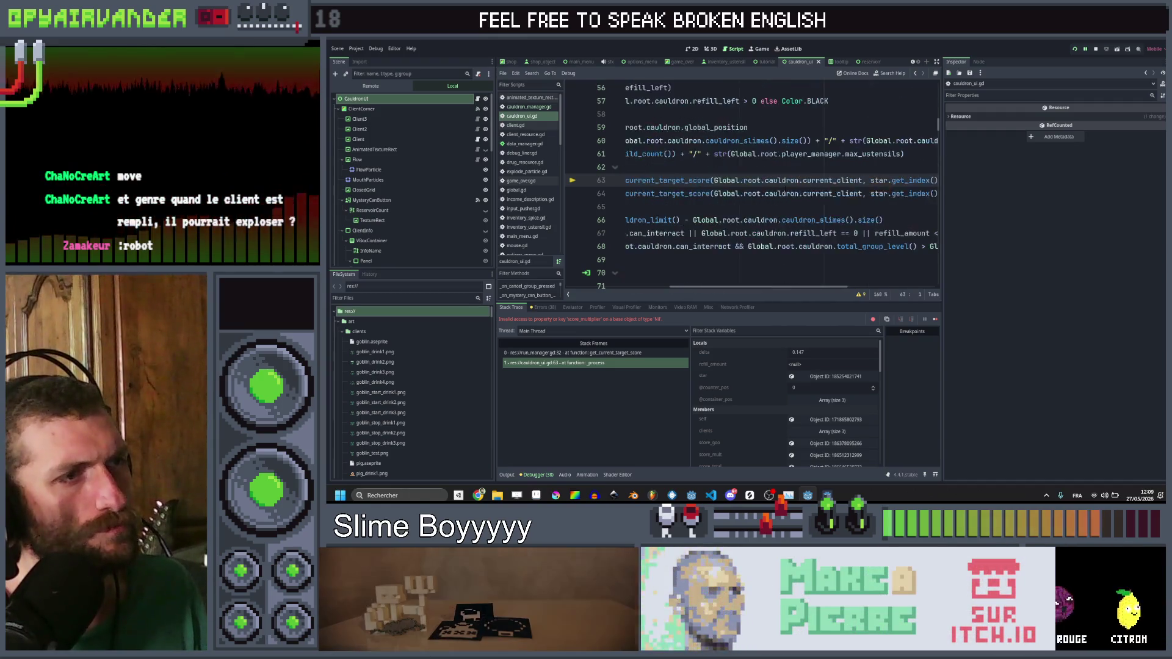
scroll(777, 183, down, 8)
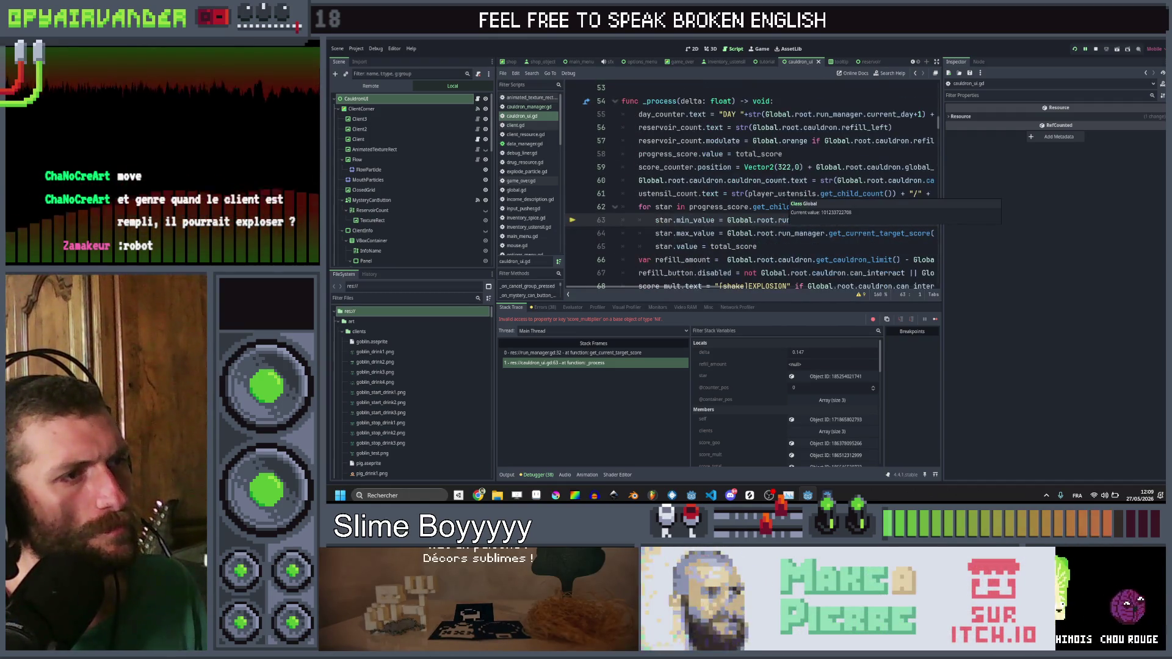
scroll(776, 205, right, 3)
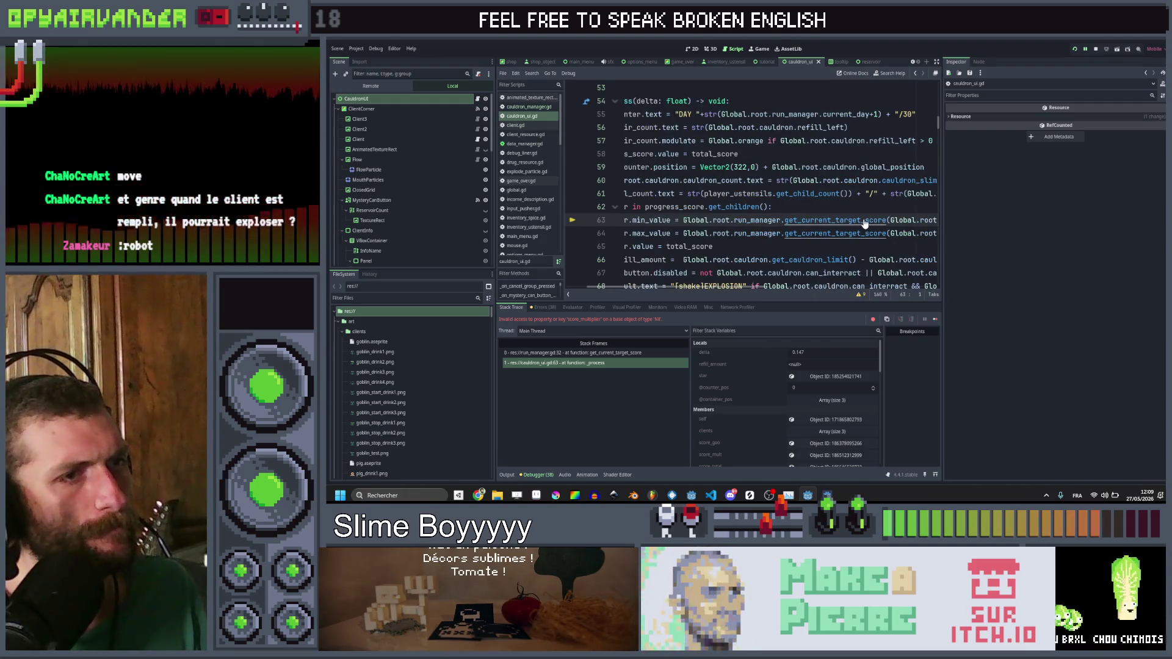
Step: Add 'if client_data == null: return 0' to get_current_target_score in run_manager.gd and rerun with F5
ctrl+click(865, 224)
scroll(751, 183, right, 3)
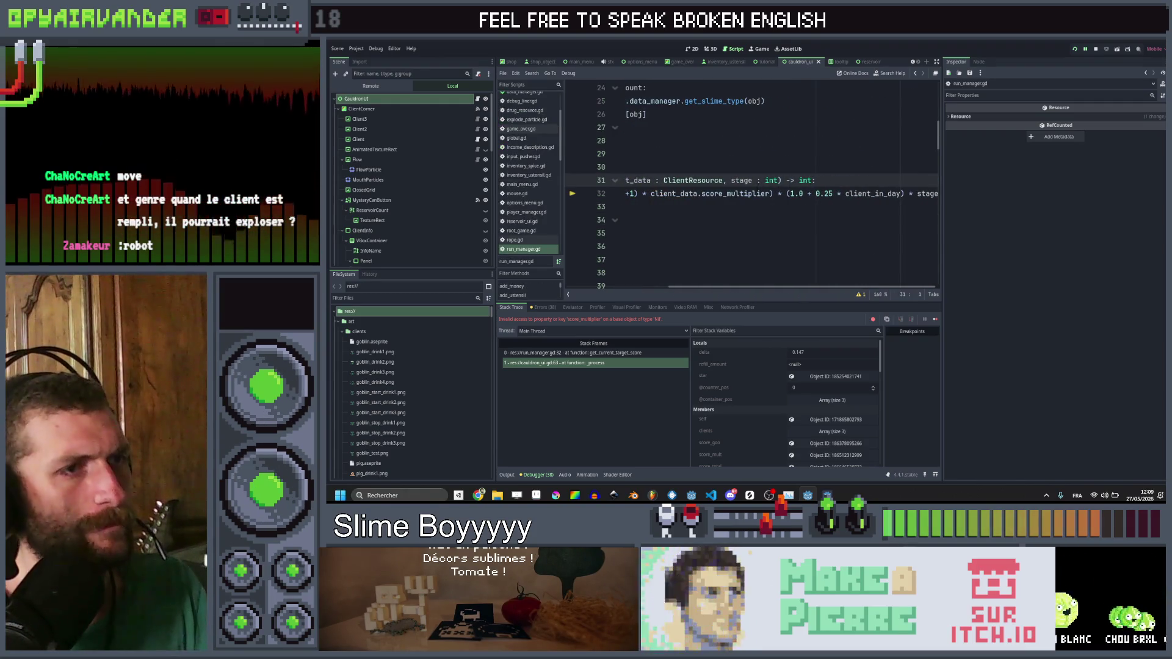
key(End)
key(Return)
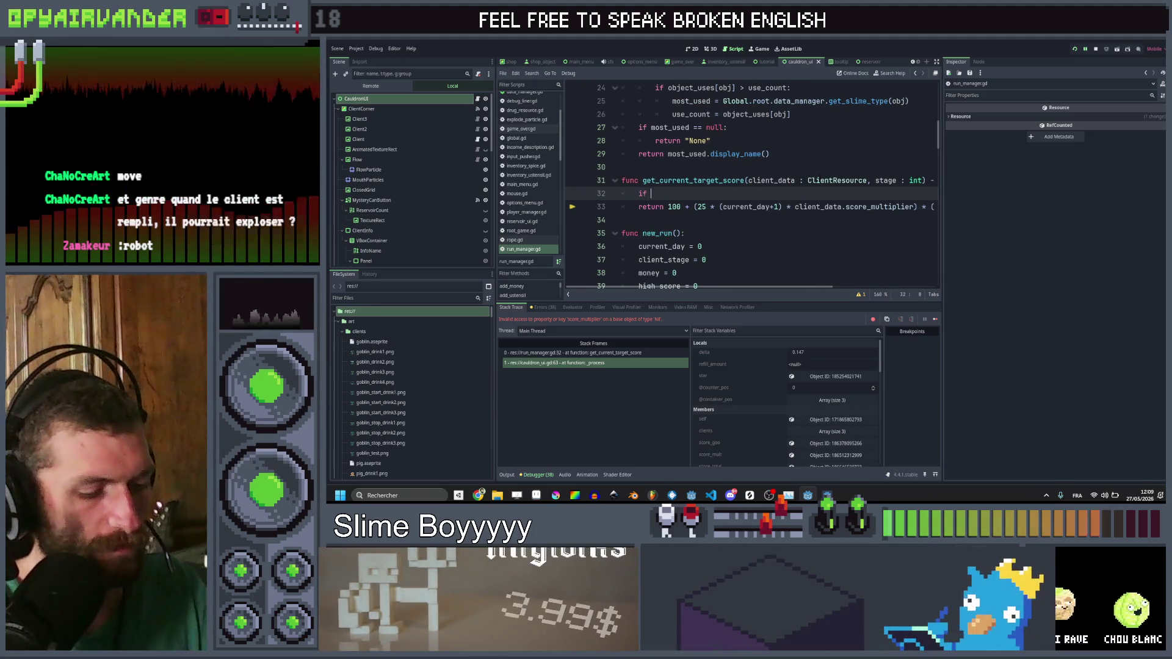
text(clie)
key(Return)
text(=)
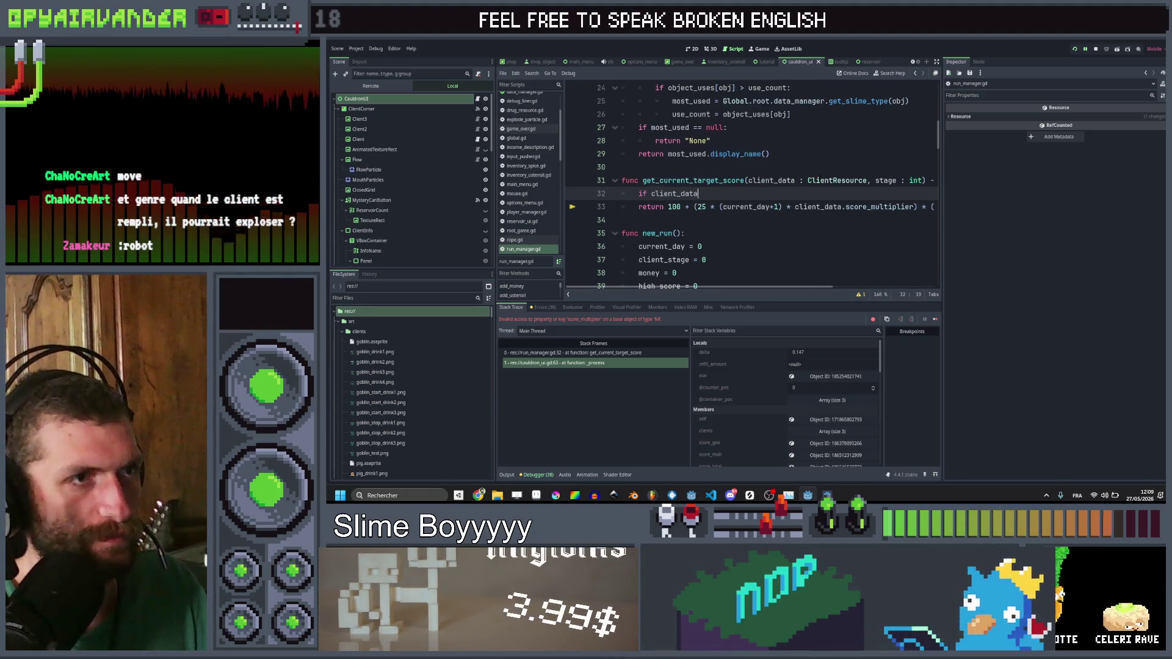
text(:)
key(Return)
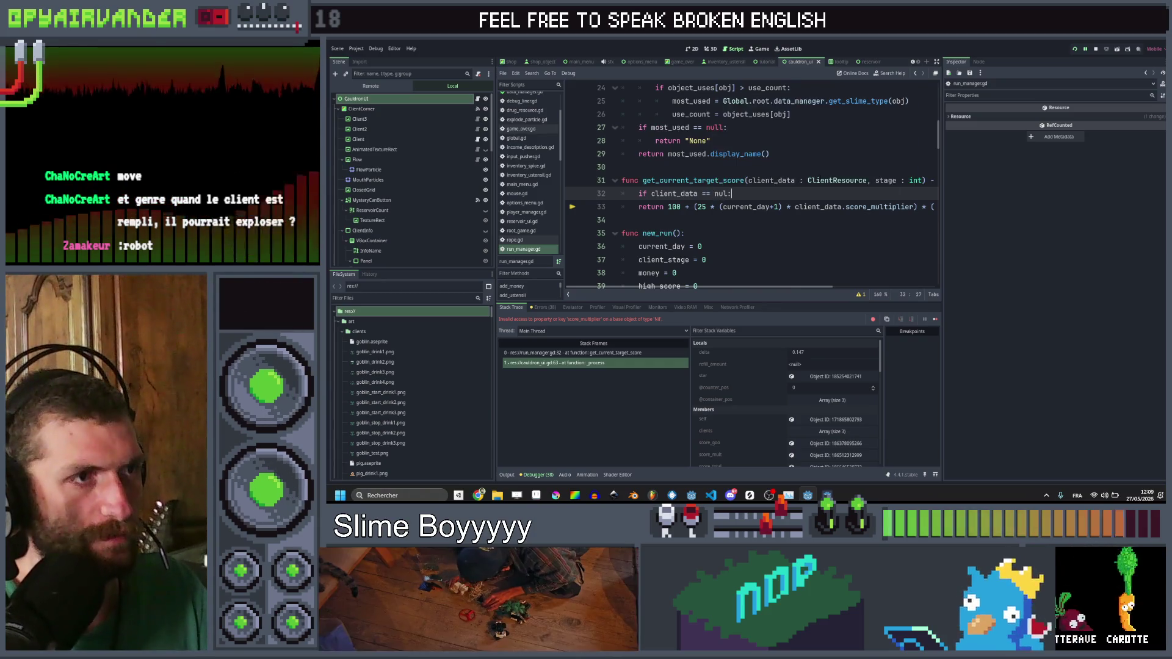
key(BackSpace)
key(BackSpace)
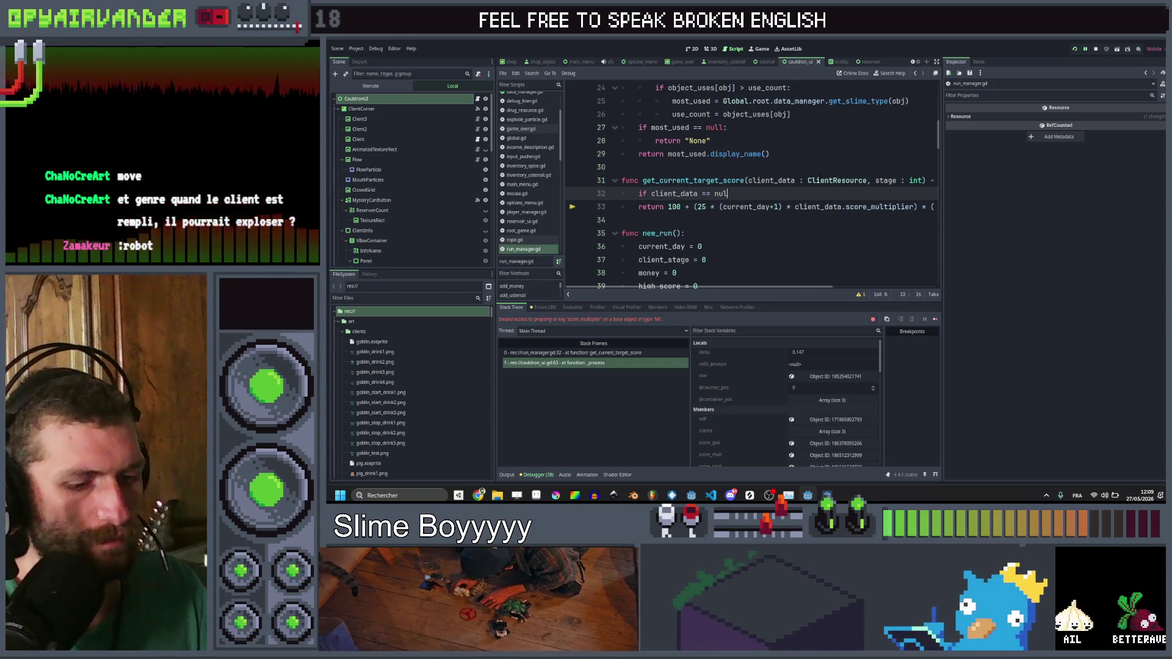
text(: return 0)
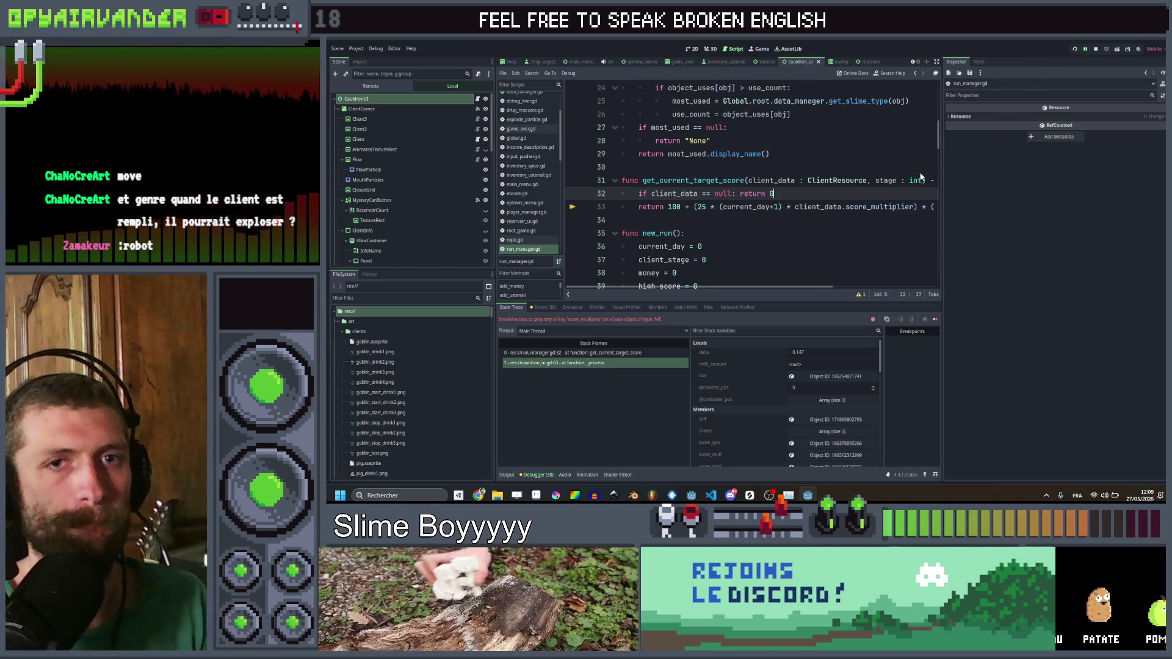
key(F5)
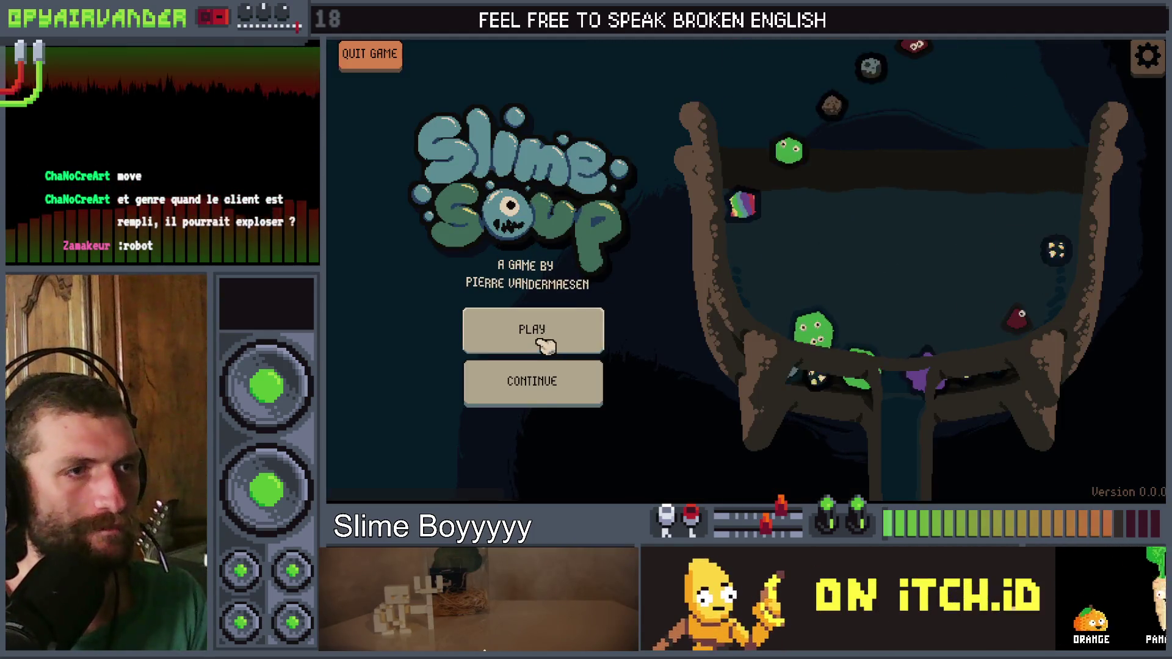
click(536, 334)
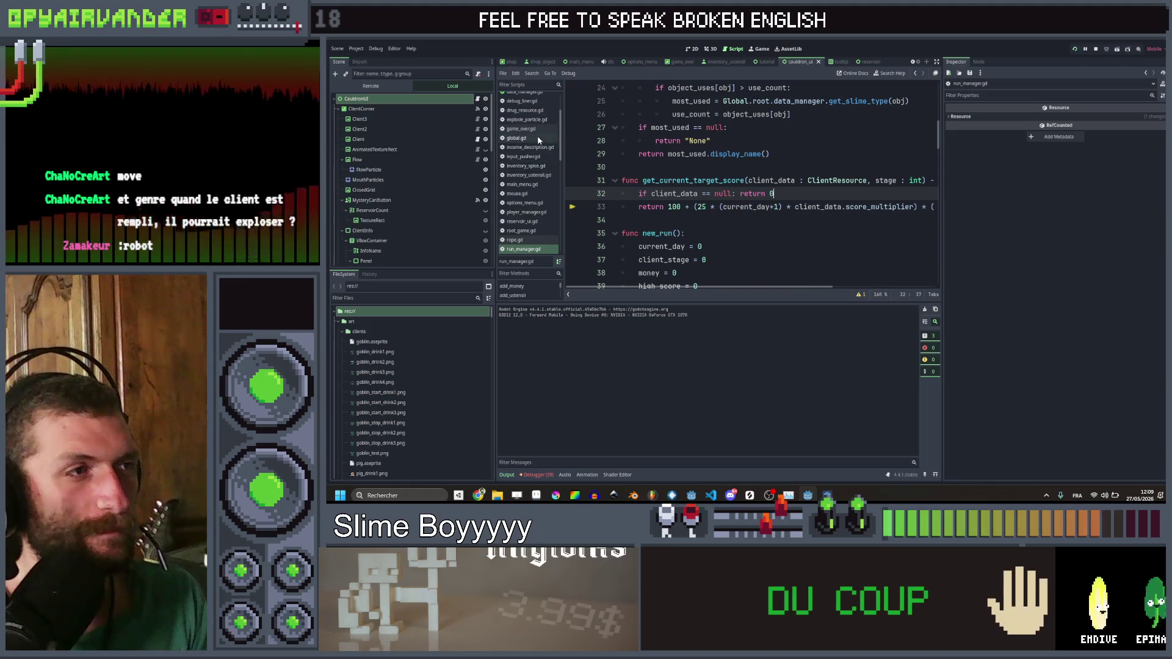
click(913, 62)
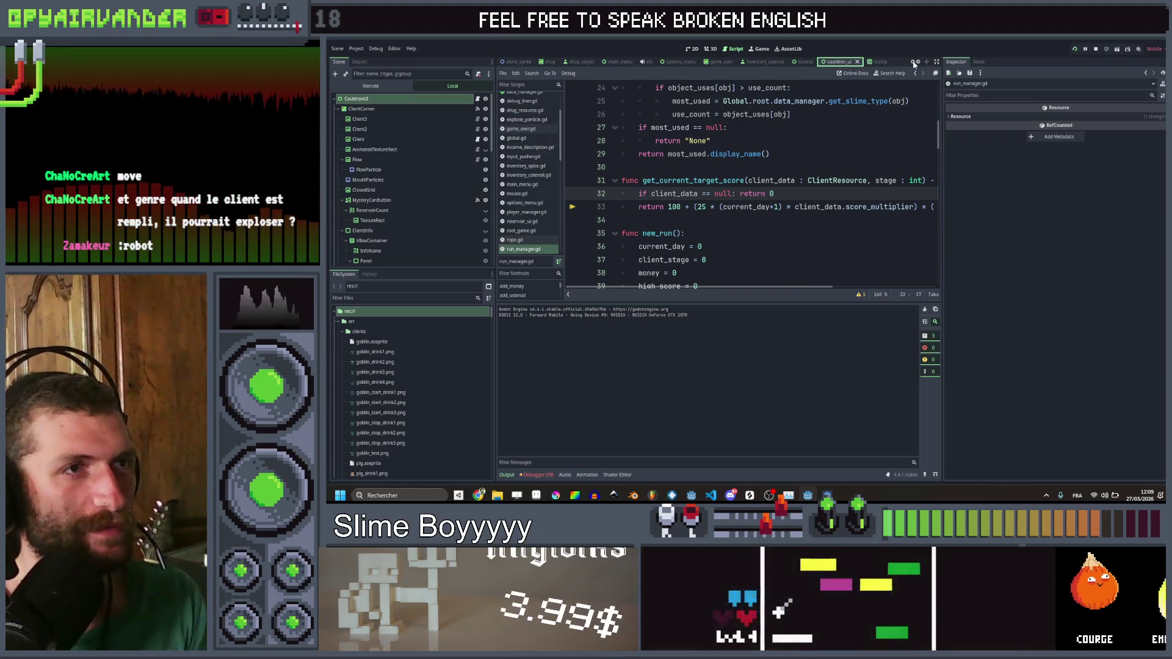
click(918, 63)
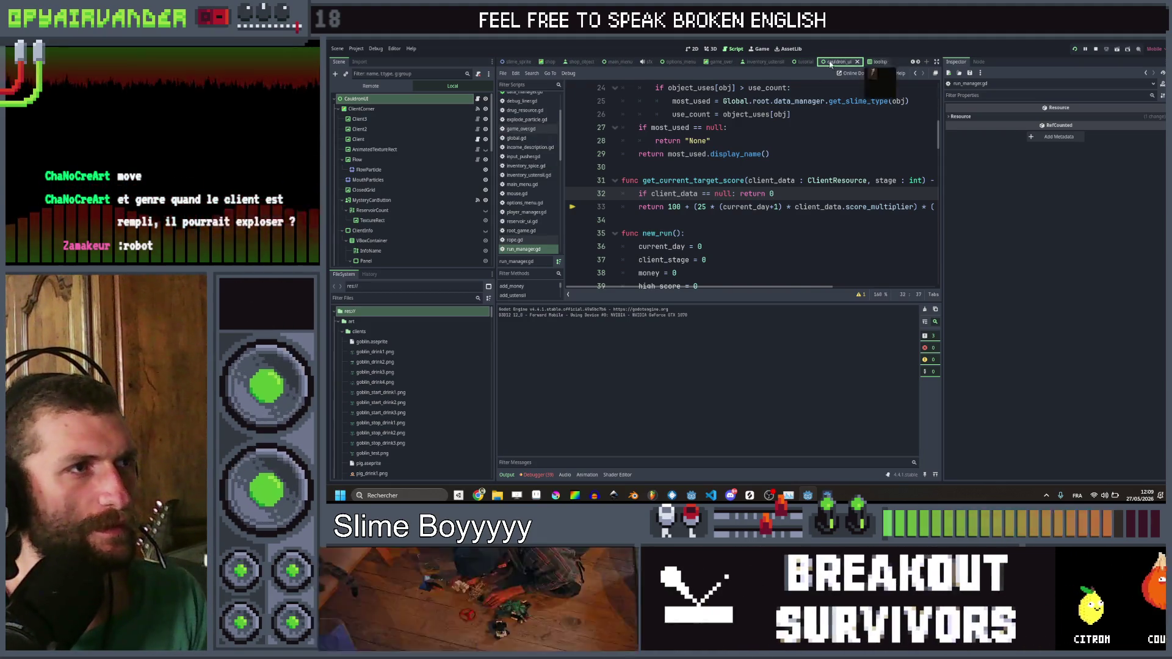
scroll(536, 160, up, 3)
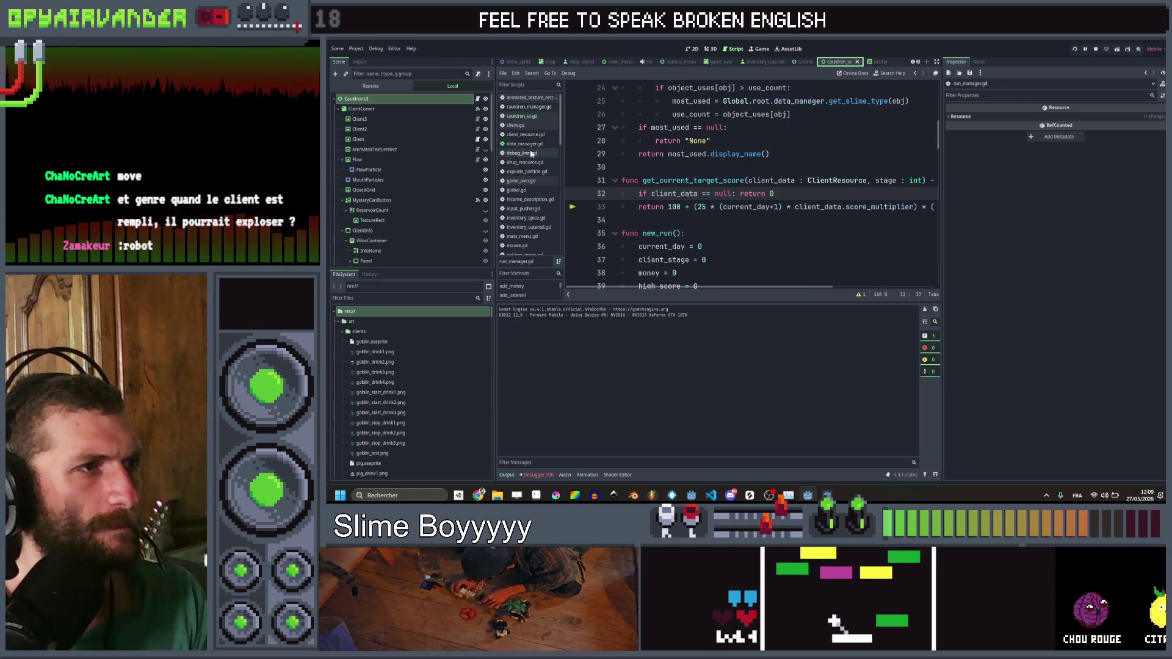
Step: In client.gd, wrap the 0.1*place_in_line term of init's scale formula in parentheses
click(536, 127)
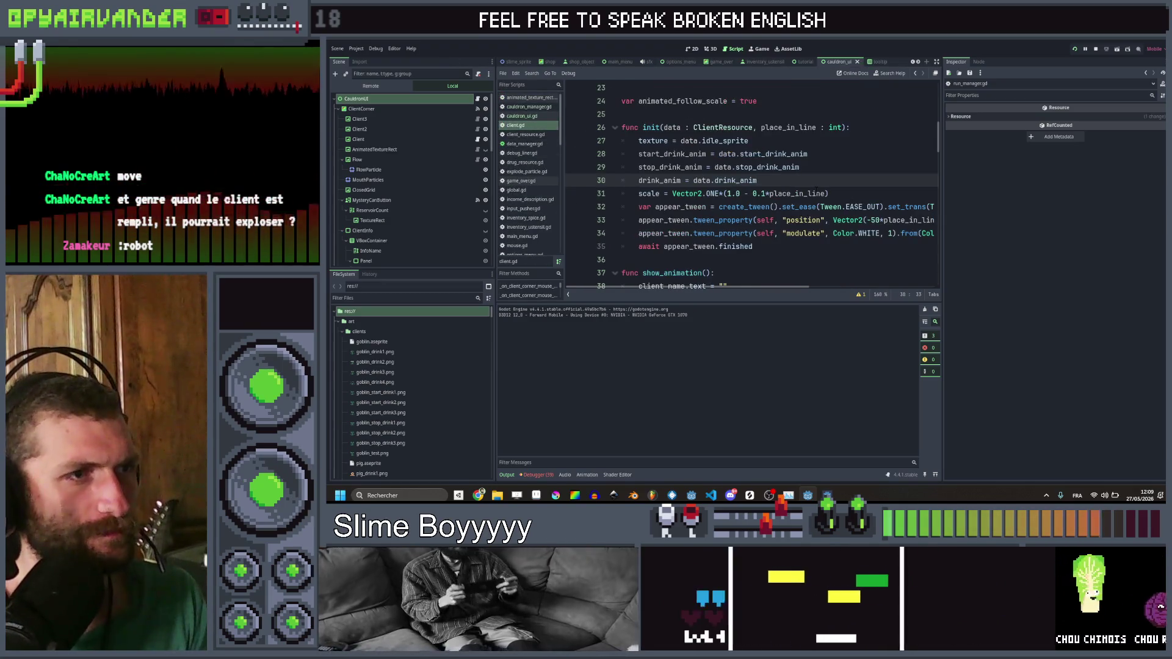
scroll(751, 183, down, 1)
scroll(751, 183, up, 1)
click(748, 194)
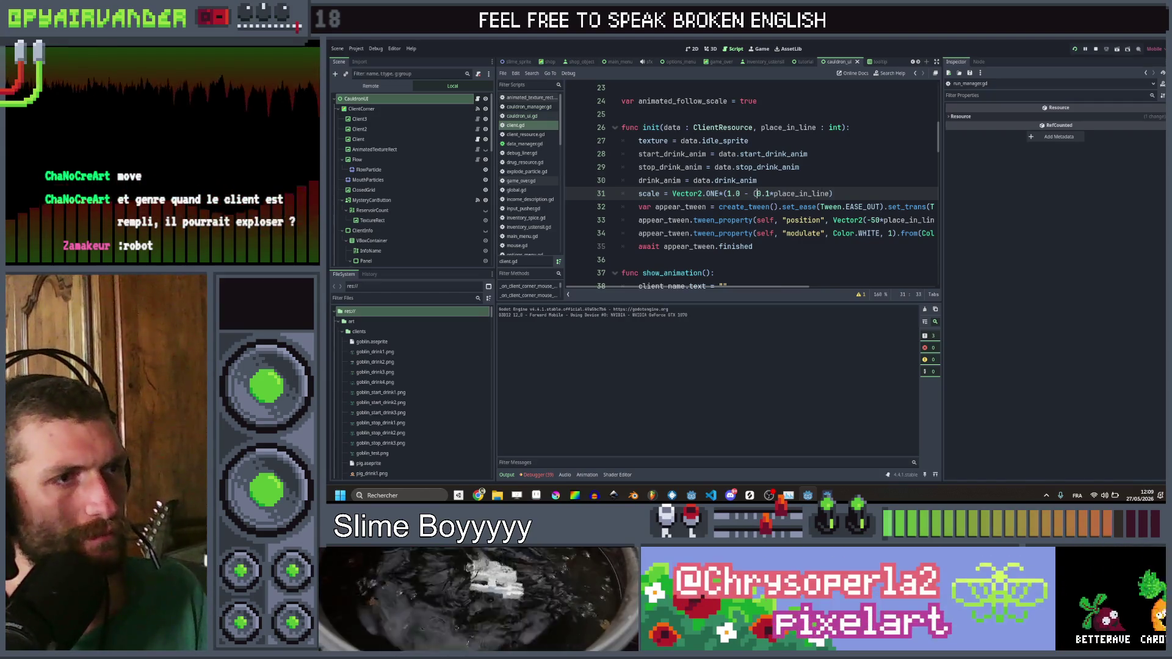
text(()
key(End)
key(Left)
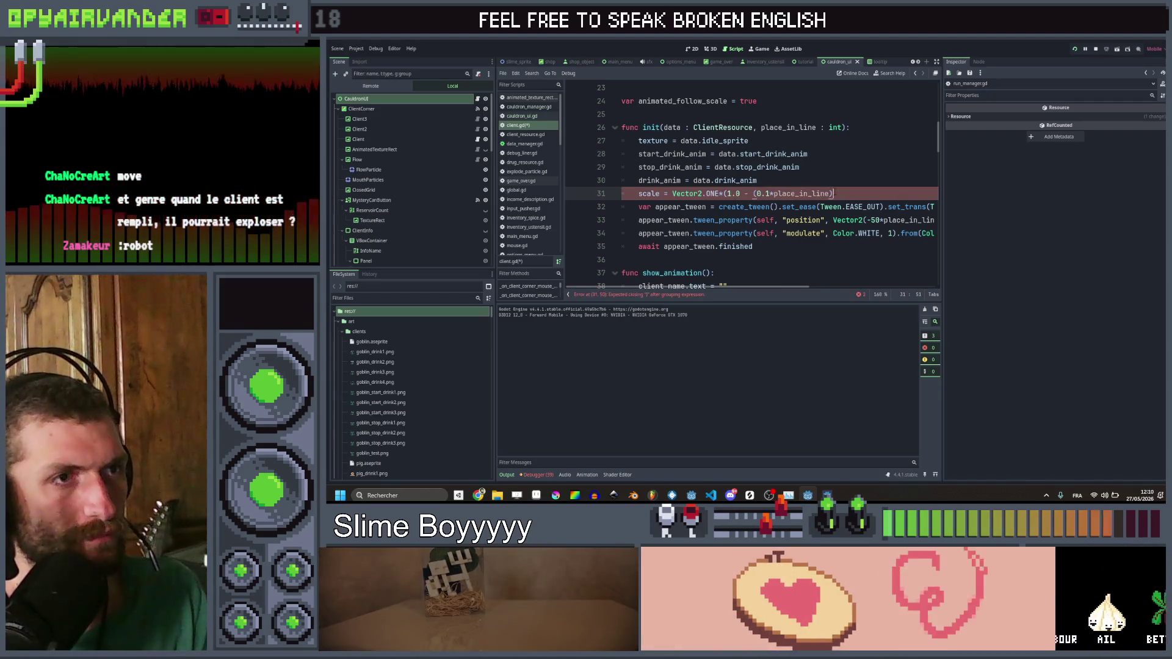
key(End)
text())
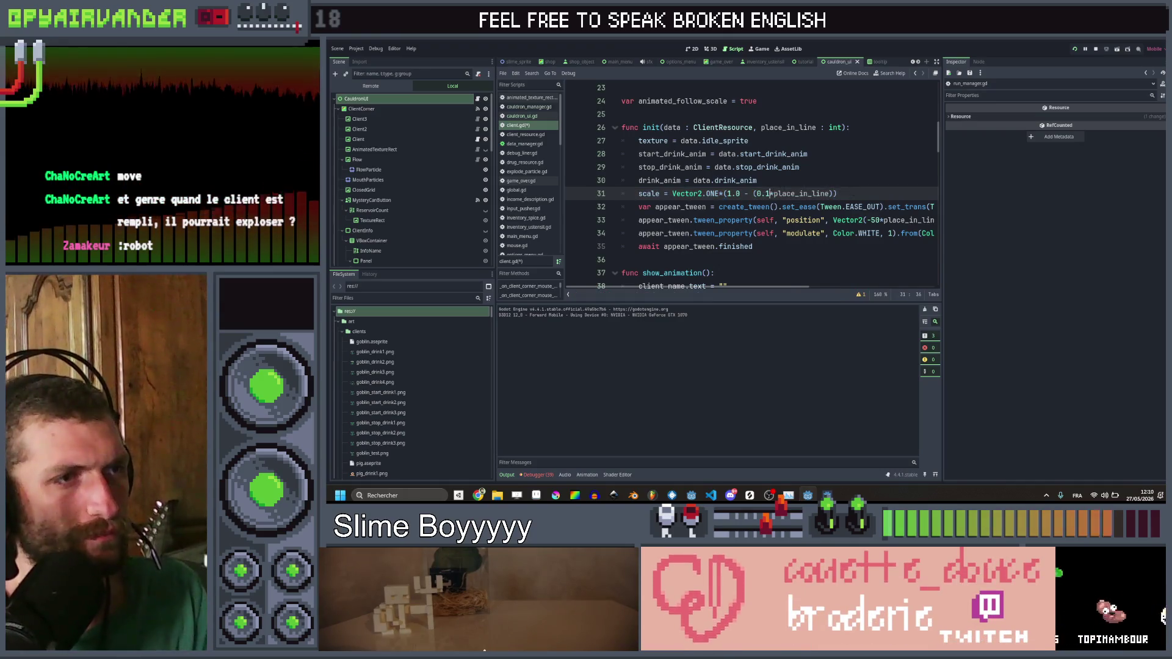
Step: Change the scale step from 0.1 to 0.2, save client.gd, and select the CauldronUI node
key(BackSpace)
text(2)
key(End)
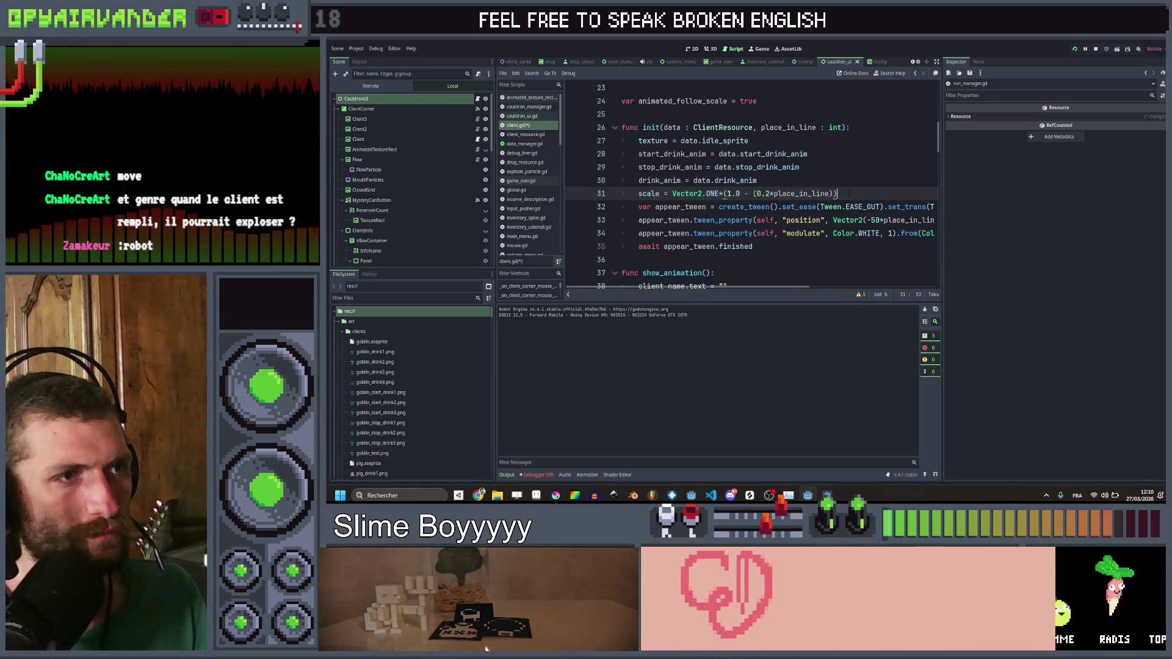
key(ctrl+s)
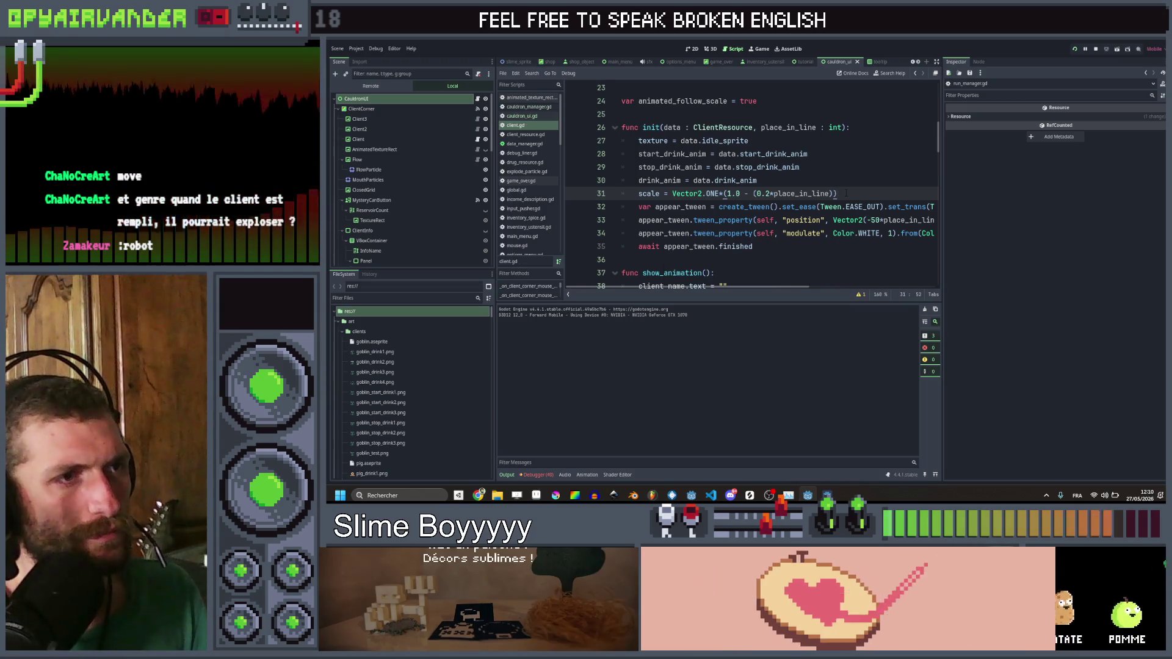
scroll(846, 193, right, 3)
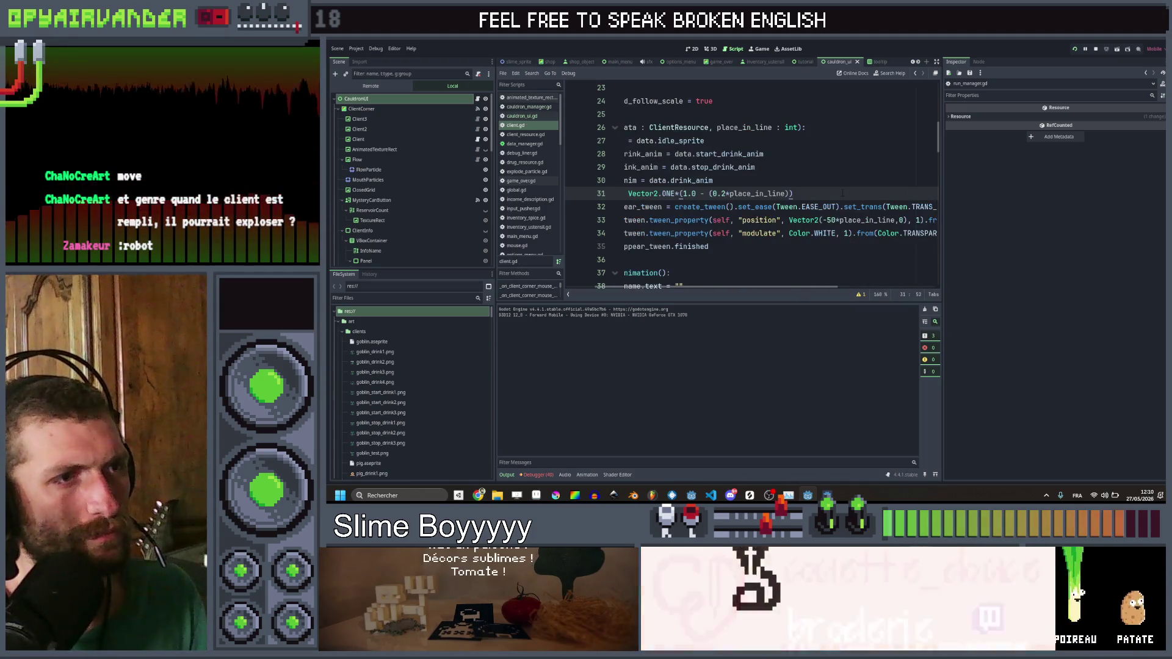
click(414, 99)
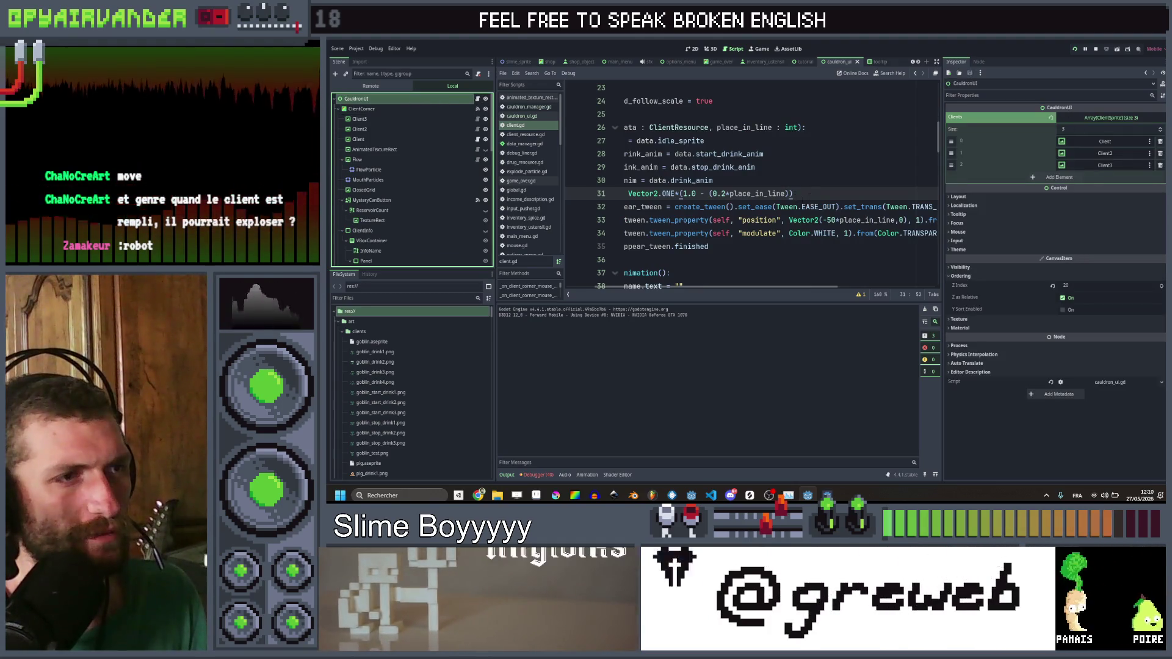
Step: Declare 'var spacing = 100' on a new line above func init
scroll(809, 195, right, 3)
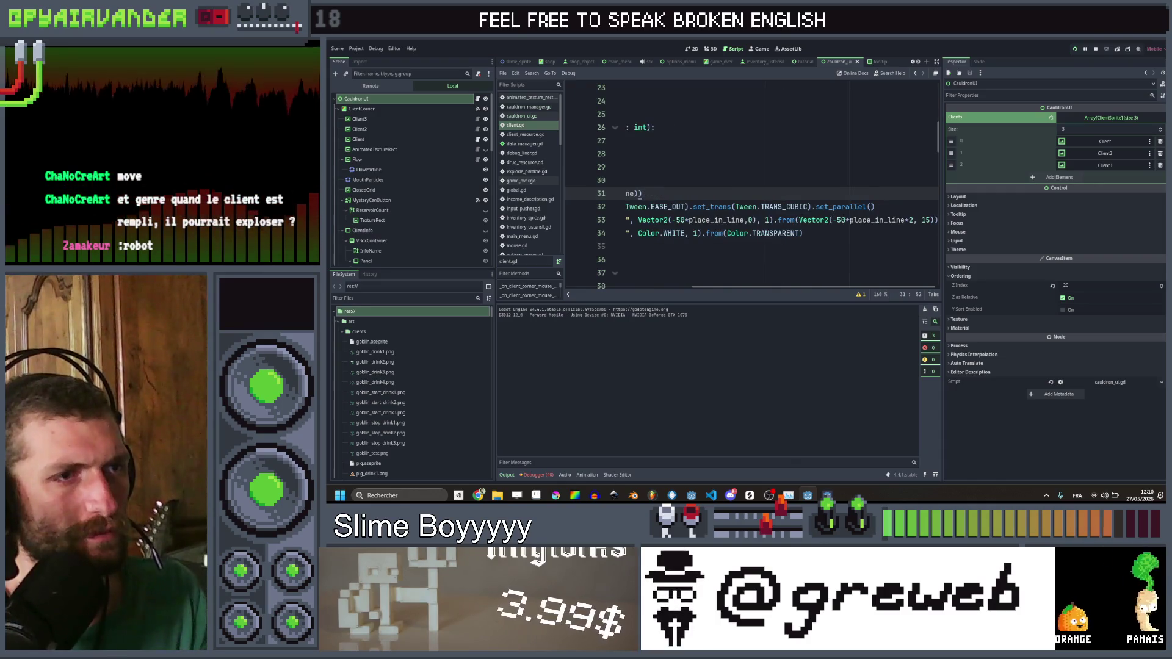
click(840, 220)
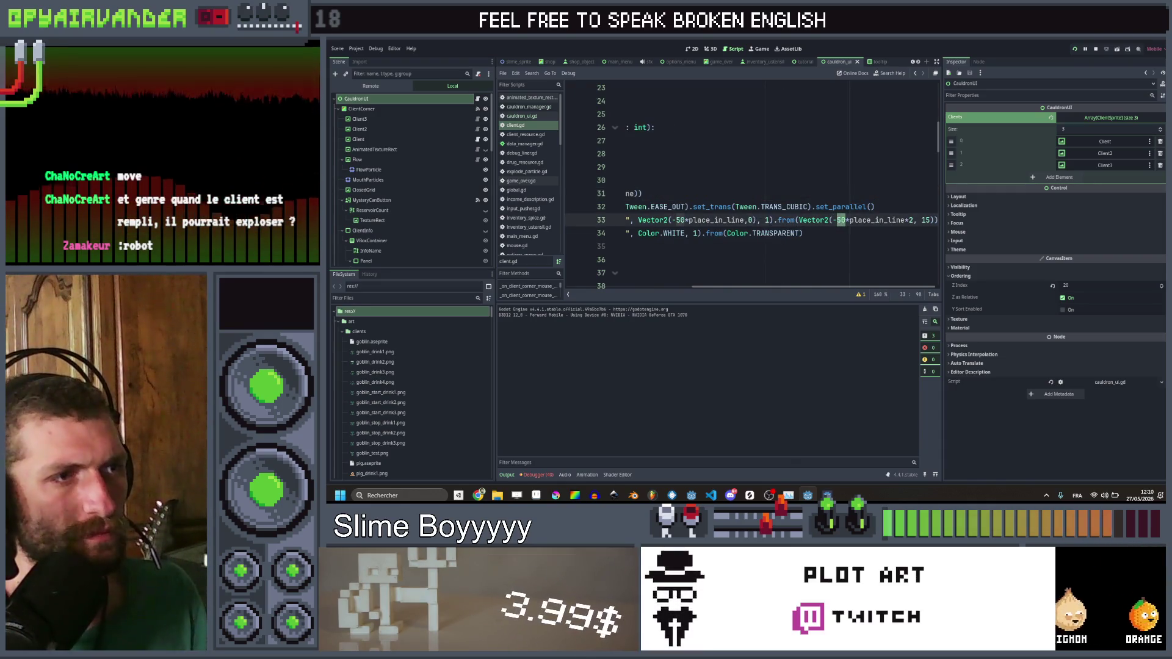
key(Up)
key(Up)
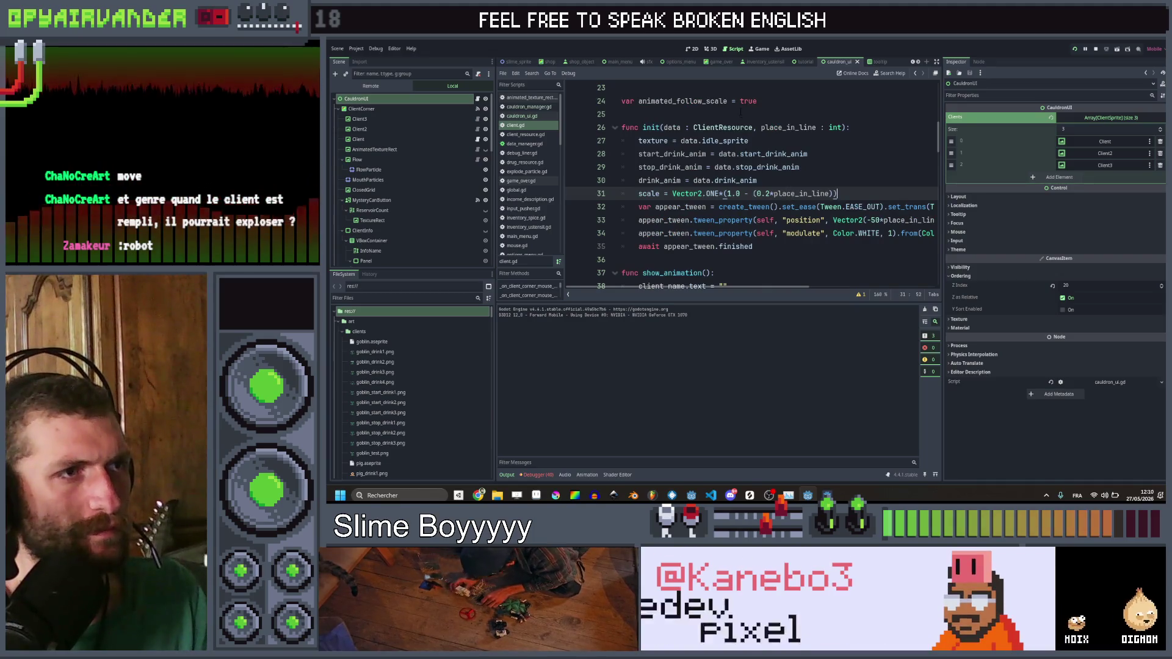
click(741, 113)
key(Return)
key(Return)
key(Up)
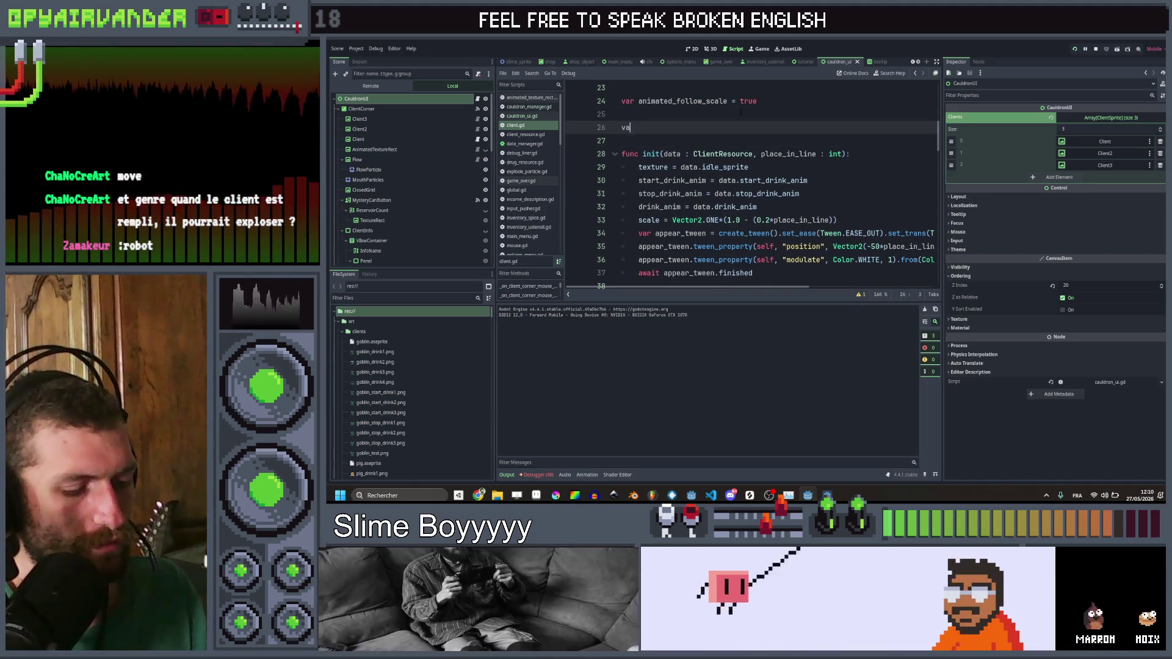
text(r spancing = )
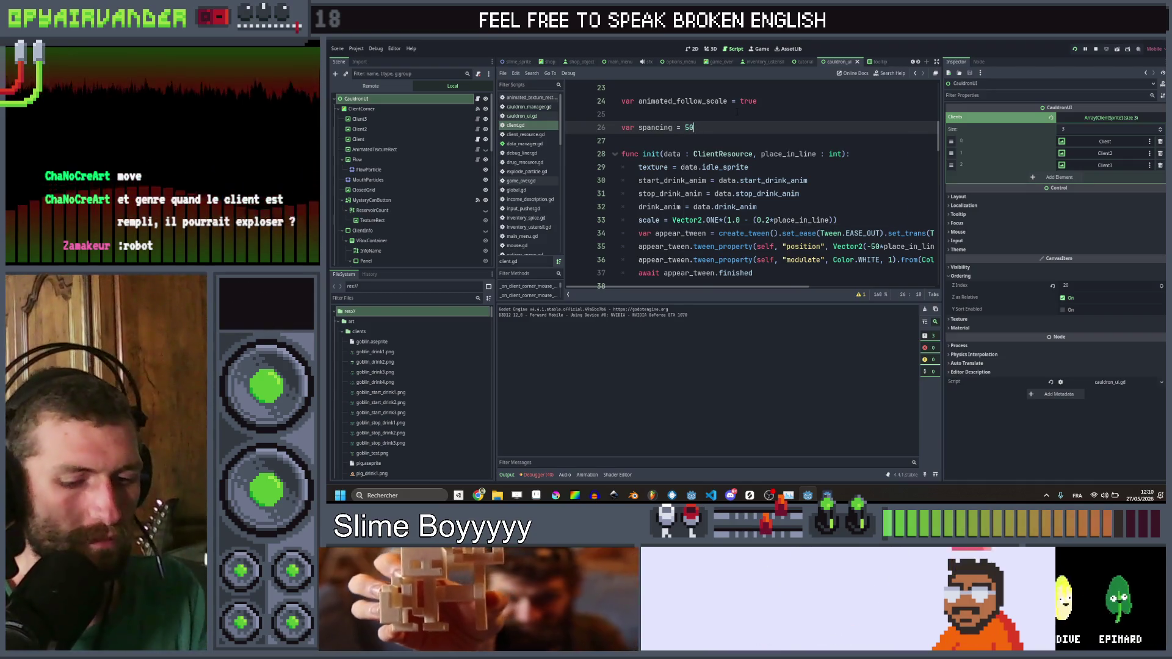
text(100)
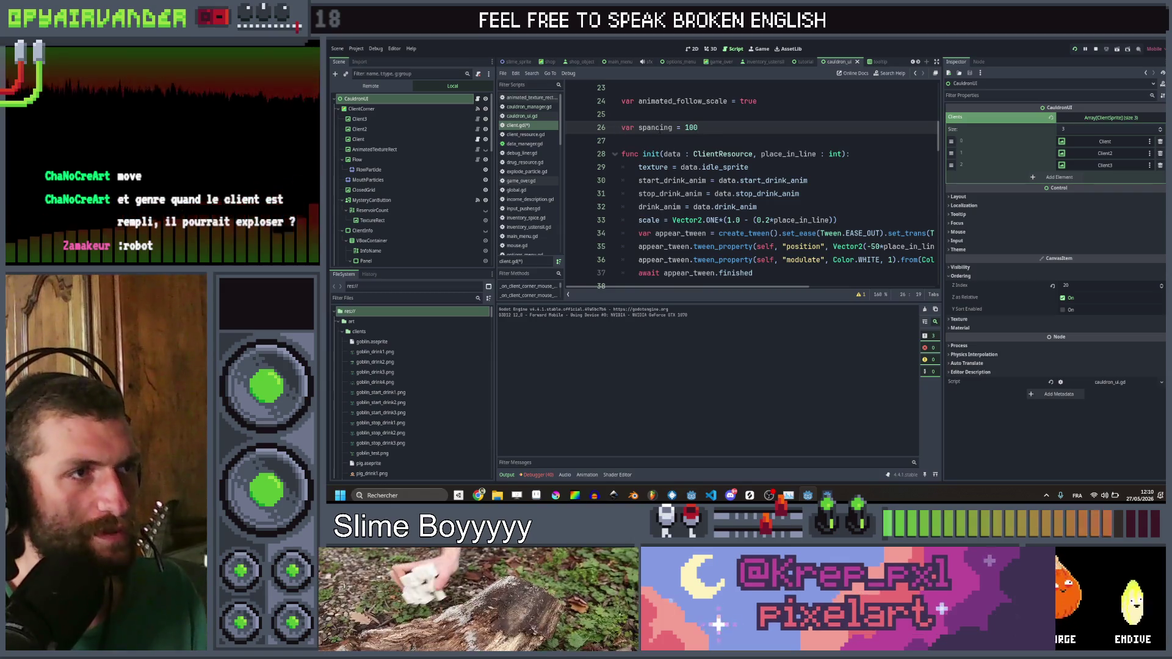
key(Down)
Step: Replace the hard-coded -50 in the position tween with -spacing and save the script
scroll(776, 198, right, 3)
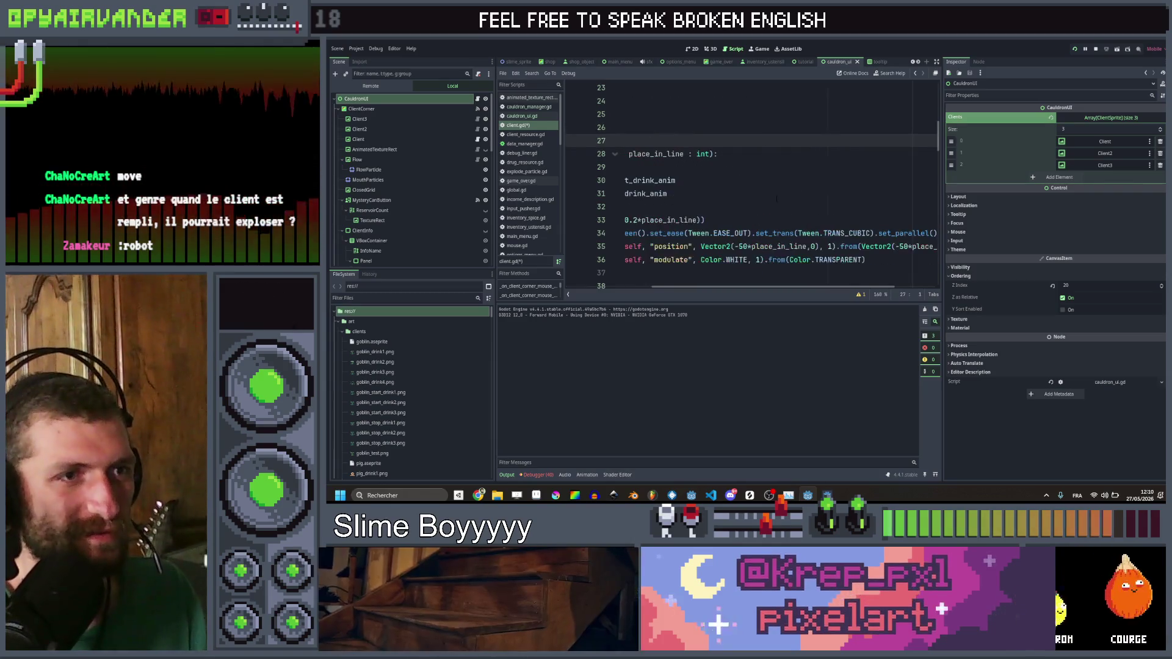
click(748, 246)
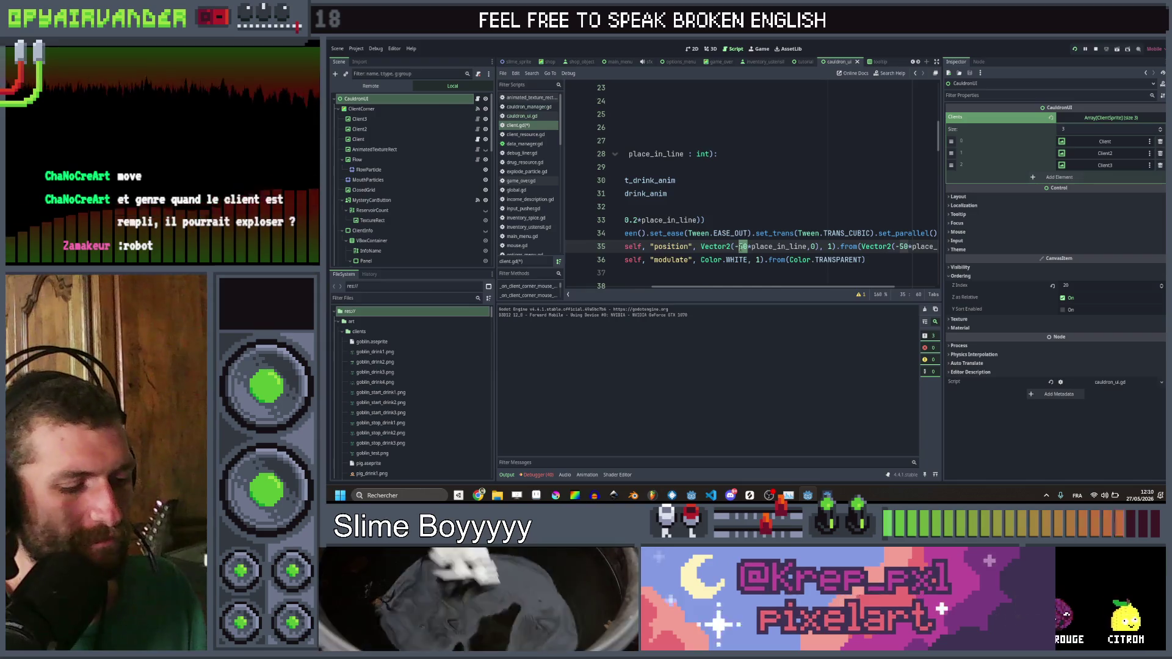
text(spacing)
key(ctrl+s)
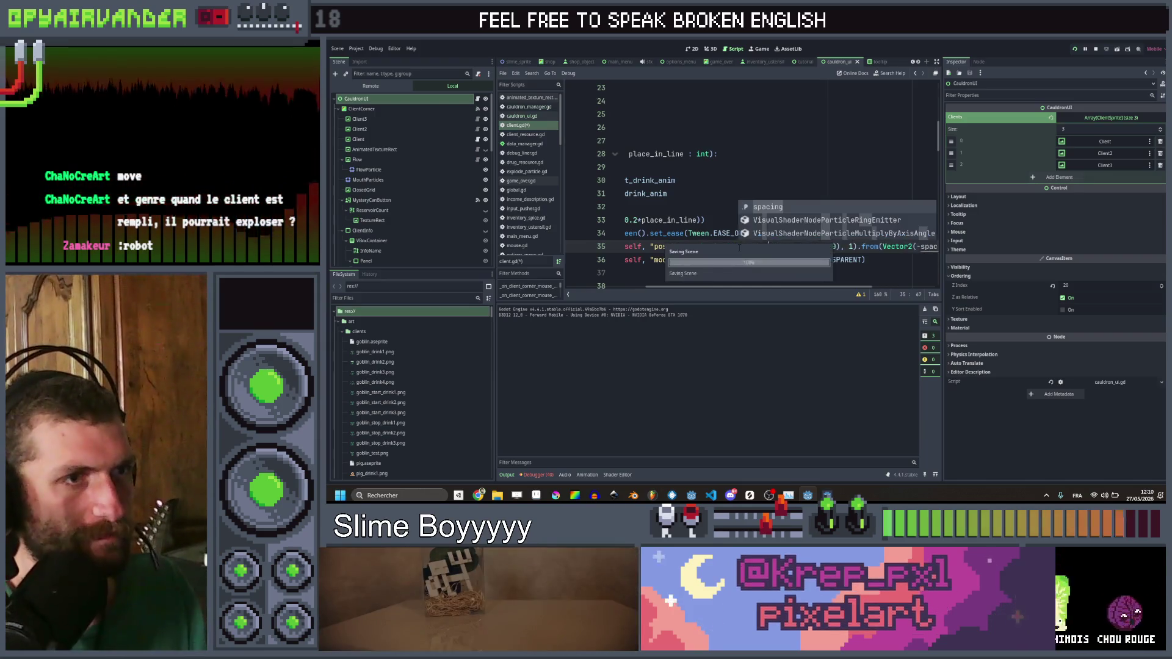
key(Escape)
key(Up)
key(Up)
key(Up)
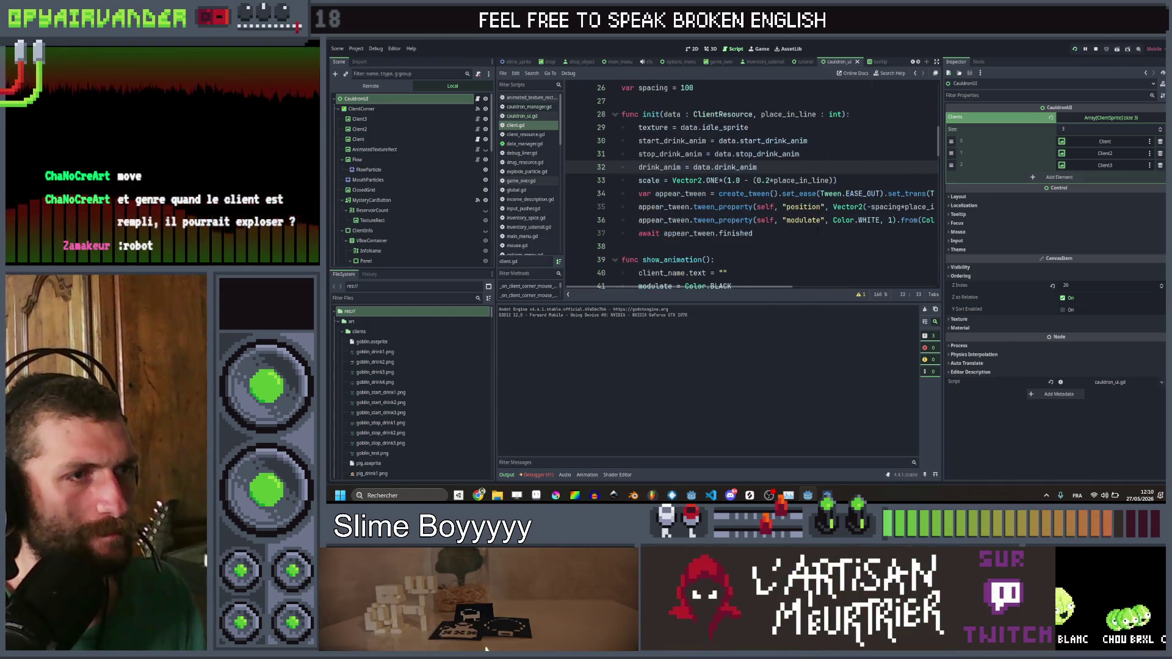
key(Down)
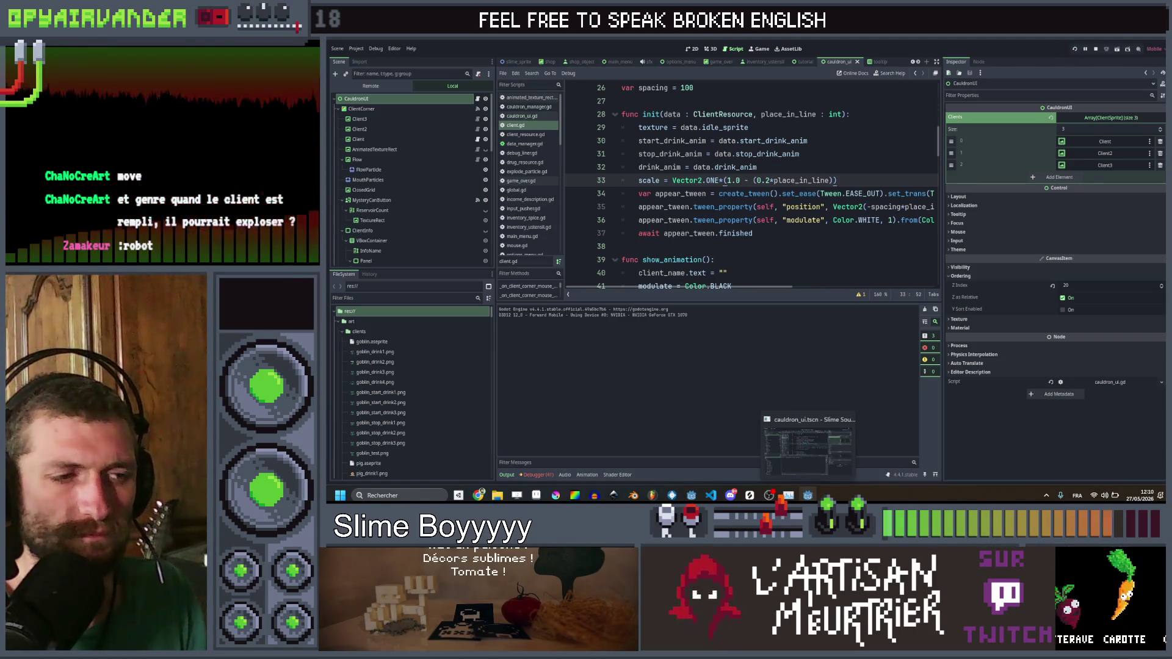
key(F5)
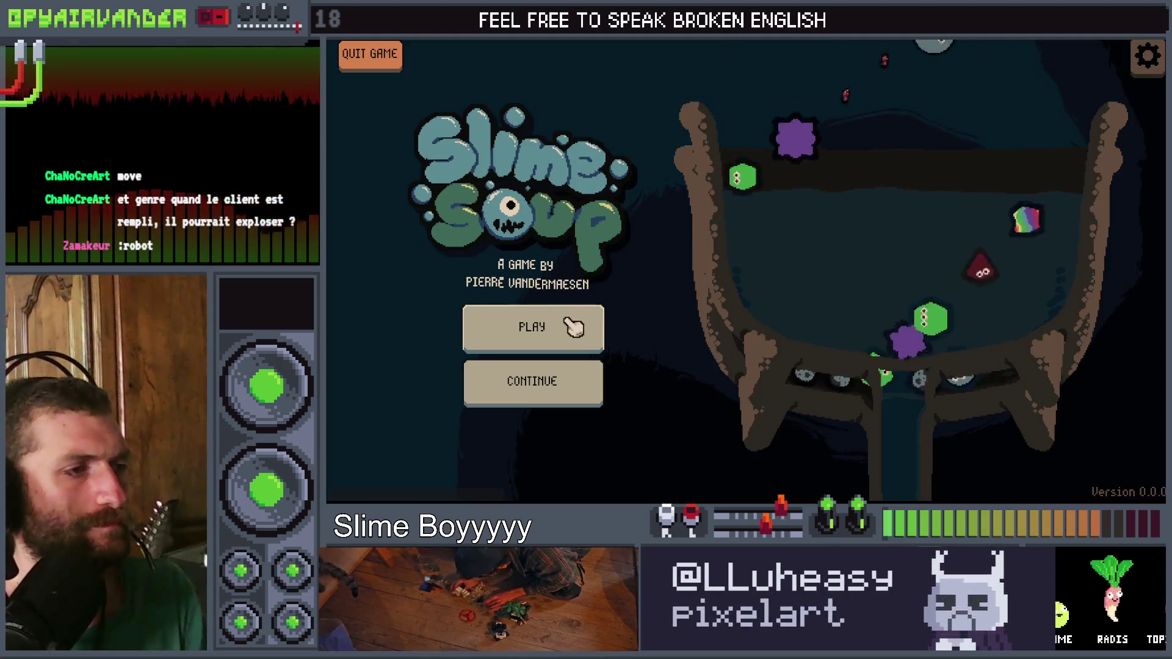
click(564, 324)
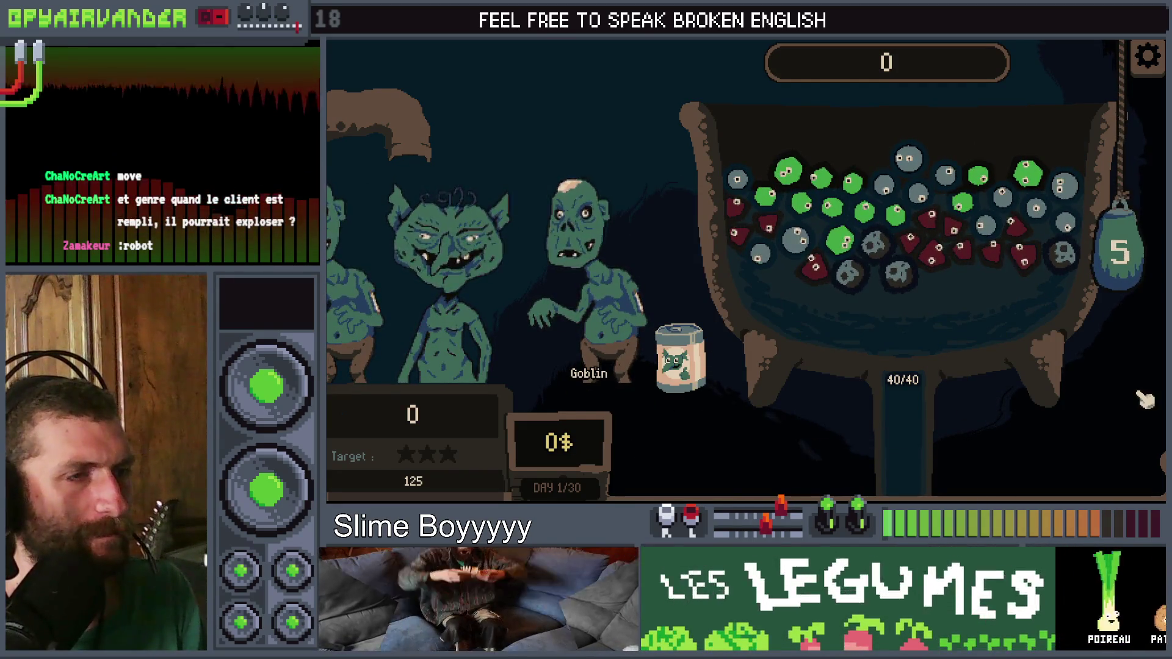
key(F8)
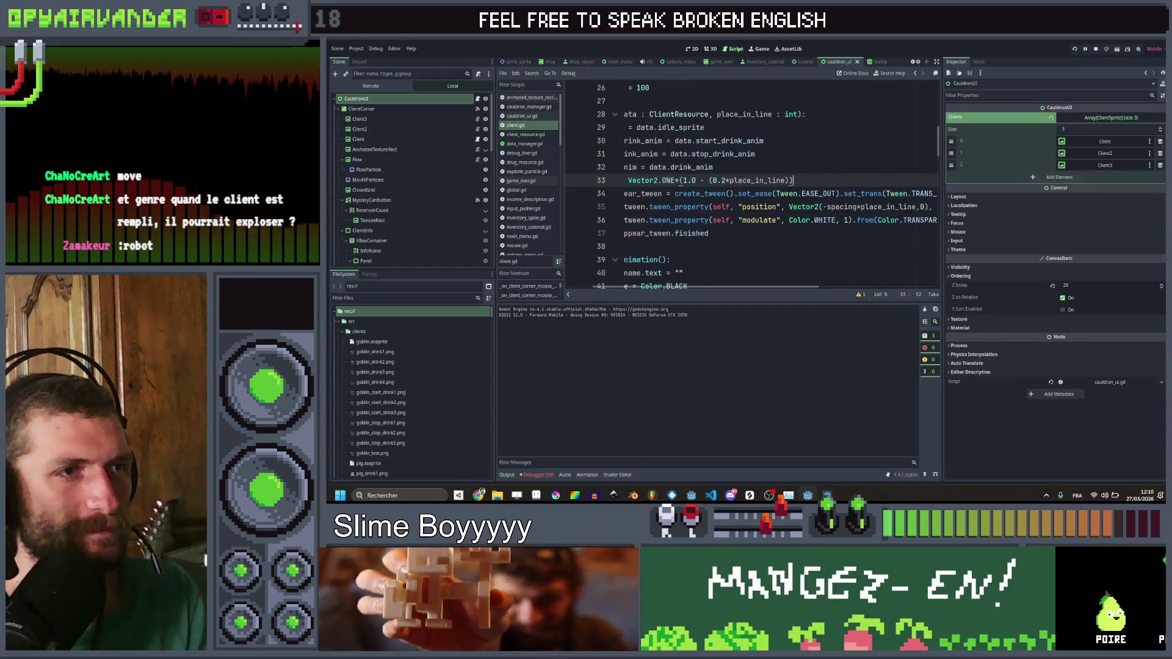
scroll(729, 155, up, 2)
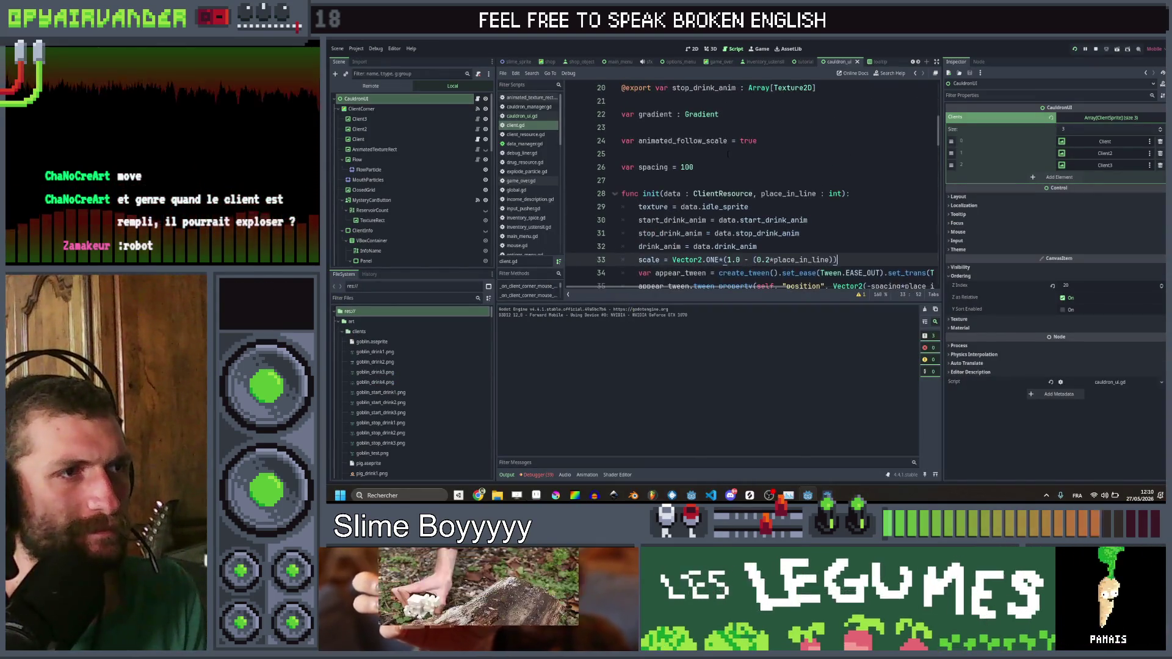
double_click(686, 167)
key(BackSpace)
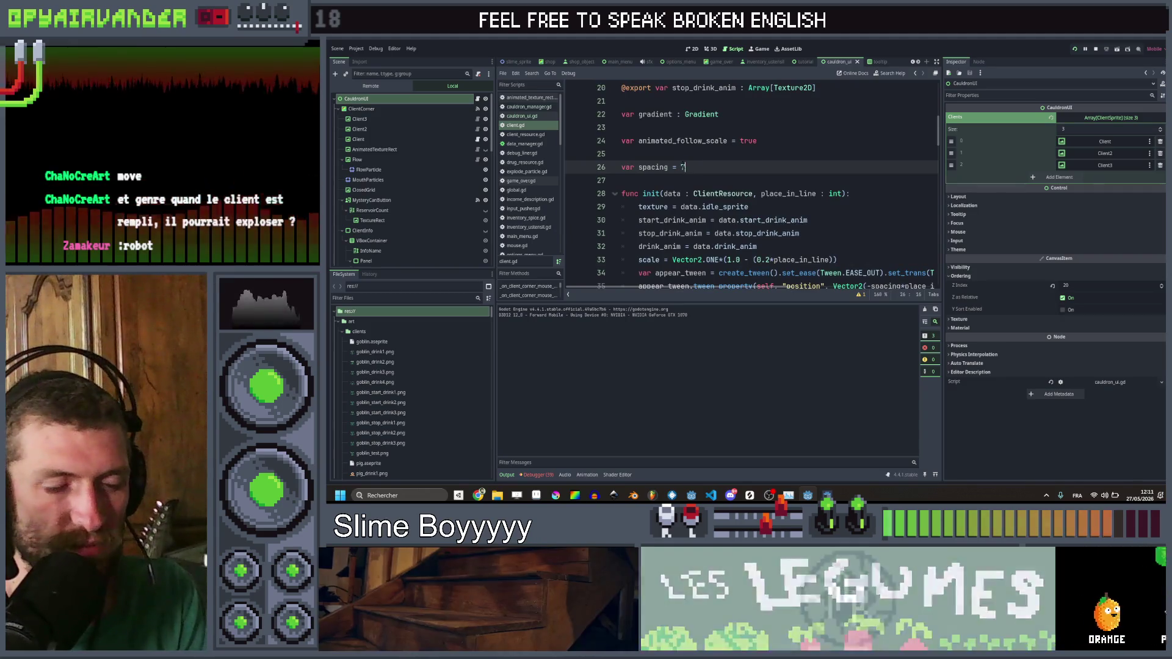
text(70)
key(Down)
scroll(684, 166, down, 1)
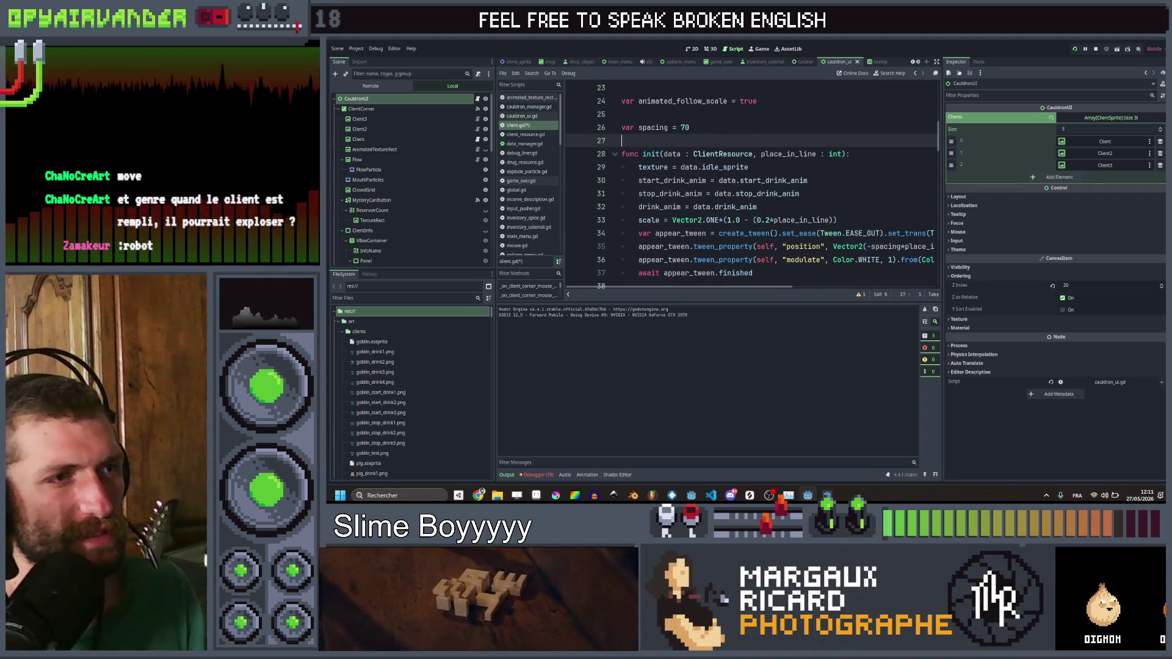
click(801, 194)
key(ctrl+s)
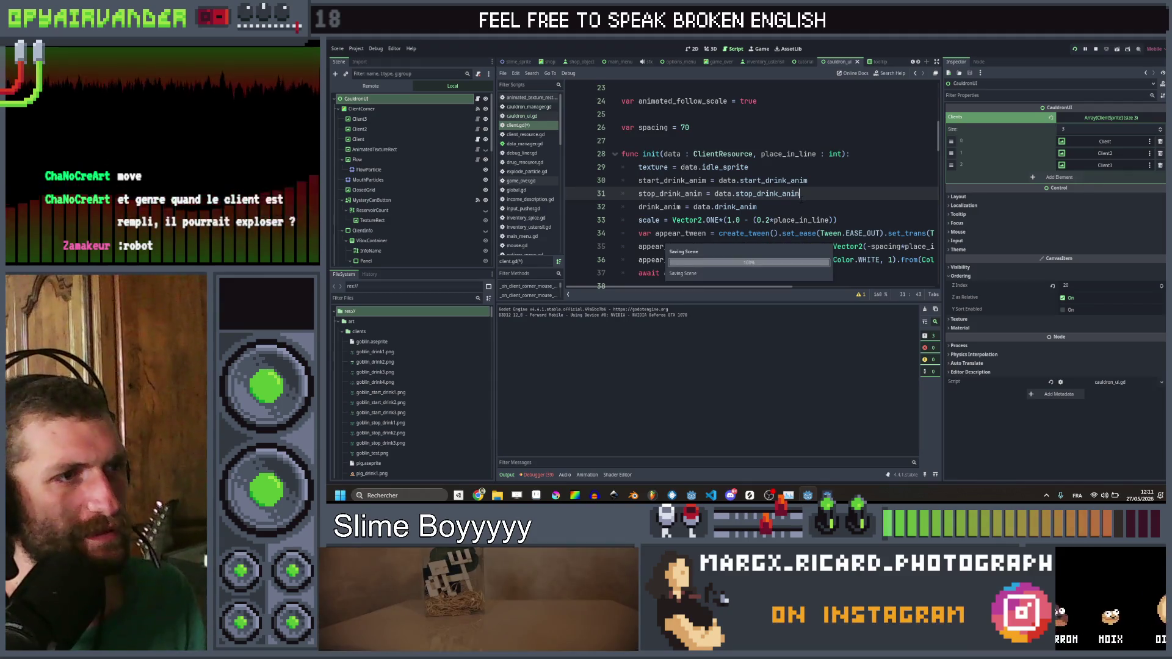
scroll(781, 176, down, 3)
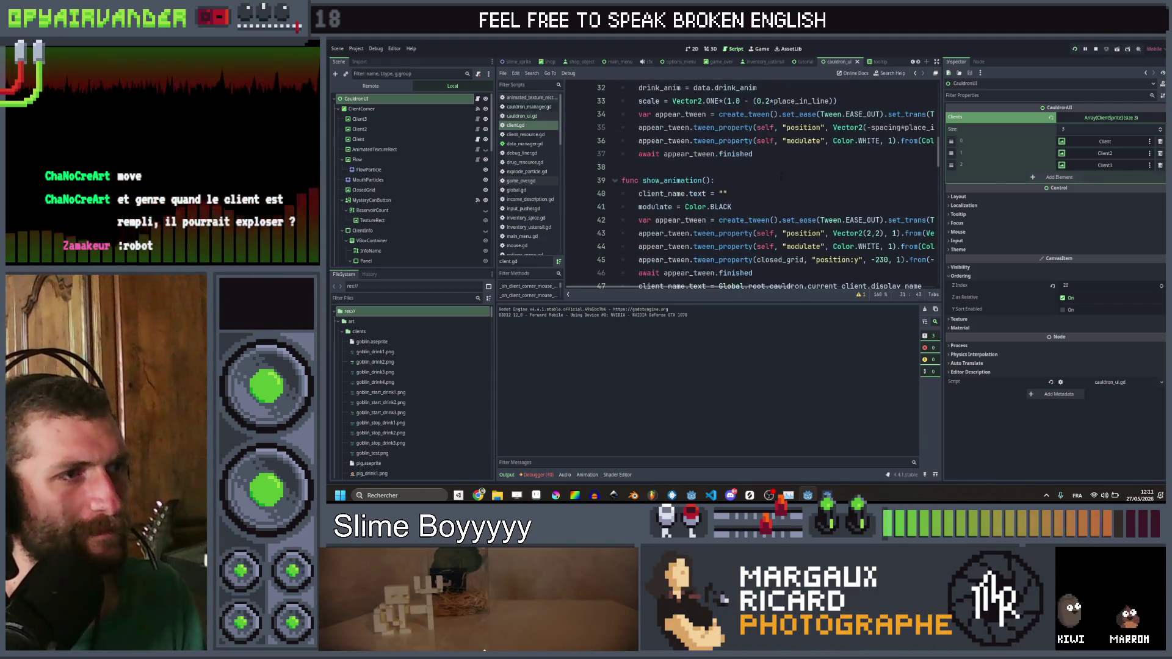
scroll(781, 177, down, 4)
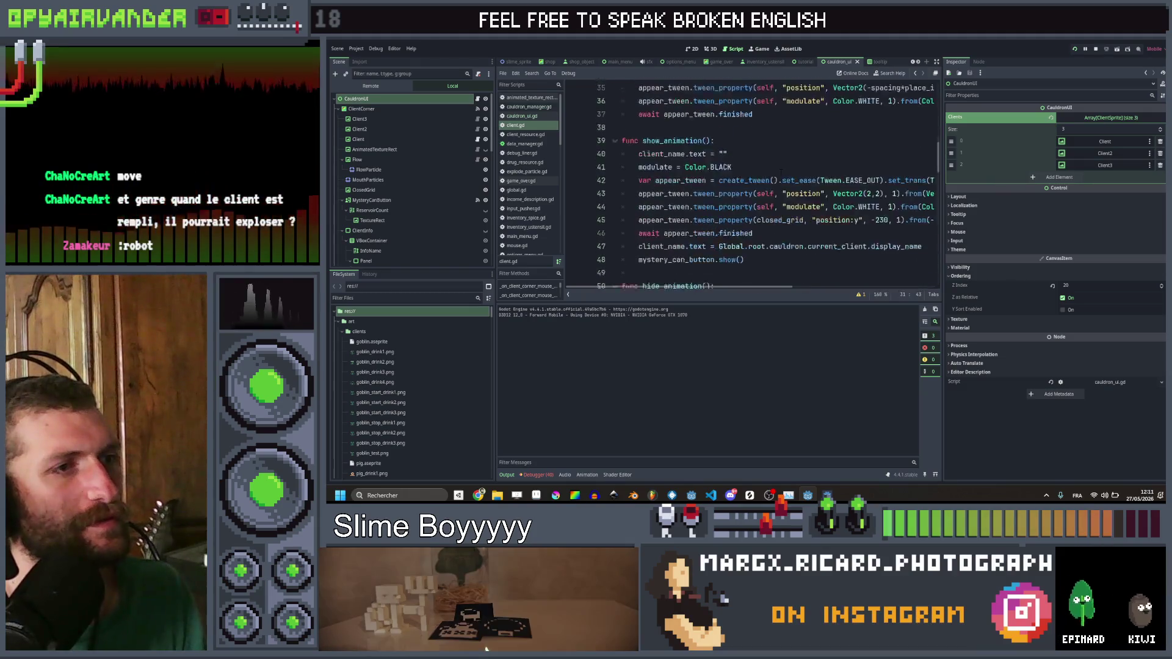
scroll(782, 173, down, 3)
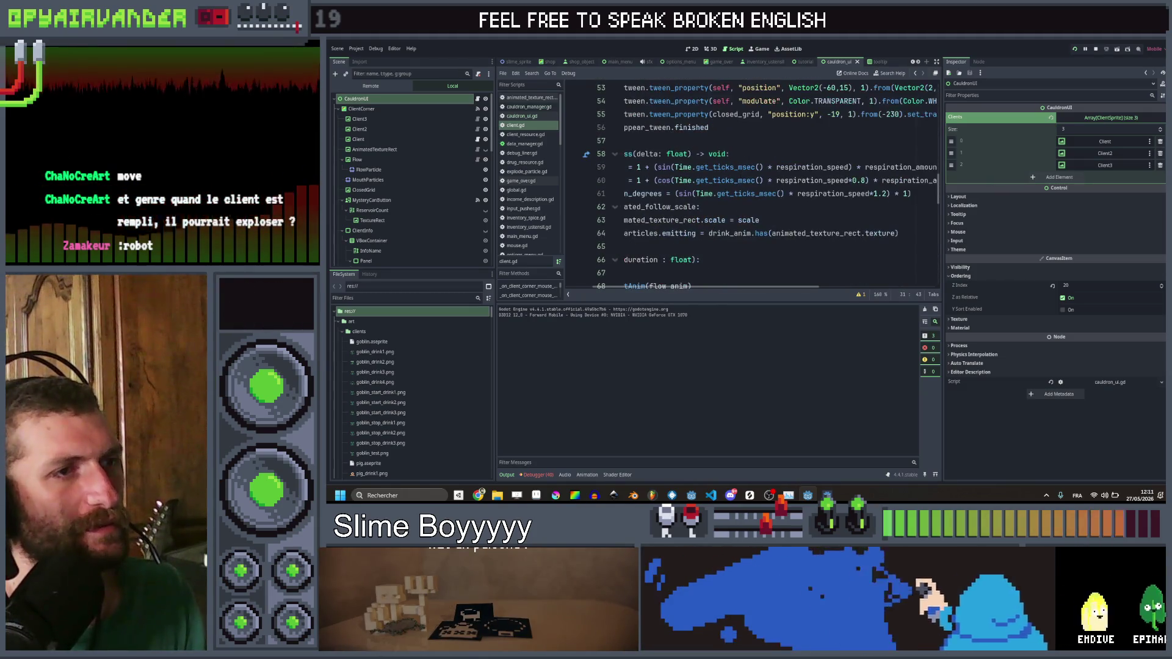
scroll(751, 184, up, 9)
scroll(751, 184, up, 1)
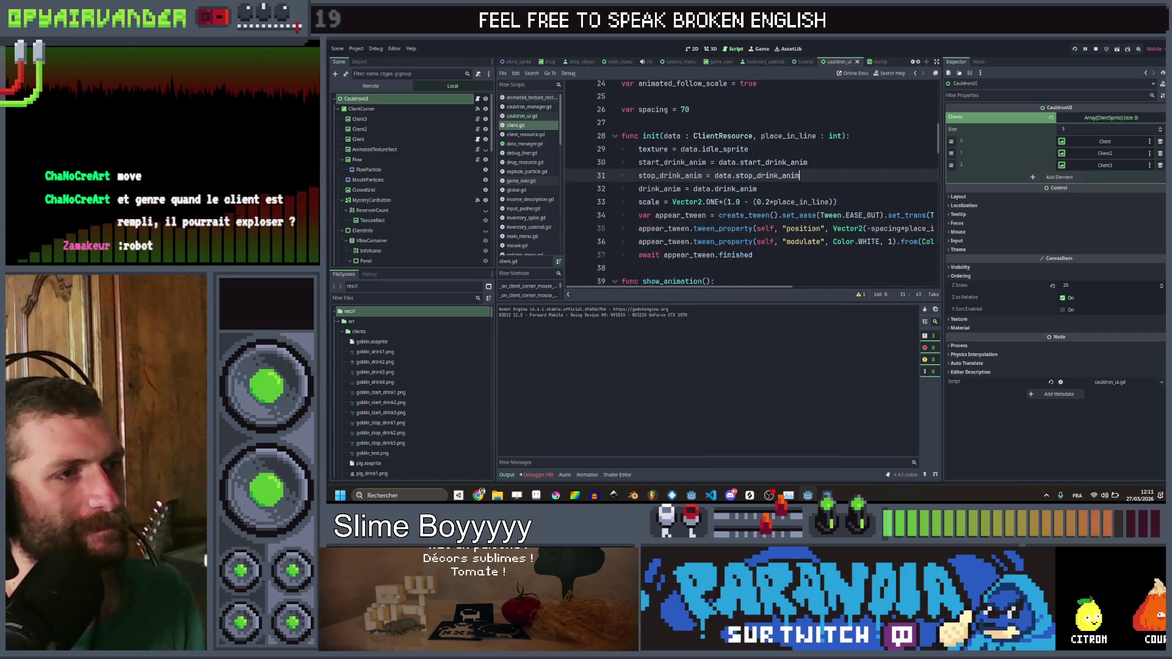
click(692, 122)
Step: Add 'var original_scale = 1' and remove the vector multiplier from init's scale formula
key(Return)
text(r or)
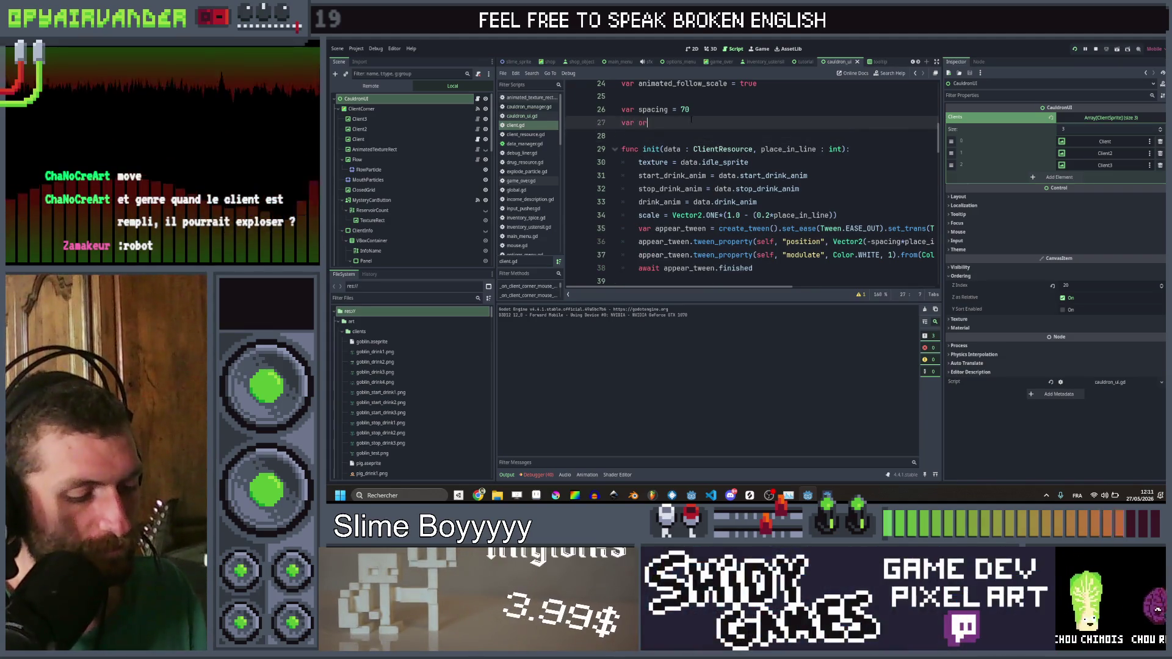
text(iginal_scale)
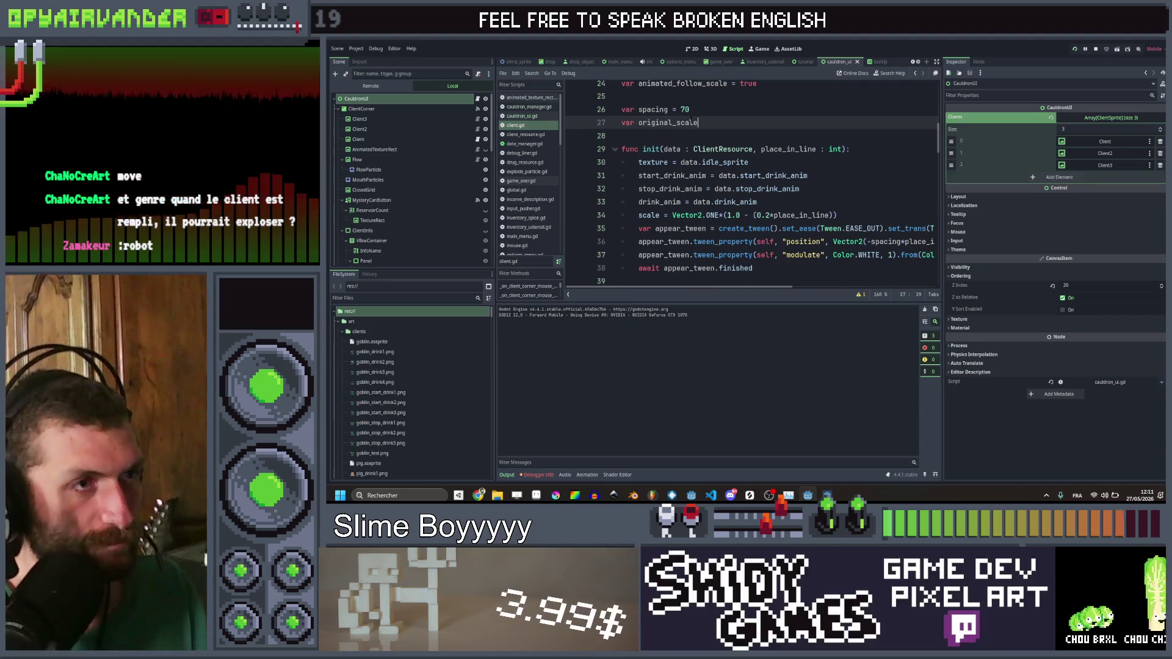
text( = )
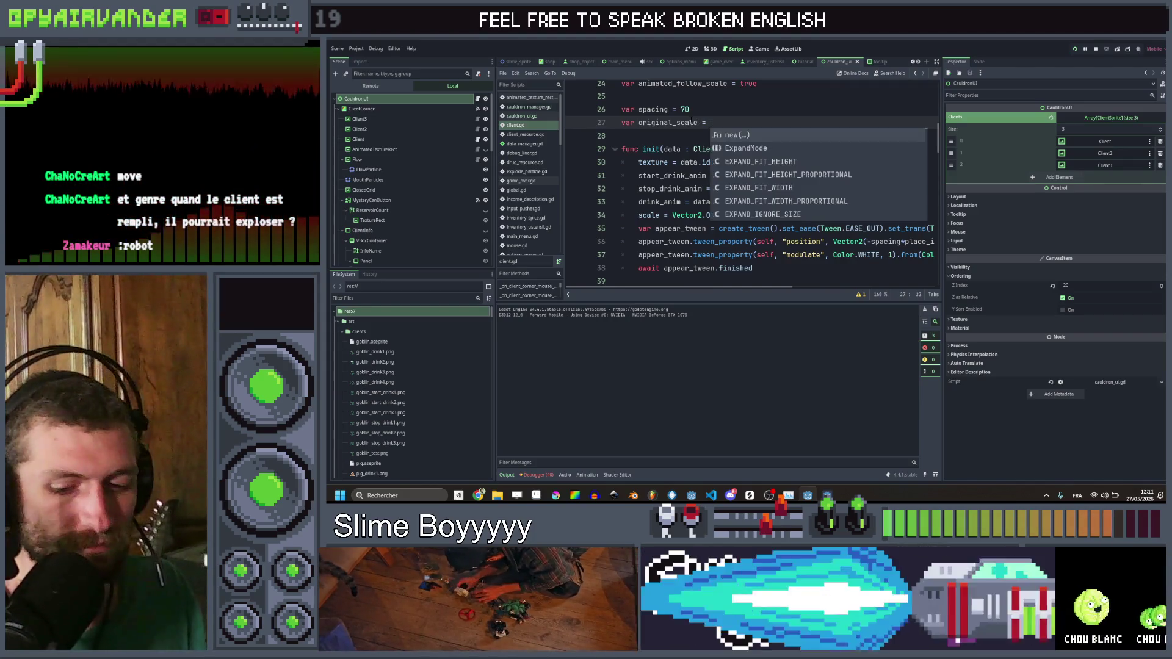
text(1)
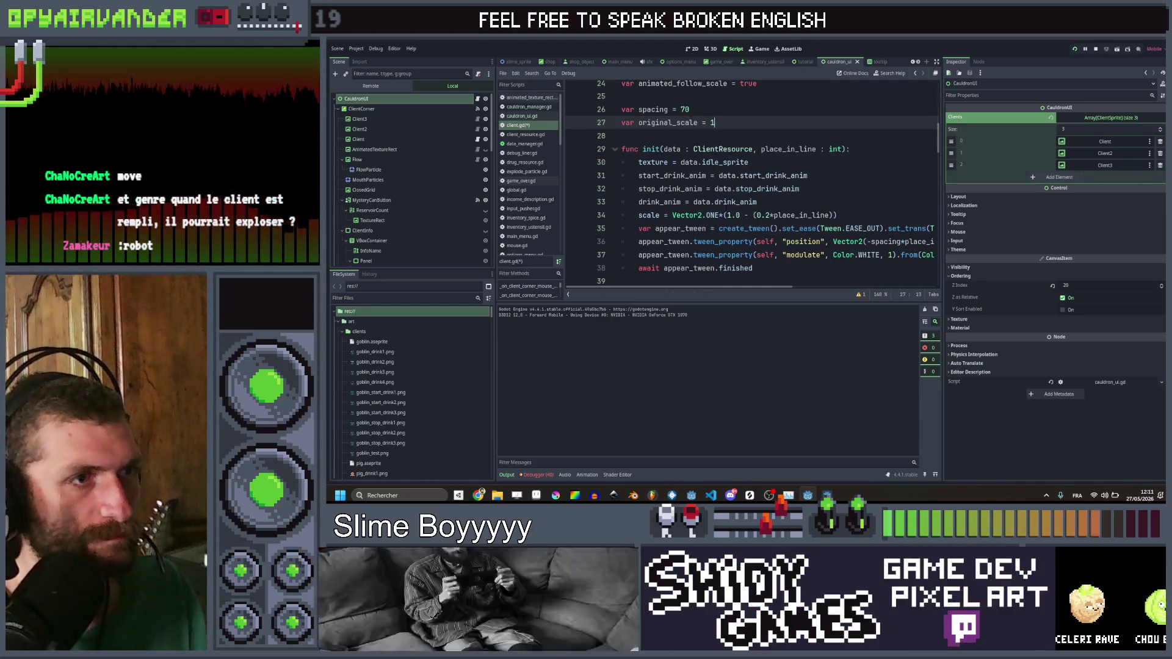
drag(726, 215, 672, 215)
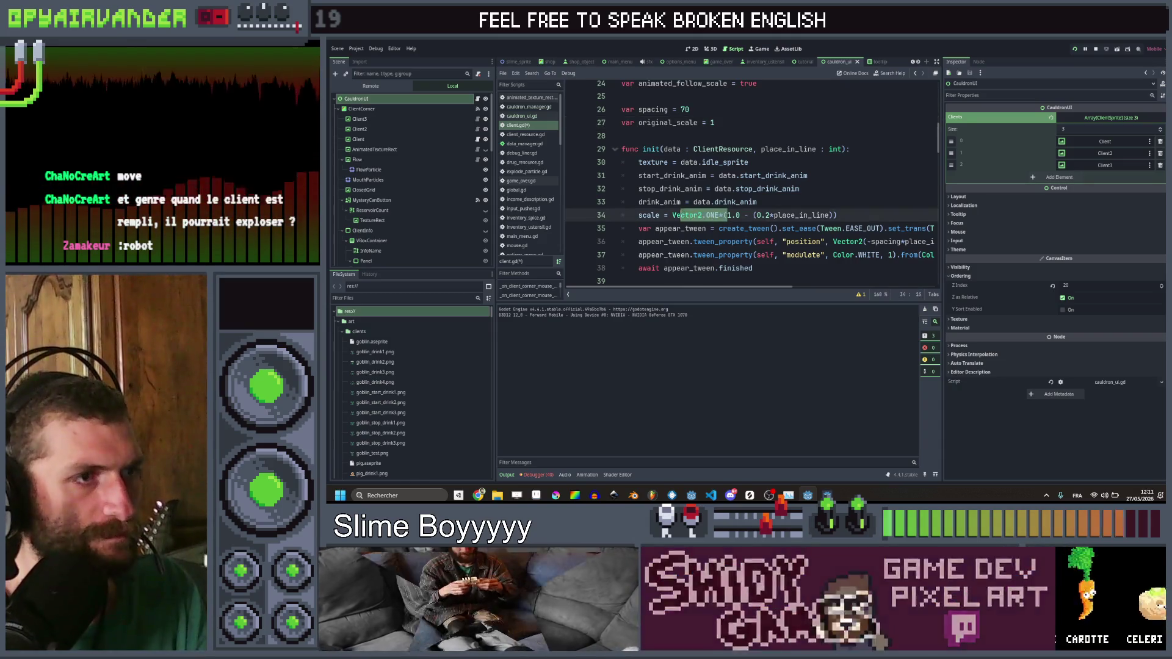
key(BackSpace)
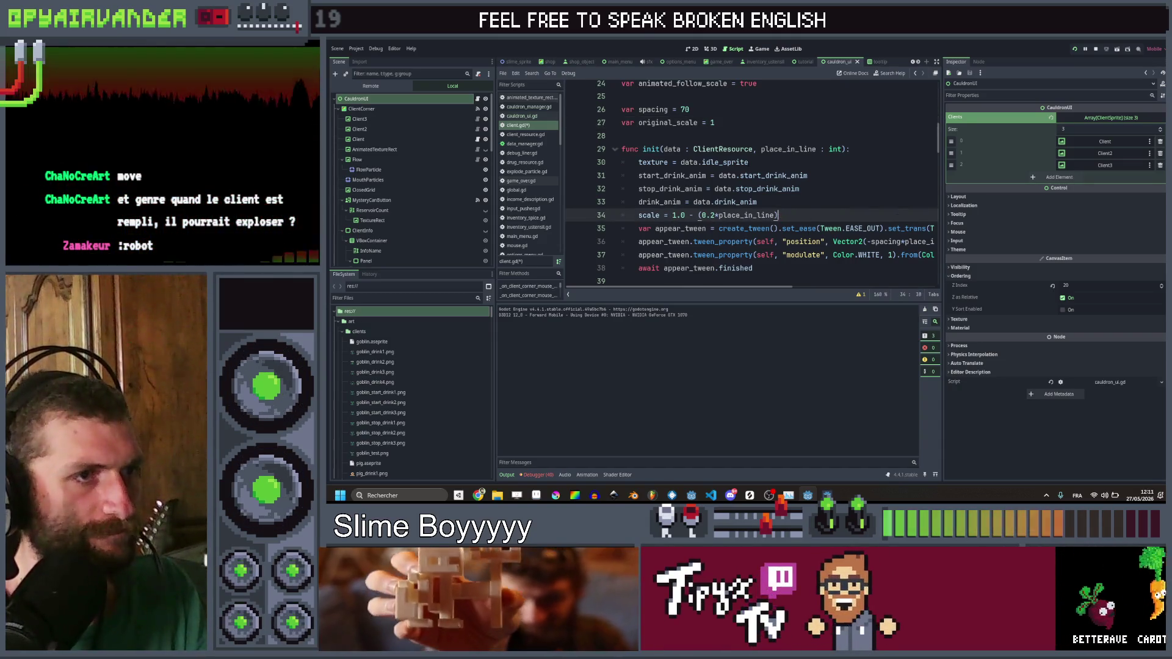
Step: Base the breathing scale on original_scale instead of 1 on lines 60–61
double_click(669, 123)
click(651, 215)
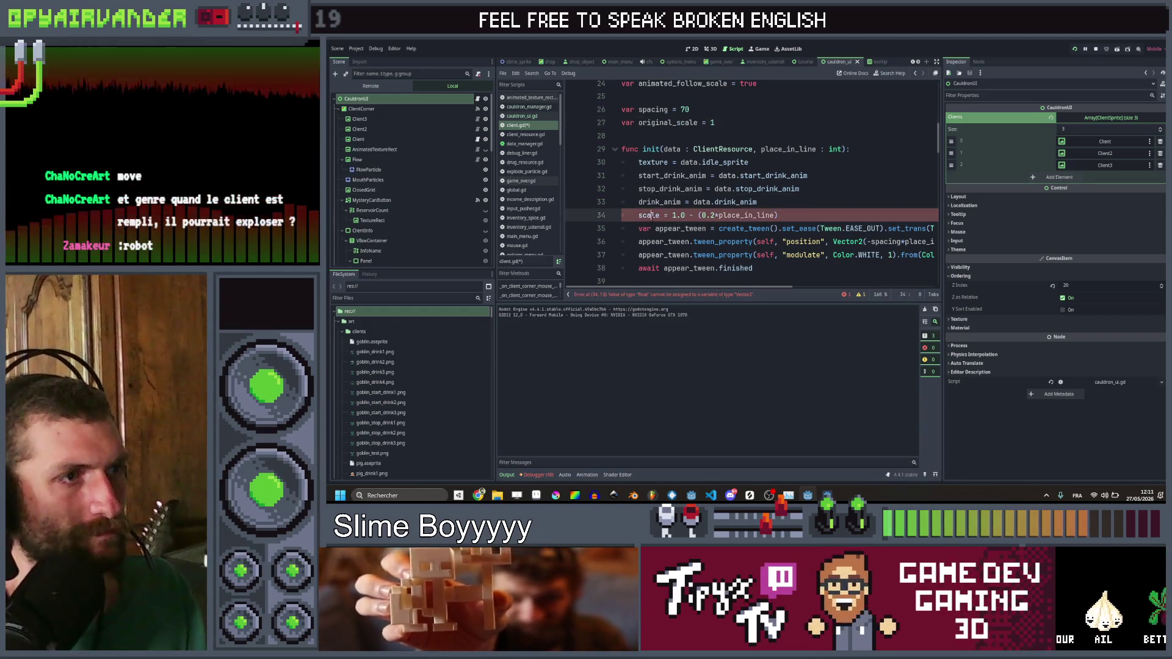
scroll(697, 215, down, 10)
click(682, 162)
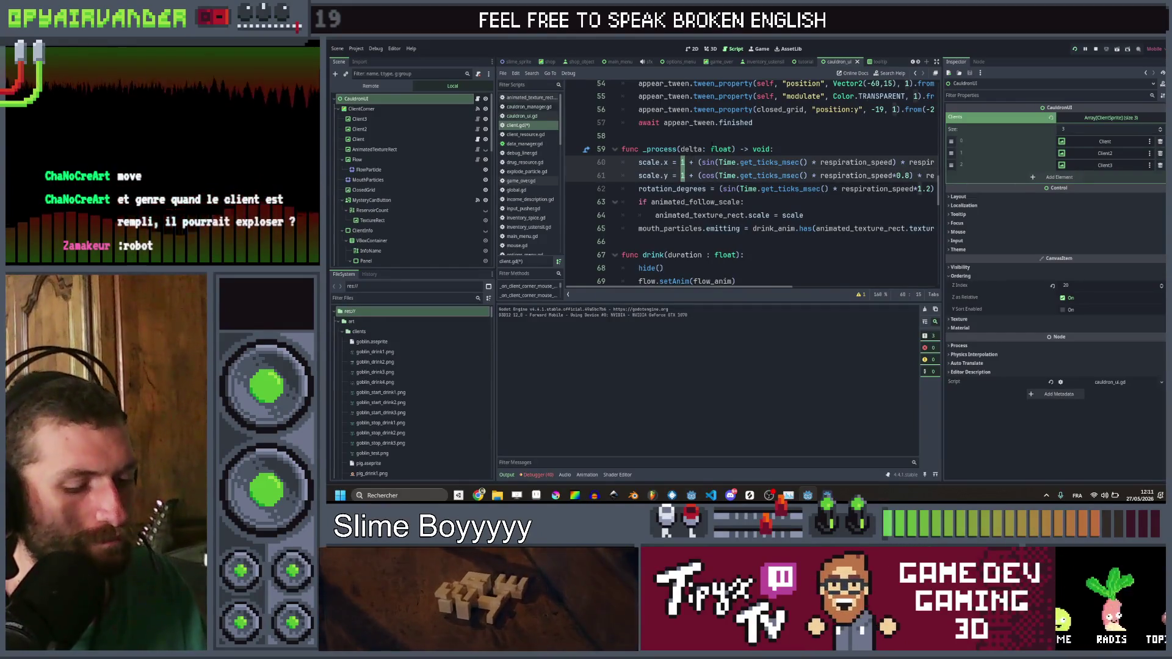
text(original_scale)
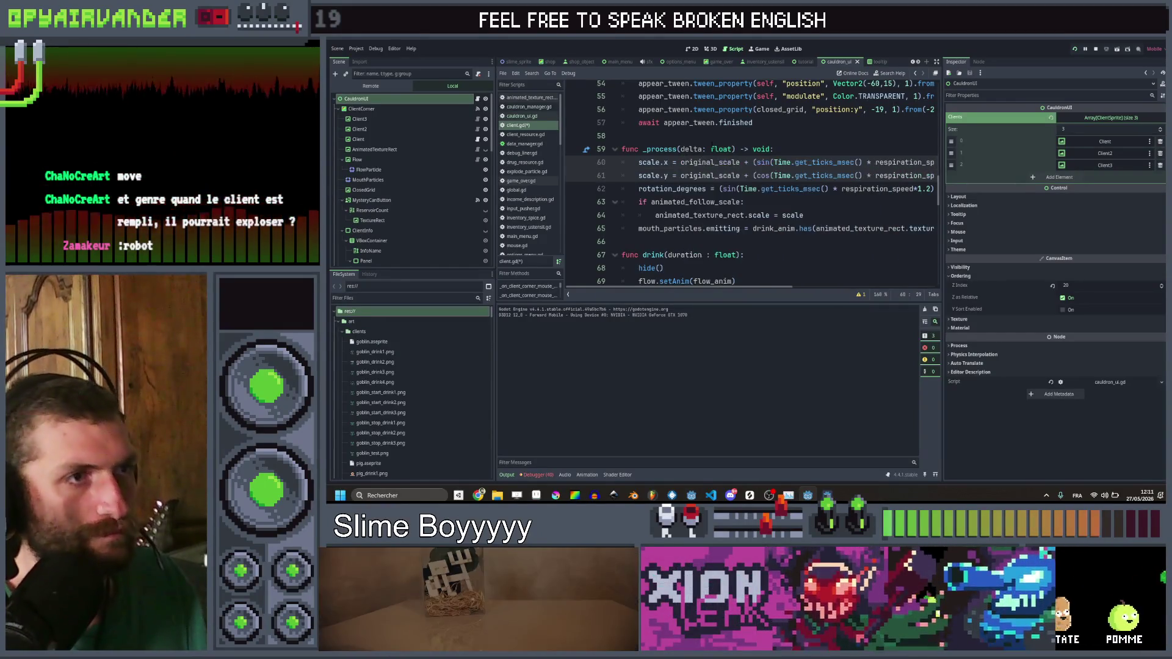
Step: Run the game, which halts with an invalid-operands error at line 60, then relaunch
key(F5)
click(844, 206)
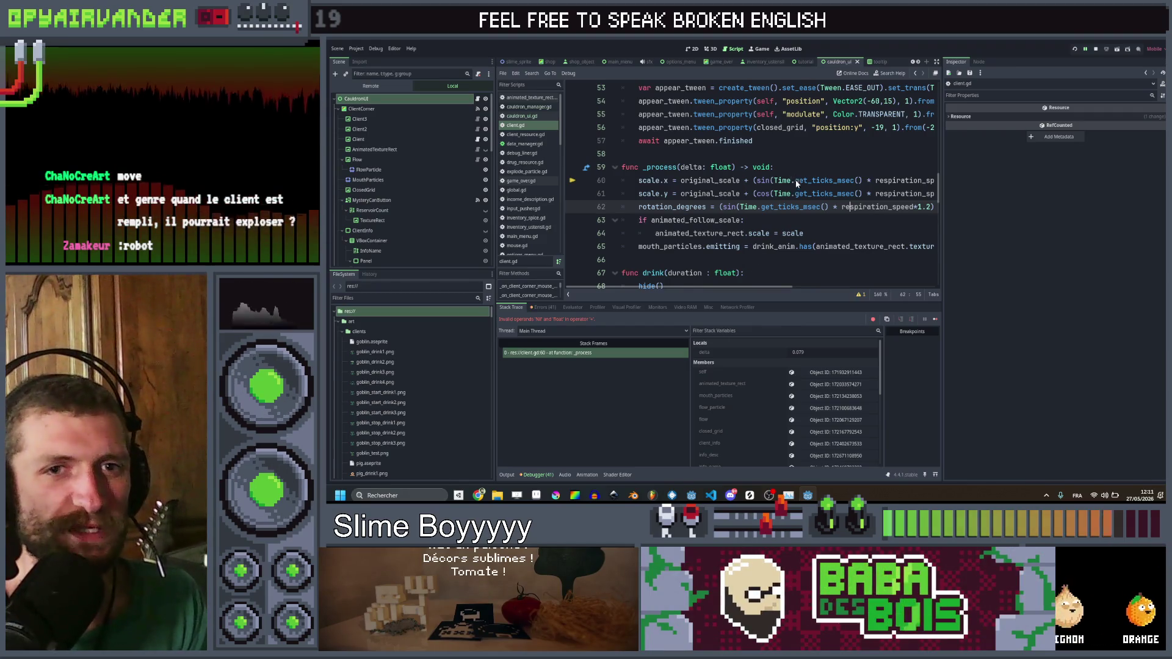
key(F5)
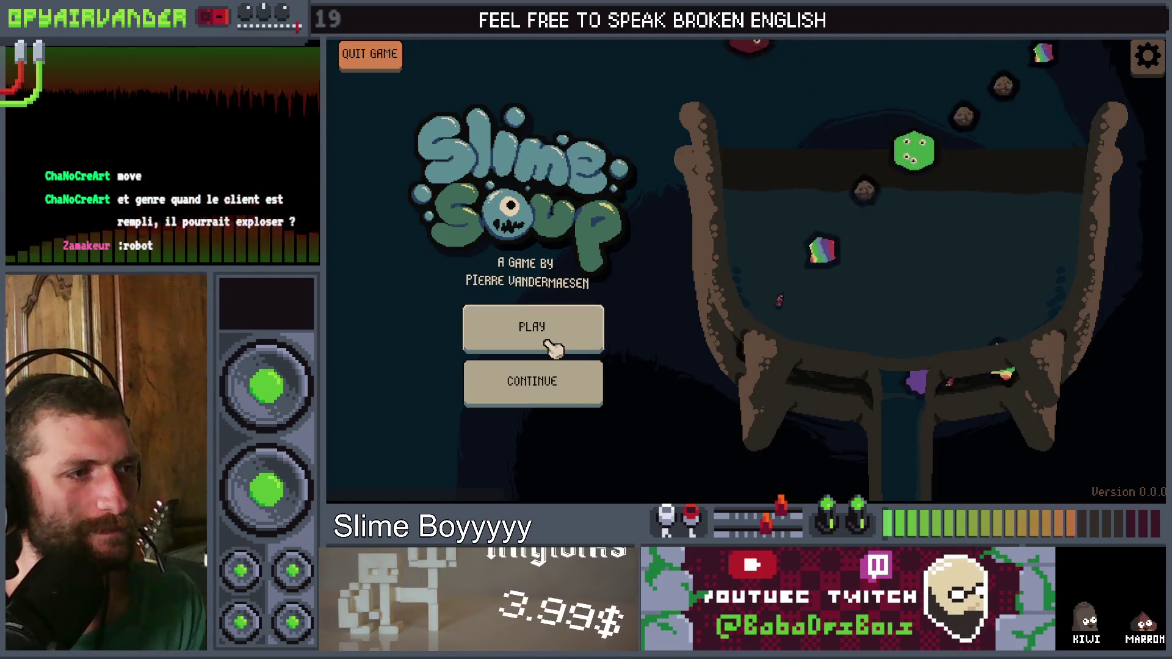
Step: Start a game from the title screen and check the three breathing goblins beside the cauldron
click(550, 335)
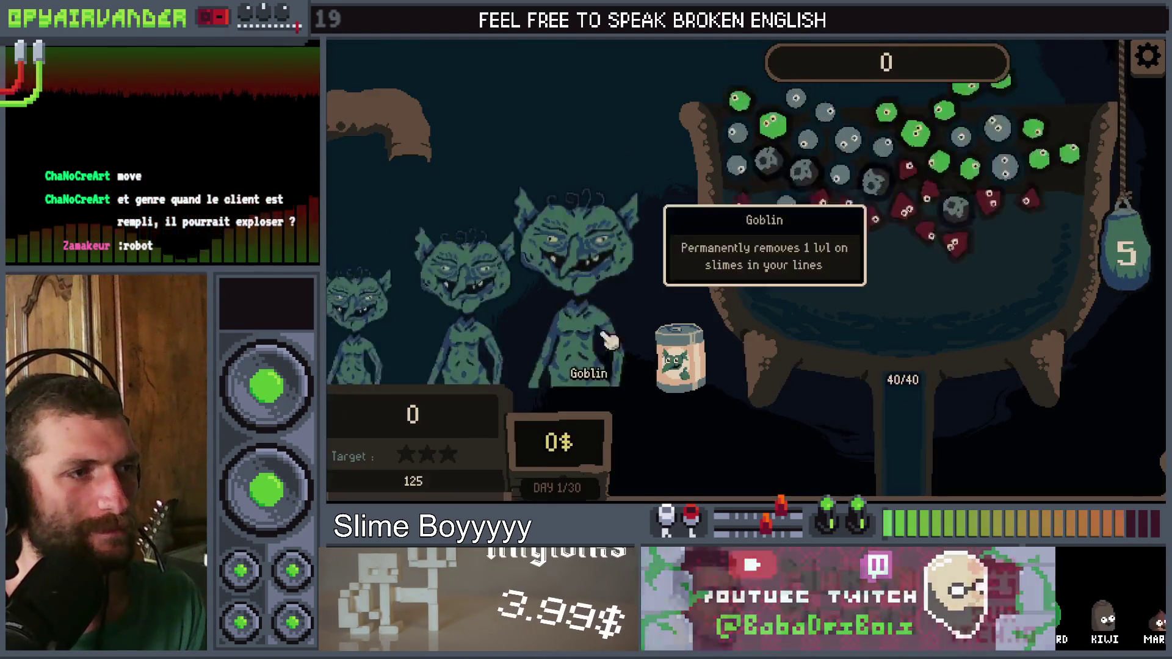
mouse_move(605, 269)
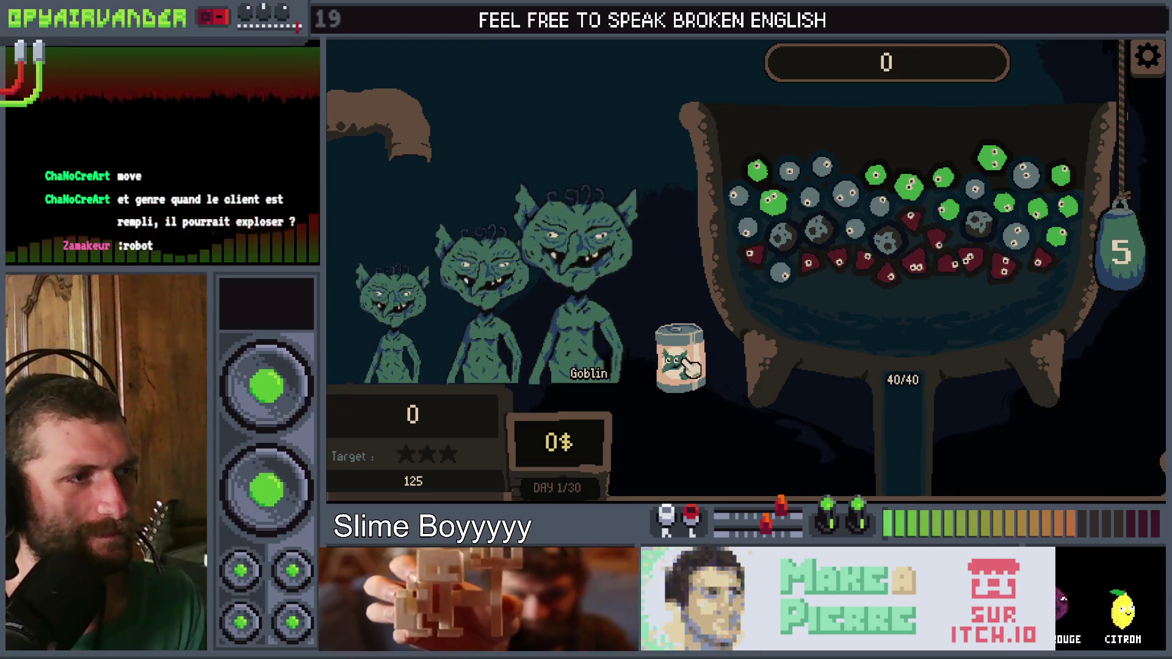
mouse_move(655, 313)
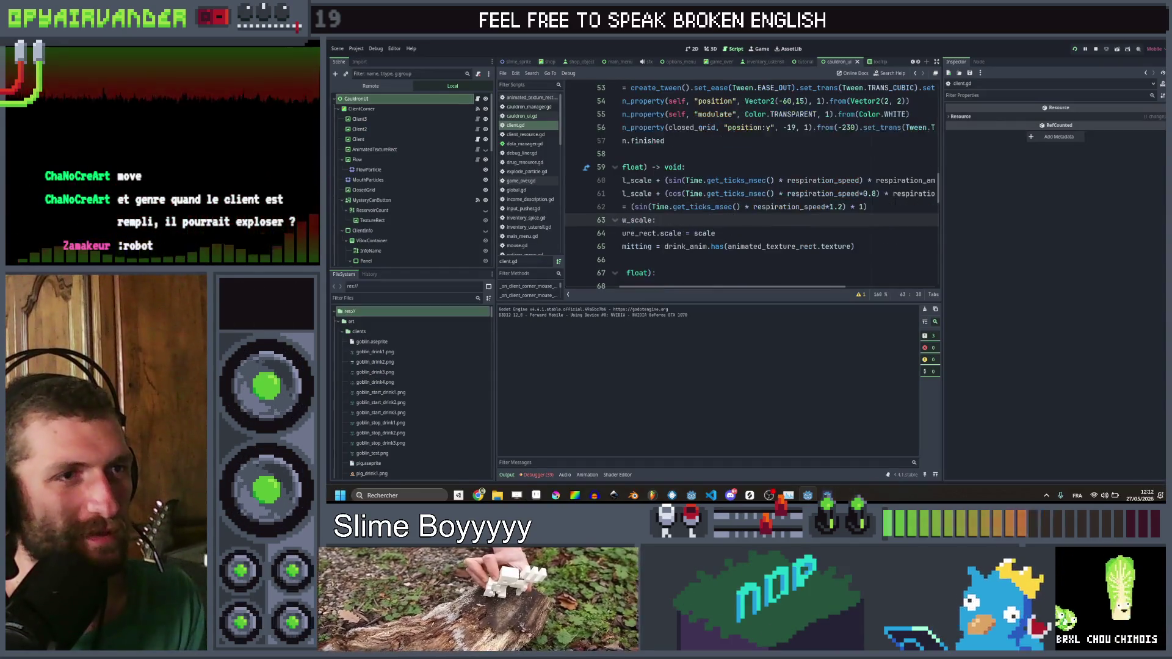
Step: Multiply the sin and cos breathing terms by position.x on lines 60–61
scroll(751, 183, left, 5)
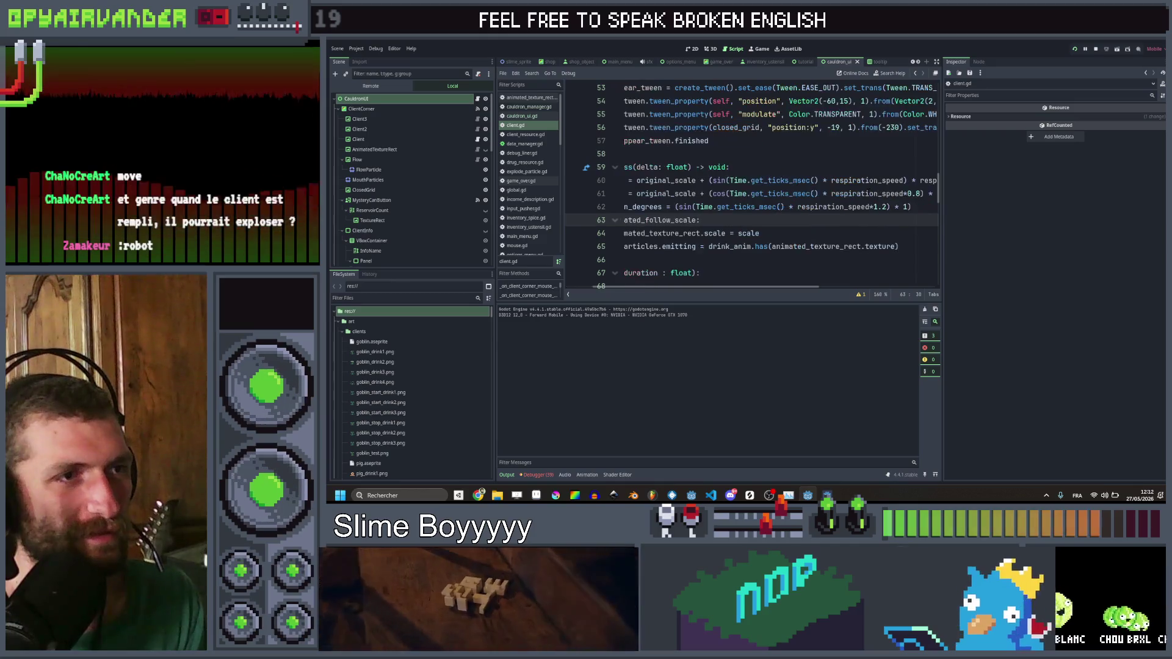
scroll(751, 183, right, 3)
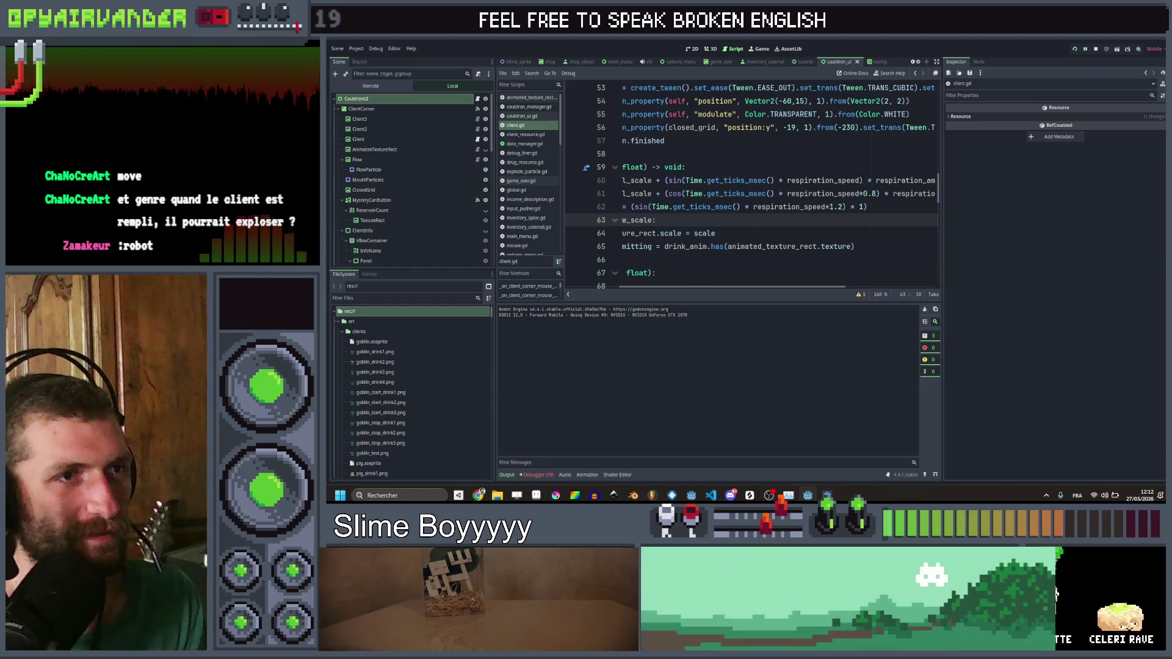
key(Up)
key(Up)
key(Up)
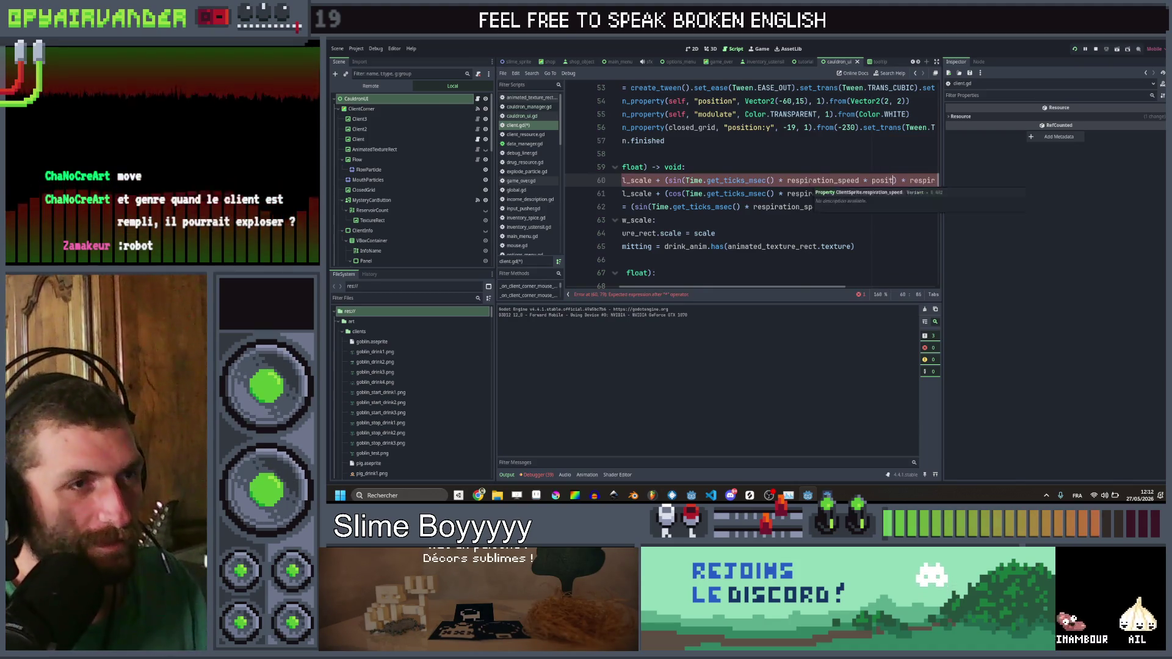
text(tion)
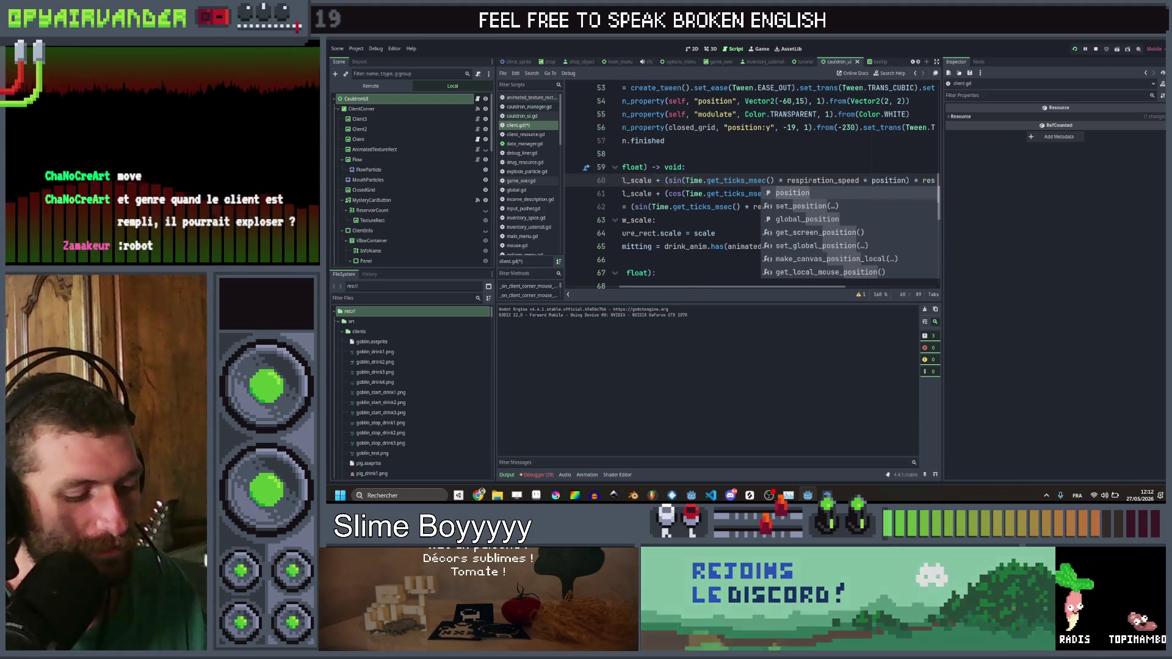
text(.x)
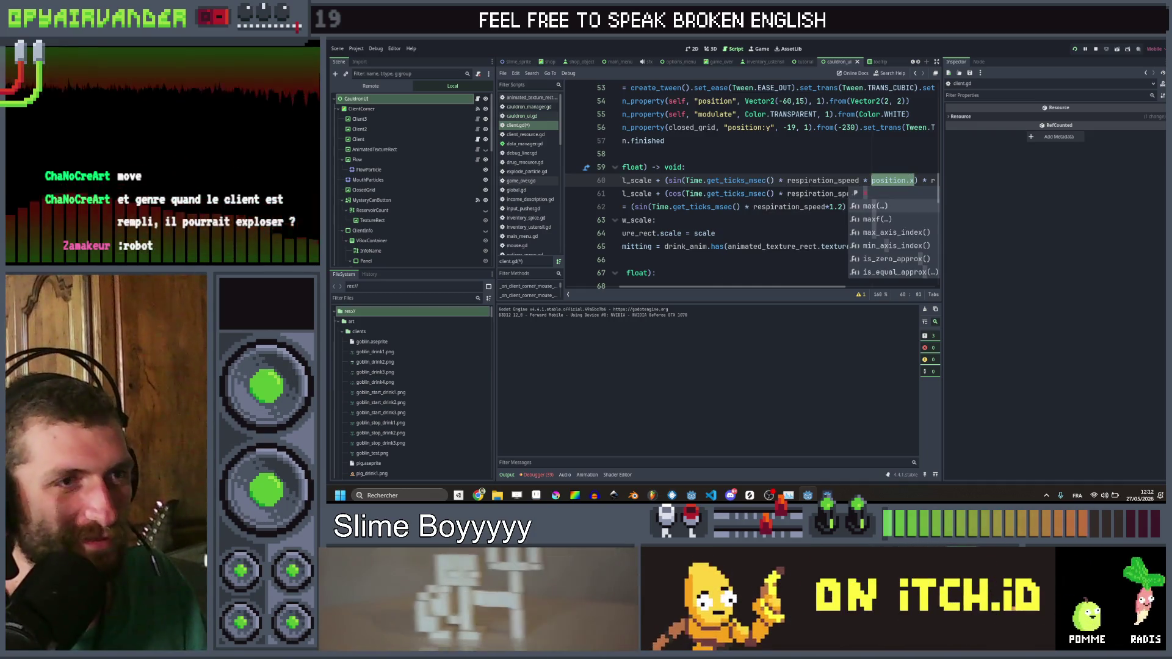
key(Escape)
key(Down)
key(Right)
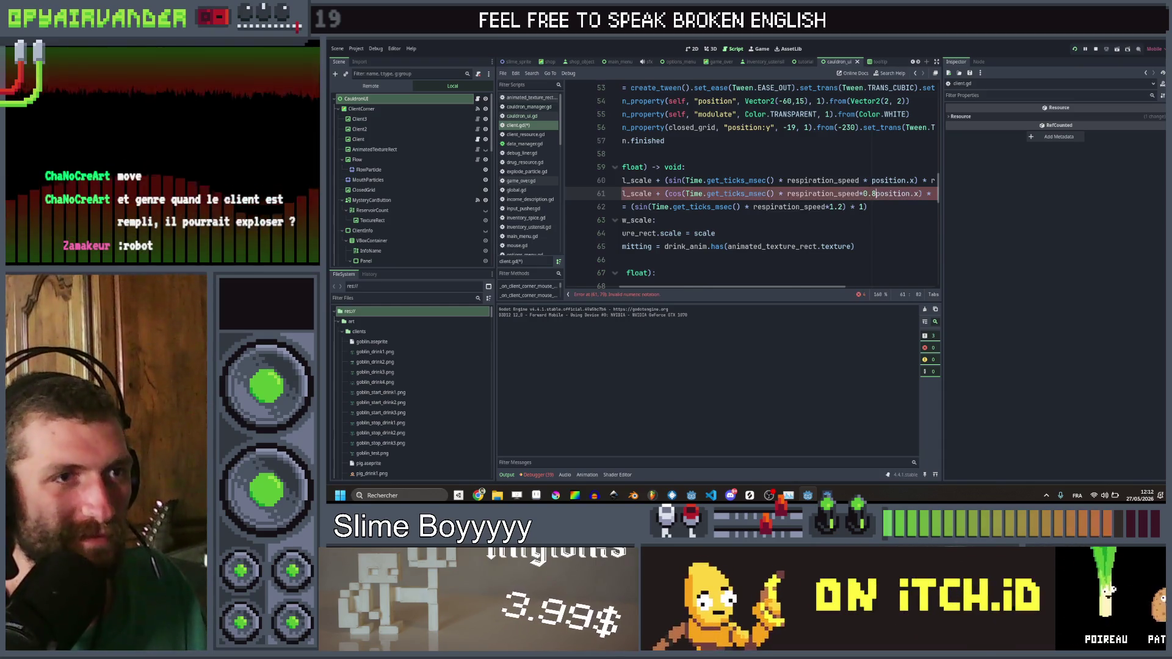
text(*)
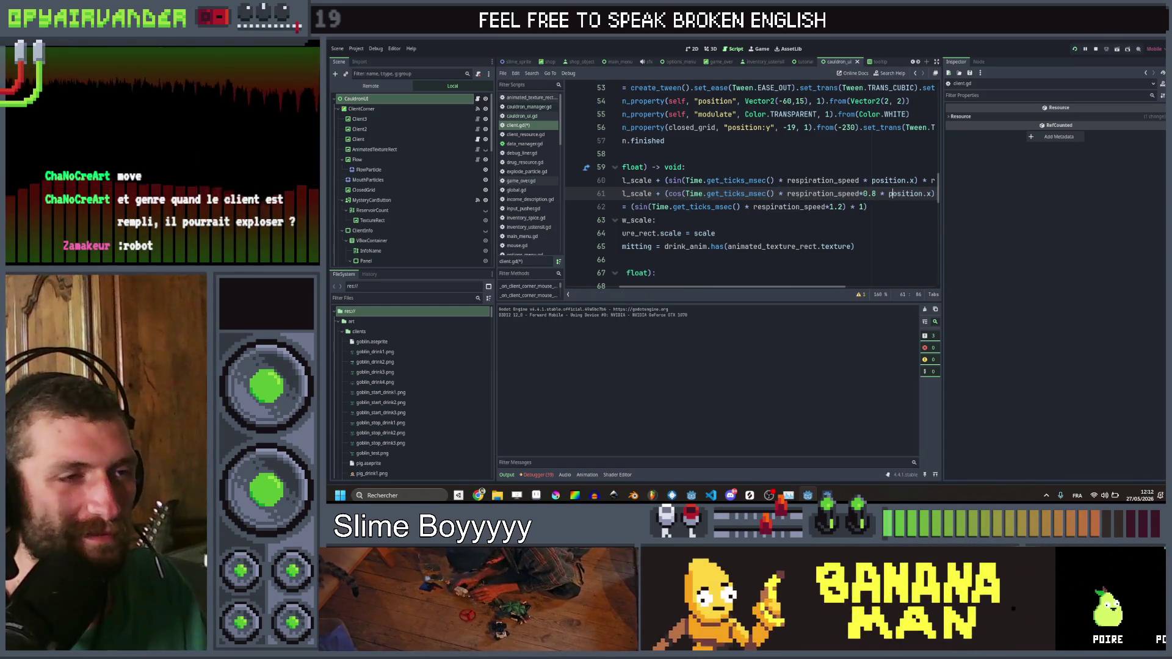
Step: Add a * 0.01 factor after position.x on both breathing lines, save, and rerun the game
key(Up)
key(Right)
key(Right)
key(Right)
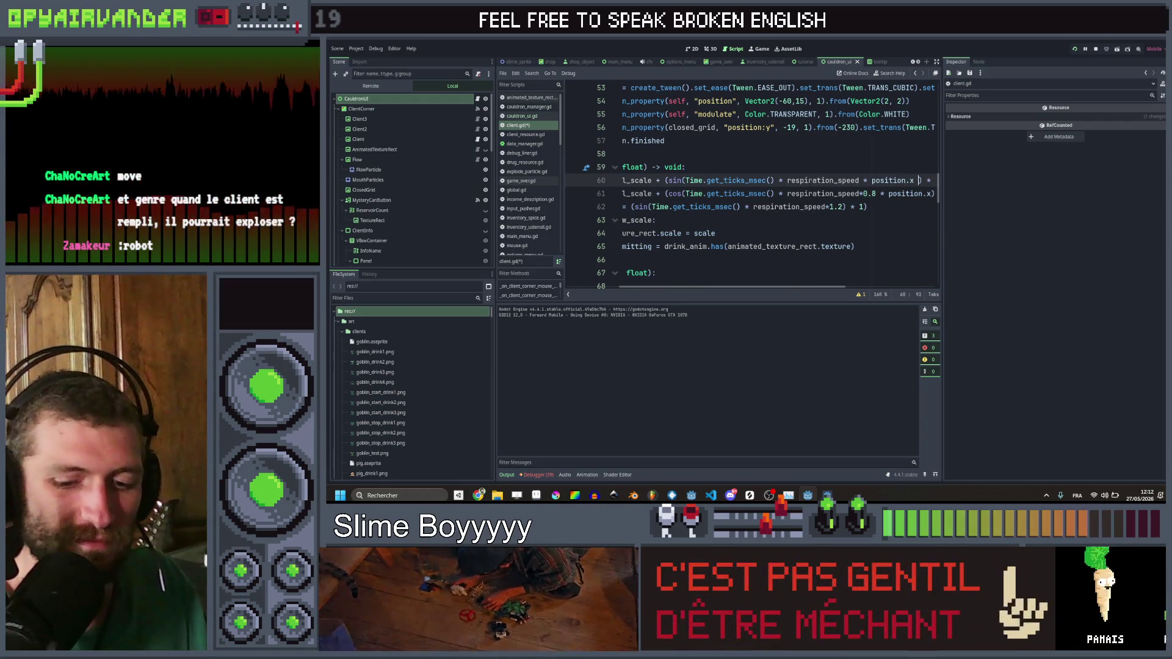
text(* 0.01)
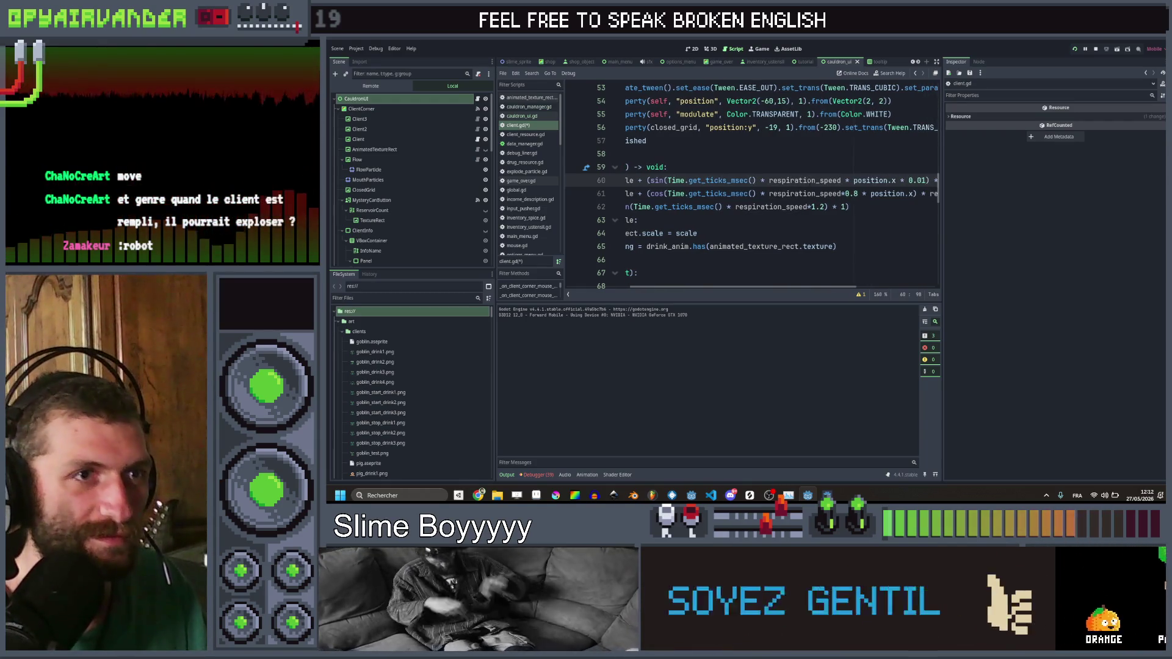
key(shift+Left)
key(shift+Left)
key(shift+Left)
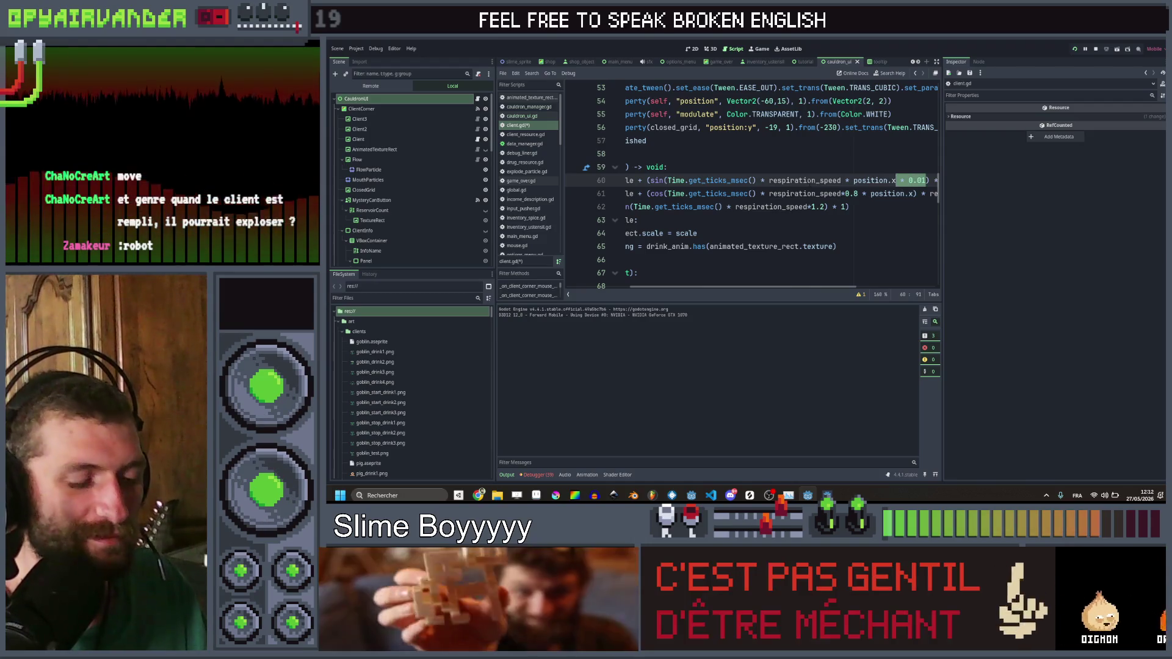
click(908, 194)
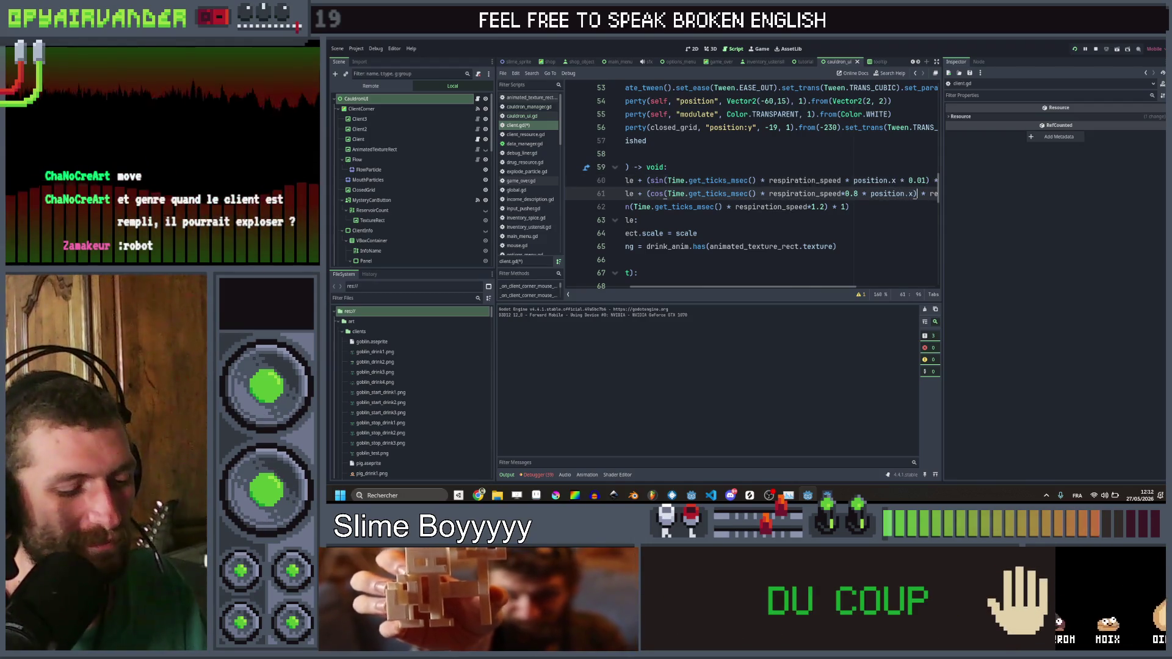
text(* 0.01)
key(ctrl+s)
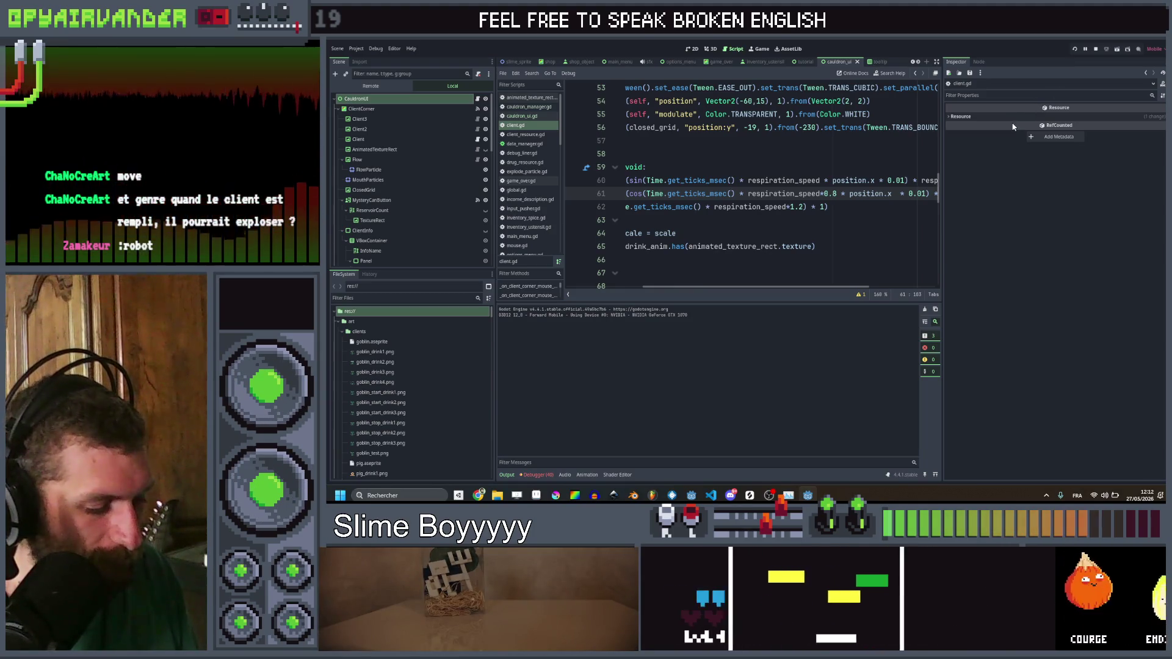
key(F5)
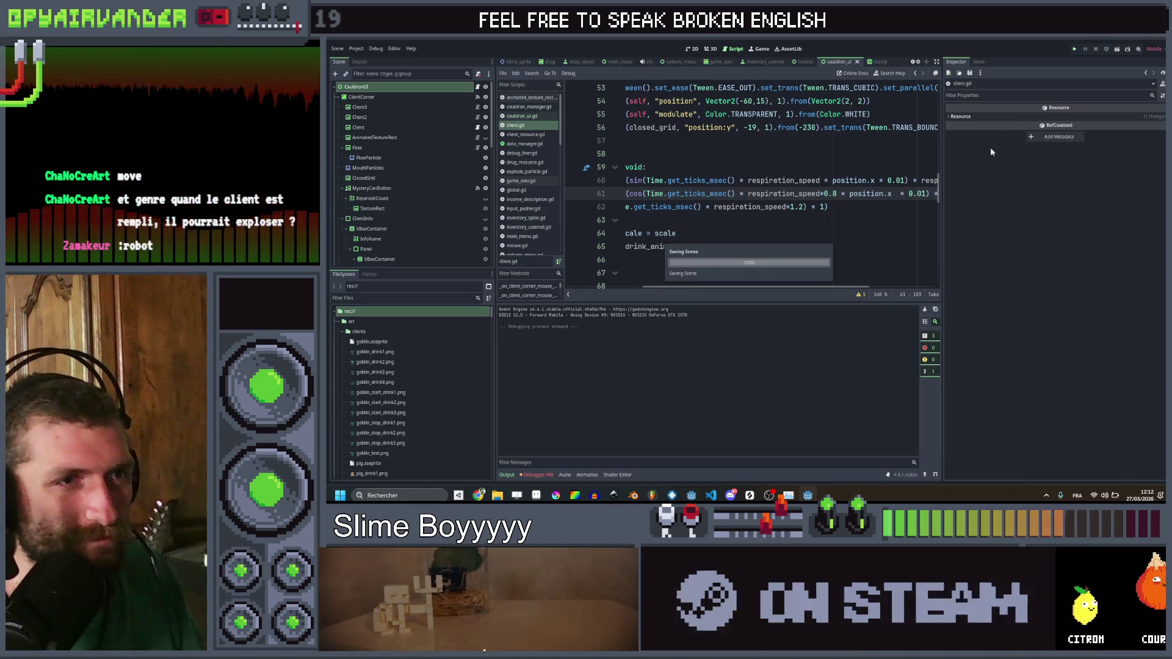
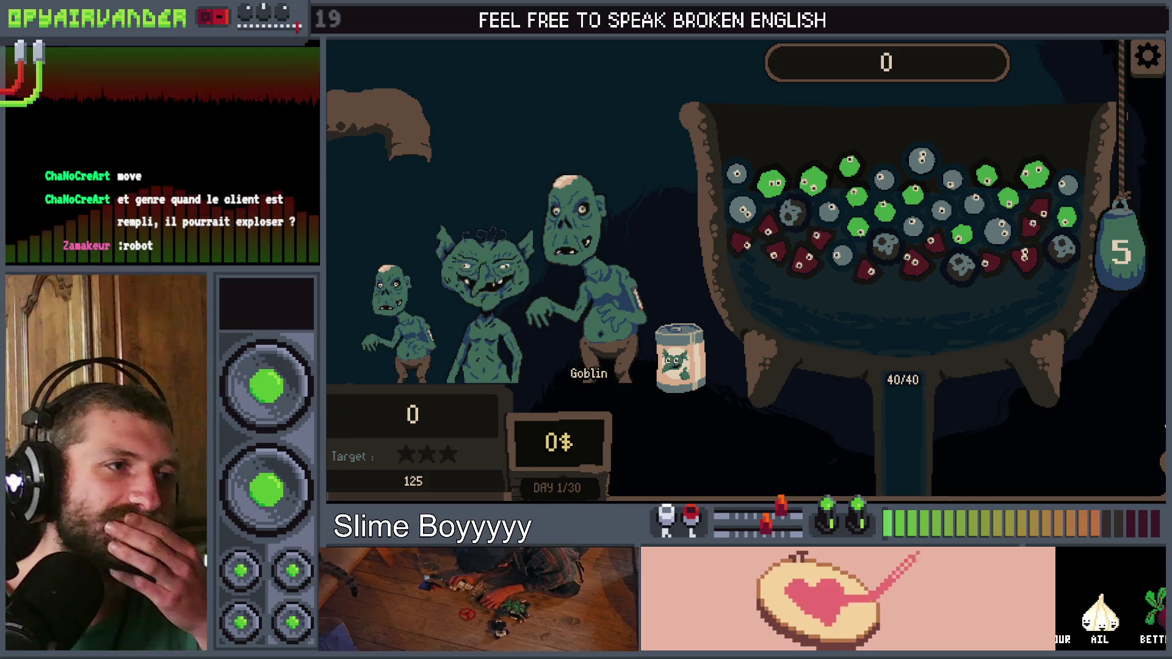
Step: Change position.x to global_position.x in breathing-scale lines 60–62 of client.gd
key(F8)
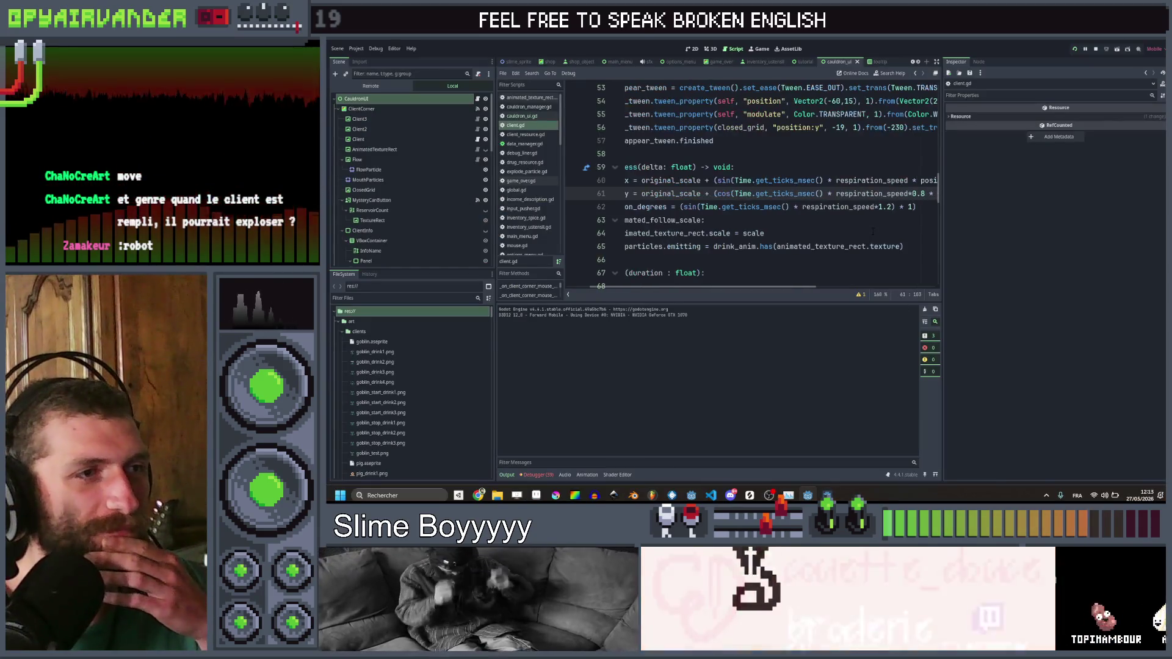
scroll(853, 215, right, 5)
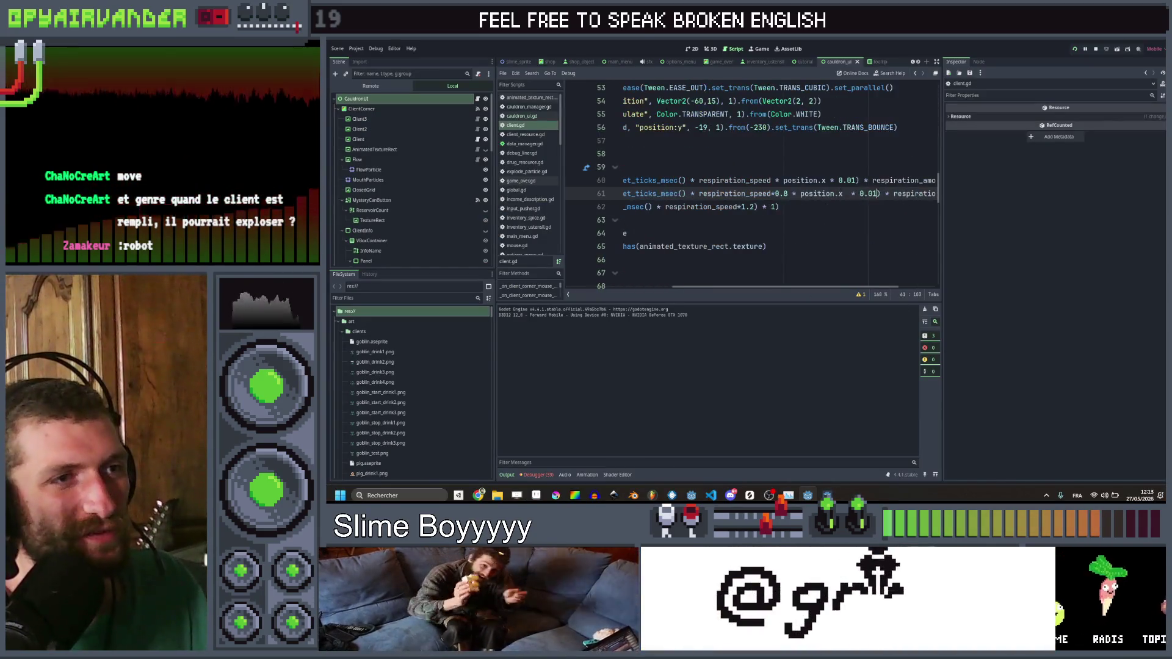
drag(858, 181, 779, 180)
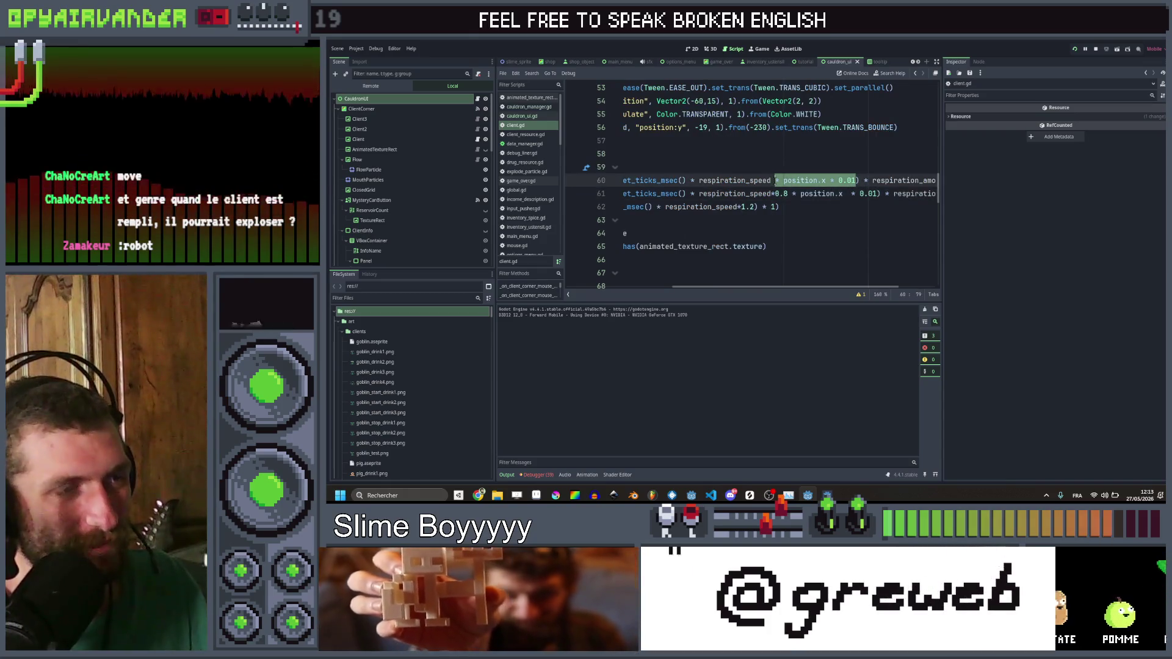
click(755, 207)
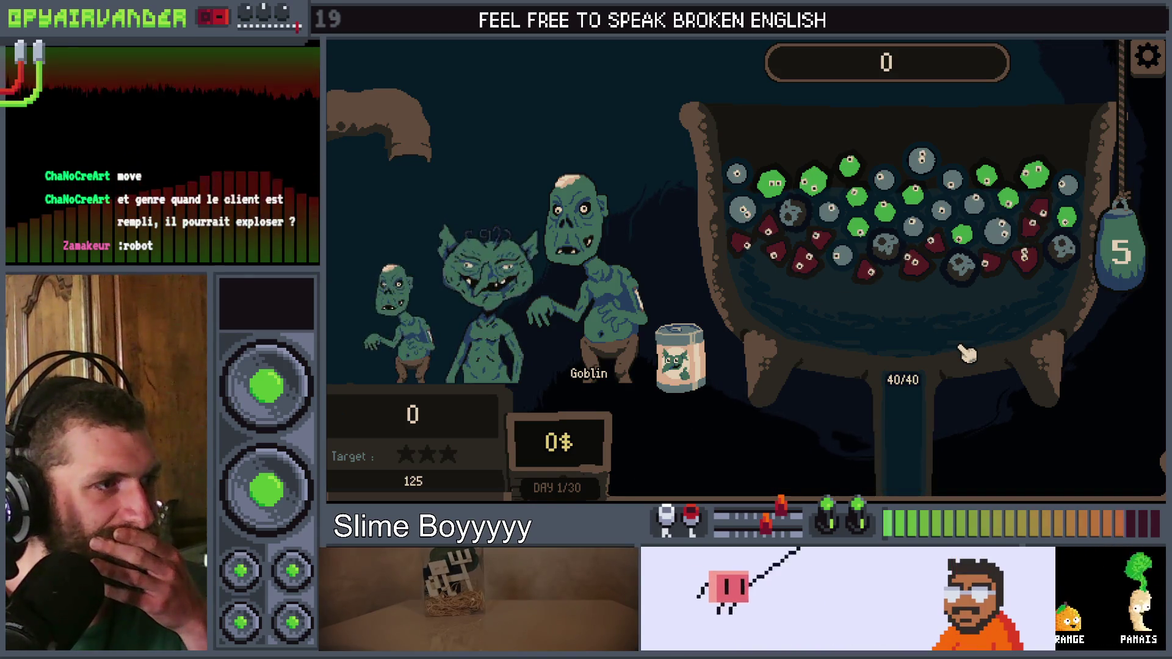
key(F8)
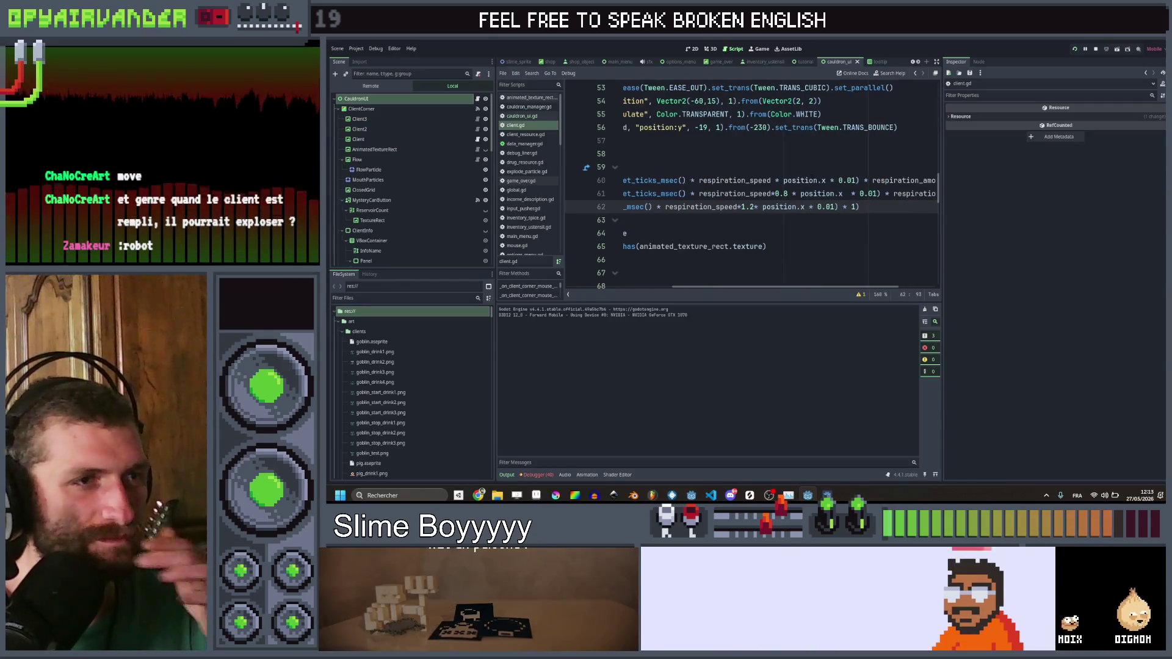
double_click(800, 180)
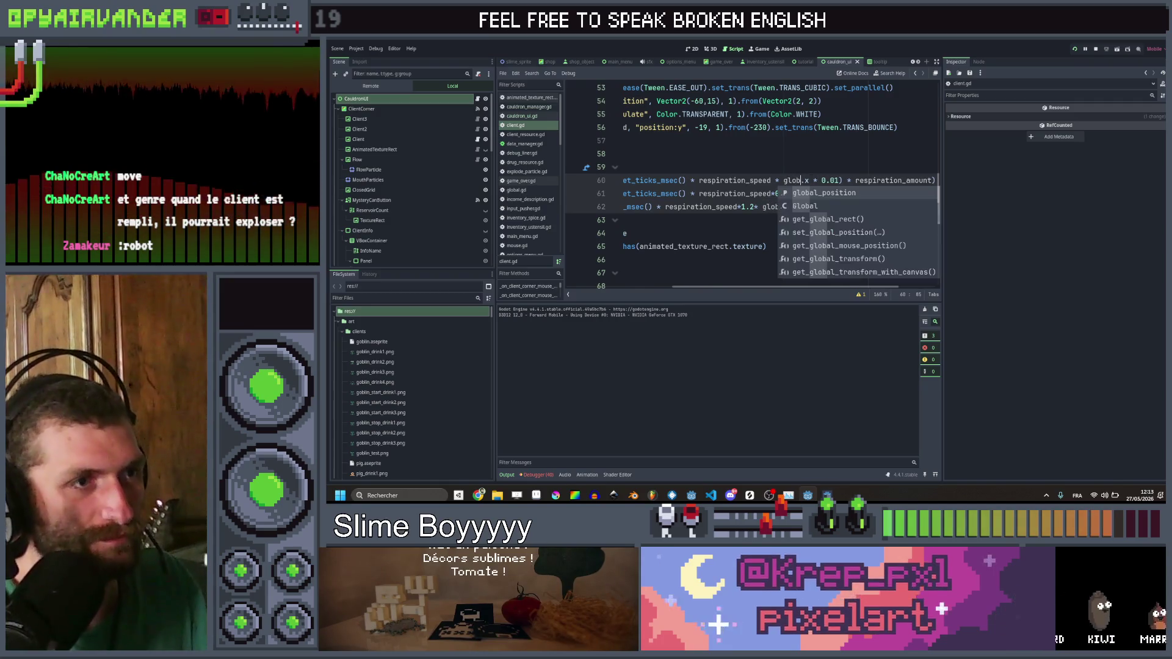
key(Return)
Step: Save the script and run the game to test the global_position breathing
key(ctrl+s)
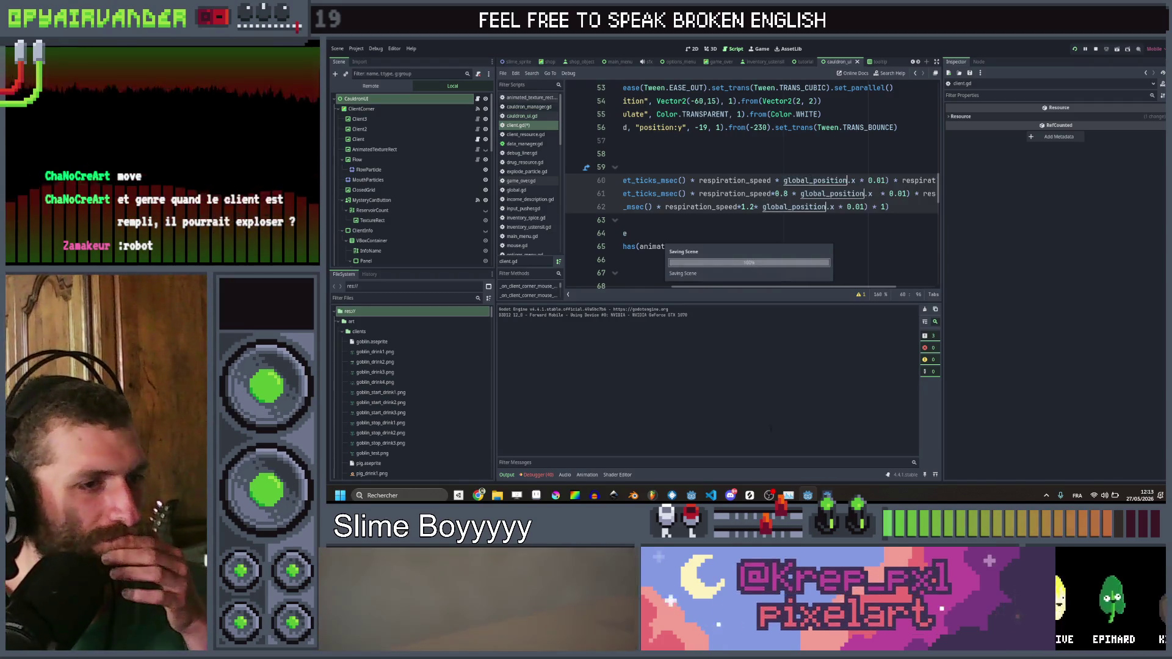
key(F5)
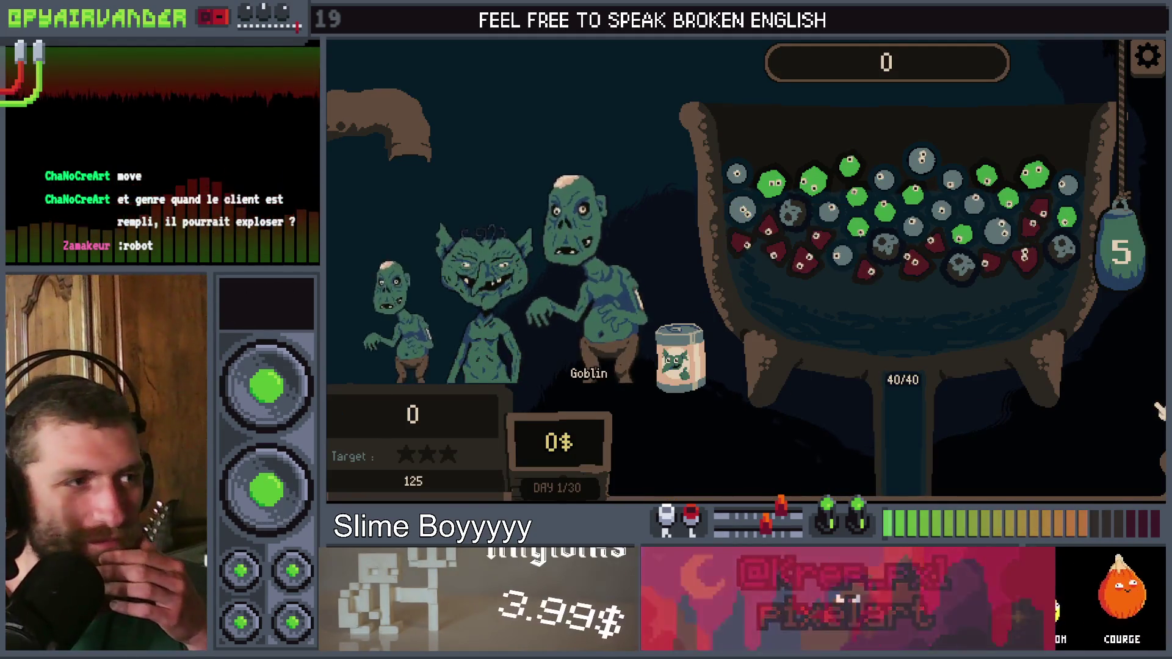
key(F8)
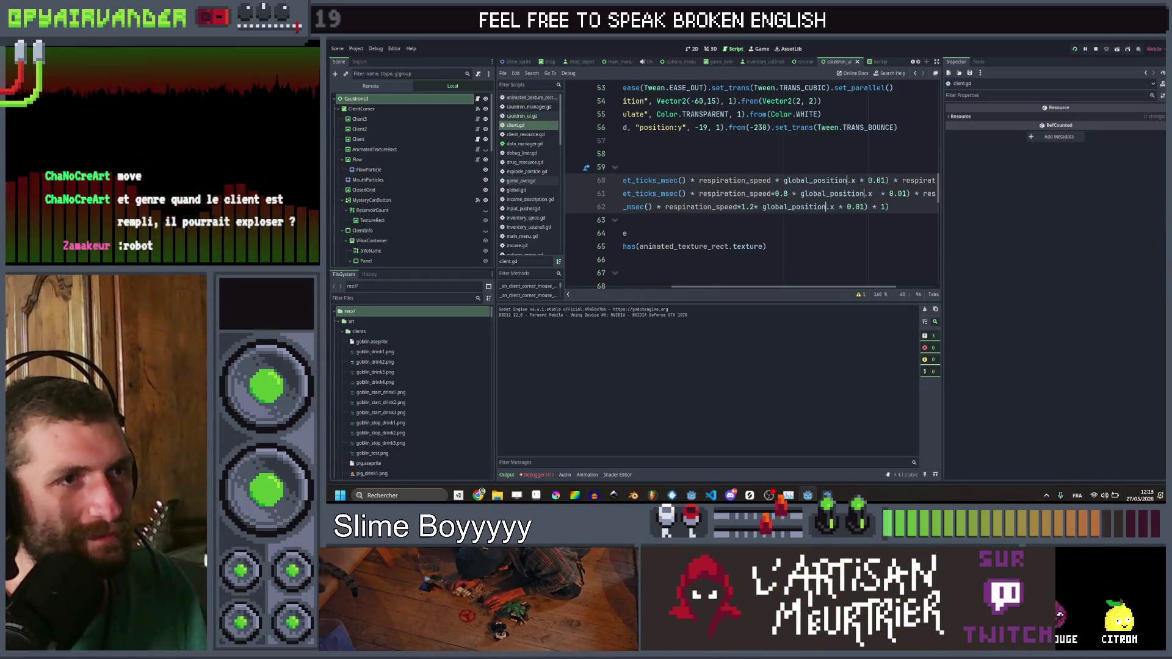
Step: Select the '+ global_position.x' terms on lines 60–62 and run the game to test
click(861, 180)
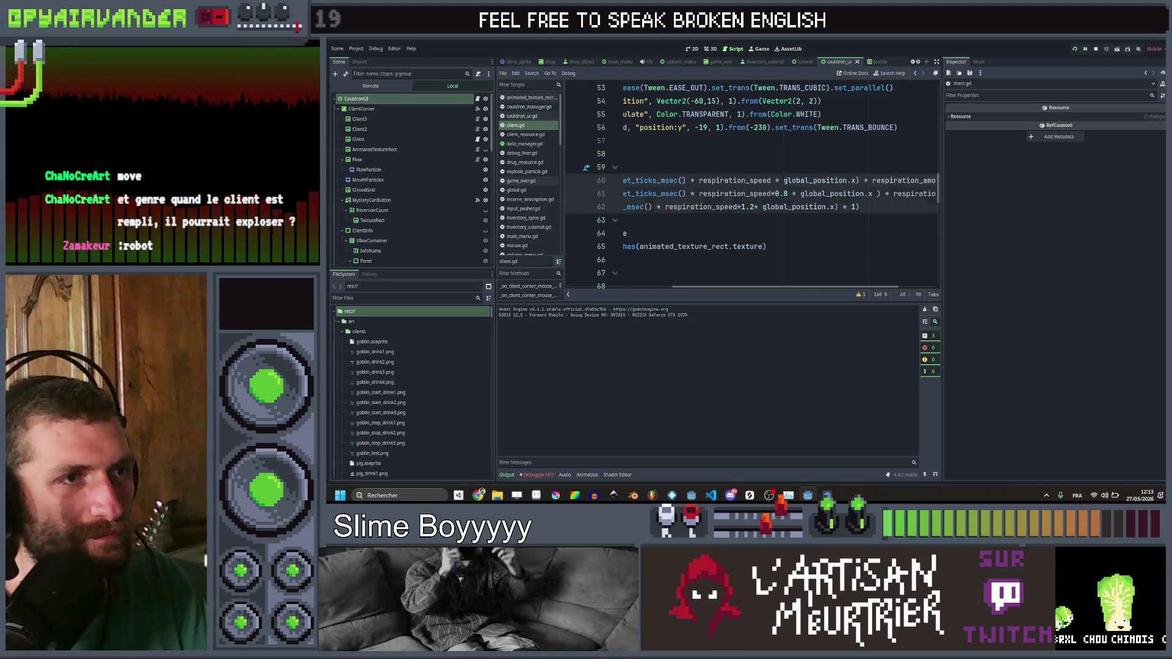
click(783, 180)
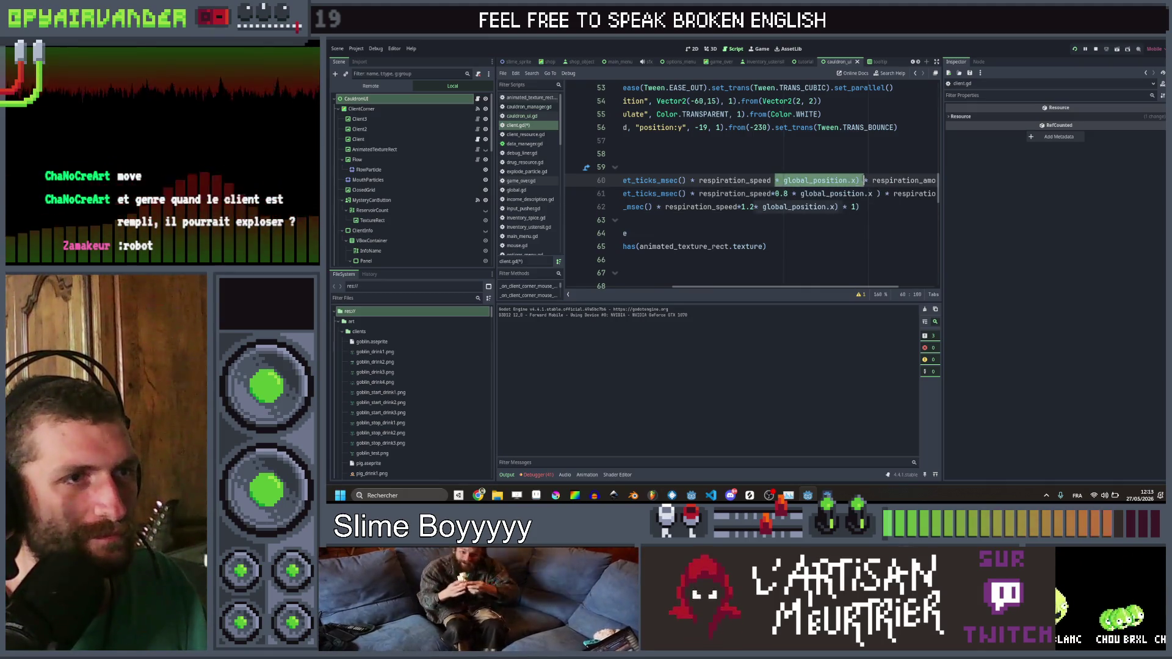
key(shift+Left)
key(shift+Left)
key(ctrl+d)
key(ctrl+d)
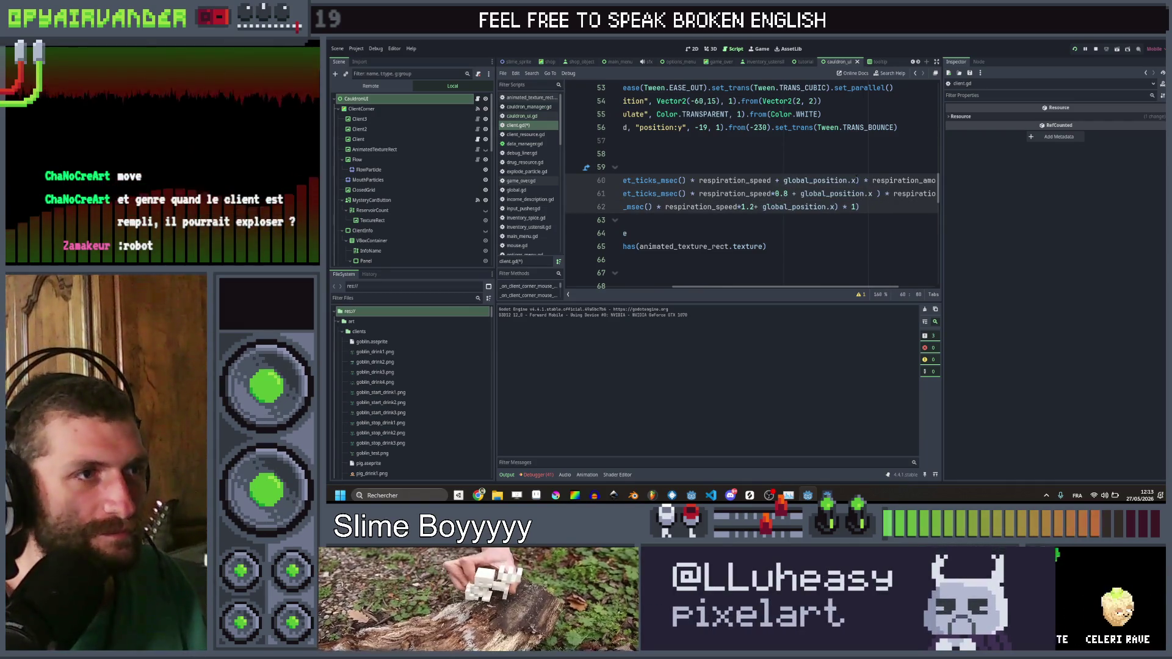
key(ctrl+s)
mouse_move(827, 496)
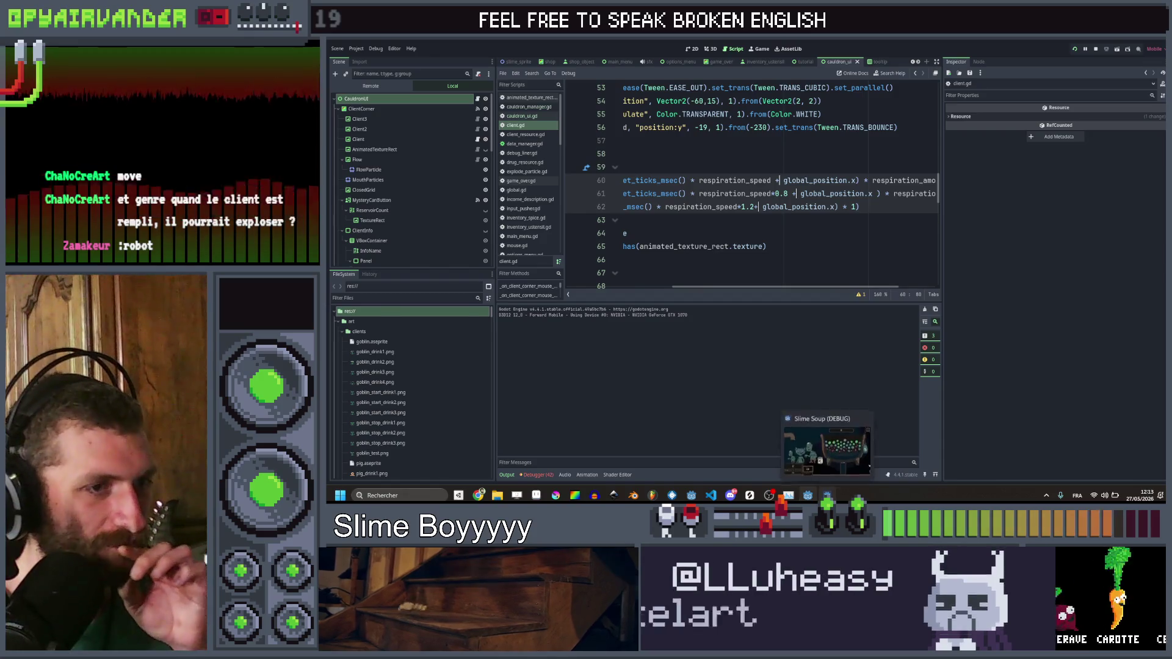
click(827, 452)
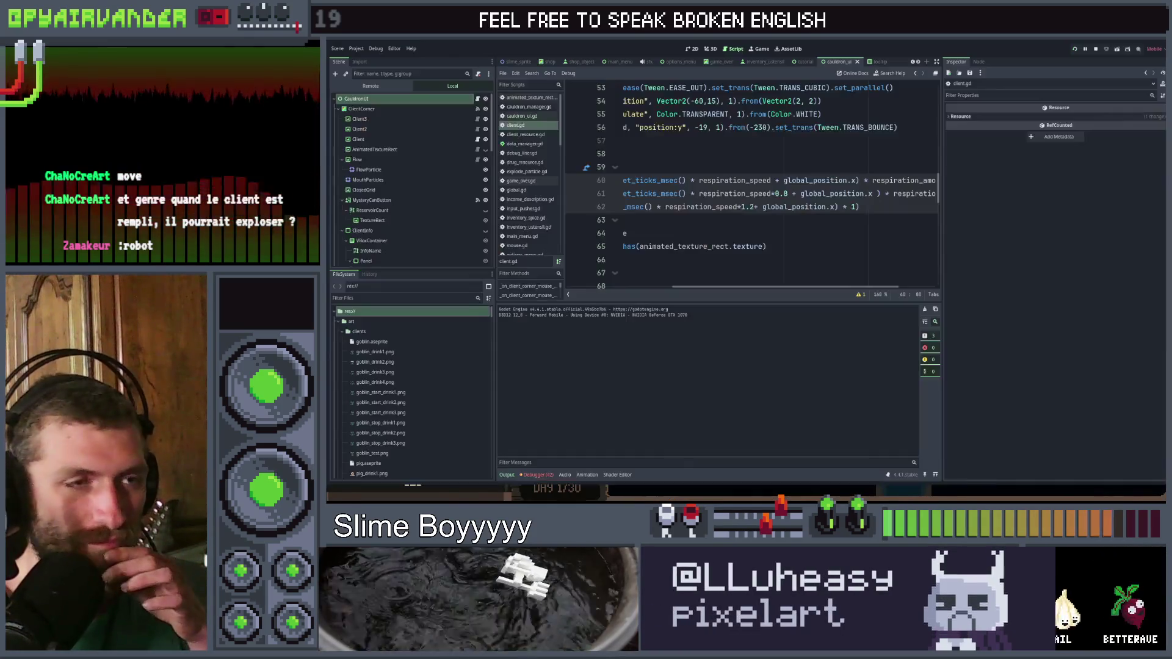
Step: Delete the '+ global_position.x' term from the breathing lines
click(776, 181)
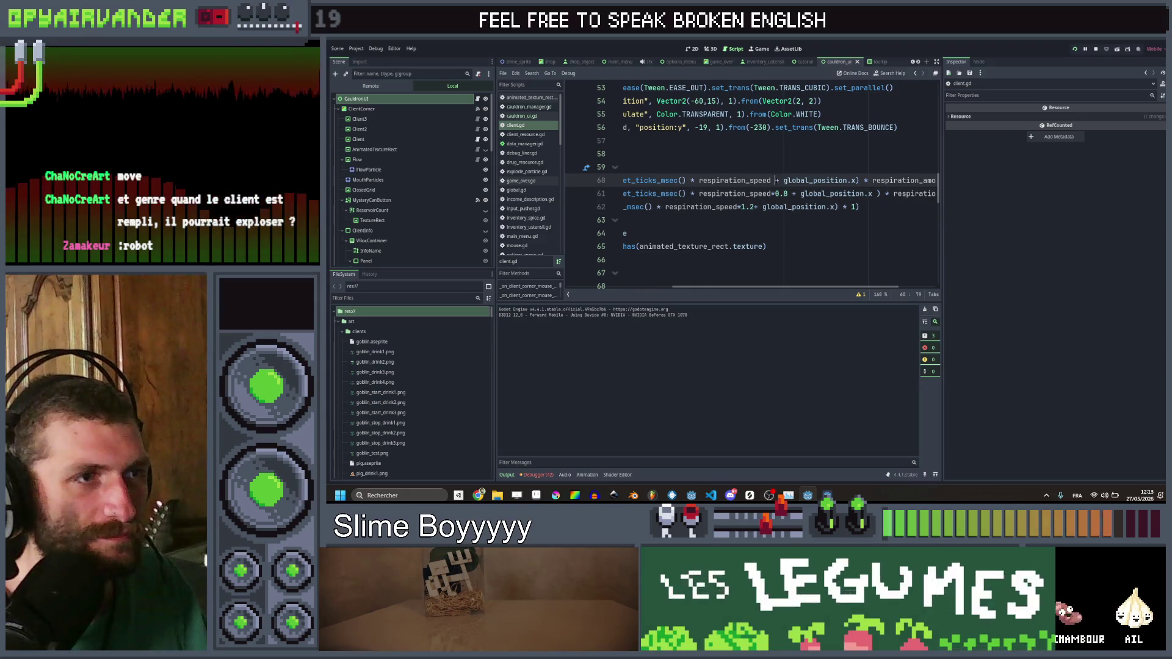
drag(776, 181, 852, 181)
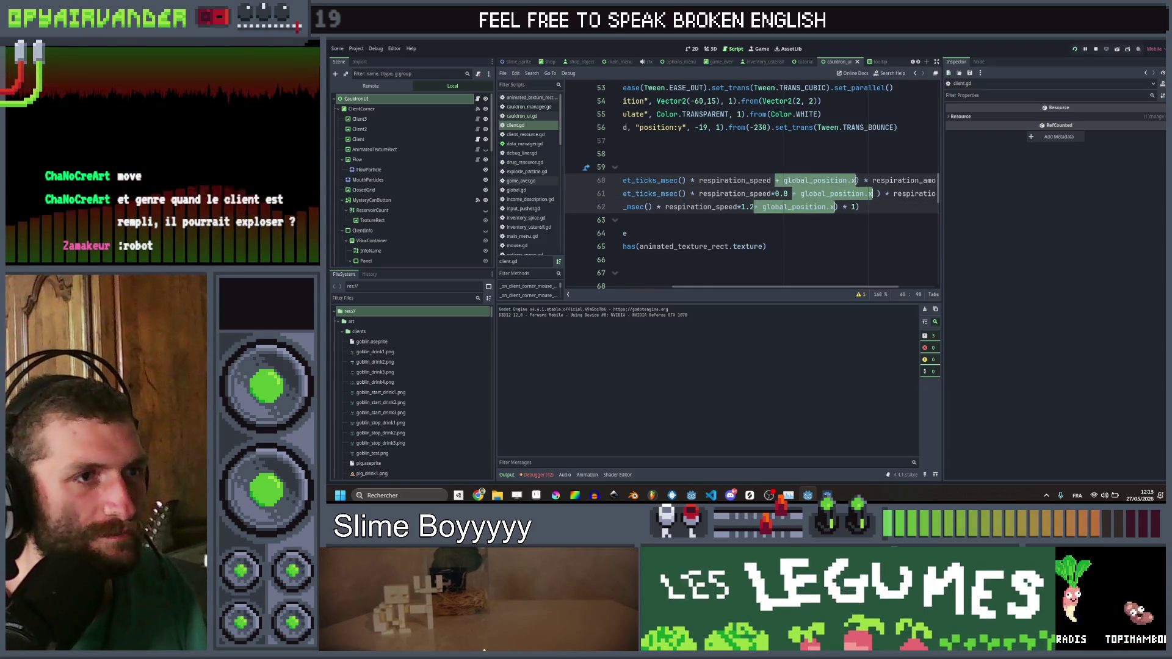
key(BackSpace)
key(ctrl+z)
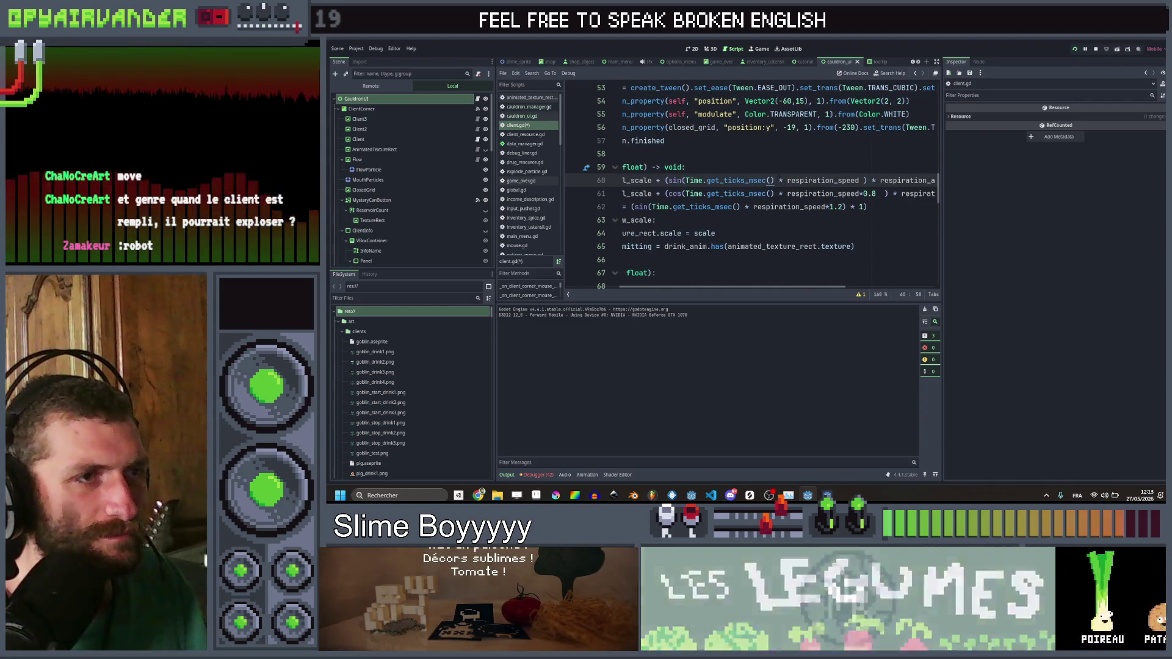
Step: On line 60, change the time to (Time.get_ticks_msec() + position.x * 1000)
key(ctrl+z)
key(ctrl+z)
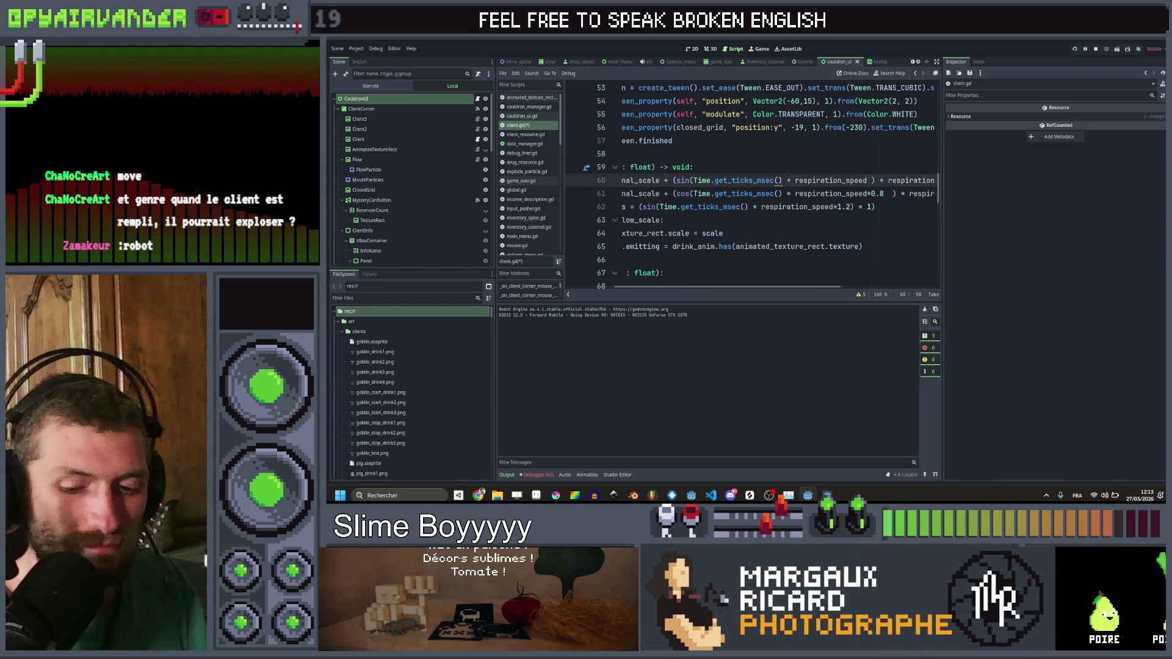
text(+ Globa)
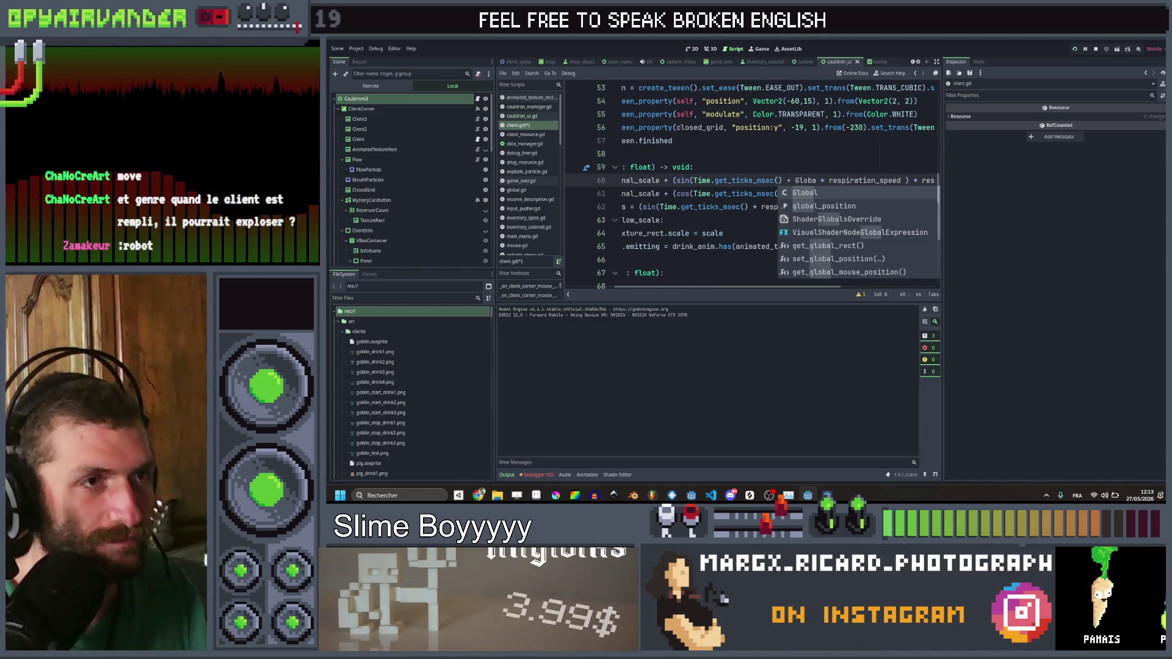
key(Escape)
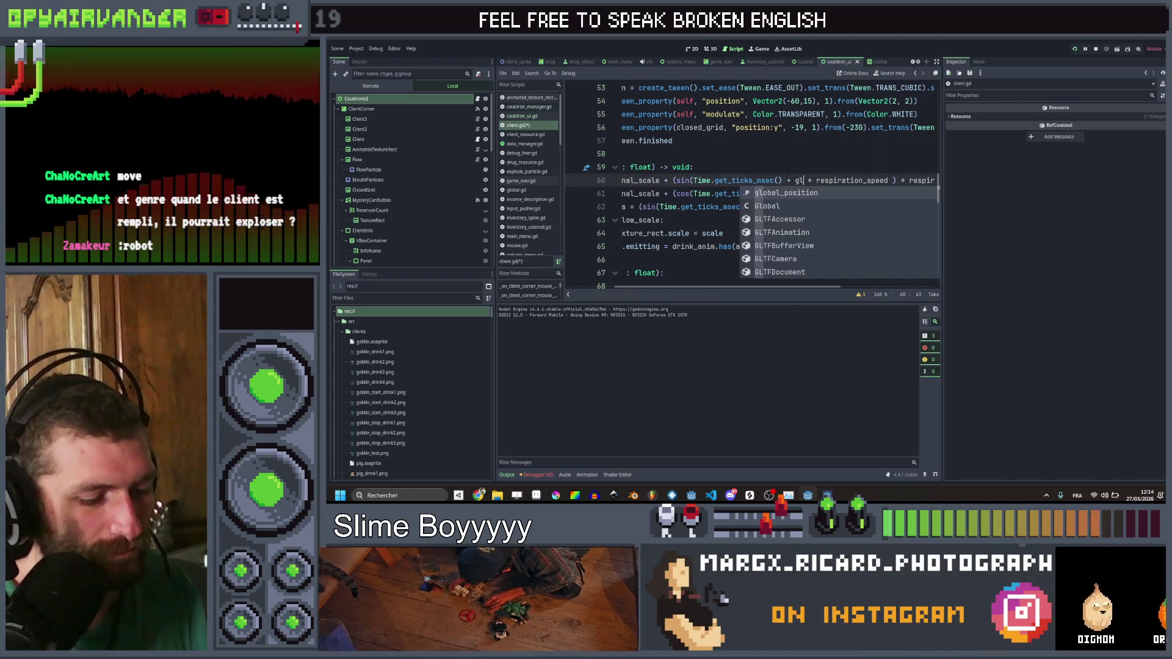
key(BackSpace)
text(position.x)
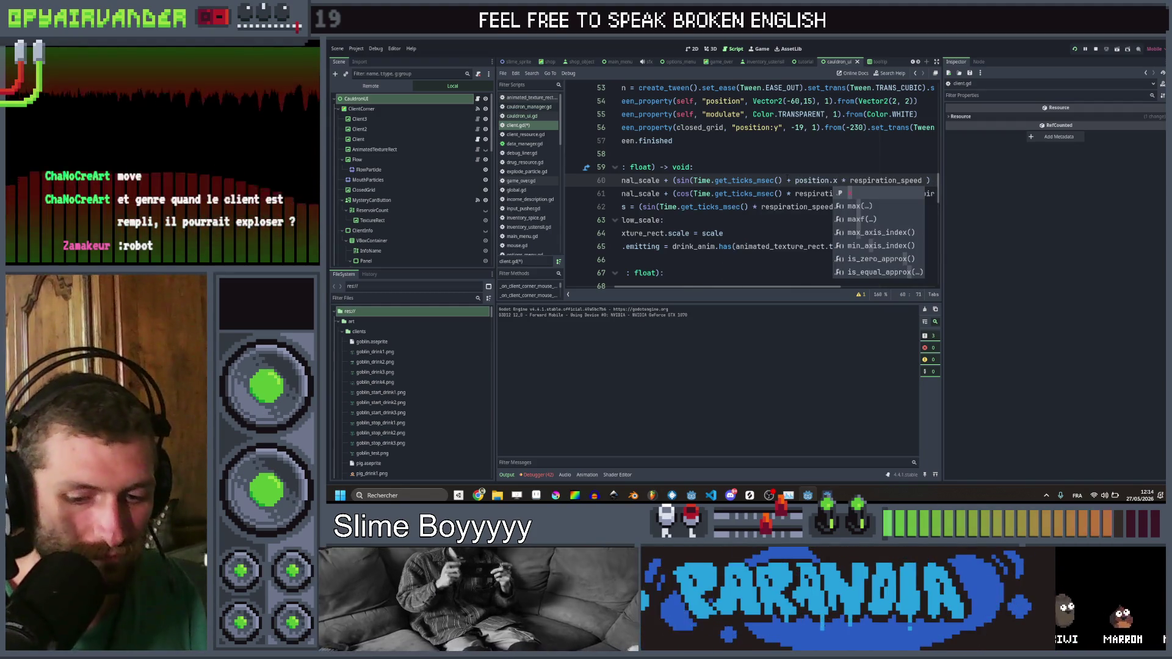
text( * )
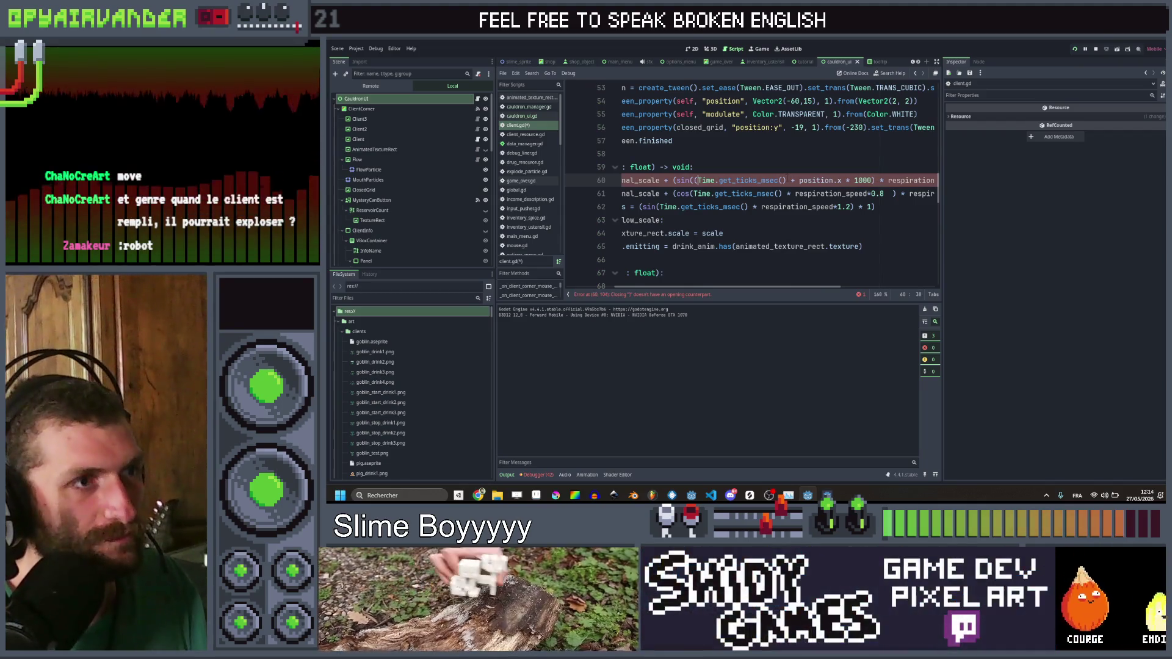
text(()
key(ctrl+shift+Right)
key(ctrl+shift+Right)
key(ctrl+shift+Right)
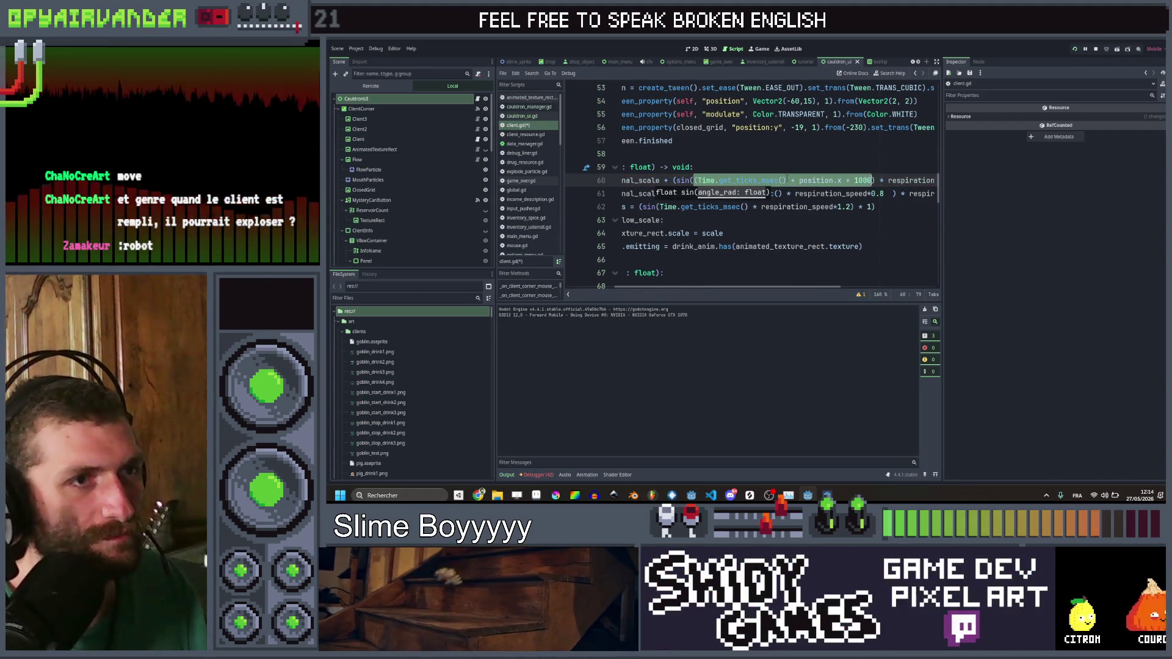
key(ctrl+shift+Left)
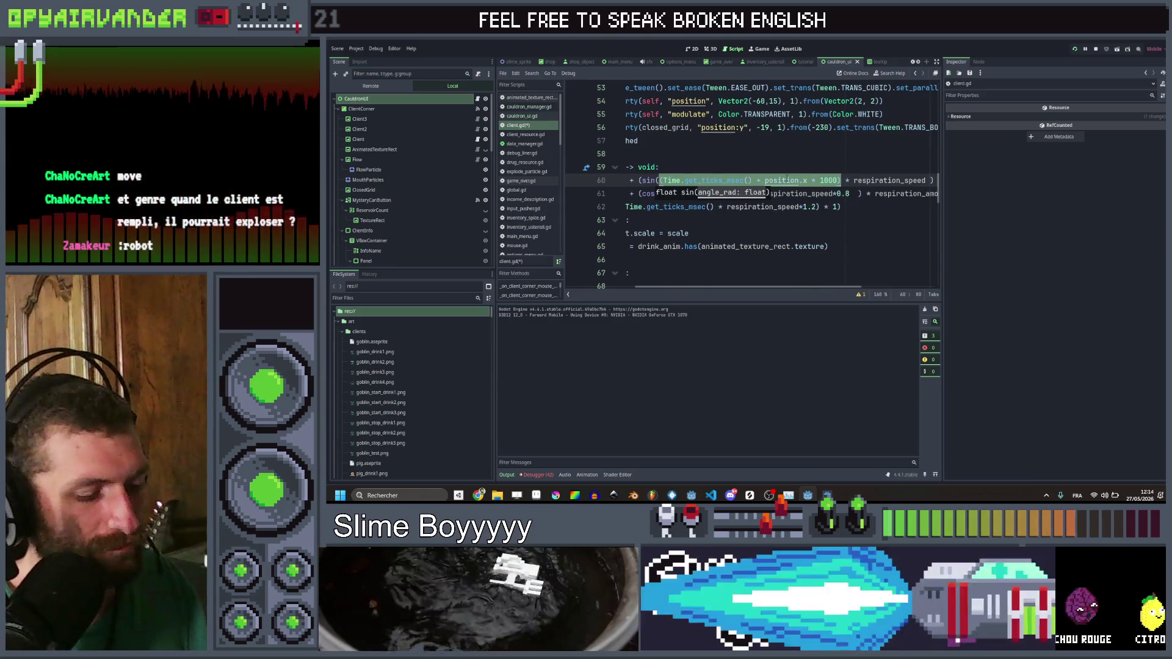
Step: Paste the position-offset time over the time calls on lines 61–62 and test in-game
click(841, 193)
scroll(751, 183, left, 2)
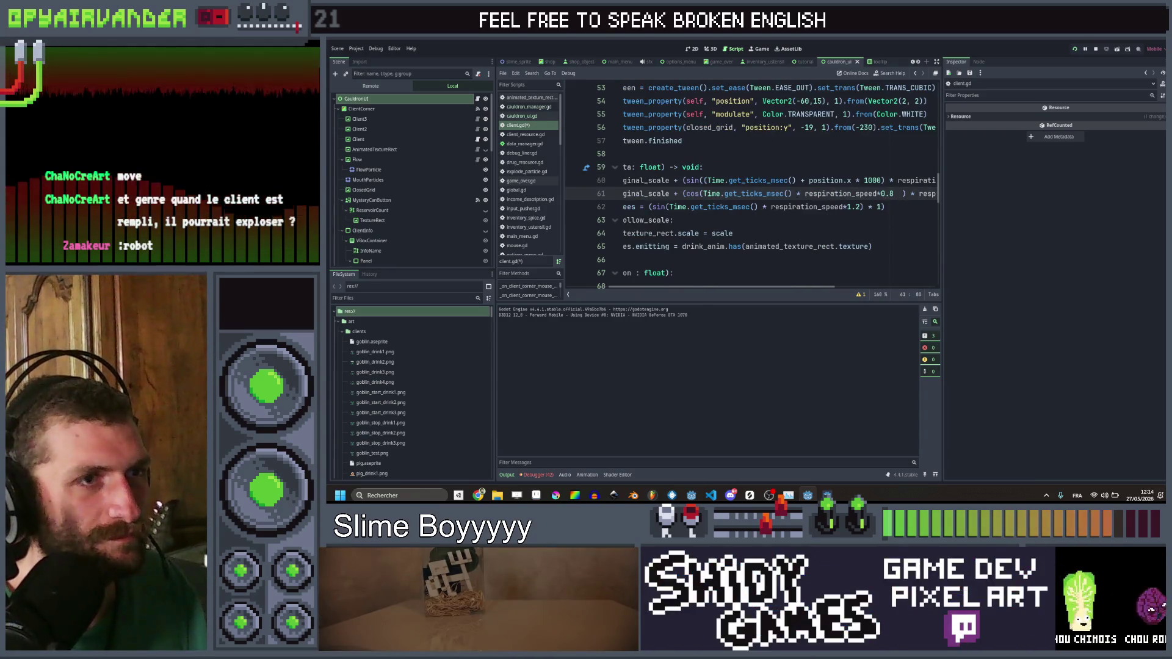
drag(792, 194, 725, 194)
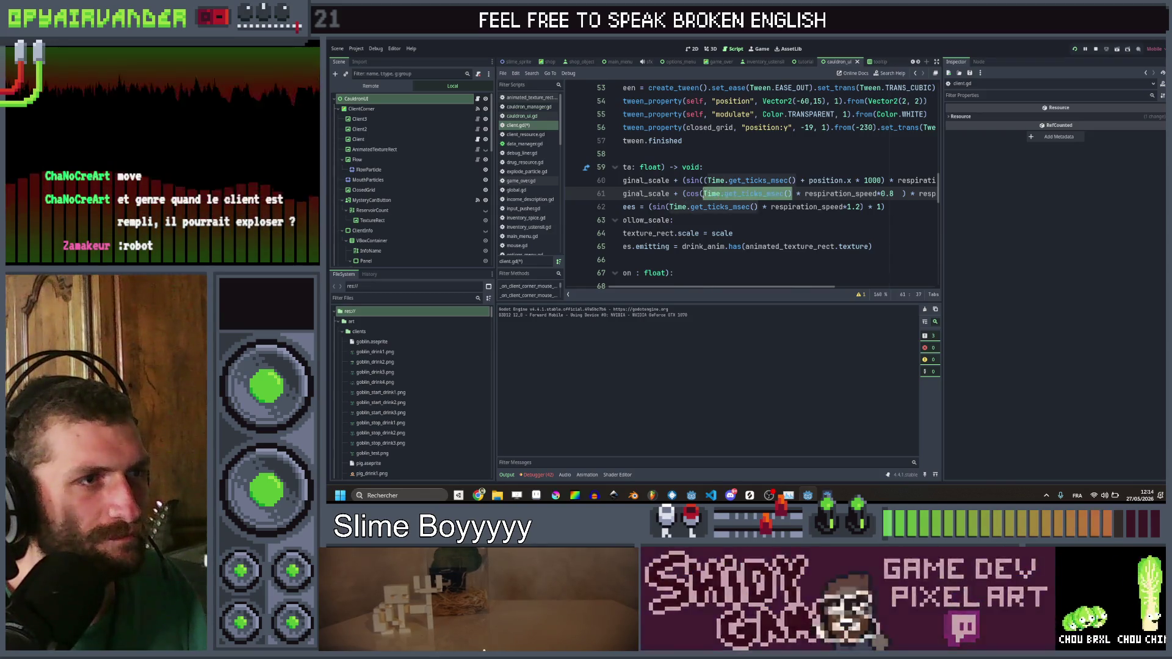
key(ctrl+d)
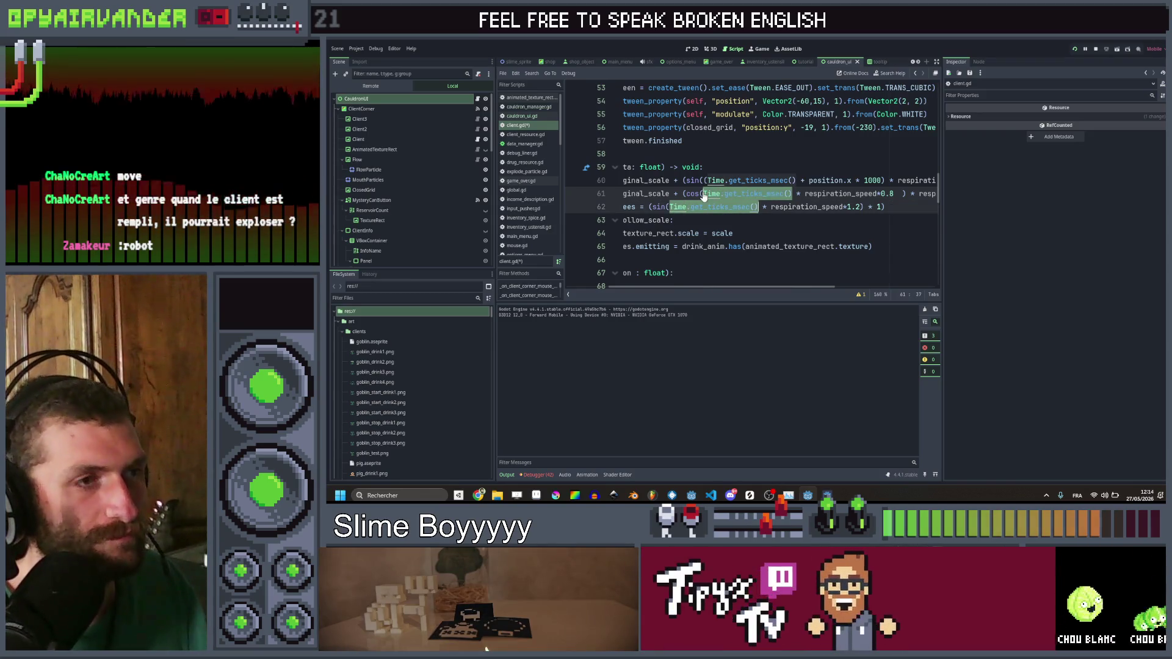
text((Time.get_ticks_msec() + position.x * 1000))
key(ctrl+s)
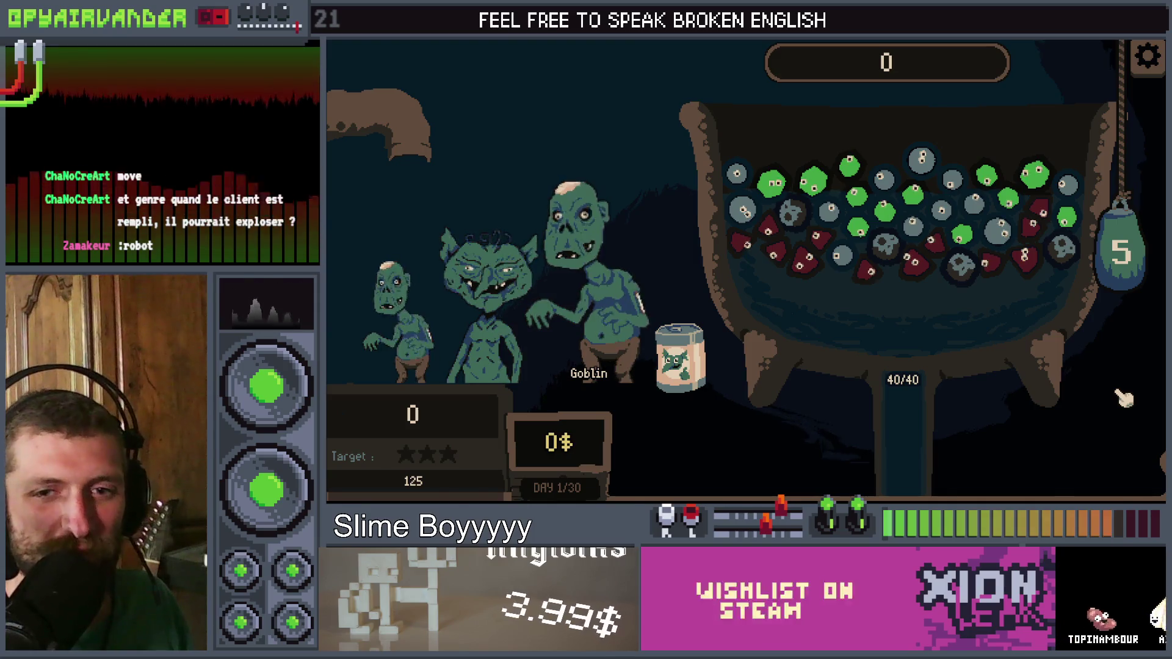
key(F8)
scroll(837, 174, up, 3)
Step: Above 'await appear_tween.finished', start self_modulate = Color(1 - 0.33 * place_in_line
scroll(837, 174, up, 2)
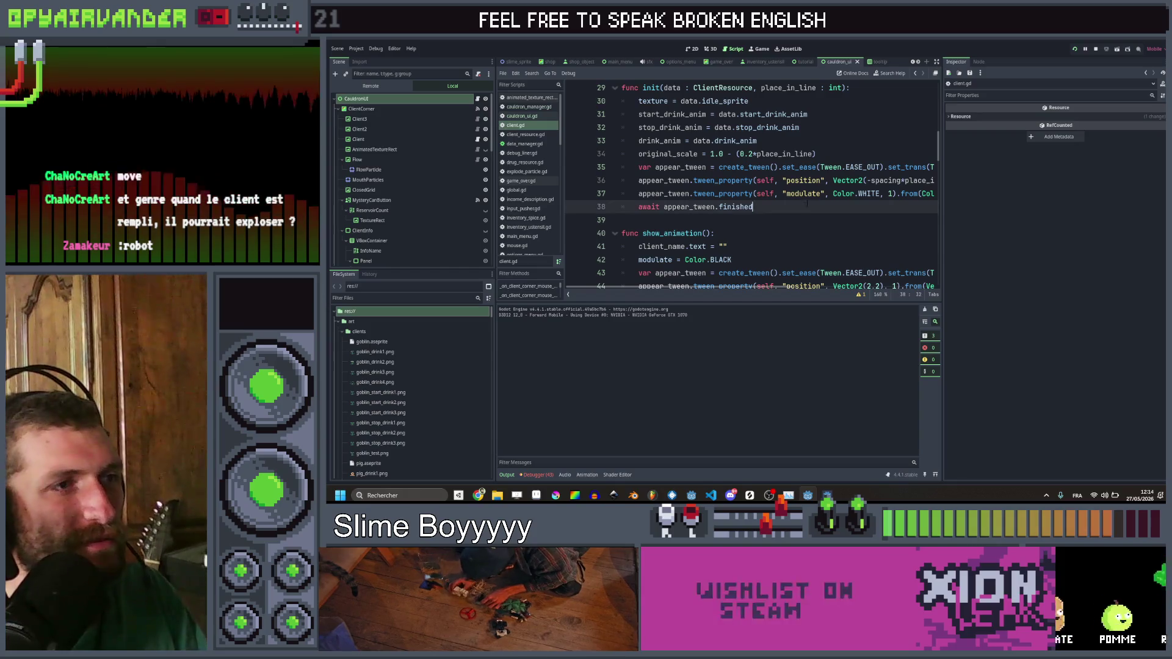
key(ctrl+shift+Return)
text(sel)
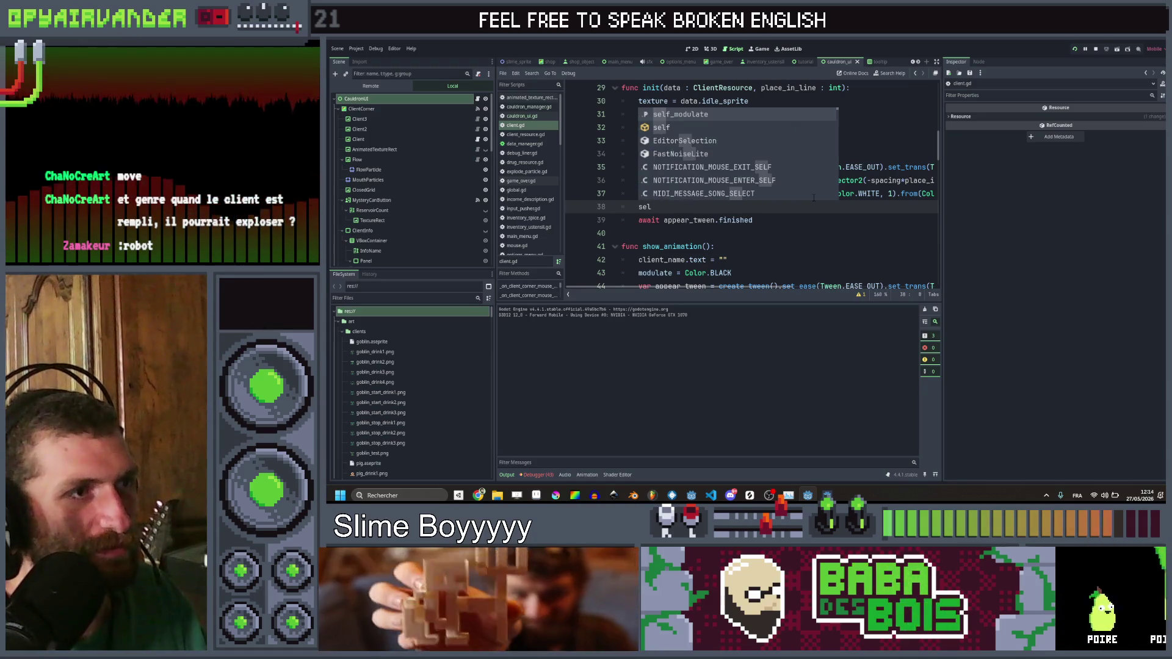
key(Return)
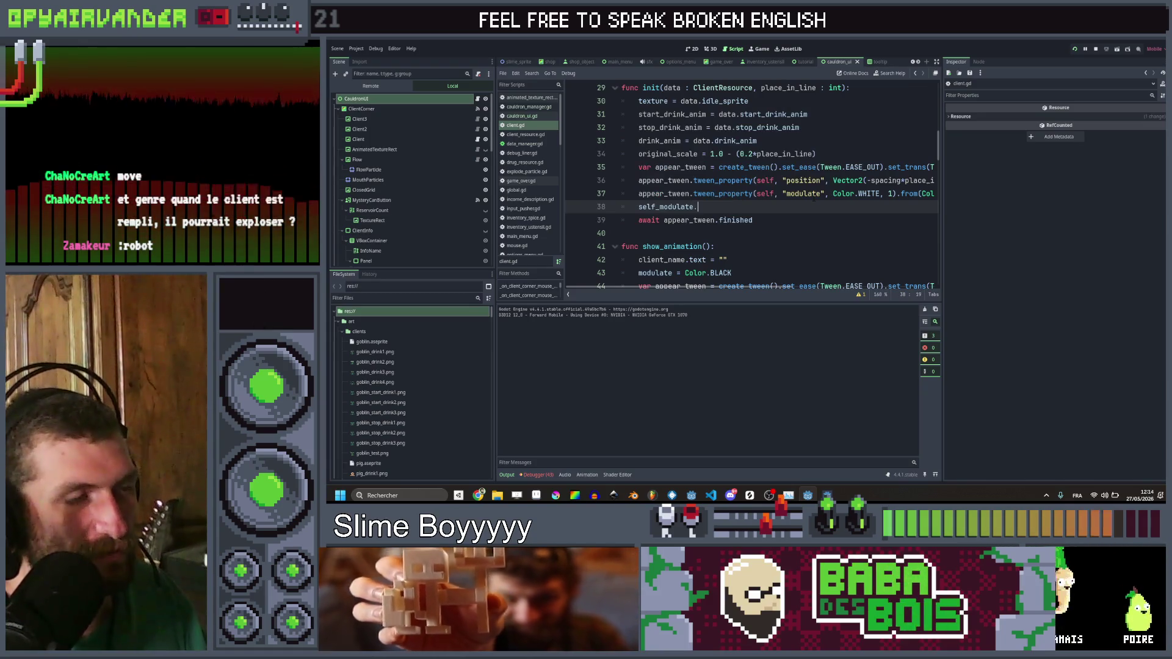
key(BackSpace)
text(=)
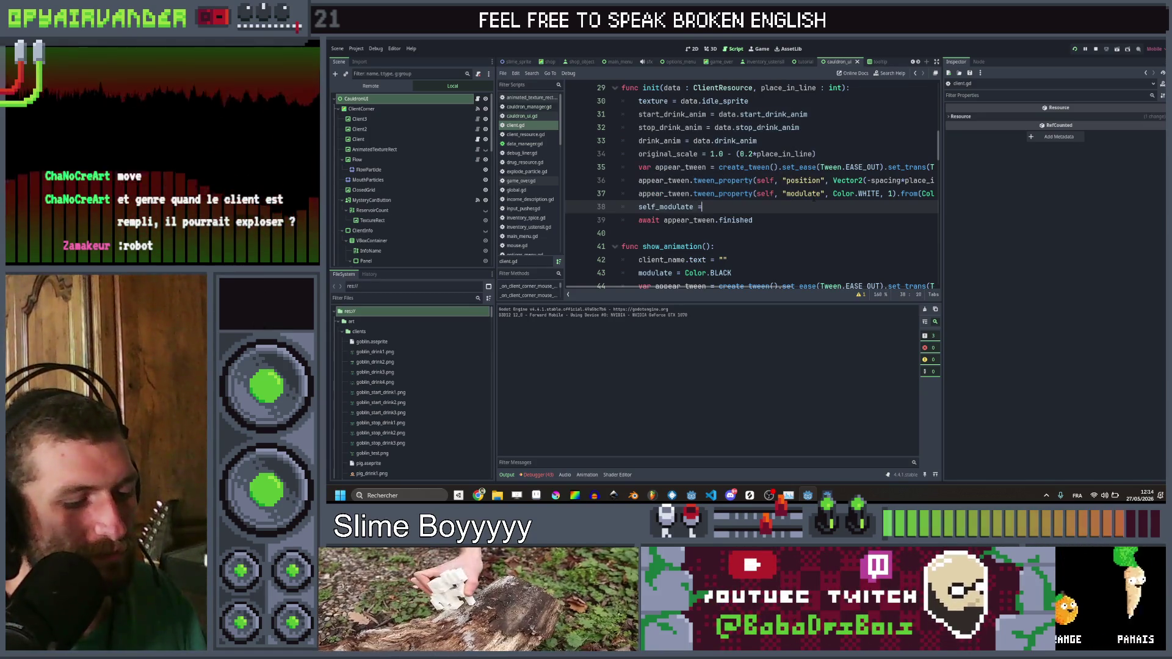
text(Color)
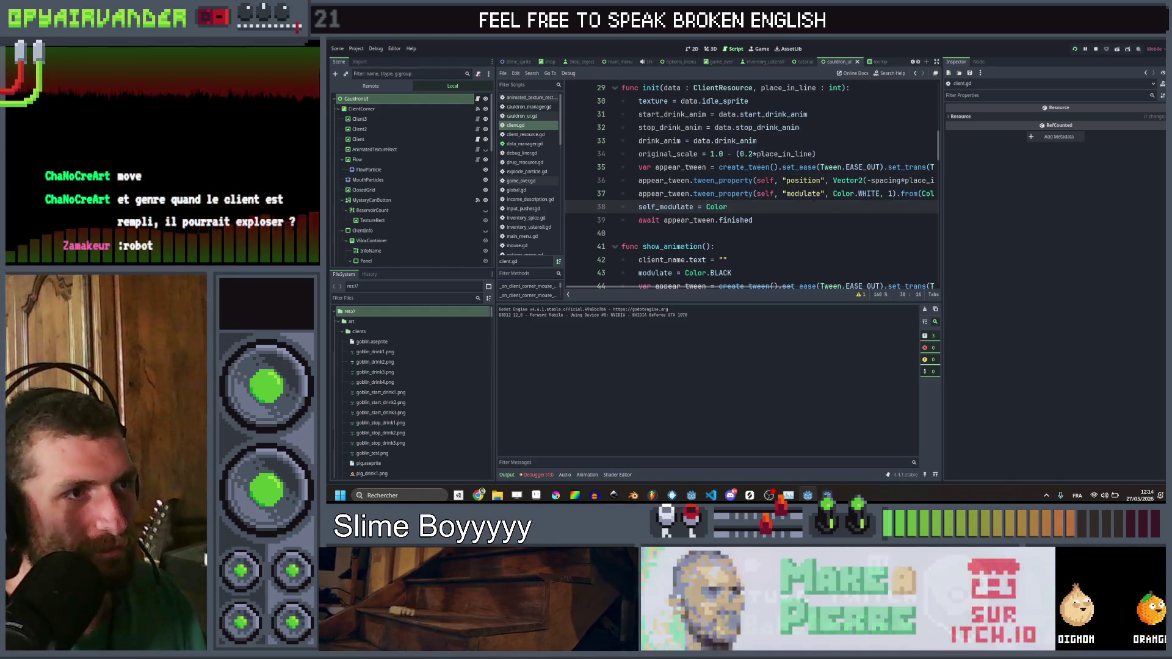
key(Return)
text(()
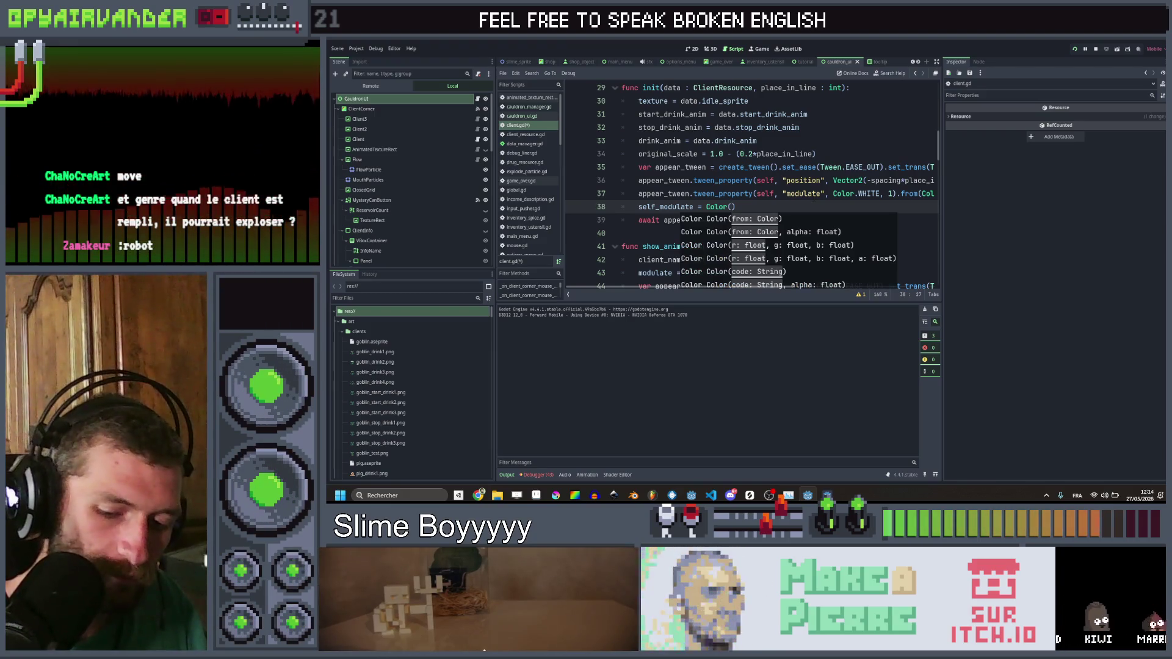
text(0.25)
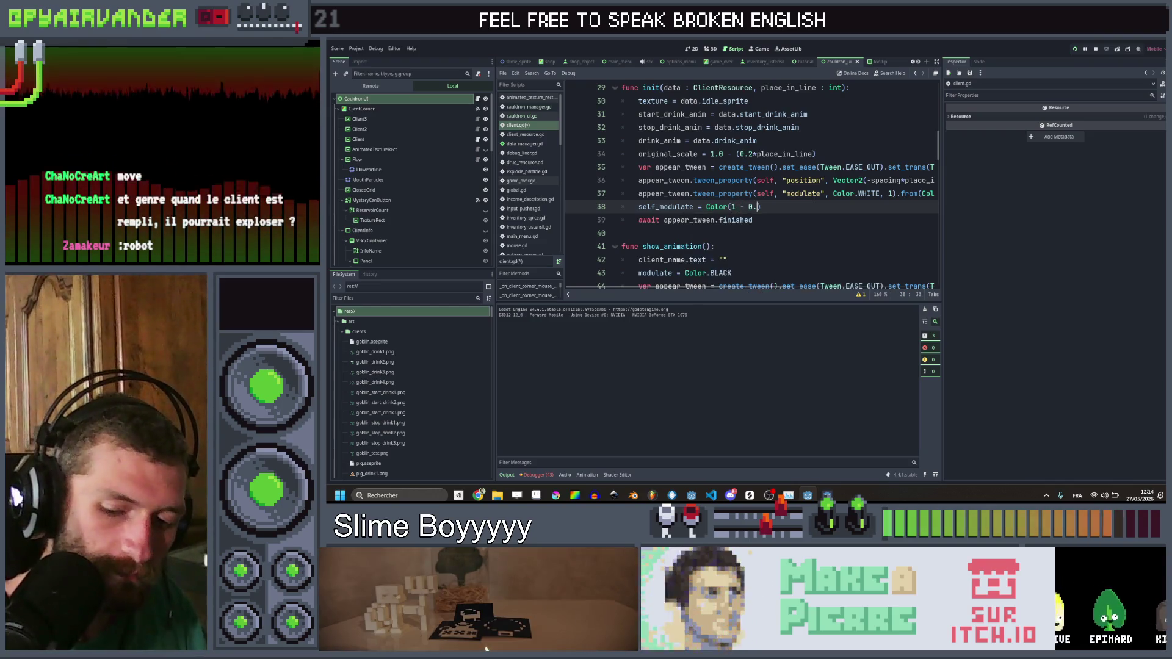
text( * off)
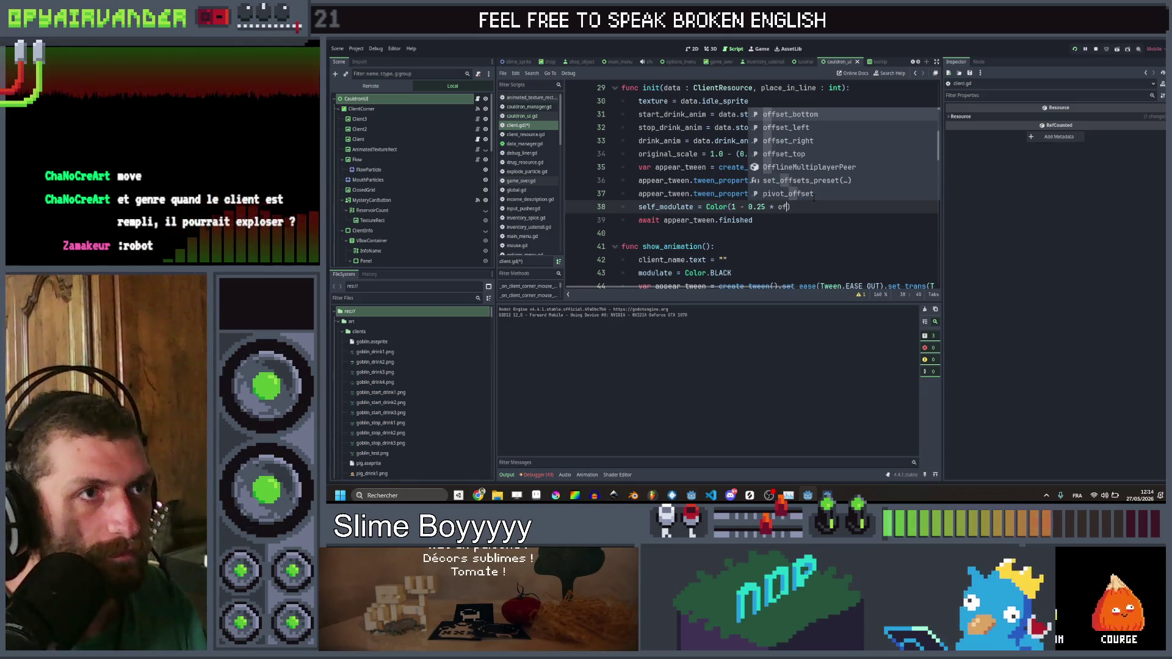
key(BackSpace)
key(BackSpace)
key(BackSpace)
text(pla)
key(Return)
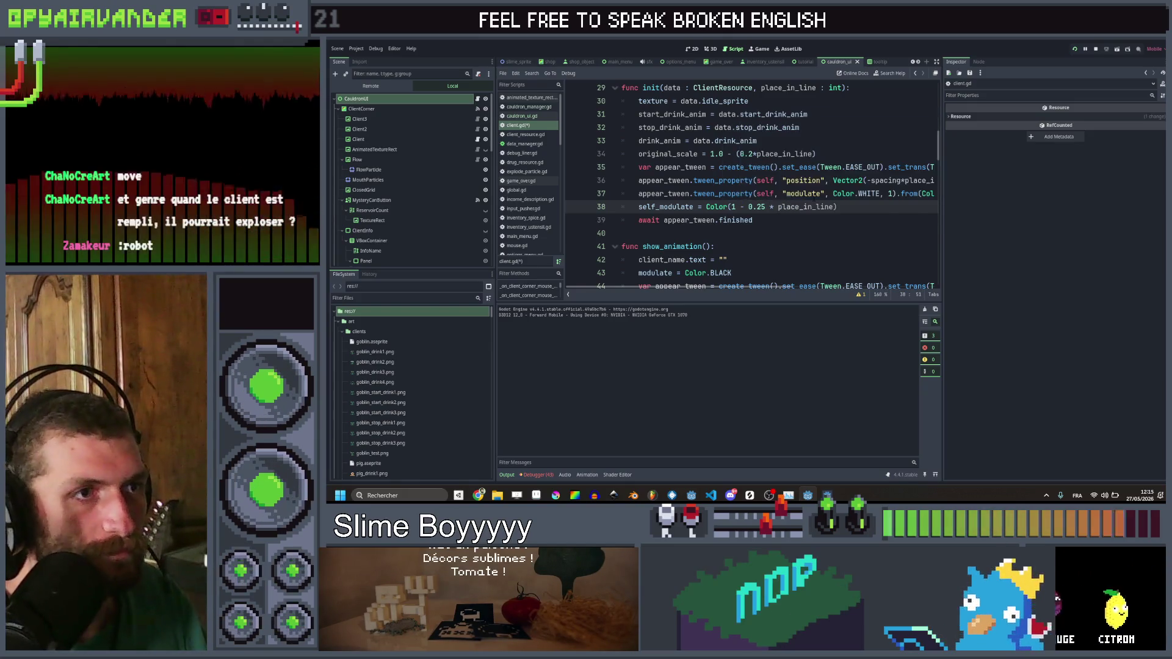
key(BackSpace)
key(BackSpace)
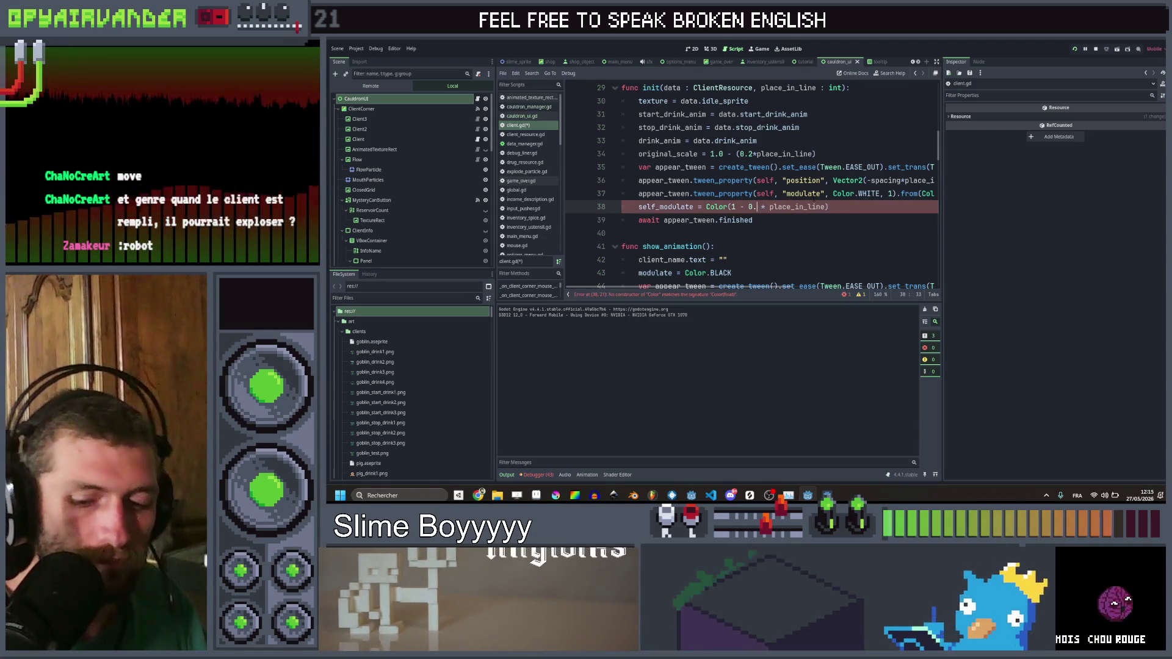
text(3)
key(Left)
key(Left)
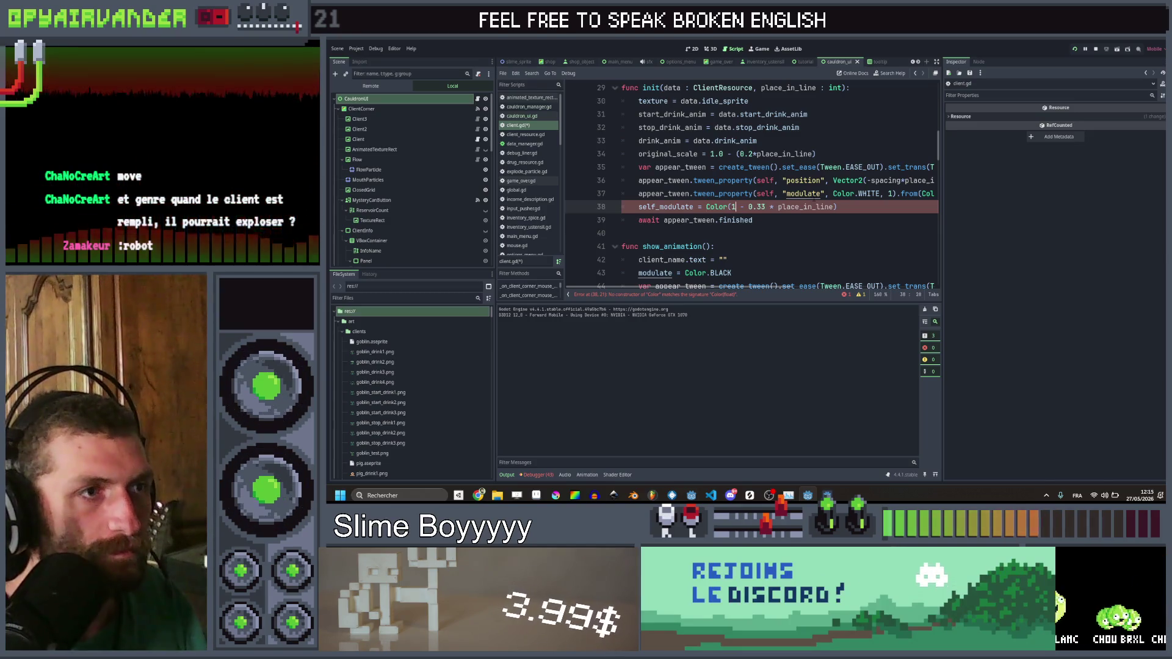
Step: Reuse 1 - 0.33 * place_in_line for the second and third channels, ending with alpha 1
key(shift+Right)
key(shift+Right)
key(shift+Right)
key(ctrl+shift+Right)
key(ctrl+c)
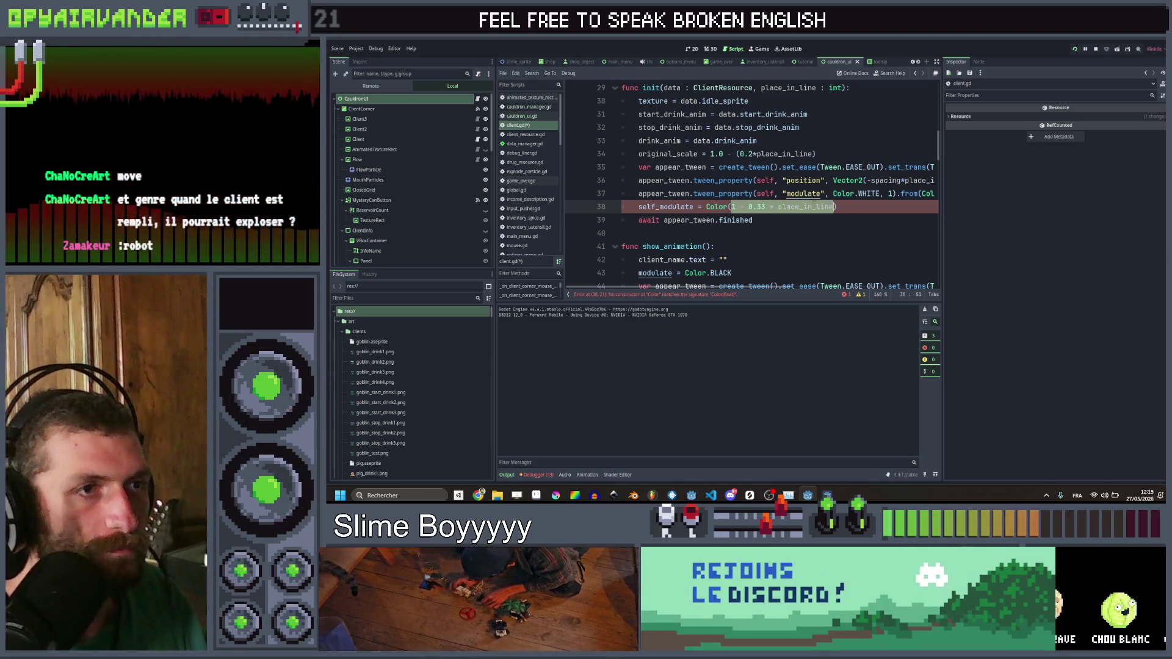
key(Right)
key(ctrl+v)
text(,)
key(ctrl+v)
text(, )
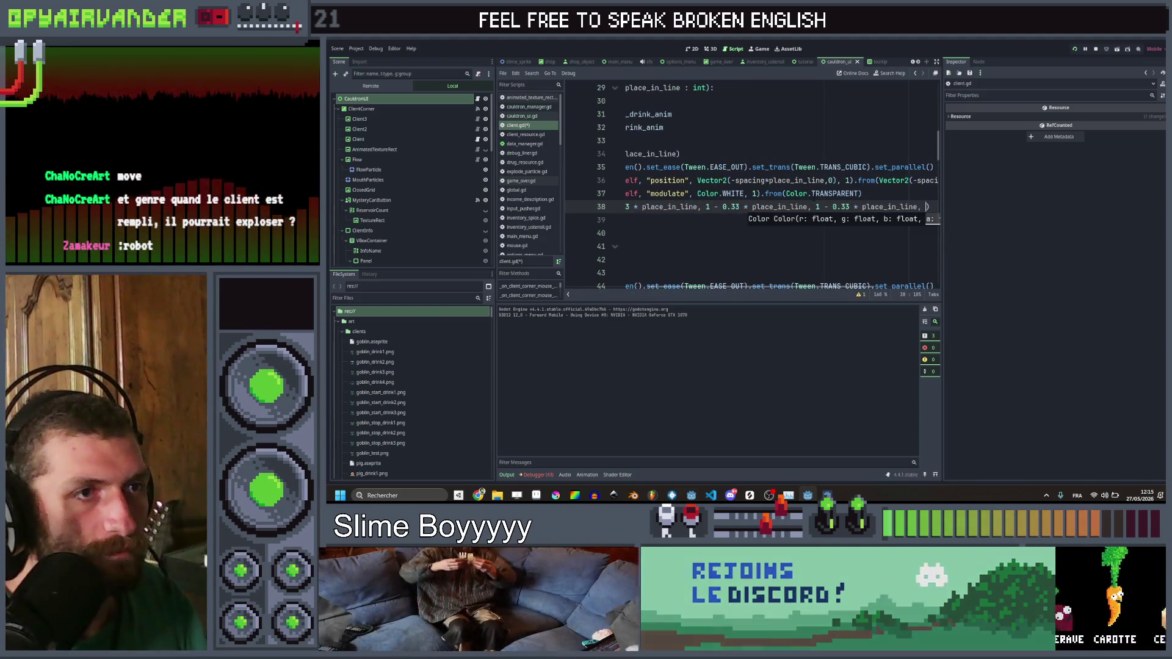
text(1)
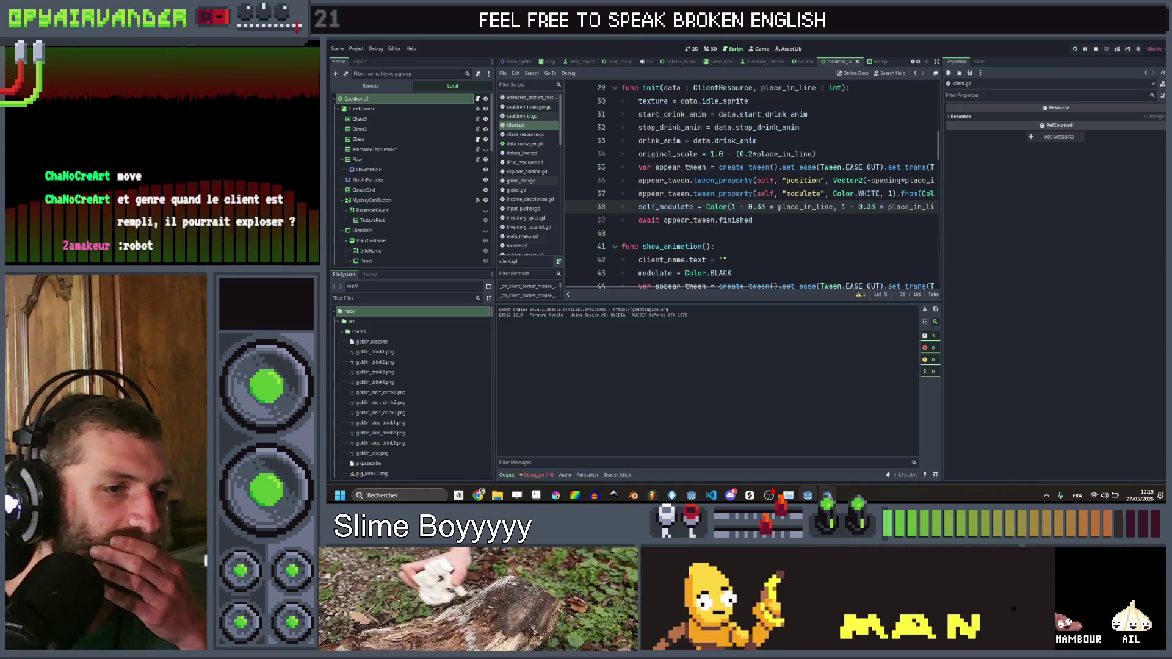
Step: Cut the self_modulate code on line 38 out of init
key(shift+Home)
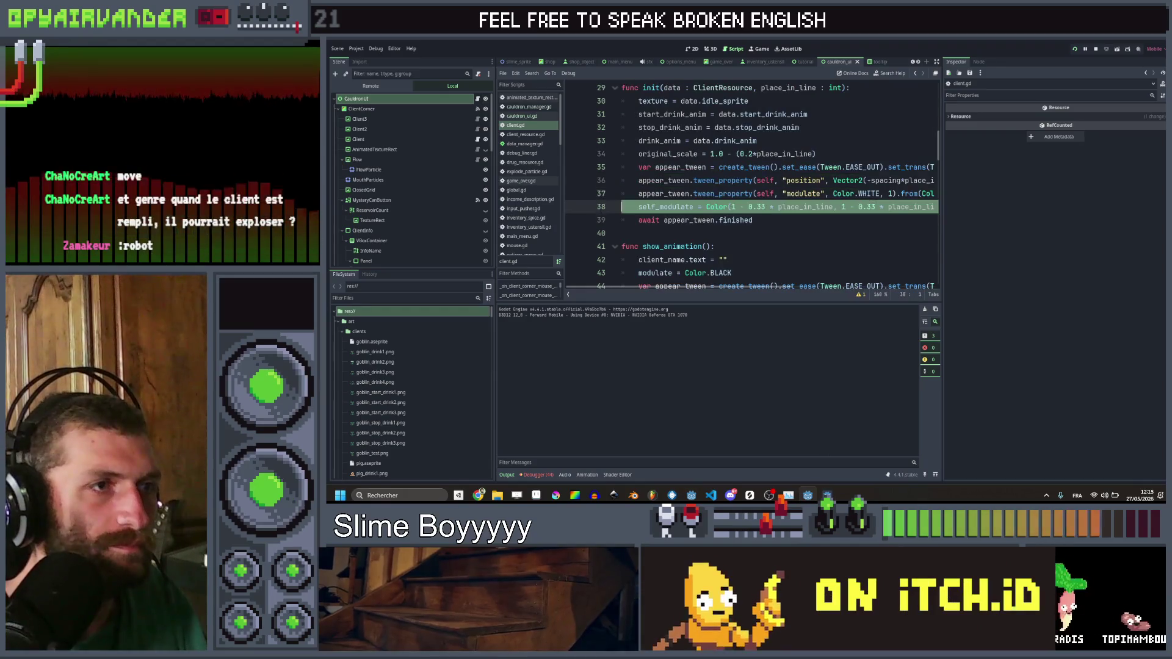
key(End)
key(Down)
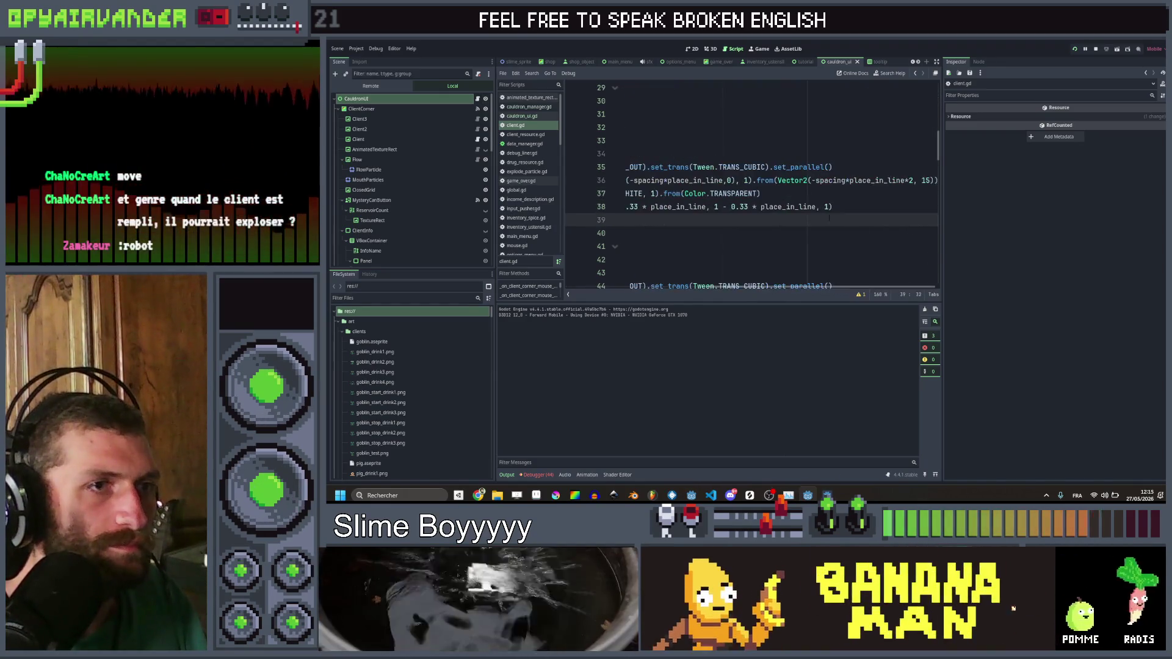
key(Up)
key(shift+Home)
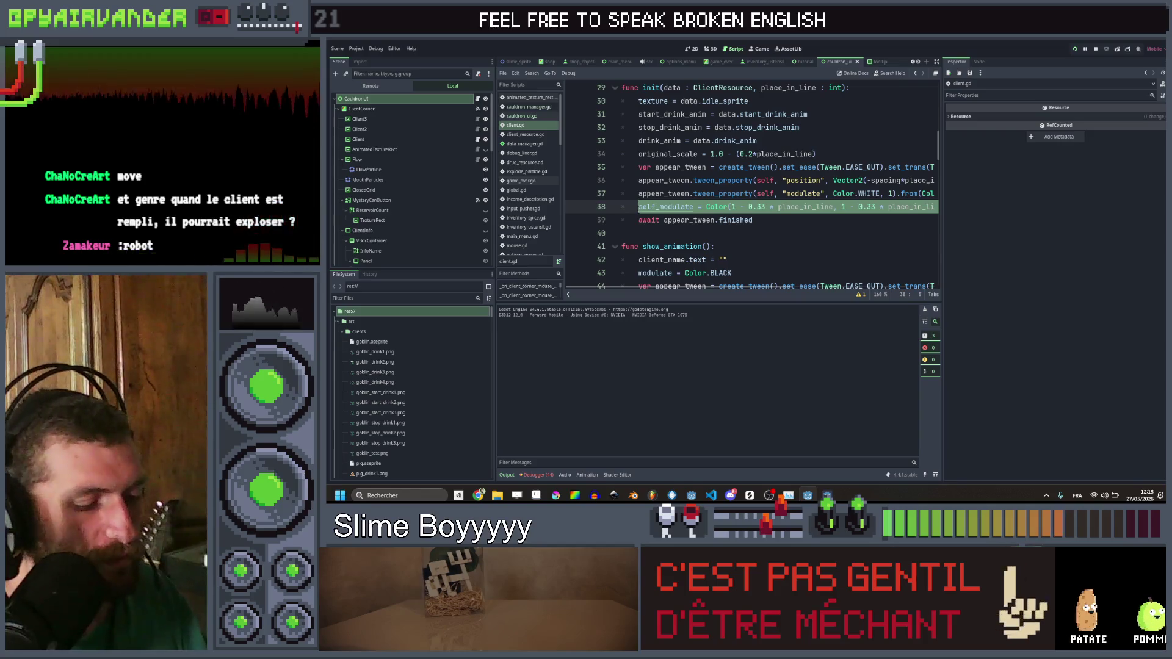
key(BackSpace)
key(BackSpace)
scroll(663, 208, down, 9)
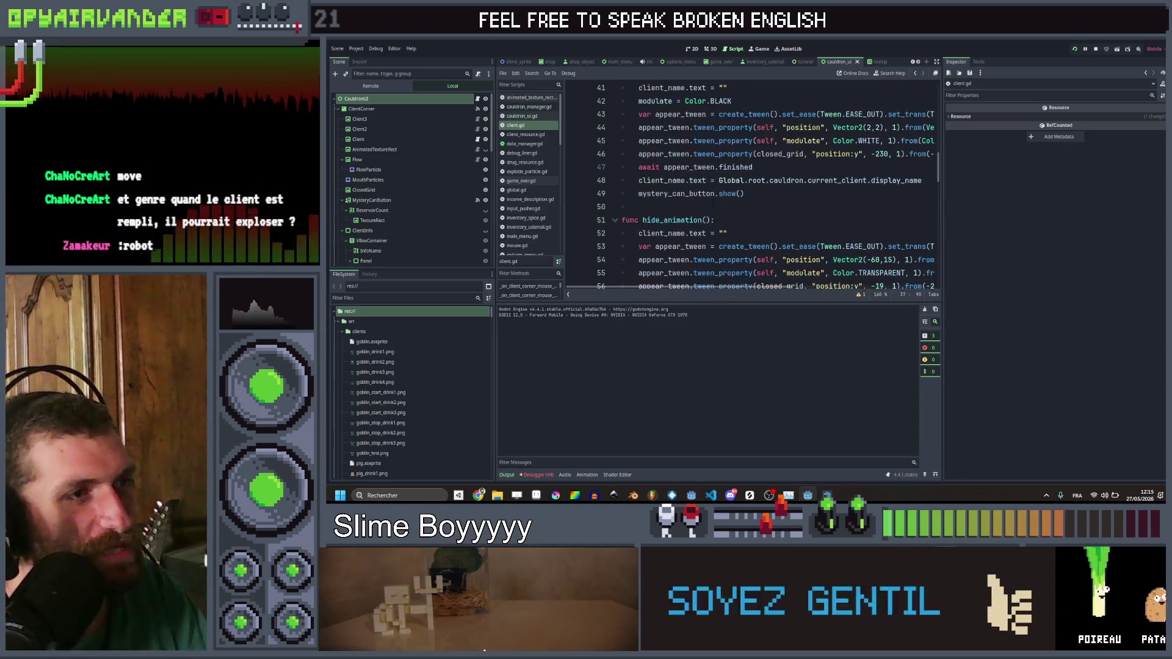
click(783, 129)
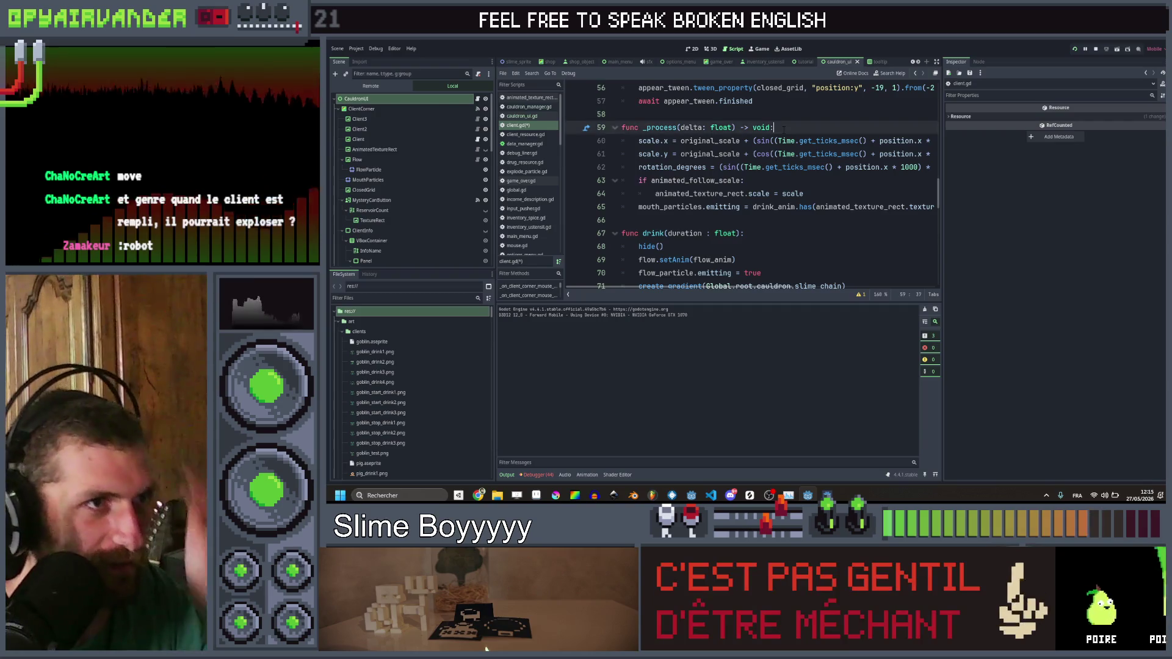
Step: Paste the self_modulate tint line under func _process
key(Down)
key(End)
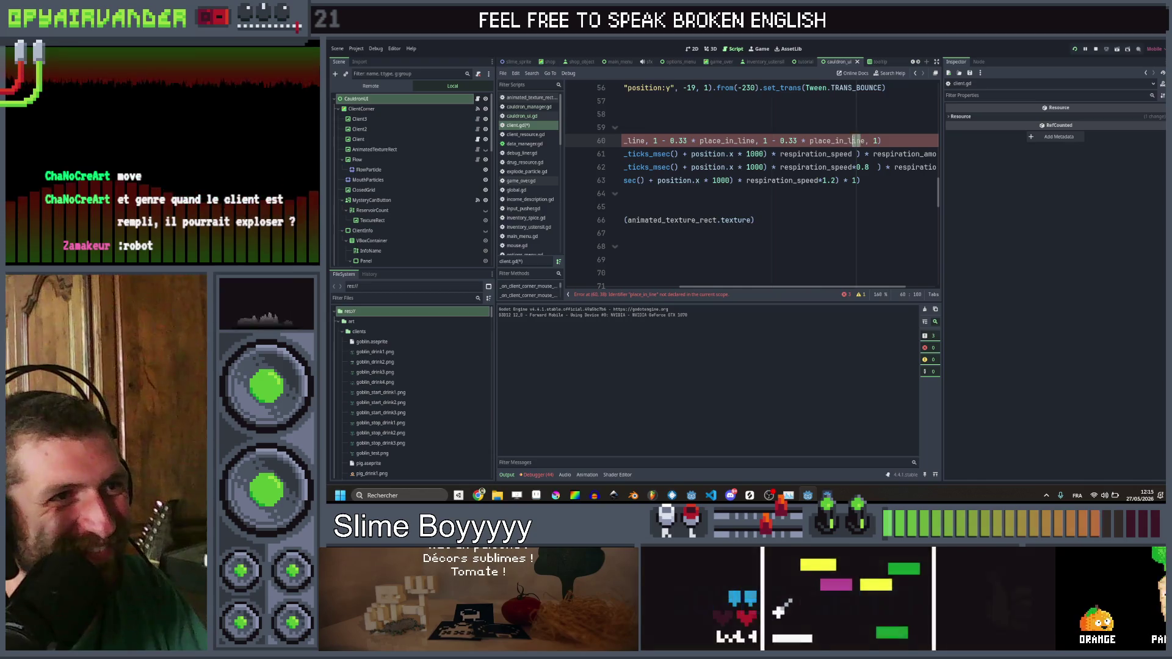
click(853, 154)
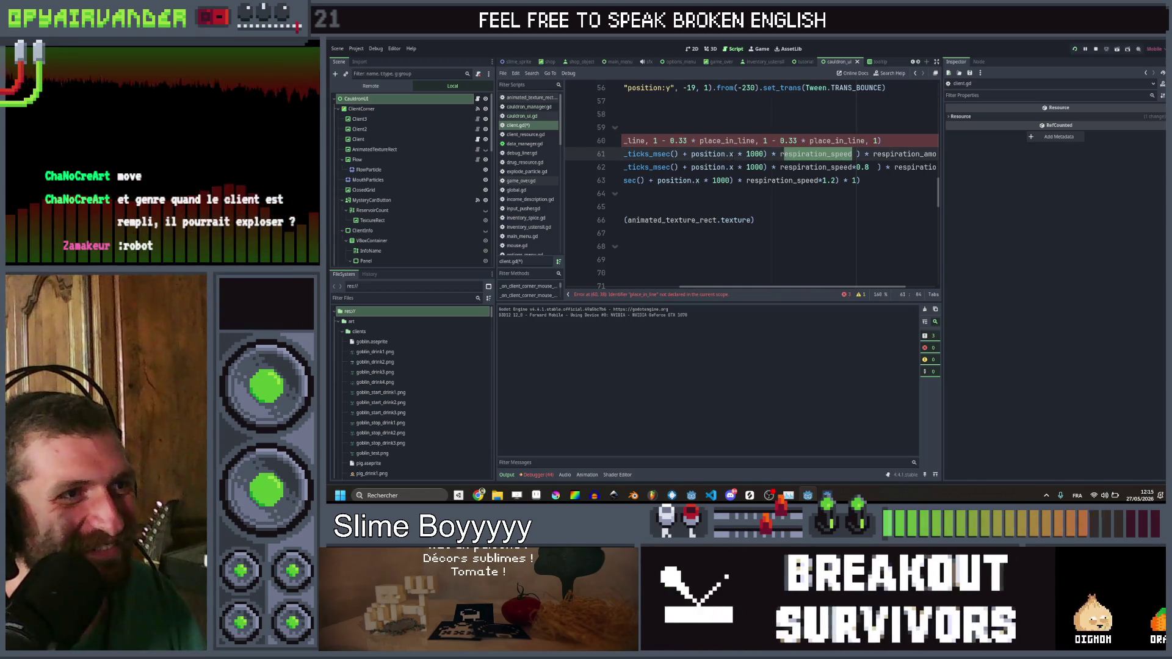
drag(733, 154, 684, 154)
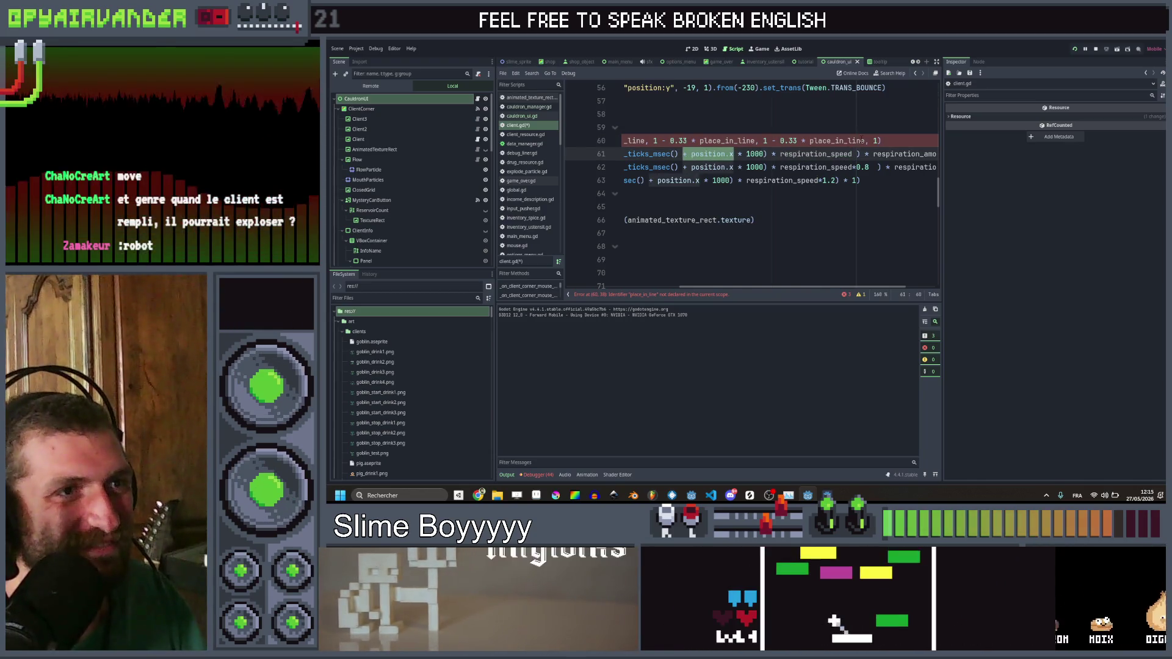
Step: Replace every place_in_line in the tint line with position.x
drag(865, 141, 839, 141)
scroll(751, 183, left, 3)
drag(745, 141, 832, 141)
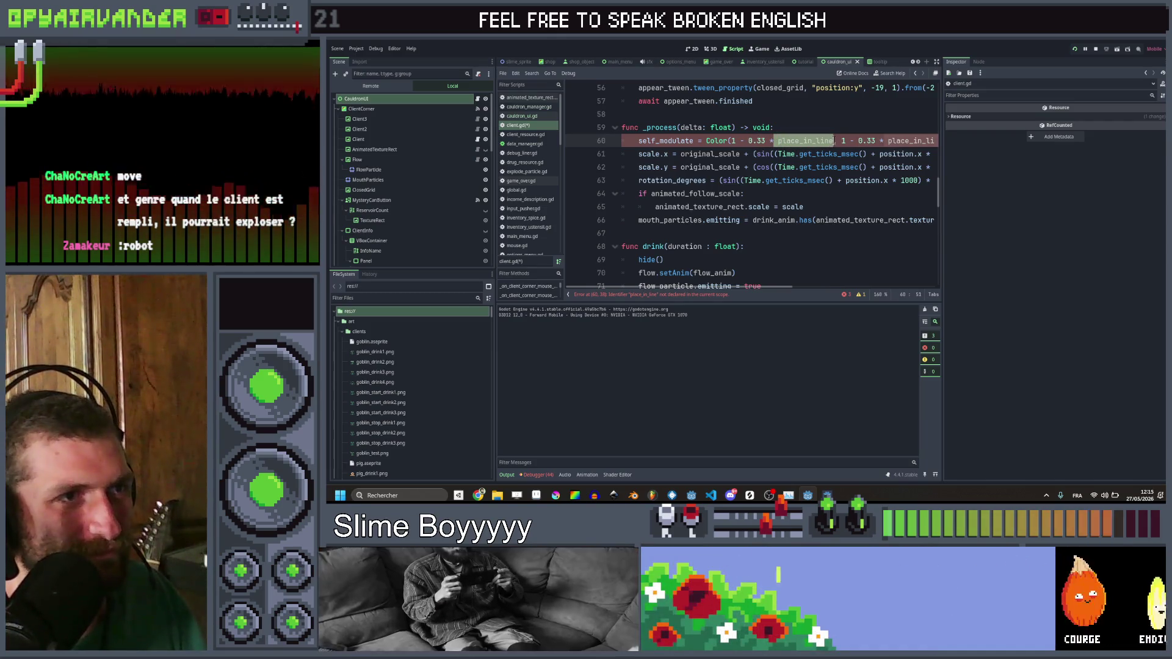
key(ctrl+d)
key(ctrl+d)
text(position.x)
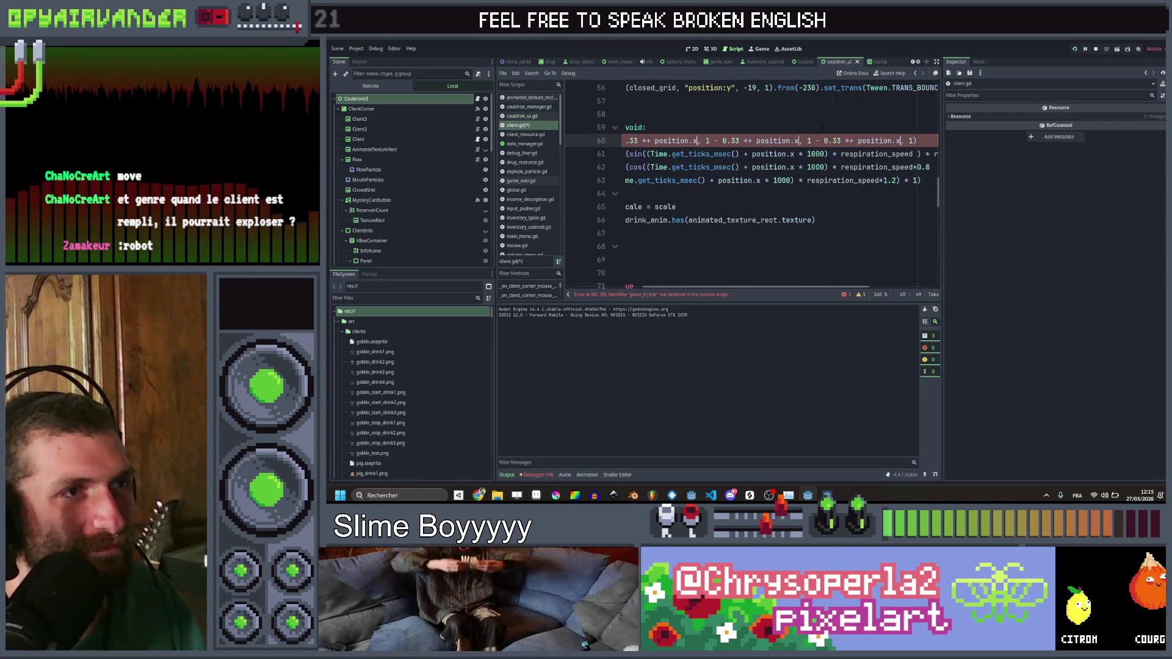
key(Left)
key(Left)
key(ctrl+Left)
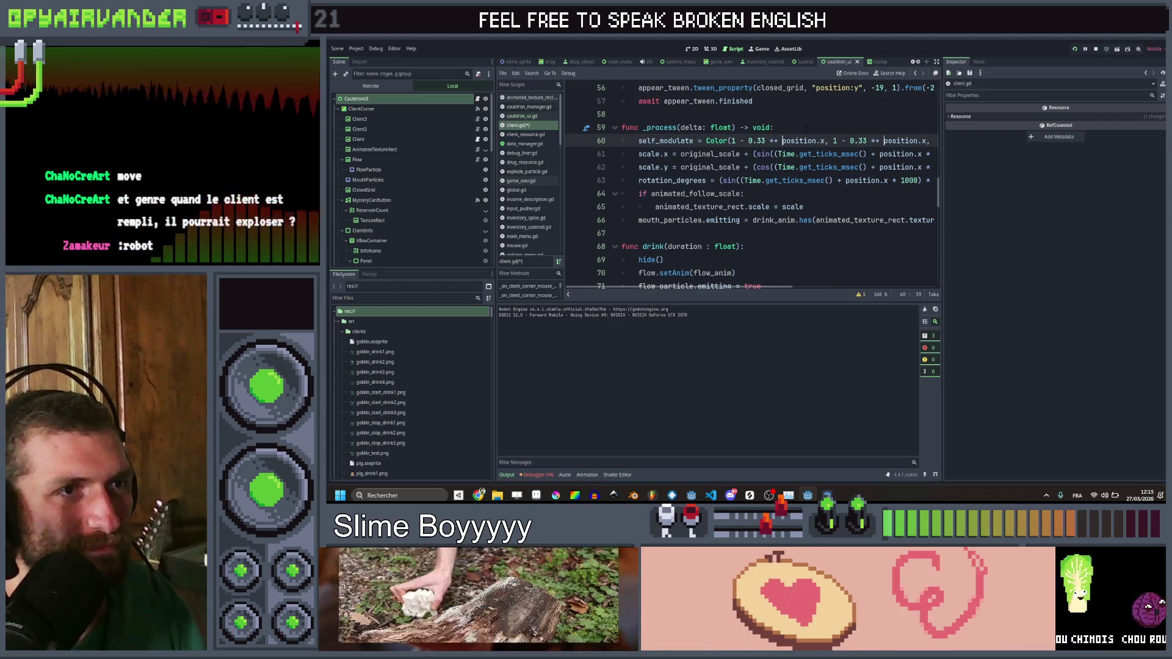
key(BackSpace)
key(BackSpace)
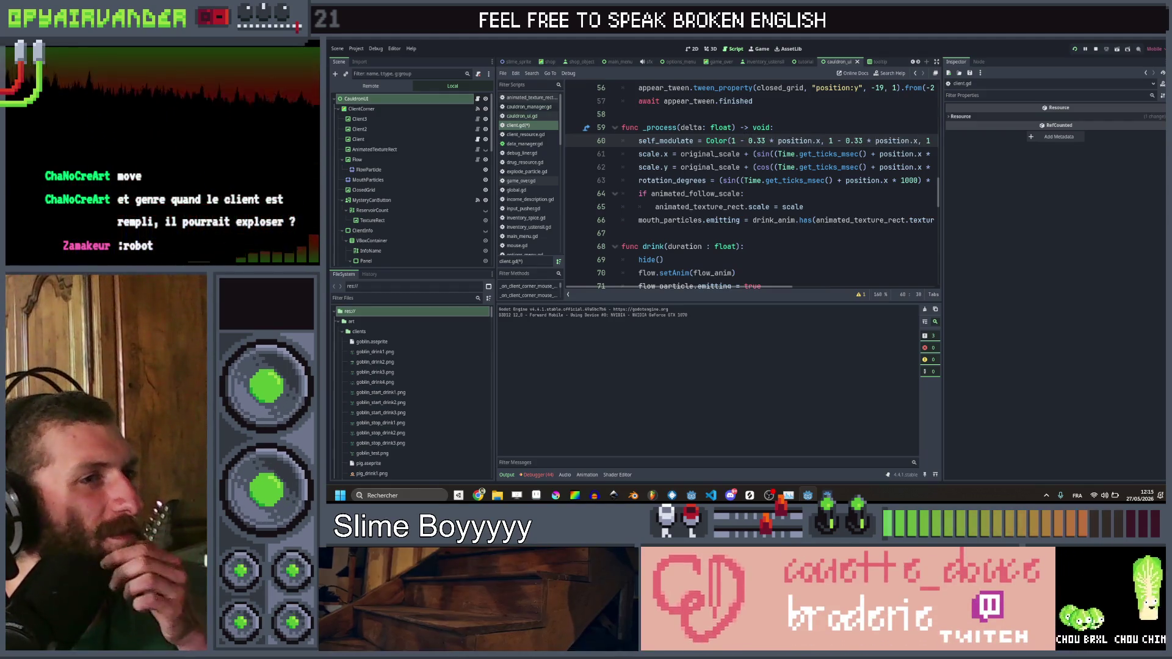
Step: Change both 0.33 factors to 0.03, then save and run the game
key(Left)
key(Left)
key(Left)
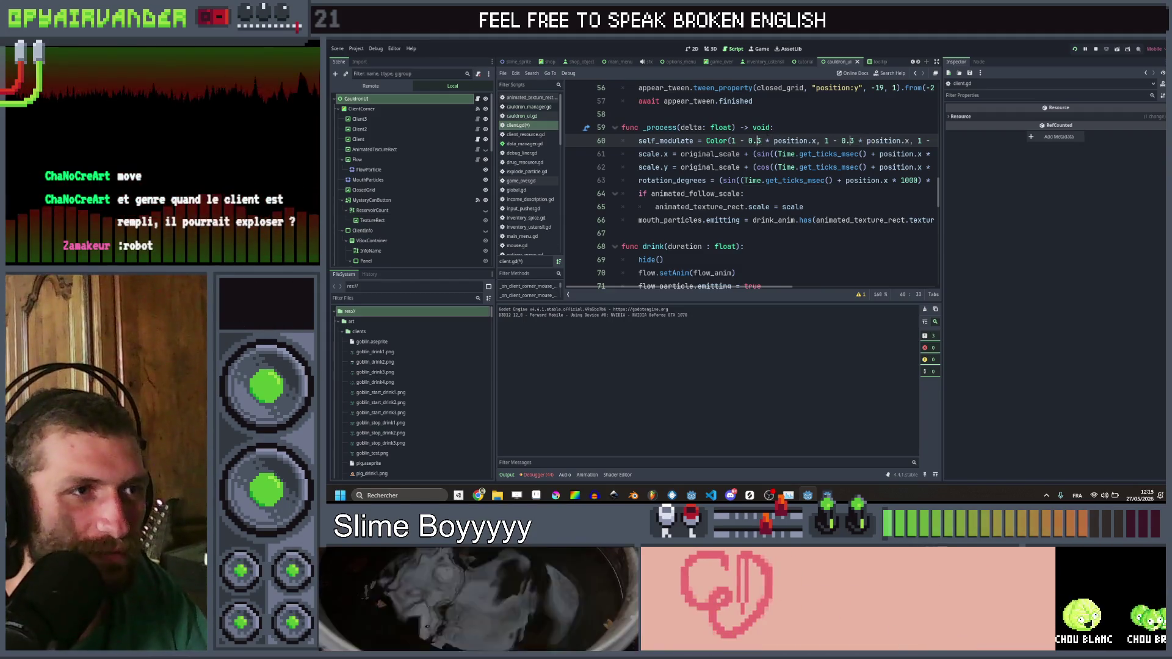
key(BackSpace)
text(0)
key(ctrl+s)
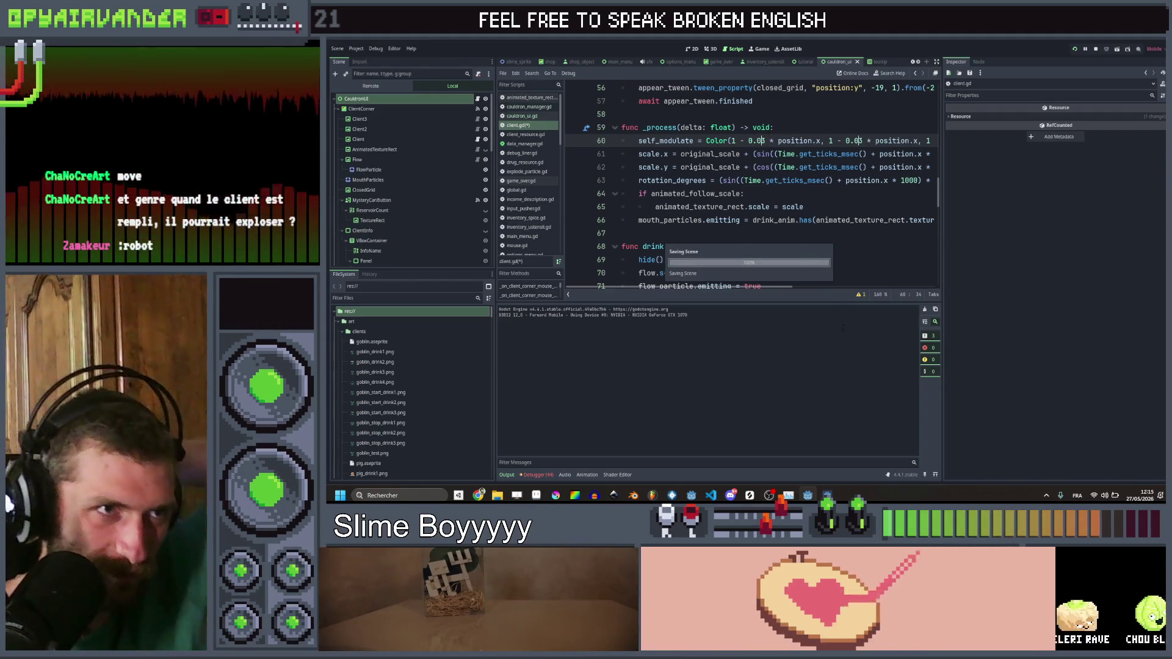
click(829, 495)
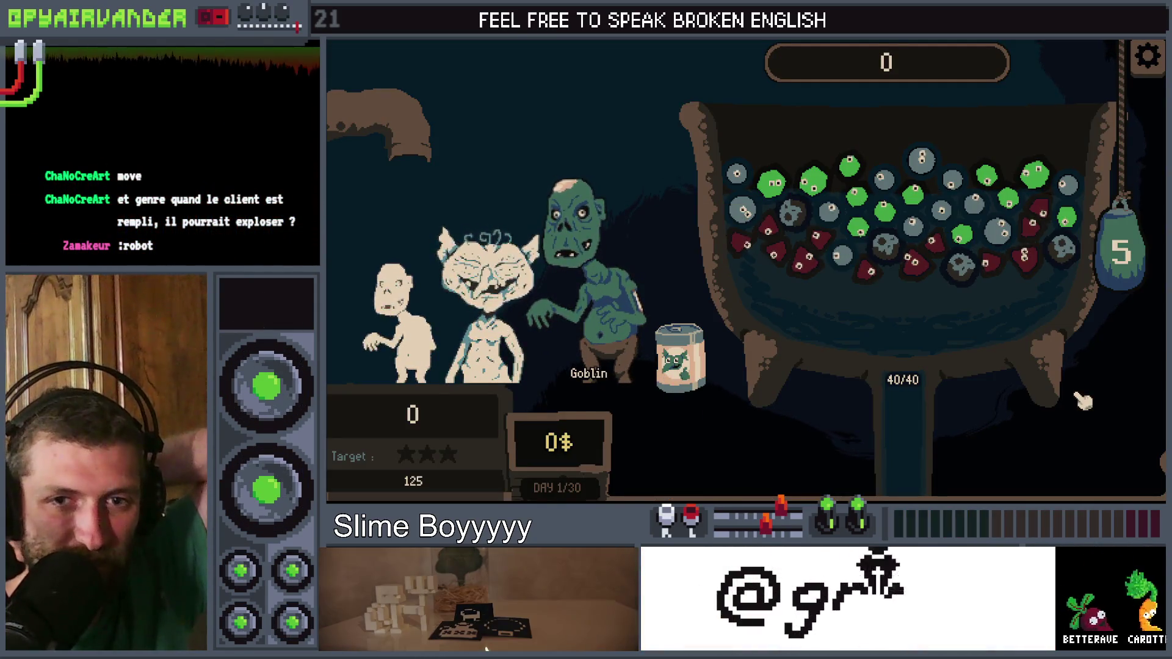
Step: Close the game, review the tint on line 60, and check the running game window
key(F8)
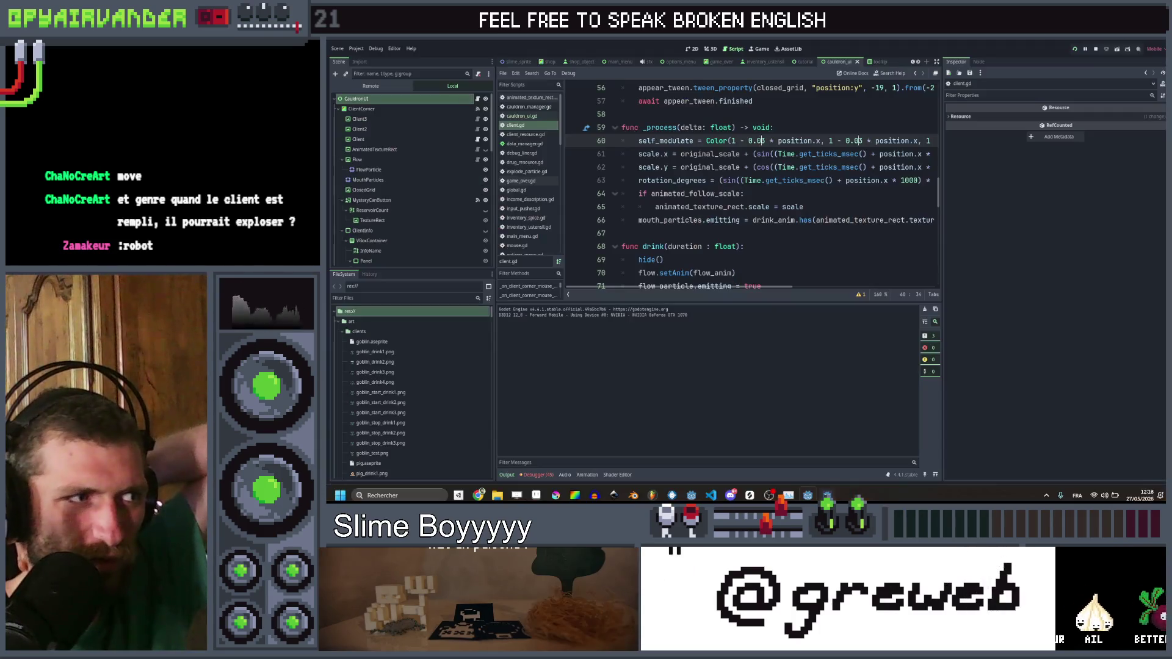
scroll(763, 183, right, 3)
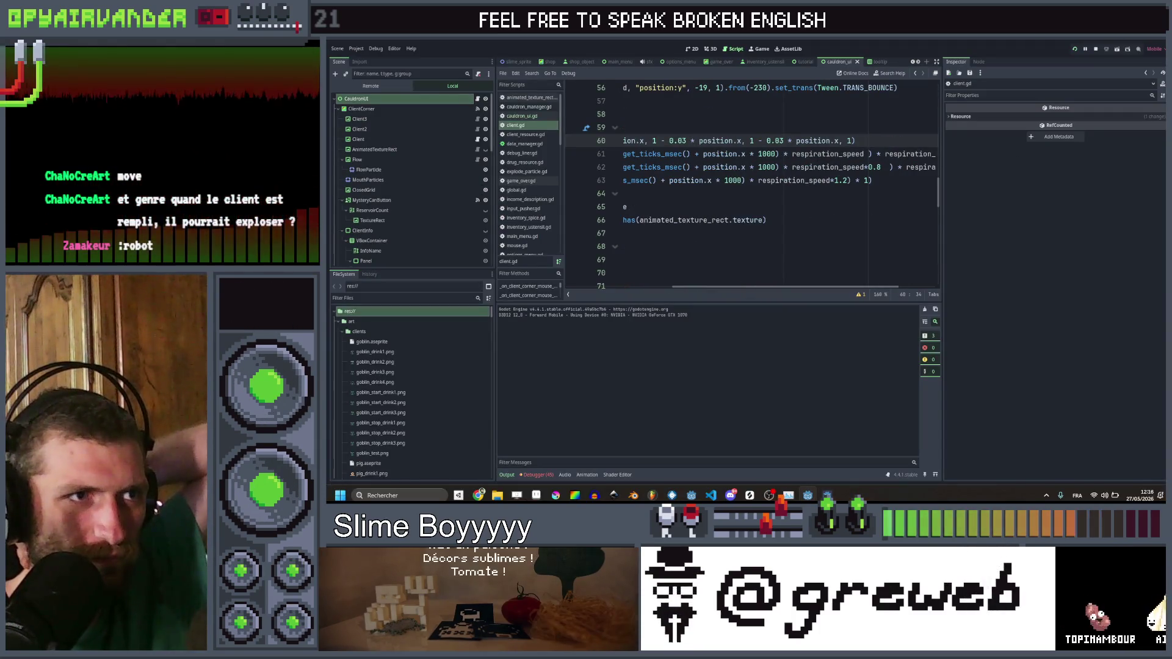
scroll(763, 183, left, 3)
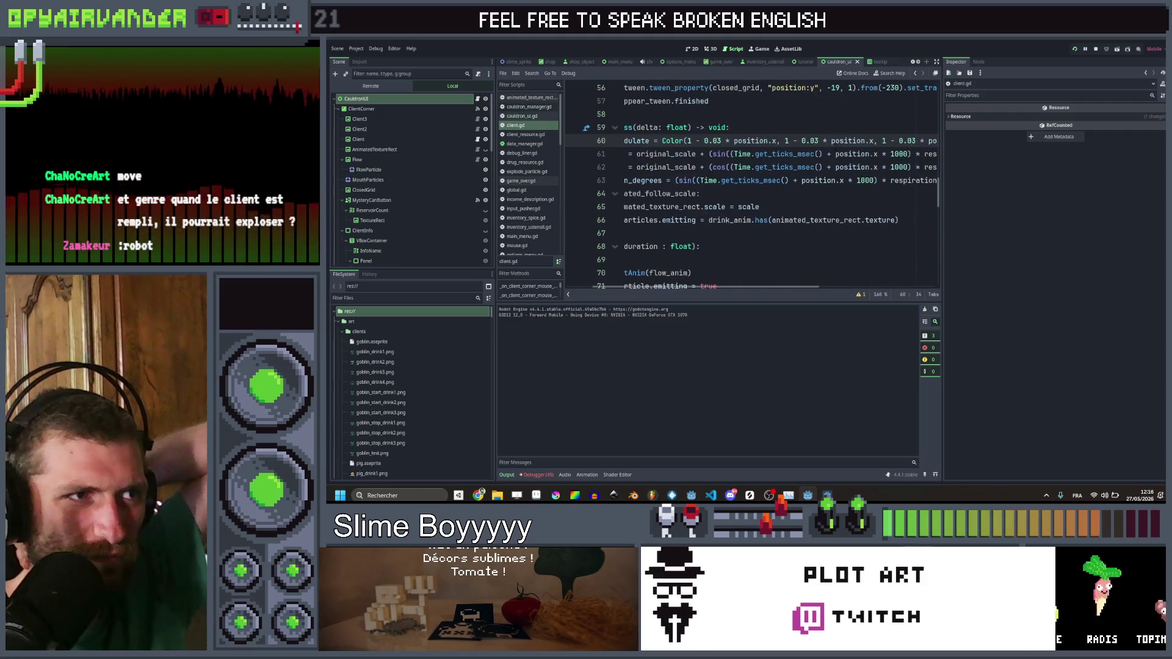
scroll(751, 183, right, 3)
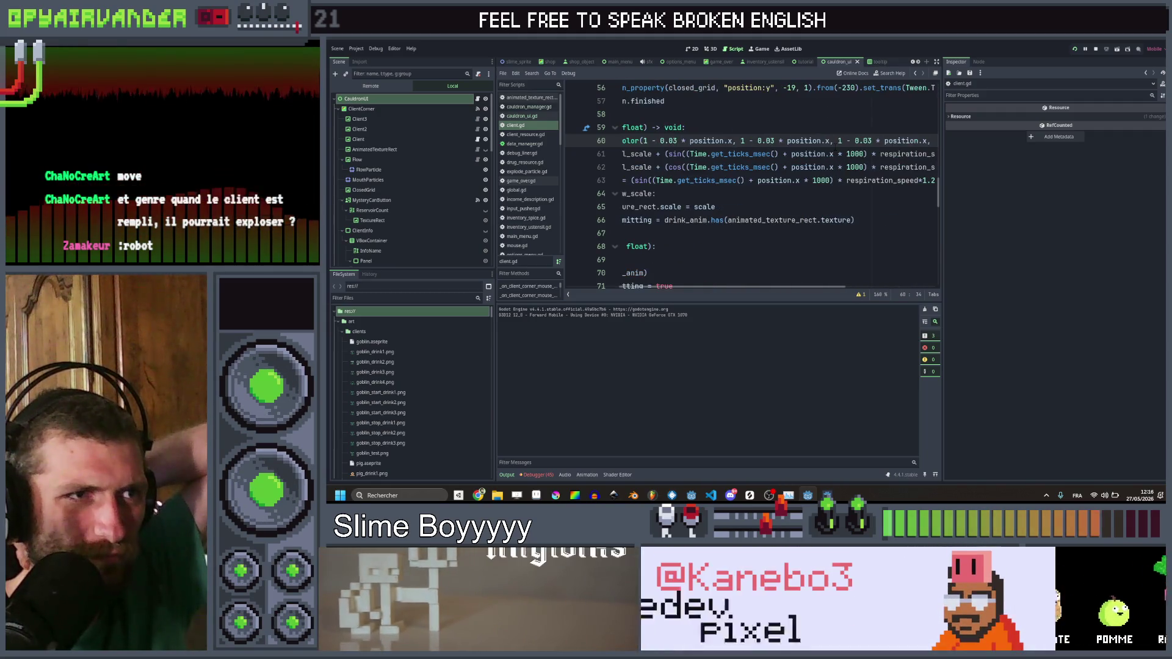
scroll(873, 140, right, 1)
click(873, 140)
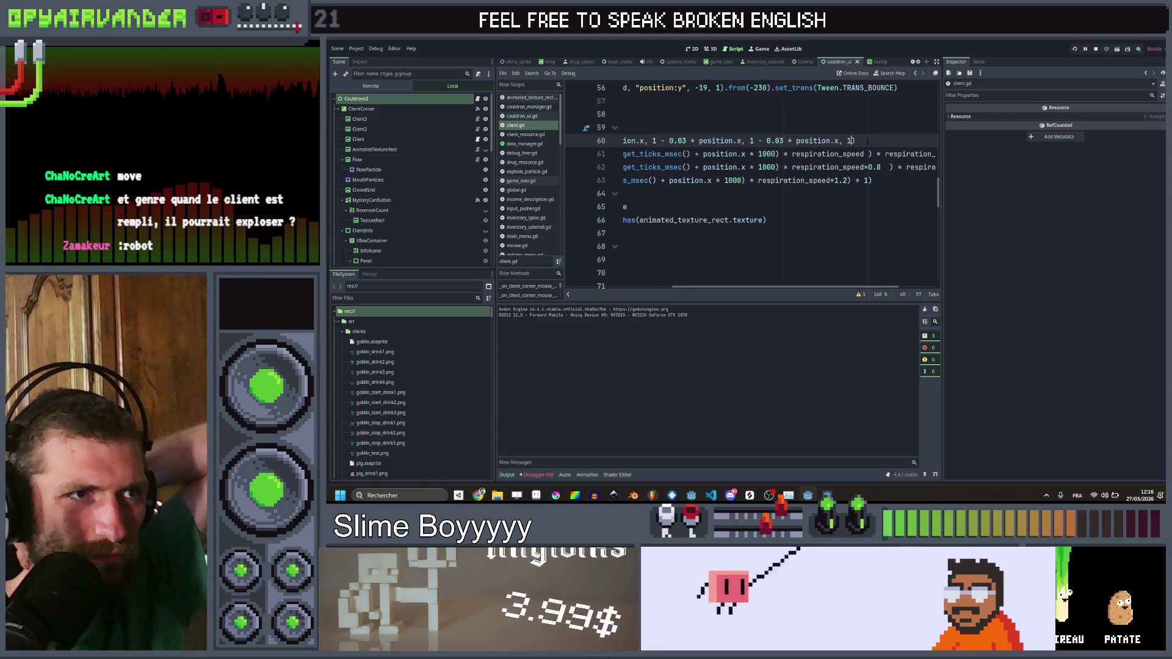
scroll(873, 140, left, 2)
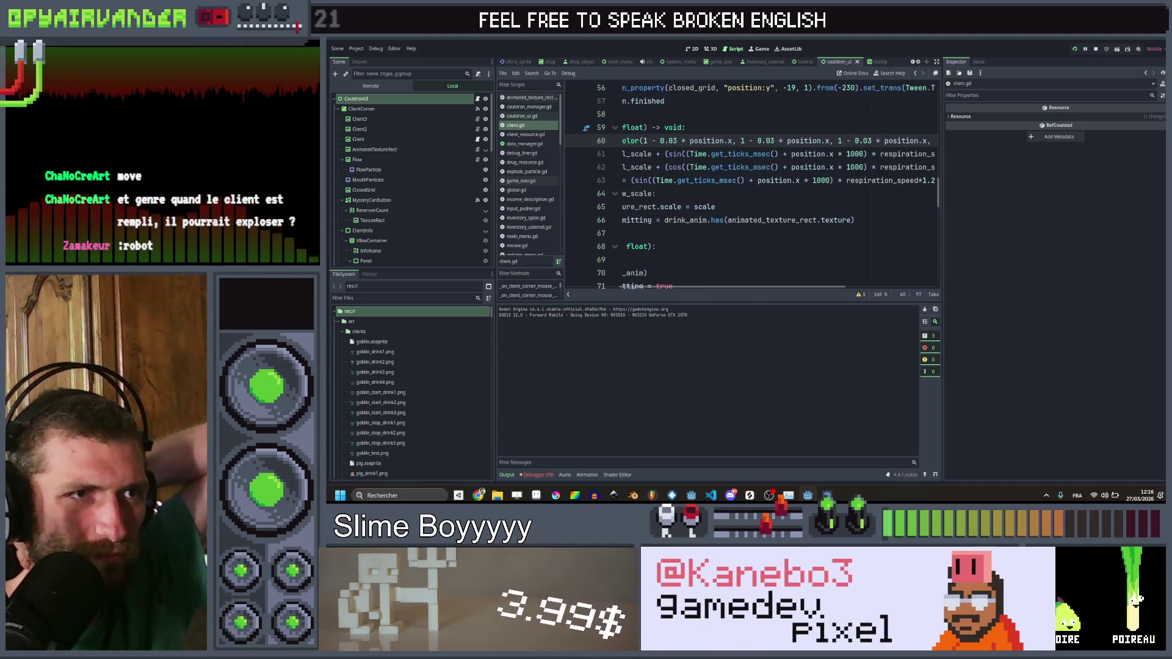
scroll(870, 127, right, 1)
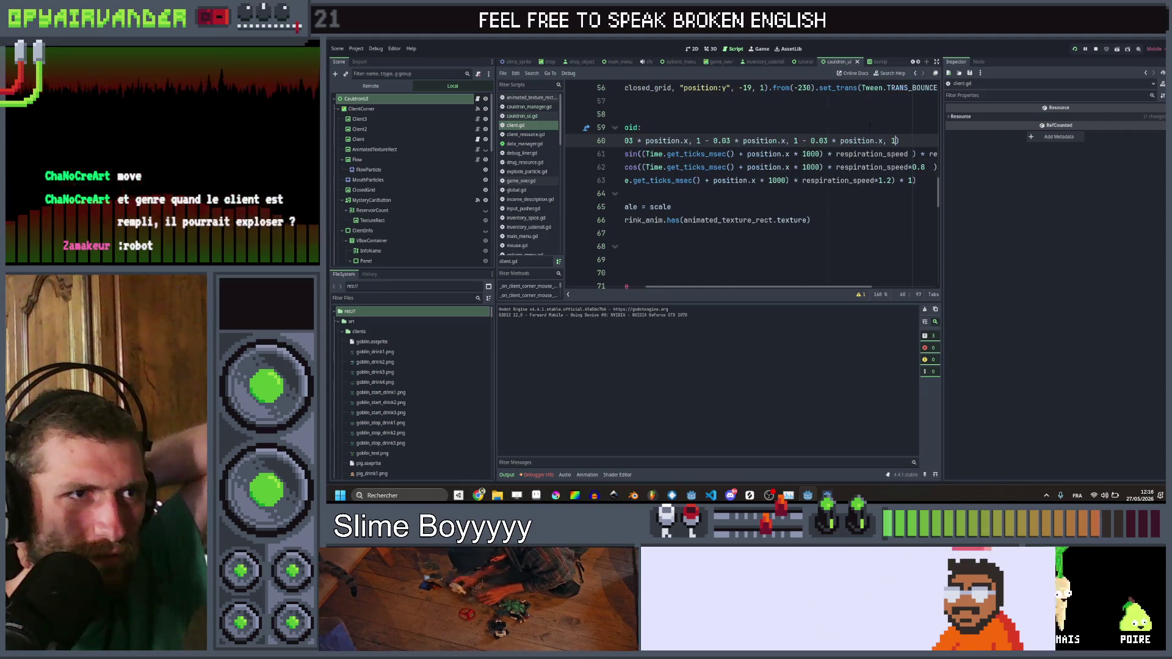
scroll(870, 126, left, 2)
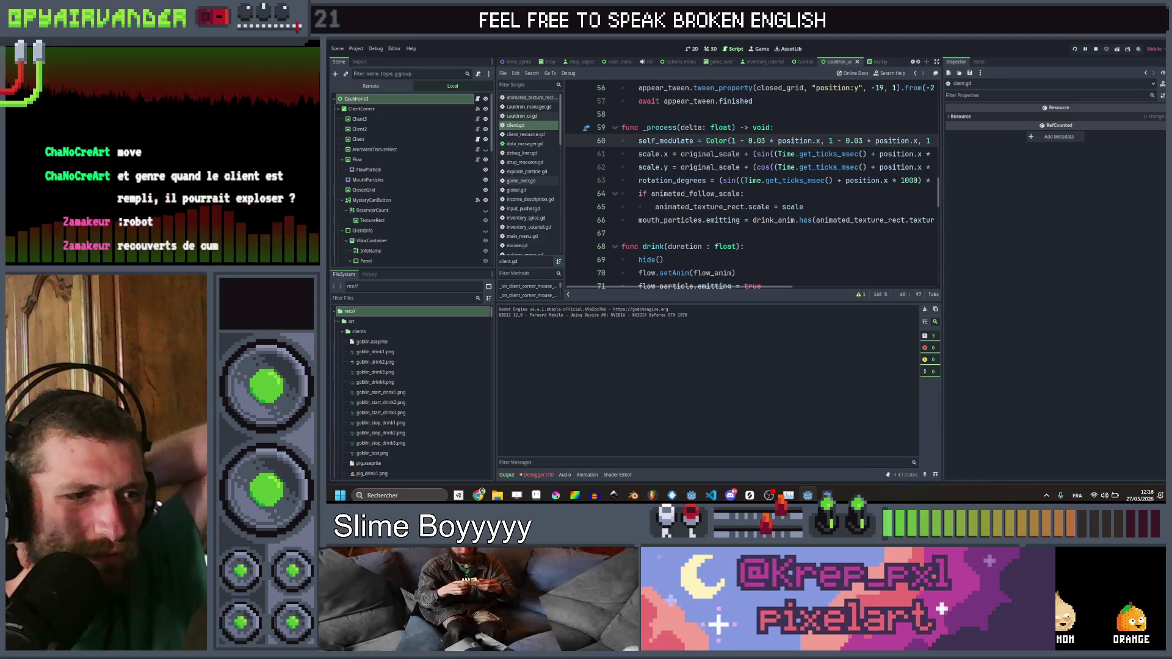
mouse_move(828, 496)
click(827, 451)
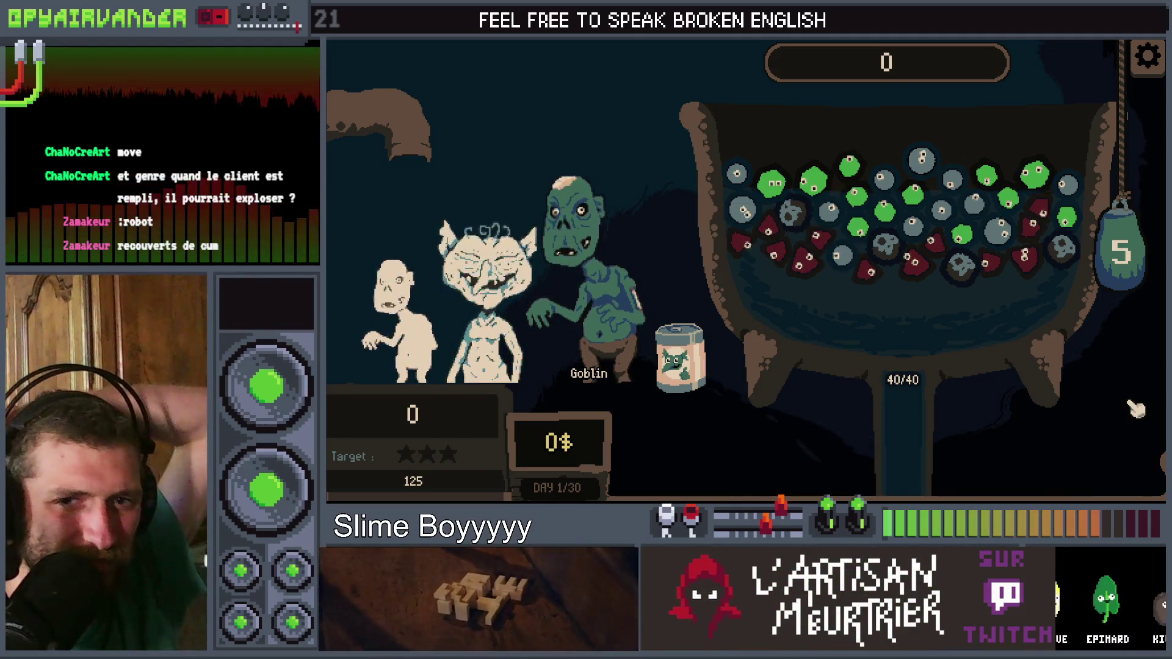
key(alt+Tab)
Step: Copy '1 - 0.03 * position.x' and paste it over the final 1 on line 60
scroll(821, 105, right, 5)
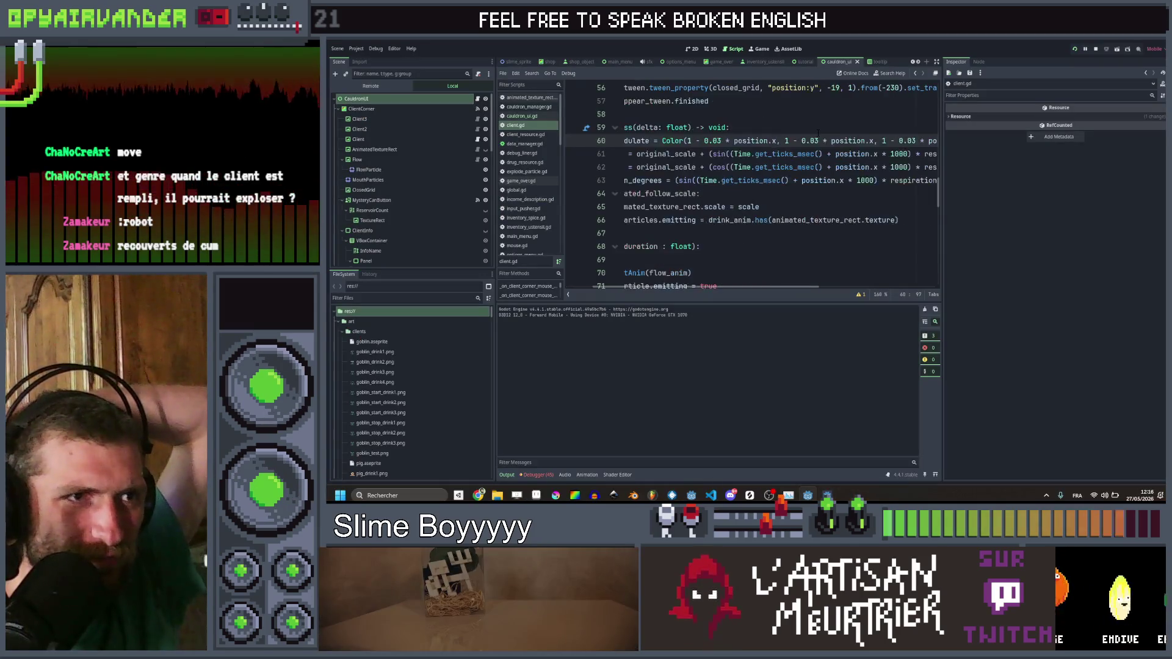
scroll(819, 135, right, 2)
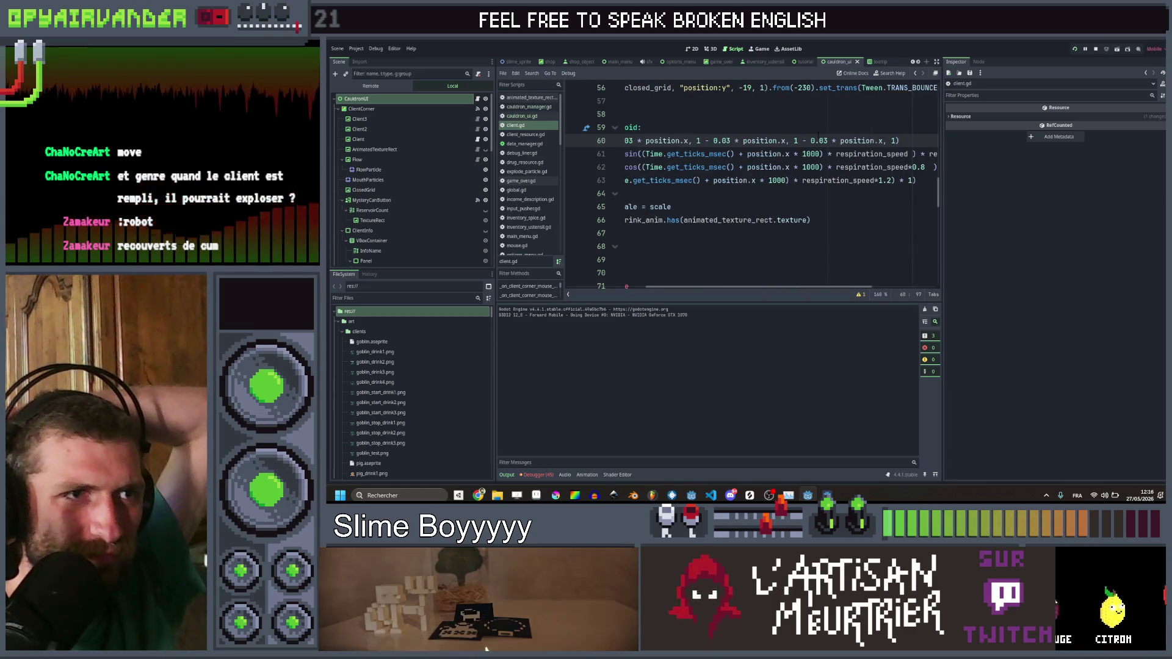
scroll(818, 135, left, 7)
scroll(819, 135, right, 7)
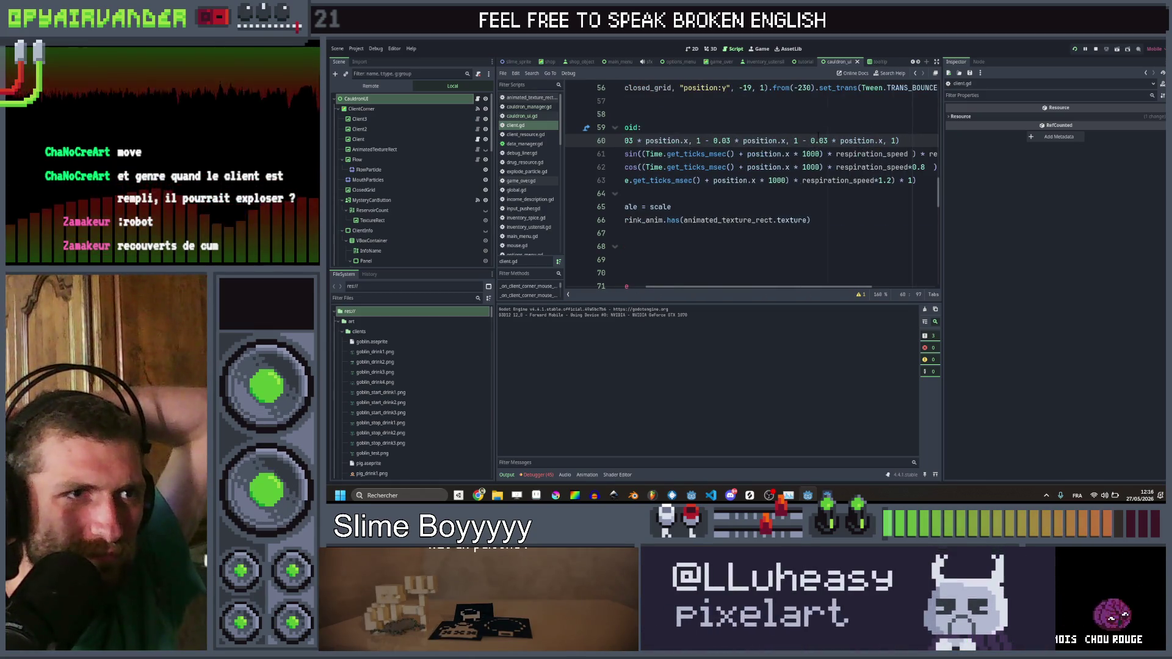
scroll(819, 135, left, 7)
scroll(819, 135, right, 9)
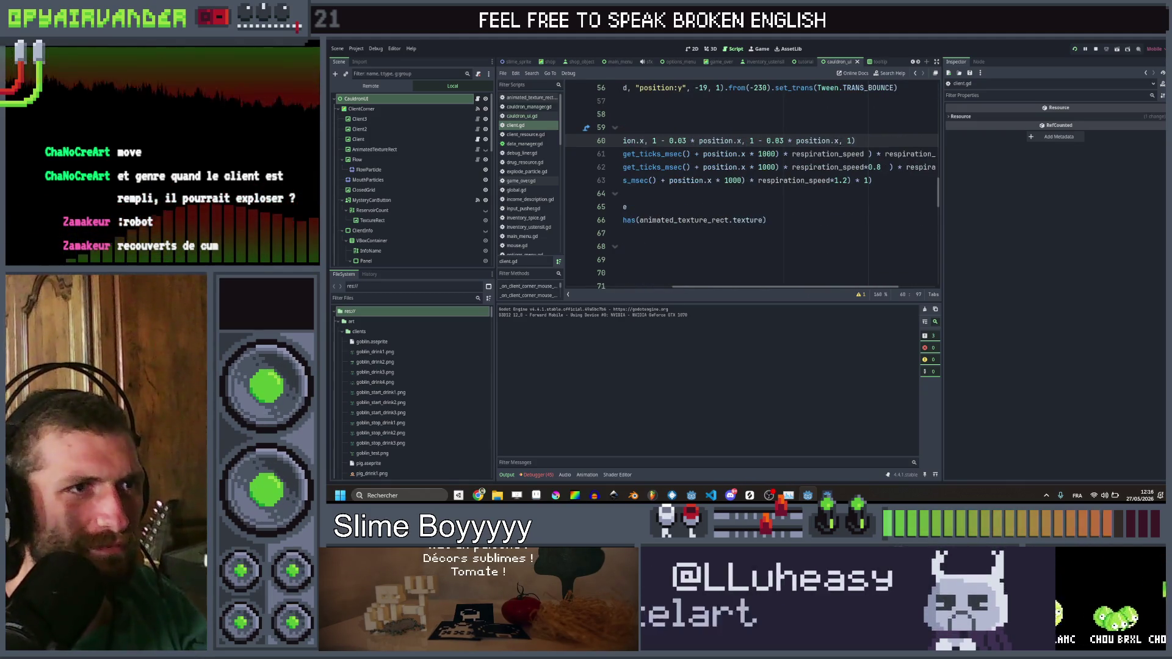
drag(755, 140, 751, 140)
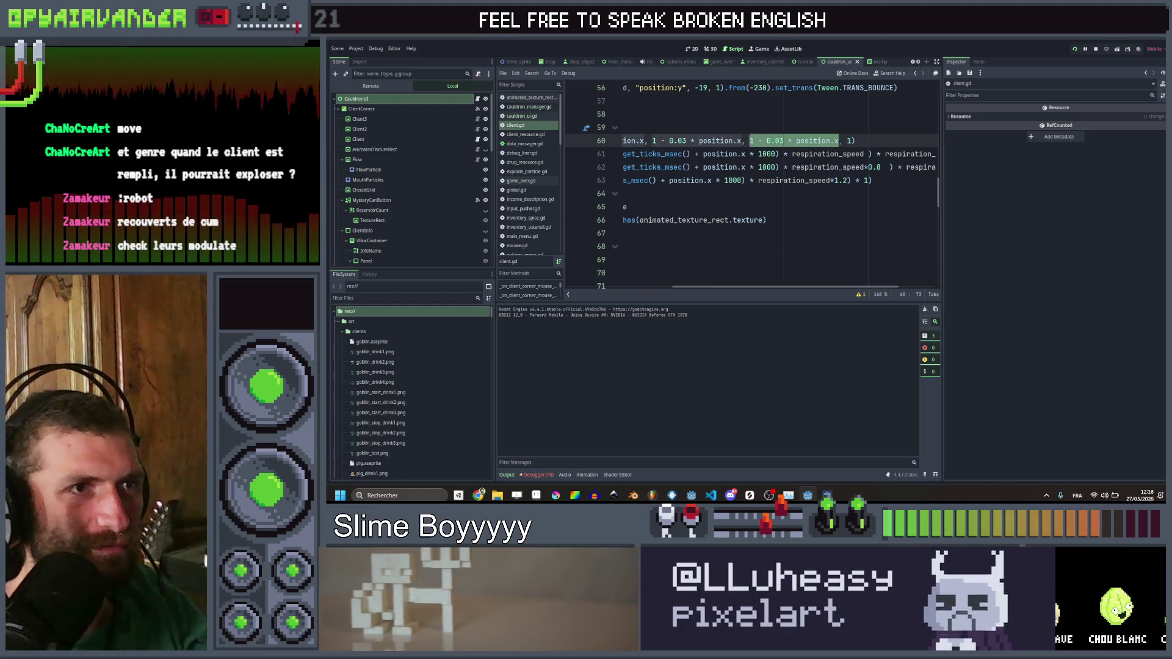
key(ctrl+c)
double_click(850, 140)
key(ctrl+v)
Step: Save, run the game to test the full tint, then close it
key(ctrl+s)
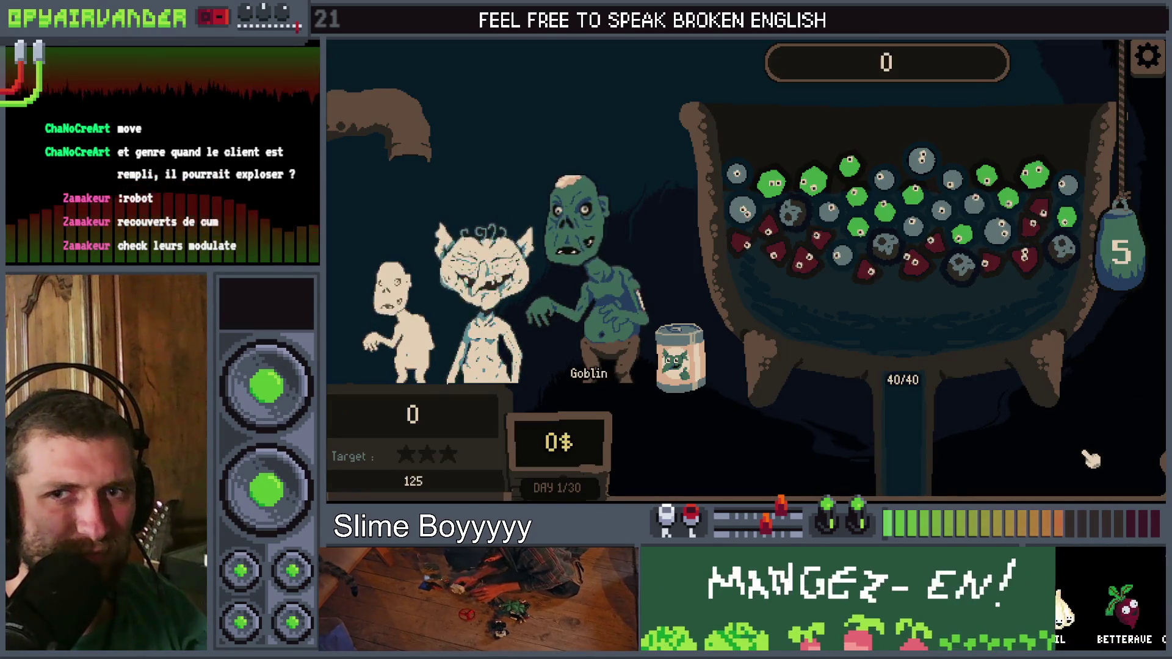
key(F8)
scroll(751, 183, left, 5)
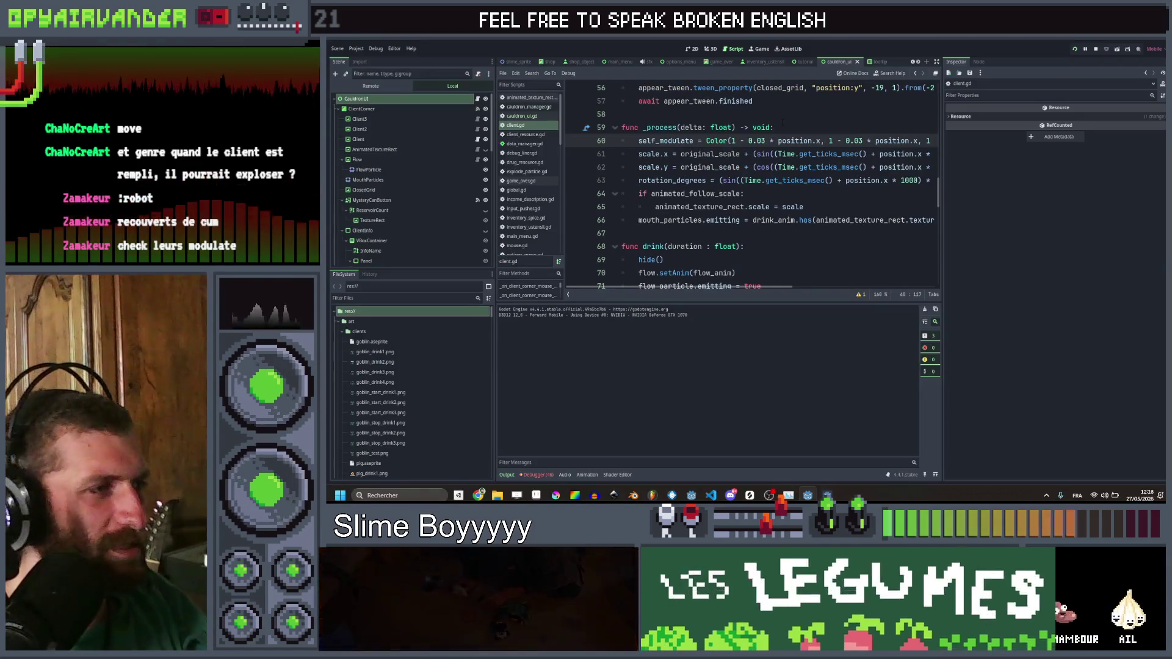
click(371, 86)
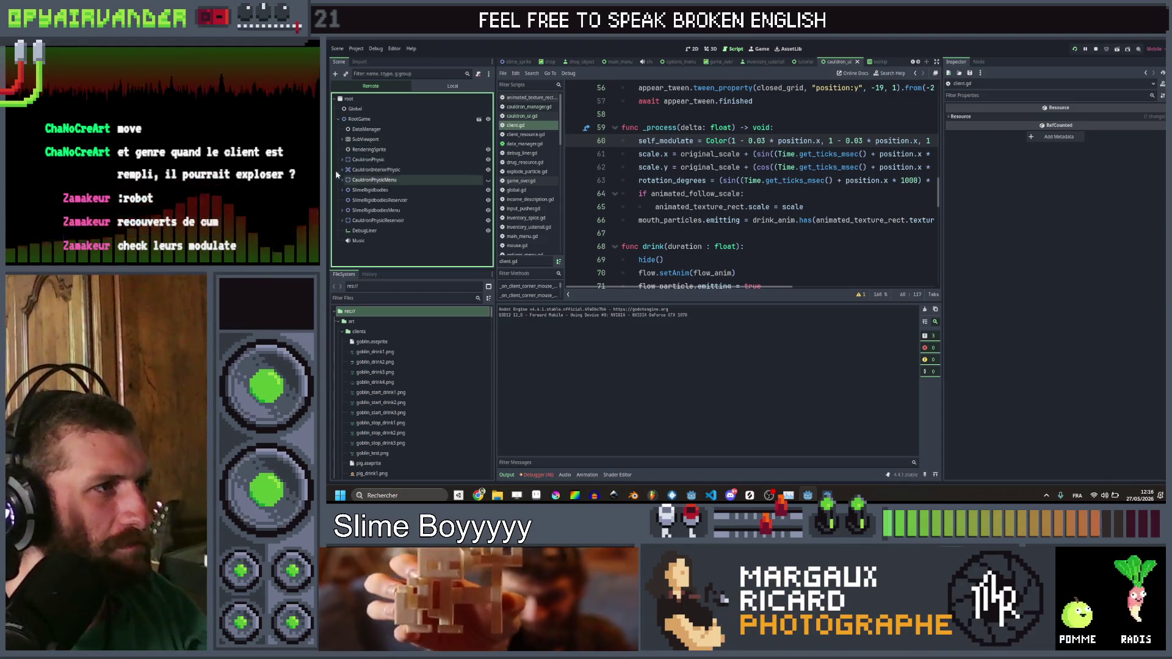
Step: In the remote tree, expand SubViewport > CauldronUI > ClientCorner and inspect Client3's Self Modulate colour
click(341, 140)
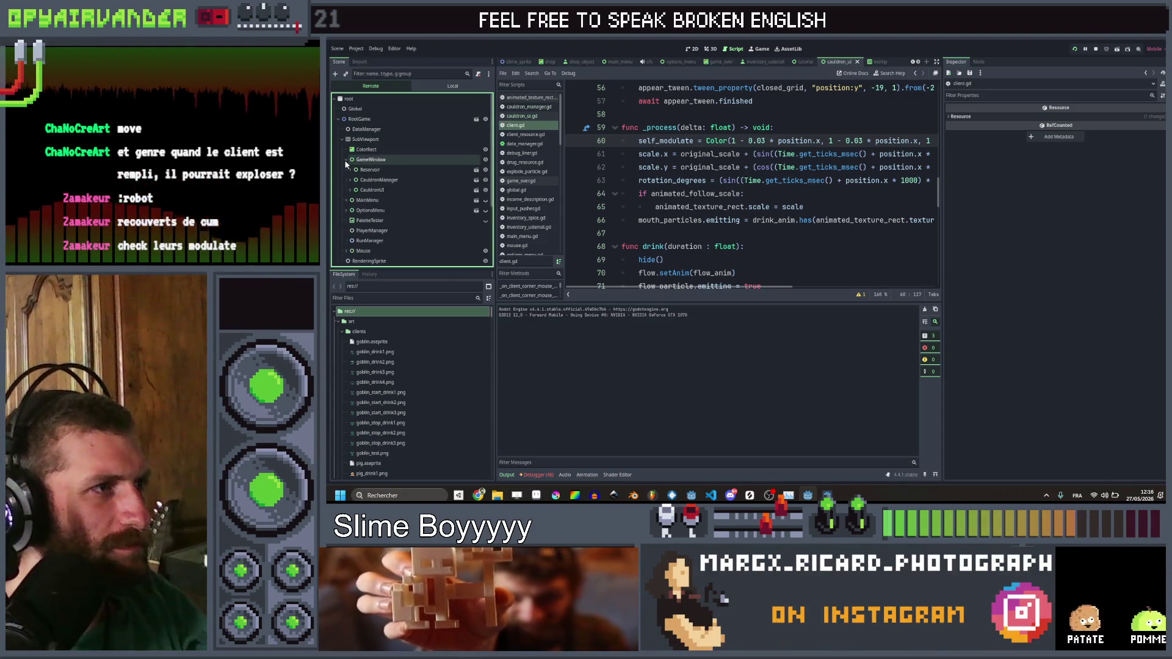
click(351, 190)
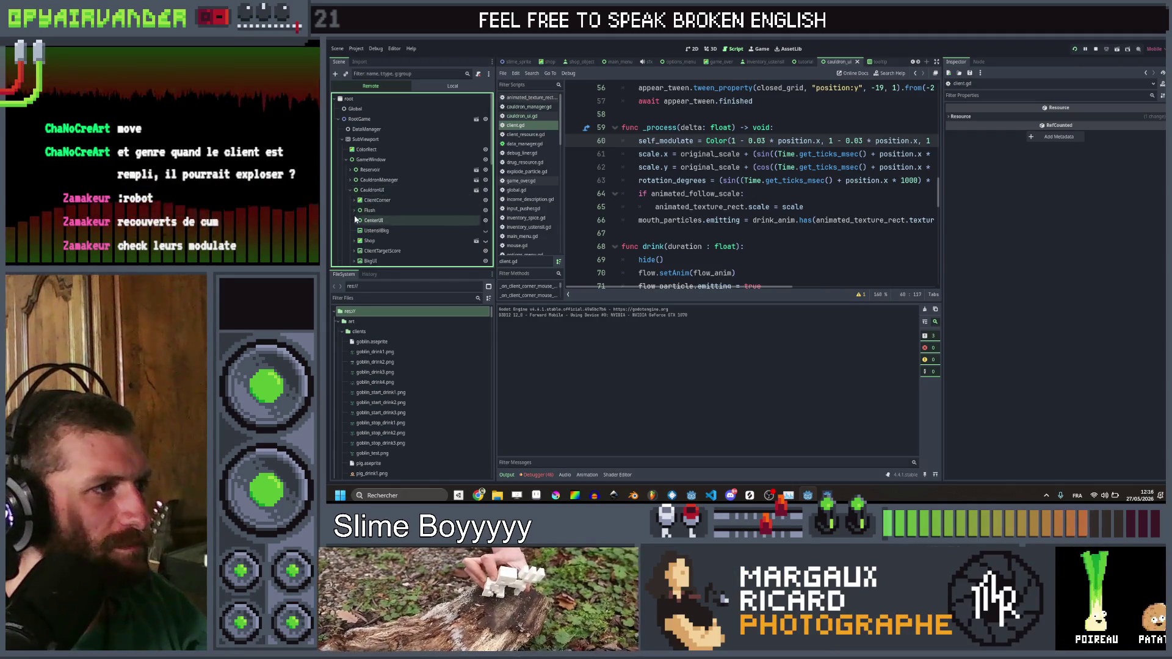
click(363, 200)
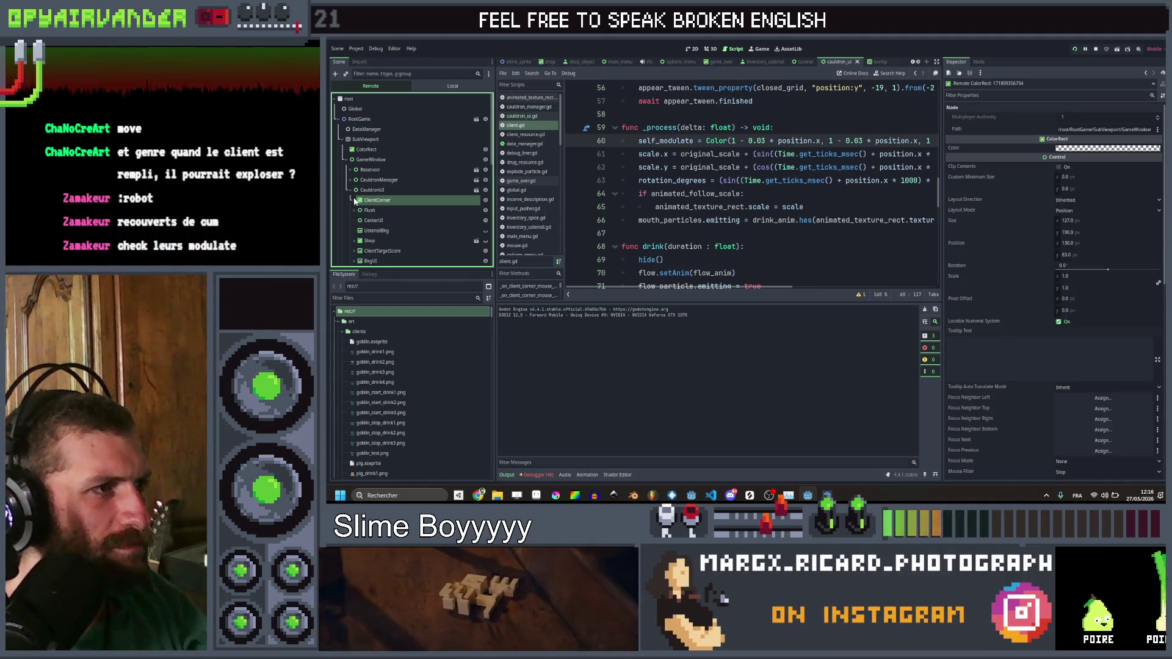
click(355, 200)
click(375, 210)
scroll(1065, 235, down, 15)
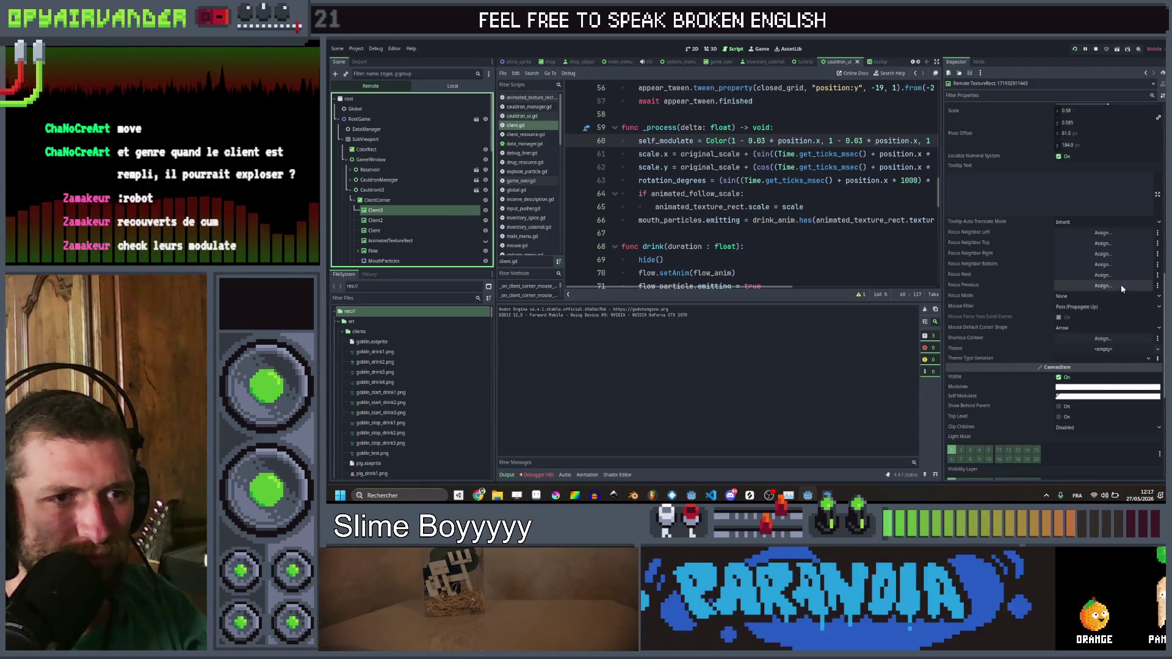
click(1061, 396)
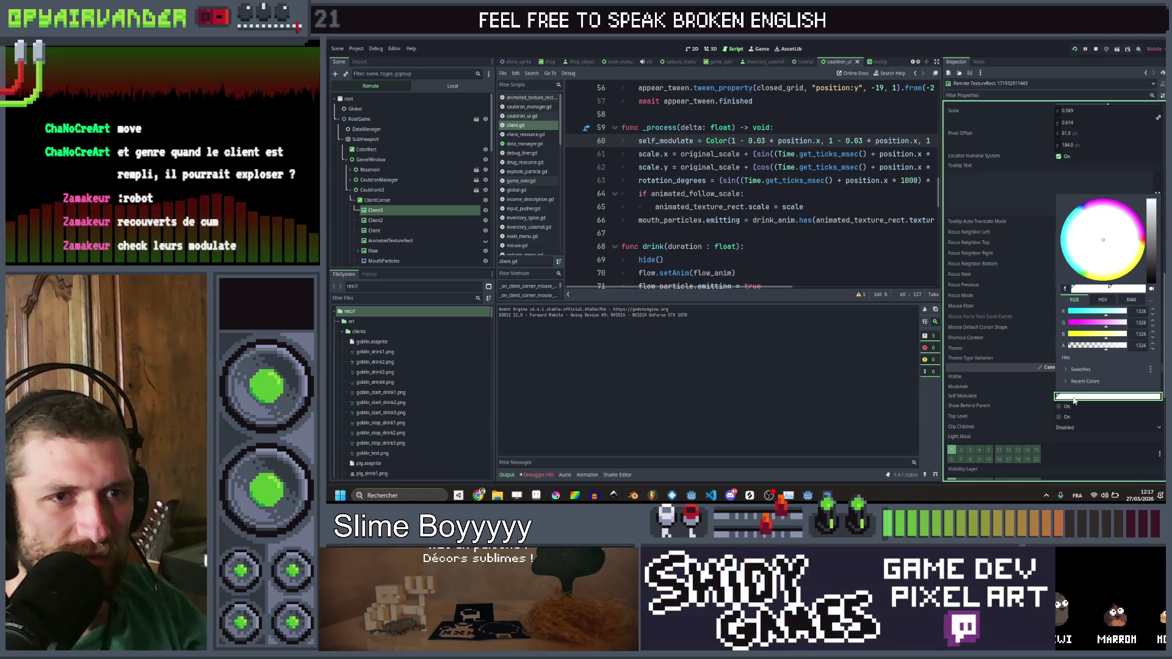
scroll(884, 190, right, 4)
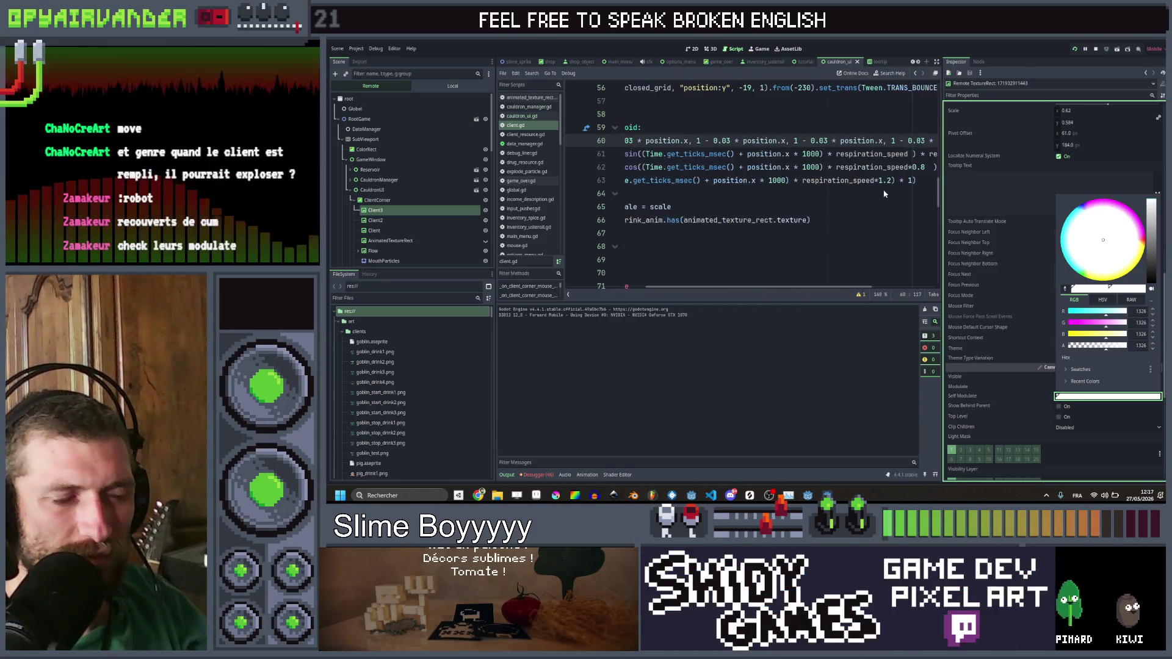
scroll(883, 194, left, 2)
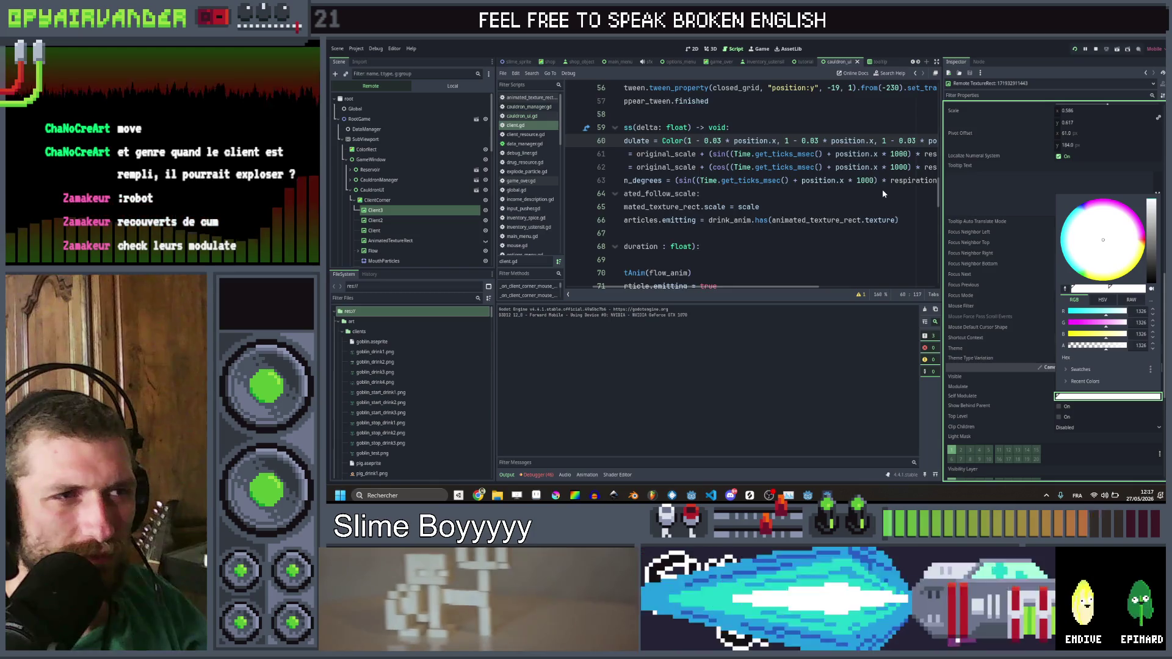
scroll(883, 193, left, 2)
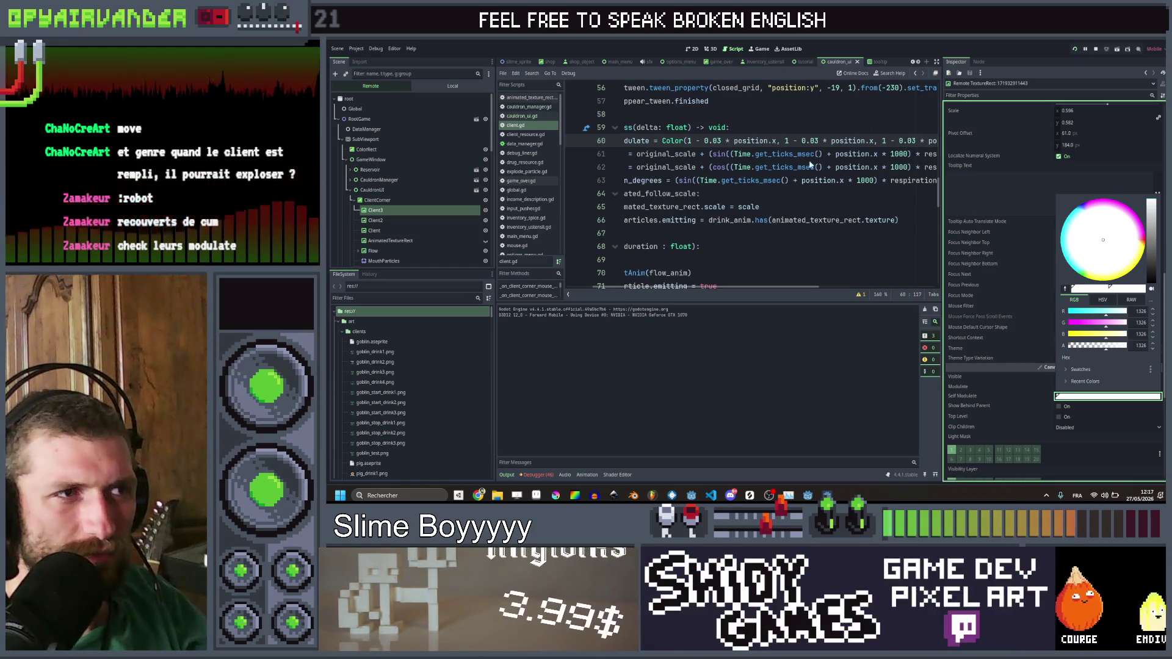
shift+click(775, 141)
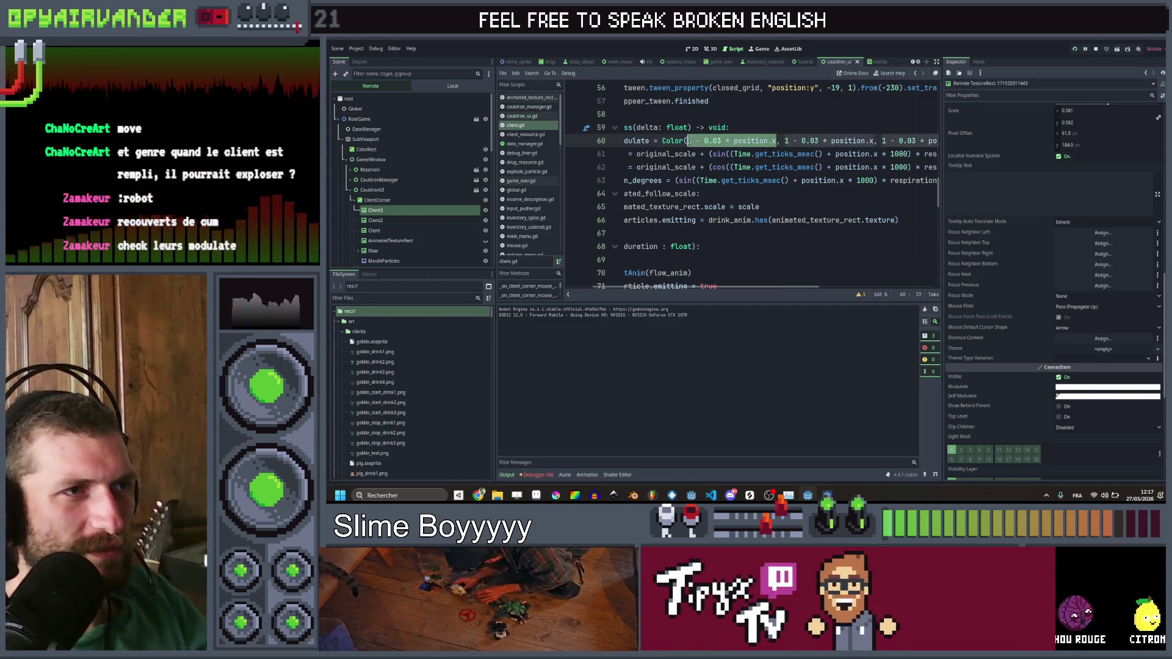
Step: Add 'var color_value = max(0, 1 - 0.03 * position.x)' above the self_modulate line
key(ctrl+shift+Return)
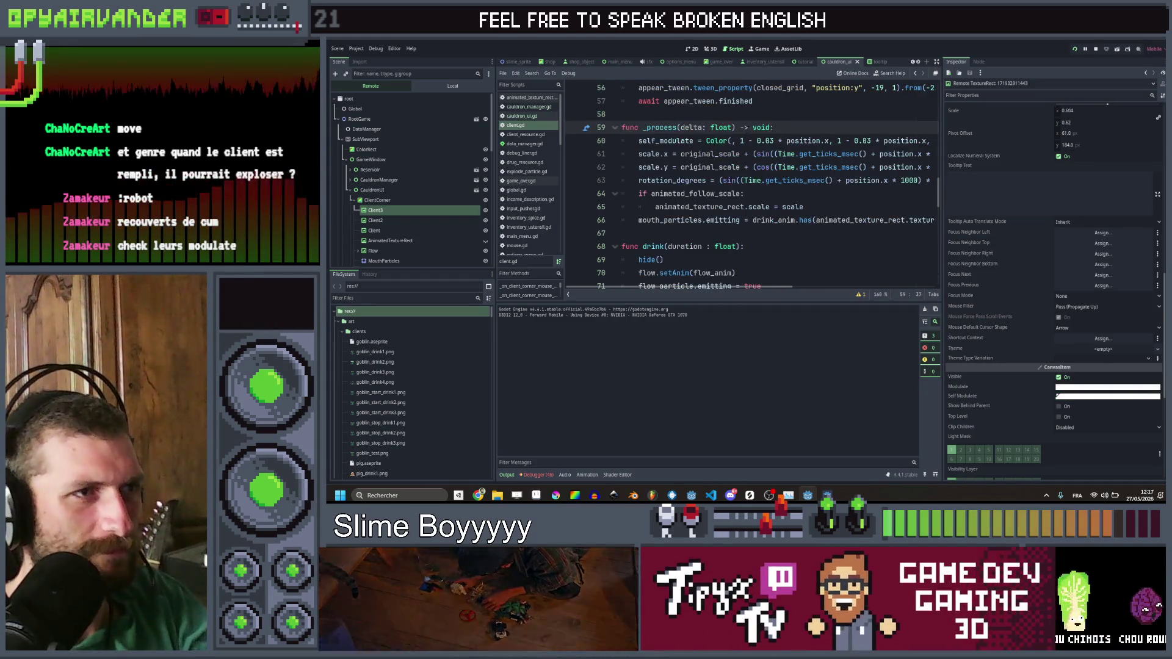
text(var )
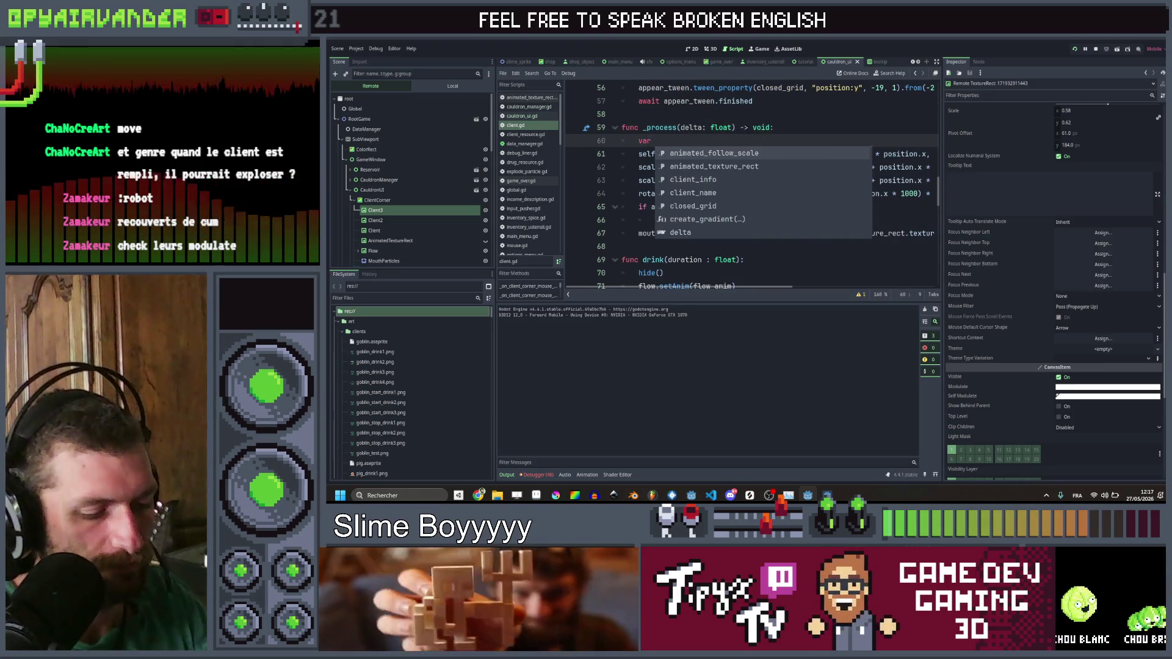
text(color_)
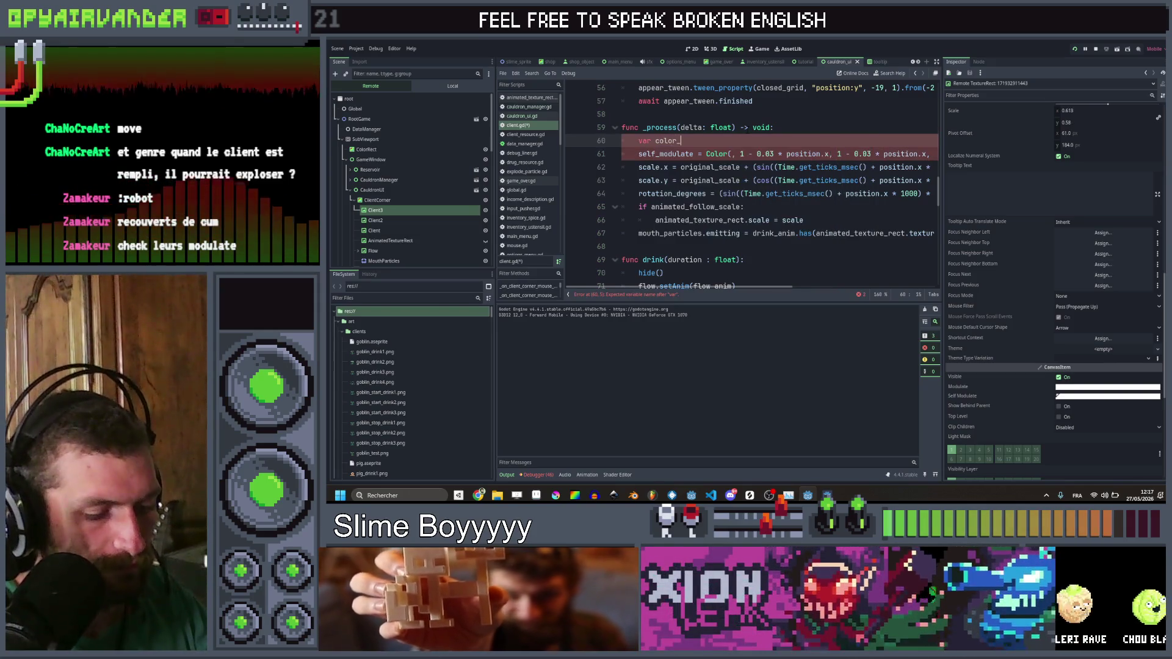
text(value = )
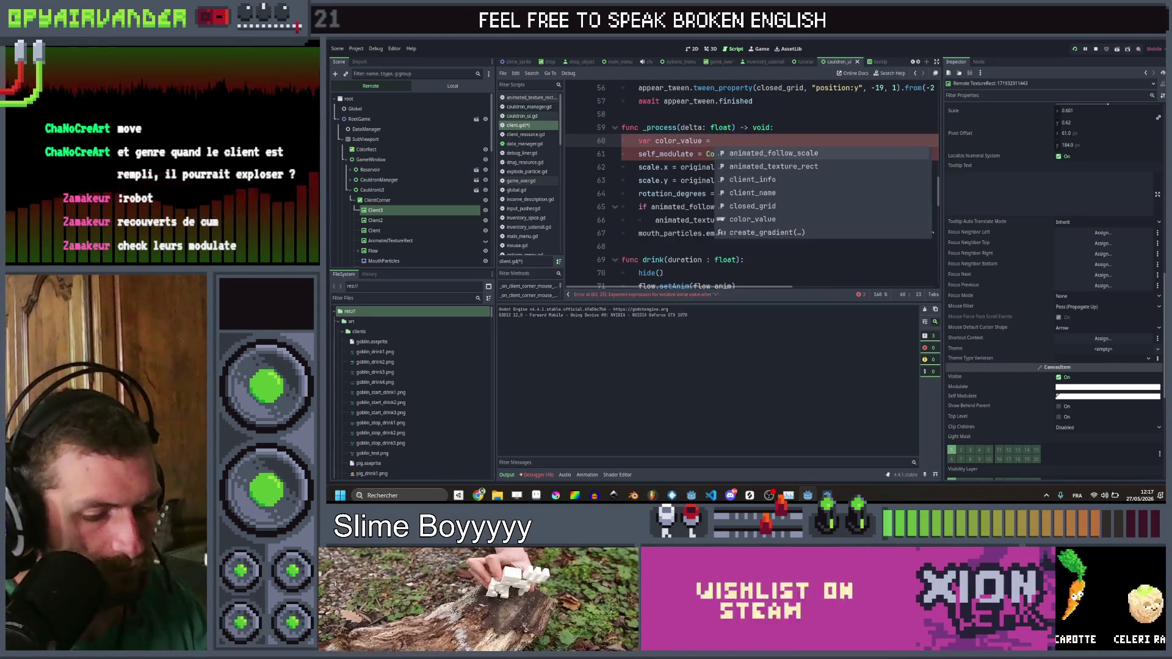
text(max(0, 1 - 0.03 * position.x))
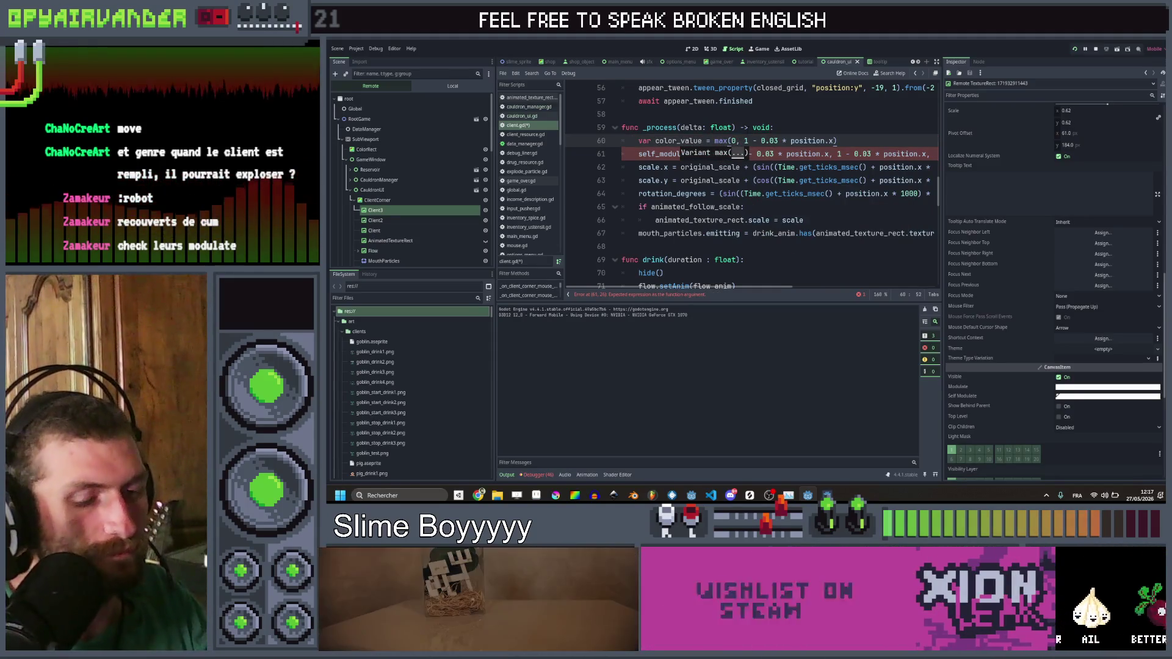
text())
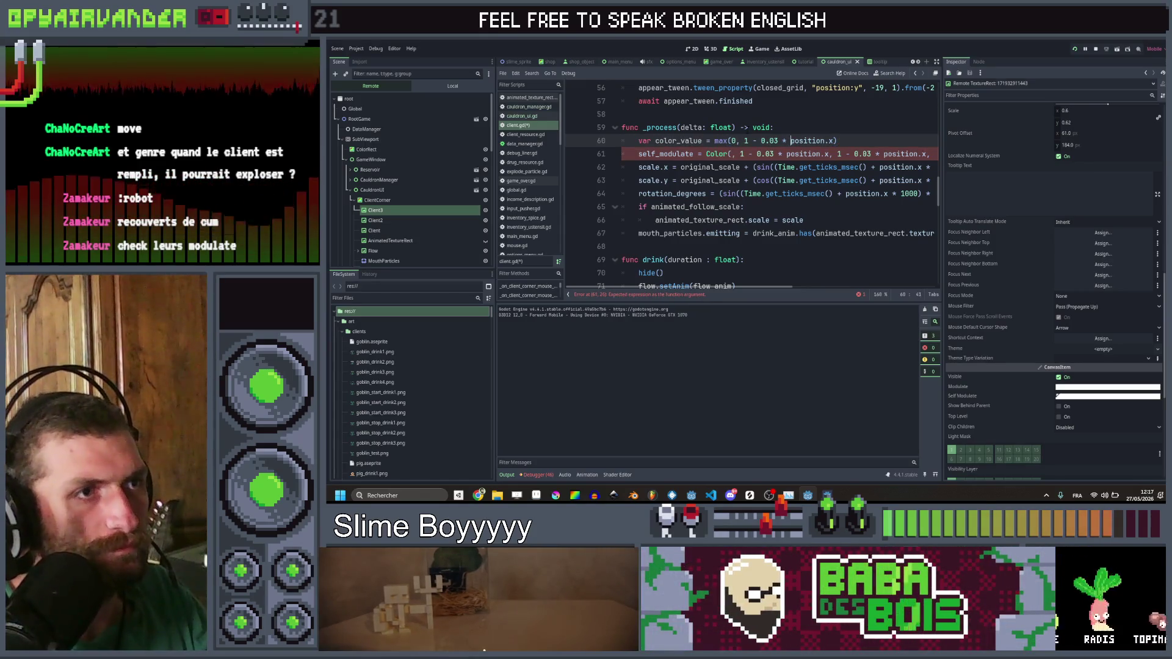
click(825, 153)
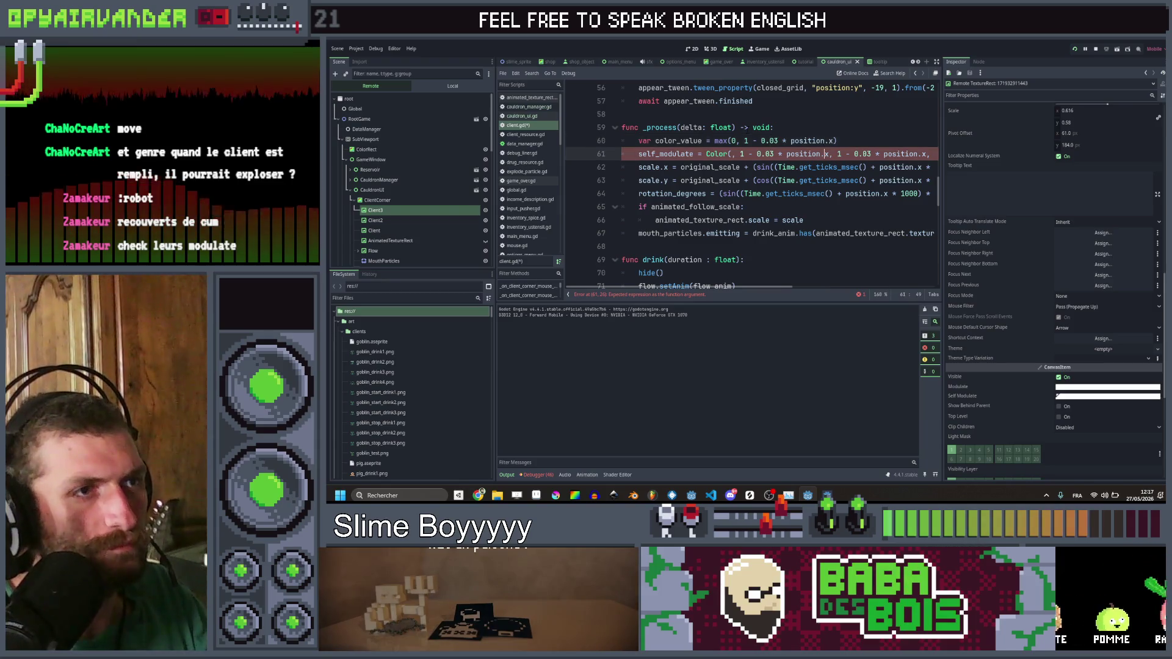
Step: Make self_modulate use color_value for red, green and blue, removing the leftover multiplier
click(828, 154)
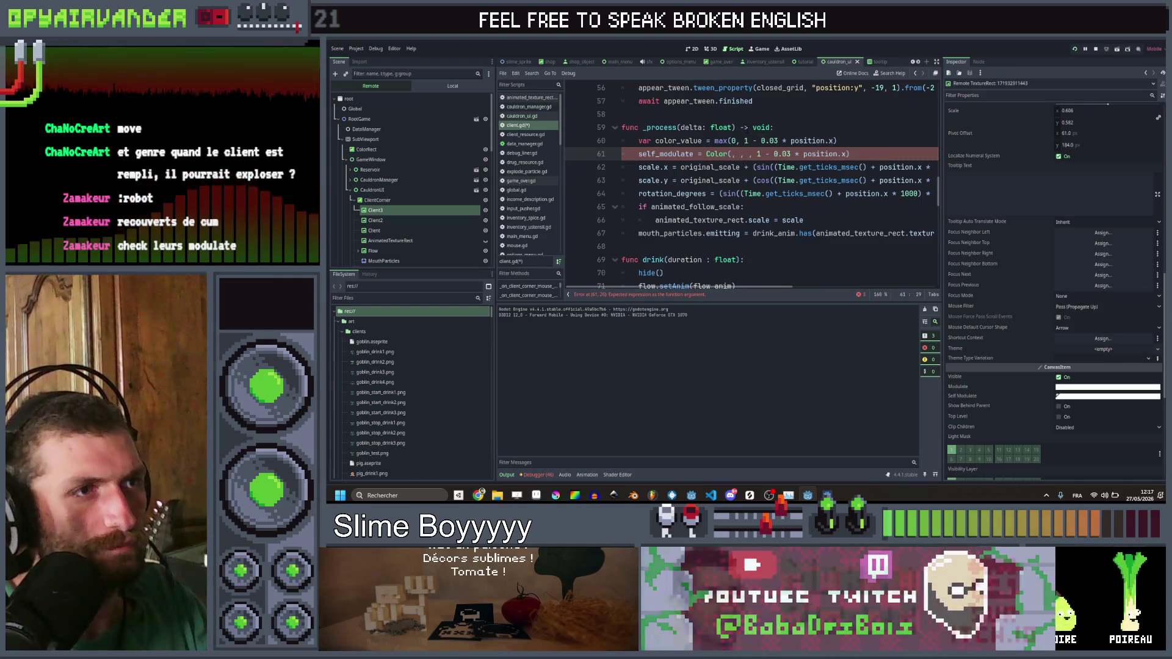
text(,)
click(733, 154)
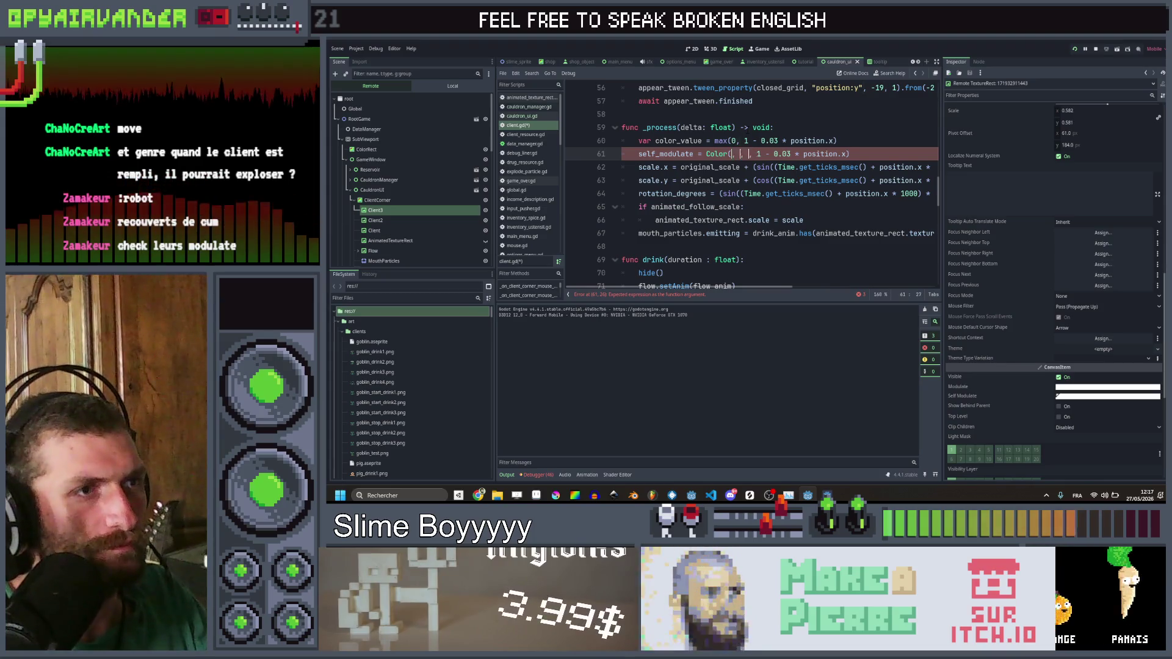
text(value)
click(765, 154)
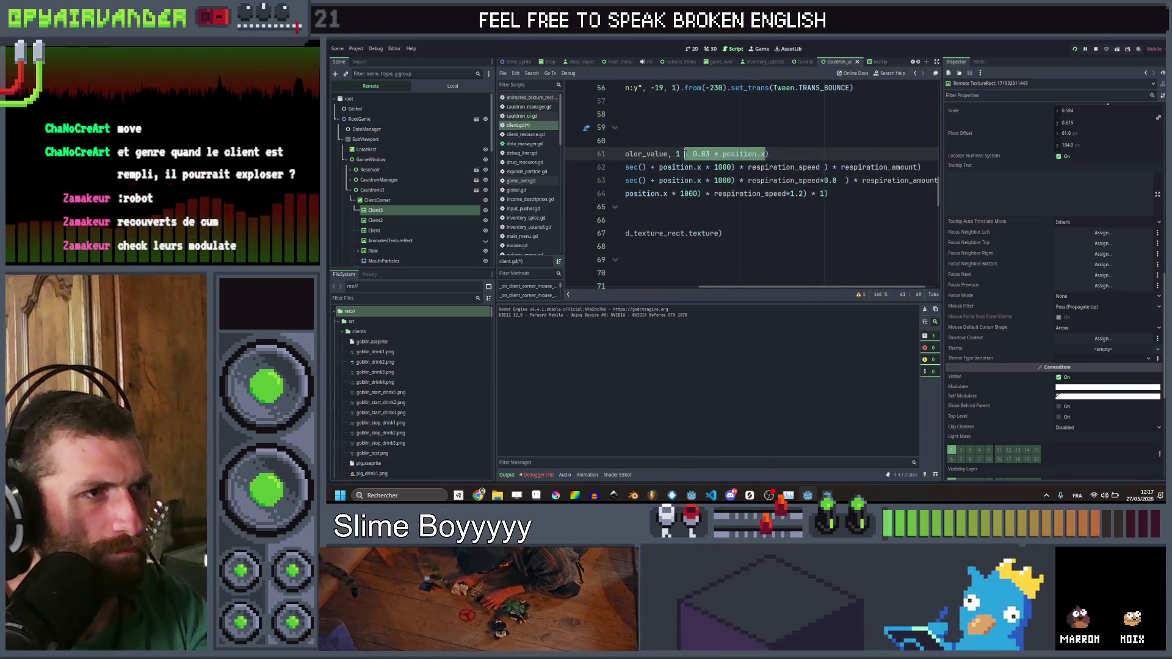
key(BackSpace)
click(621, 140)
Step: Save the script and run the game to check the current goblin shading
key(ctrl+s)
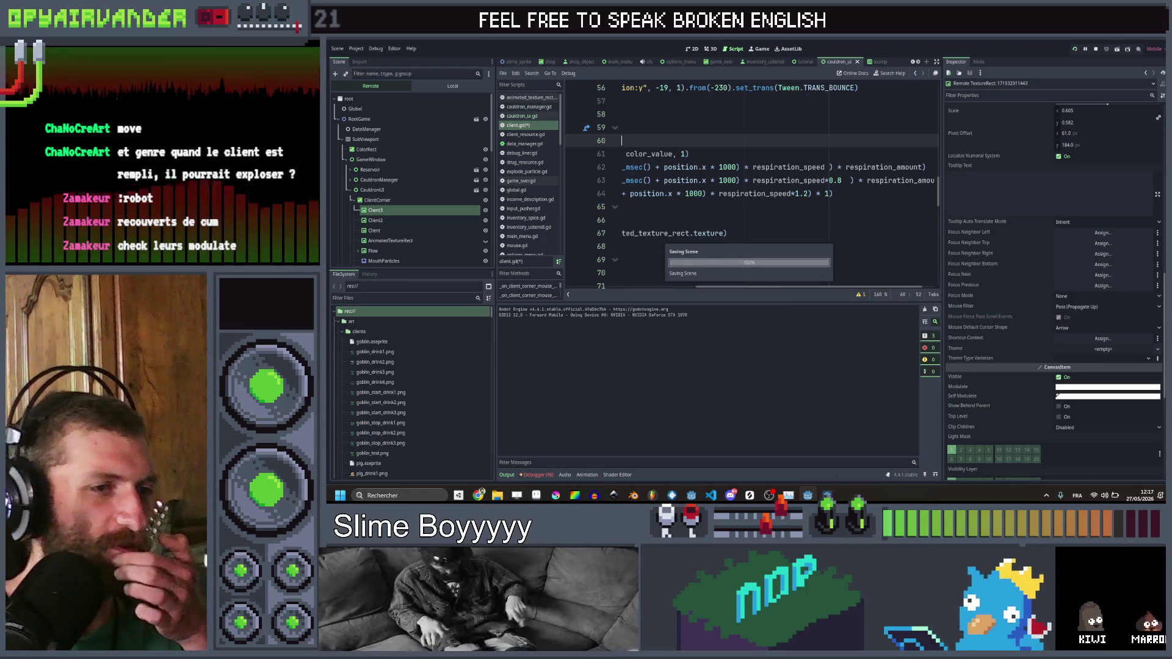
key(F5)
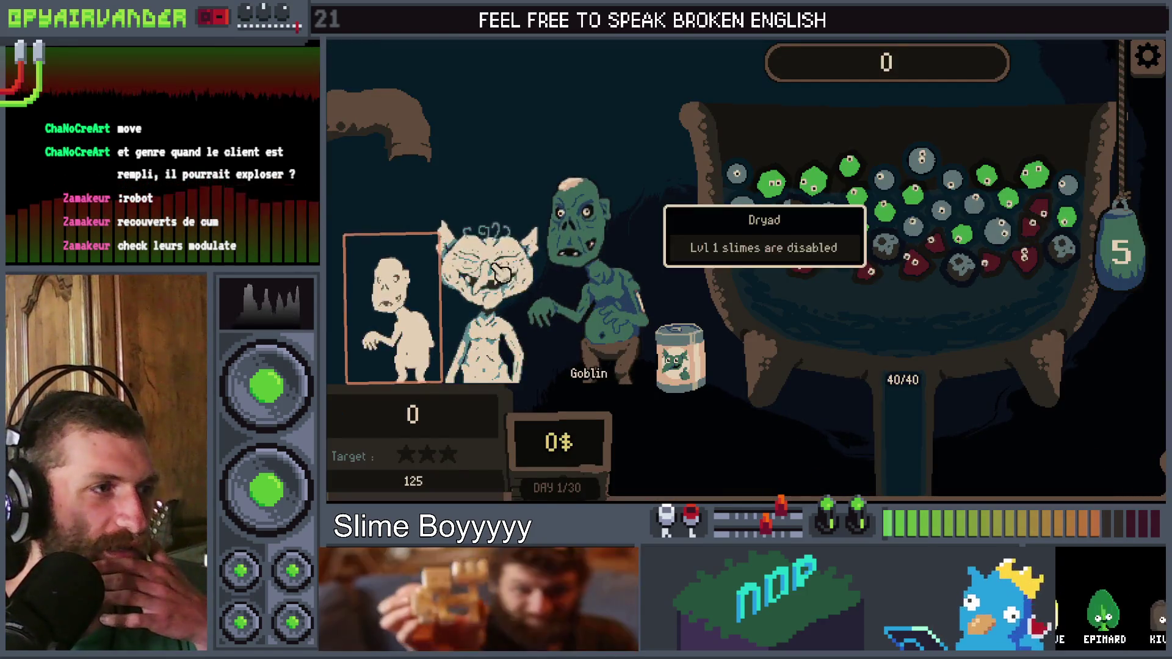
key(F8)
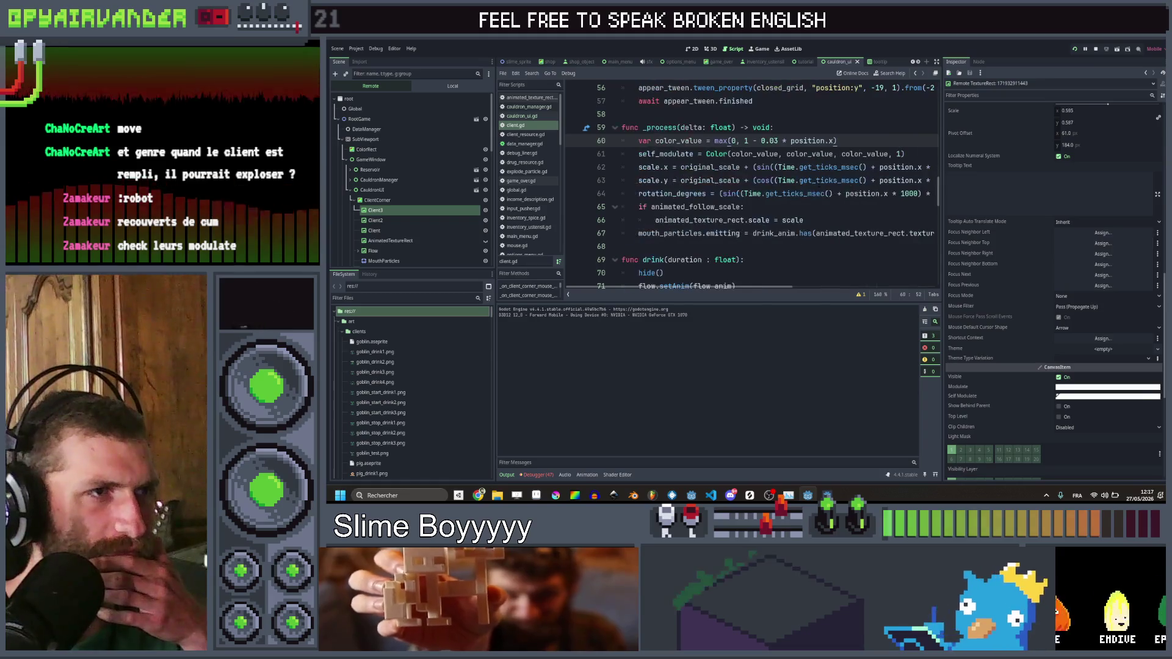
Step: Drop the minus sign from the color_value formula on line 60, then save and rerun
click(867, 154)
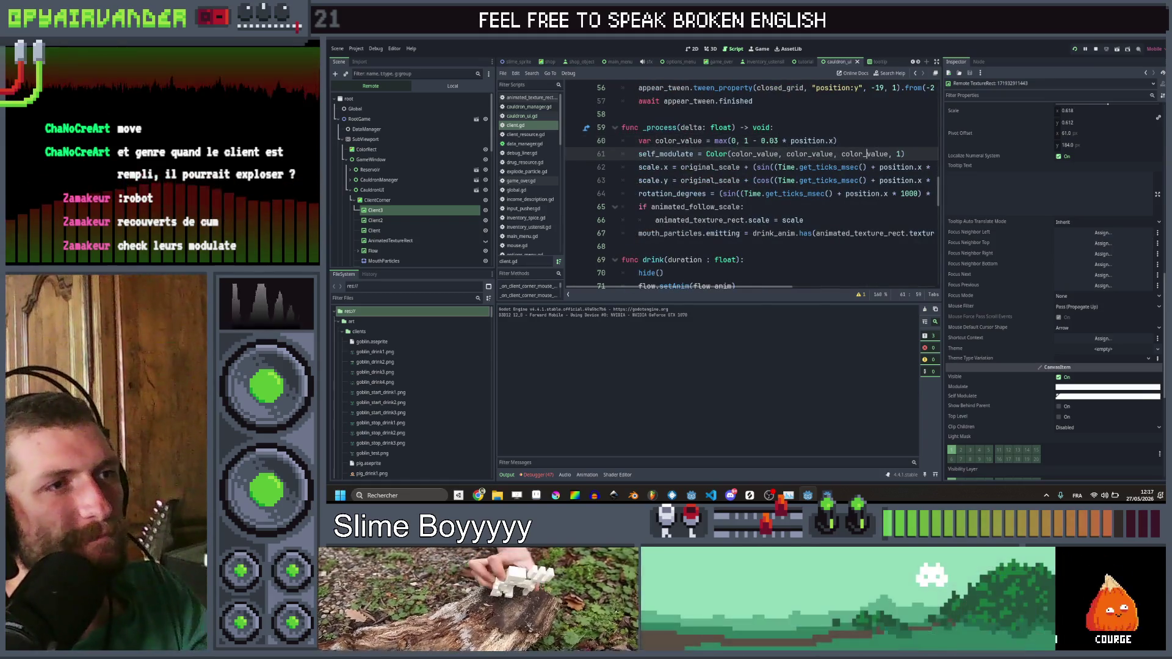
click(758, 140)
key(BackSpace)
text(+)
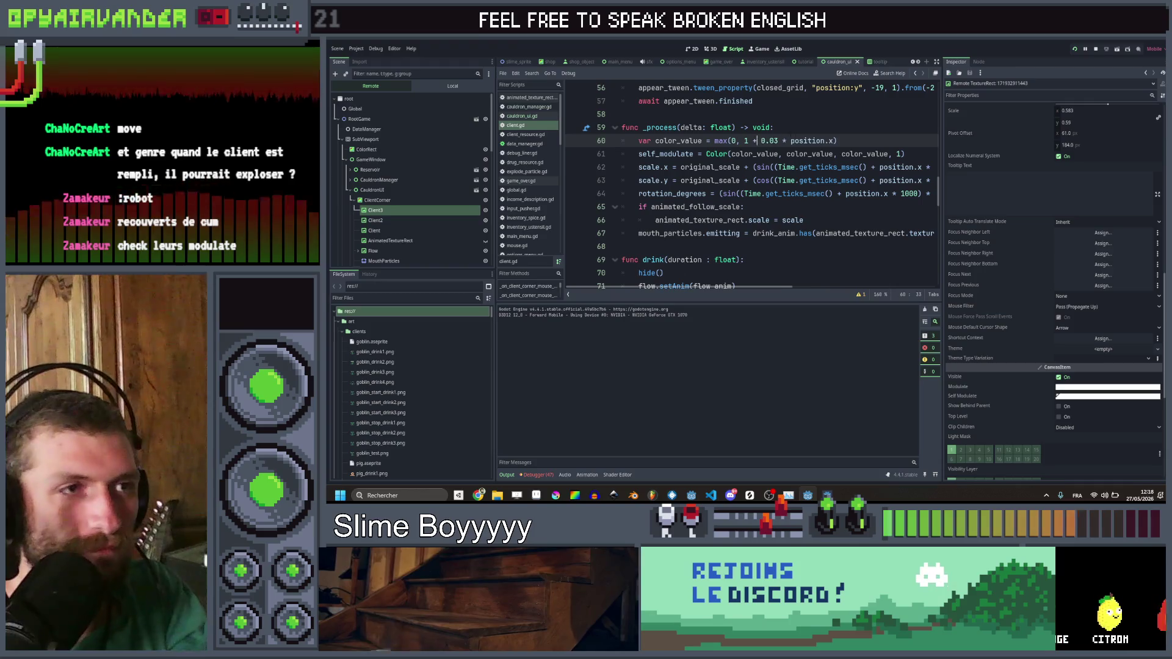
key(ctrl+s)
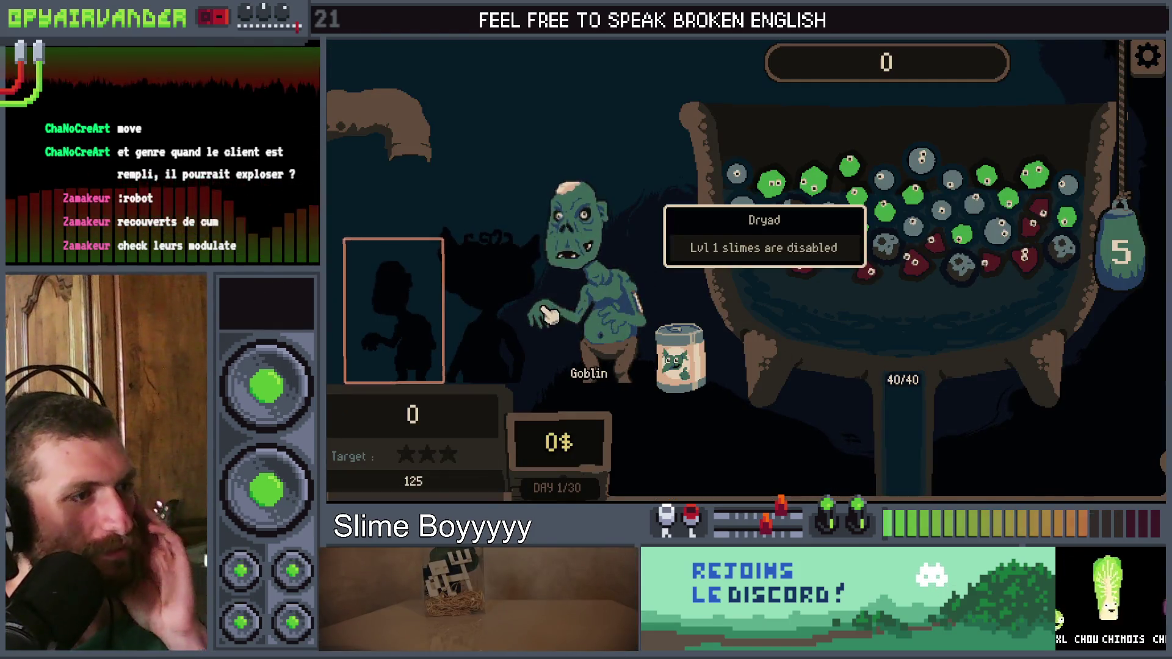
key(F8)
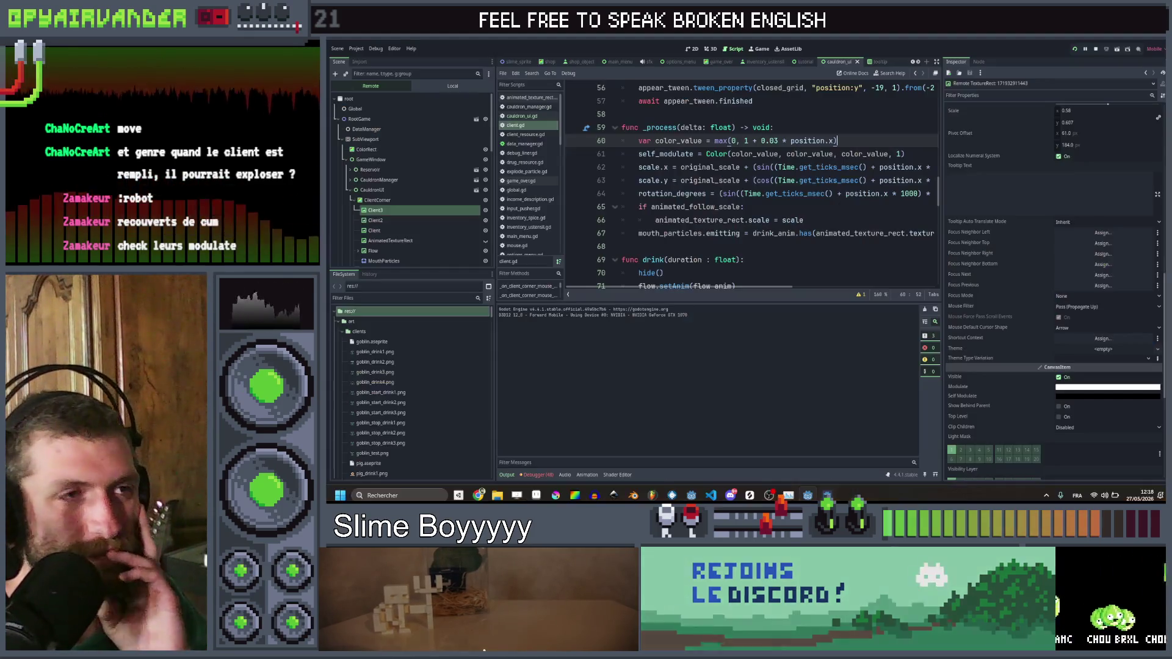
Step: Reduce the factor to 0.005, giving max(0, 1 + 0.005 * position.x), and check the tint in-game
click(778, 141)
key(BackSpace)
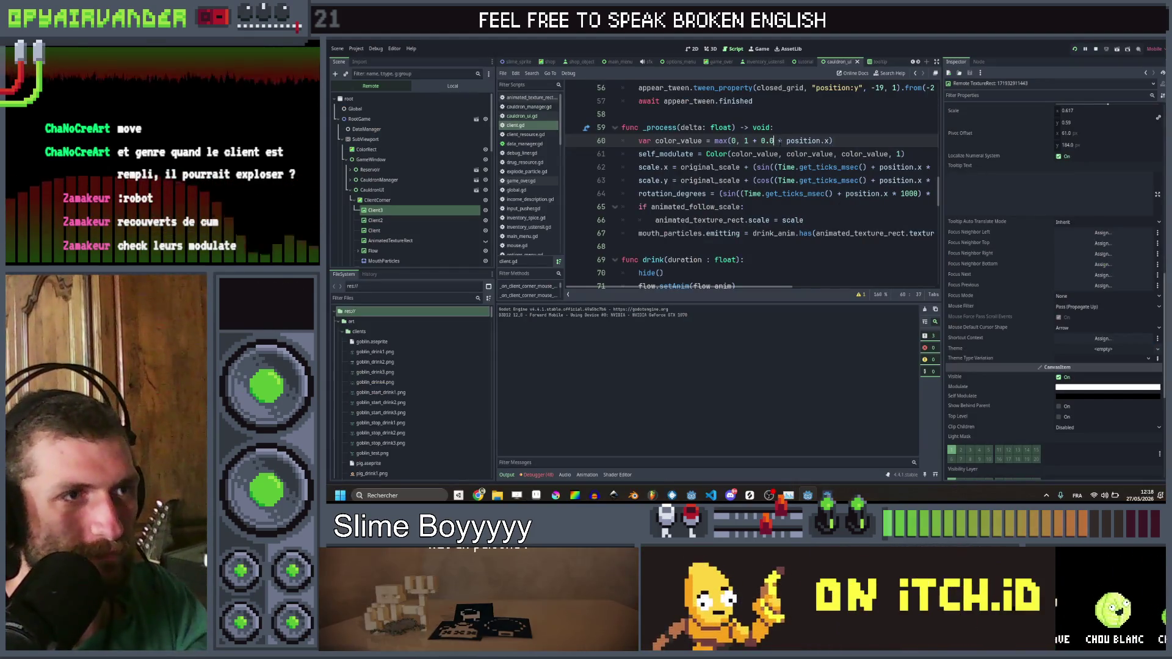
text(1)
key(F5)
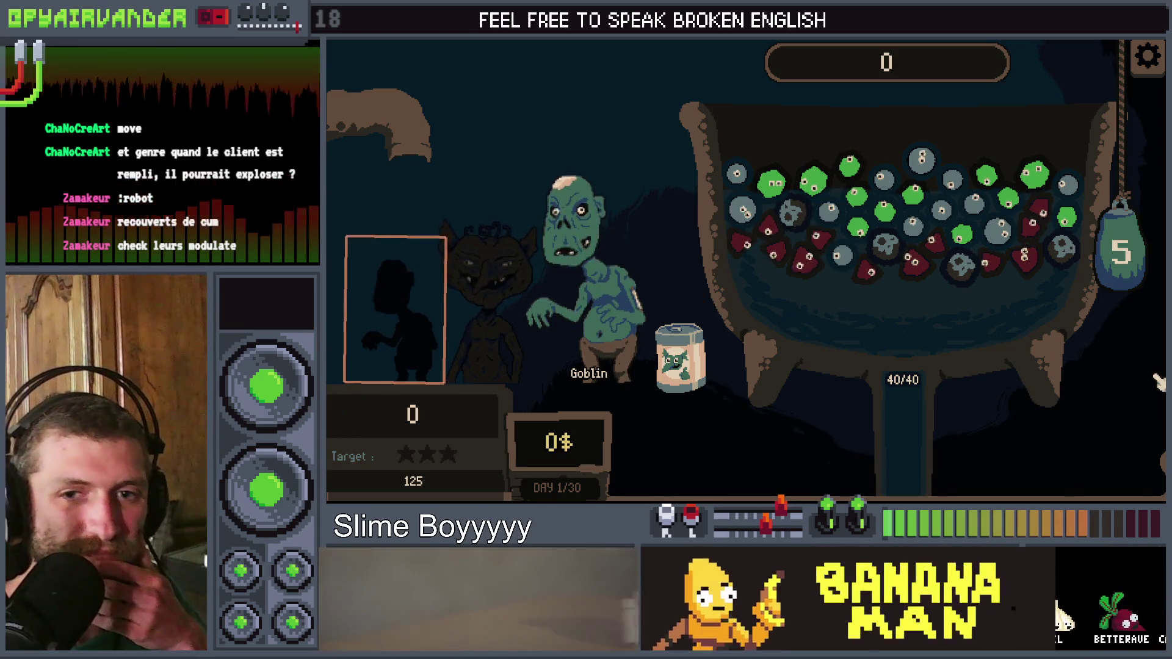
key(F8)
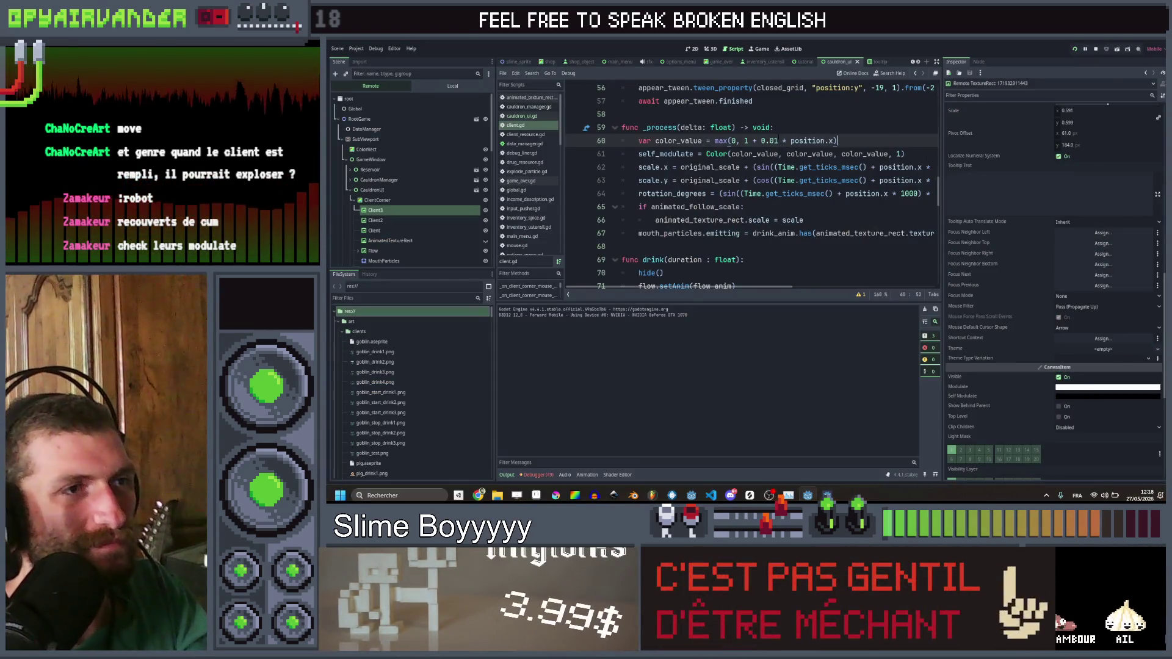
click(779, 141)
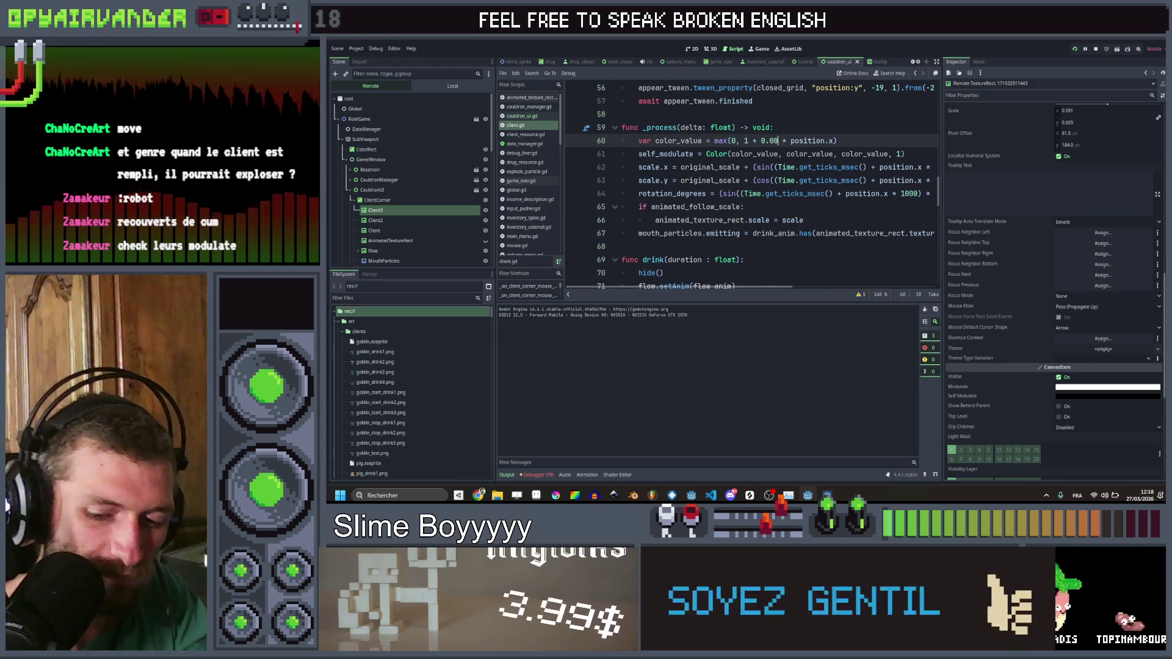
key(F5)
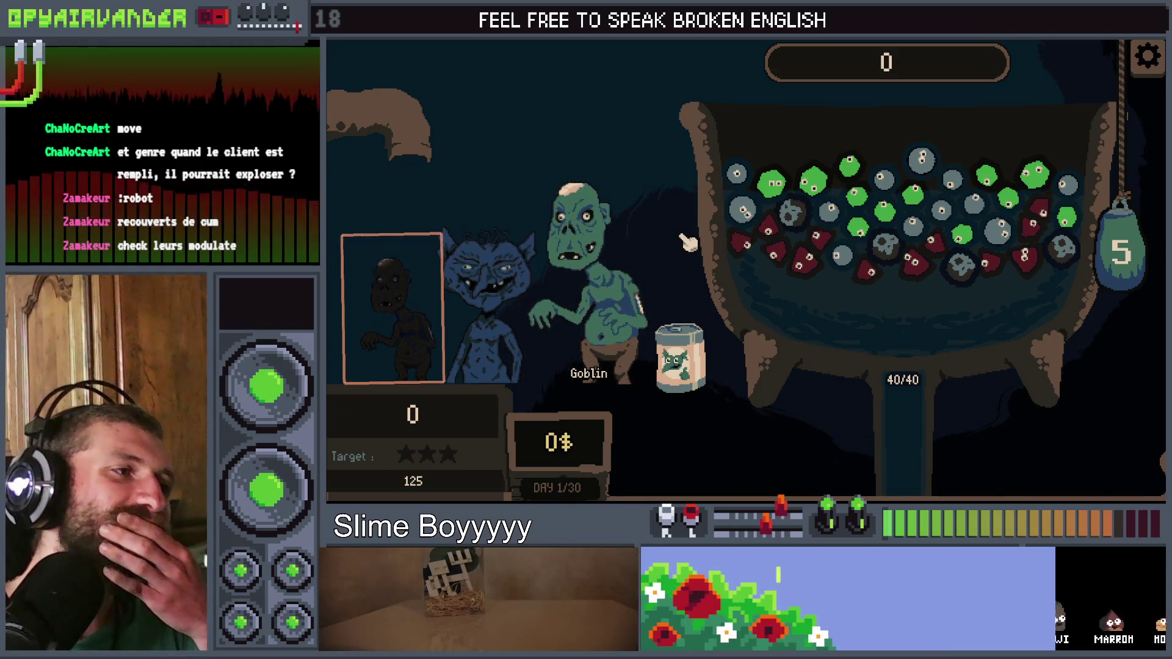
mouse_move(603, 279)
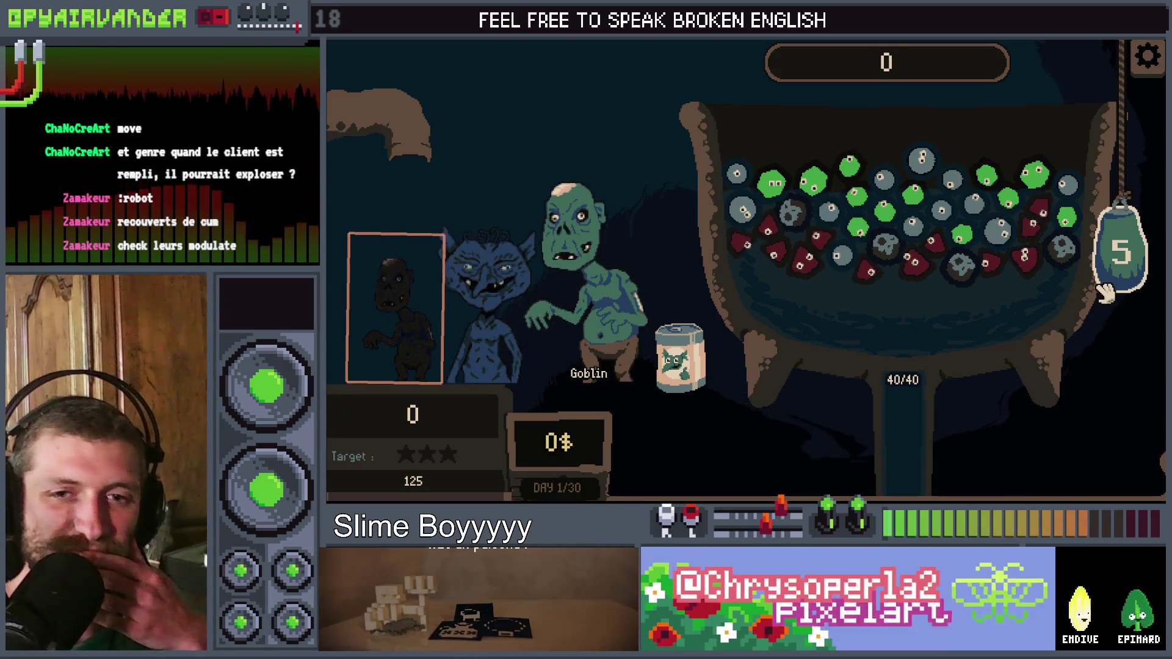
key(alt+Tab)
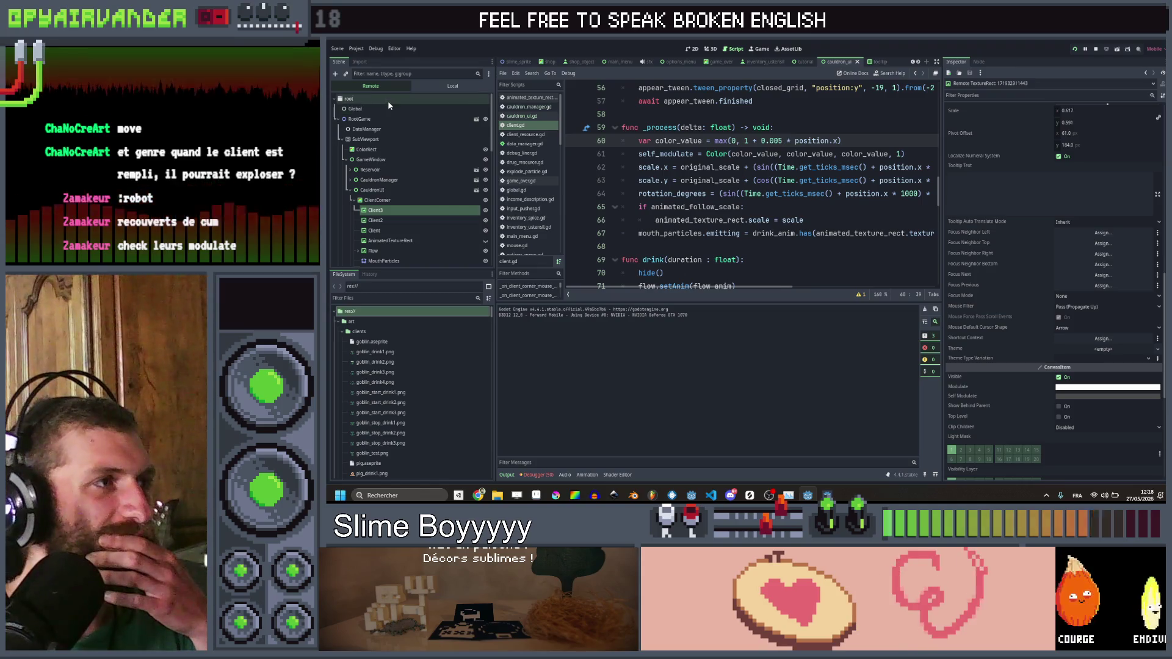
click(827, 495)
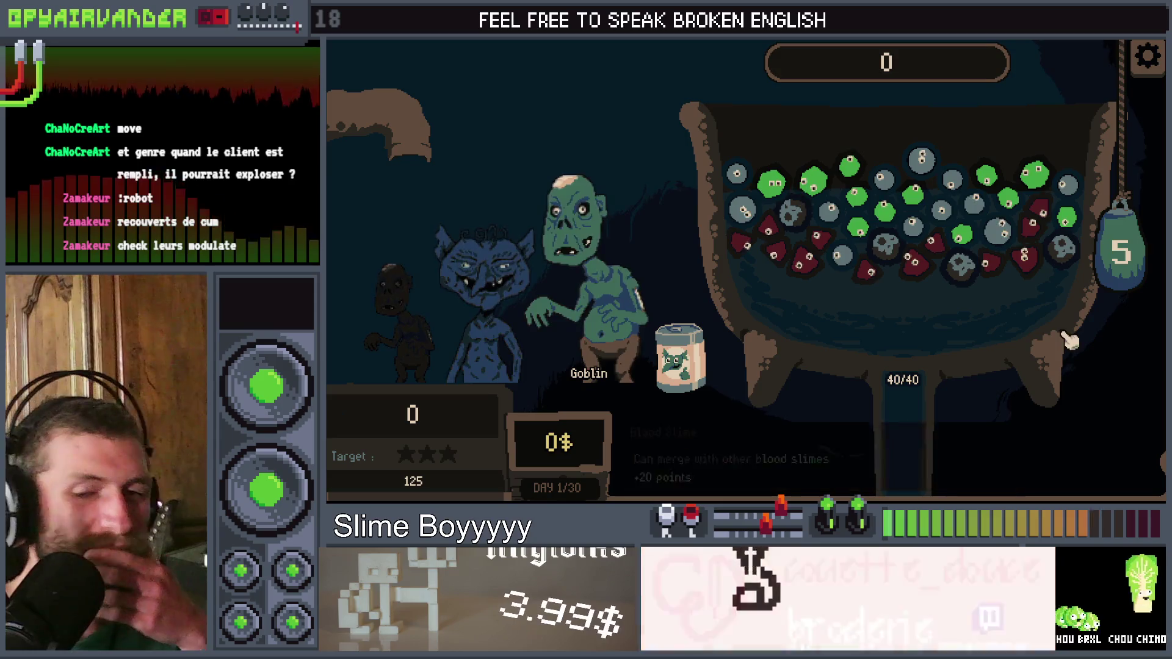
key(alt+Tab)
scroll(859, 222, up, 9)
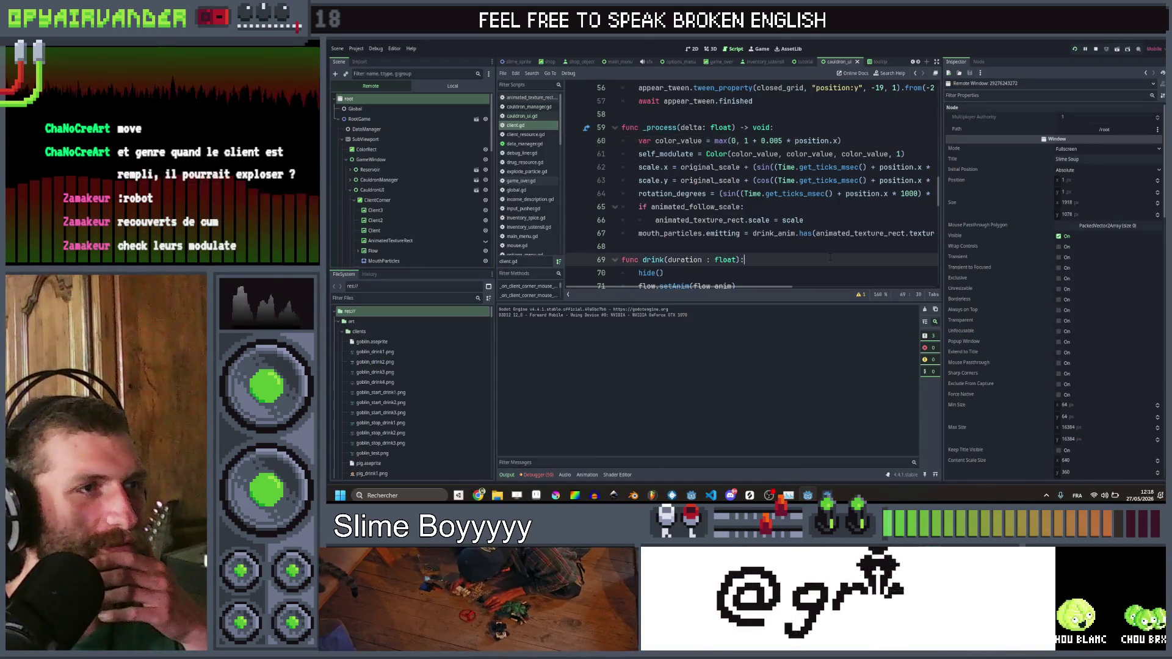
Step: Start a new function line beginning 'go' below the init function
scroll(858, 222, up, 2)
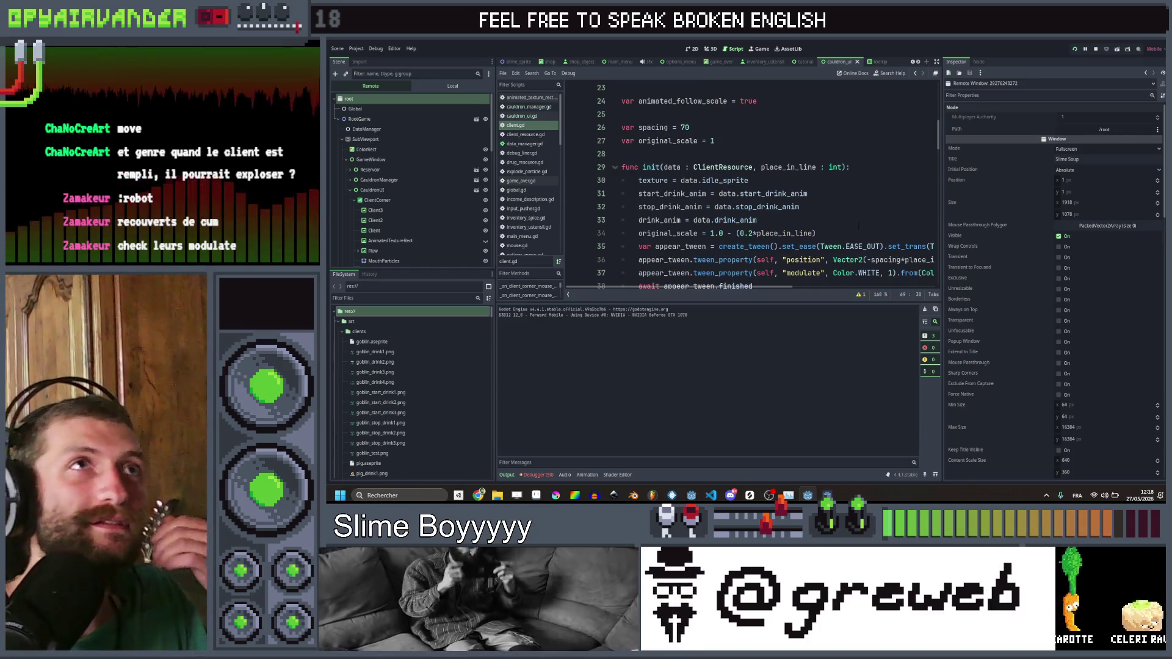
scroll(842, 215, down, 2)
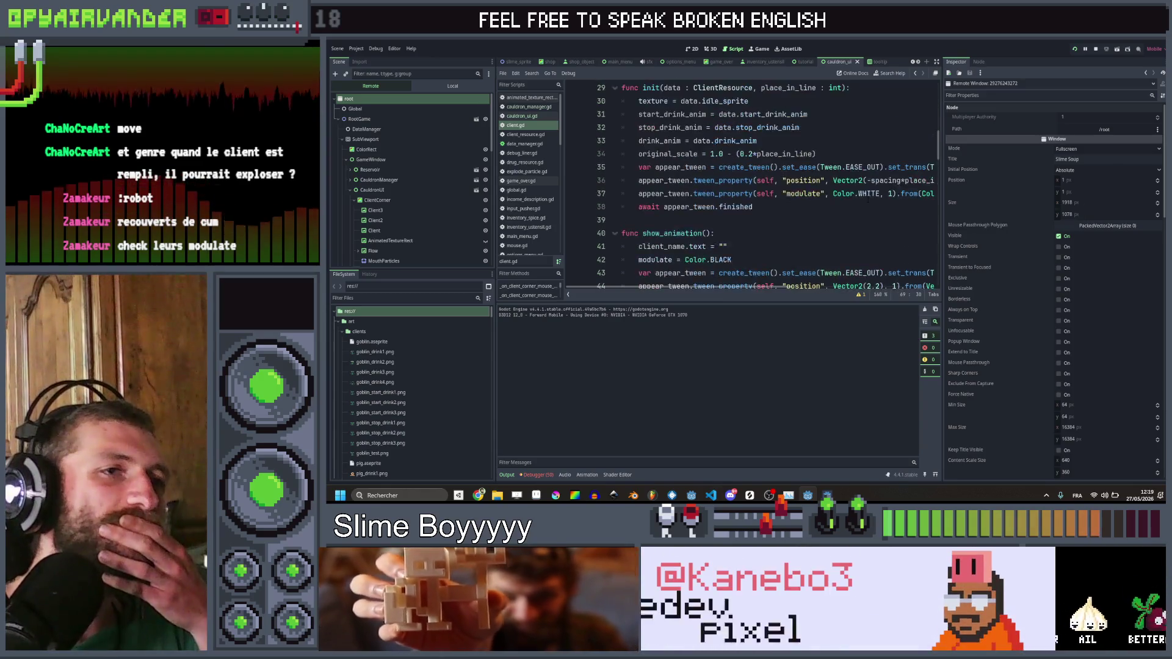
scroll(867, 199, up, 1)
scroll(867, 199, right, 3)
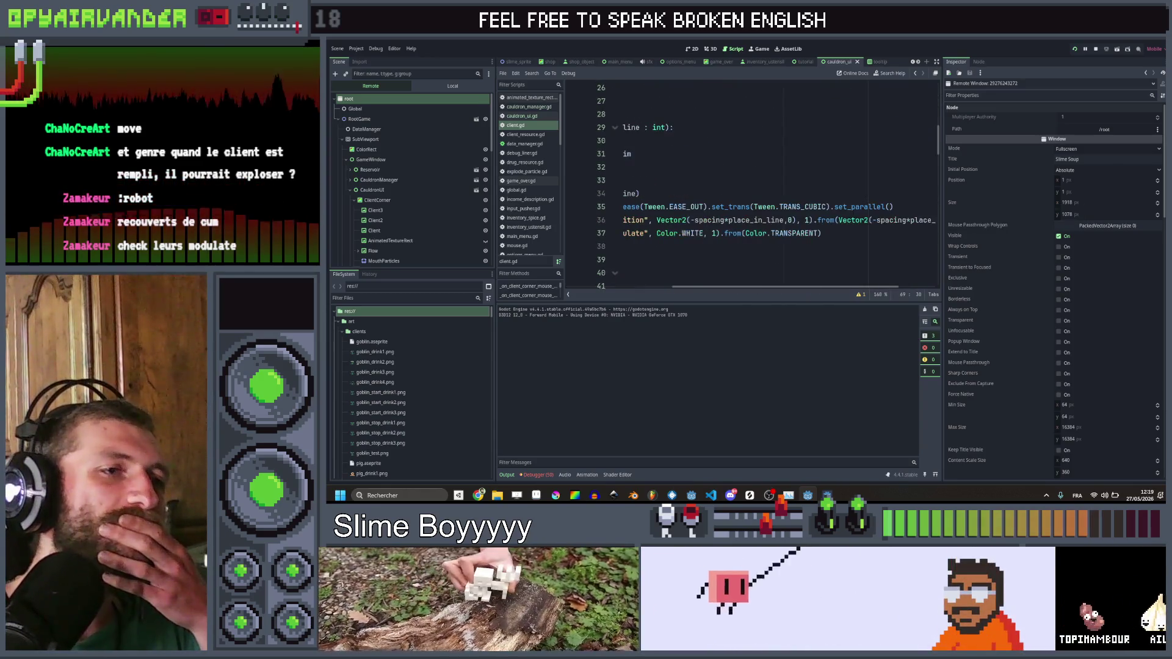
scroll(867, 199, right, 5)
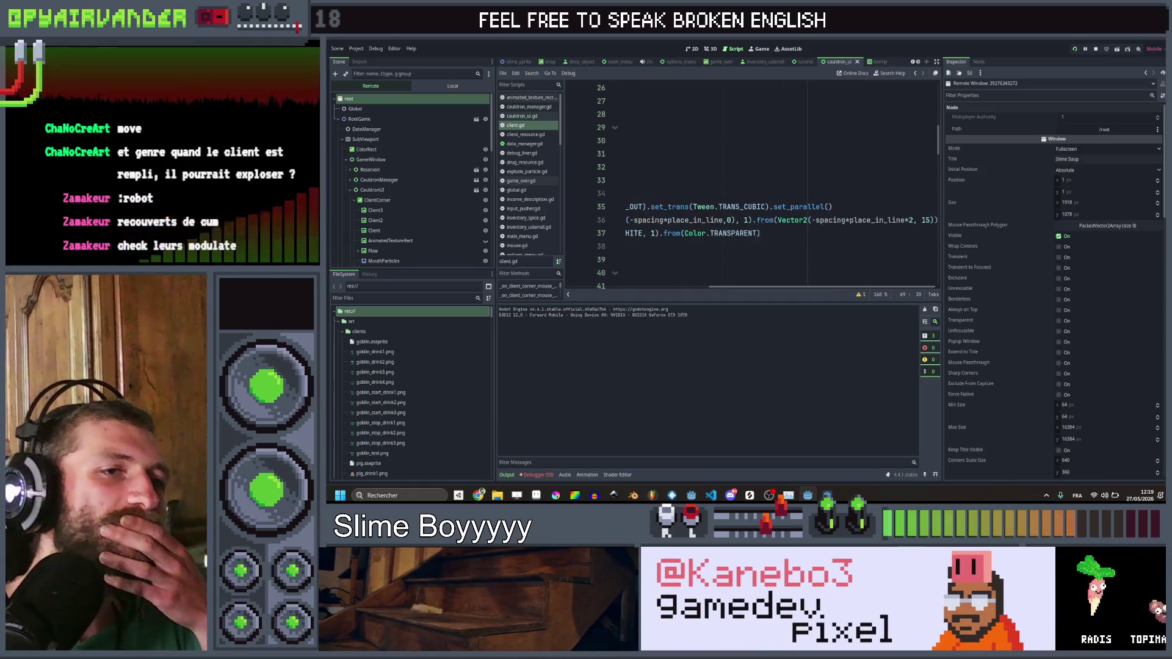
scroll(939, 225, left, 8)
scroll(771, 242, down, 1)
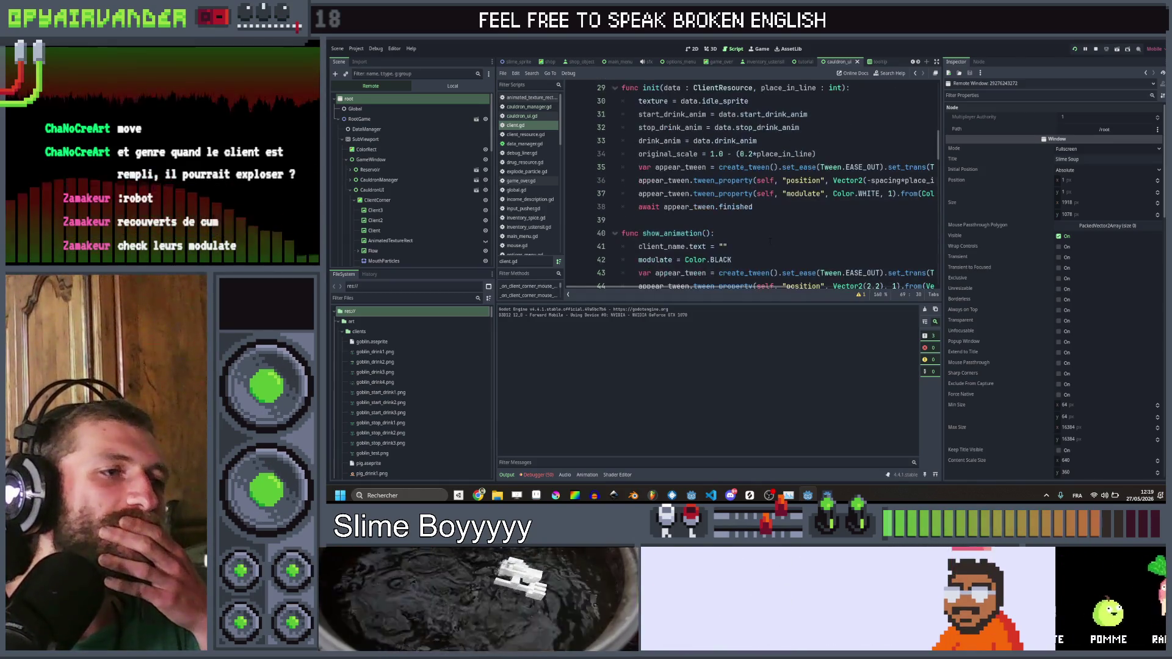
scroll(745, 244, up, 1)
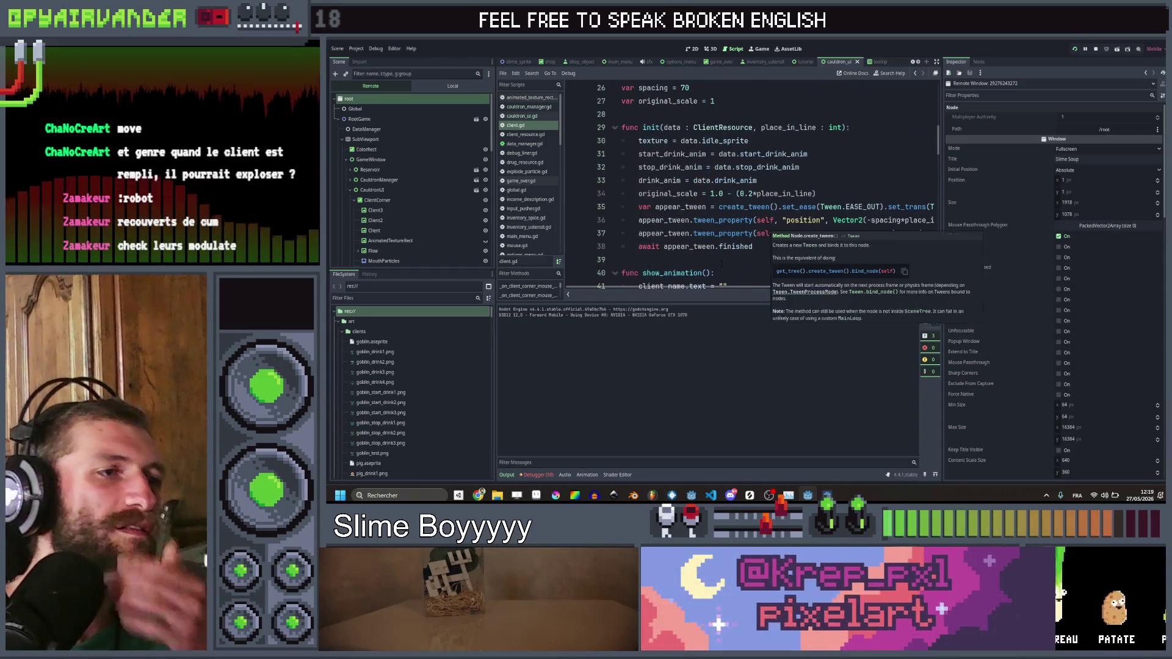
click(721, 262)
key(Return)
key(Return)
key(Up)
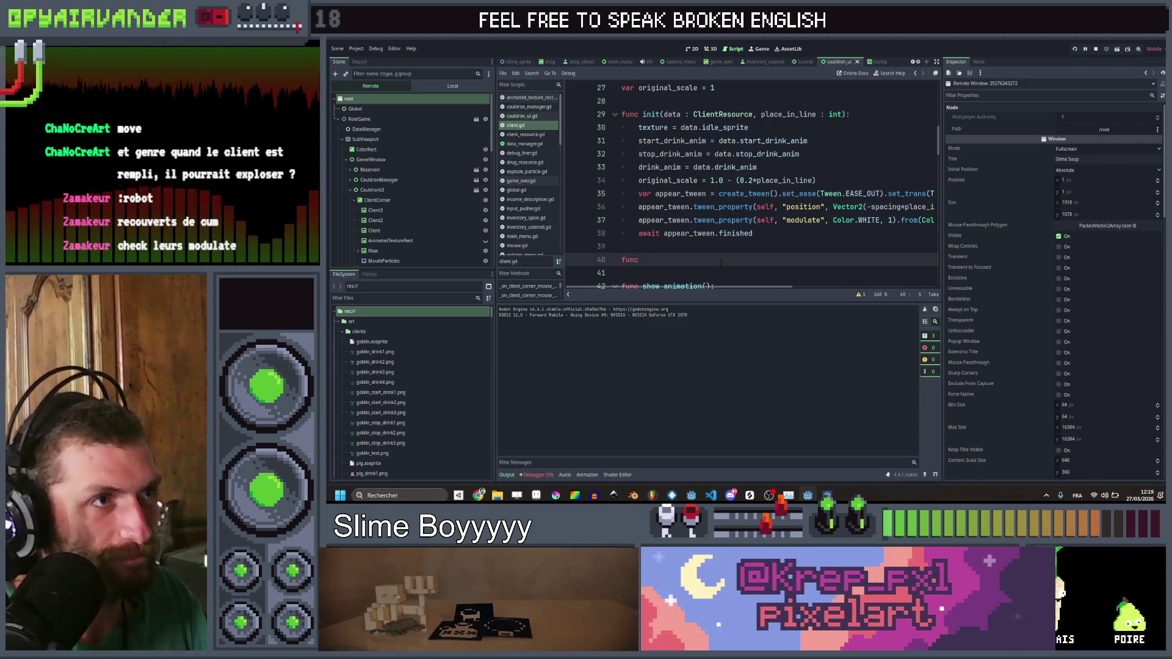
text(go)
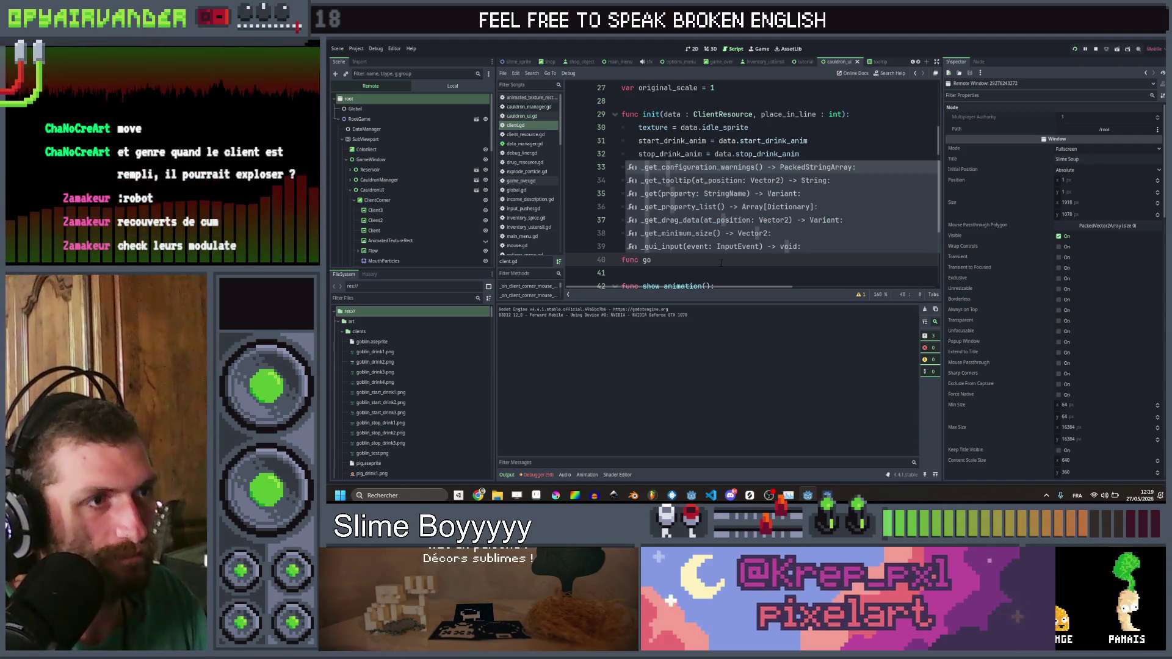
Step: Paste a copy of the init header on line 40 and rename it to refresh
key(Up)
key(Up)
key(Up)
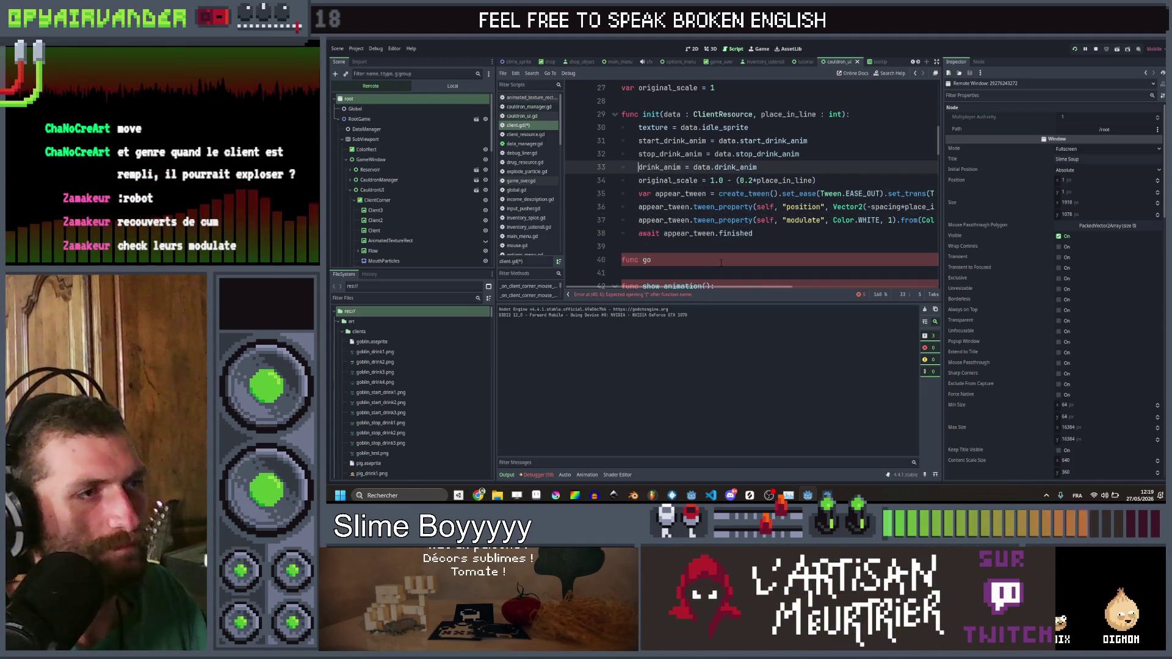
key(Up)
key(Up)
key(Up)
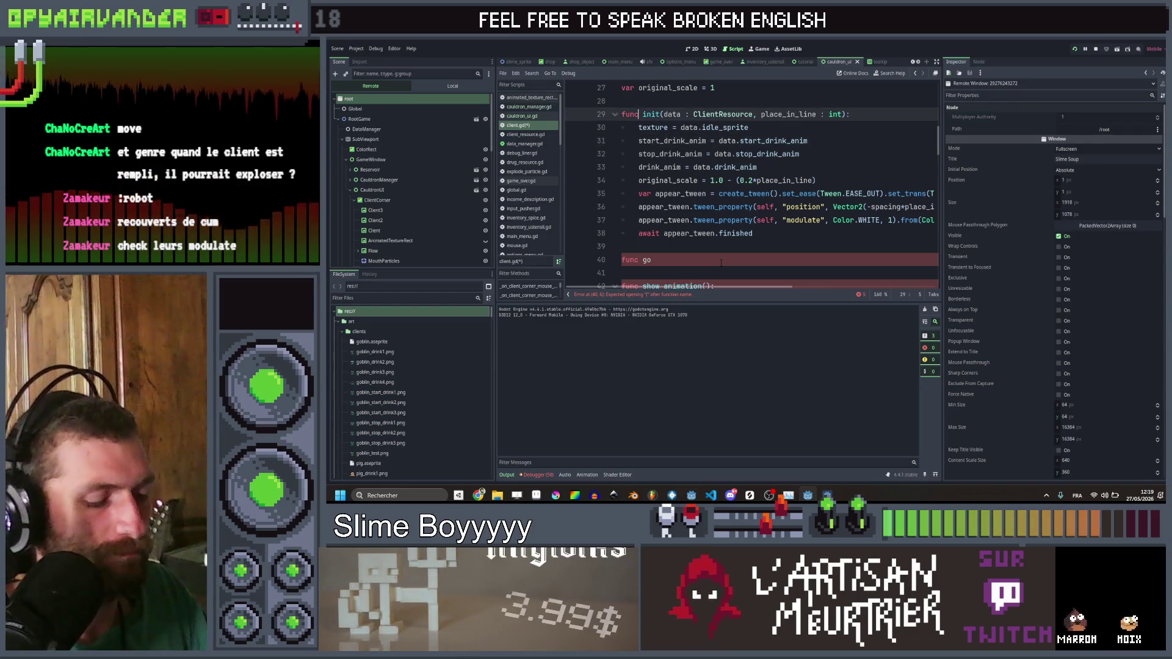
key(Down)
key(Down)
key(Down)
key(Return)
key(Return)
key(Up)
text(func init(data : ClientResource, place_in_line : int):)
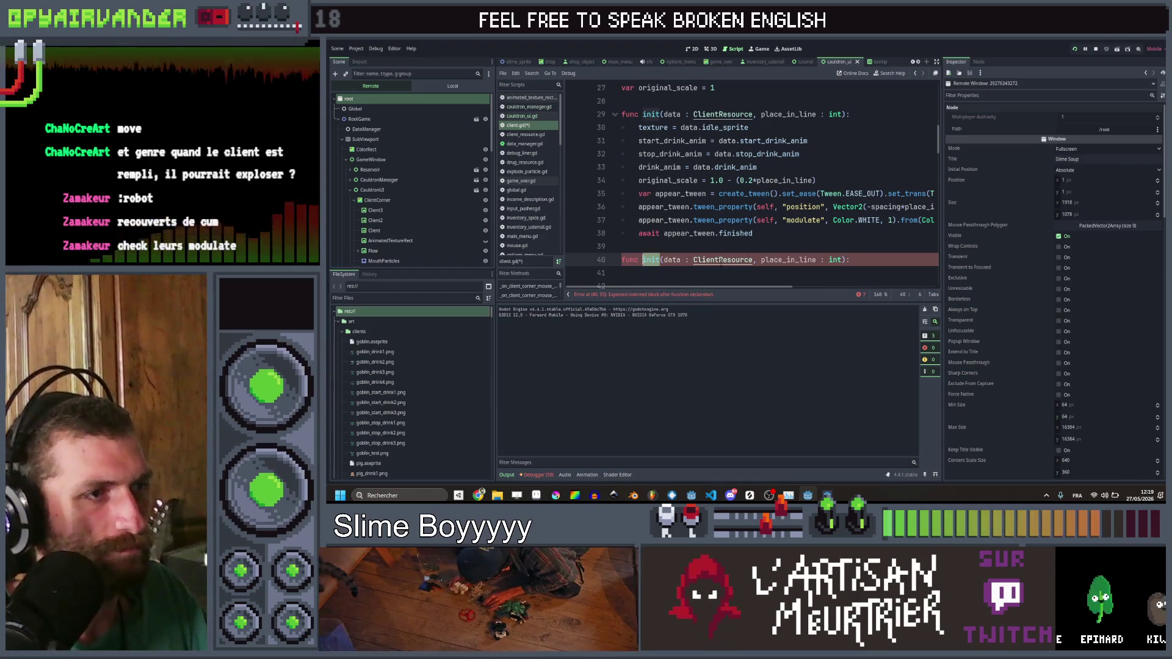
text(refresh)
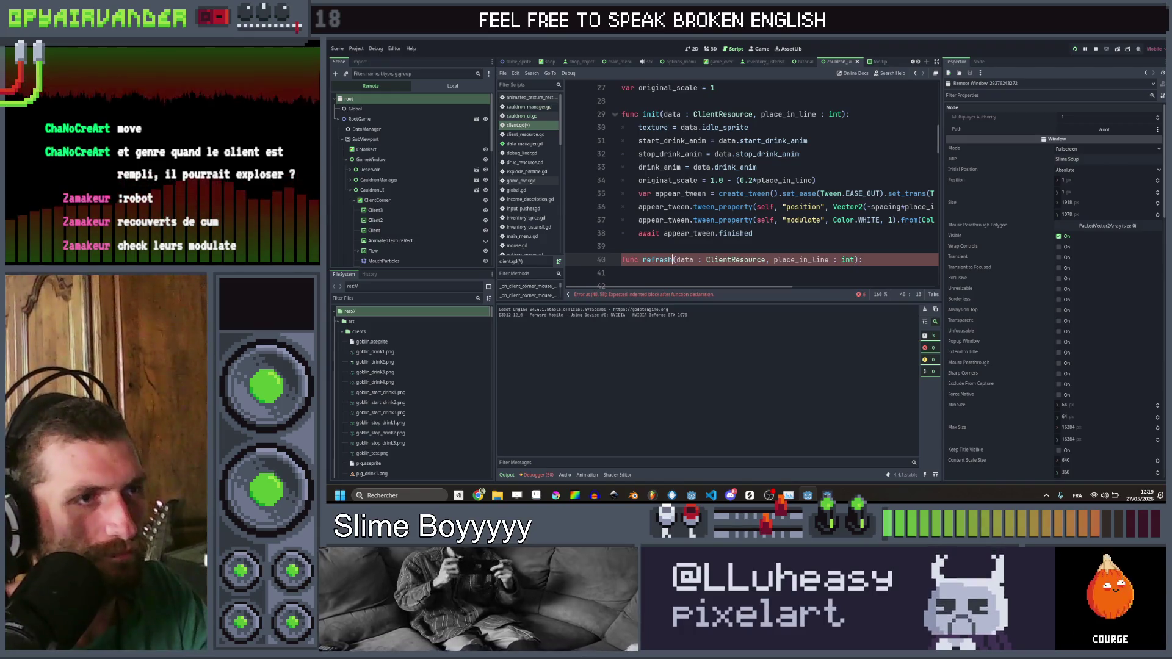
key(Right)
key(Right)
key(Right)
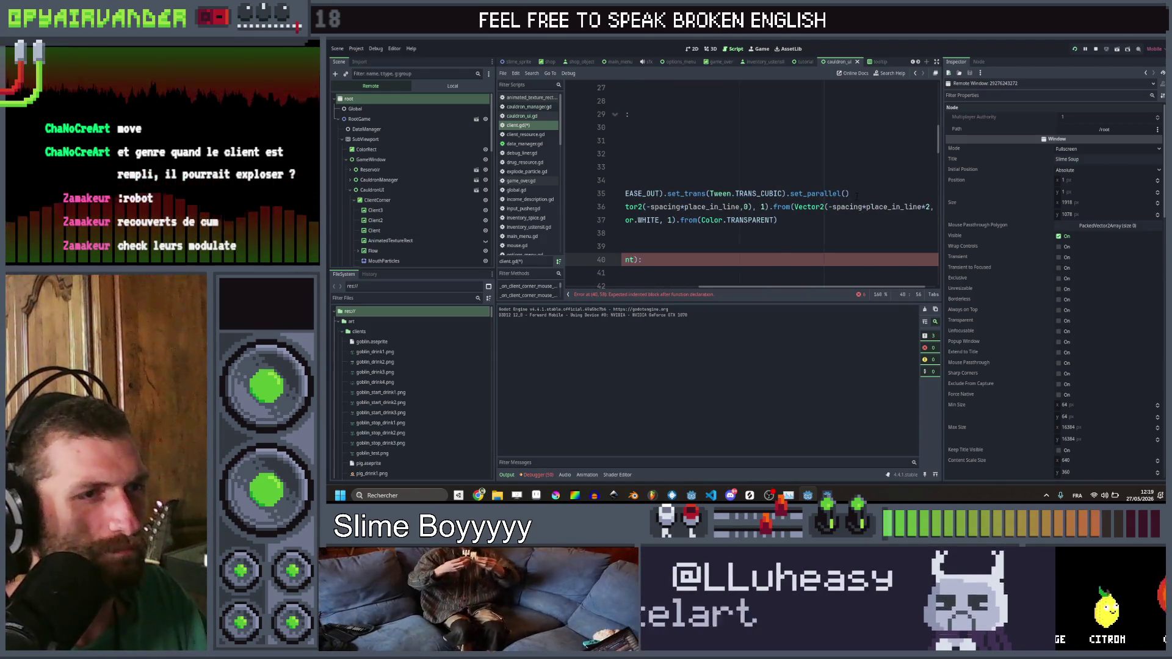
Step: Copy init's texture and animation assignments into refresh's body, properly indented
scroll(751, 183, left, 5)
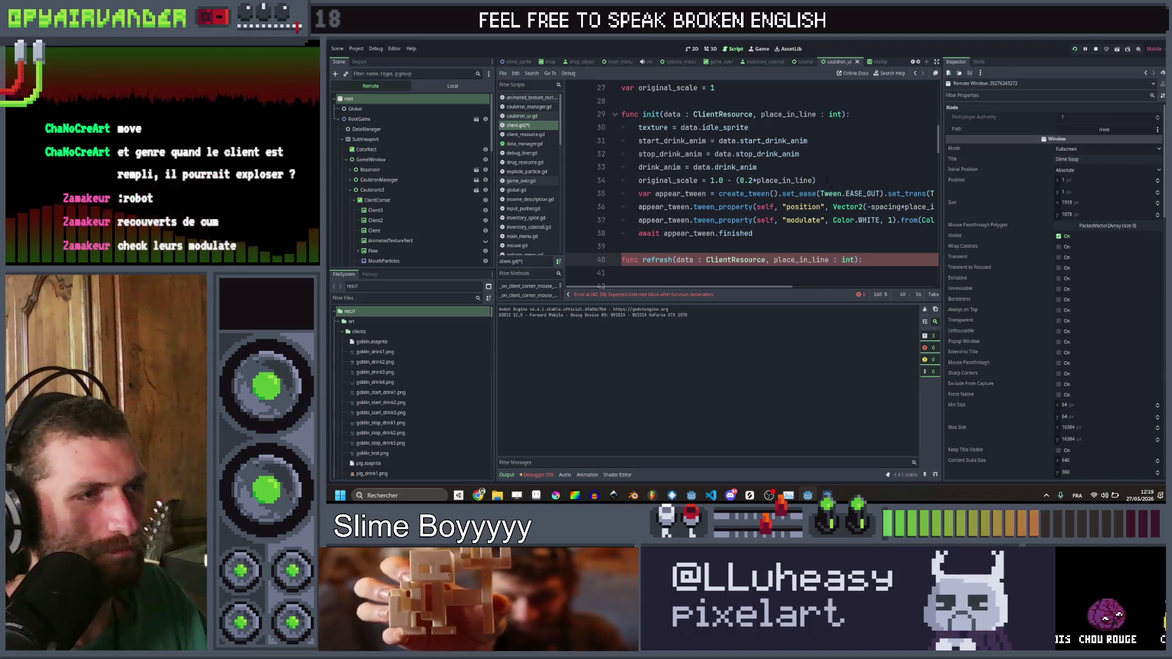
scroll(751, 183, right, 5)
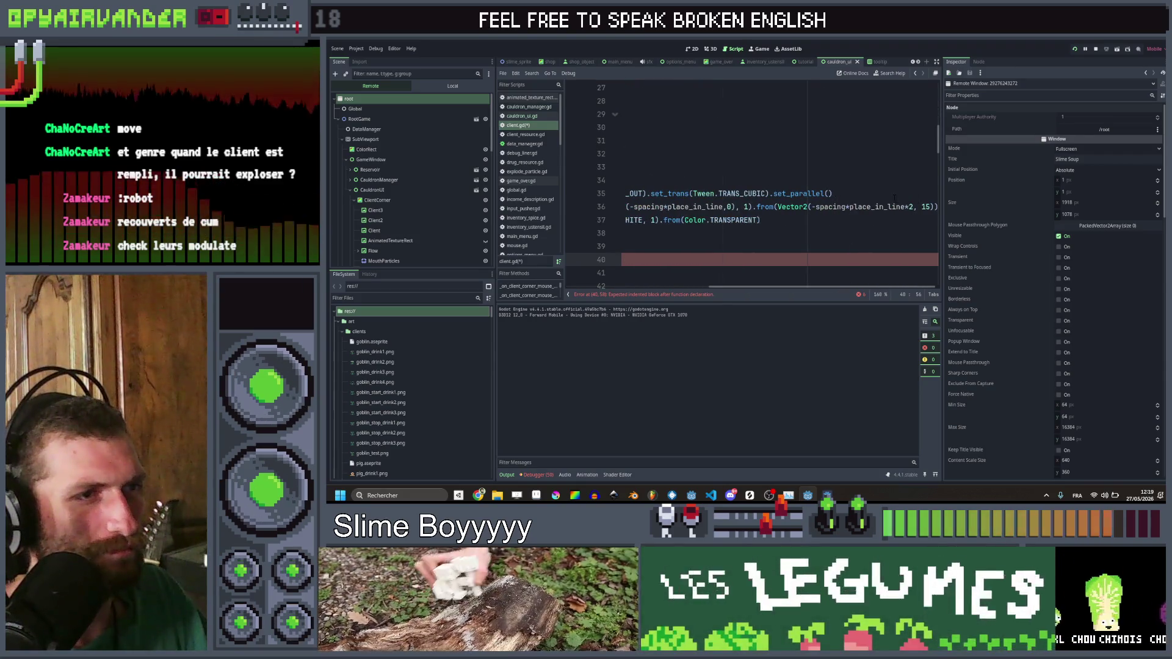
scroll(751, 184, left, 5)
drag(757, 167, 639, 127)
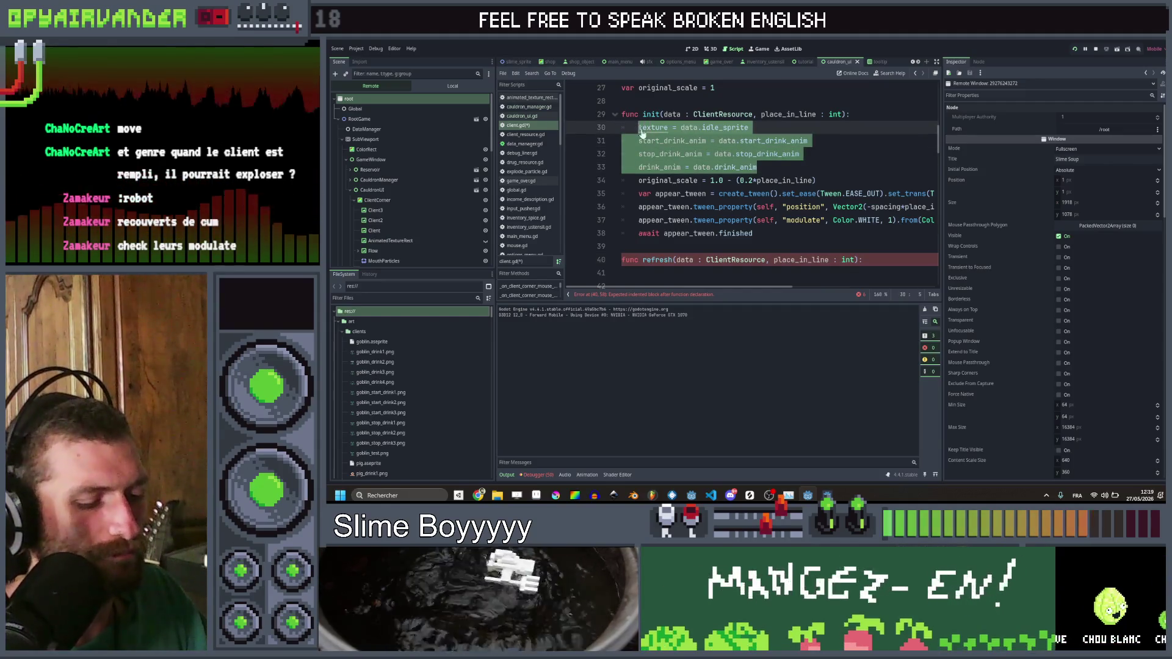
key(ctrl+c)
click(629, 273)
key(ctrl+v)
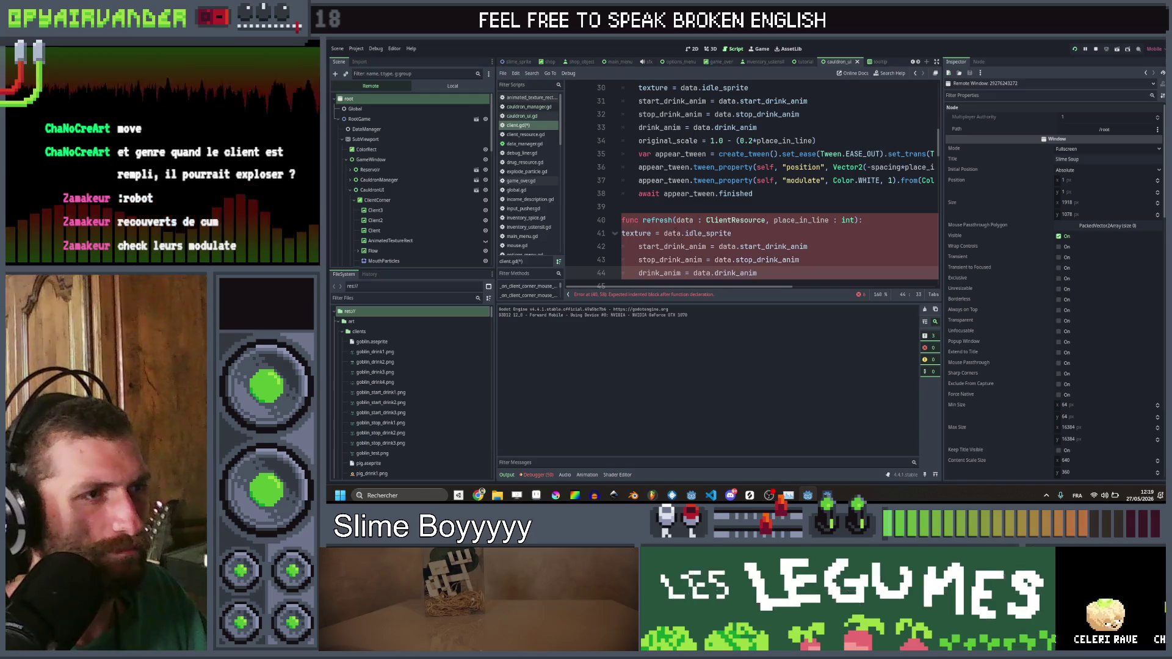
click(621, 234)
key(Tab)
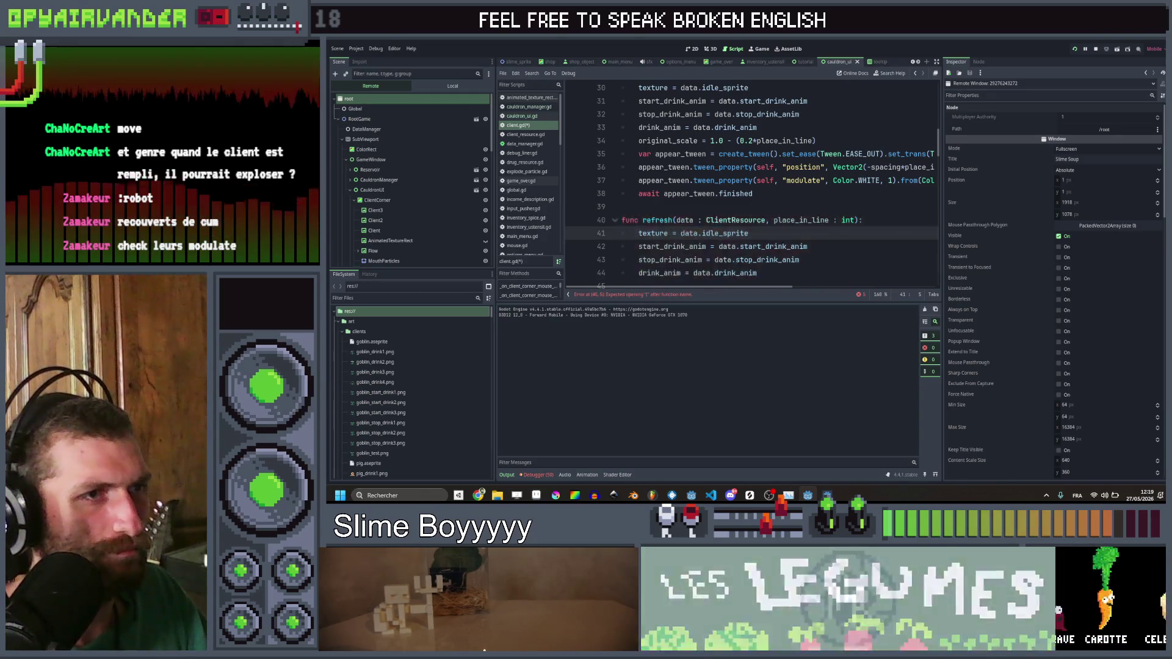
Step: Add position = Vector2(-spacing*place_in_line, 0) at the top of refresh and run the game
scroll(751, 183, right, 5)
scroll(751, 183, left, 5)
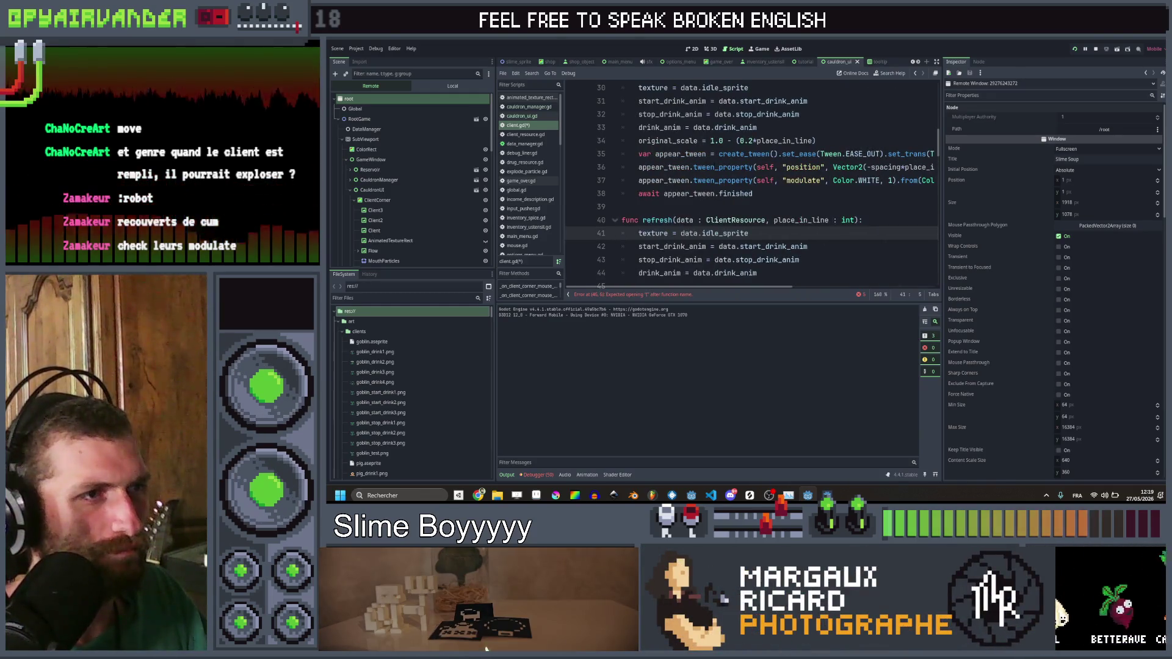
scroll(751, 183, right, 2)
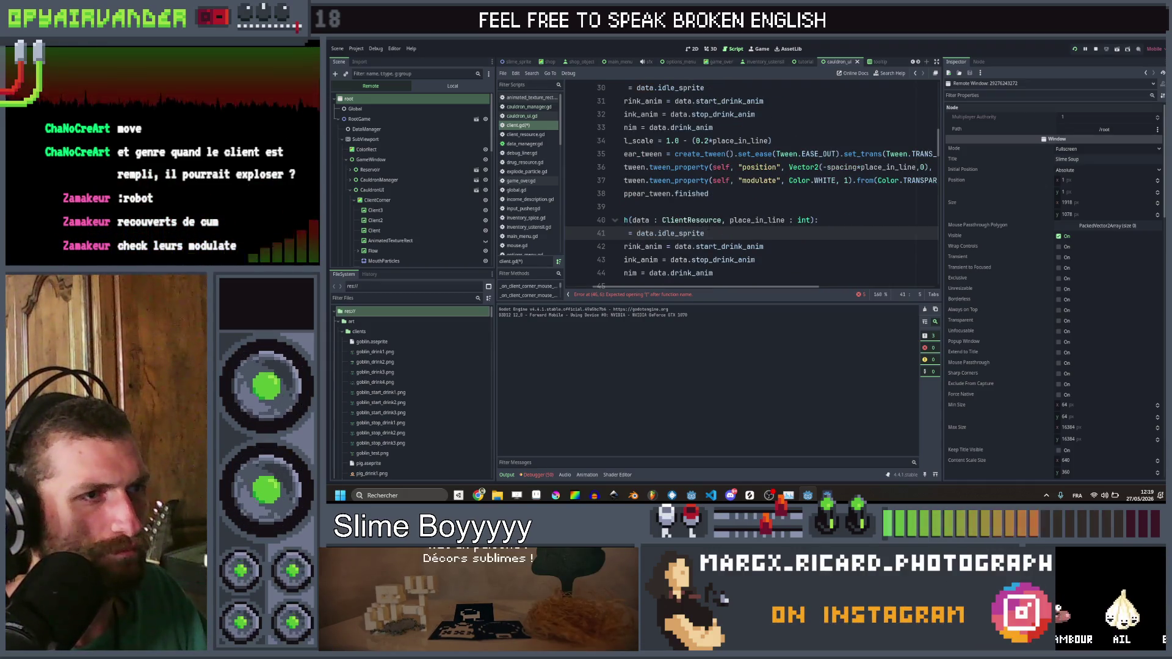
key(ctrl+shift+Return)
text(positio)
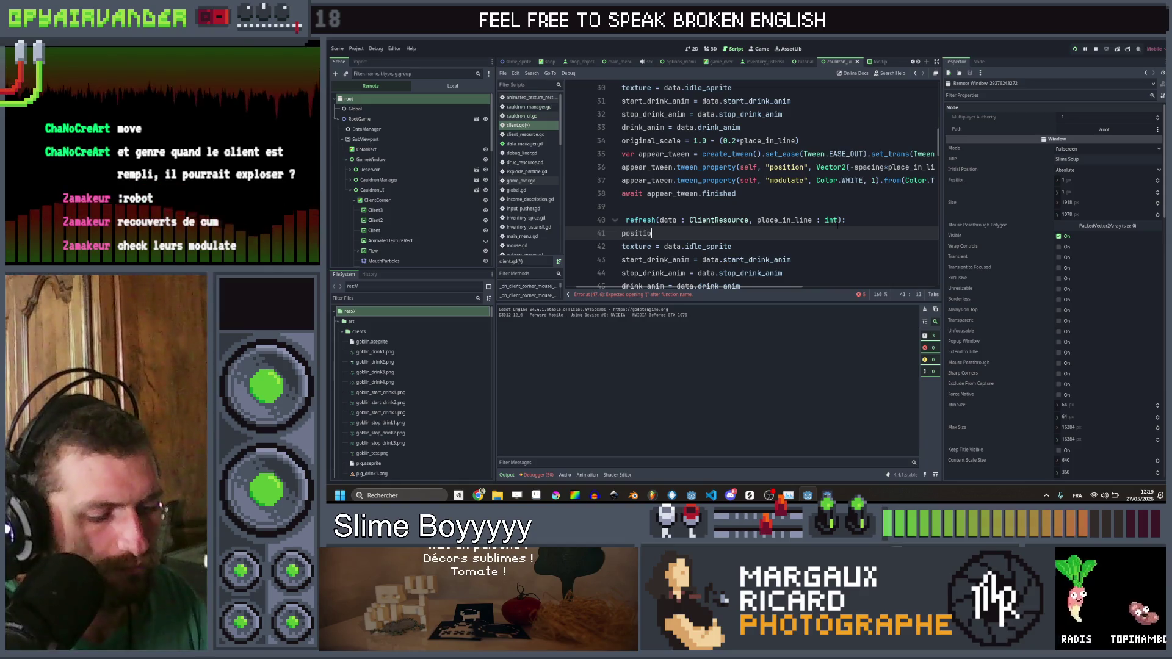
text(n =)
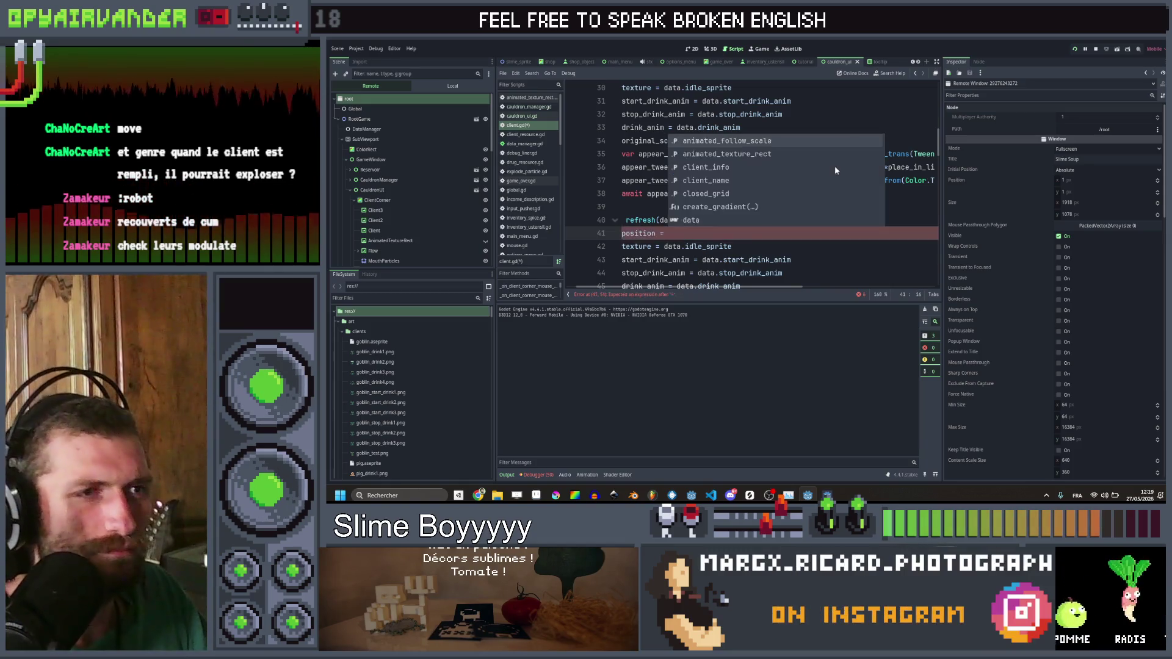
scroll(751, 183, right, 3)
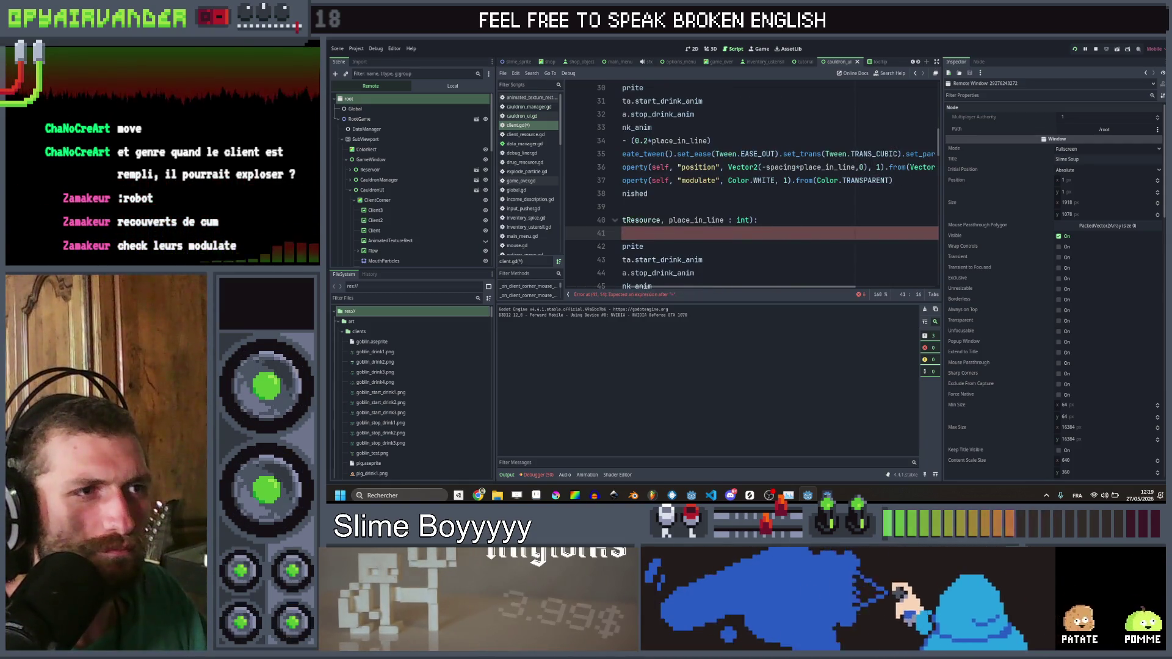
drag(727, 167, 830, 166)
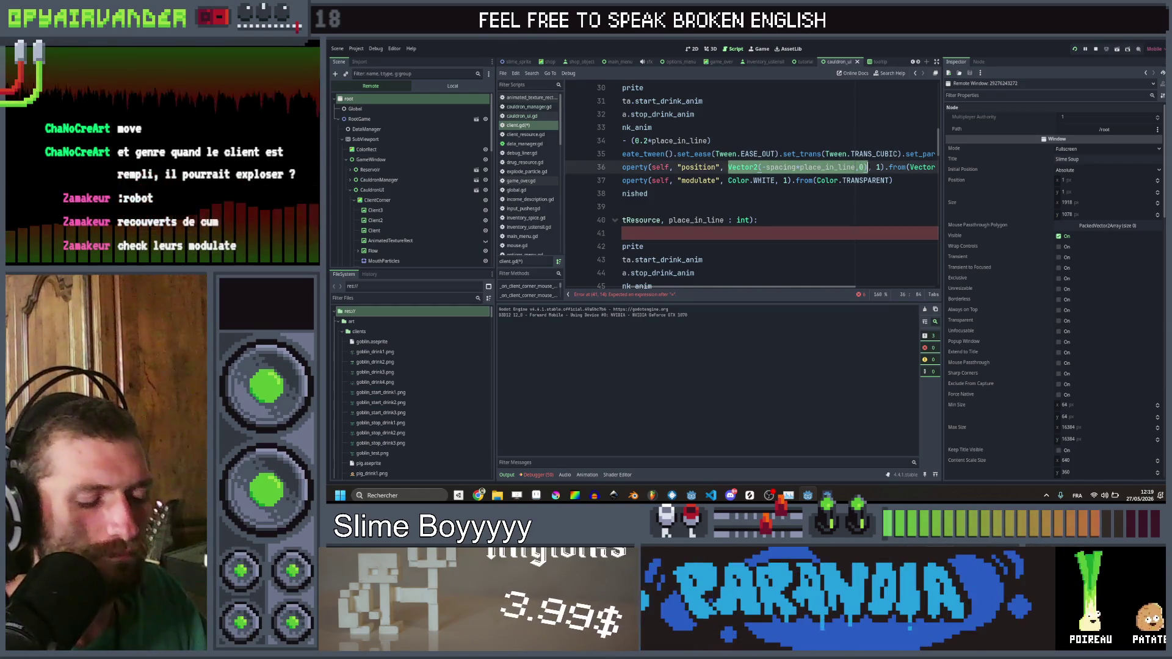
scroll(751, 183, left, 3)
click(687, 233)
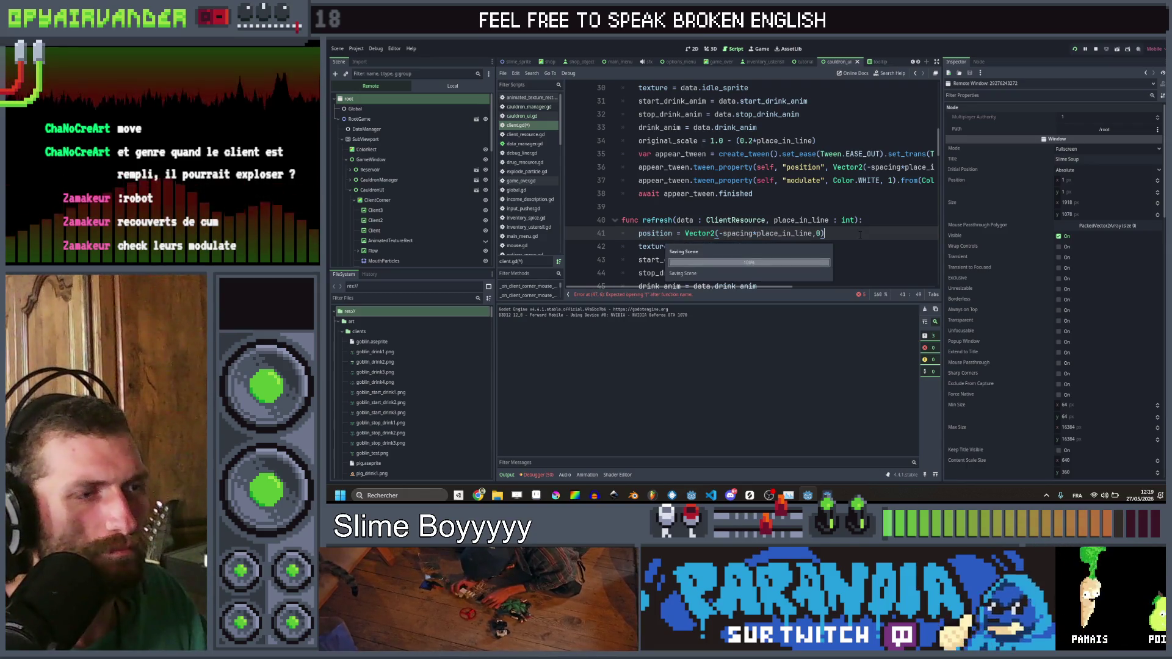
key(F5)
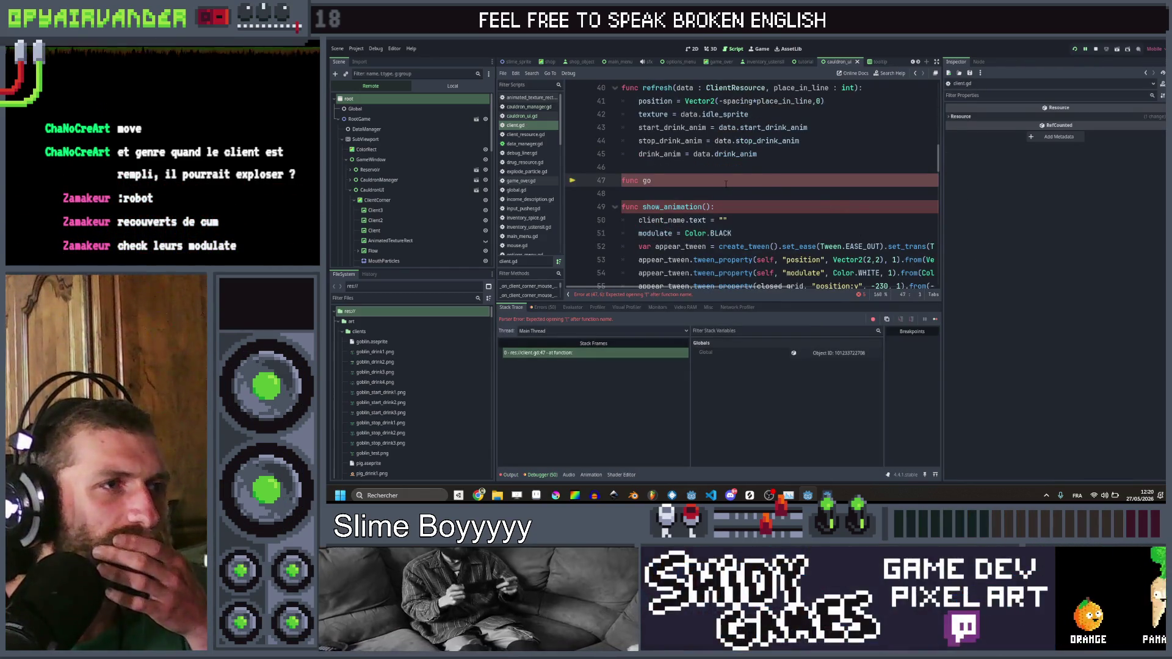
Step: Complete the unfinished 'func go' line as 'func move_forward():' and begin its body
scroll(726, 183, up, 3)
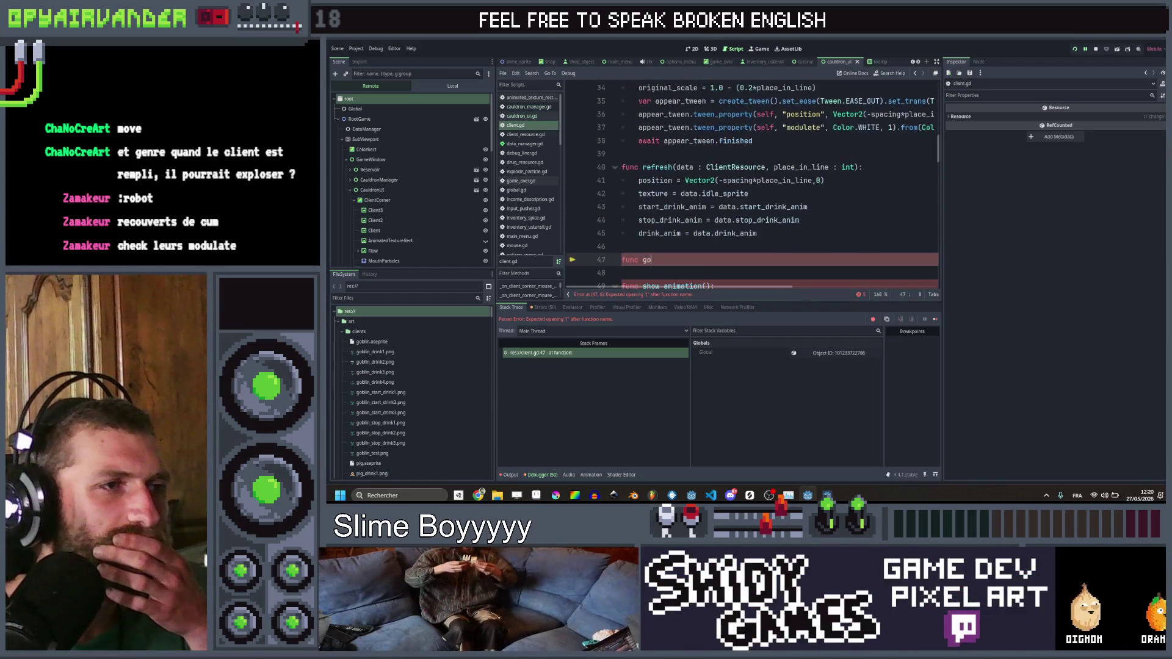
scroll(726, 183, down, 2)
text(_)
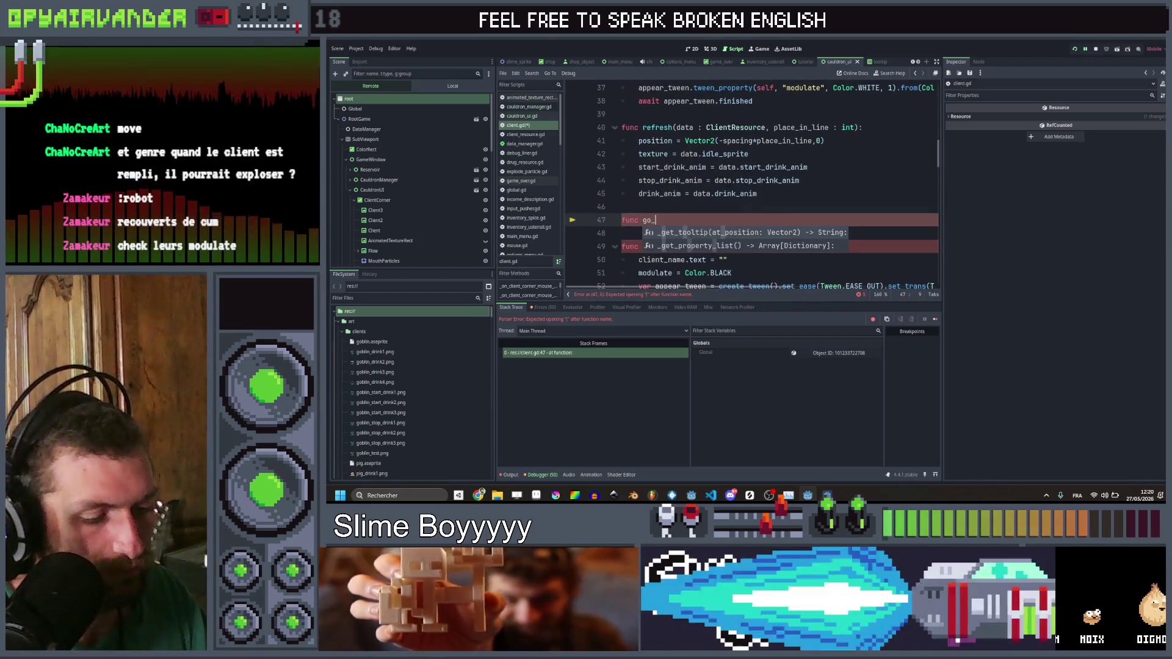
text(to_ne)
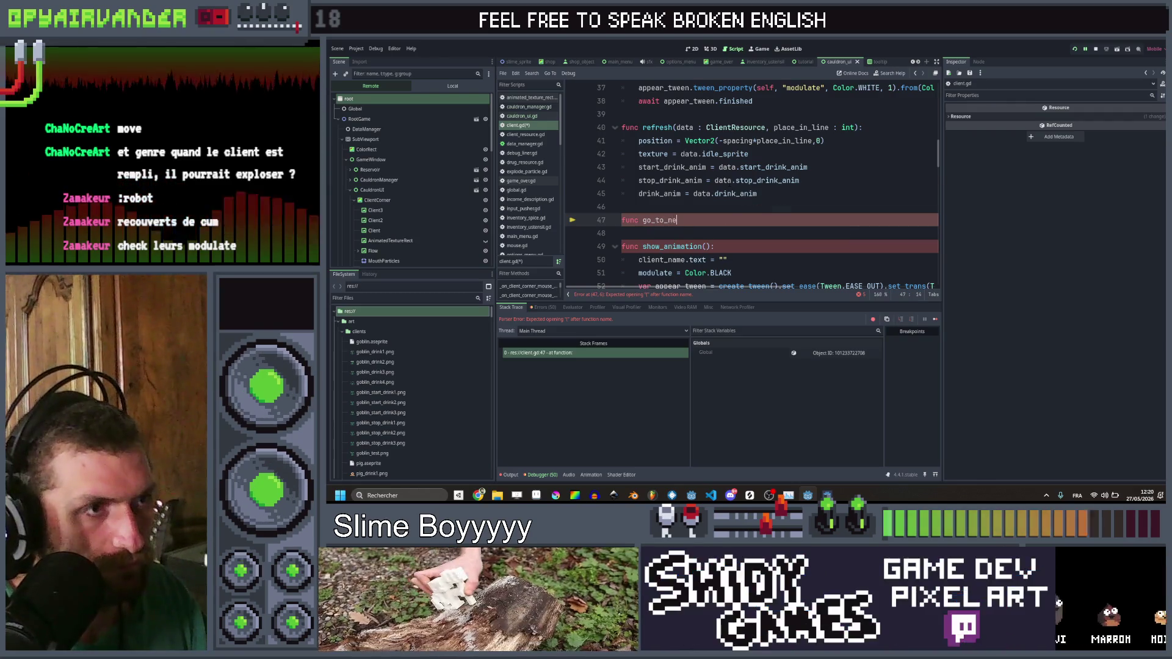
text(xt_)
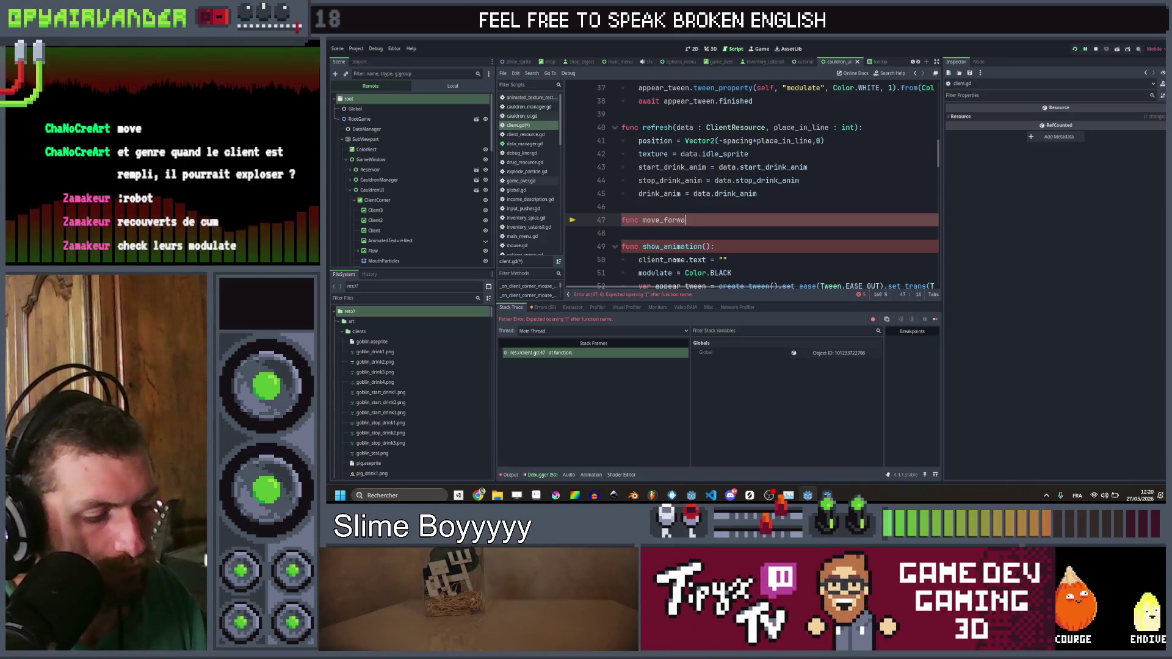
text(:)
key(Return)
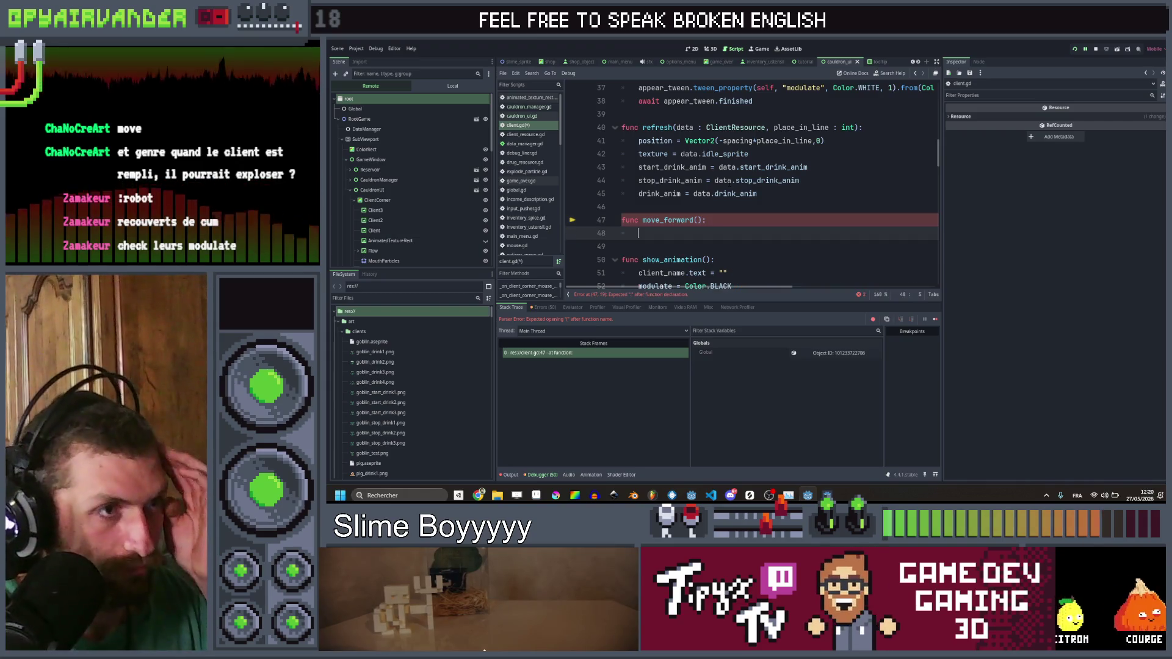
scroll(754, 183, up, 3)
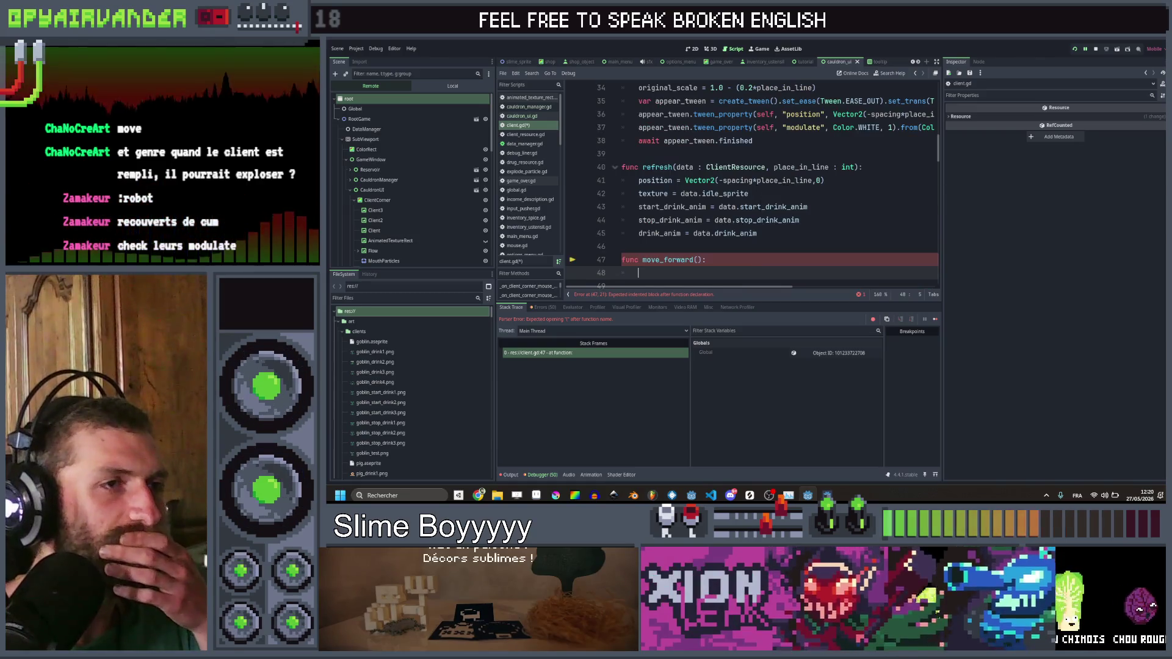
Step: Remove the place_in_line parameter from the init function
scroll(751, 184, up, 3)
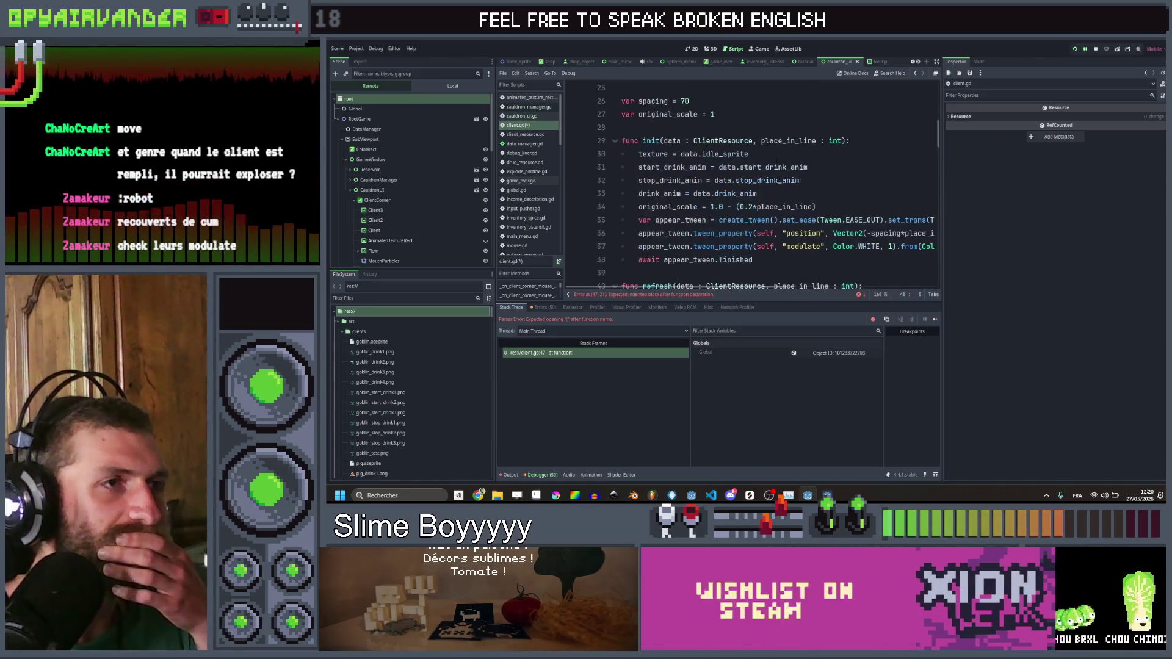
scroll(751, 183, up, 1)
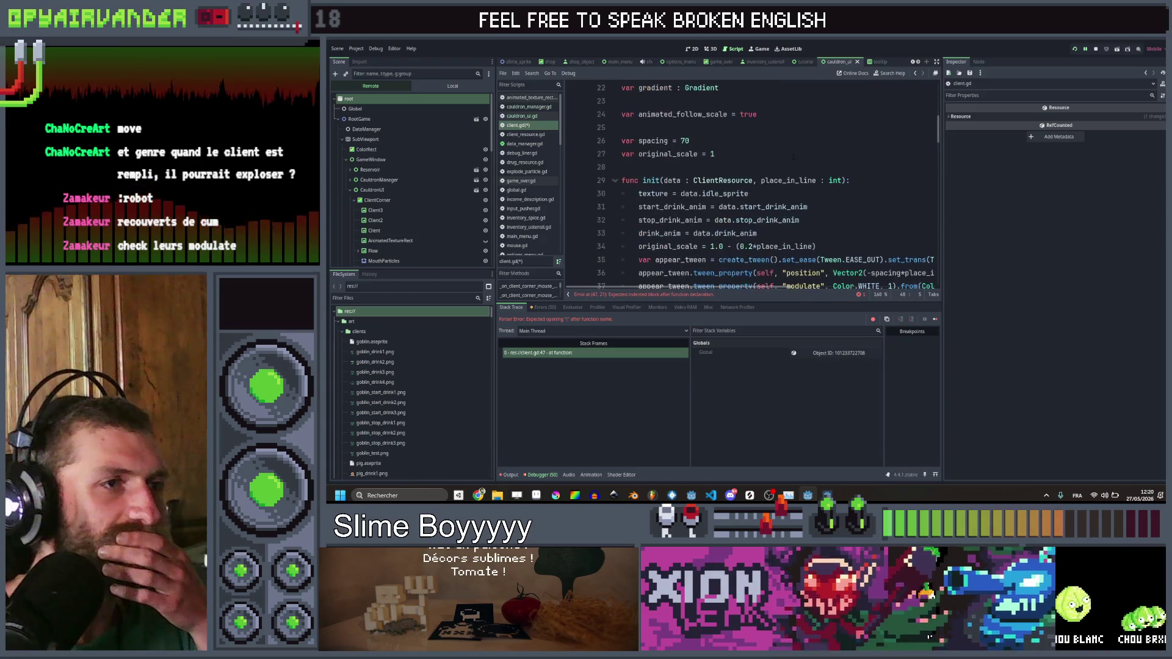
scroll(751, 183, down, 1)
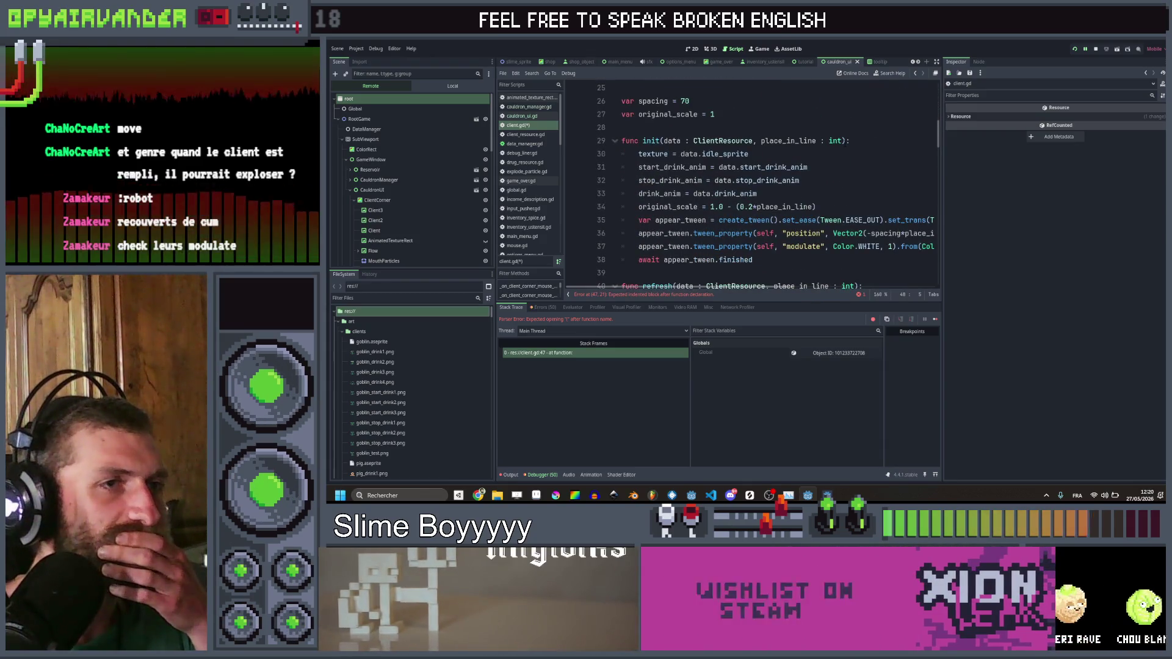
drag(841, 141, 787, 141)
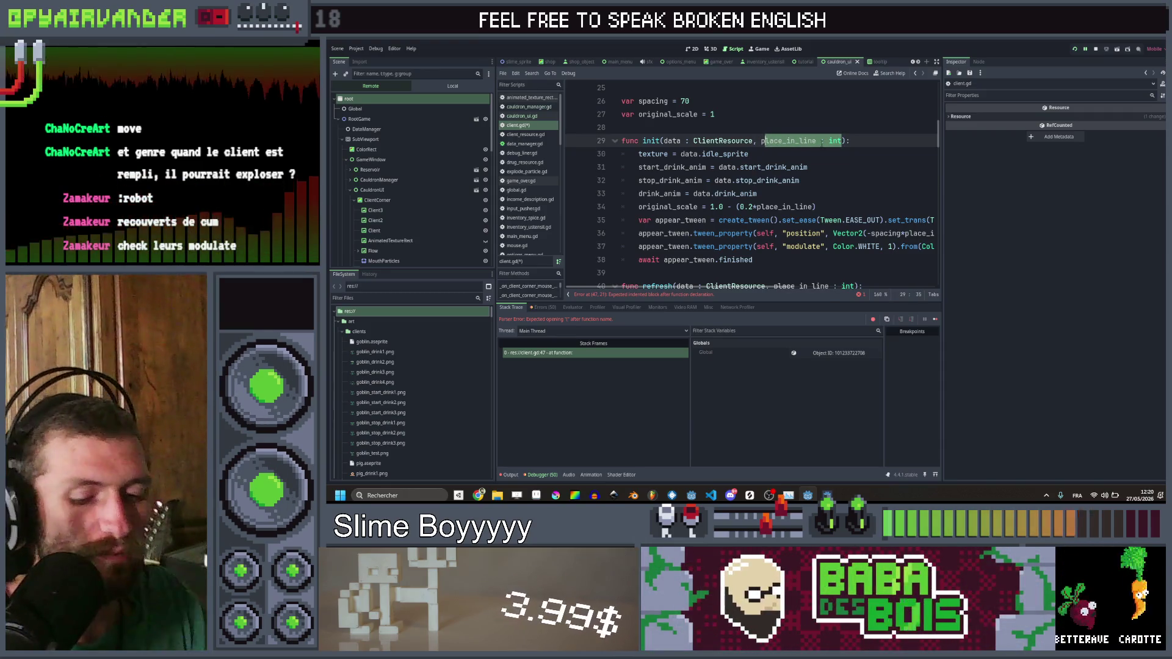
key(BackSpace)
key(BackSpace)
key(BackSpace)
scroll(822, 145, down, 2)
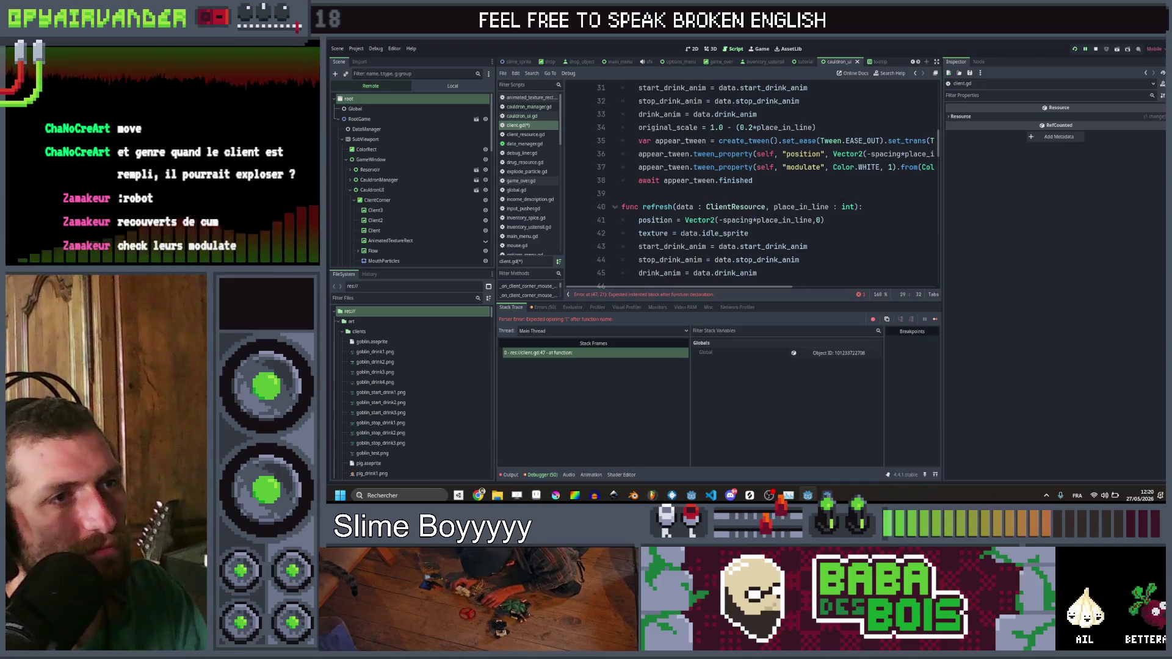
scroll(792, 195, up, 4)
click(792, 194)
key(Return)
text(vc)
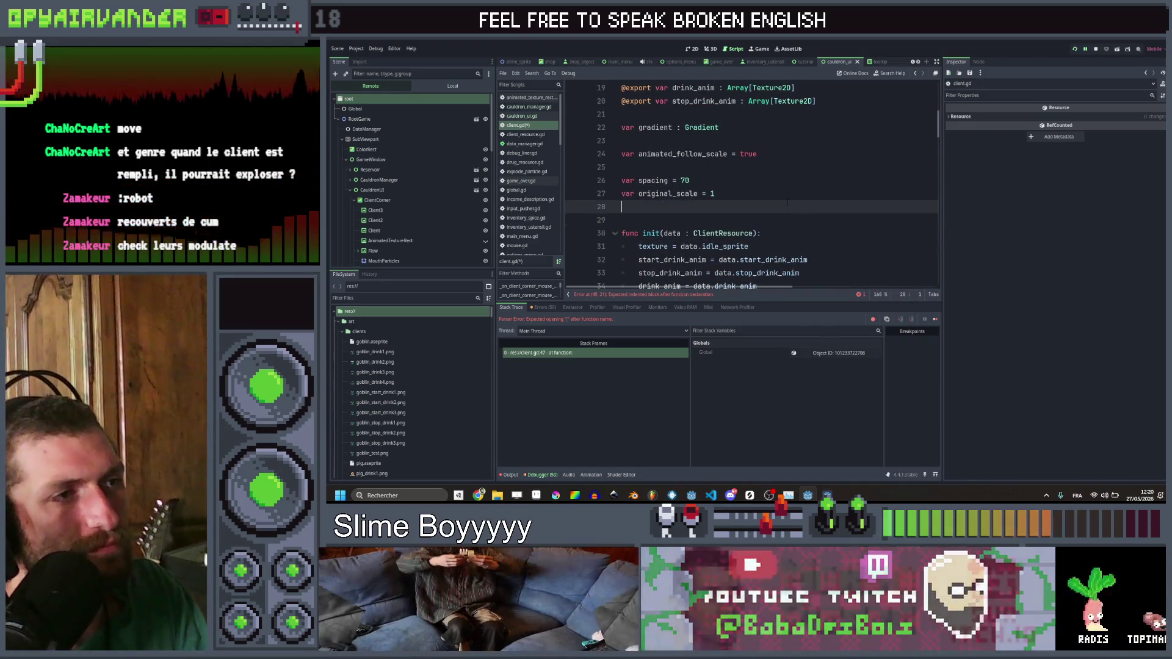
key(BackSpace)
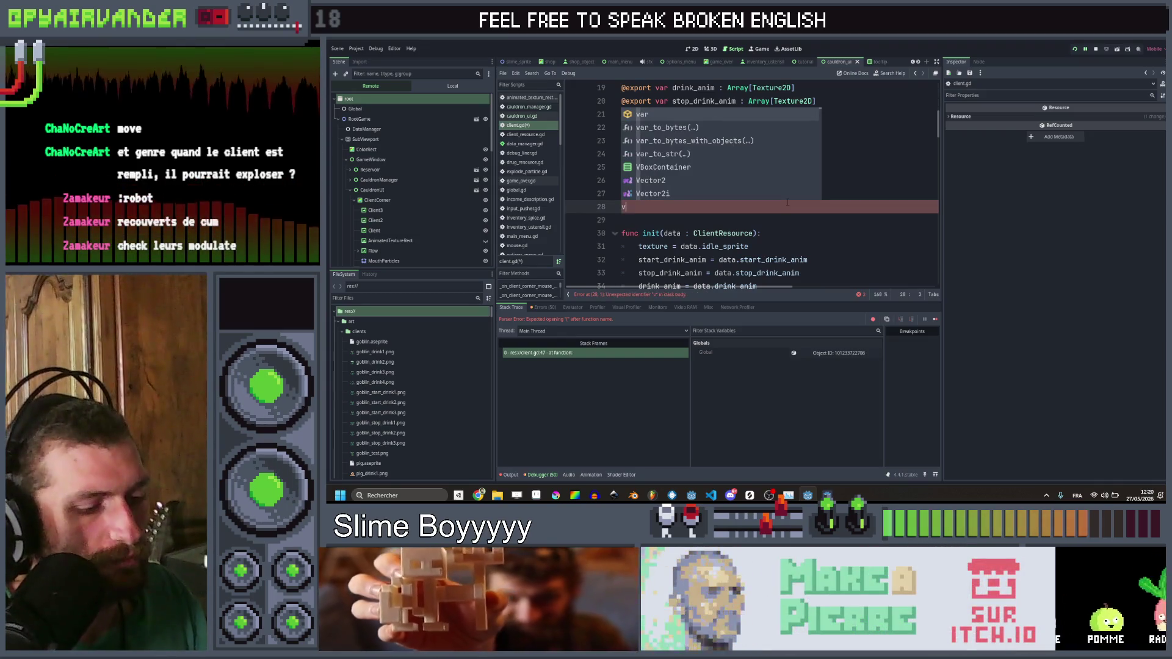
key(BackSpace)
Step: Duplicate the flow_anim export as an int export named place_in_line and save
key(Up)
key(Up)
key(Up)
key(Down)
key(Down)
key(Down)
key(ctrl+shift+d)
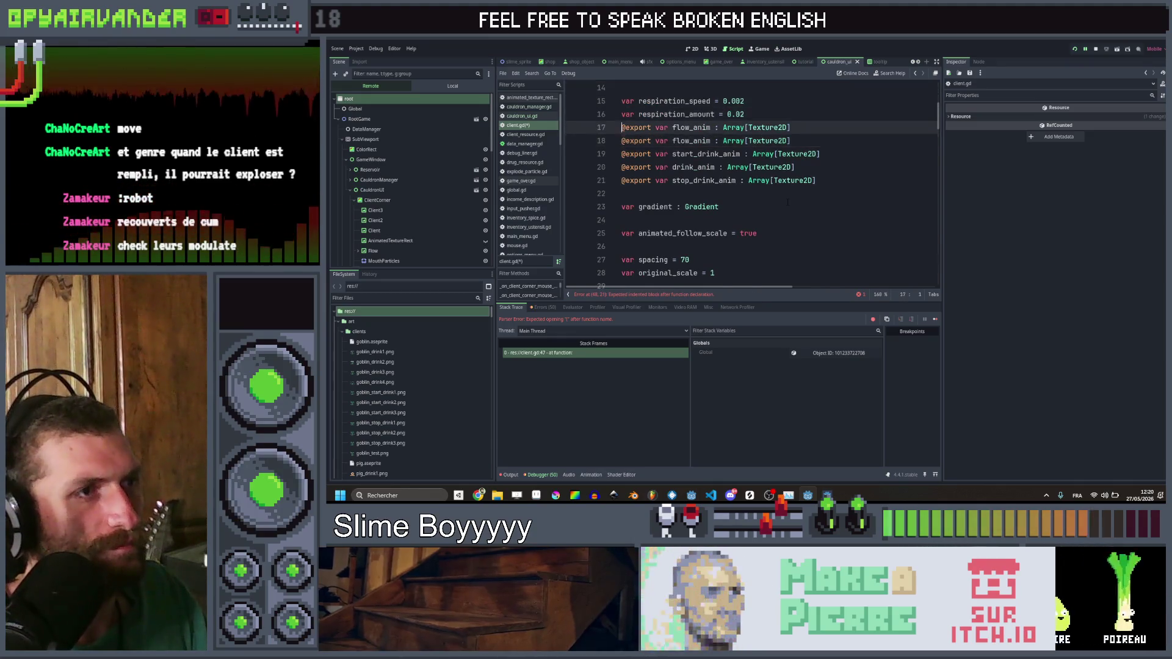
key(ctrl+Right)
key(ctrl+Right)
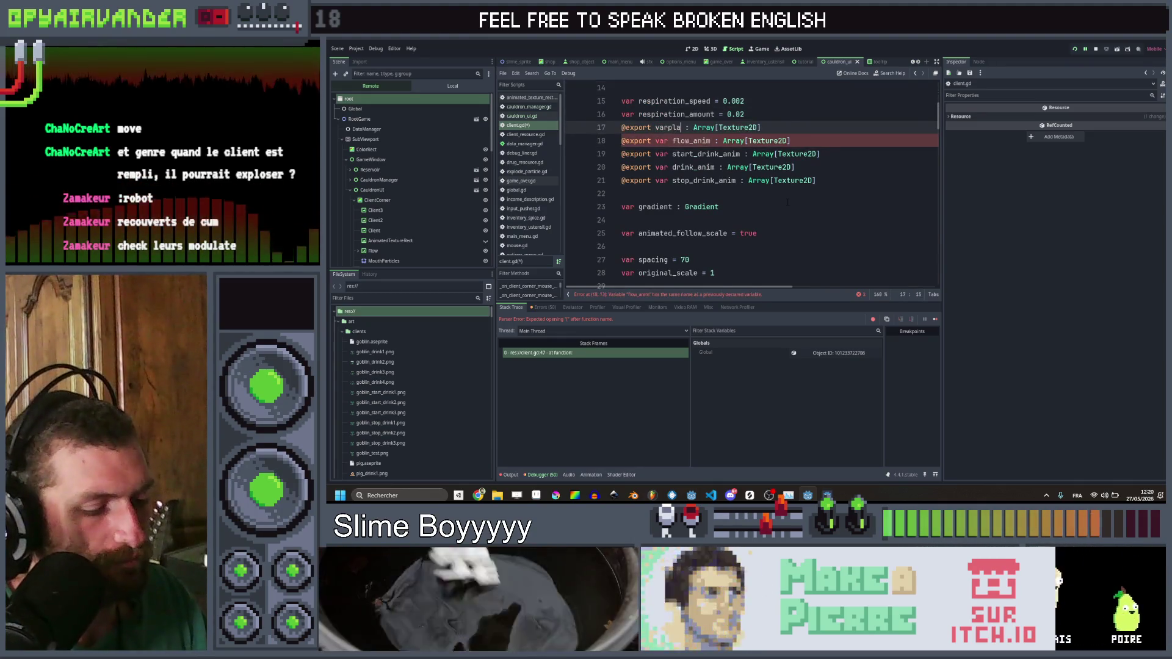
text(ce)
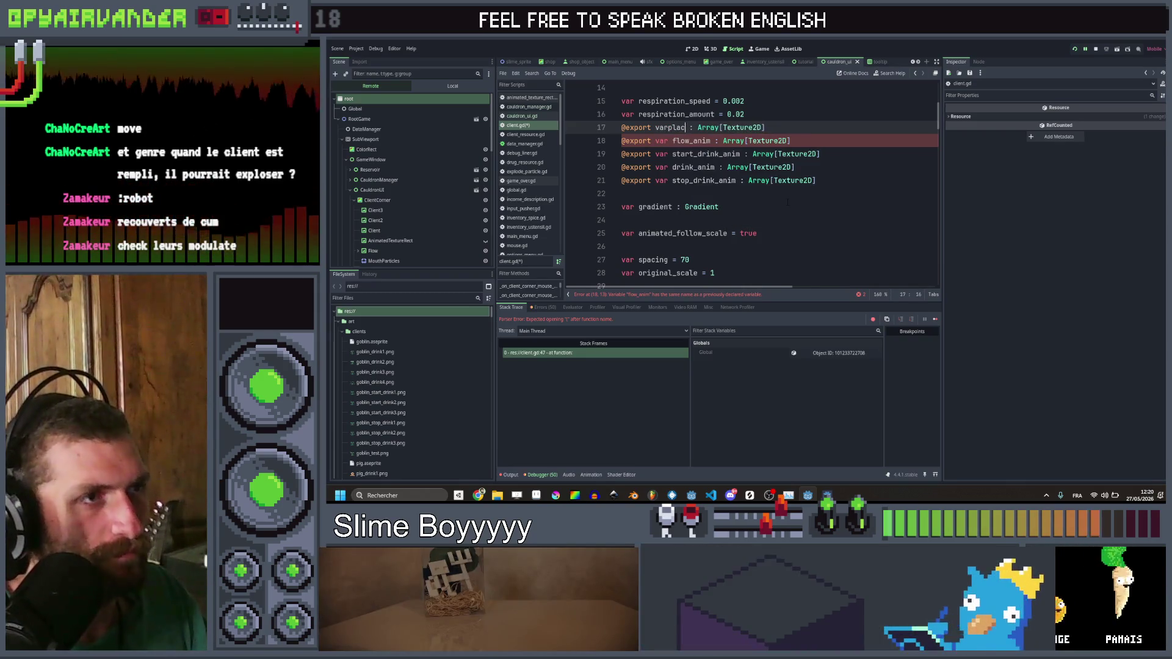
key(ctrl+Left)
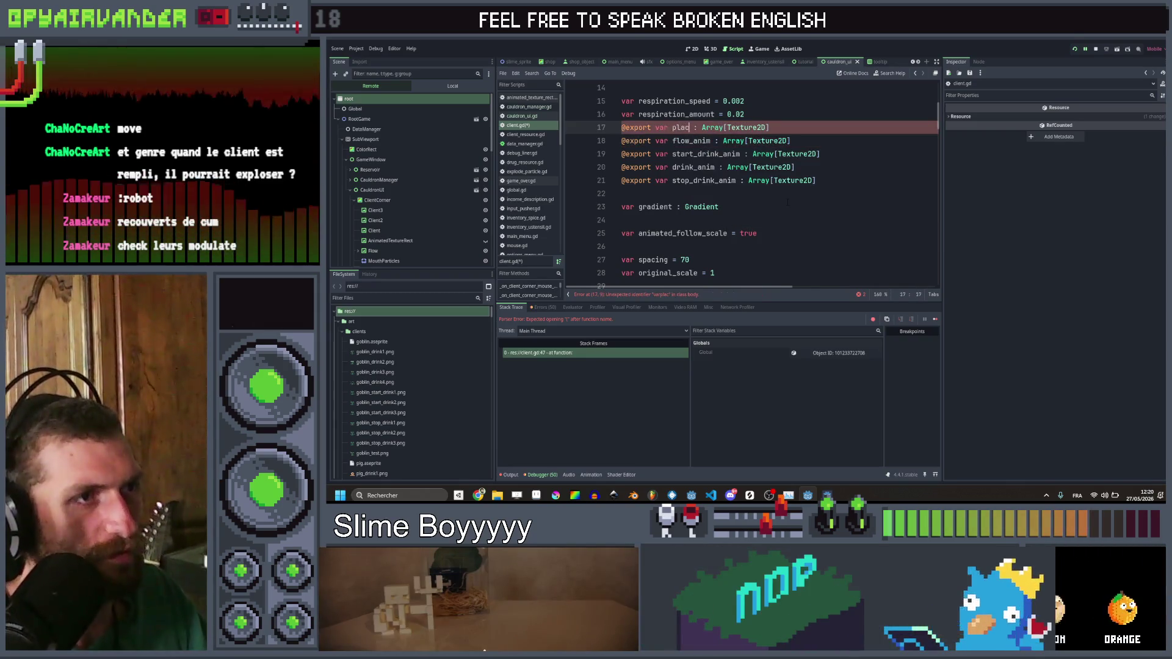
text(e_in_line)
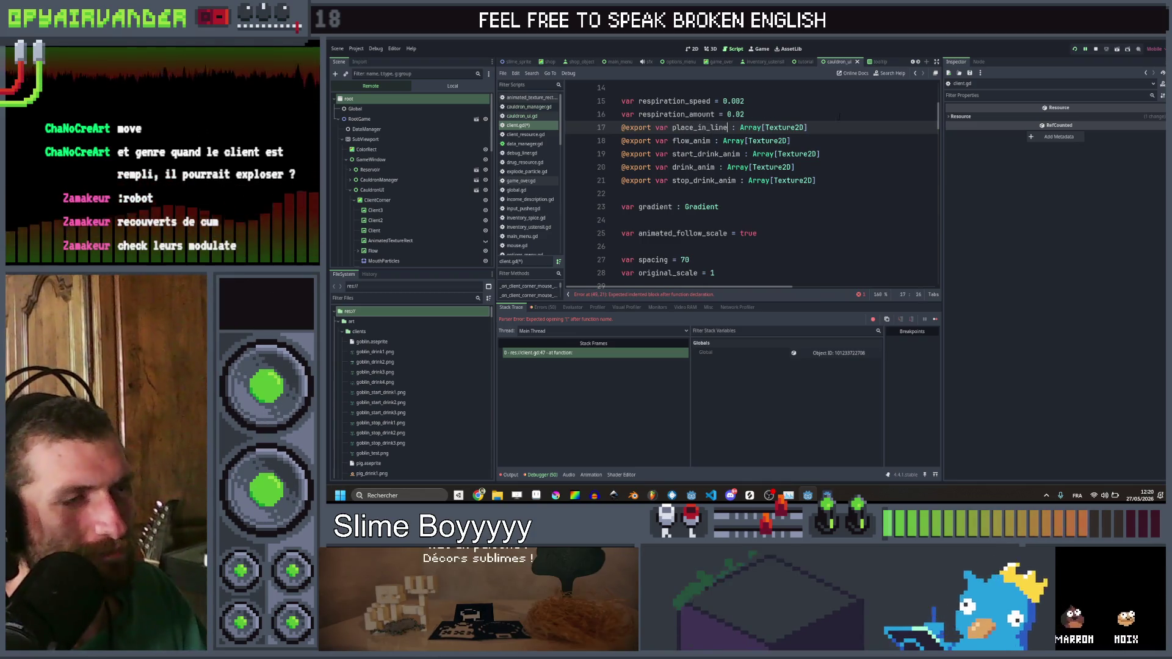
key(Left)
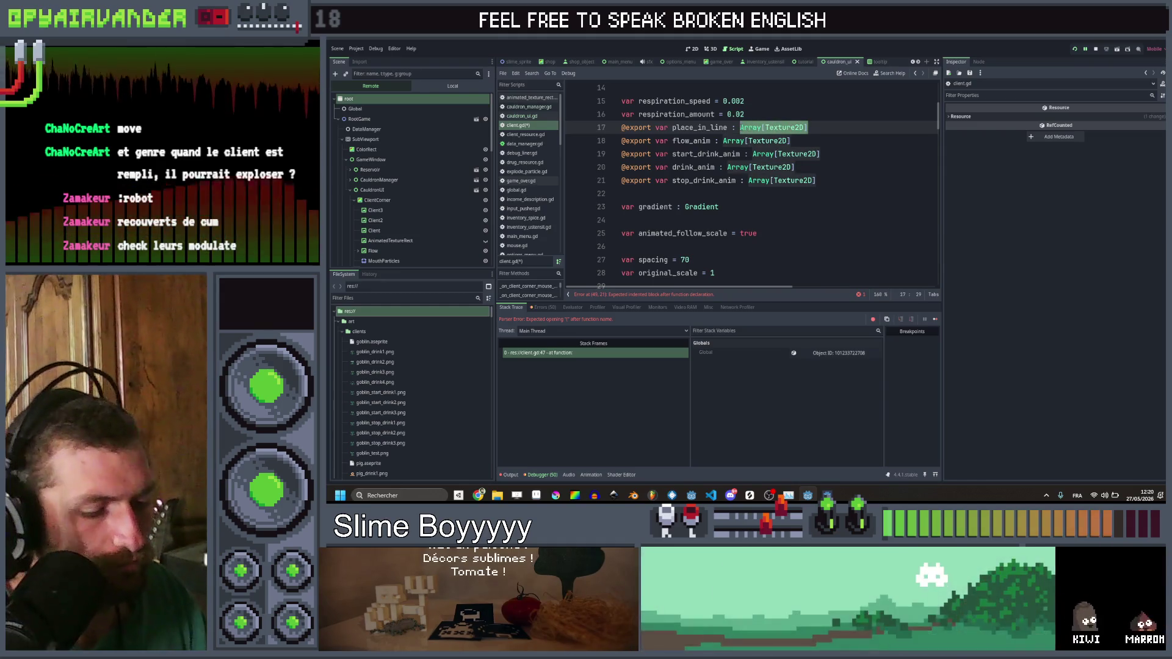
text(in)
key(ctrl+s)
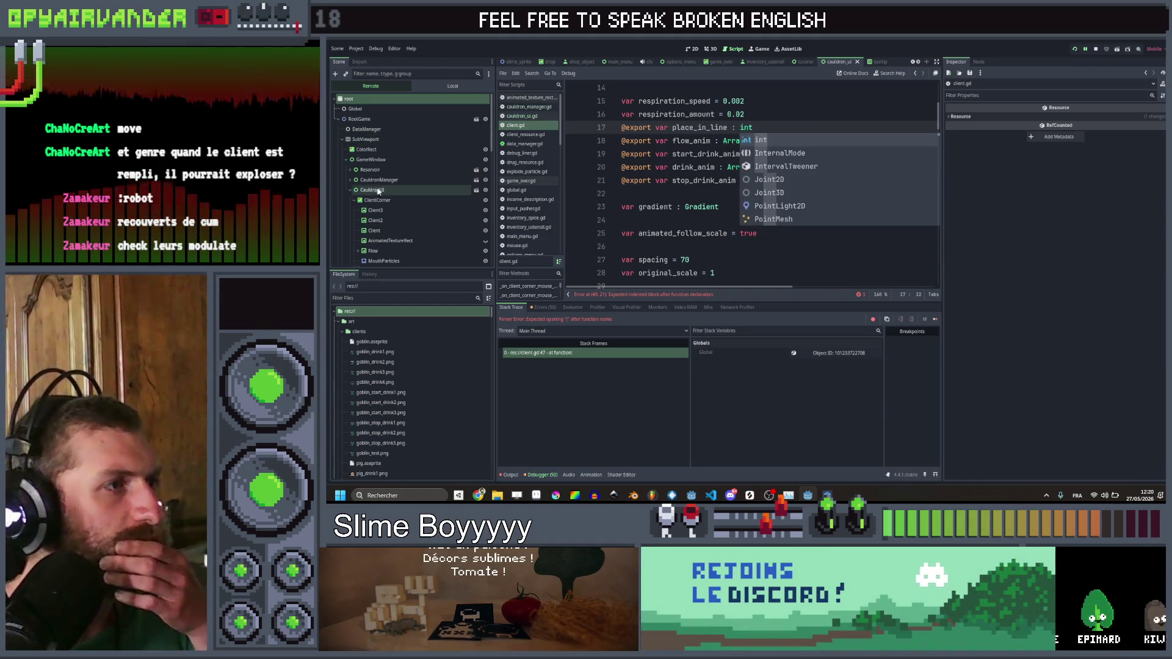
Step: Switch the Scene dock to Local and open the Client node's properties
click(389, 232)
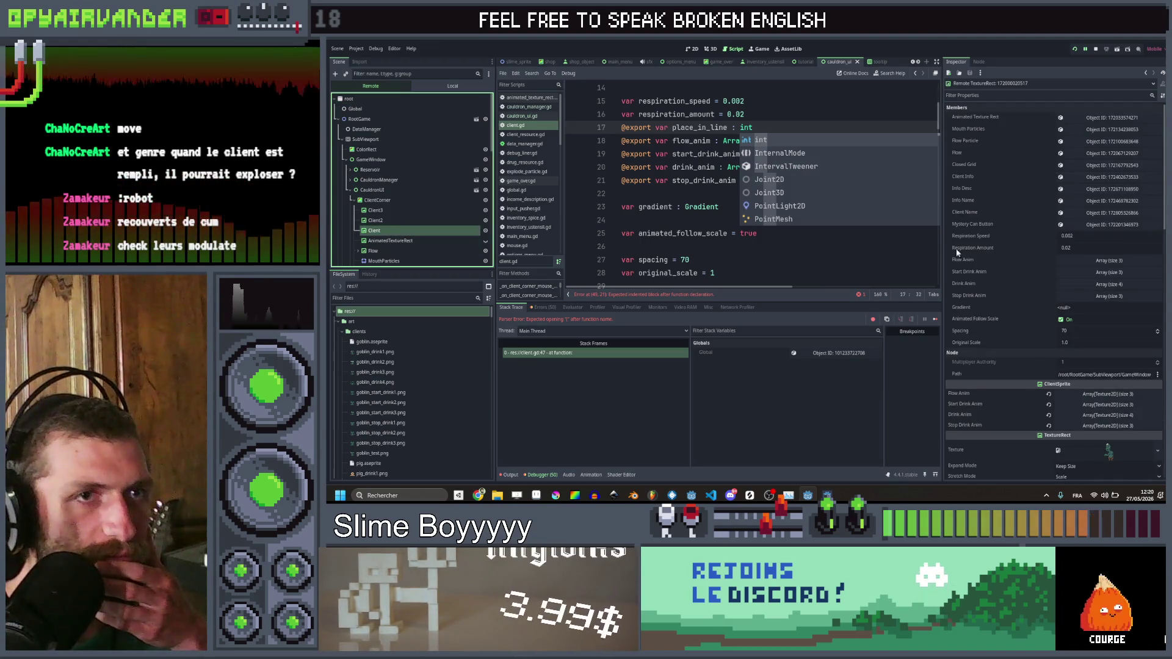
click(367, 62)
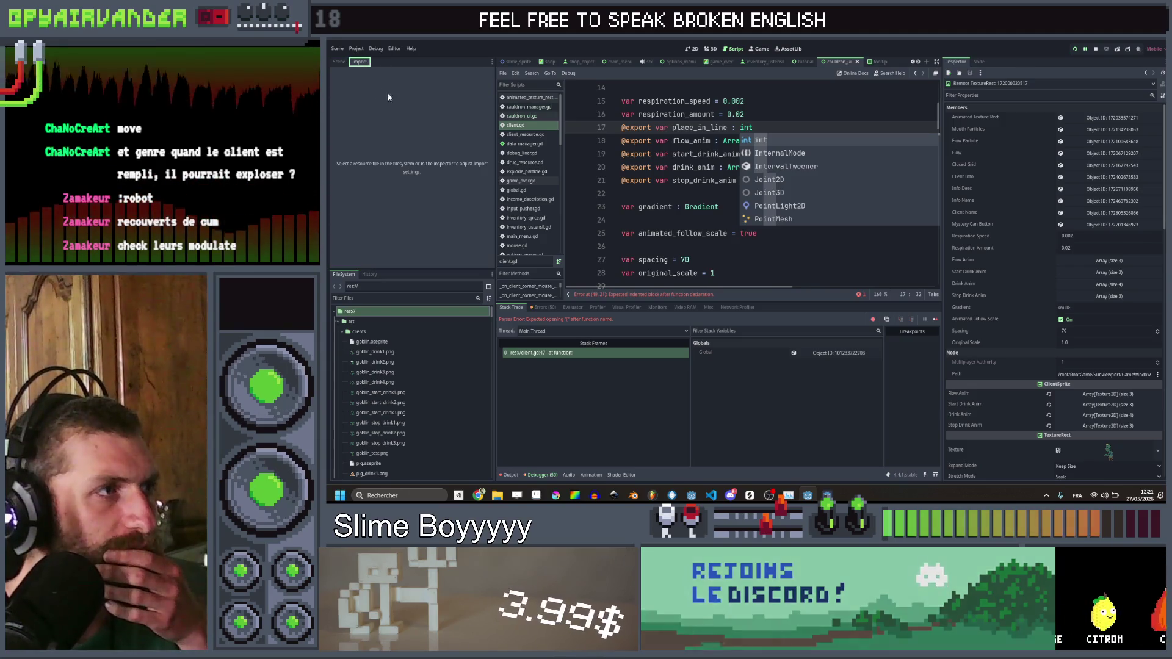
click(340, 62)
click(452, 86)
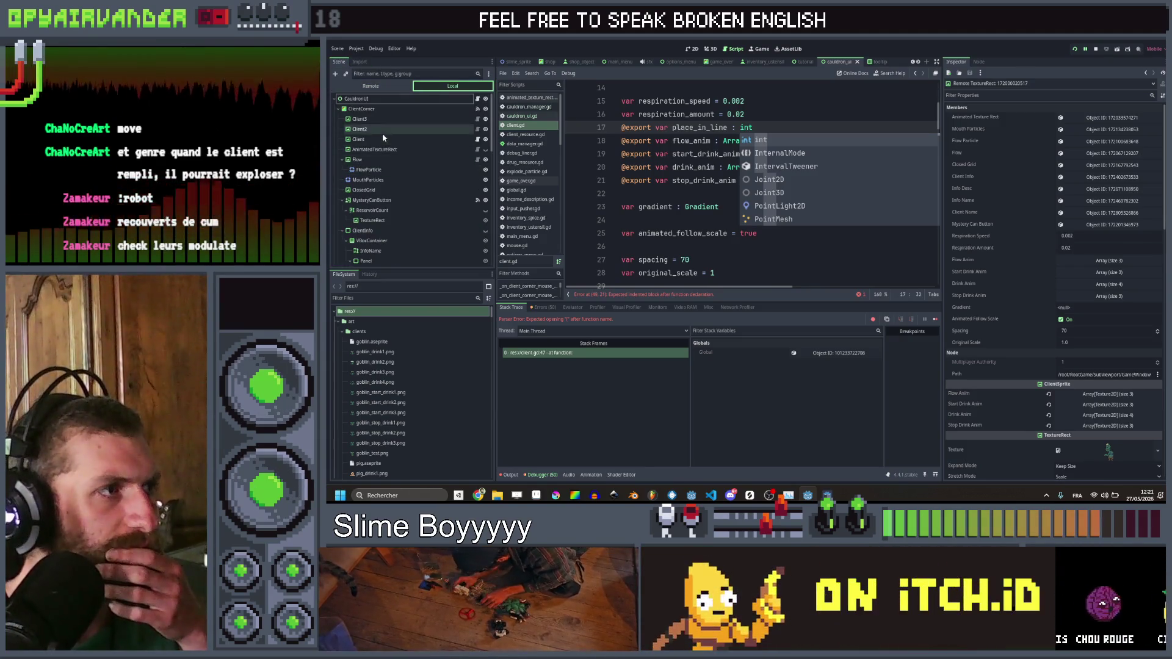
double_click(384, 140)
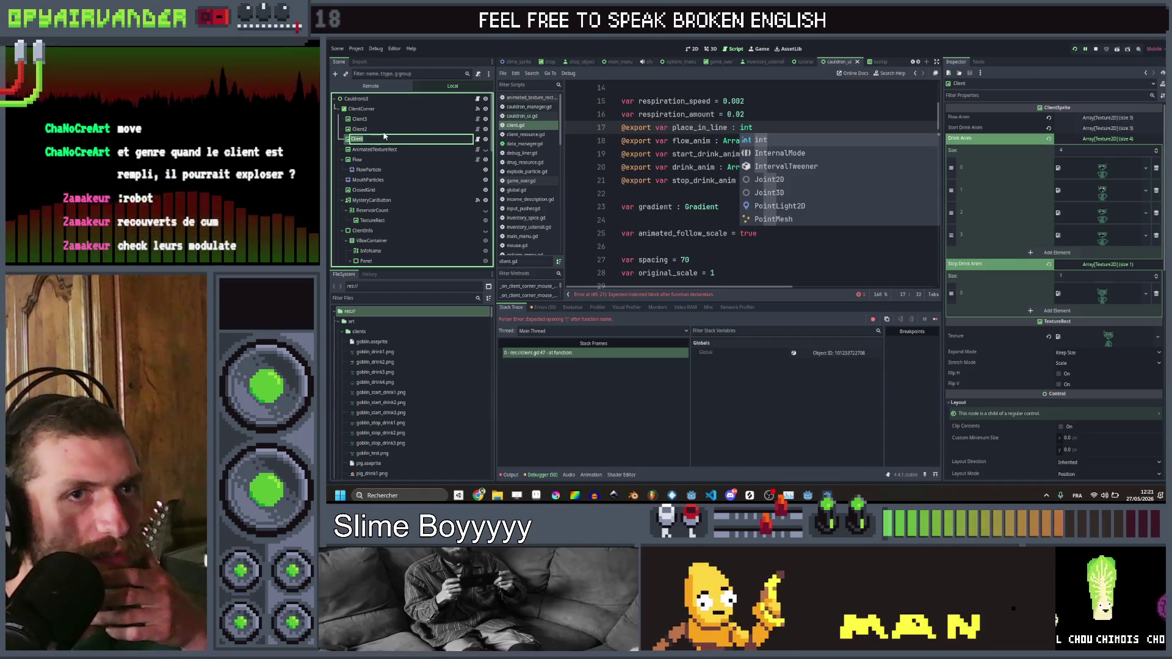
Step: Jump via the error label to the empty move_forward() on line 49, then to show_animation's tween code
click(680, 291)
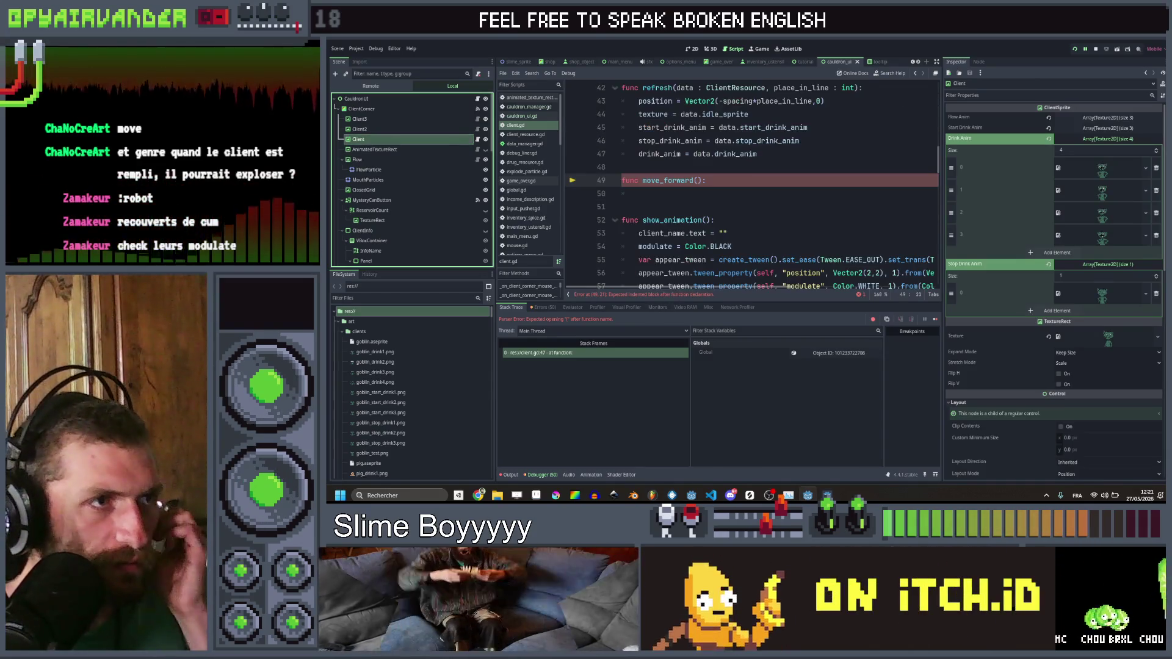
click(742, 193)
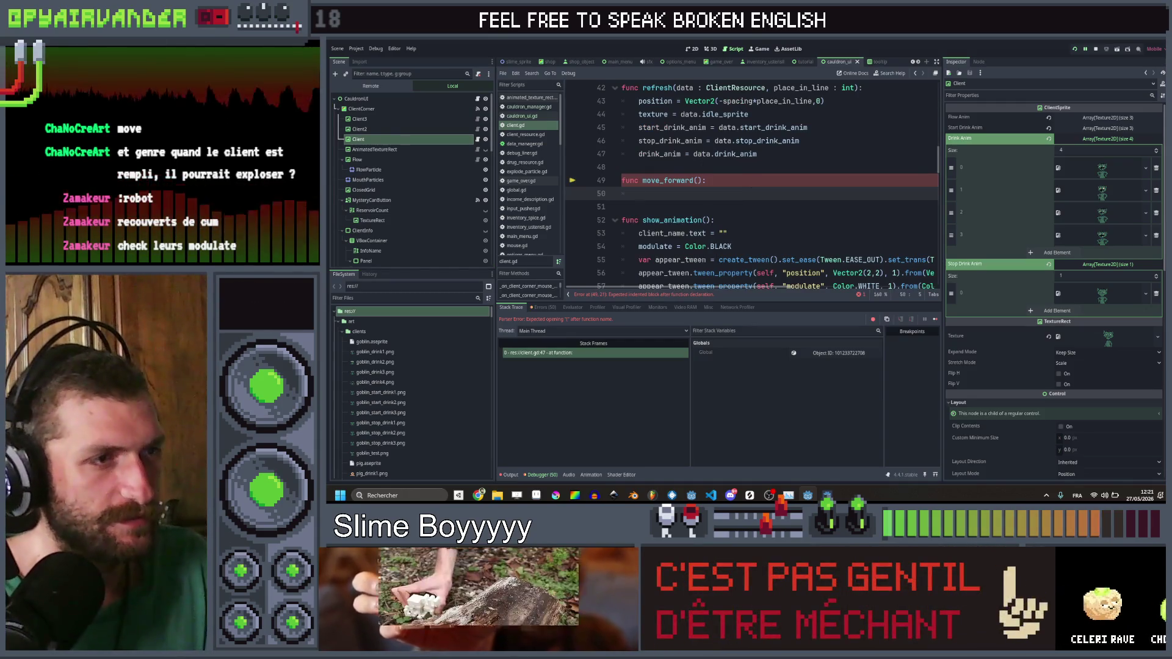
click(718, 259)
scroll(812, 268, right, 5)
Step: Copy the two tween-creation lines from show_animation into move_forward's body
drag(812, 269, 639, 260)
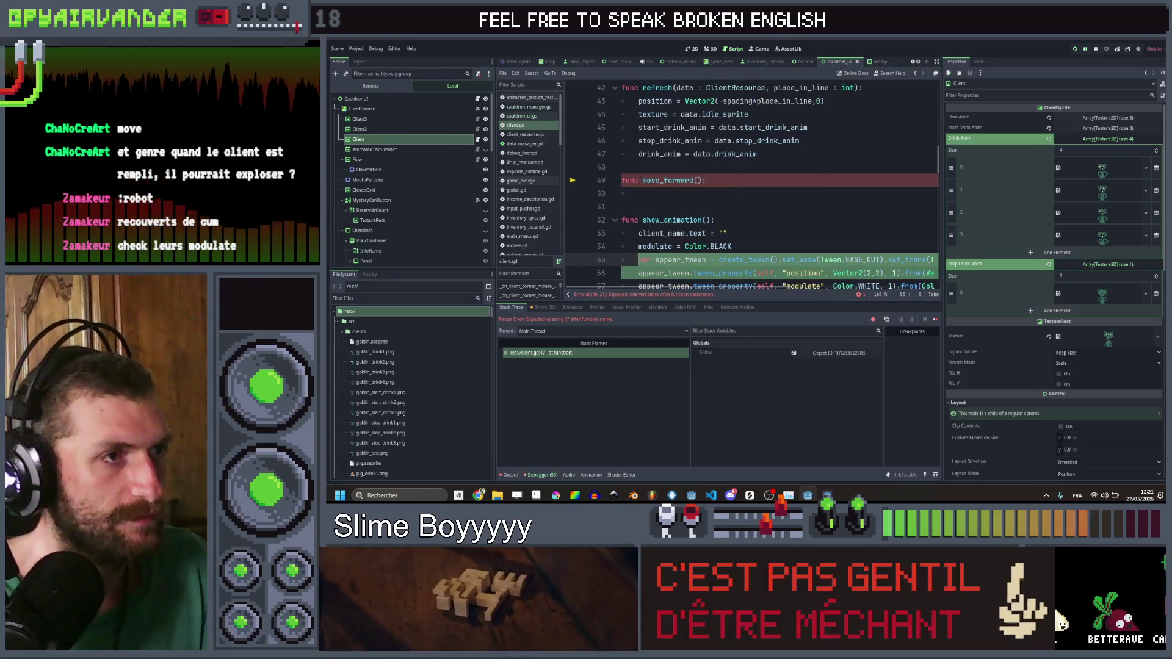
key(ctrl+c)
click(702, 194)
key(ctrl+v)
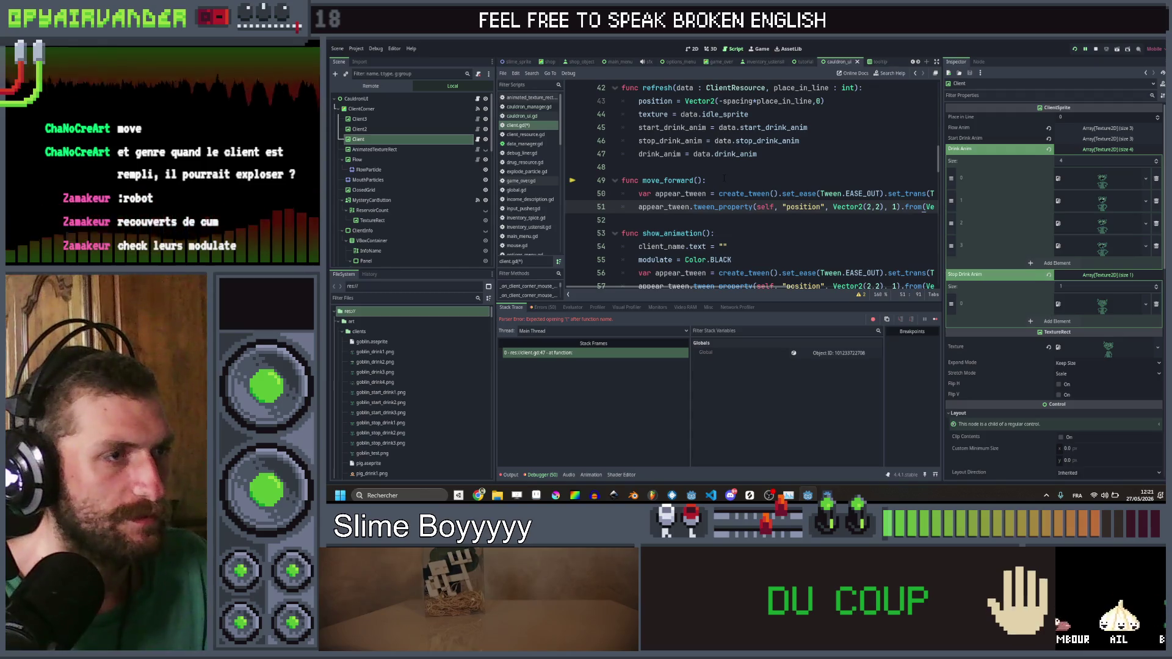
scroll(724, 177, left, 5)
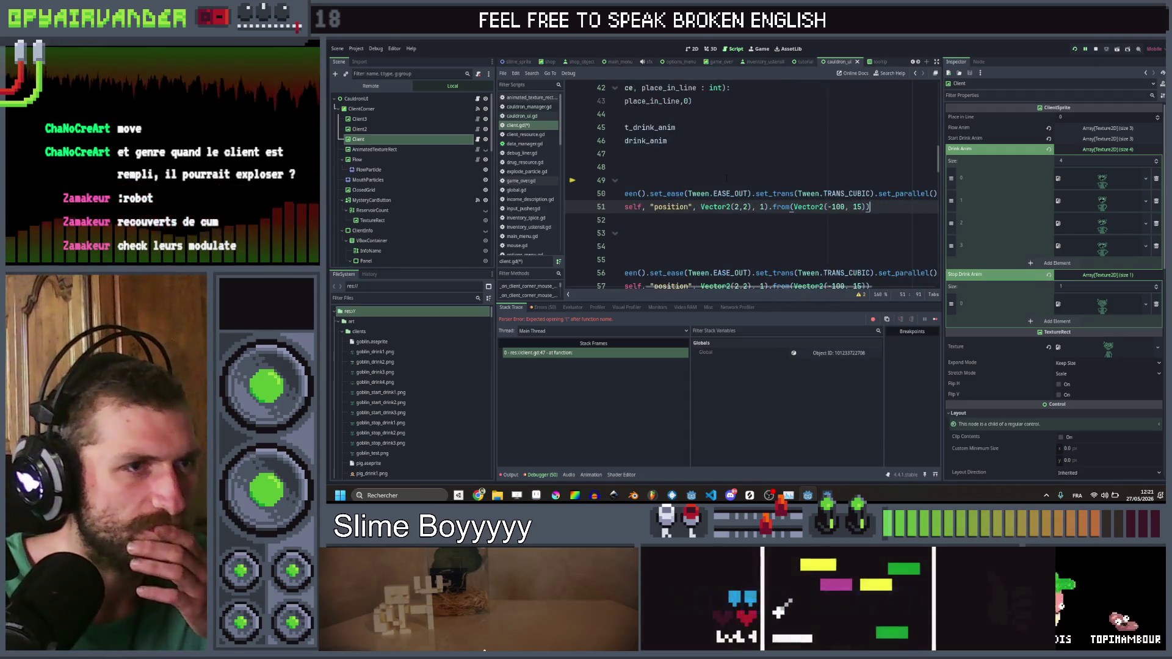
scroll(725, 178, right, 5)
scroll(726, 178, down, 2)
scroll(727, 178, left, 2)
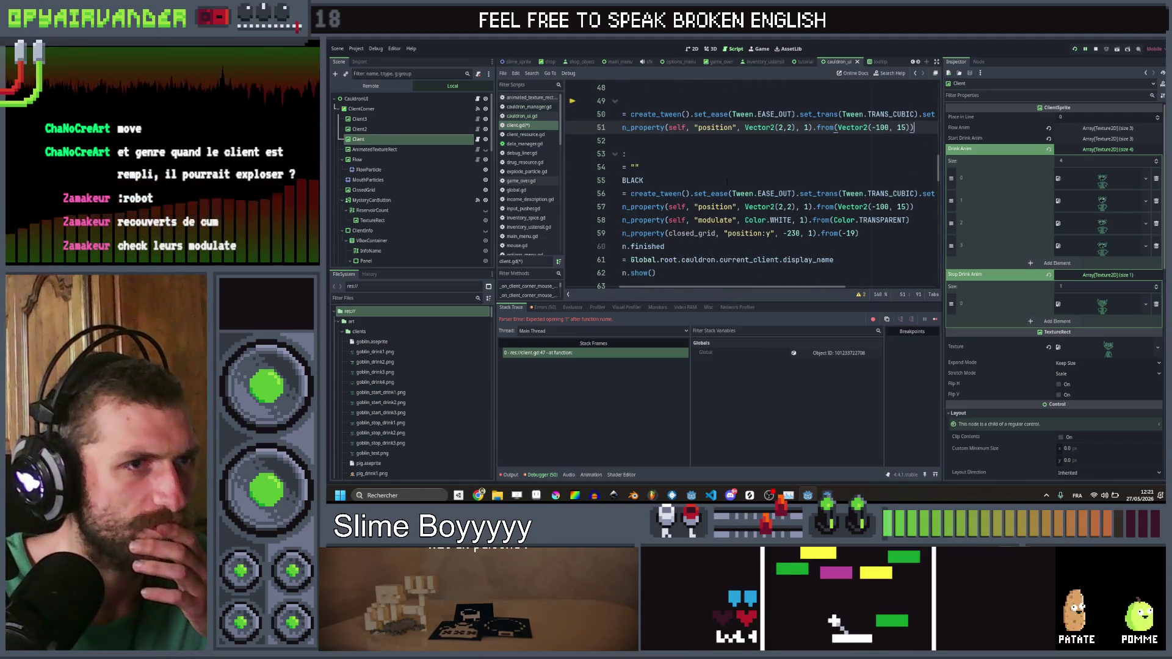
scroll(726, 181, left, 1)
scroll(727, 181, right, 1)
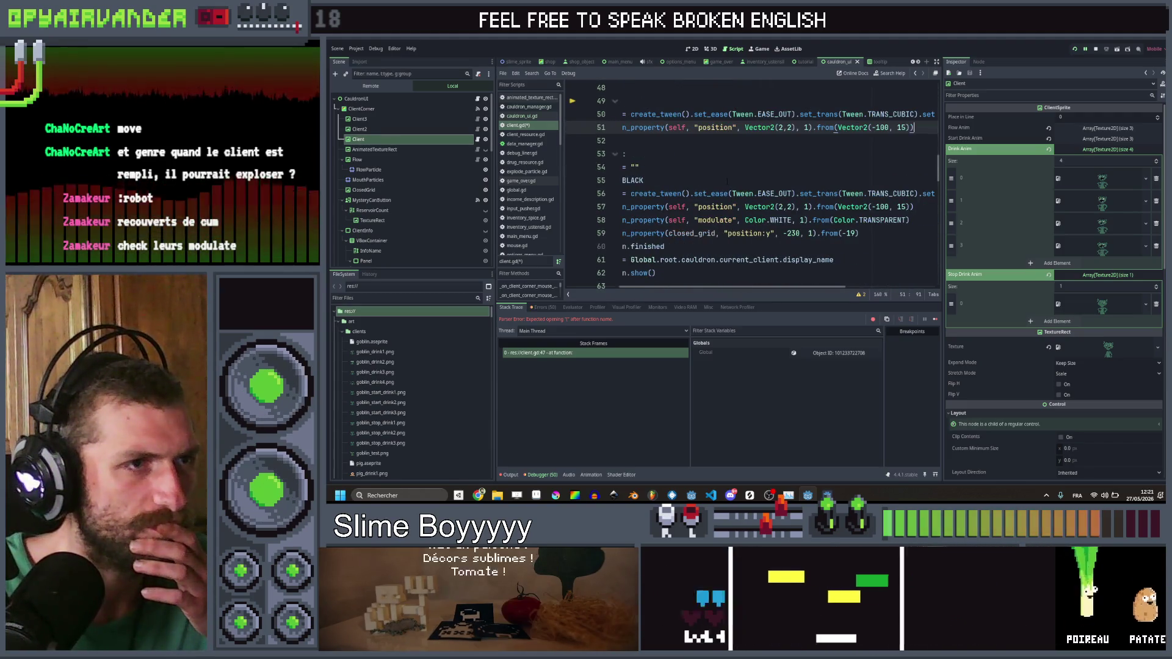
scroll(727, 181, left, 2)
scroll(726, 181, up, 3)
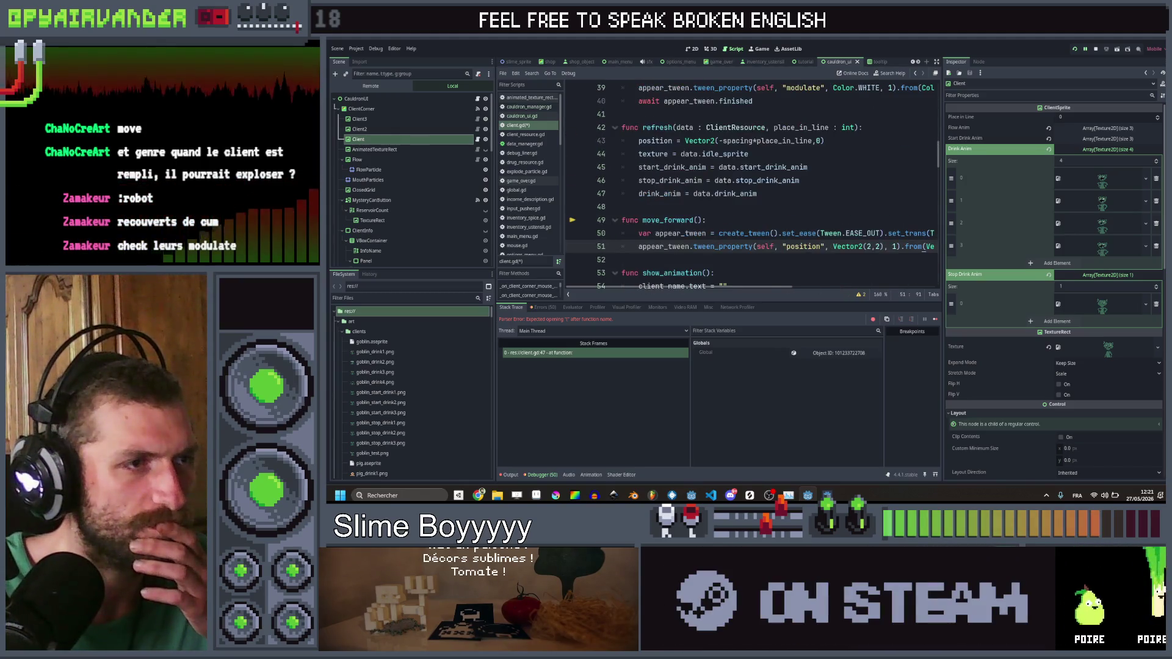
scroll(727, 181, down, 1)
scroll(727, 181, right, 1)
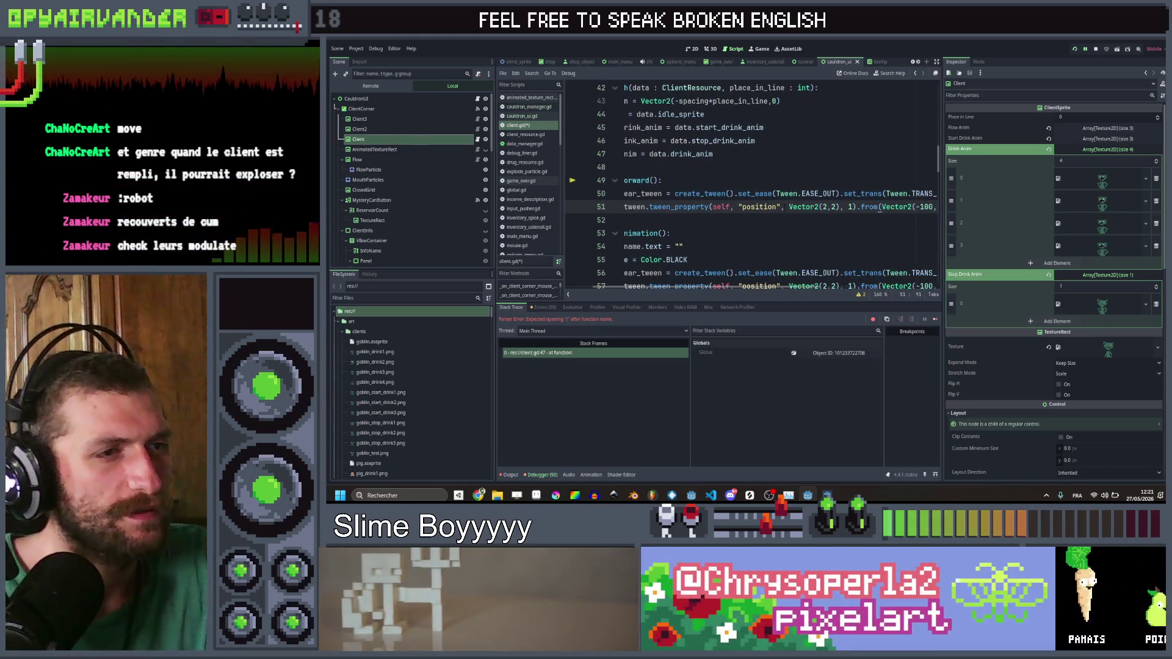
scroll(879, 210, left, 1)
scroll(807, 211, down, 1)
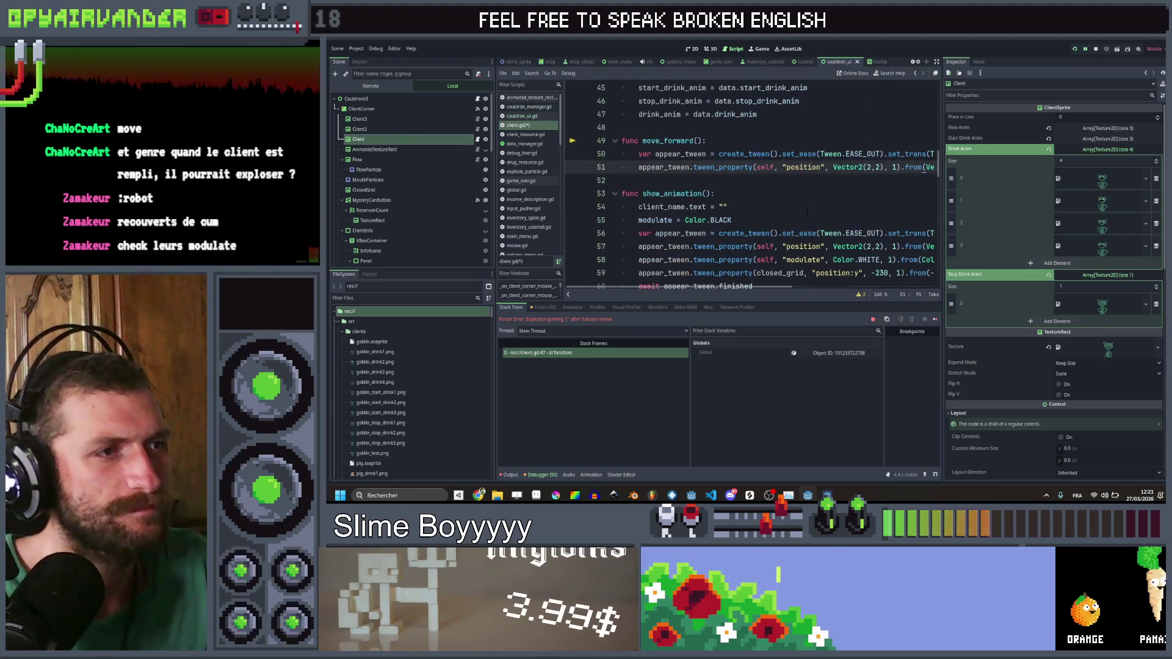
scroll(807, 211, down, 1)
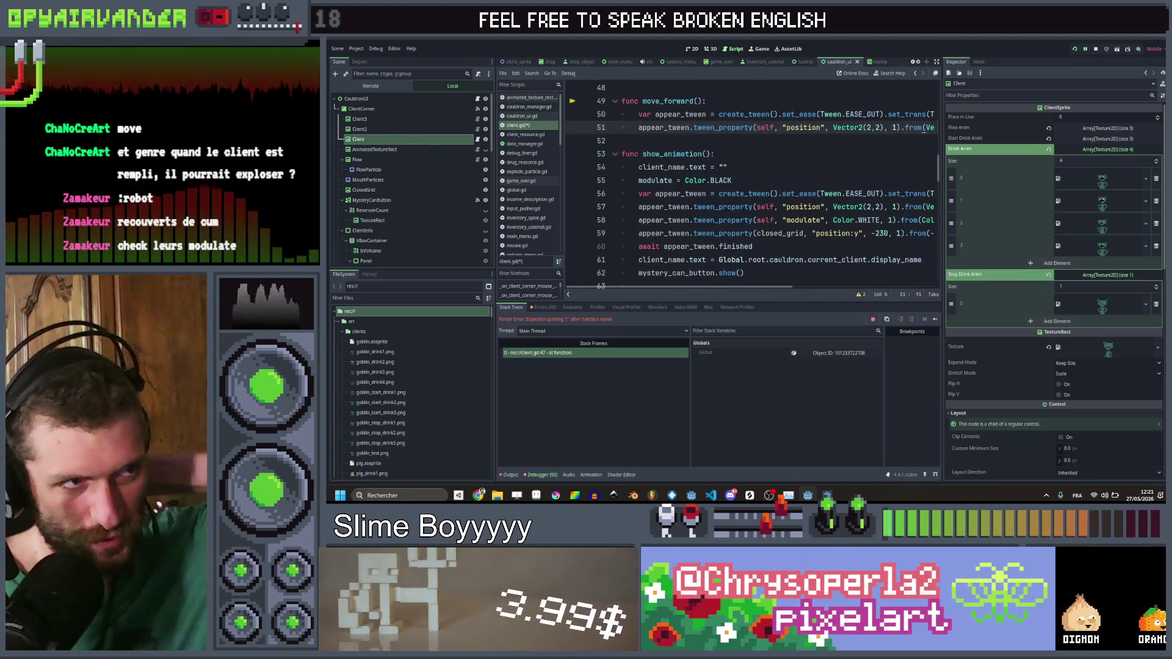
Step: Delete the entire show_animation function and its leftover empty line
mouse_move(746, 273)
mouse_down()
mouse_move(629, 178)
mouse_move(622, 154)
mouse_up()
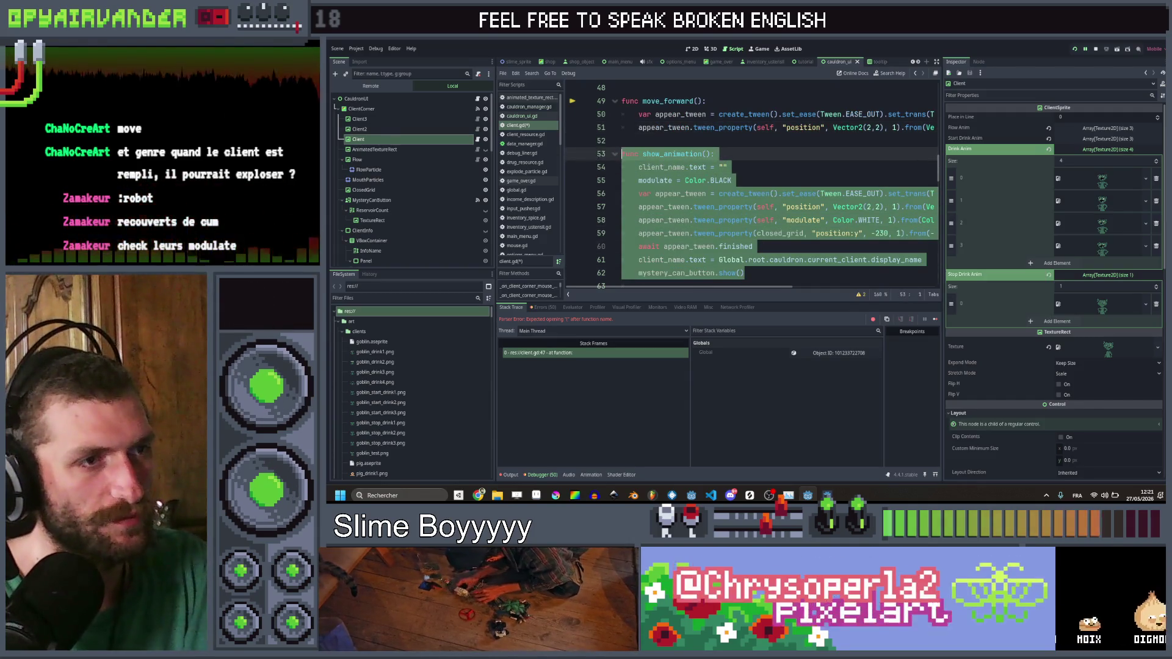
key(BackSpace)
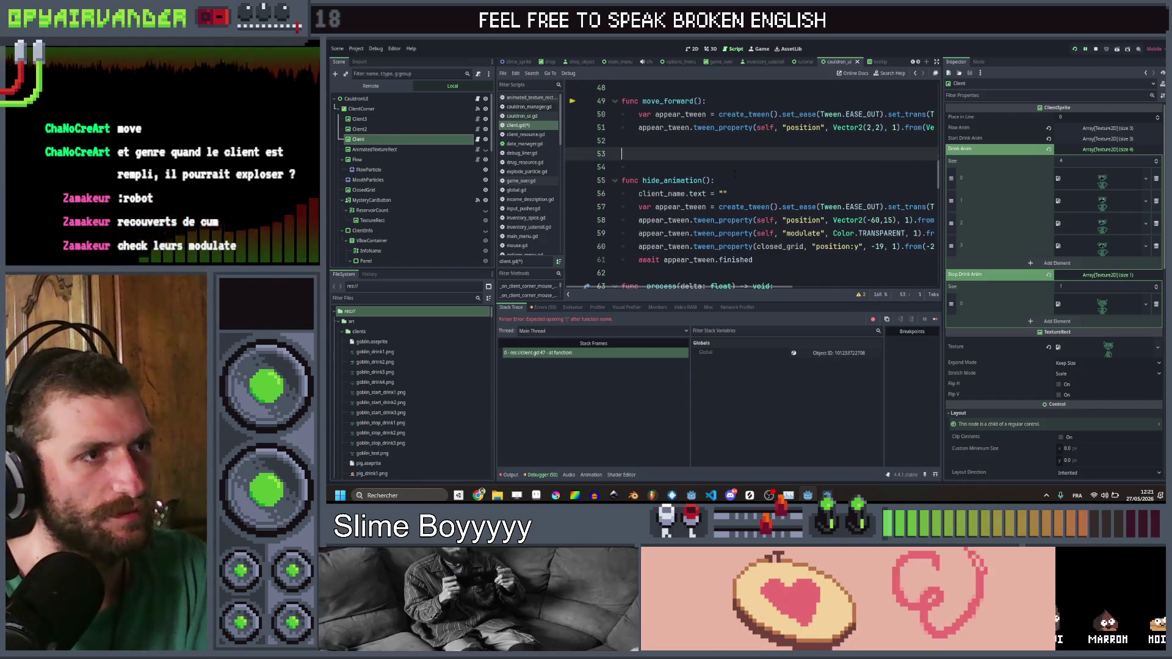
key(BackSpace)
scroll(751, 175, up, 2)
scroll(751, 175, right, 2)
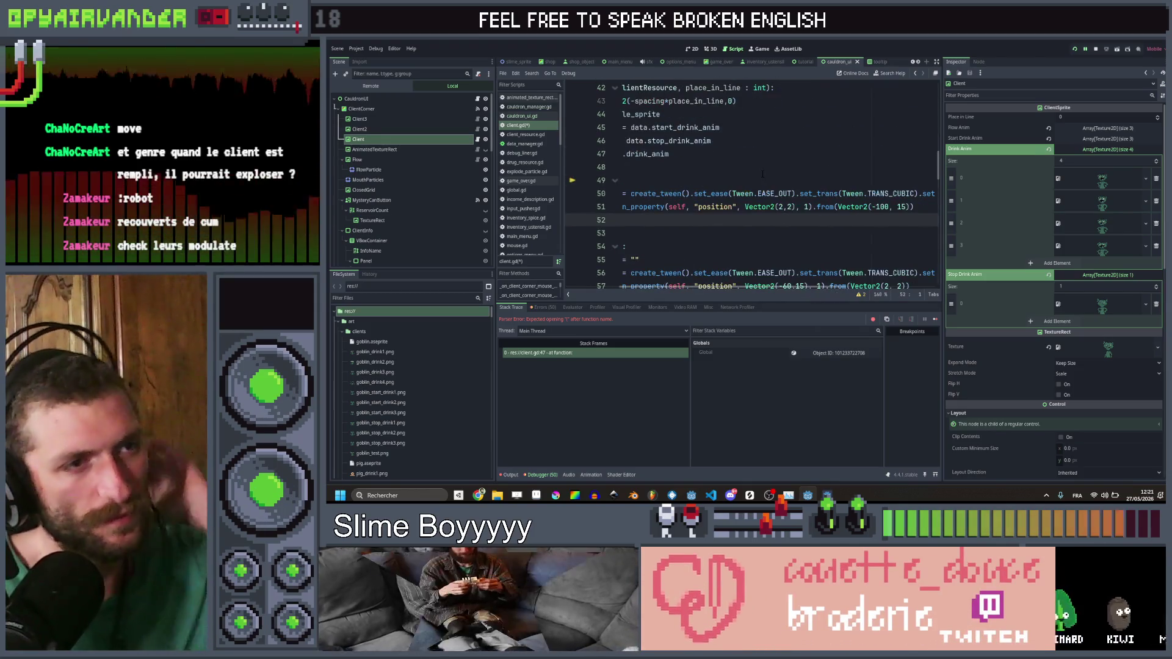
Step: Add 'await appear_tween.finished' after the position tween in move_forward and save the script
click(763, 170)
scroll(788, 175, right, 2)
click(899, 207)
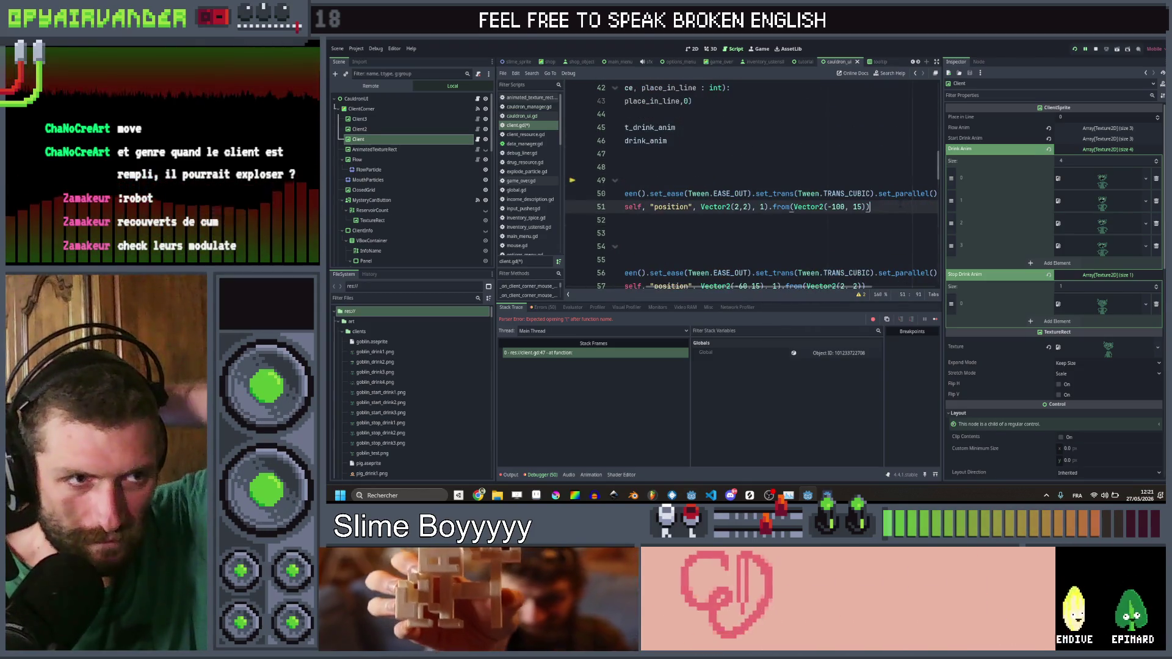
scroll(899, 207, left, 3)
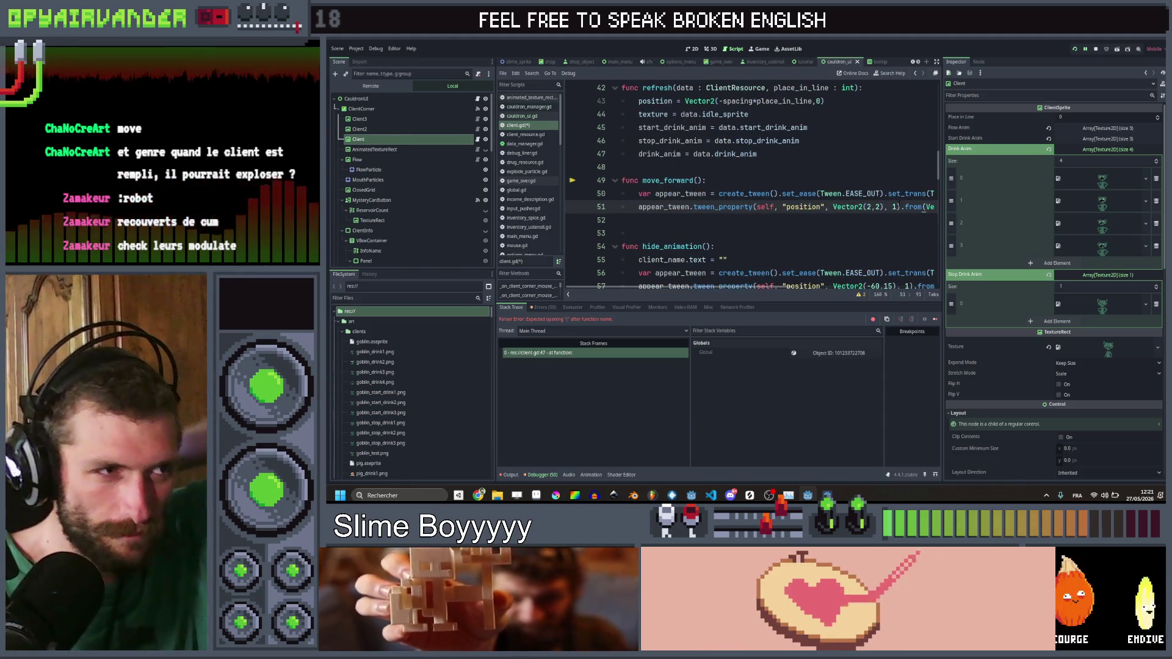
key(Return)
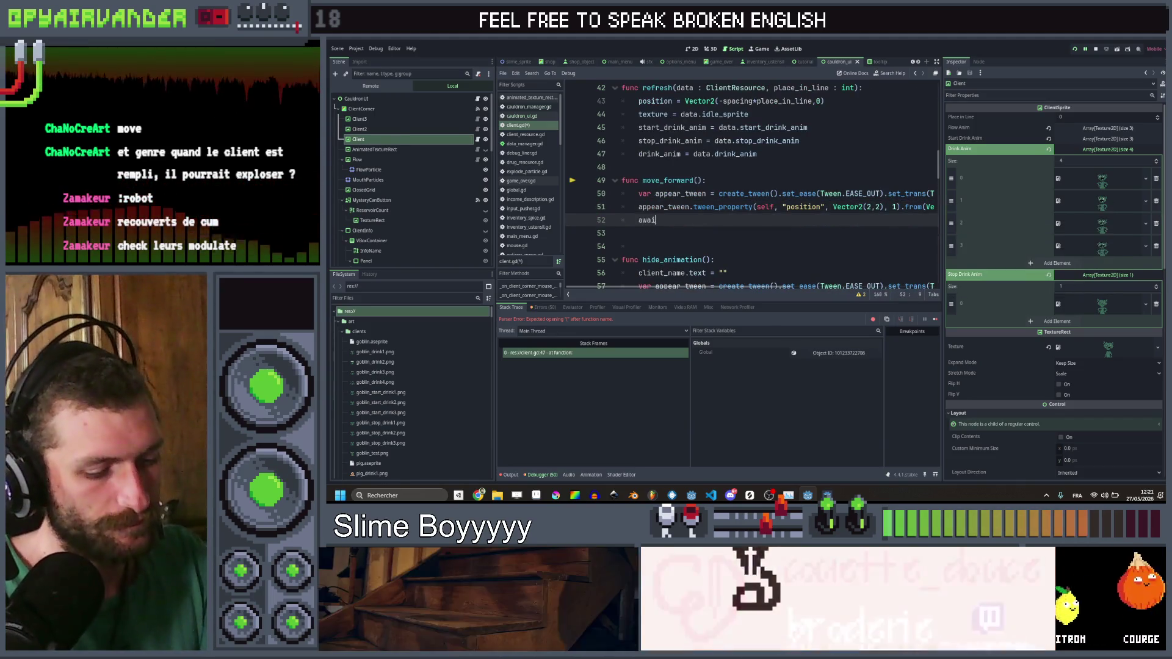
text(await appear_tween.)
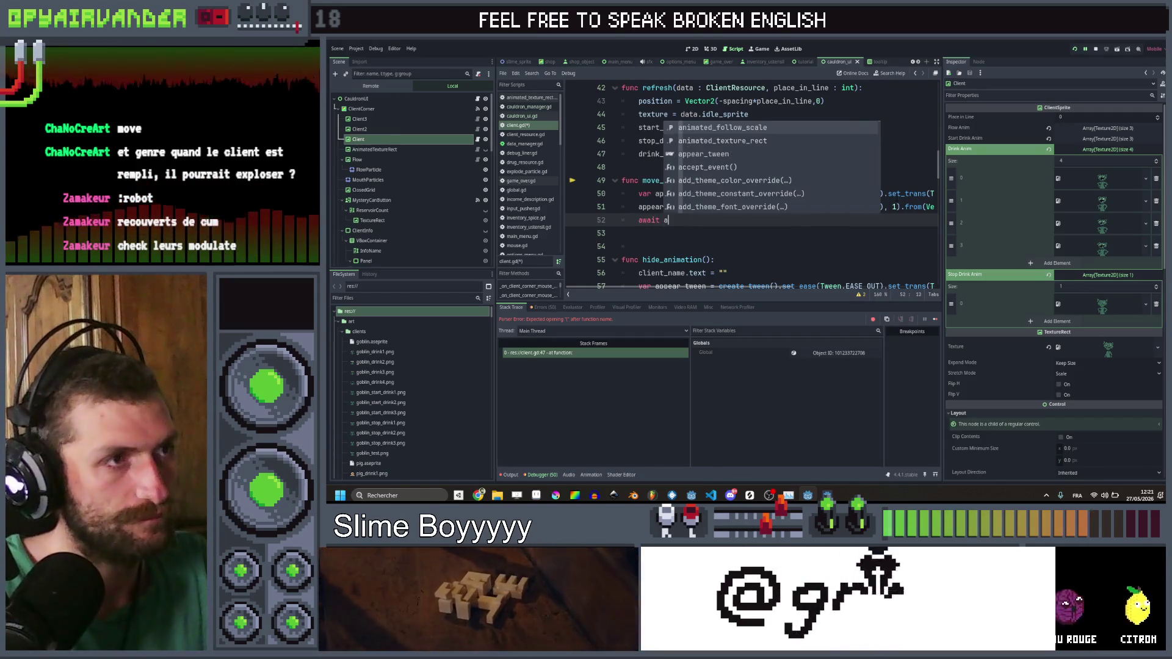
text(finished)
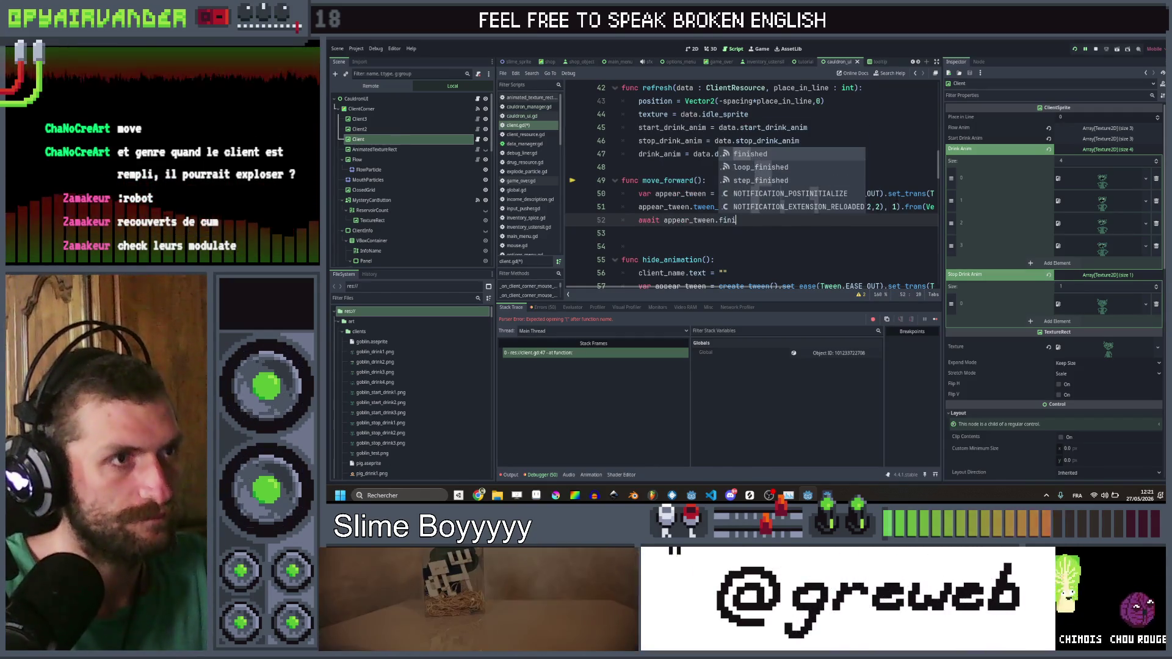
key(ctrl+s)
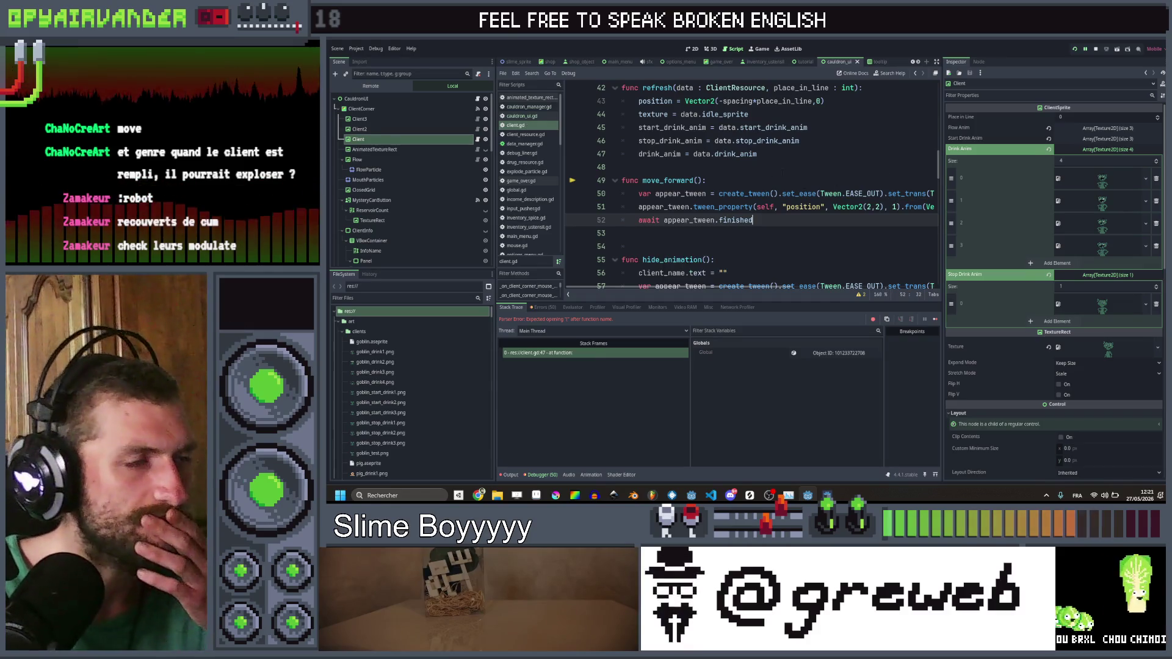
click(811, 178)
scroll(811, 178, up, 1)
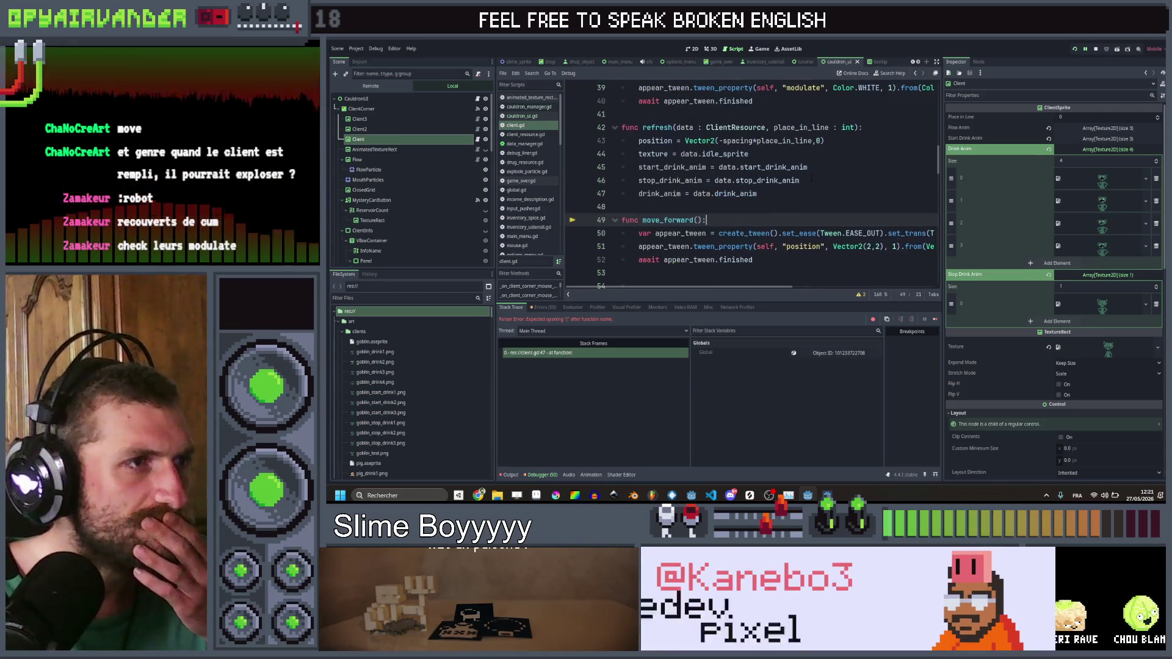
Step: Remove the place_in_line : int parameter from refresh() in client.gd
click(799, 195)
scroll(799, 194, up, 3)
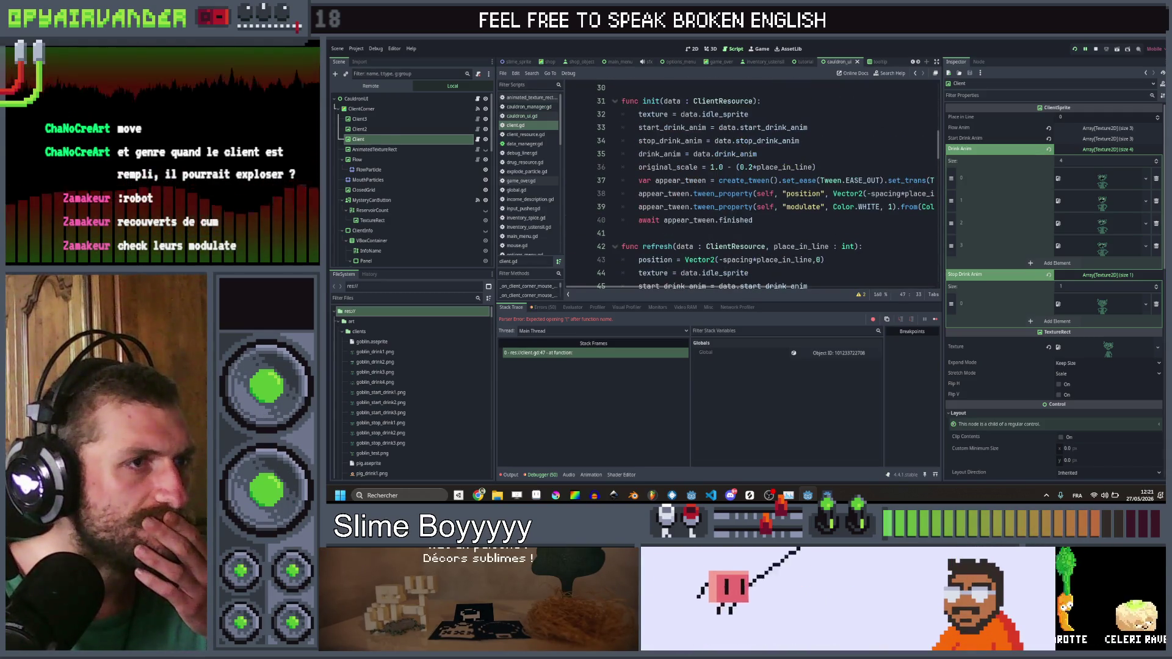
scroll(751, 183, down, 4)
scroll(797, 190, right, 3)
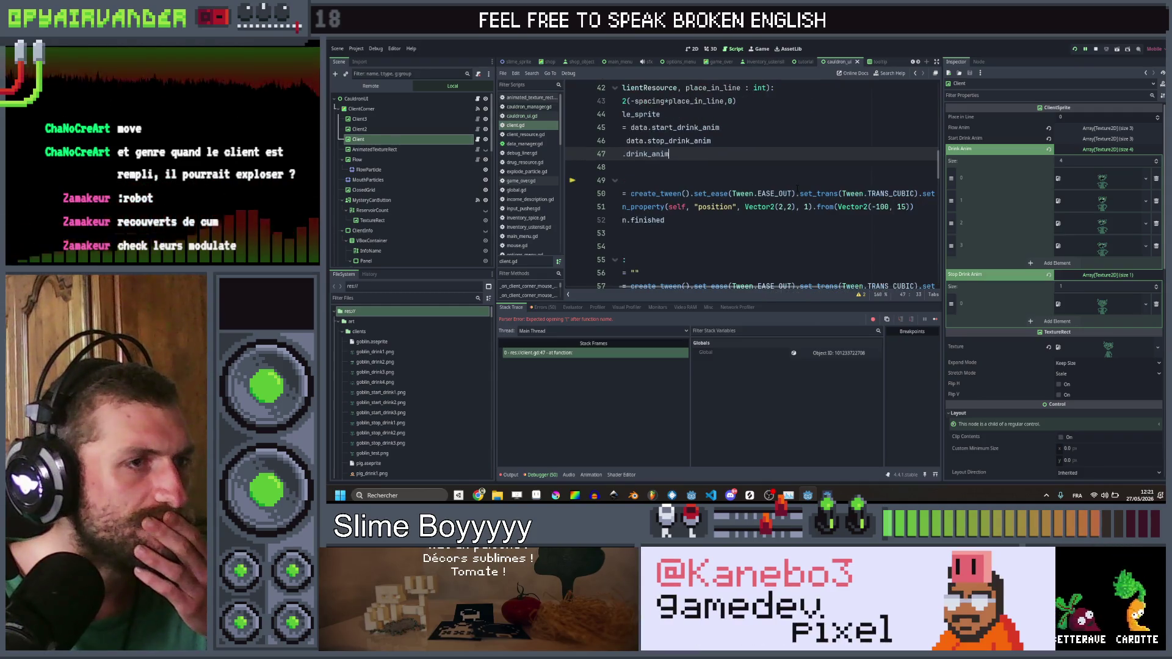
click(779, 220)
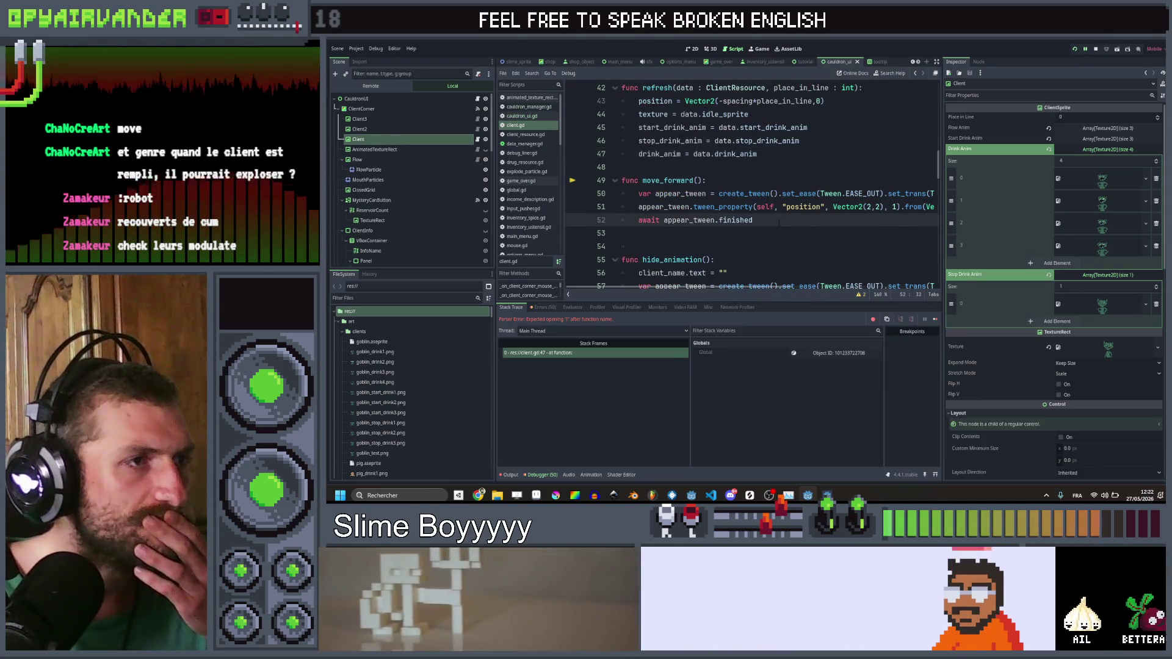
scroll(787, 204, down, 3)
scroll(787, 204, up, 3)
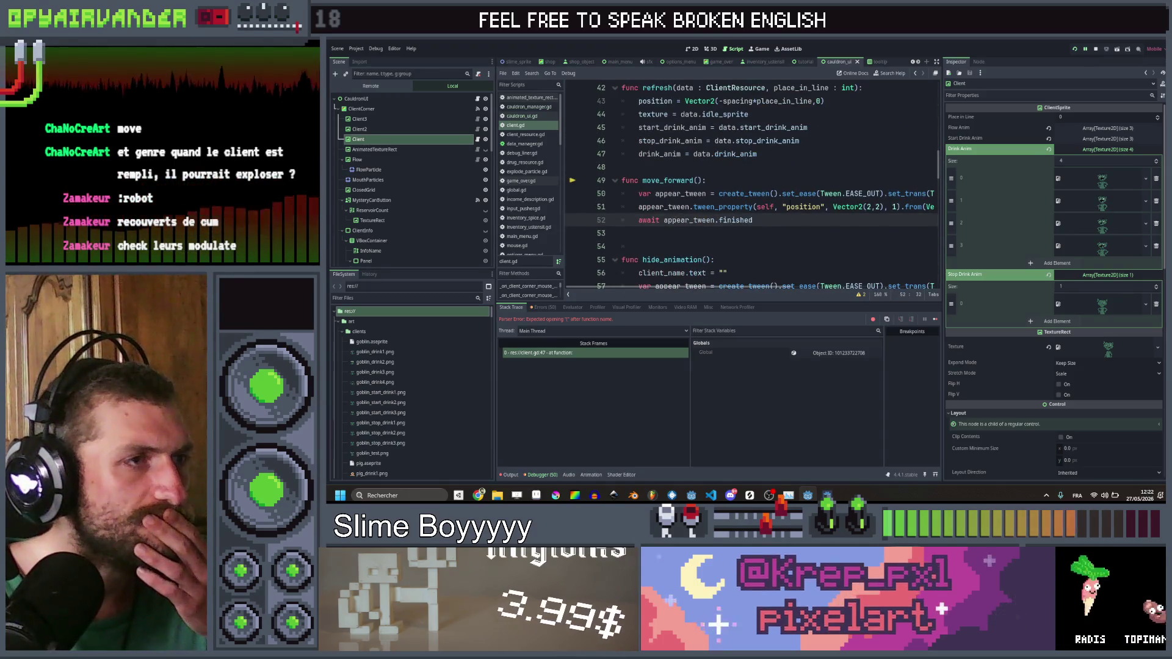
scroll(788, 205, down, 2)
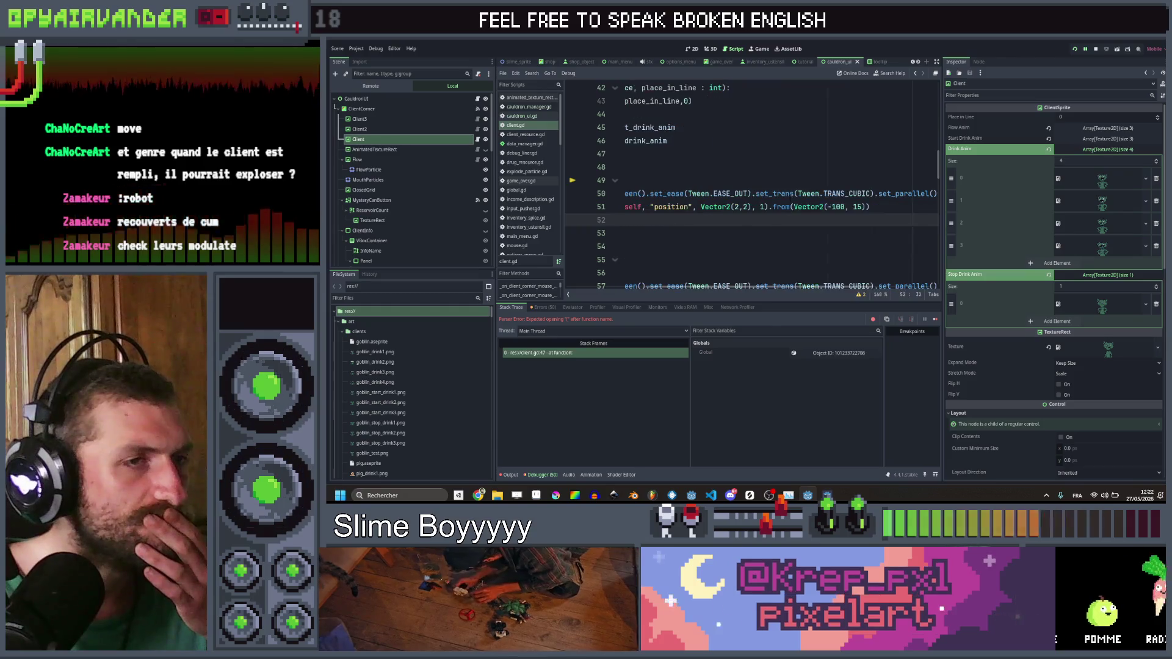
scroll(787, 204, up, 2)
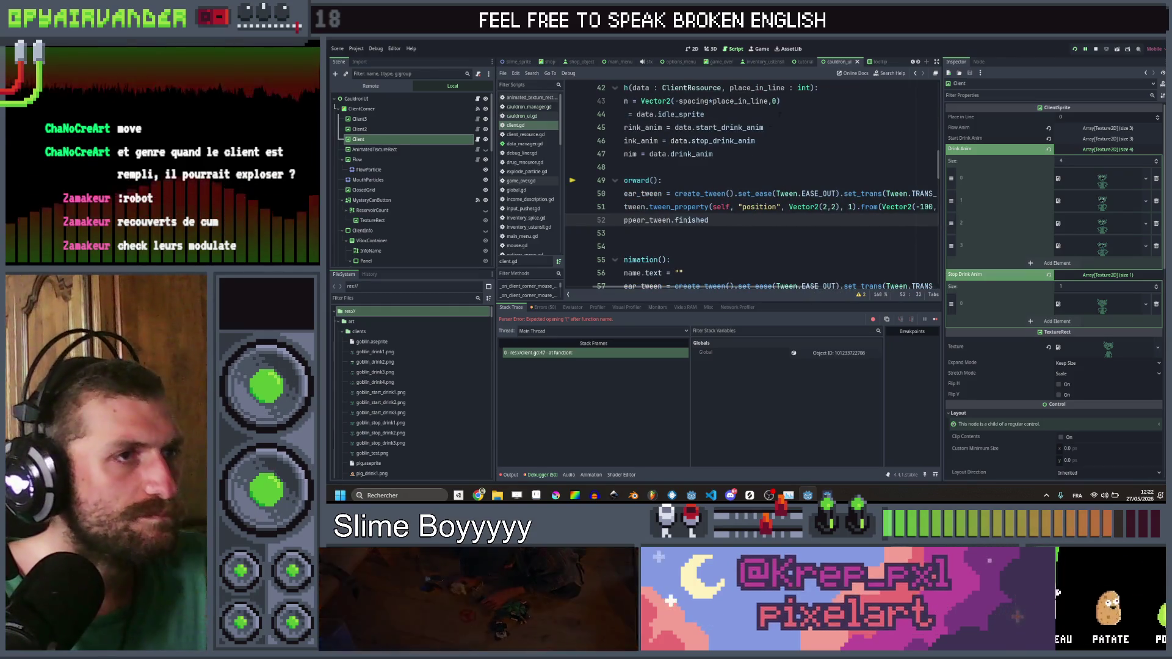
mouse_move(780, 101)
mouse_down()
mouse_move(641, 101)
mouse_move(694, 101)
mouse_up()
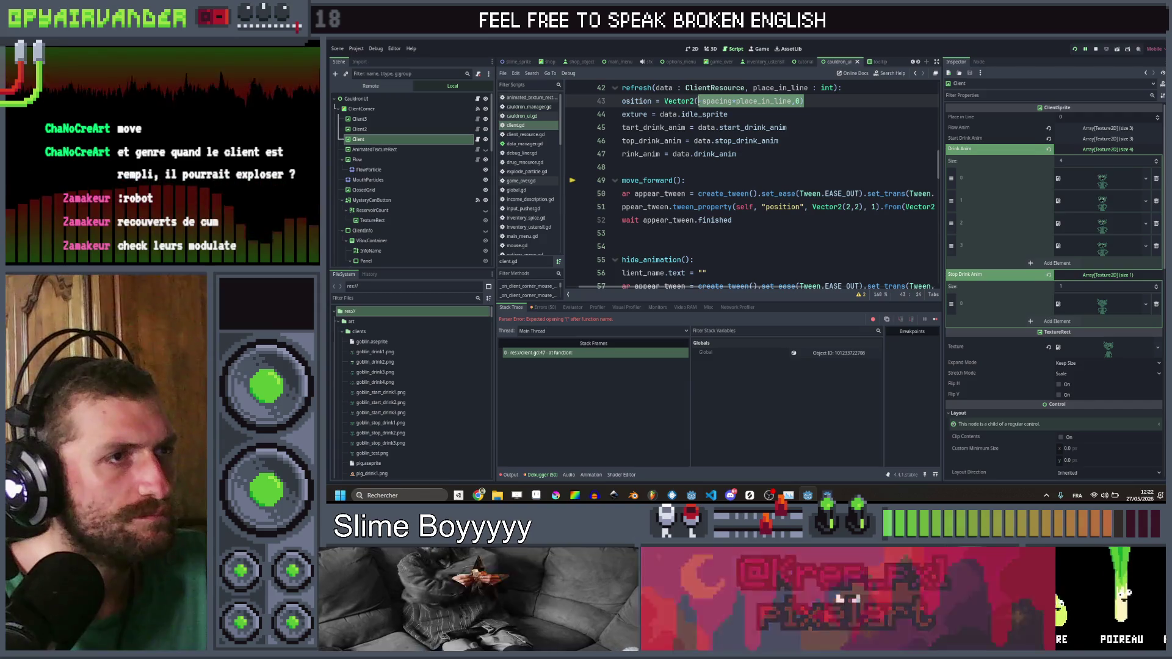
click(835, 88)
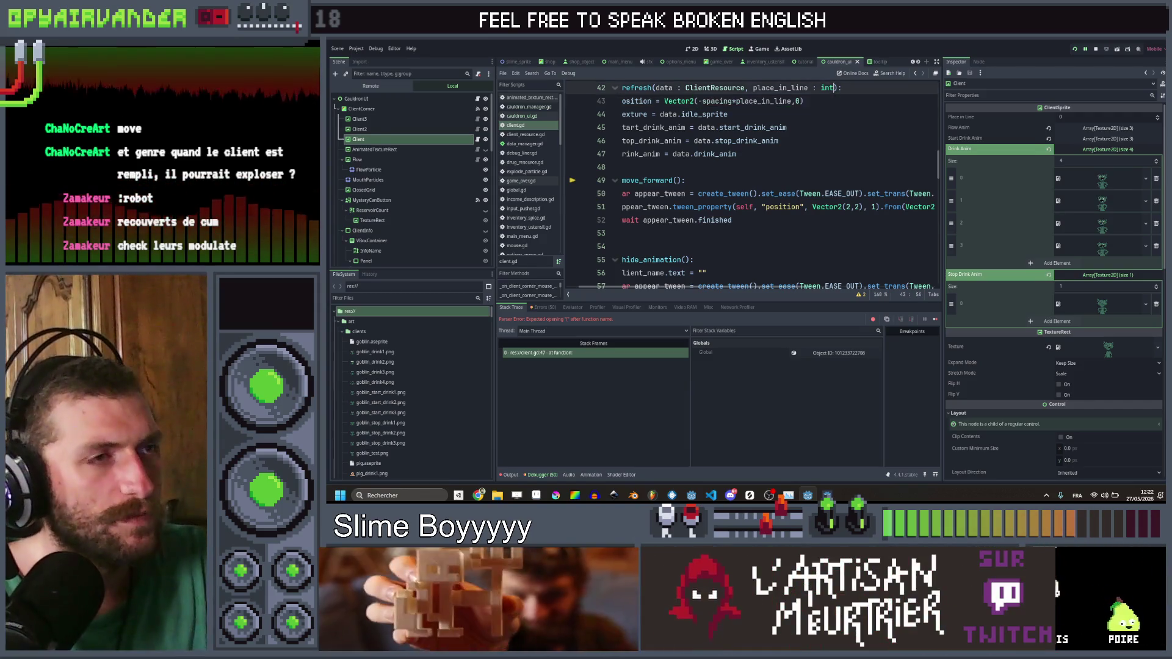
key(BackSpace)
scroll(751, 183, up, 4)
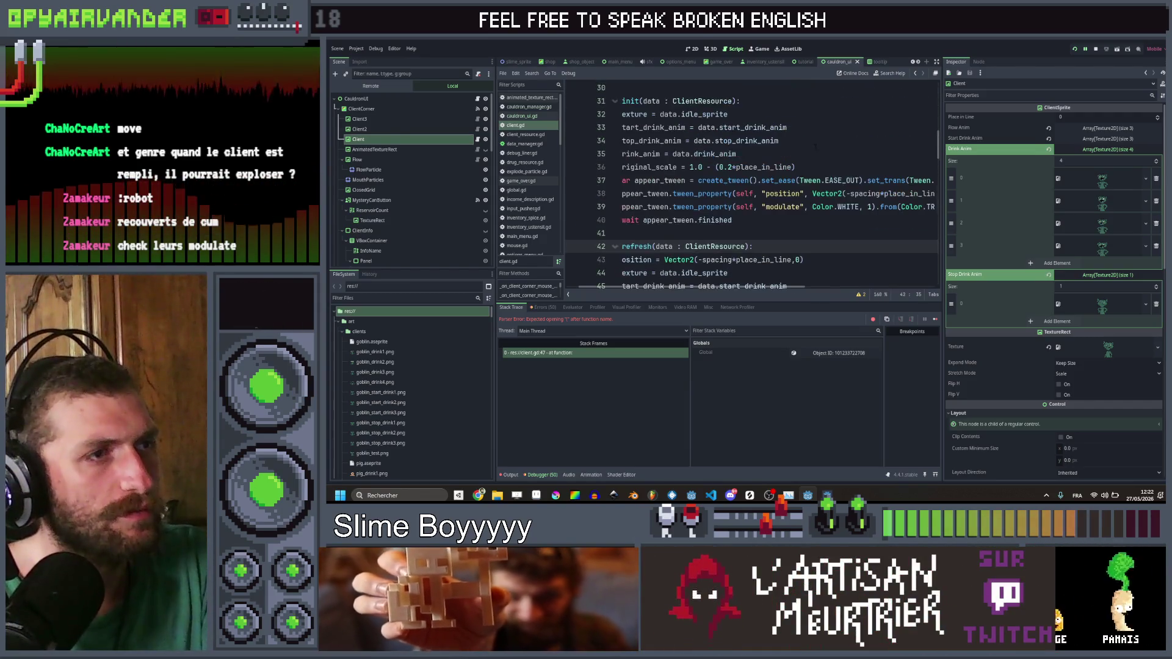
scroll(870, 174, down, 1)
Step: Delete the original_scale line in init() and its declaration, saving the script
click(866, 194)
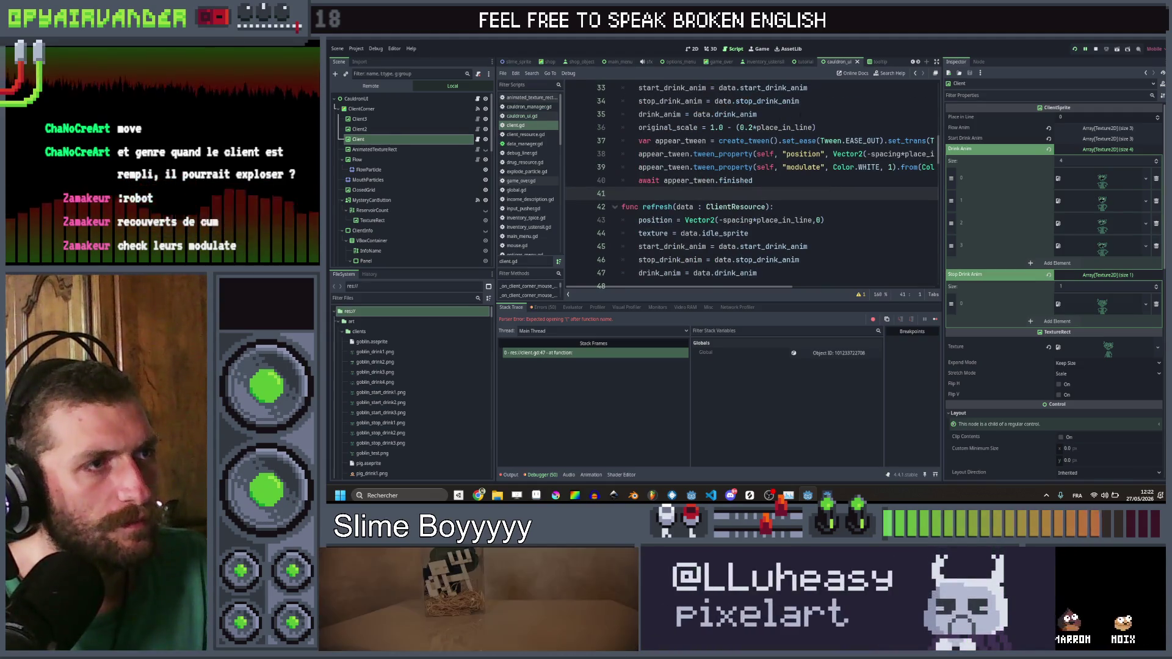
click(818, 128)
scroll(751, 183, down, 3)
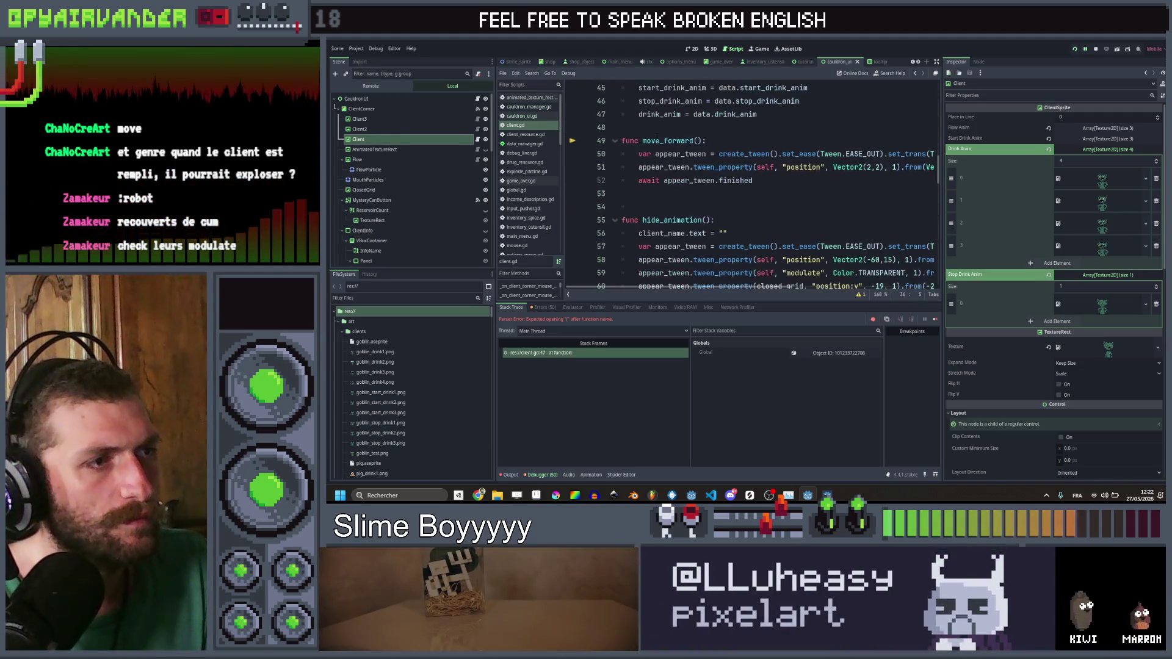
scroll(751, 183, up, 4)
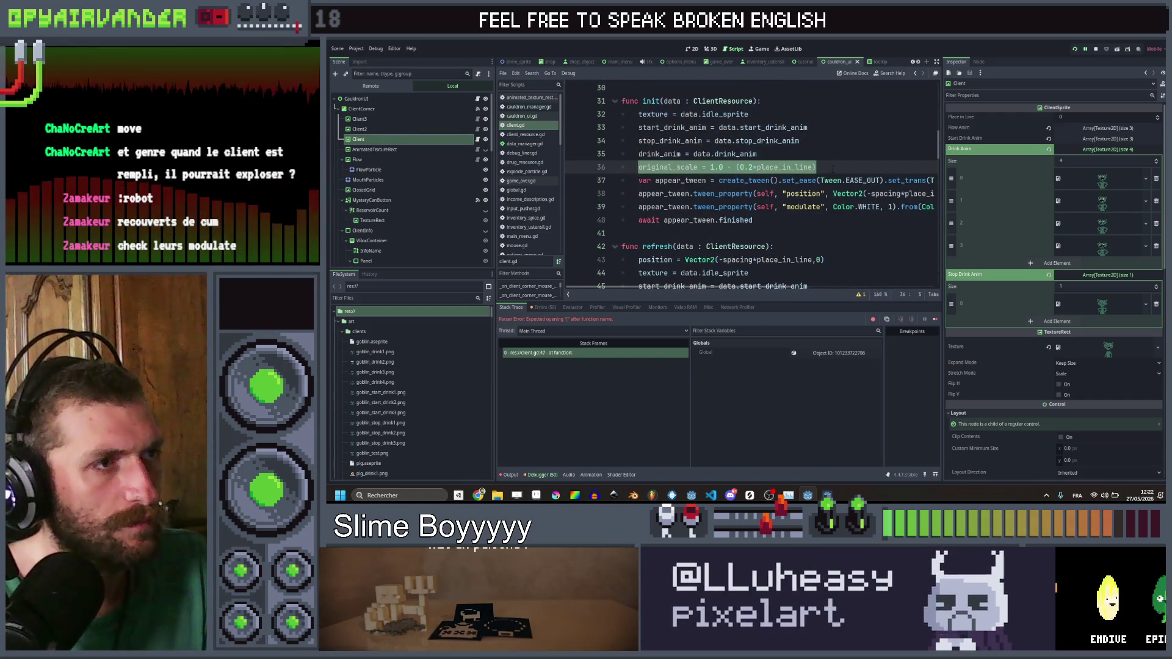
key(ctrl+x)
key(ctrl+s)
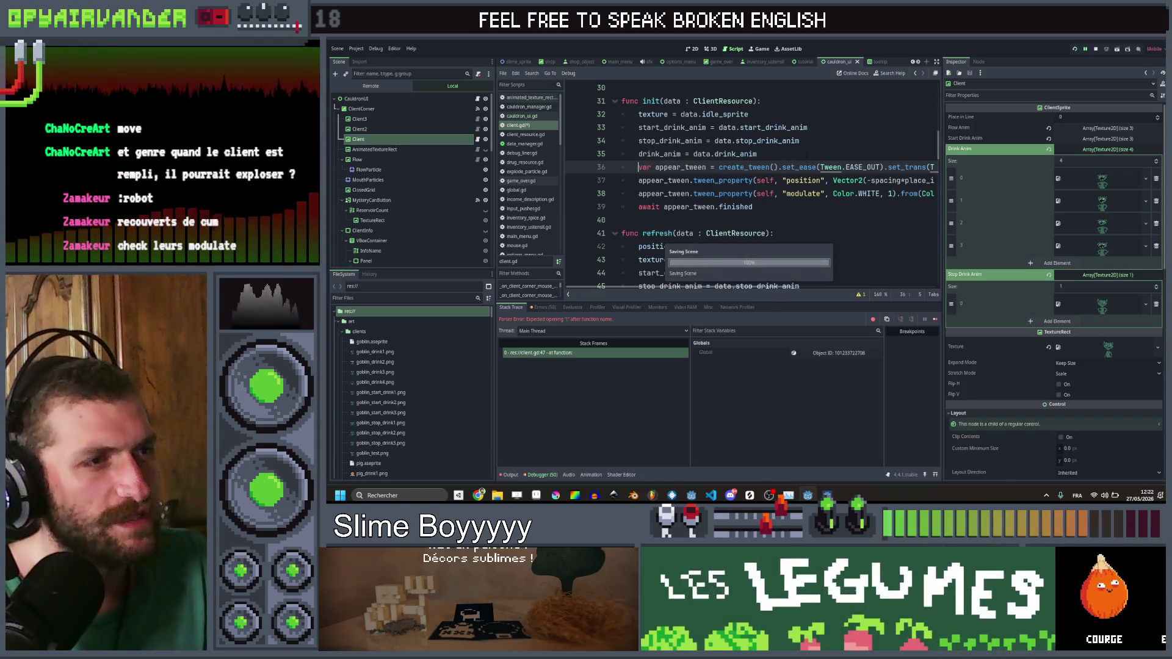
scroll(805, 153, up, 4)
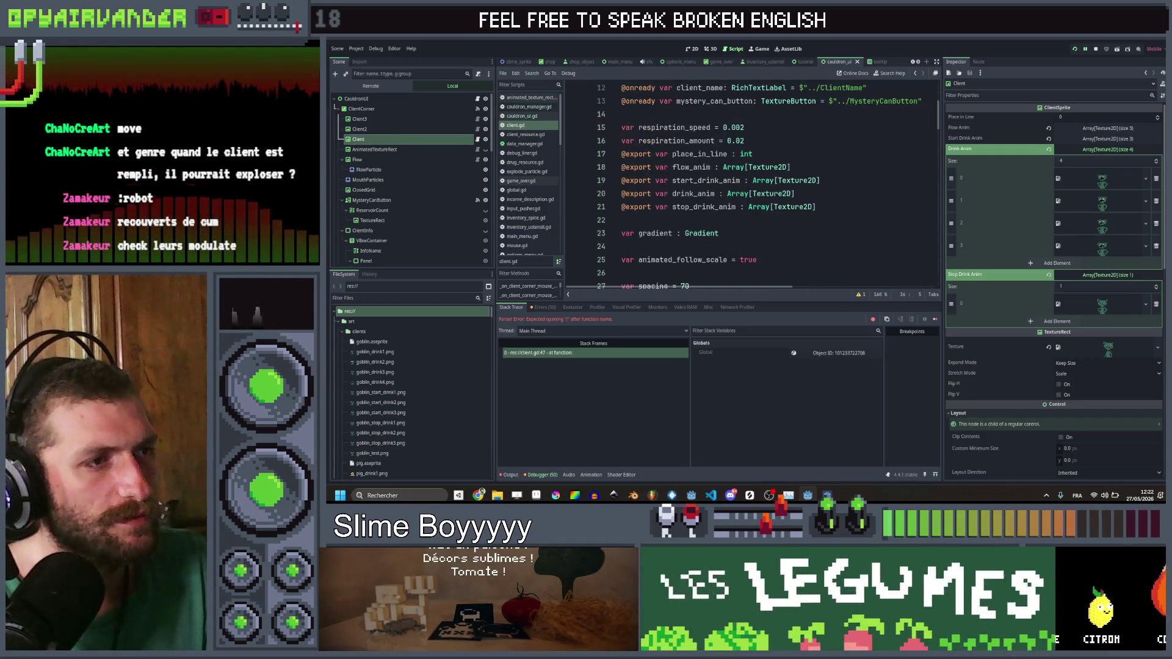
scroll(773, 151, up, 1)
scroll(748, 202, down, 1)
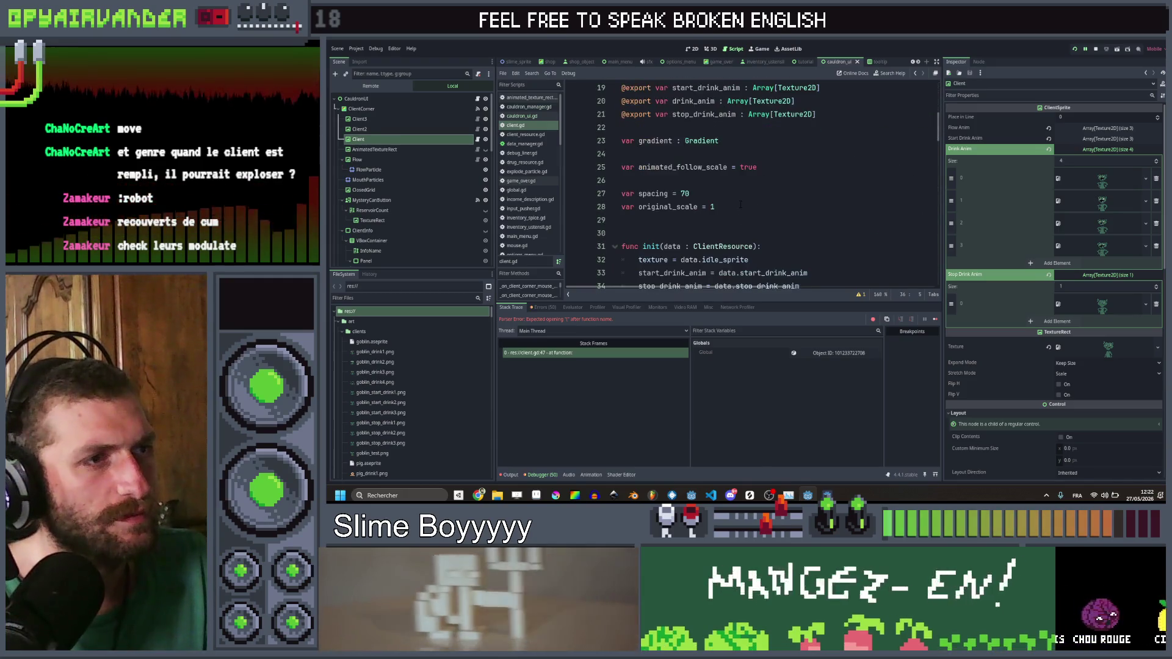
click(749, 206)
key(ctrl+x)
key(ctrl+s)
scroll(773, 199, down, 12)
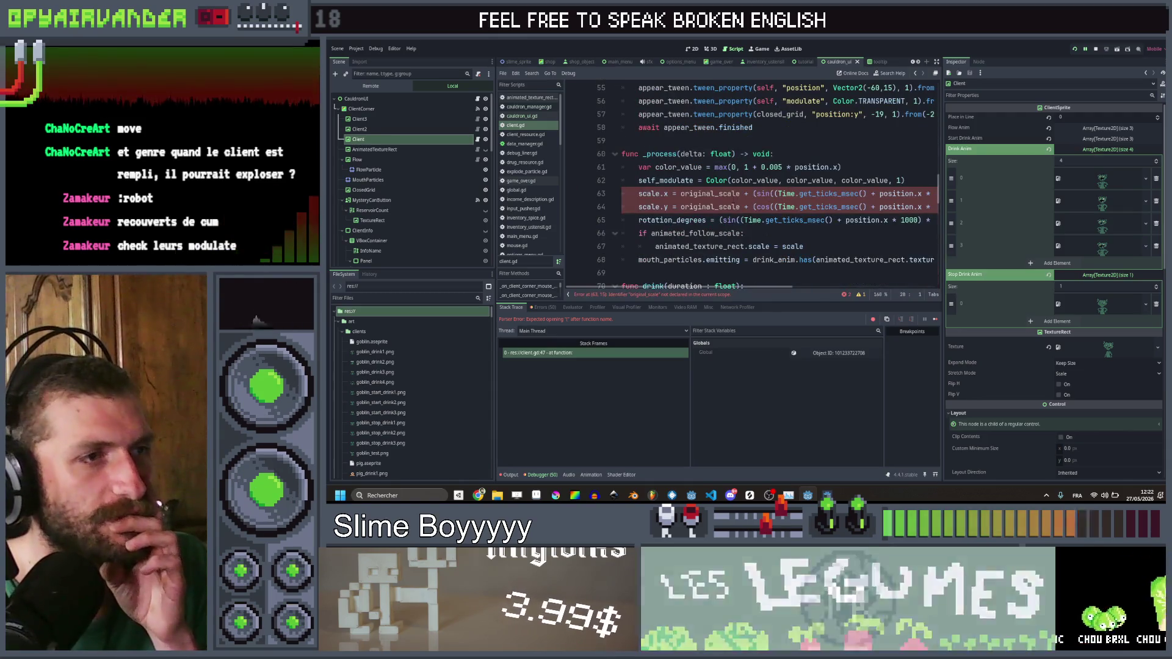
Step: Try color_value in place of original_scale in the scale lines, then undo it
double_click(738, 194)
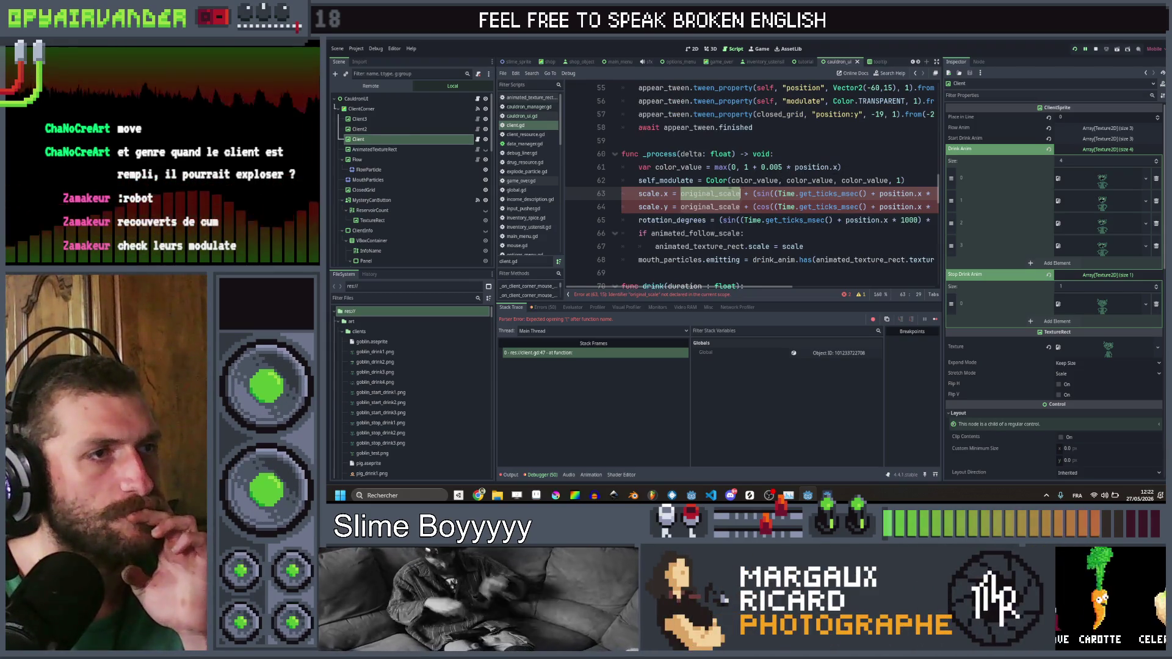
double_click(679, 167)
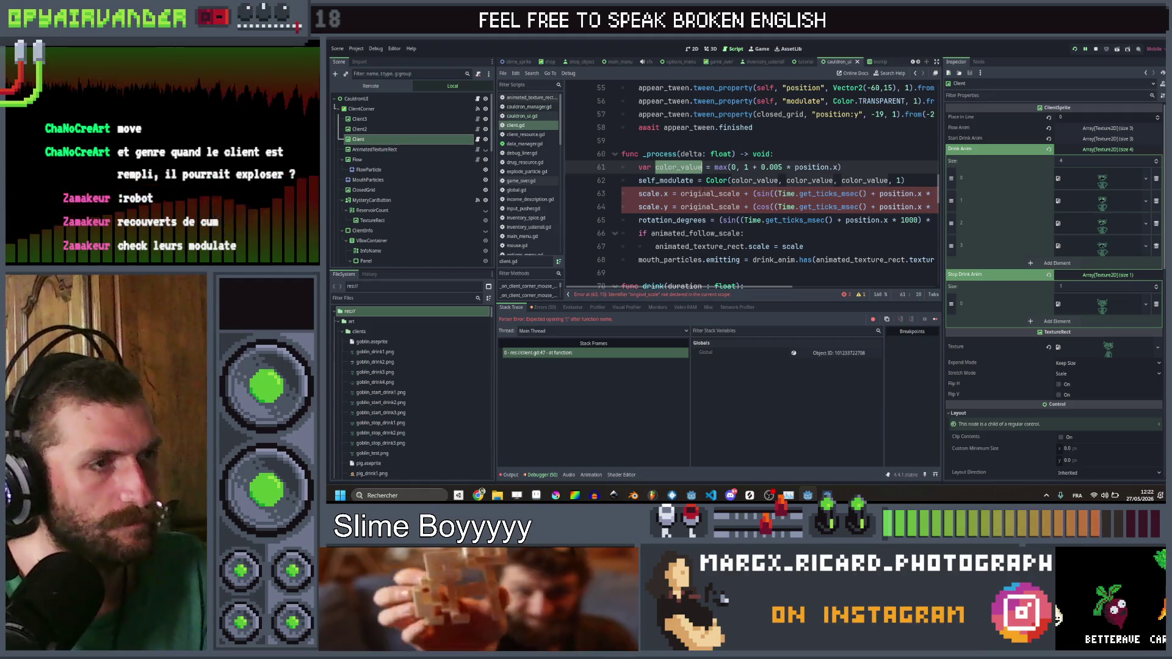
key(ctrl+c)
double_click(689, 194)
key(ctrl+v)
double_click(690, 207)
key(ctrl+v)
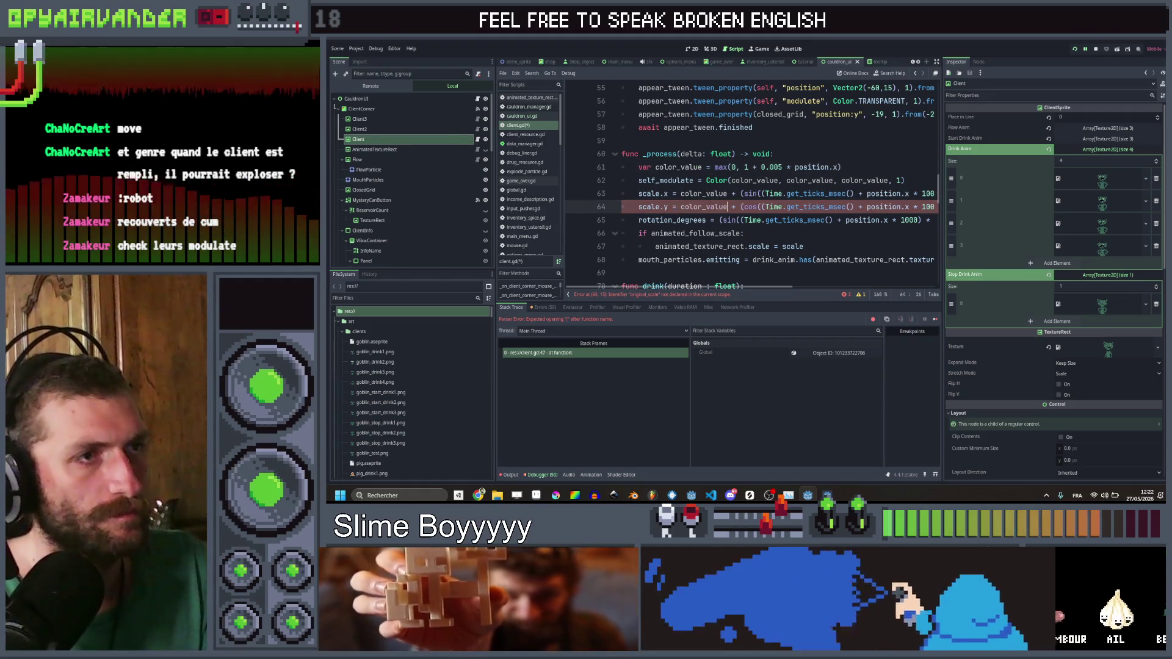
key(ctrl+z)
key(ctrl+z)
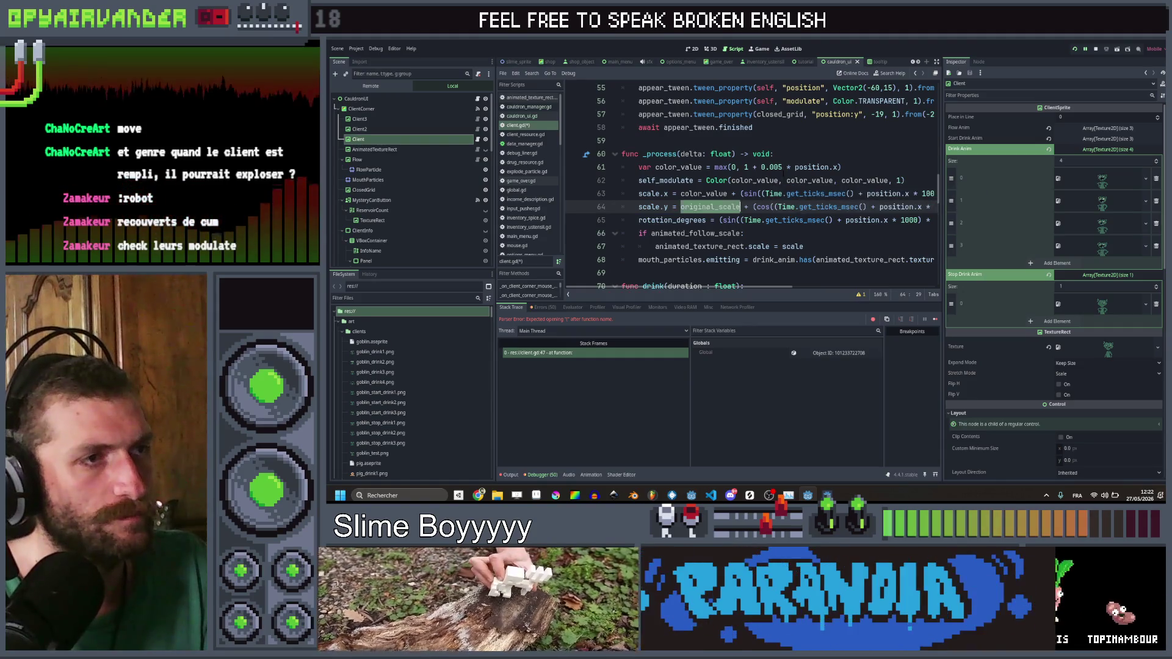
Step: Duplicate the color_value line as var scale_value = max(0, 1 + 0.0001 * position.x)
click(829, 167)
key(ctrl+shift+d)
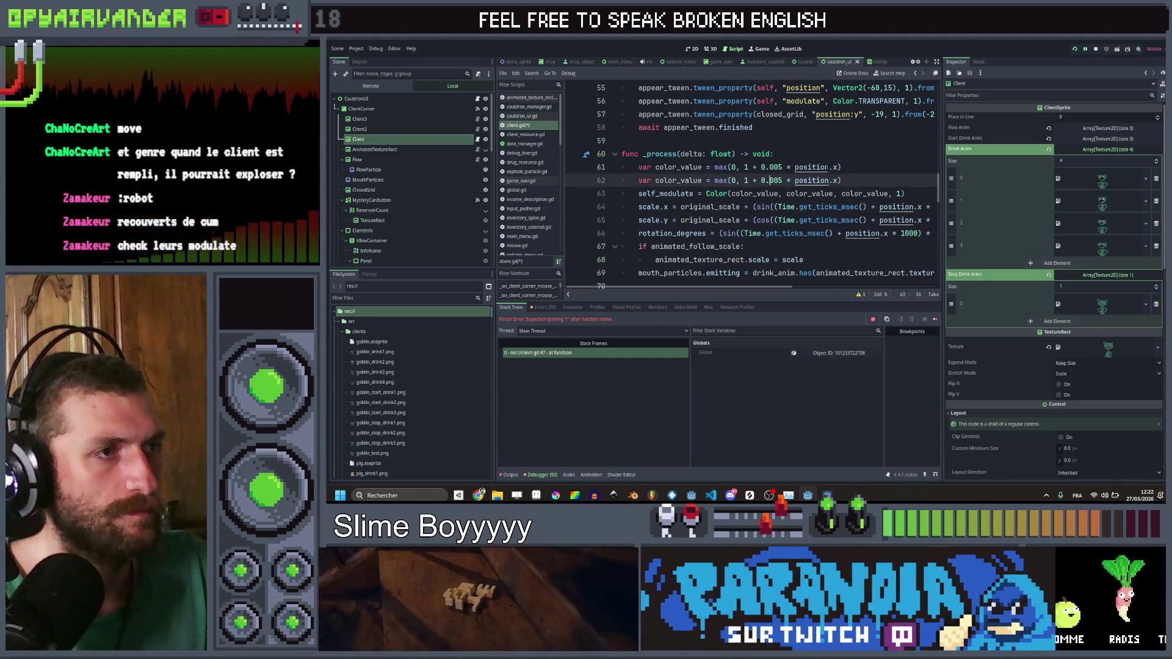
click(714, 180)
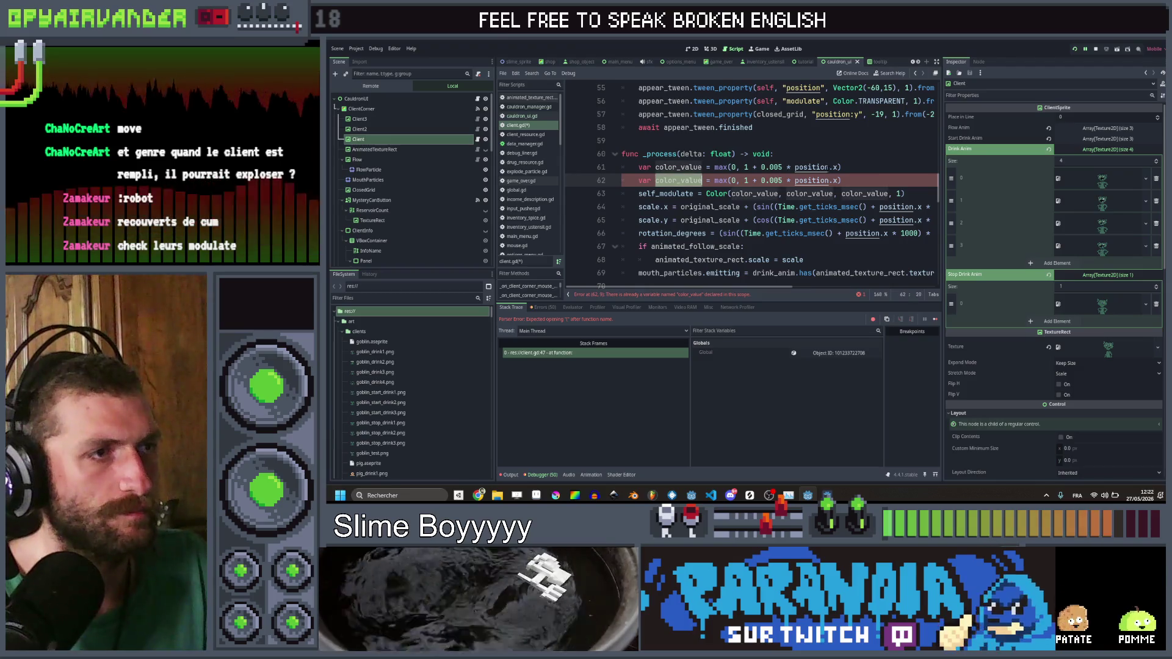
text(e_val)
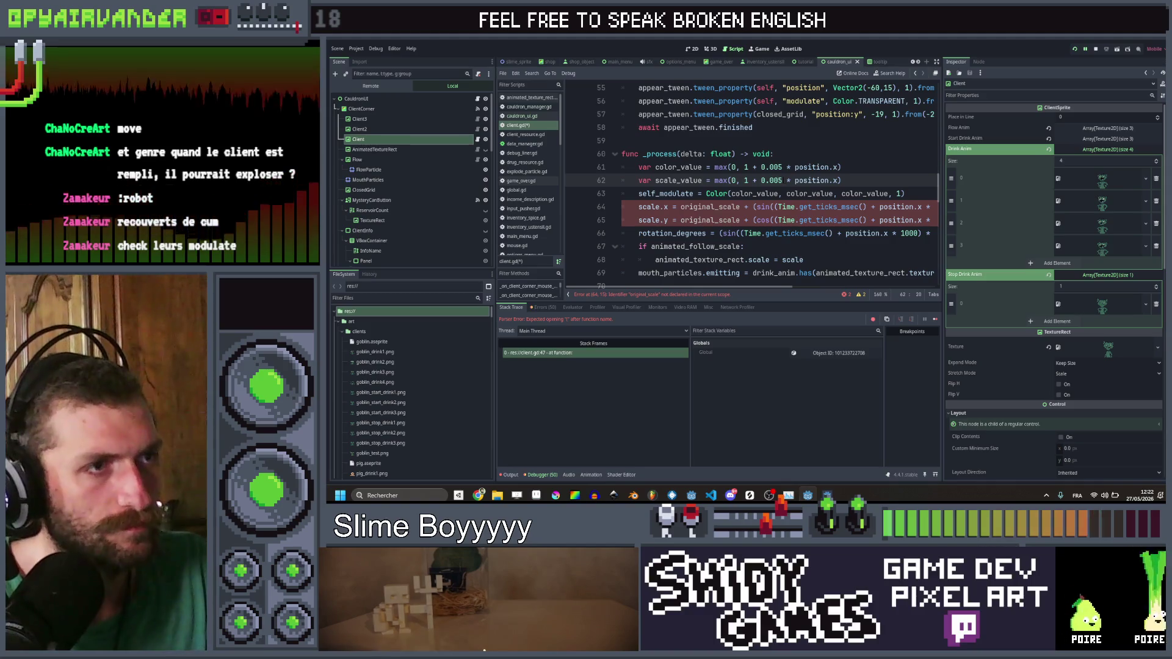
click(782, 180)
key(BackSpace)
text(0)
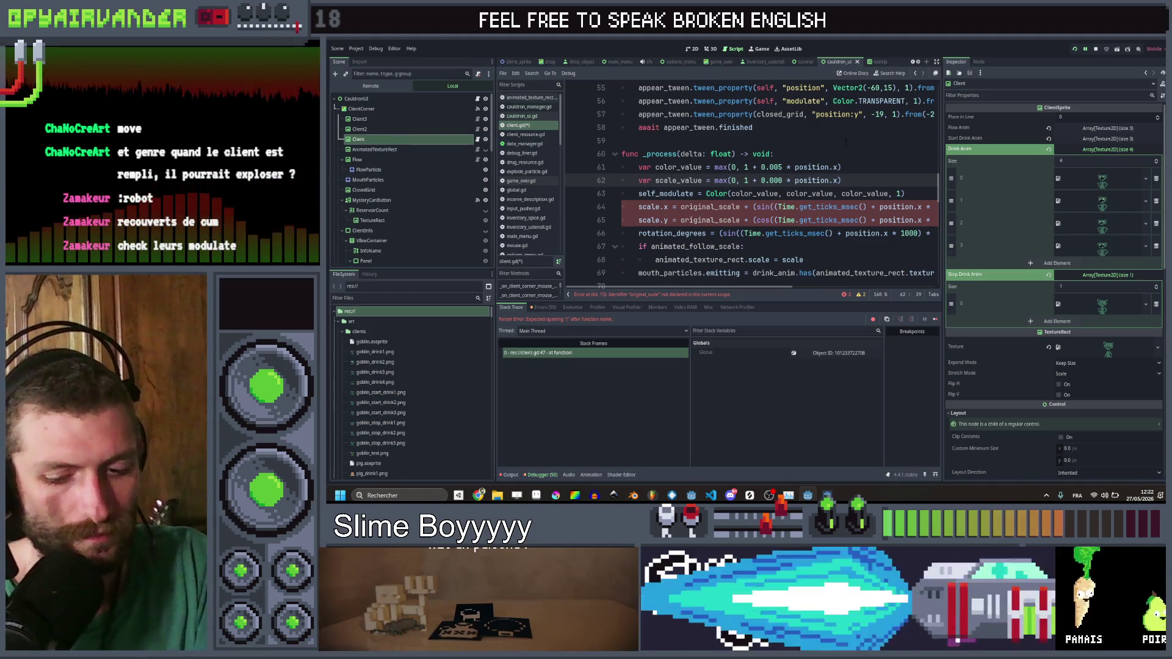
text(1)
Step: Replace original_scale with scale_value in scale.x and scale.y, then run the game
double_click(690, 177)
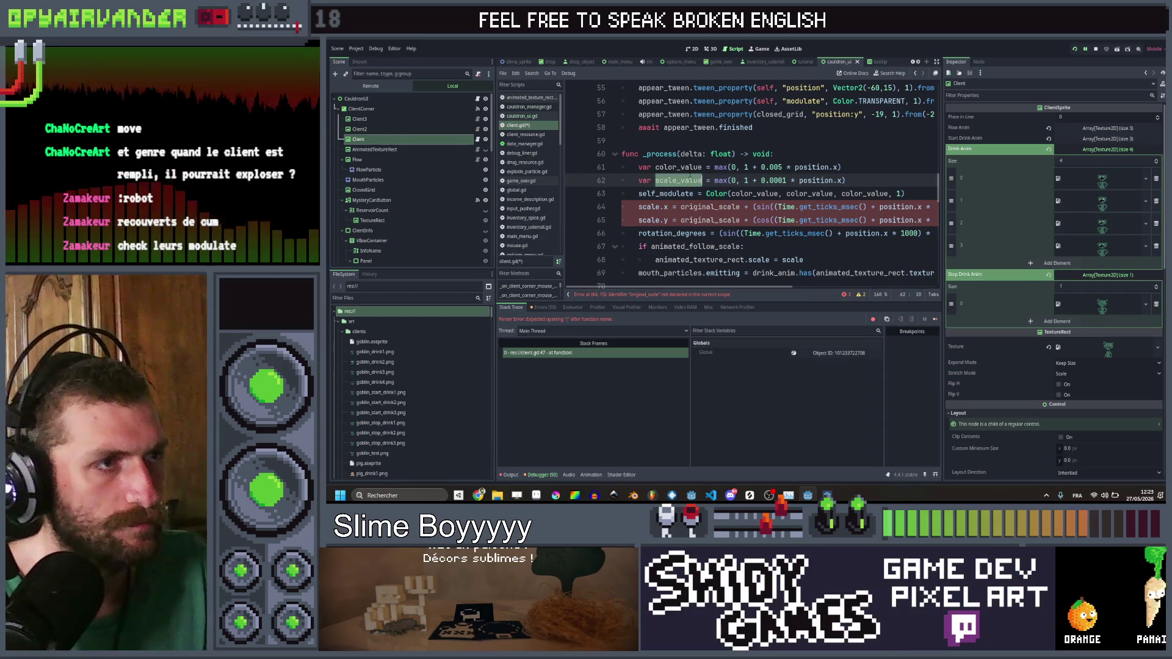
key(ctrl+c)
double_click(714, 207)
key(ctrl+v)
double_click(714, 219)
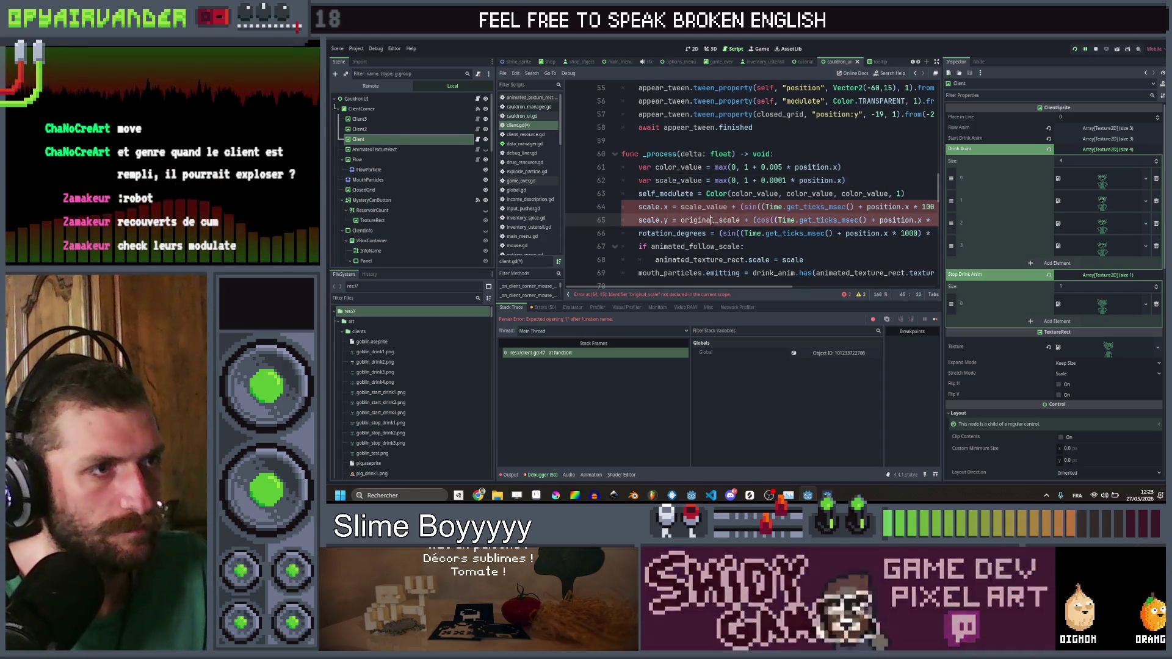
key(ctrl+v)
key(F5)
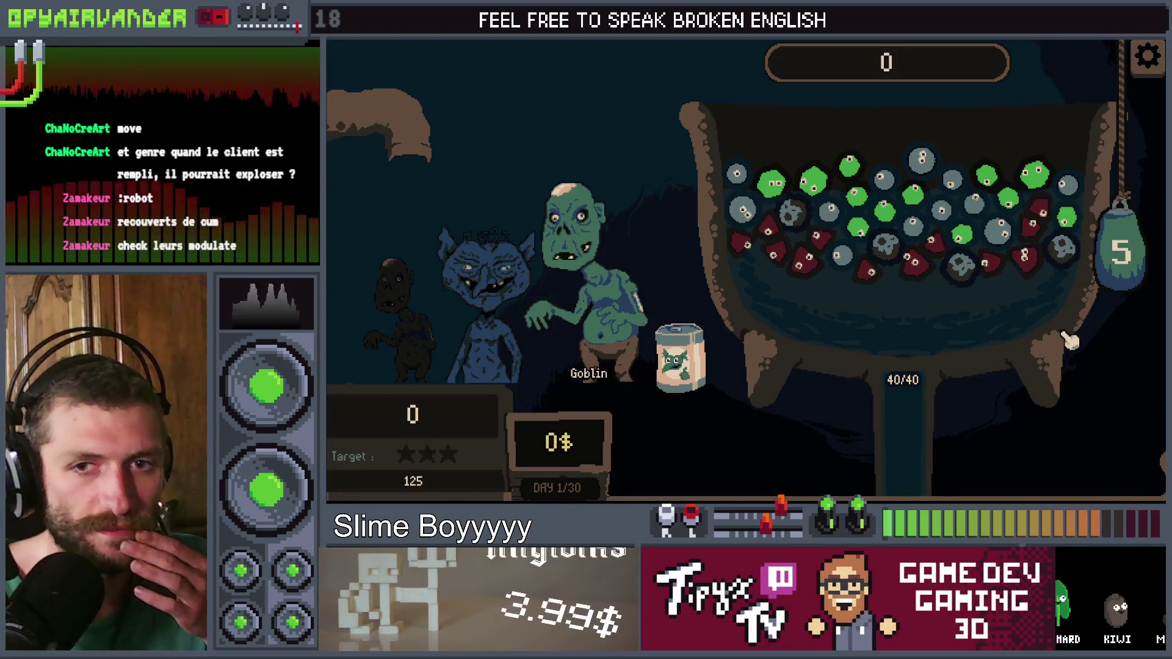
Step: Stop the test run and select line 40's queue-slot Vector2 position expression
key(Up)
scroll(750, 183, up, 5)
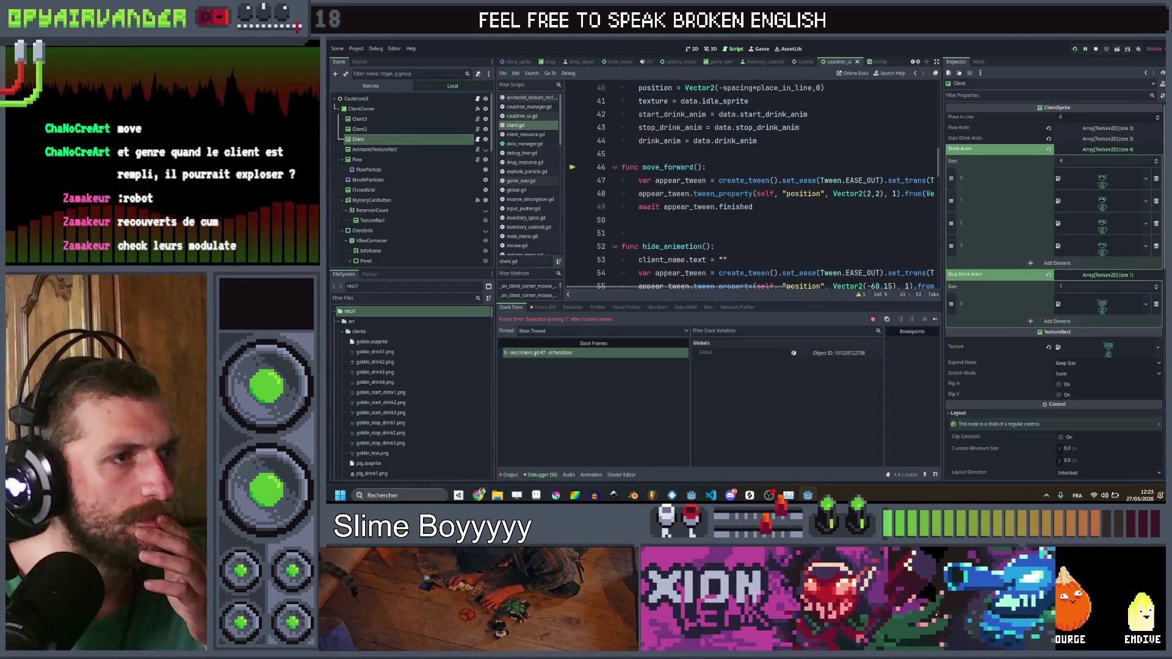
scroll(751, 183, up, 1)
click(757, 246)
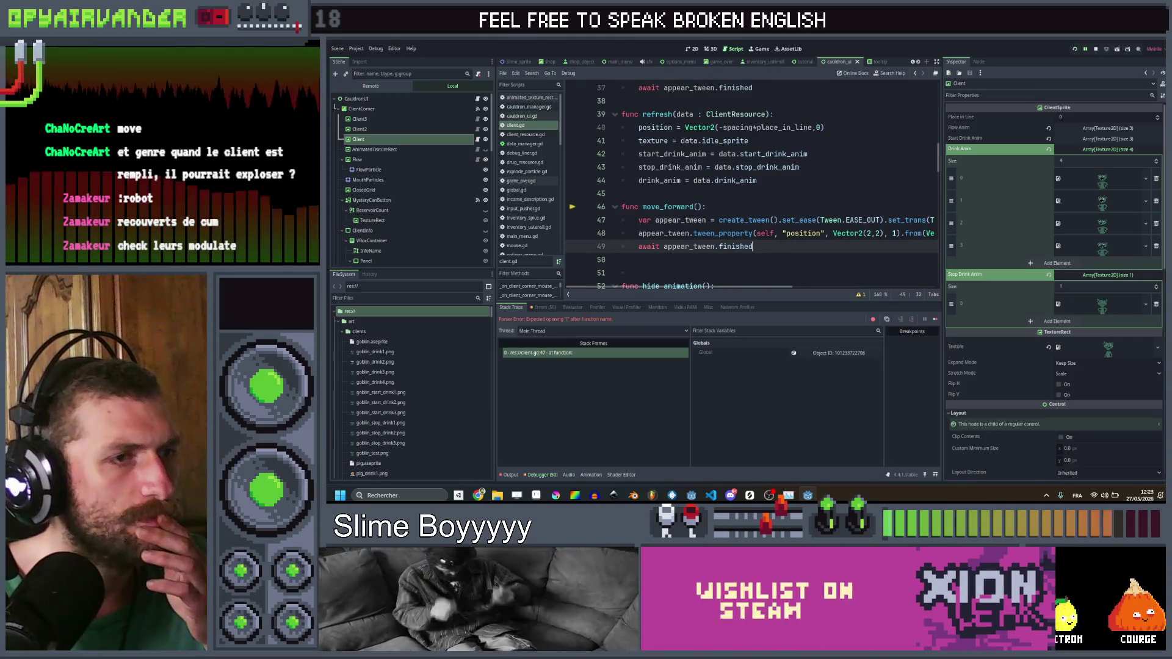
click(1096, 52)
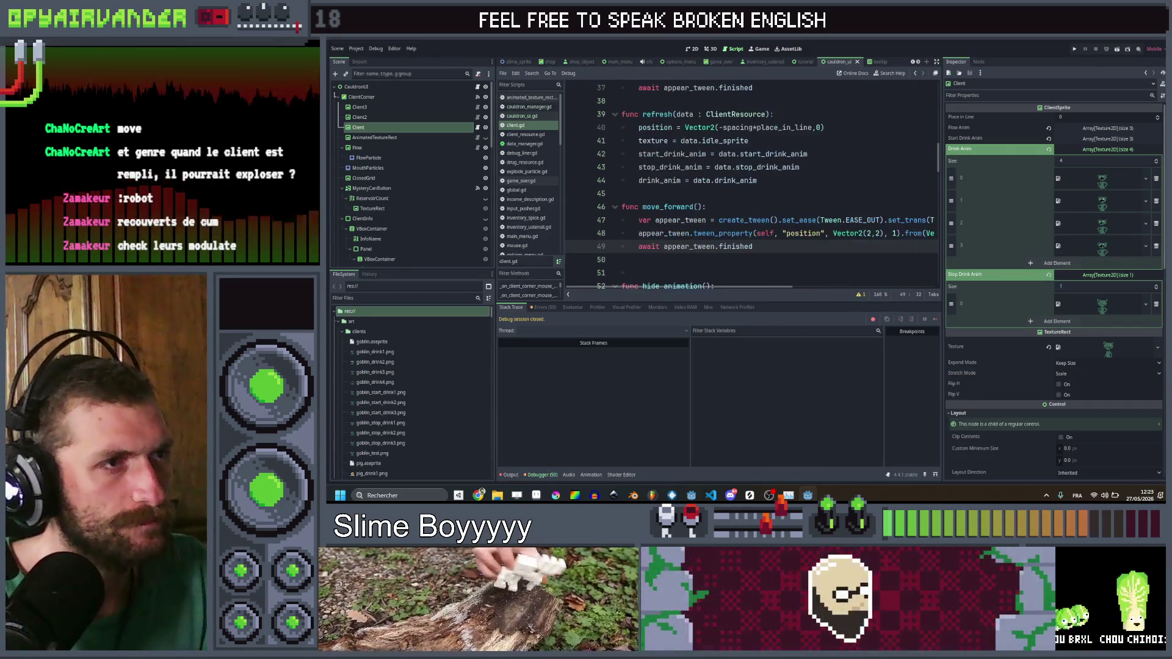
drag(833, 127, 774, 127)
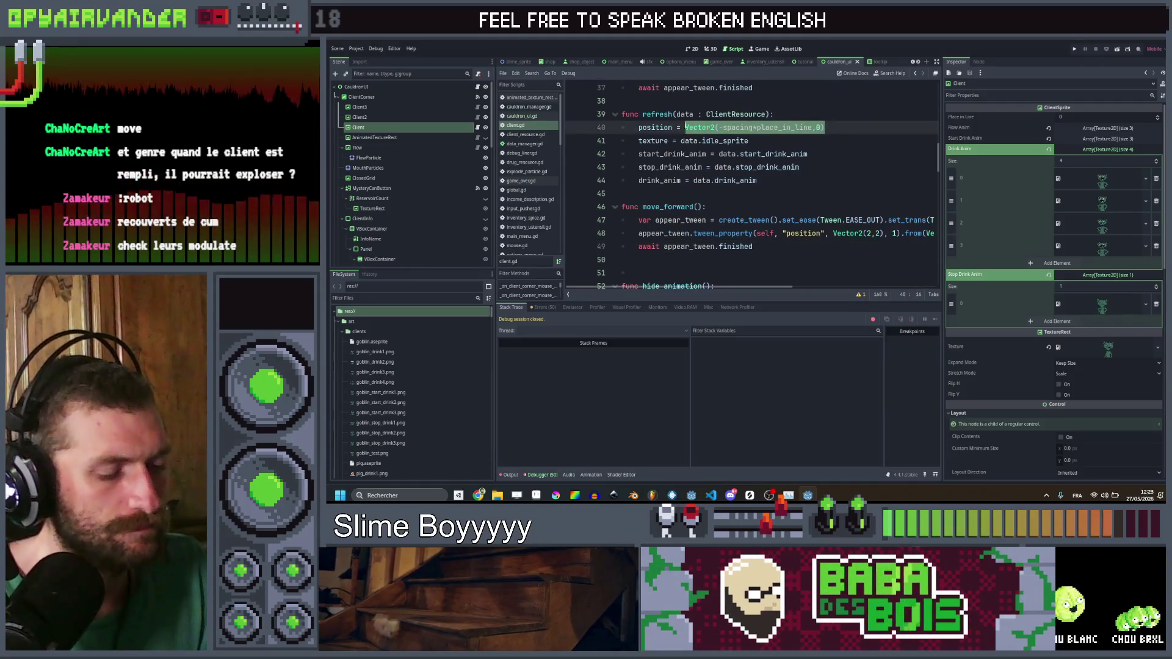
Step: Make move_forward tween to Vector2(-spacing*(place_in_line+1), 0) from the current slot, and save
key(ctrl+c)
drag(833, 233, 884, 233)
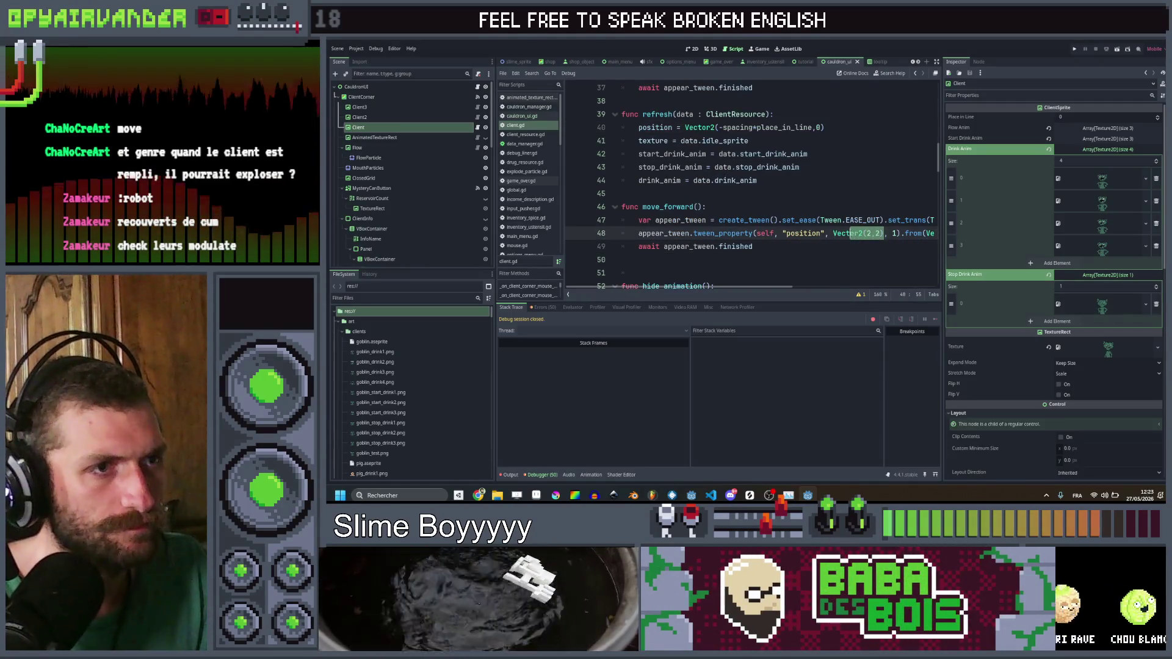
key(ctrl+v)
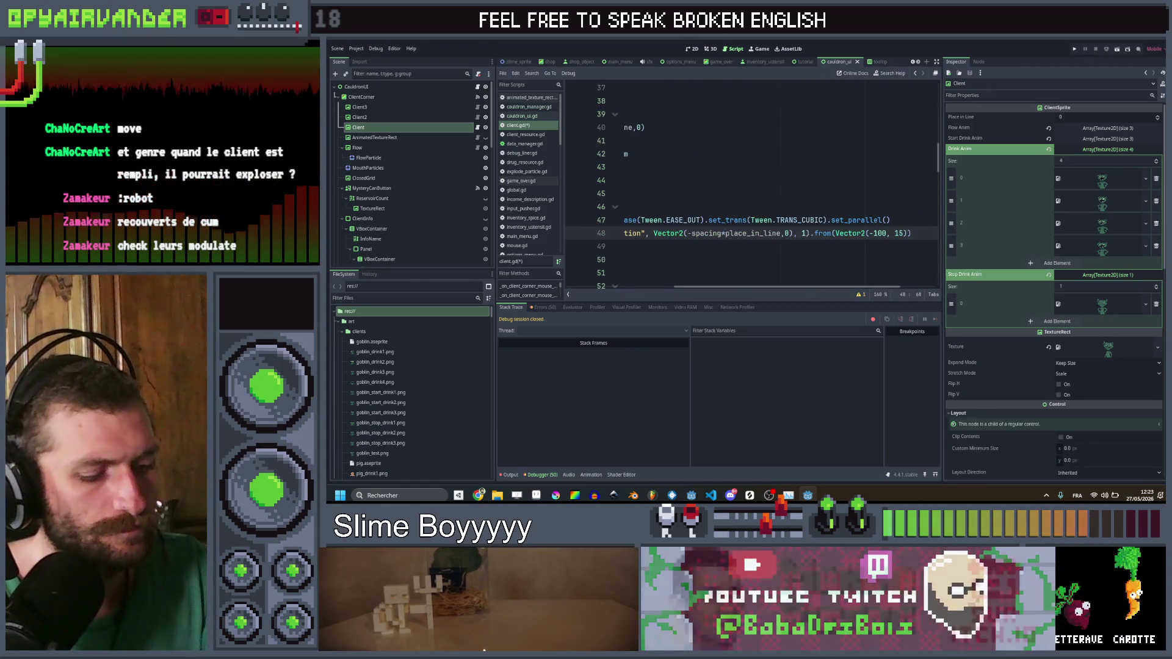
text(()
key(ctrl+Right)
text(+1)
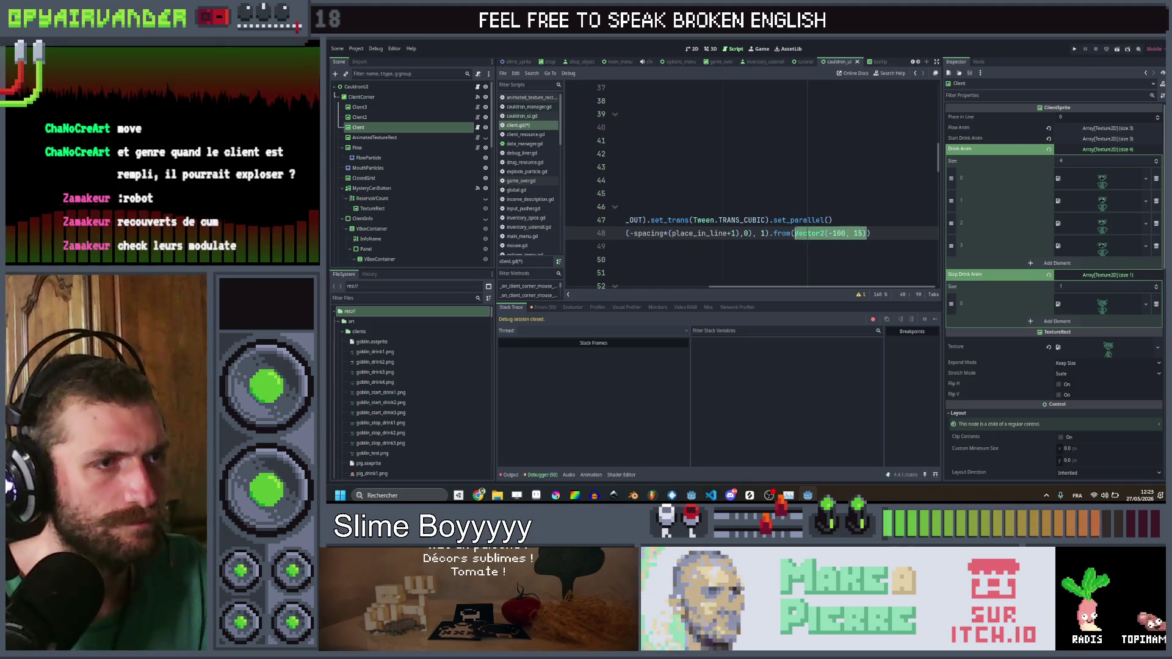
click(871, 220)
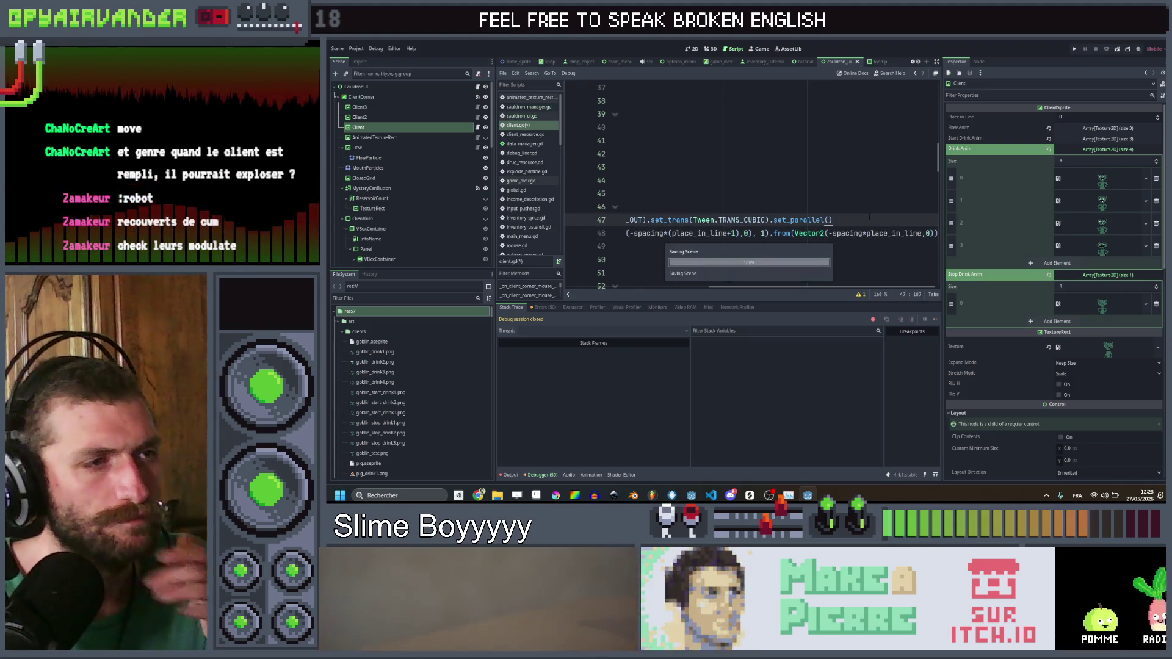
key(ctrl+s)
Step: Start a project-wide Find in Files search from the move_forward function
click(760, 247)
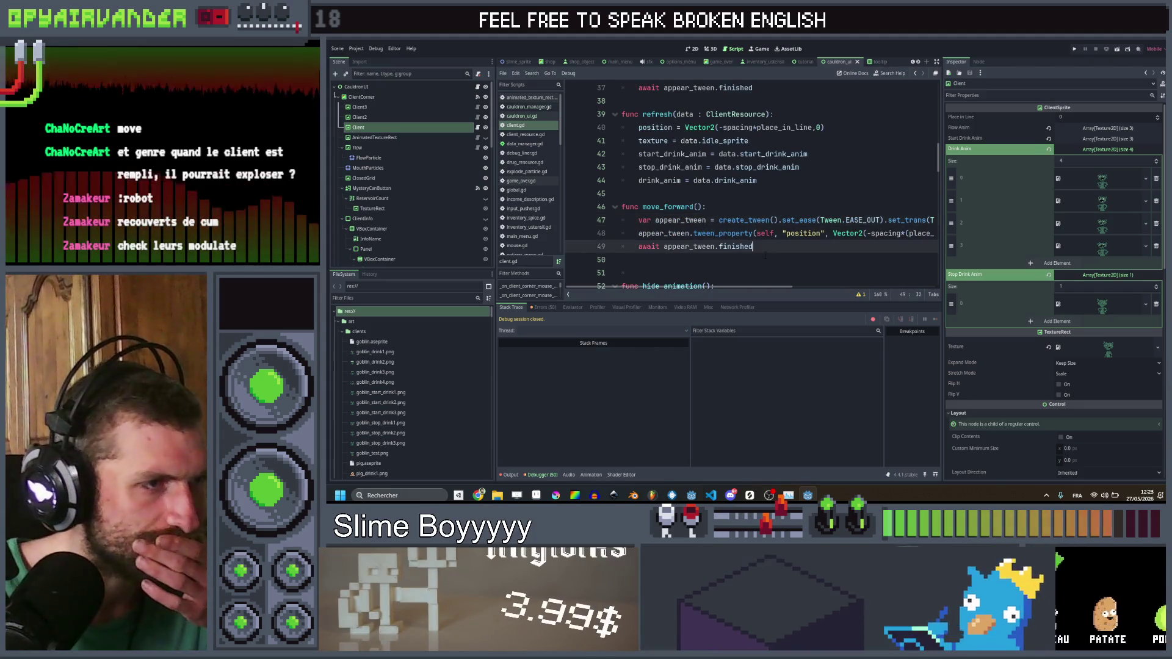
click(764, 262)
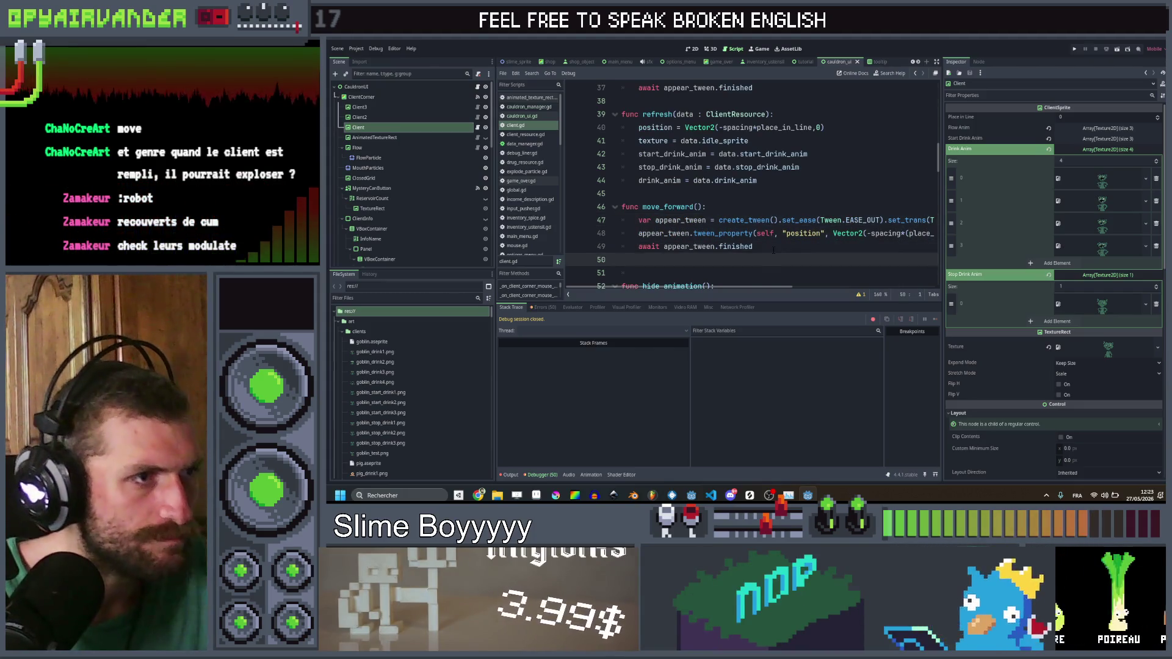
click(763, 193)
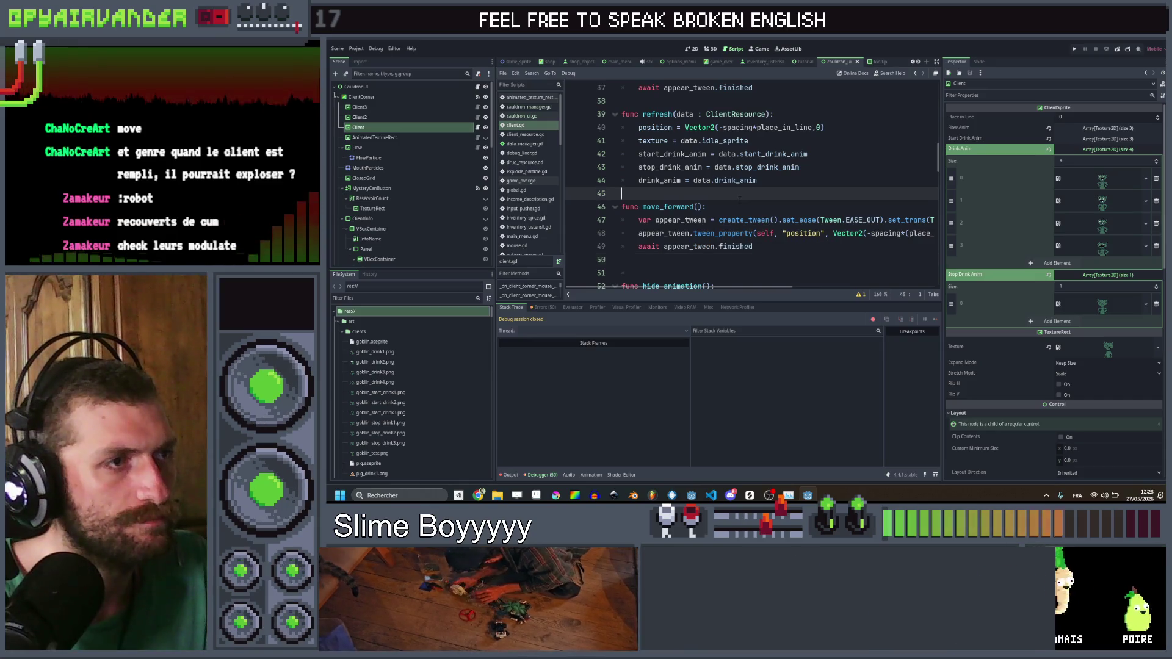
double_click(661, 207)
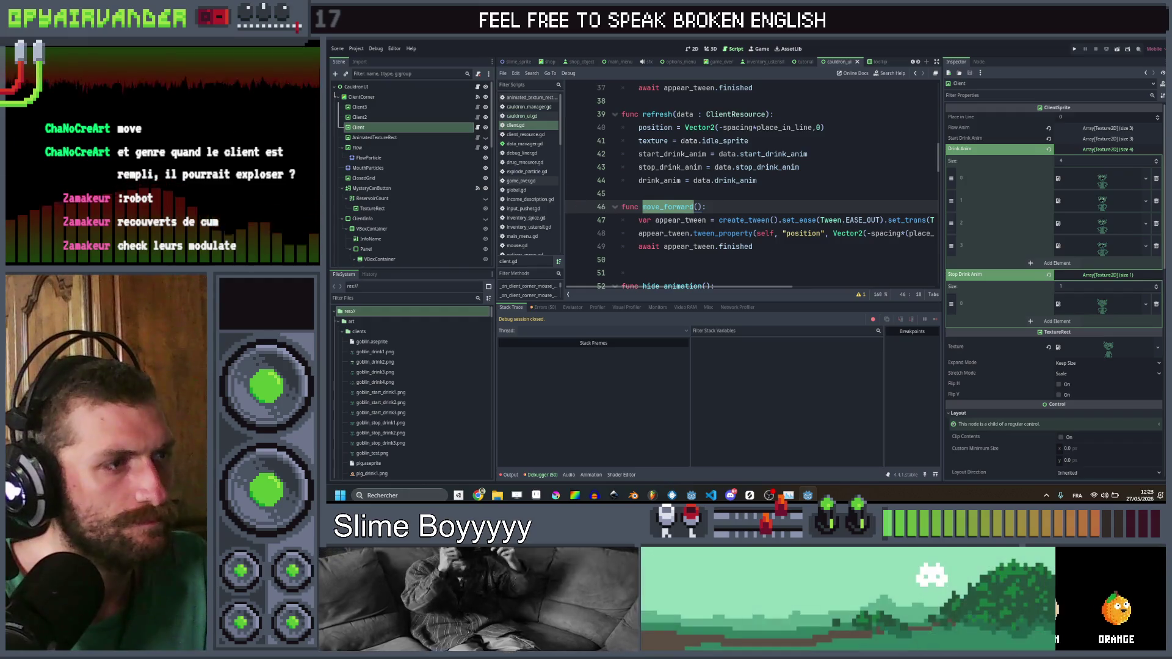
key(ctrl+shift+f)
text(next_clien)
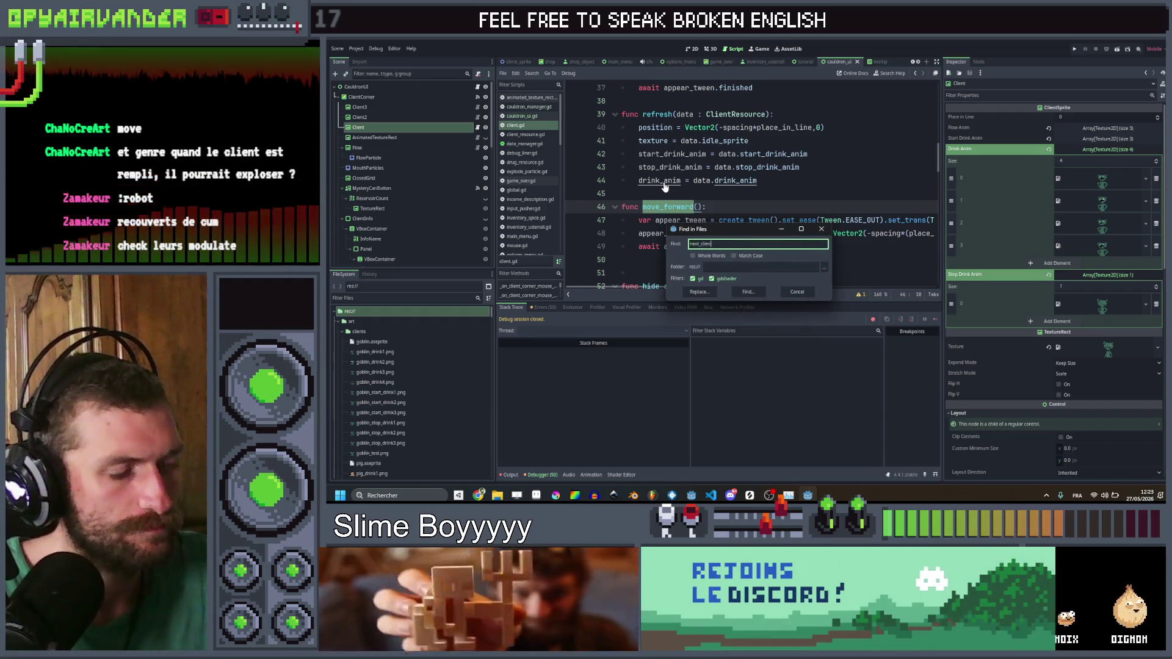
Step: Put init_clients' initialising loop into next_client in cauldron_ui.gd and drop the index argument
text(t)
key(Return)
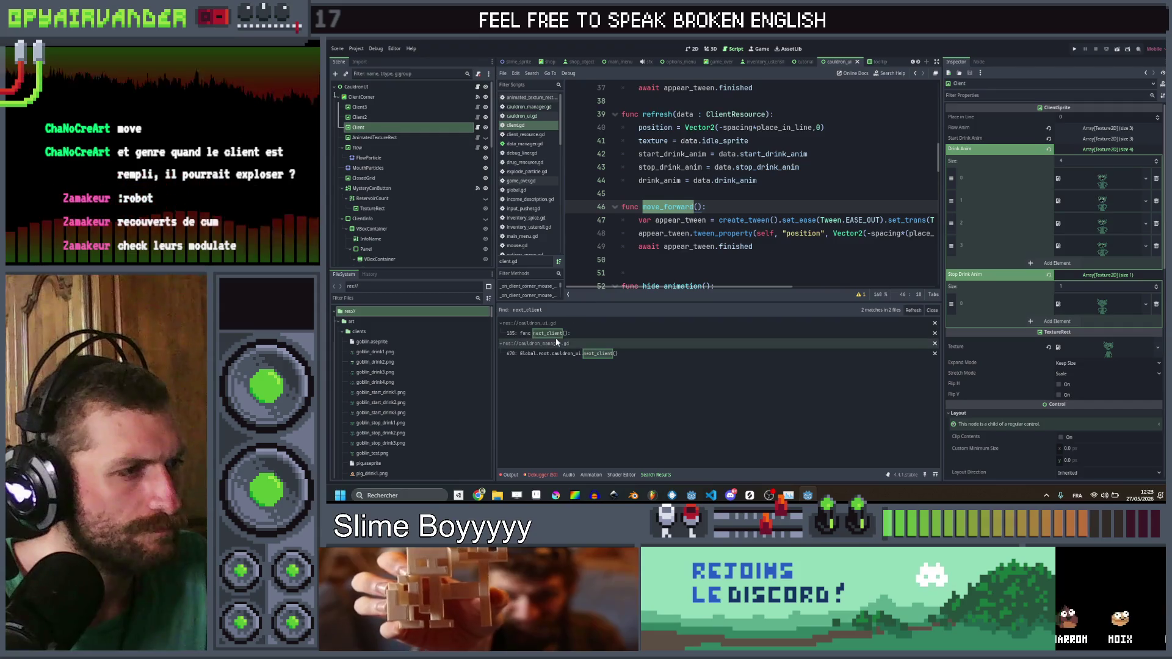
click(550, 333)
drag(656, 167, 642, 141)
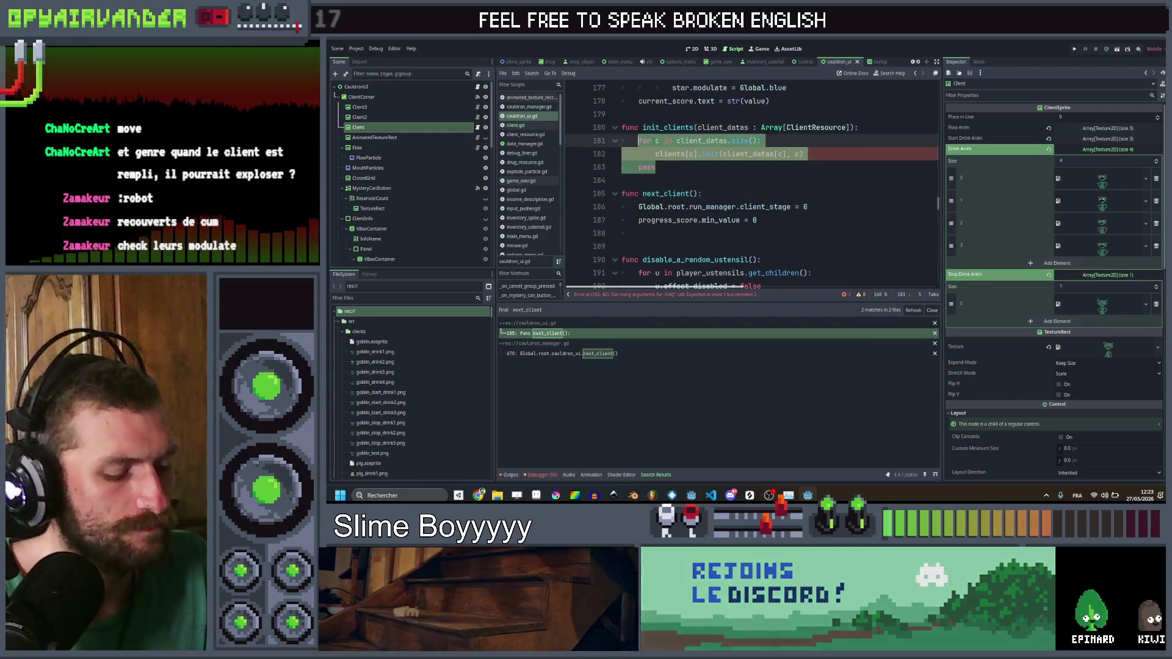
drag(757, 220, 639, 207)
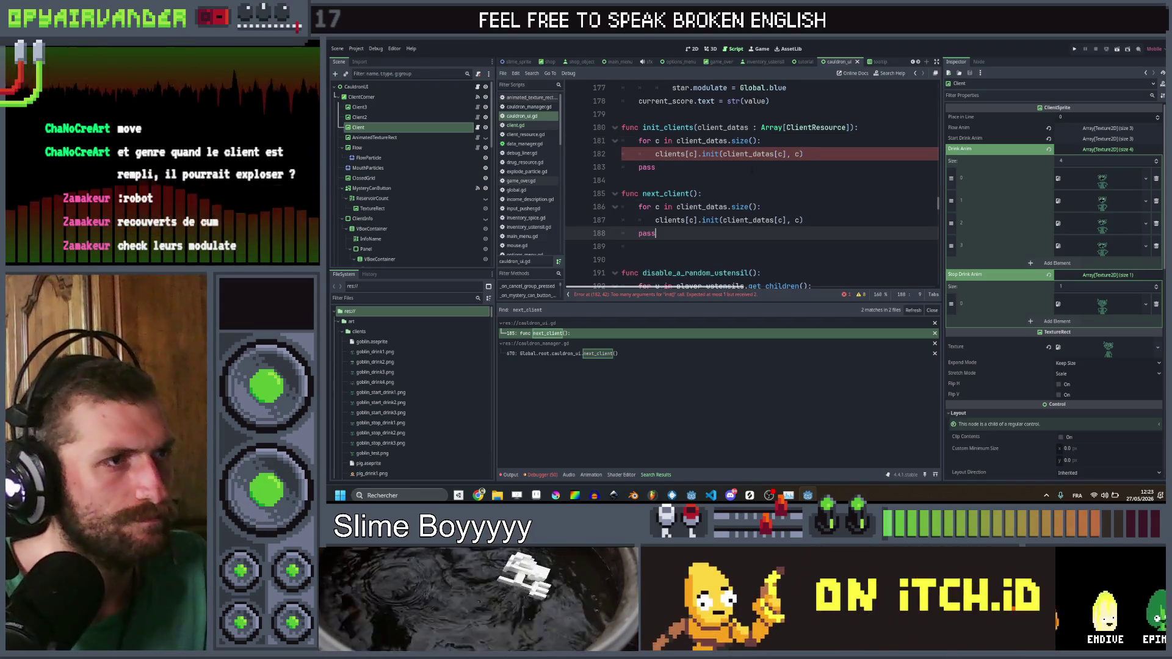
key(ctrl+v)
click(799, 154)
key(BackSpace)
key(BackSpace)
key(BackSpace)
key(Up)
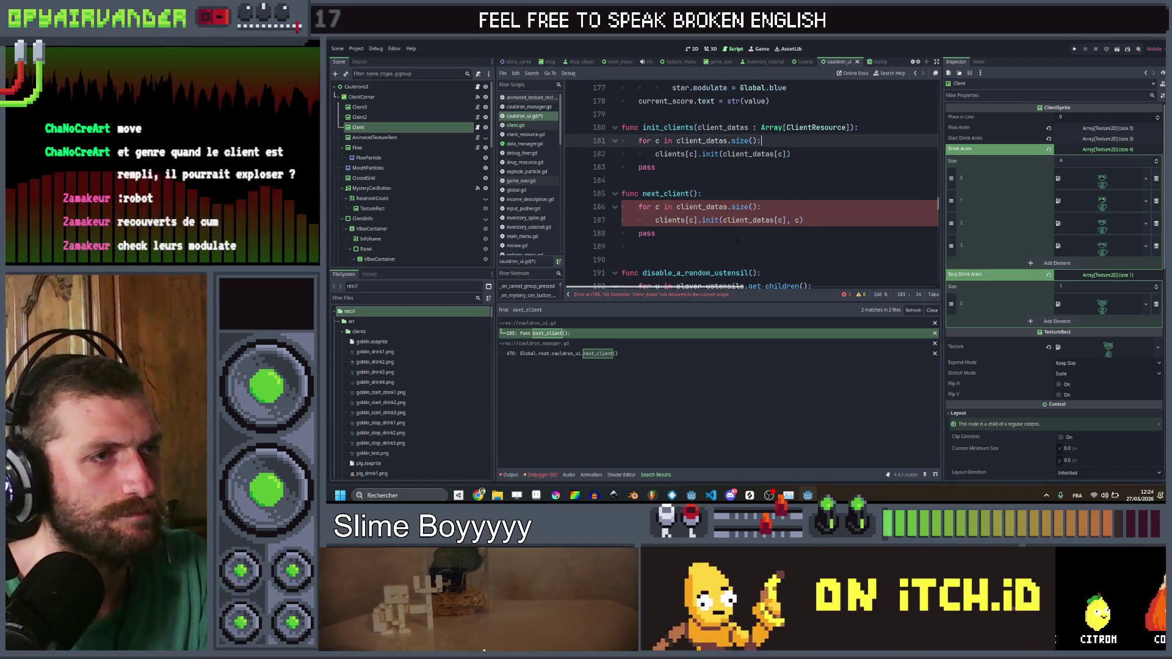
Step: Add 'for c in clients: c.move_forward()' at the top of next_client and save cauldron_ui.gd
click(736, 235)
click(755, 197)
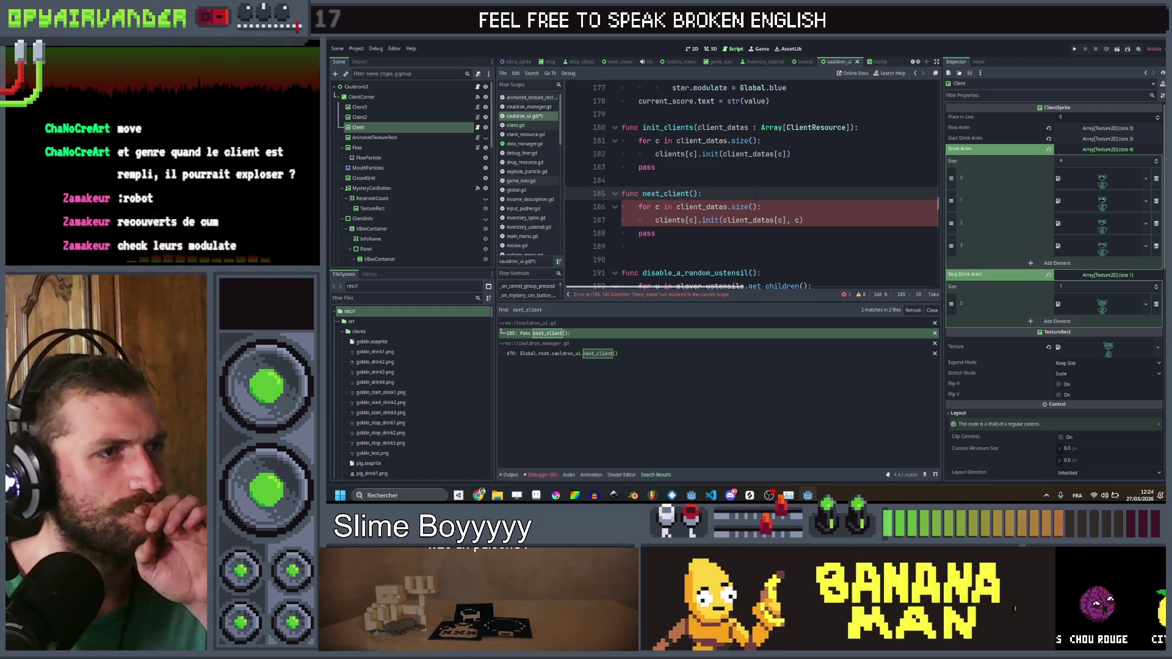
key(Return)
text(fo)
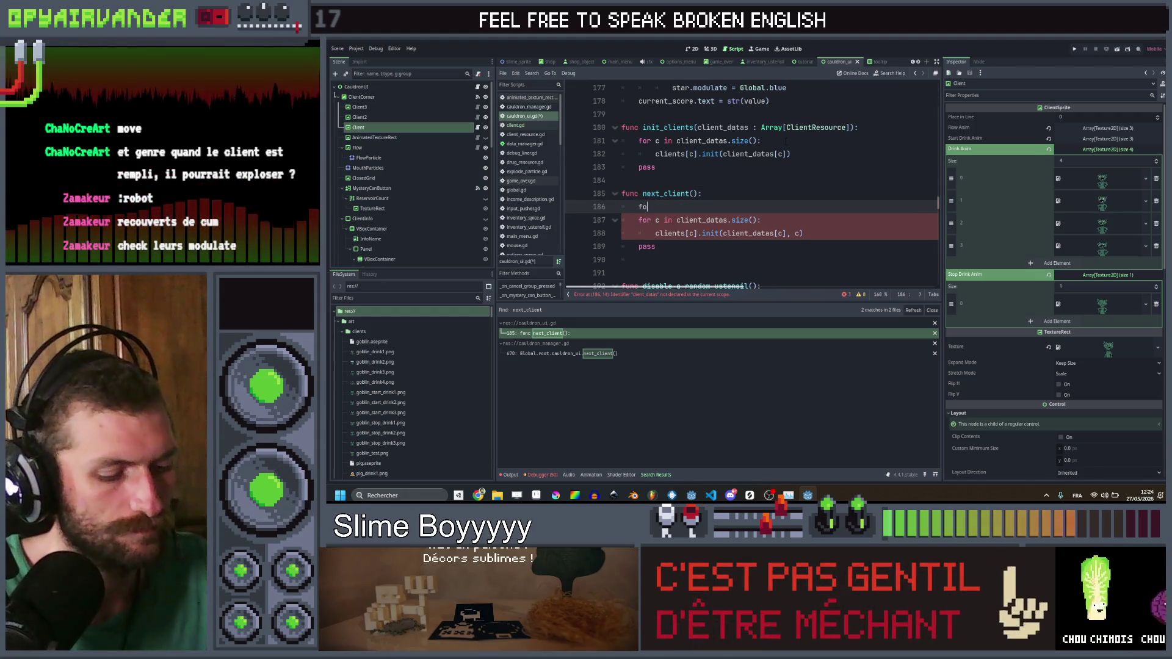
text(r c in clients()
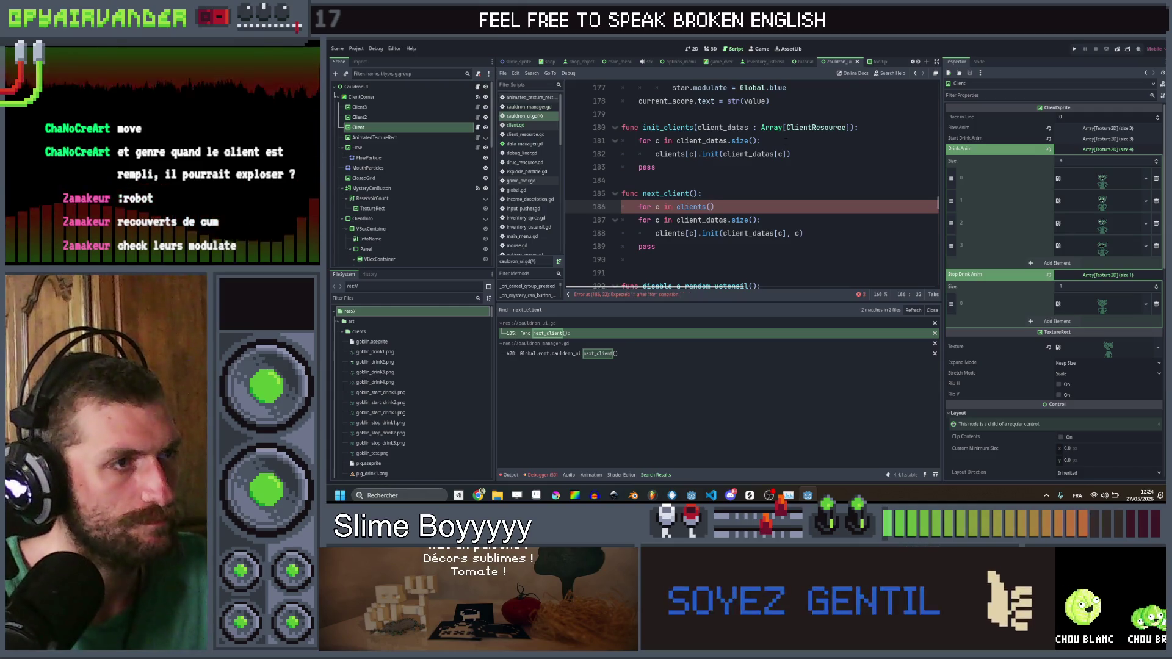
key(BackSpace)
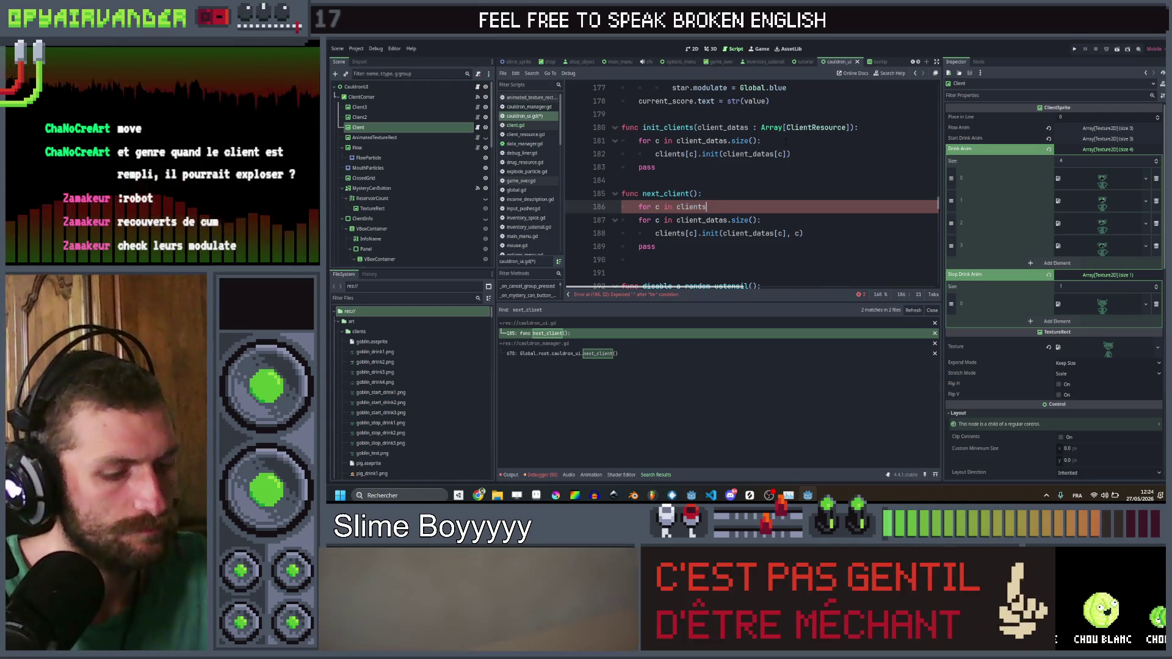
text([s]:)
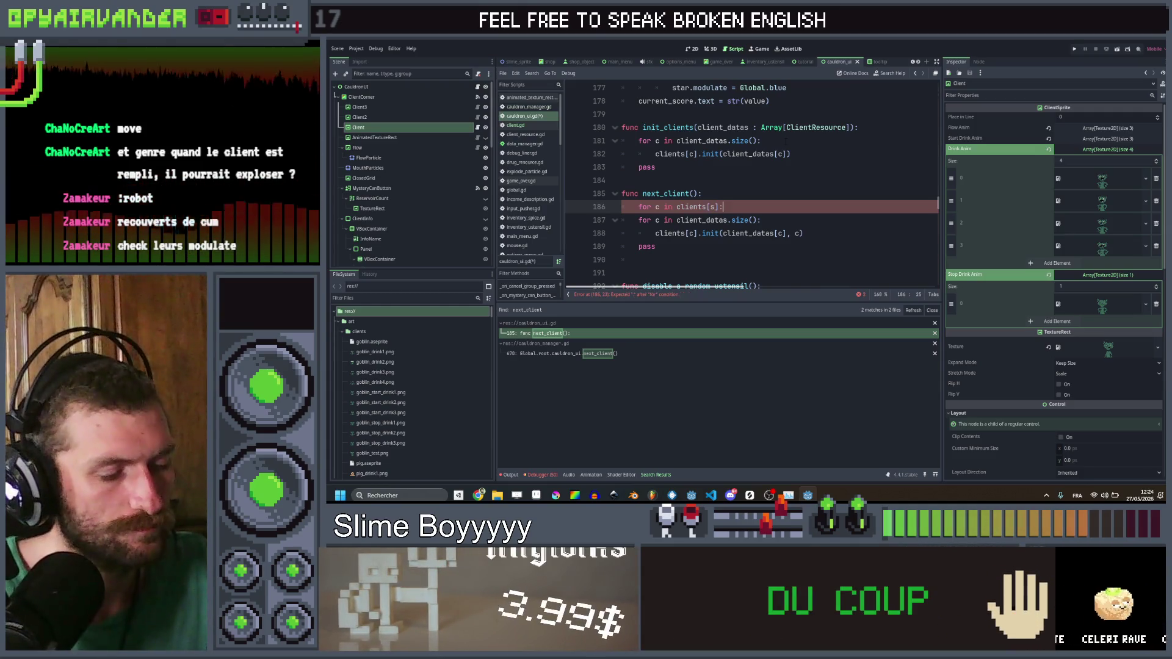
key(Return)
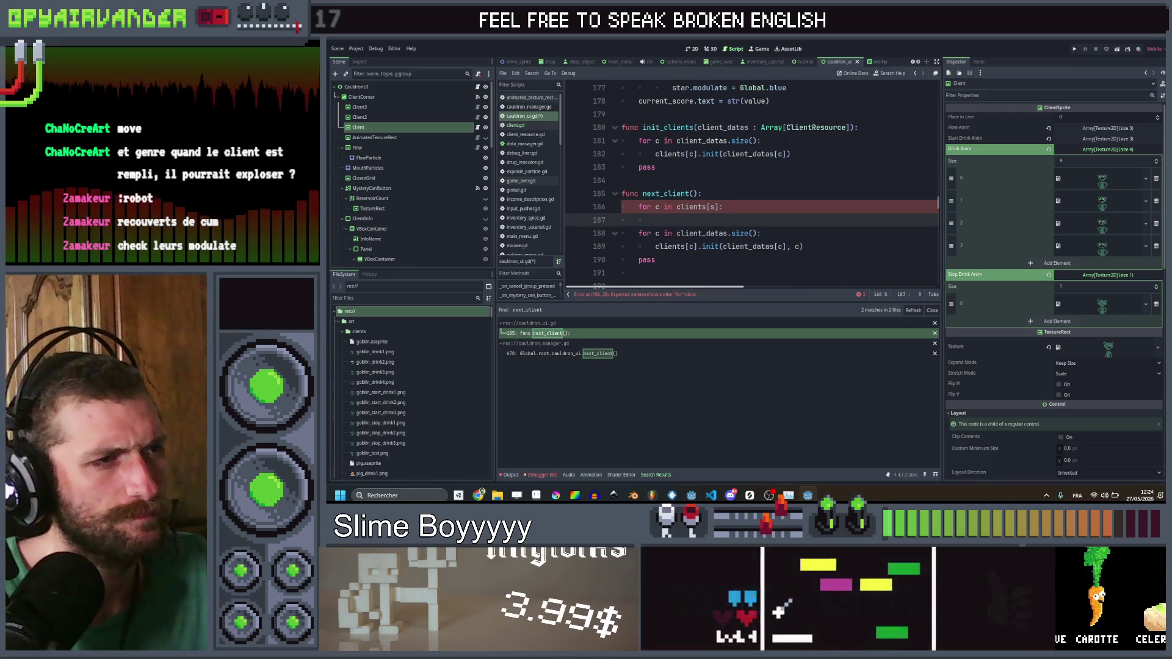
text(client)
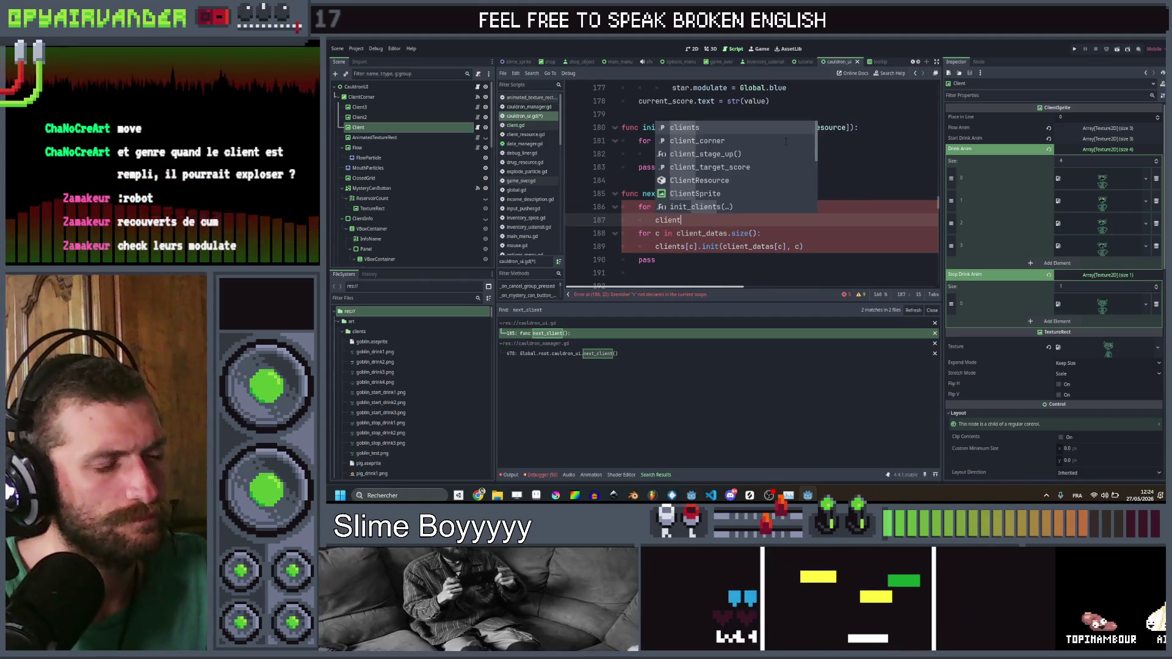
key(Return)
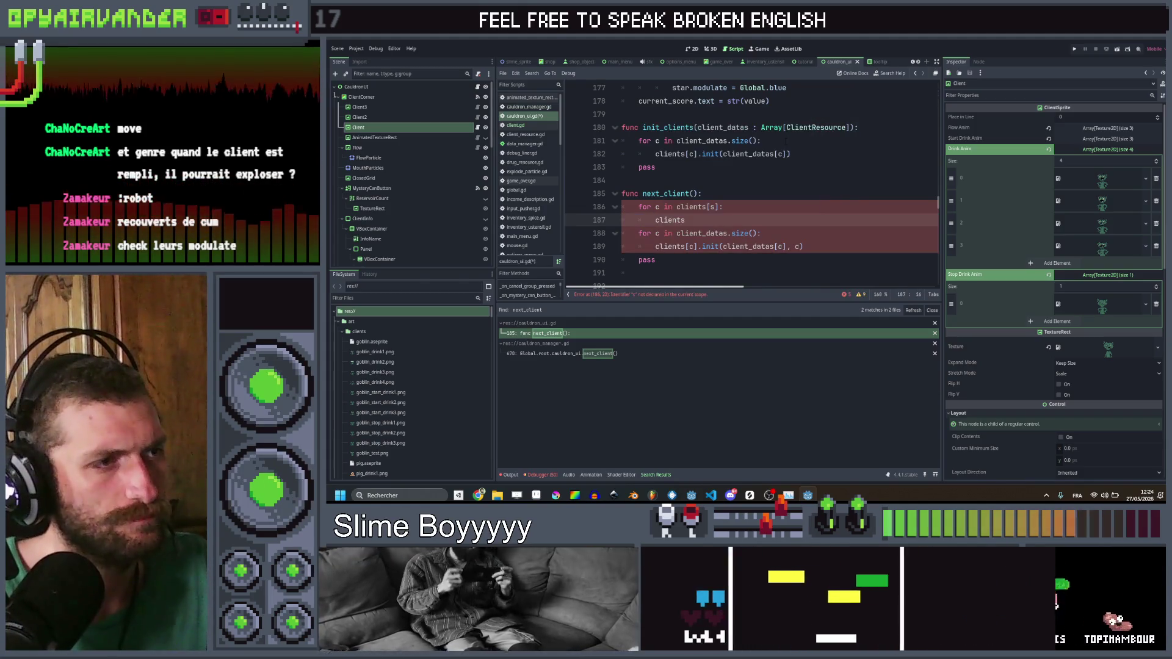
text(c.mov)
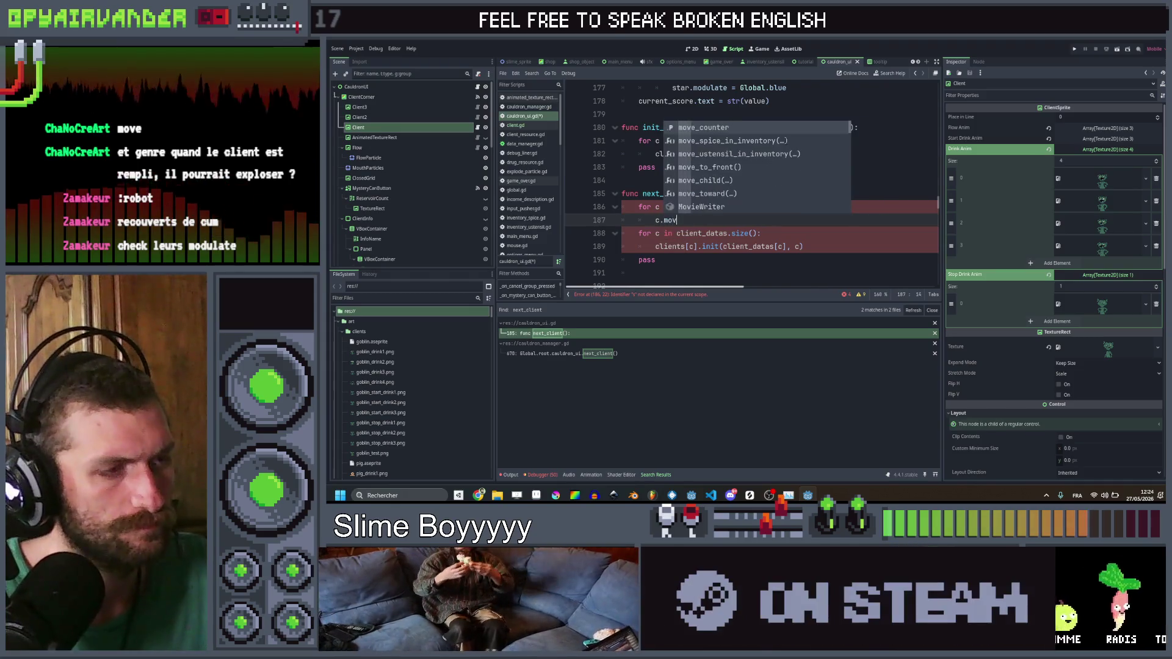
text(e)
key(Up)
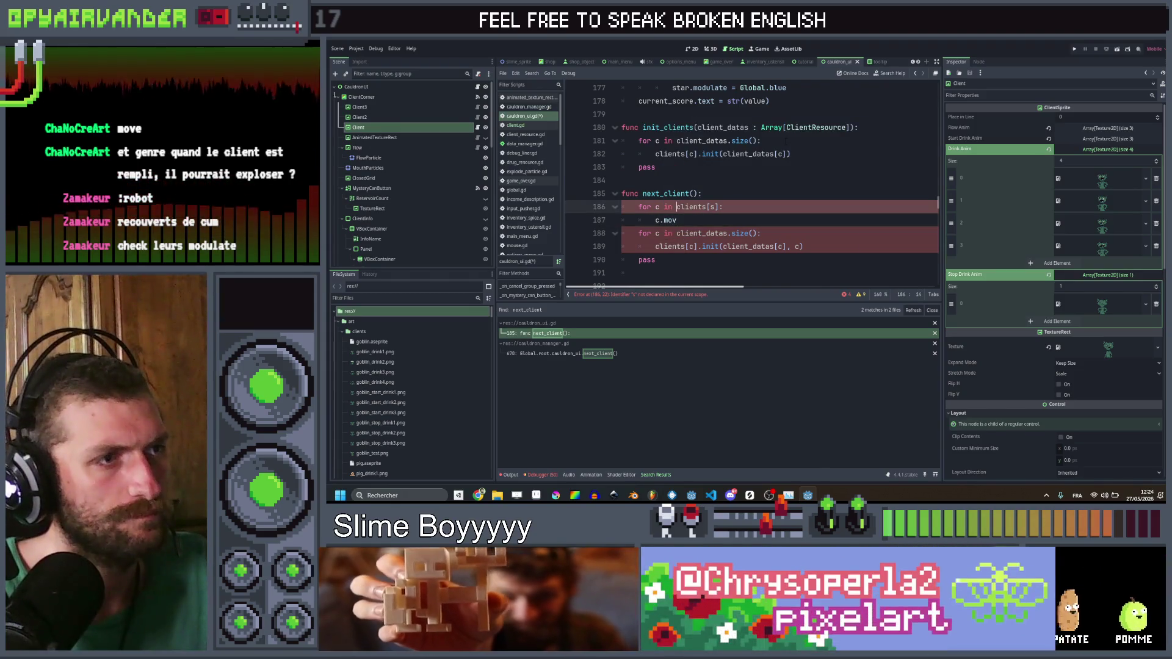
key(Delete)
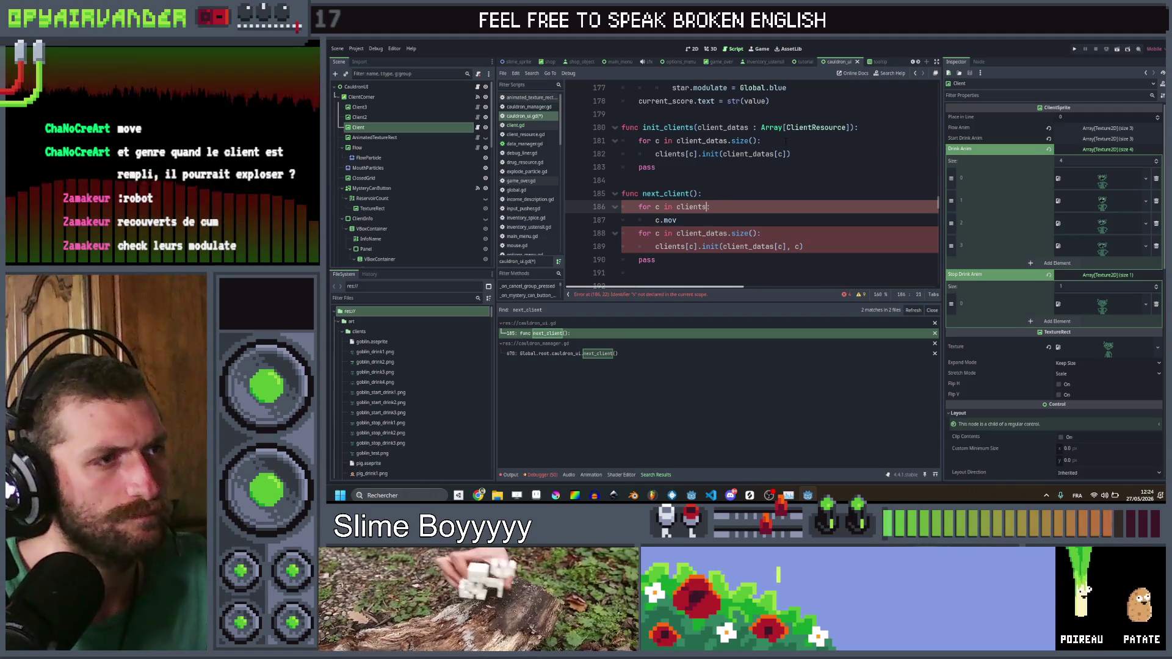
key(Down)
text(e)
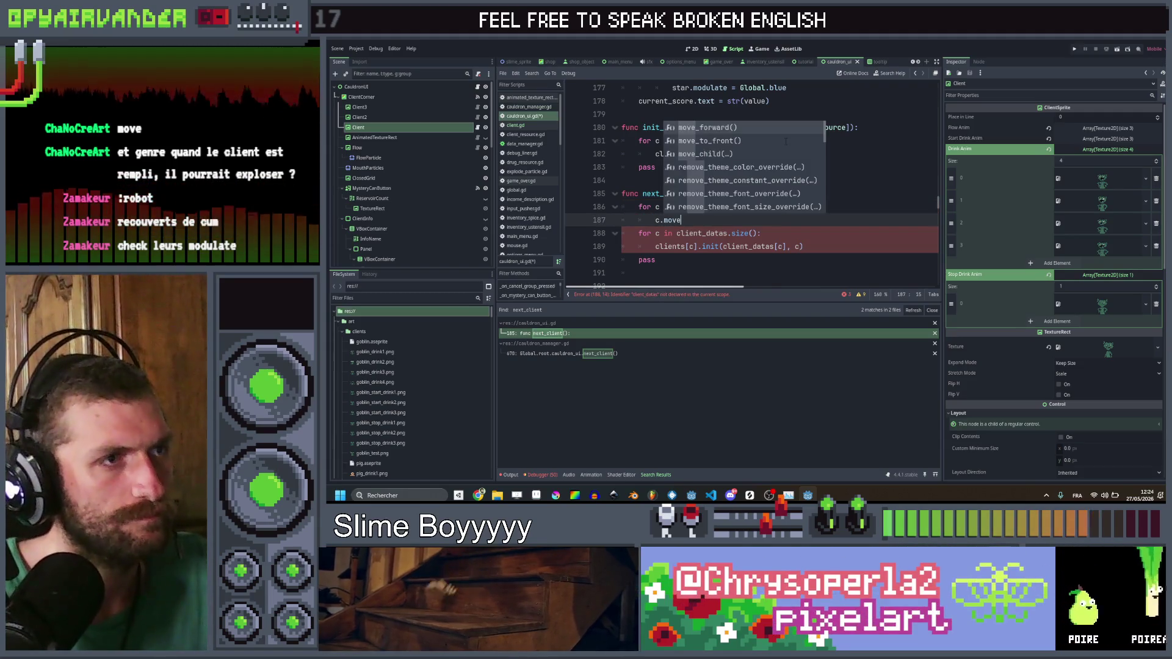
key(Return)
key(ctrl+s)
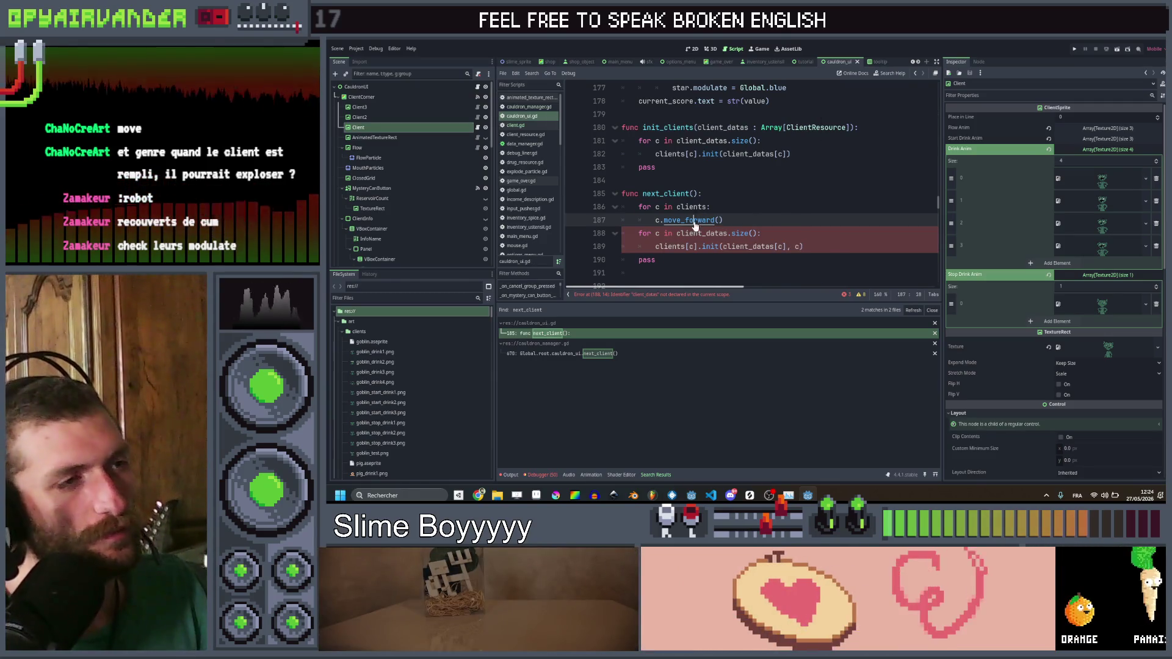
ctrl+click(688, 220)
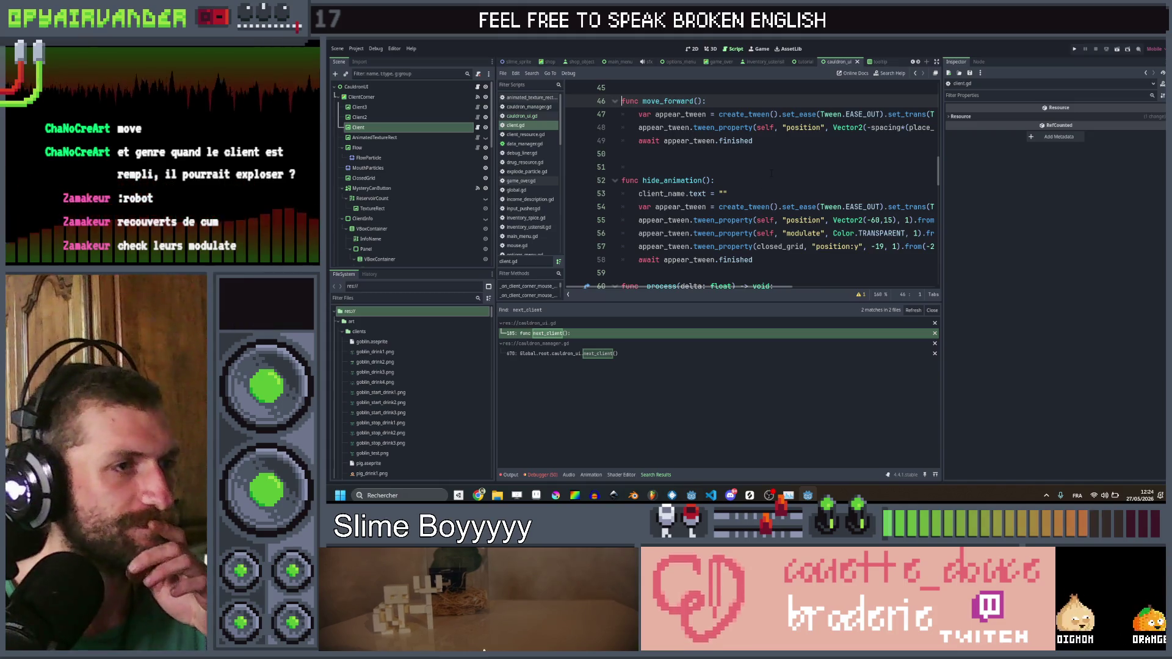
Step: Add 'if place_in_line == 0: hide_animation()' at the start of move_forward and save
scroll(770, 173, down, 2)
scroll(774, 159, up, 2)
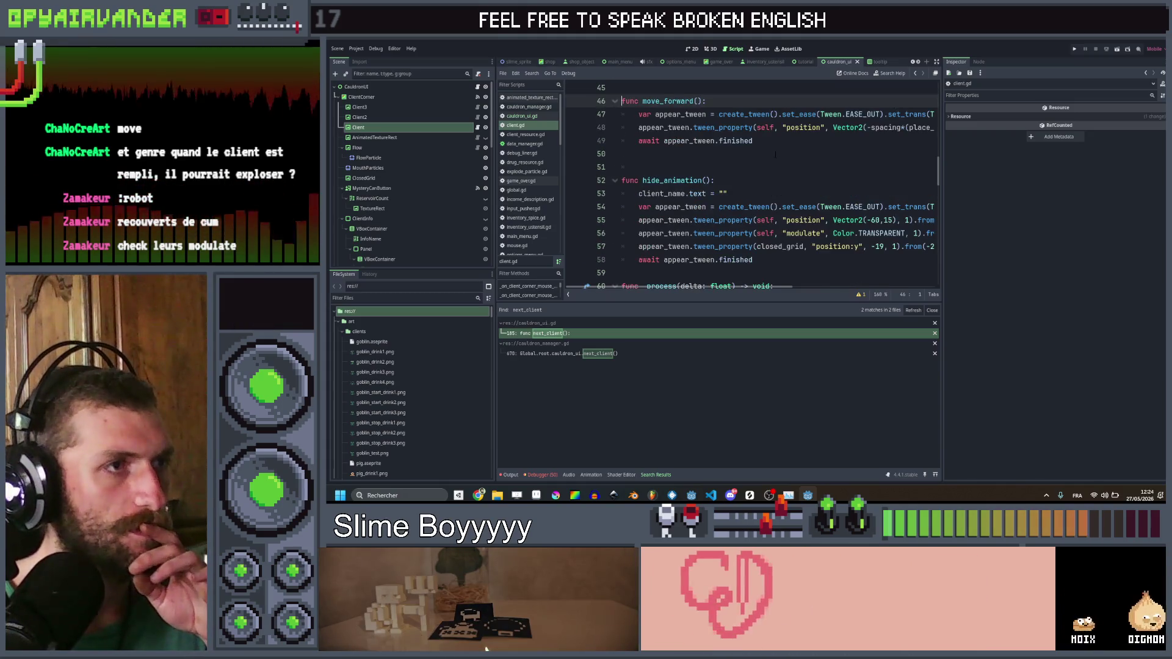
scroll(775, 155, up, 2)
click(742, 180)
key(Return)
text(i)
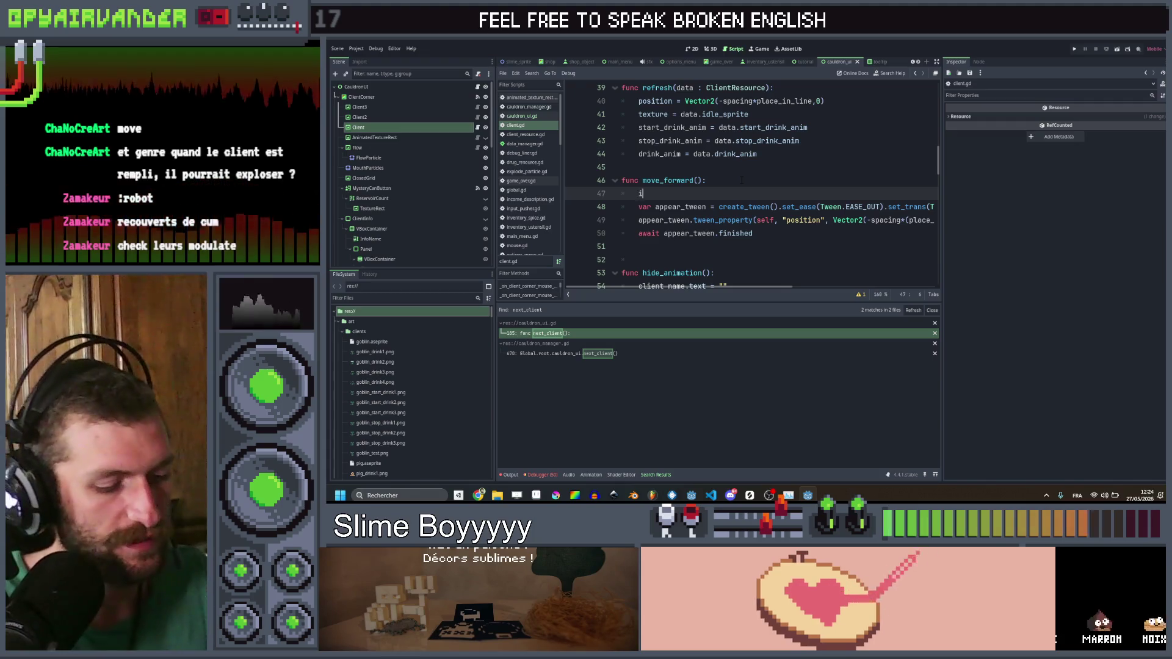
text(f p)
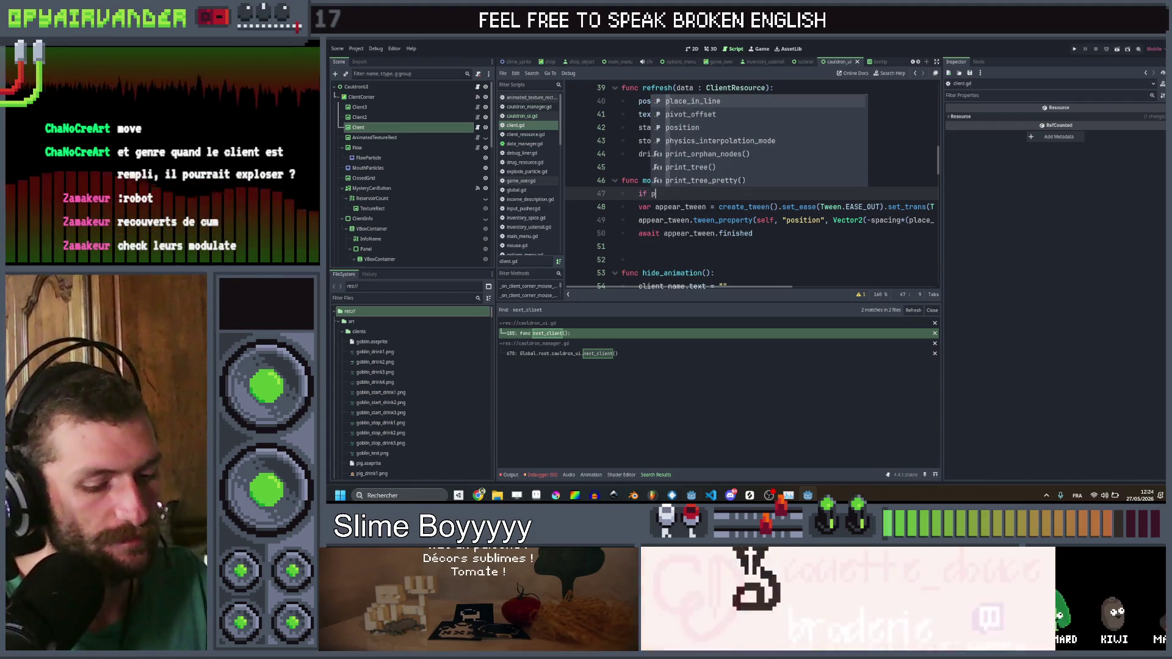
key(Return)
text(0:)
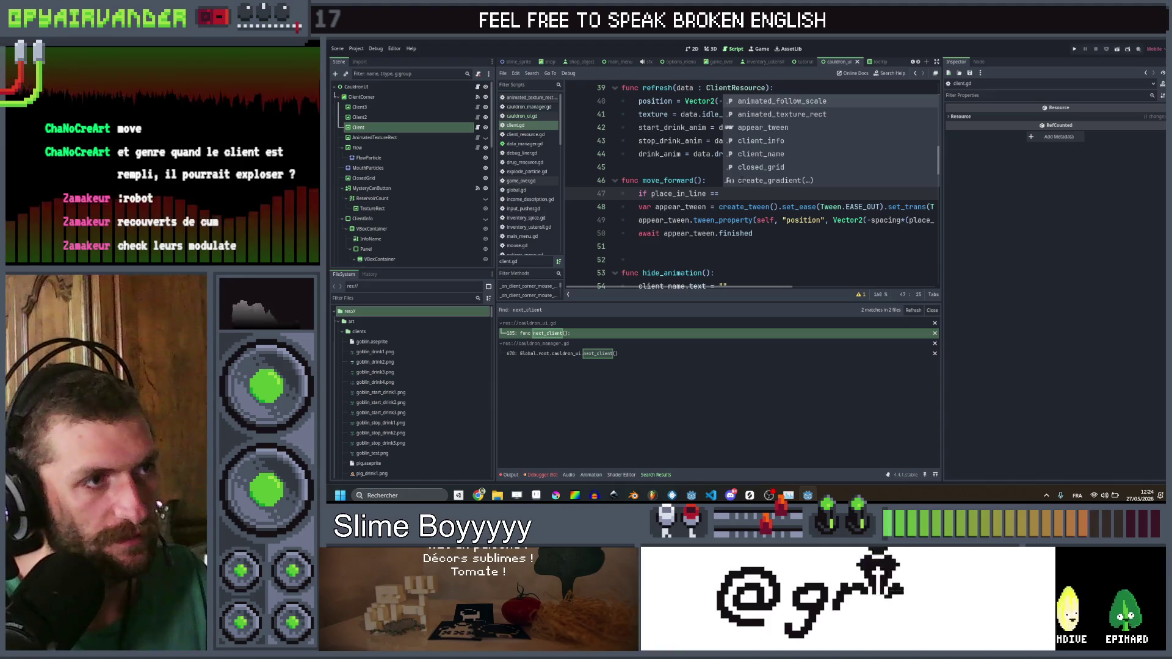
key(Return)
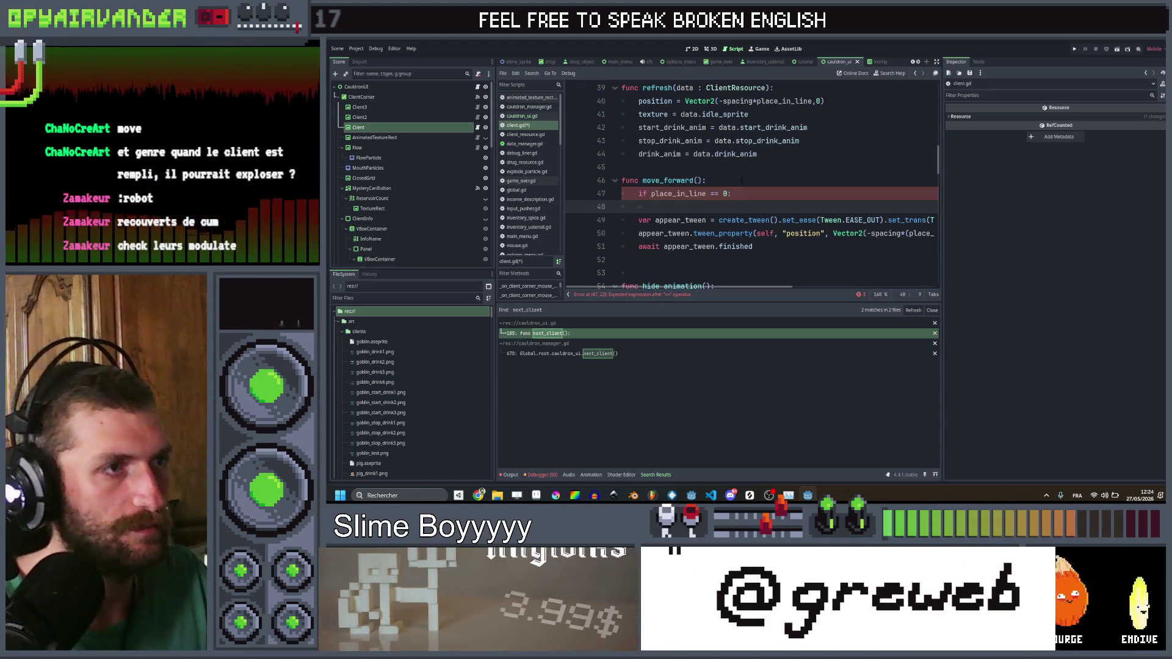
scroll(736, 177, down, 3)
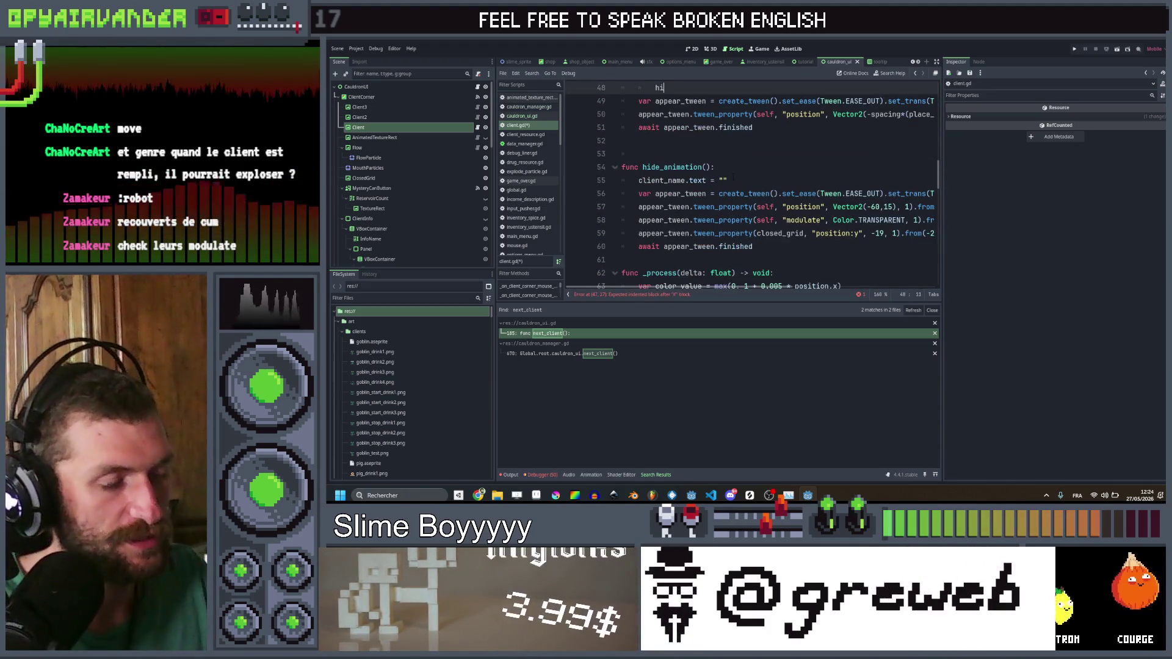
text(d)
key(Return)
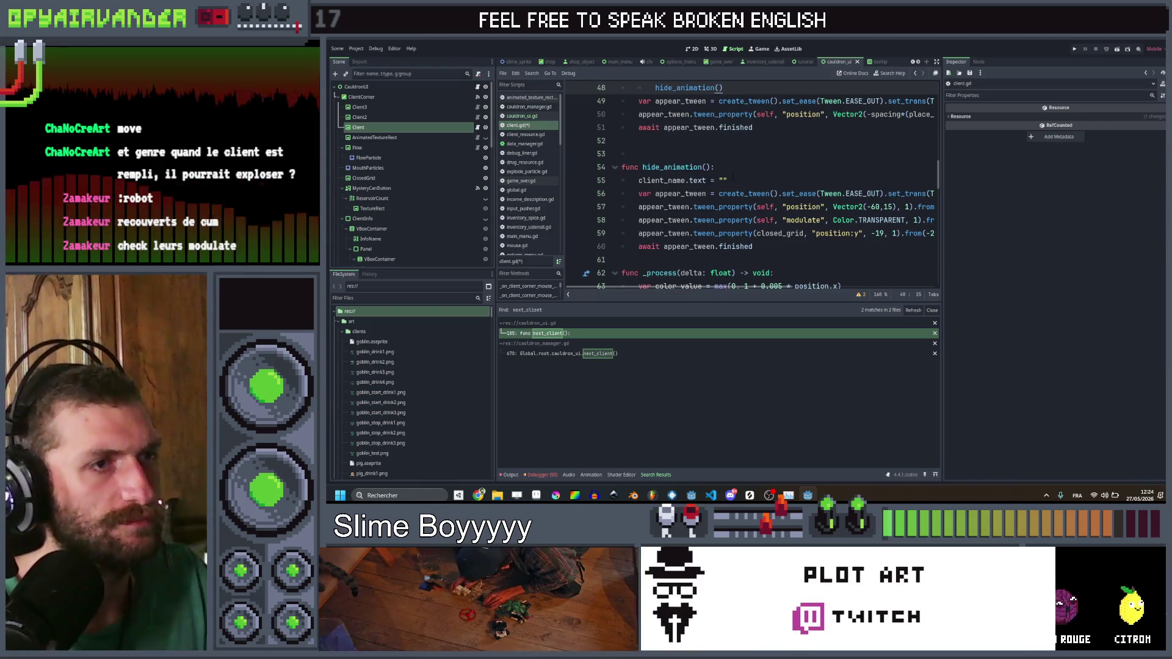
scroll(733, 178, right, 3)
click(719, 168)
key(ctrl+s)
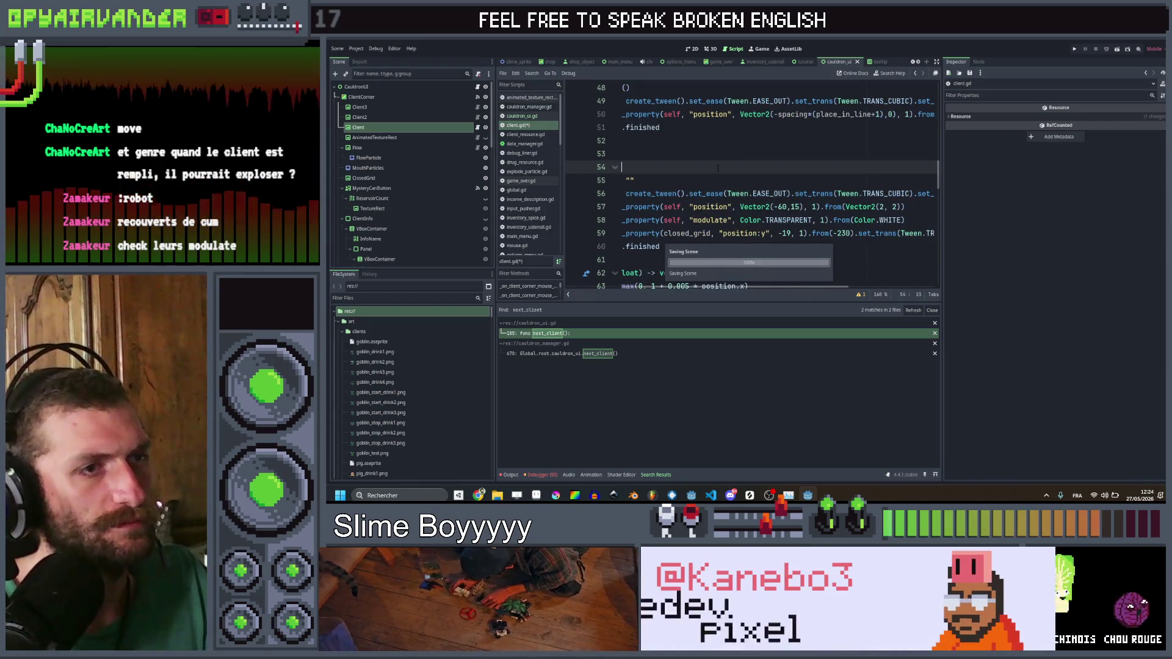
scroll(726, 168, right, 2)
scroll(737, 168, left, 4)
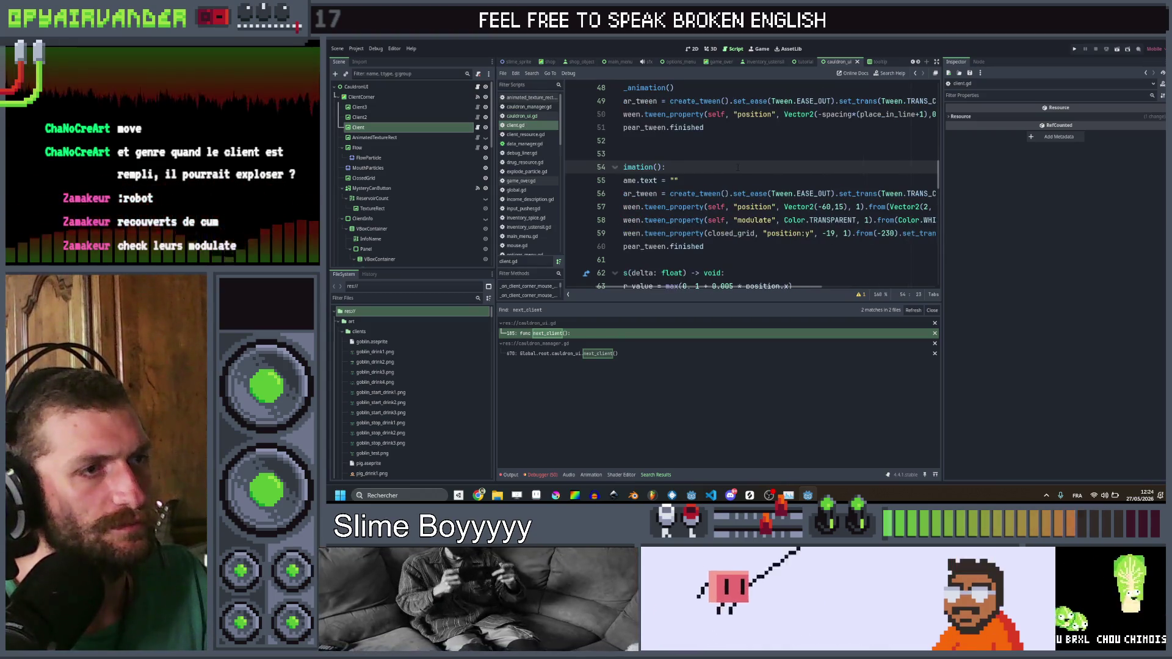
click(691, 233)
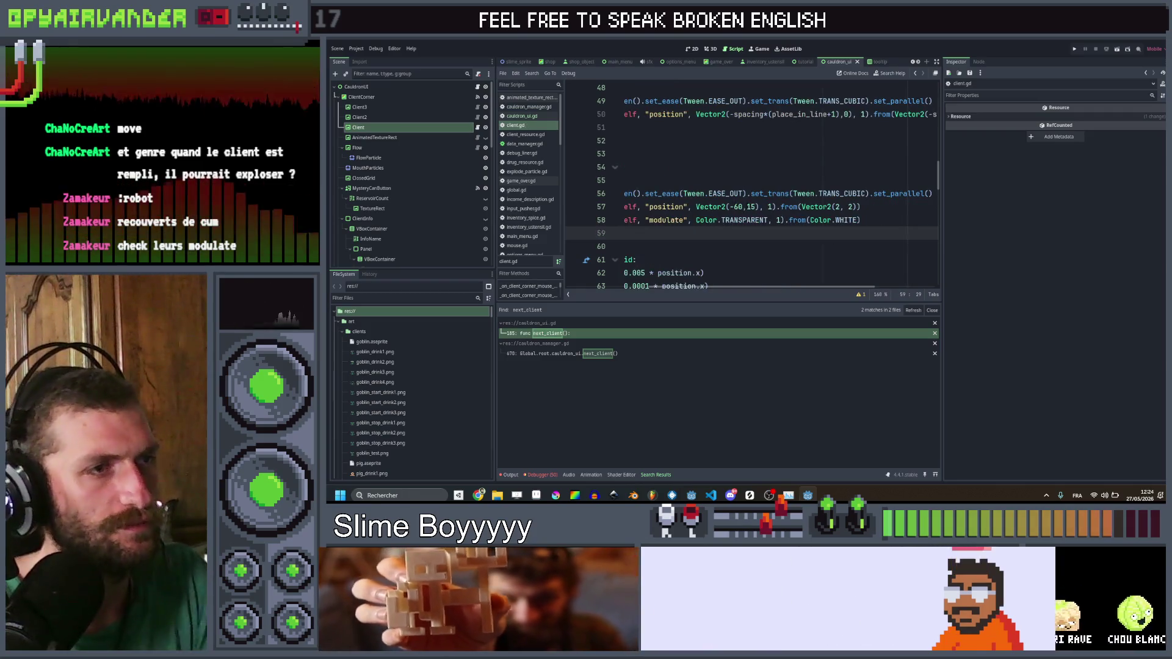
scroll(750, 183, up, 1)
scroll(750, 183, right, 2)
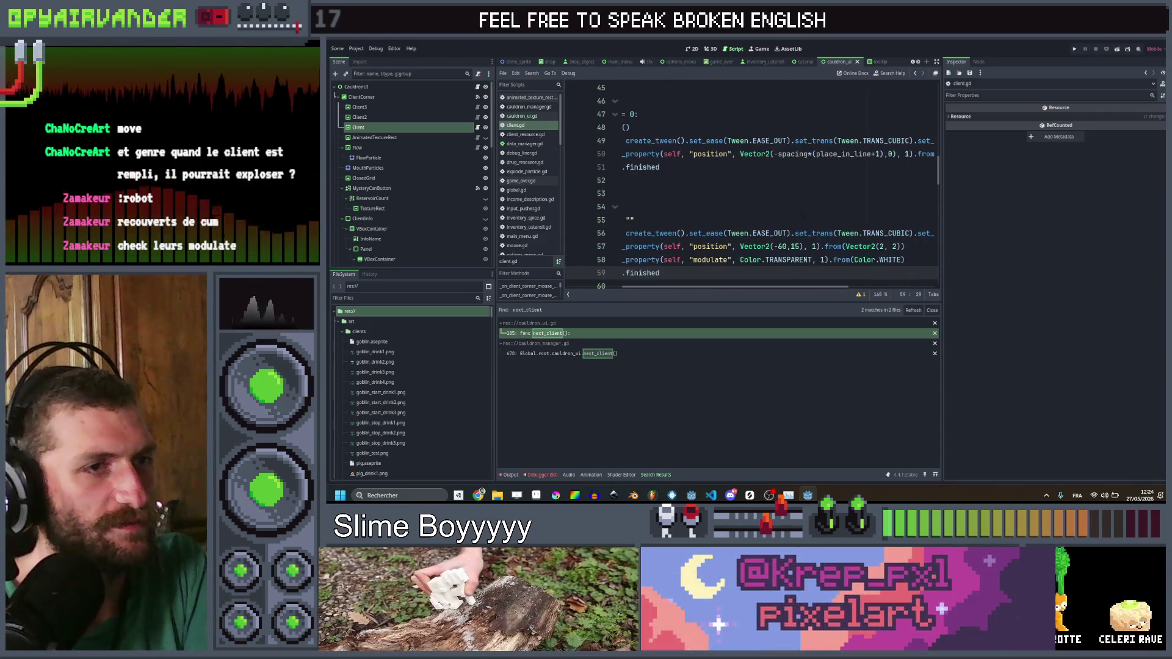
Step: Change hide_animation's position tween start from Vector2(2, 2) to Vector2(0, 0) and save
click(883, 246)
key(BackSpace)
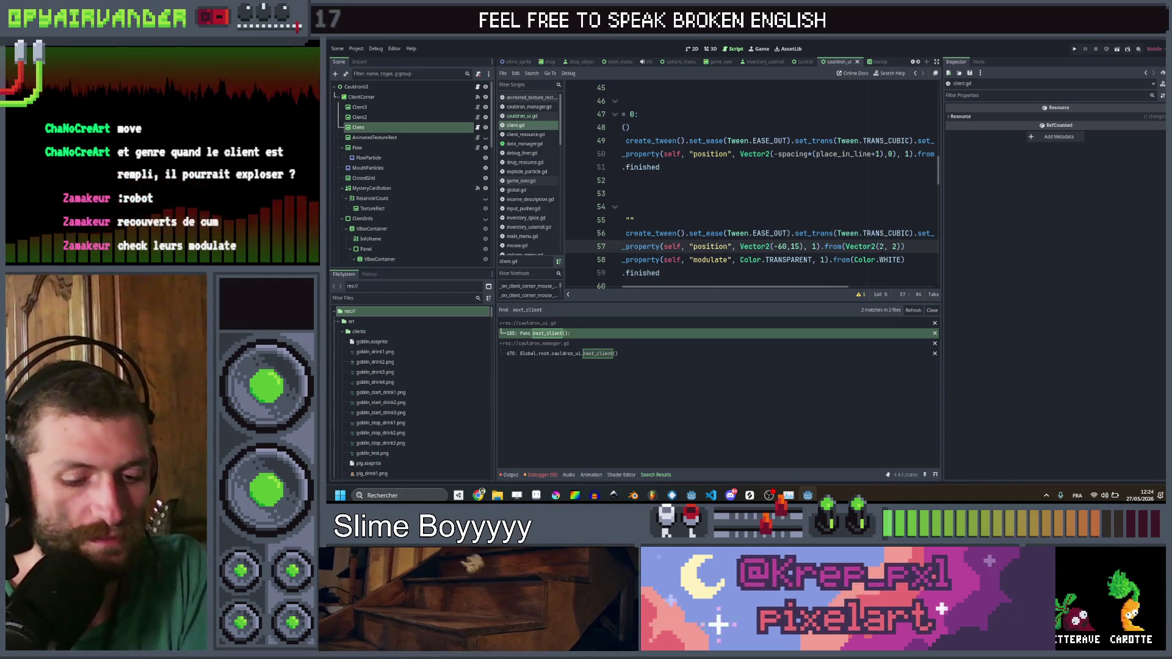
text(0)
key(Right)
key(Right)
key(Delete)
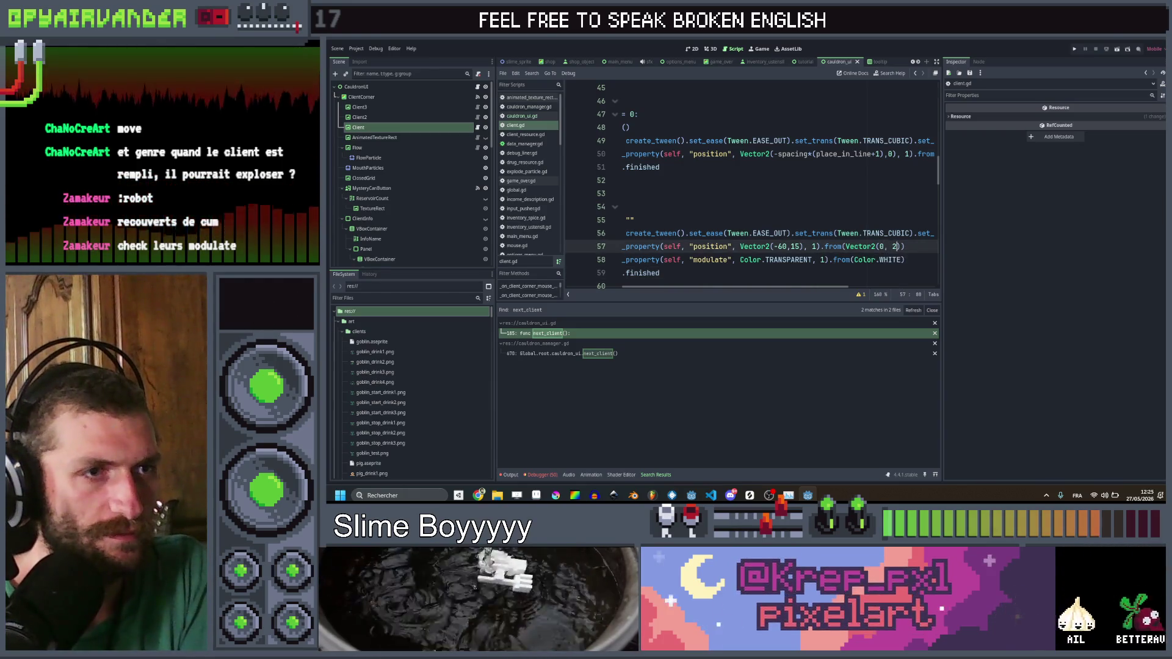
text(0)
click(845, 219)
key(ctrl+s)
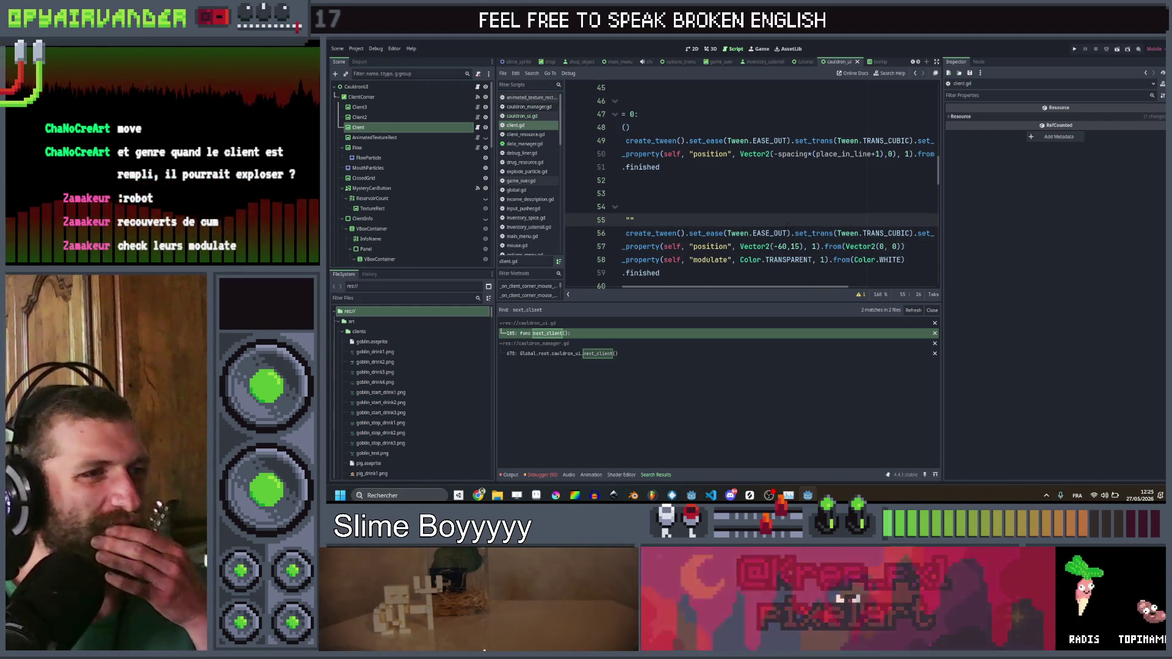
Step: Change the tween target from Vector2(-60,15) to Vector2(-10,15)
click(906, 246)
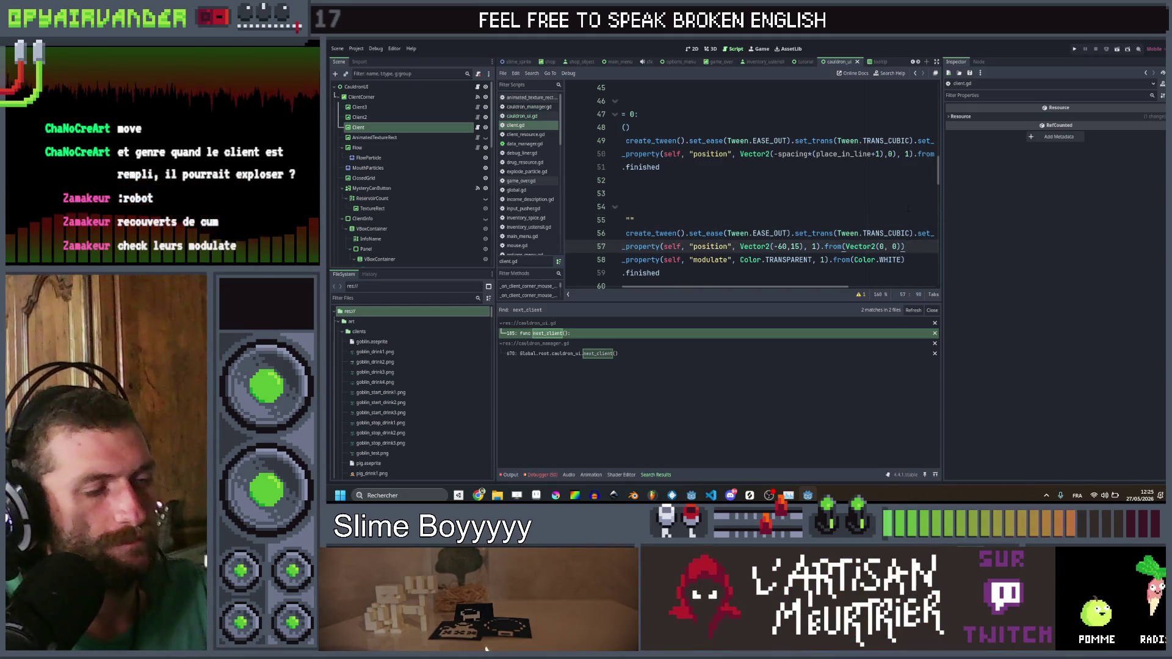
key(ctrl+s)
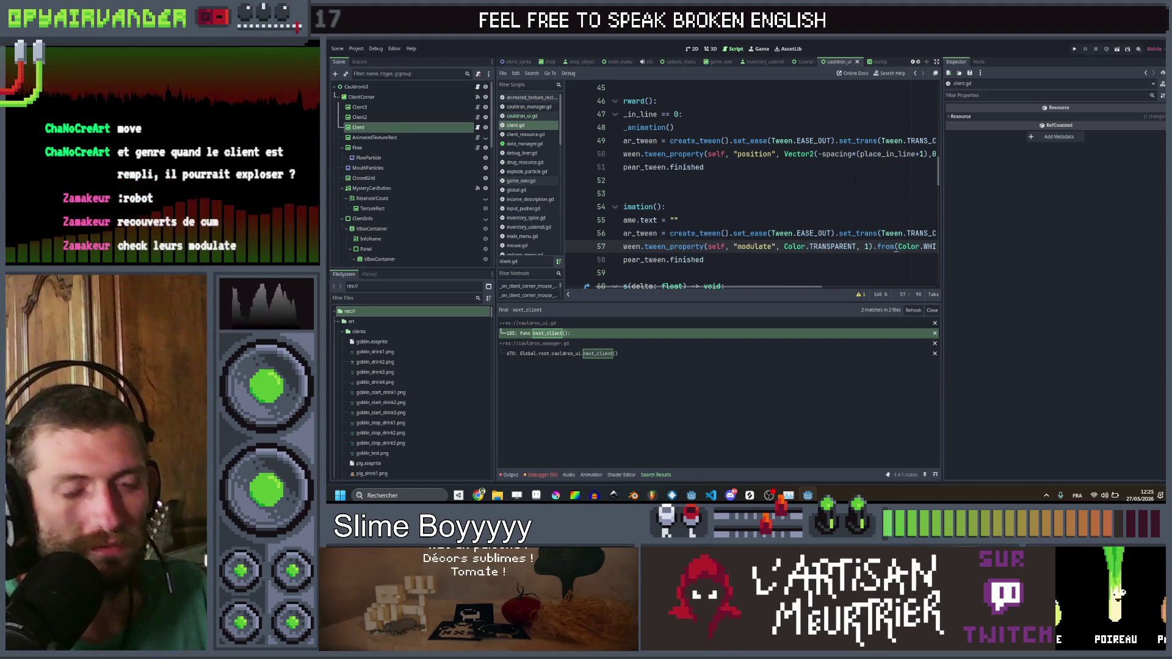
key(ctrl+v)
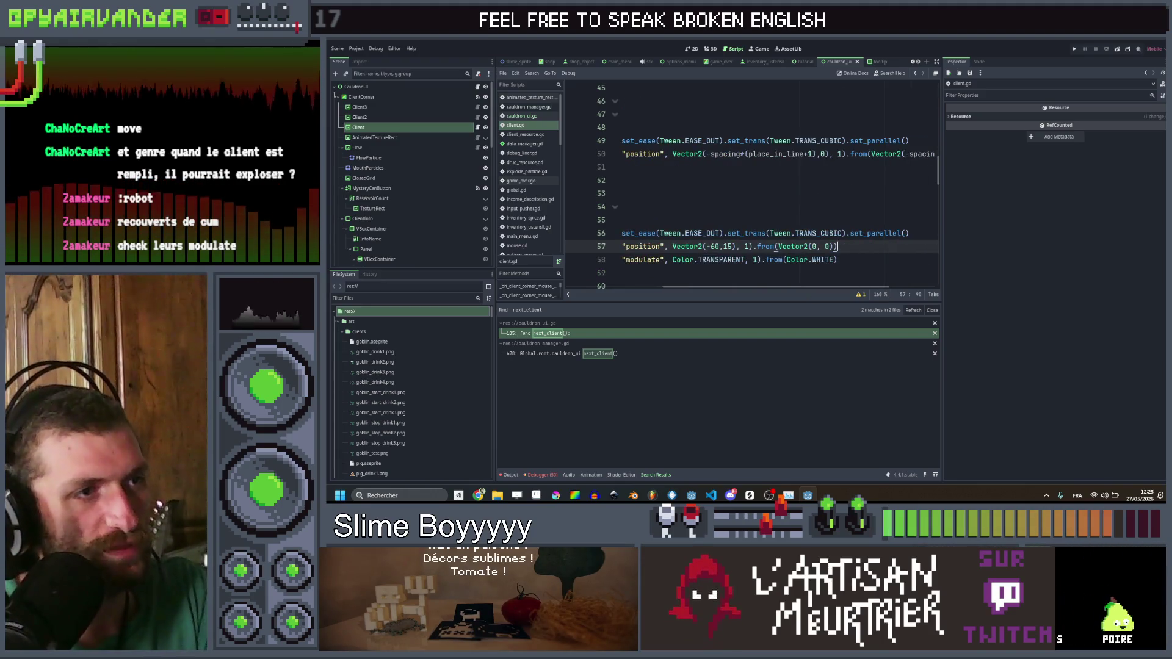
double_click(714, 246)
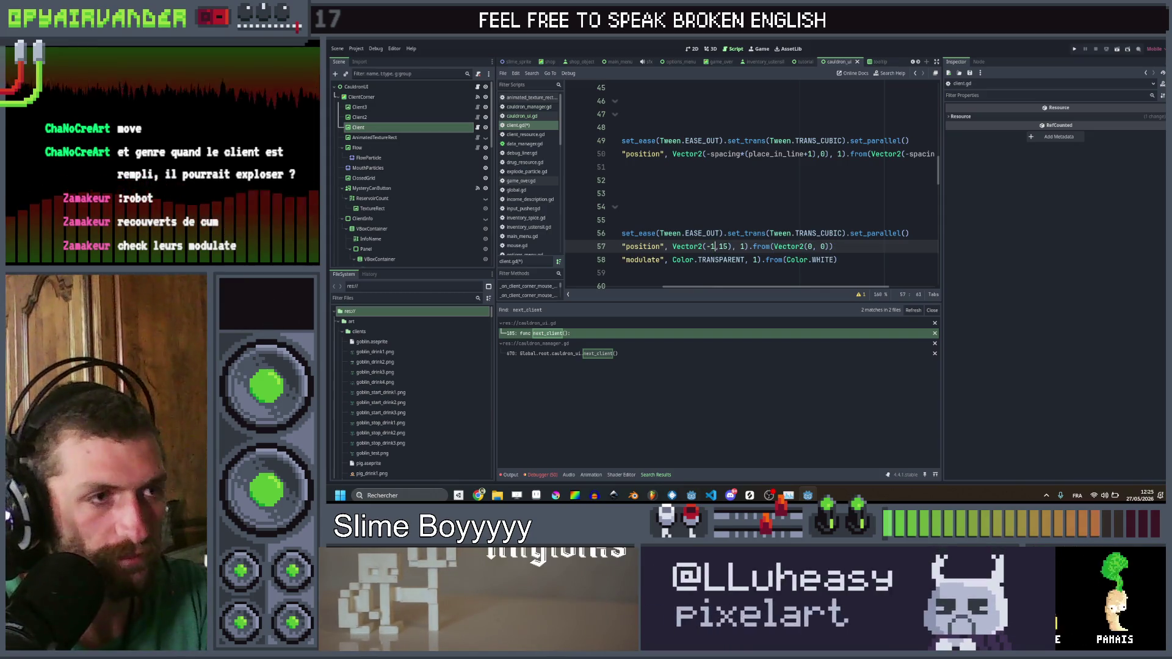
text(0)
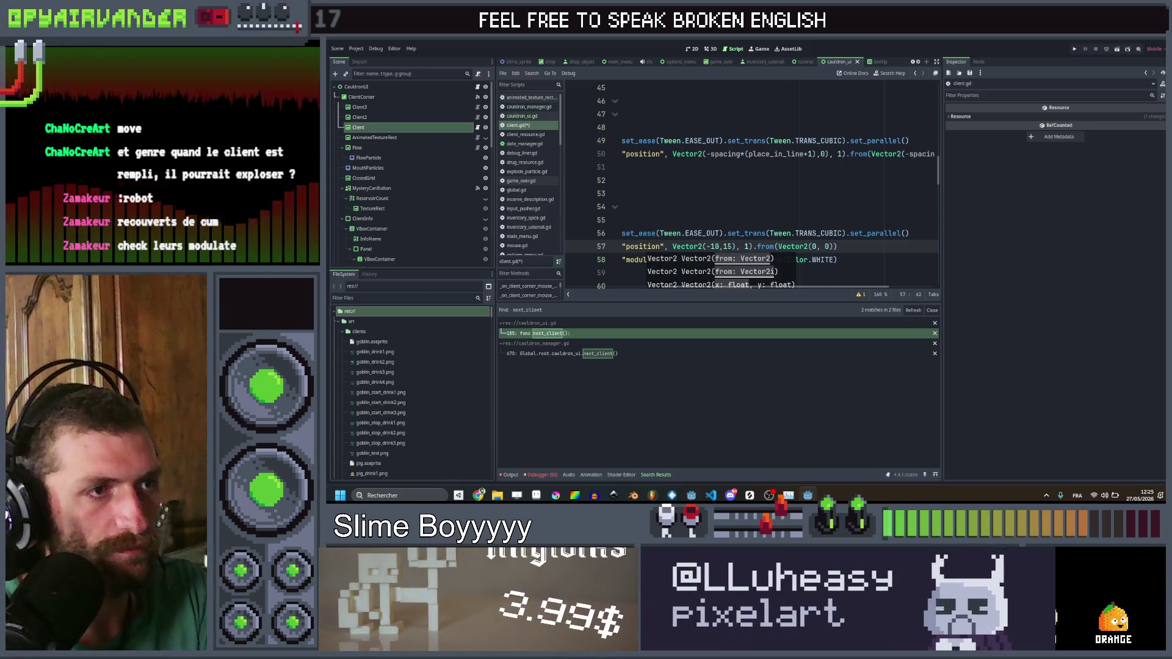
click(752, 208)
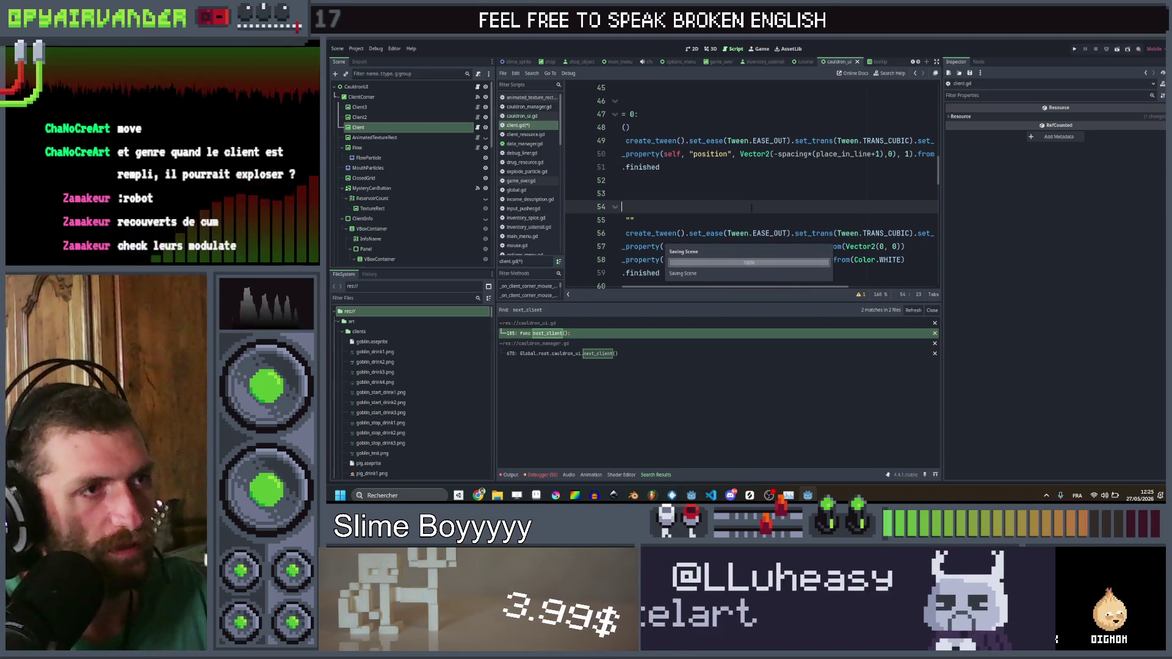
Step: Add a return line after the hide_animation() call in move_forward and save
key(ctrl+s)
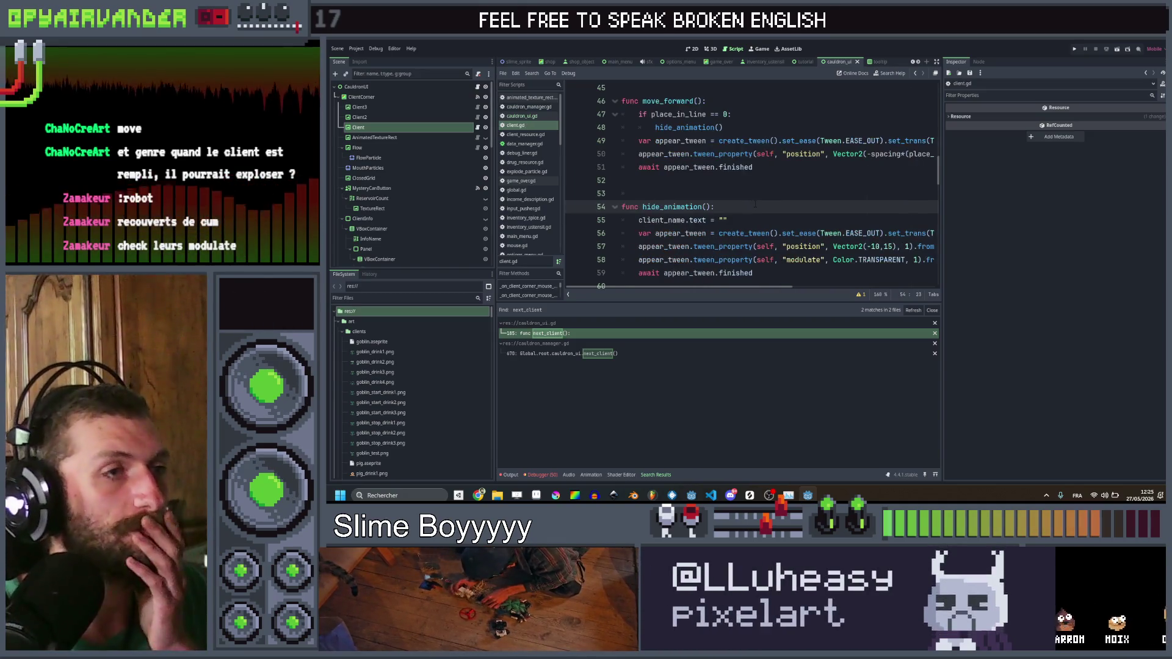
click(756, 180)
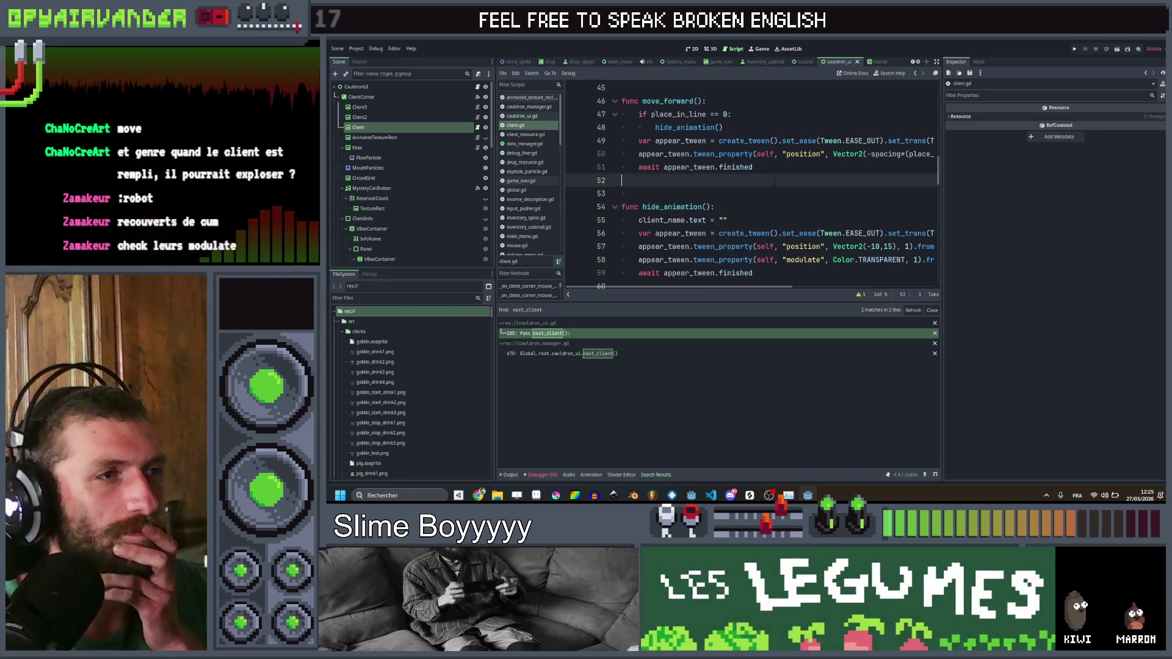
click(733, 128)
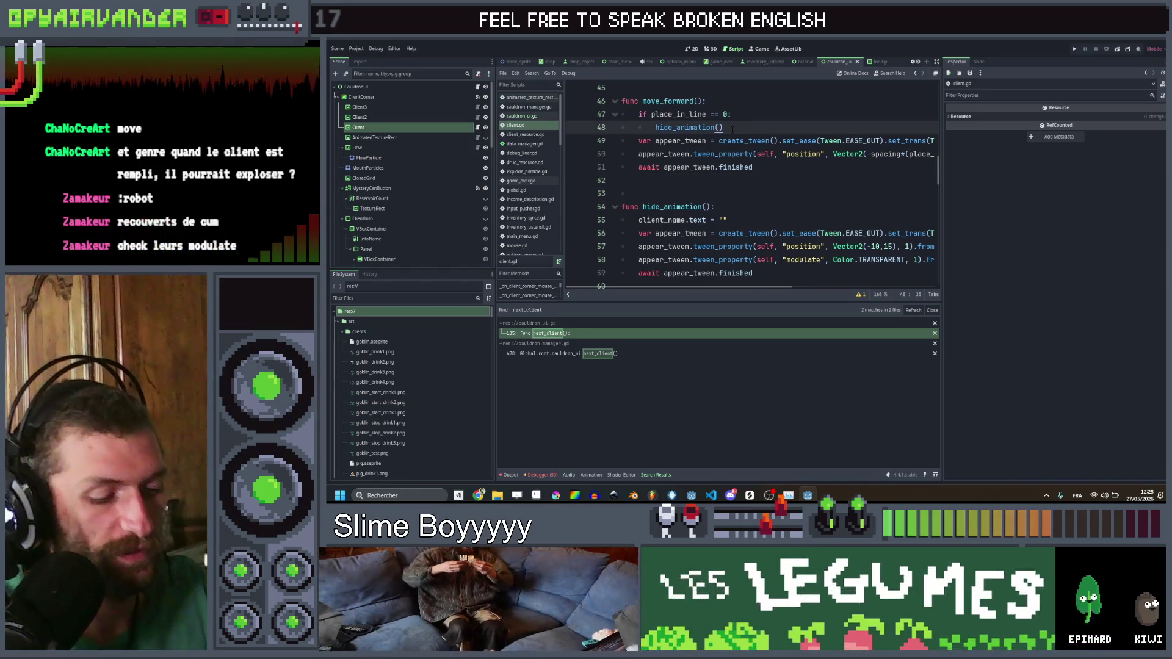
key(Return)
text(return)
key(ctrl+s)
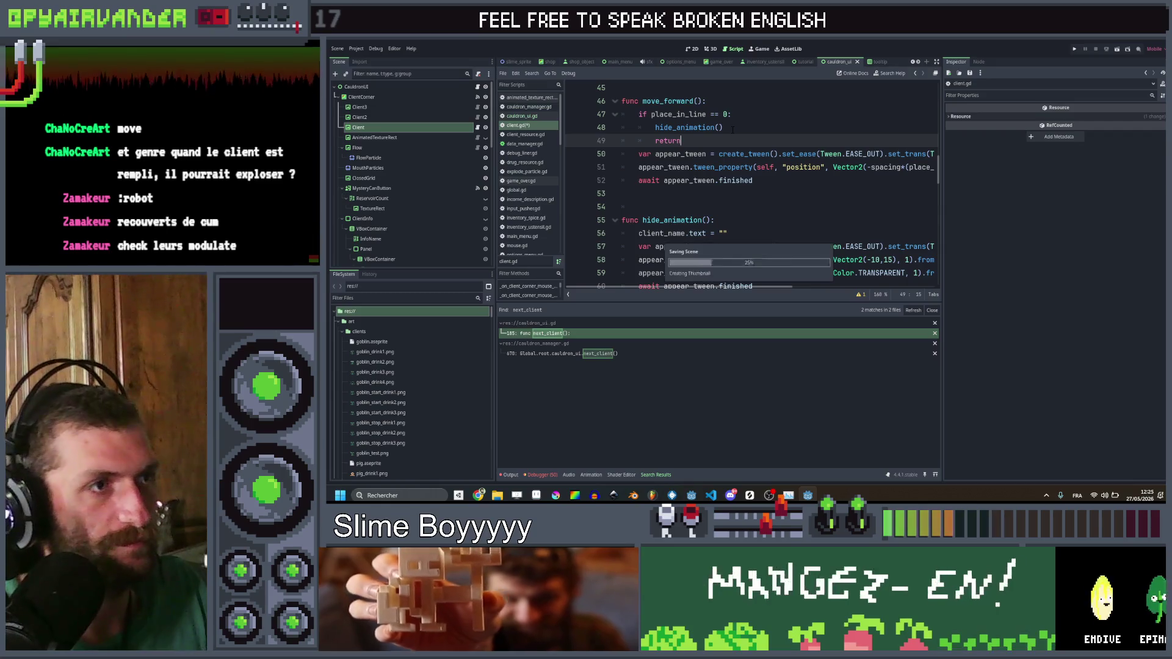
Step: Prefix the hide_animation() call with await and save client.gd
click(638, 206)
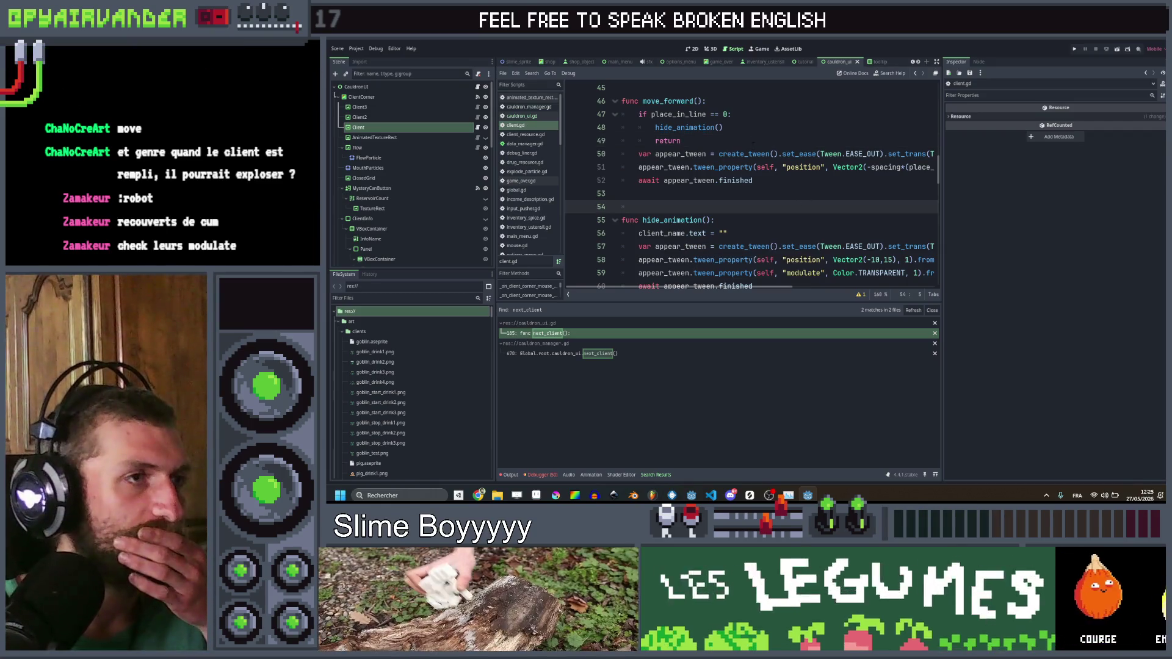
click(653, 128)
text(awa)
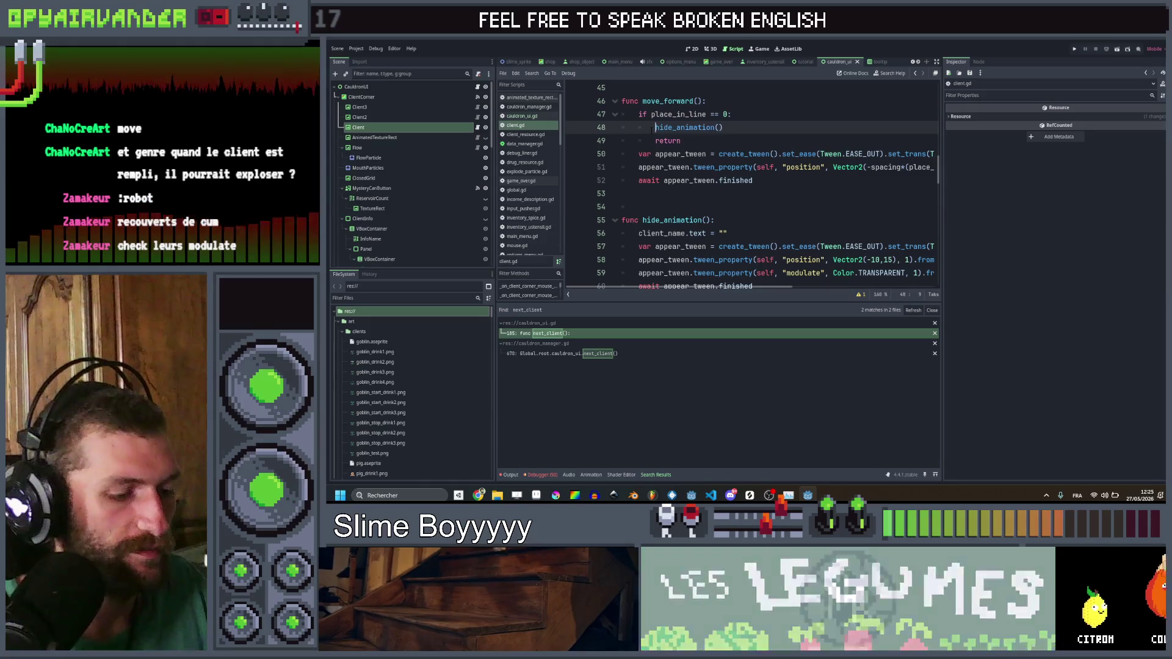
text(it)
key(ctrl+s)
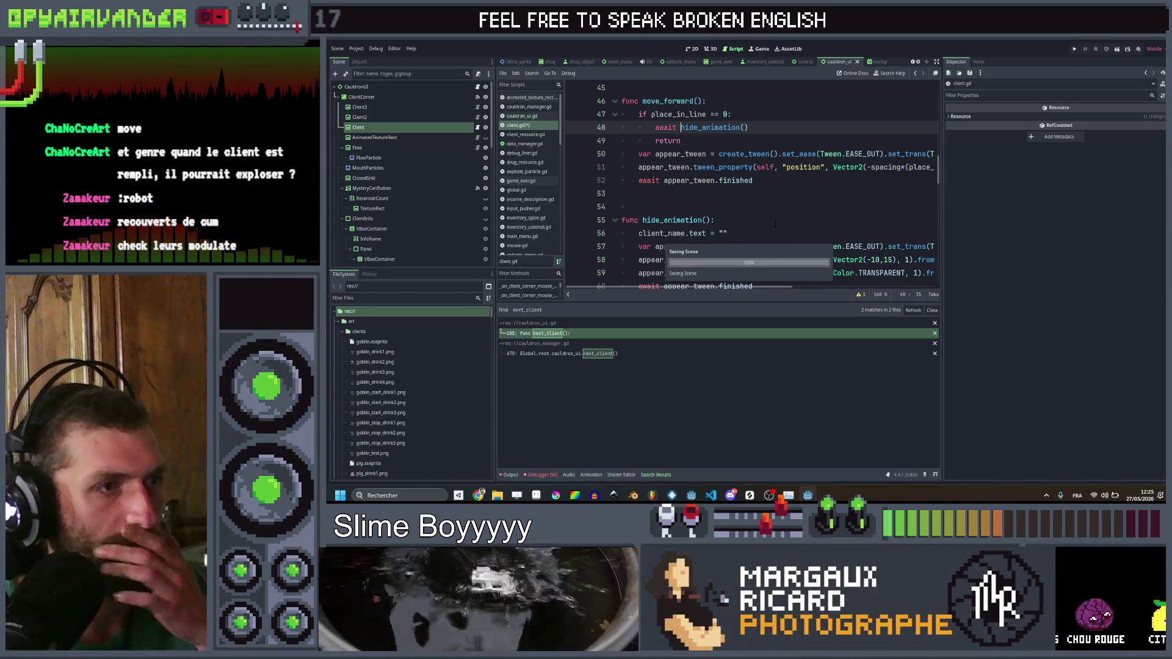
click(733, 220)
scroll(733, 220, up, 2)
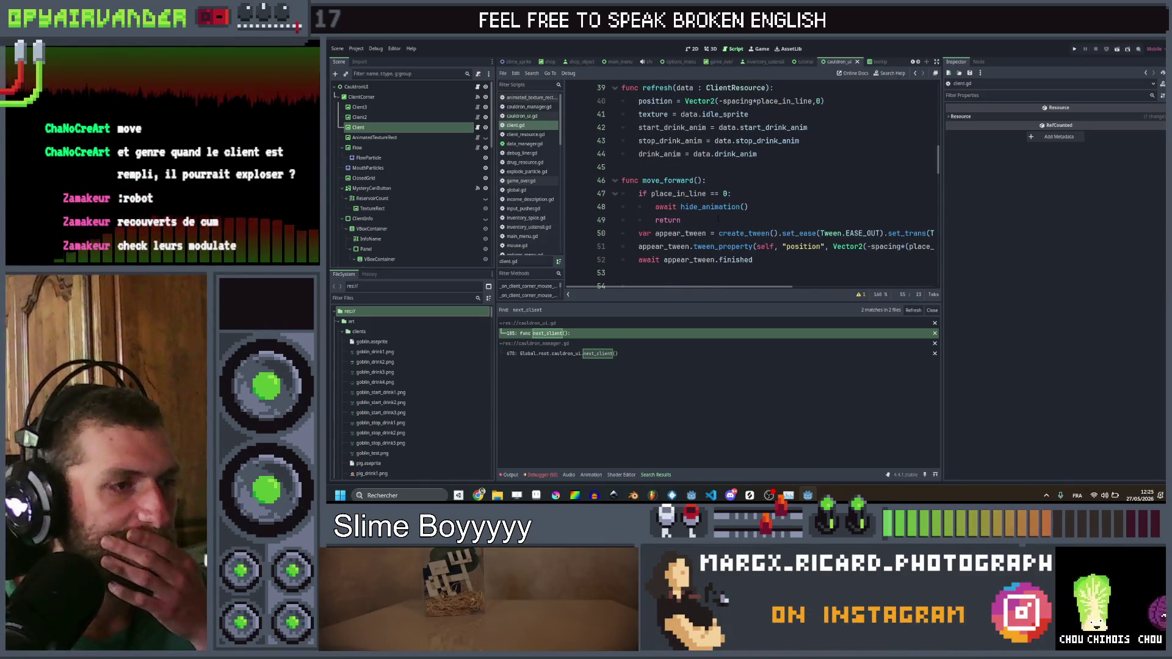
Step: Follow the next_client call from cauldron_manager.gd to its definition in cauldron_ui.gd
click(611, 353)
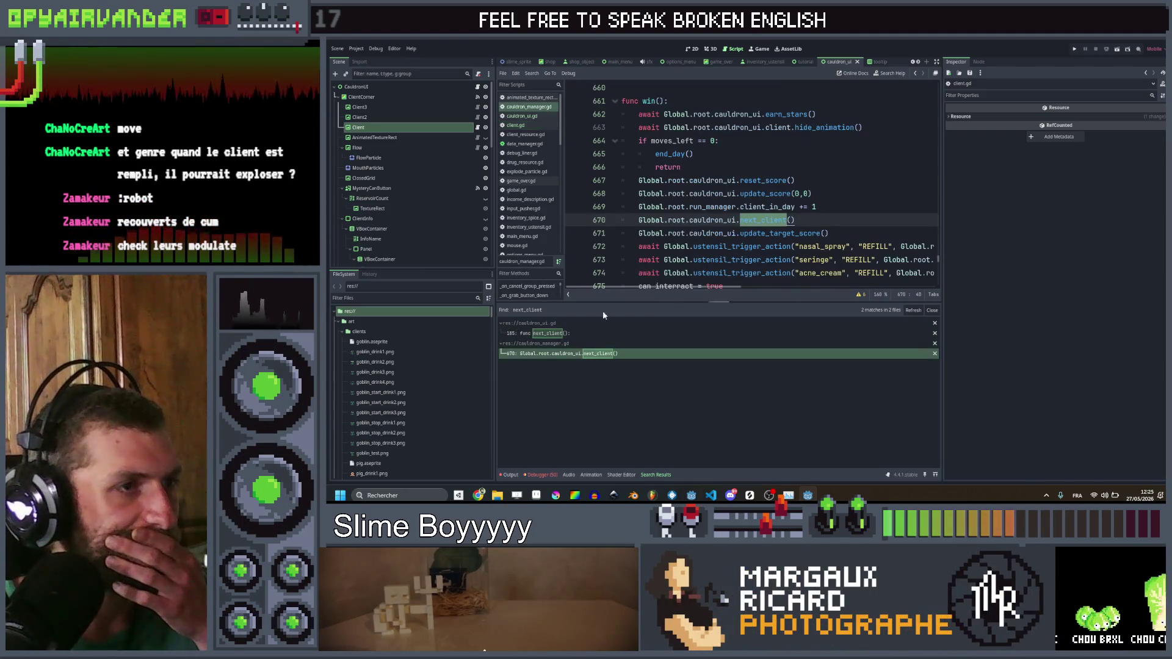
click(545, 332)
click(757, 218)
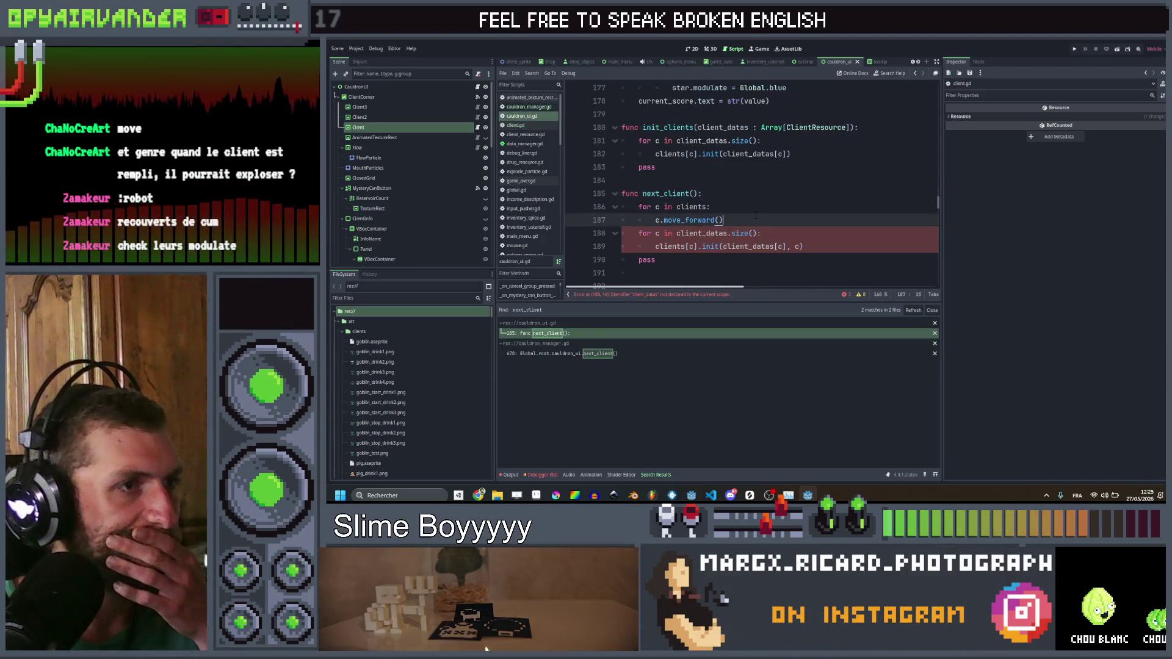
scroll(757, 216, down, 1)
Step: Insert an unindented blank line above the client_datas loop on line 188, then jump to client init
click(676, 194)
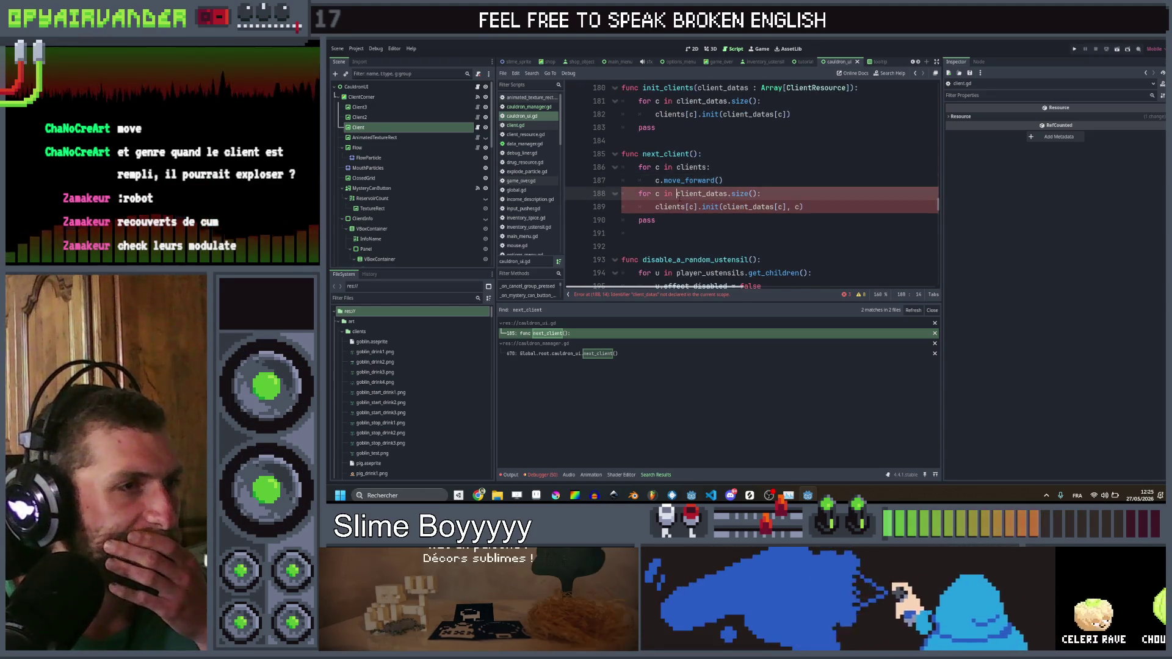
click(732, 193)
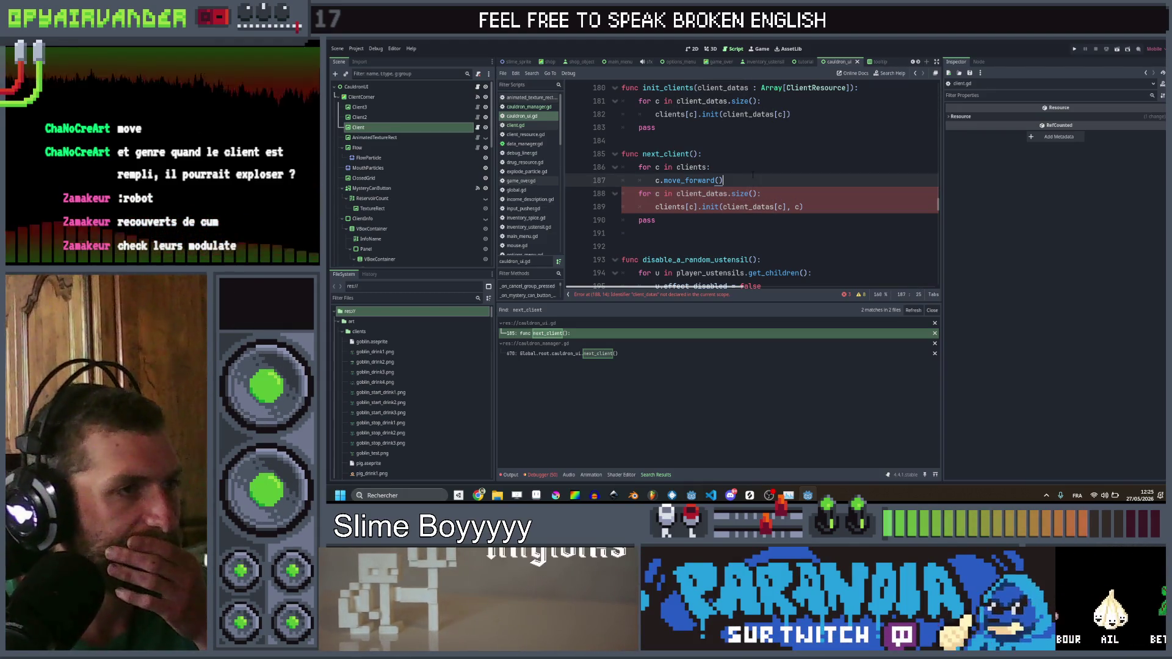
key(ctrl+shift+Return)
key(BackSpace)
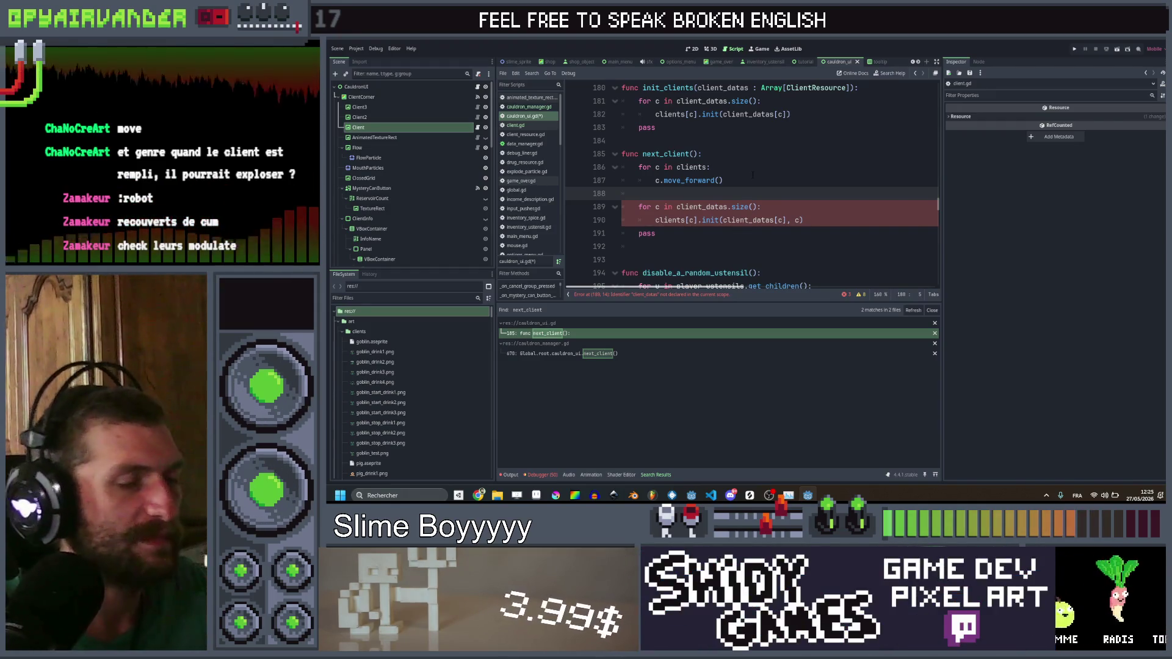
ctrl+click(710, 220)
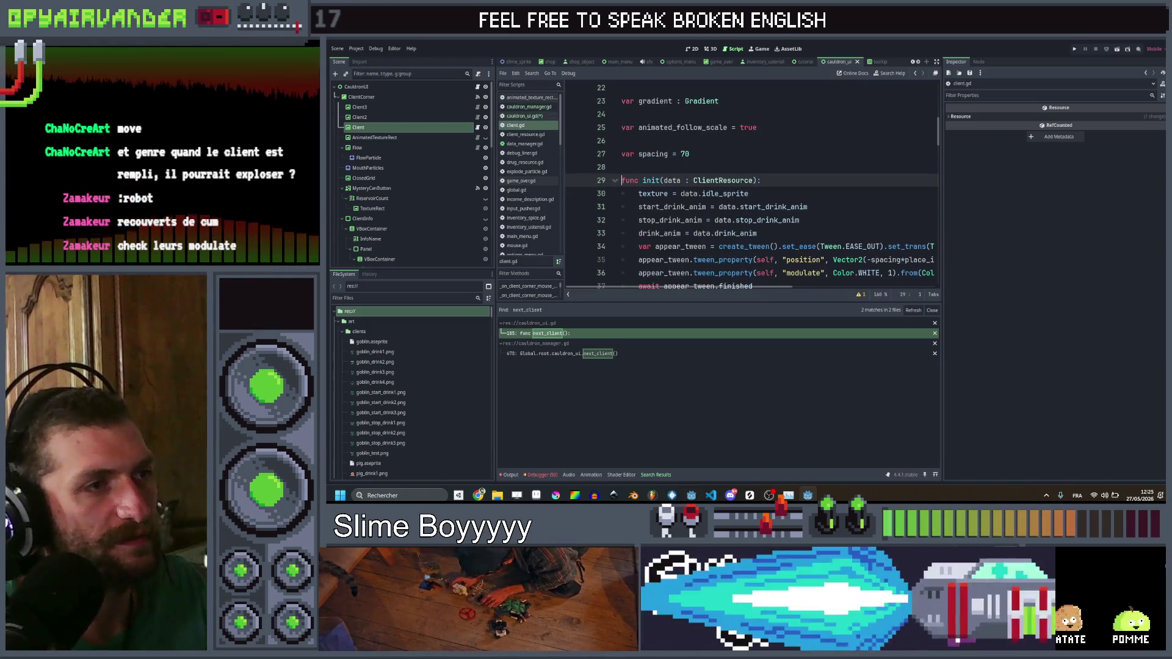
Step: Start the client's init function with an 'if data == null:' check
scroll(772, 180, down, 2)
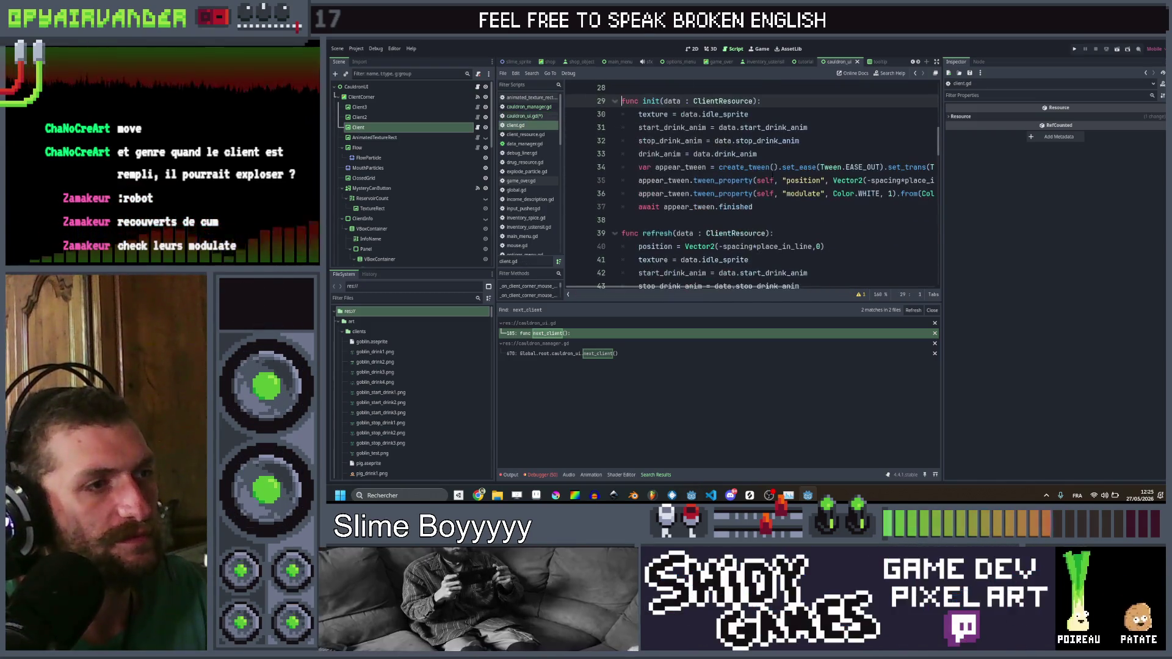
scroll(772, 180, down, 1)
click(786, 193)
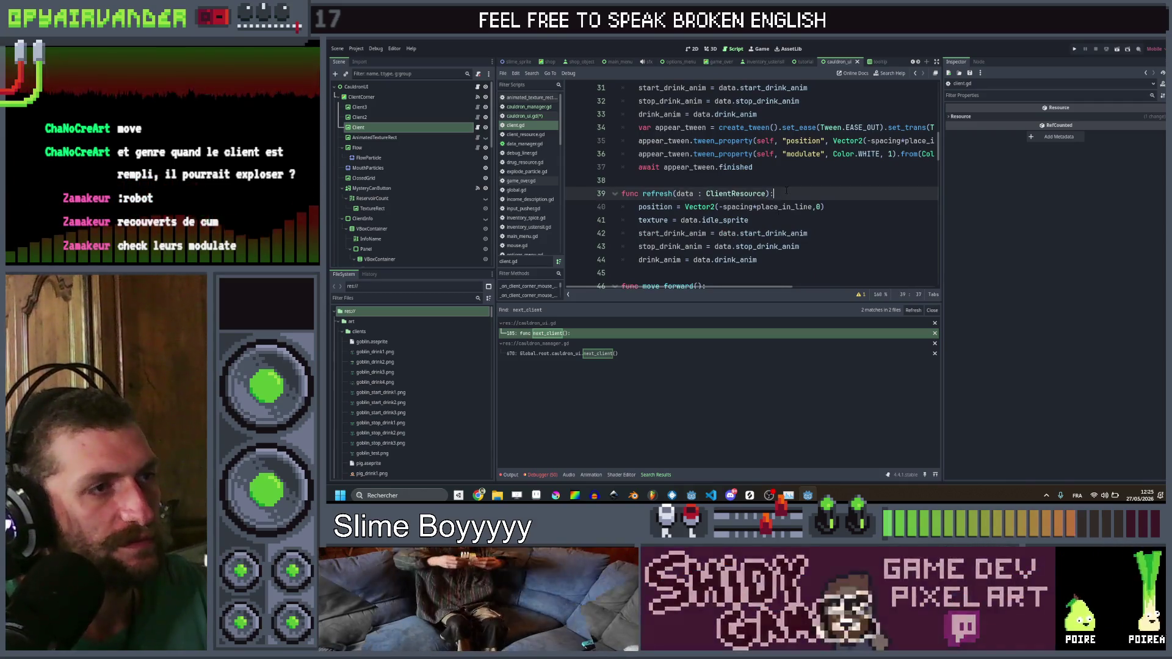
scroll(787, 192, up, 2)
key(Return)
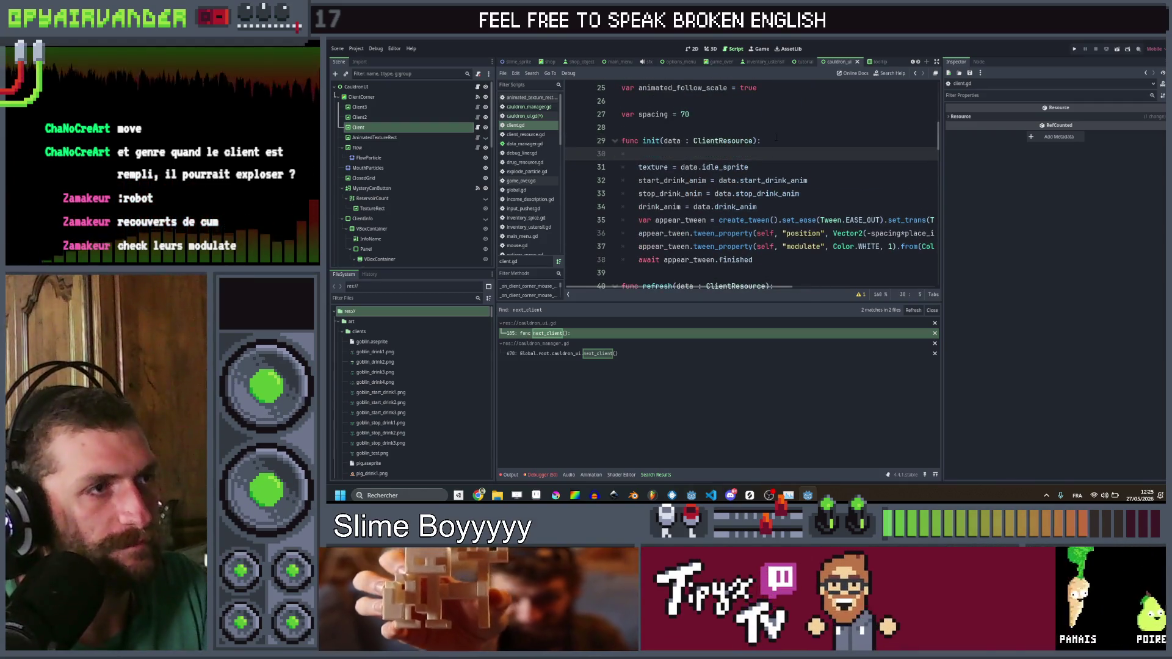
text(ifdata ==)
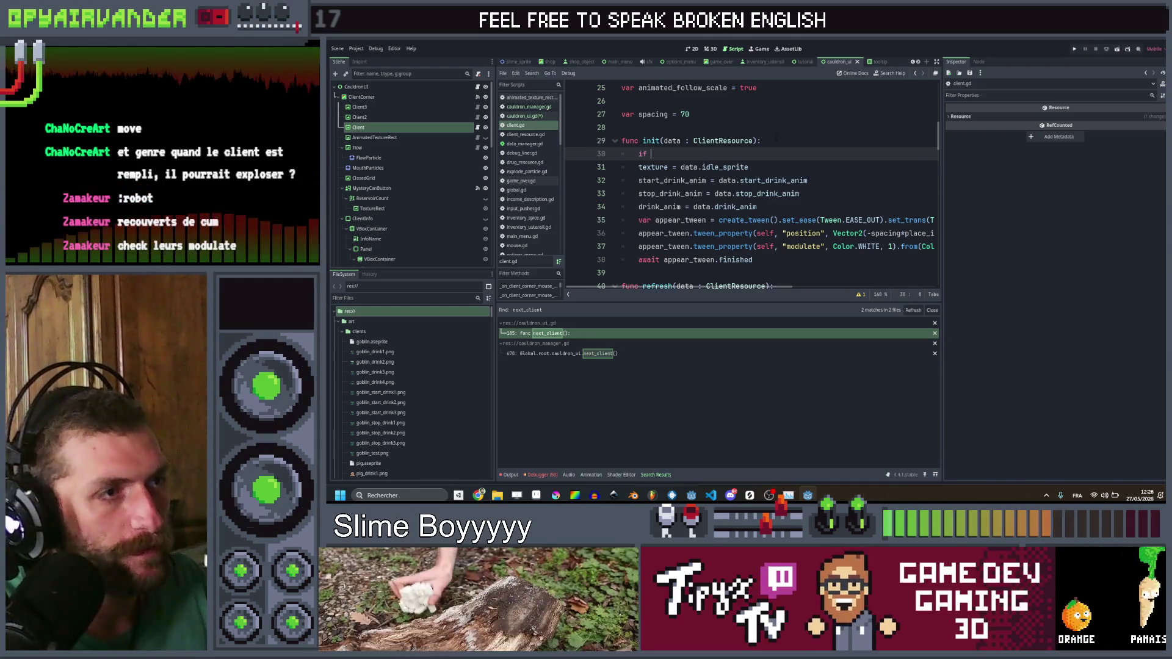
text( null)
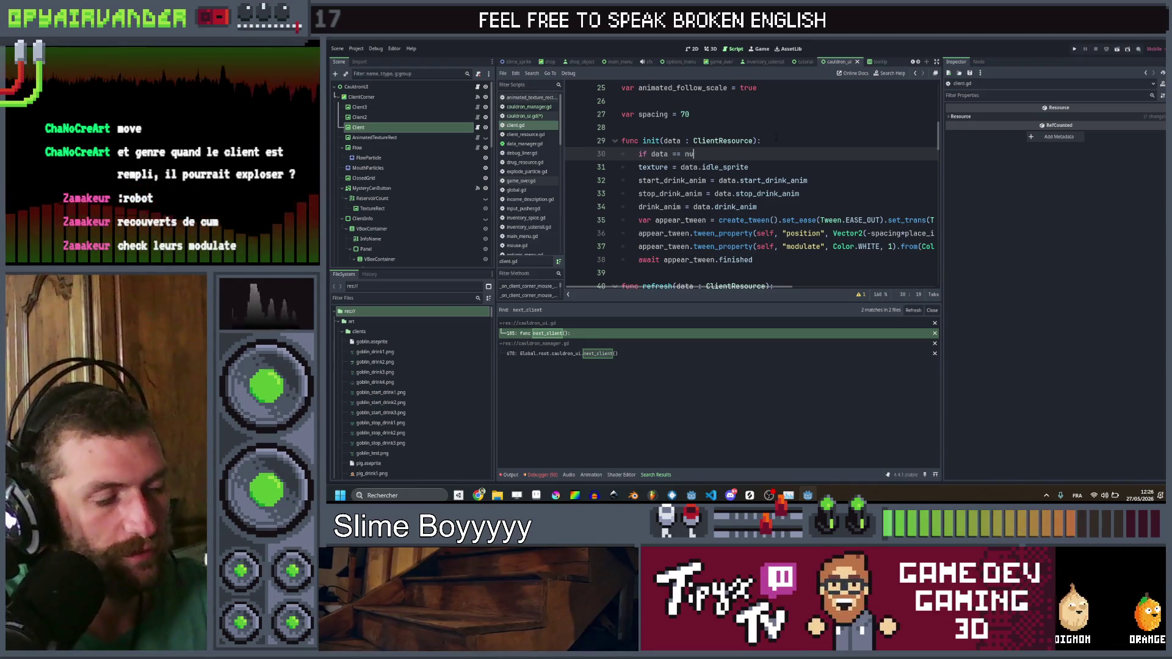
key(Home)
key(End)
text(:)
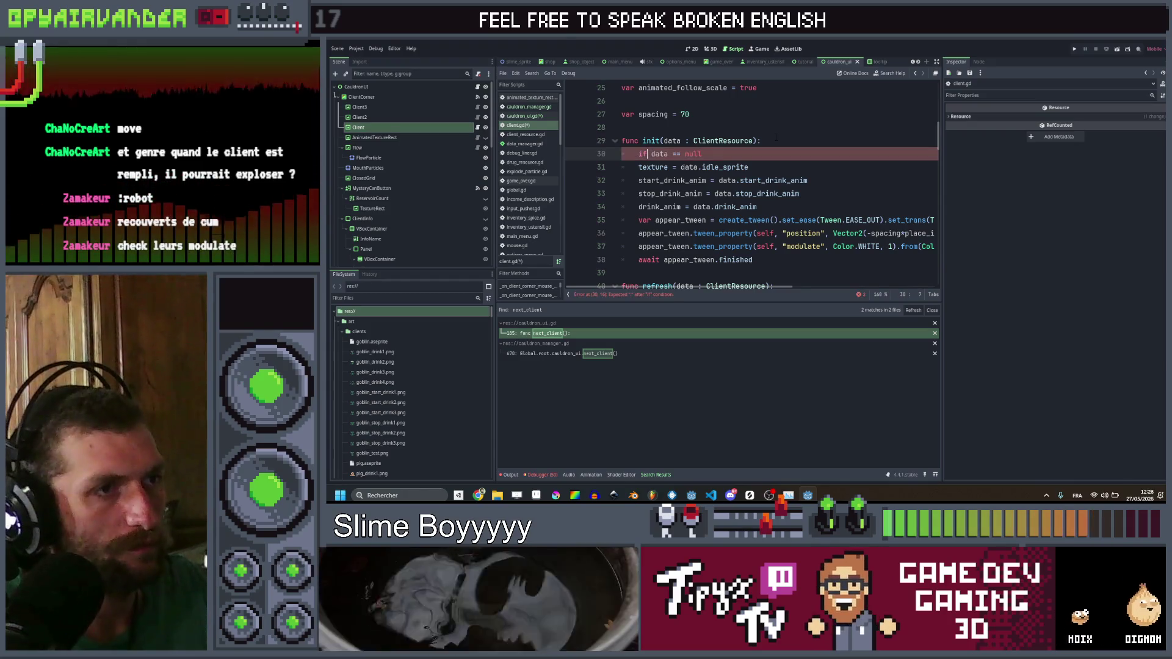
Step: Under the null check, call hide() and return, then call show() afterwards
key(Return)
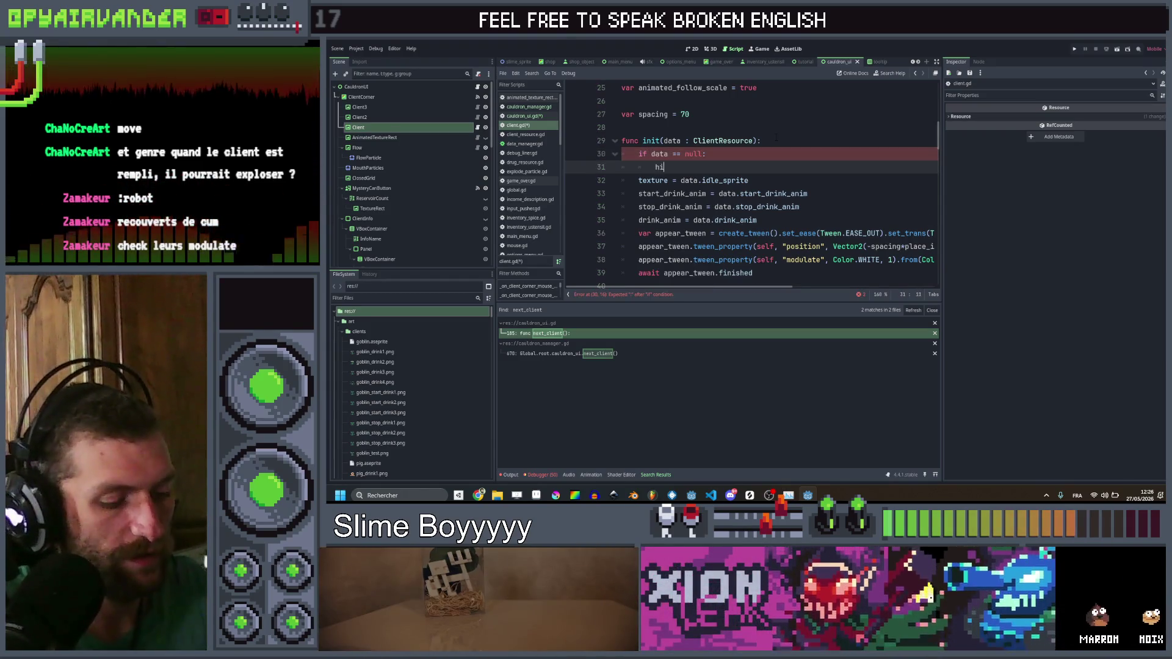
text(ide)
key(Return)
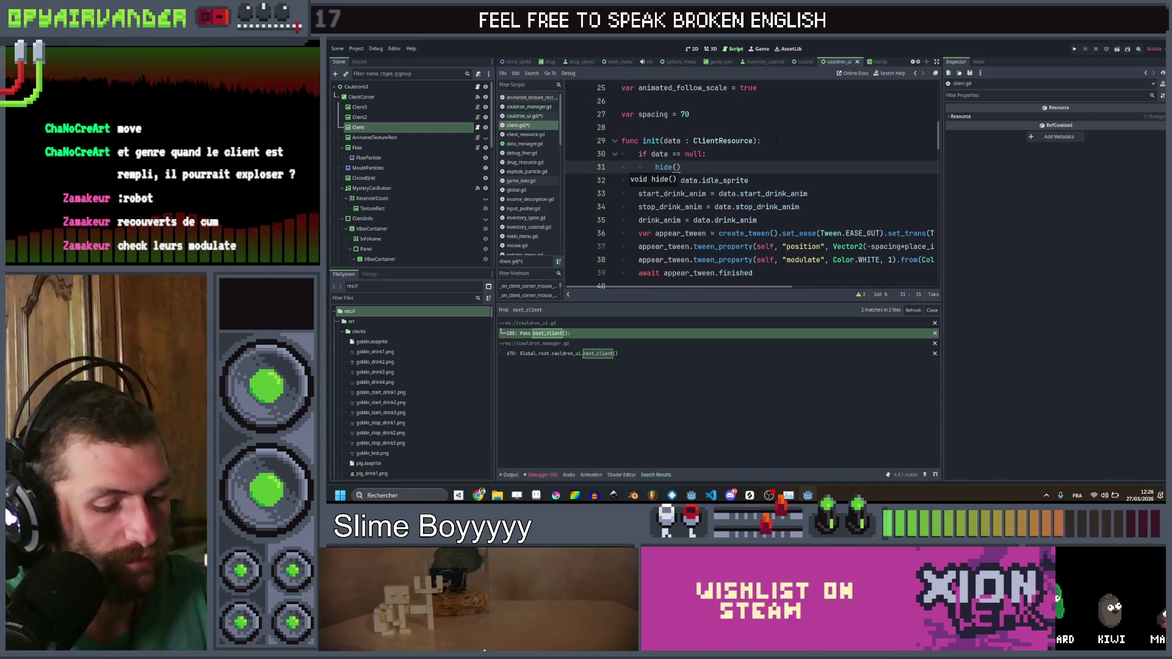
key(Return)
text(retur)
key(Return)
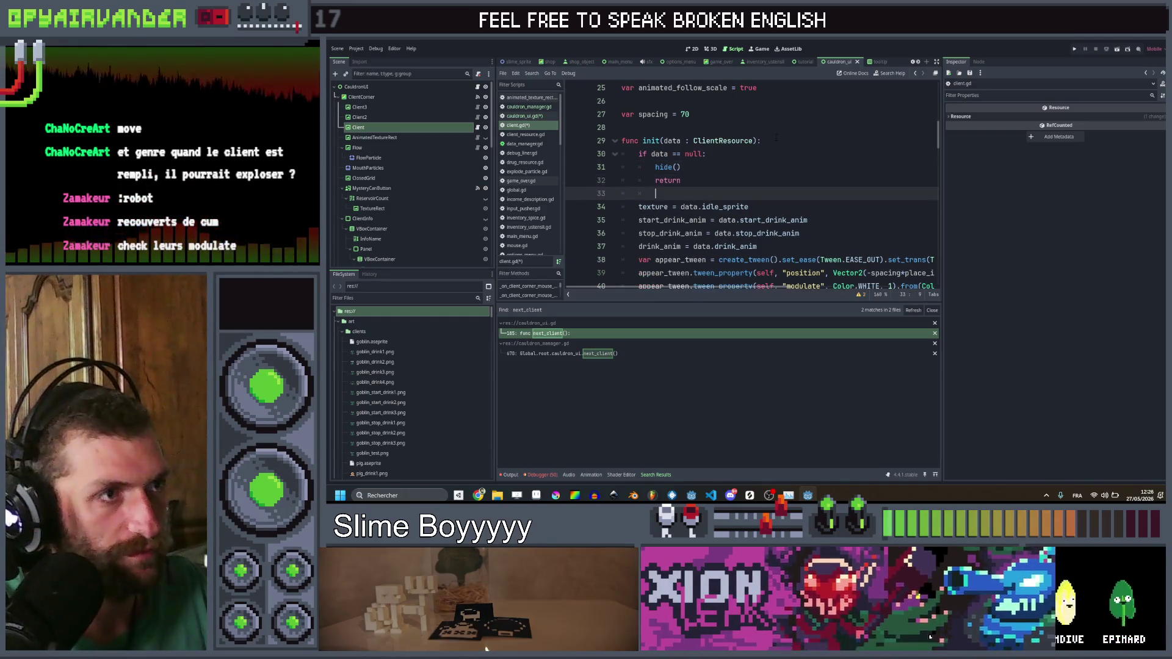
text(show)
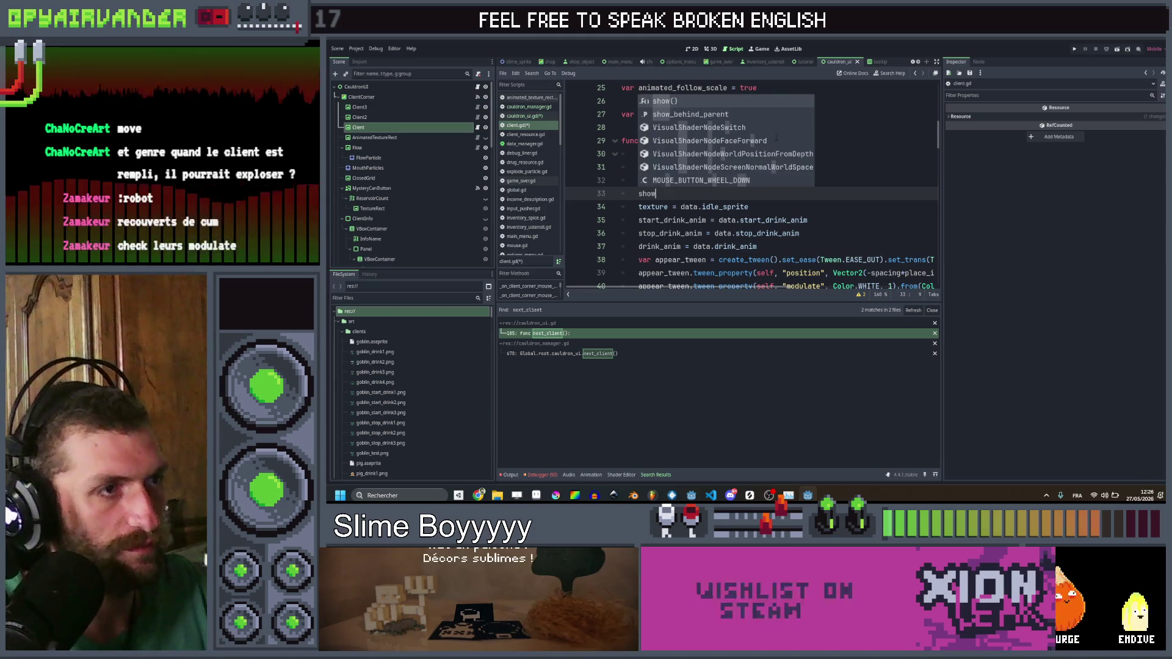
key(Return)
Step: Copy the null-check block into the refresh function and save the scripts
drag(666, 193, 640, 154)
key(ctrl+c)
scroll(677, 175, down, 3)
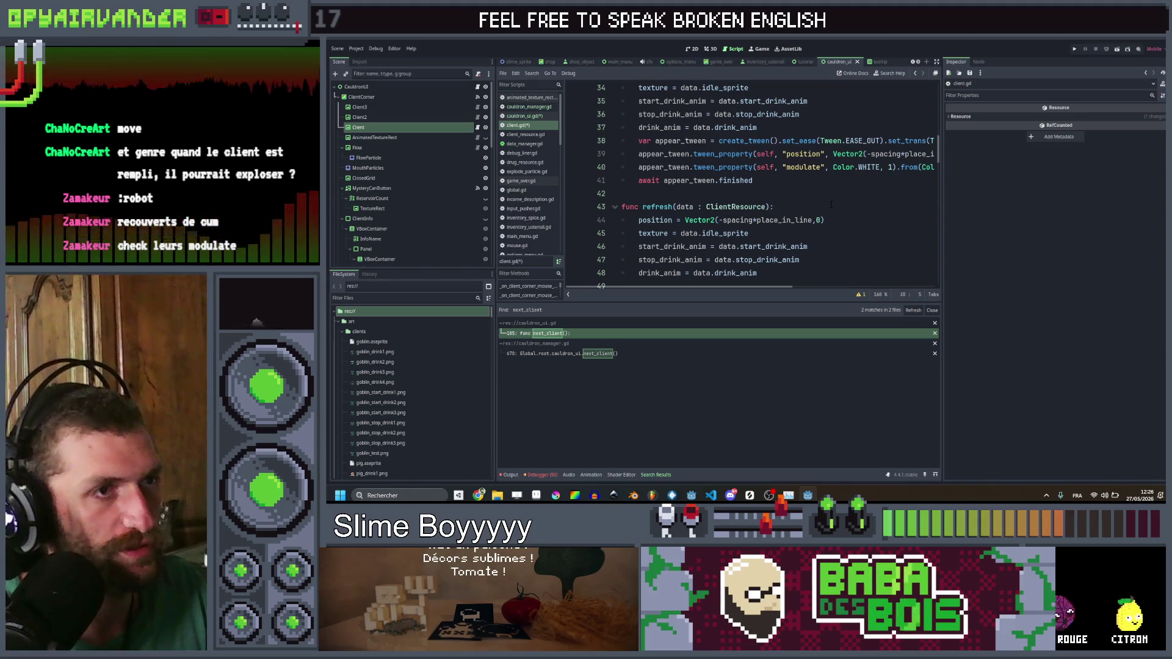
key(Return)
key(ctrl+v)
key(ctrl+s)
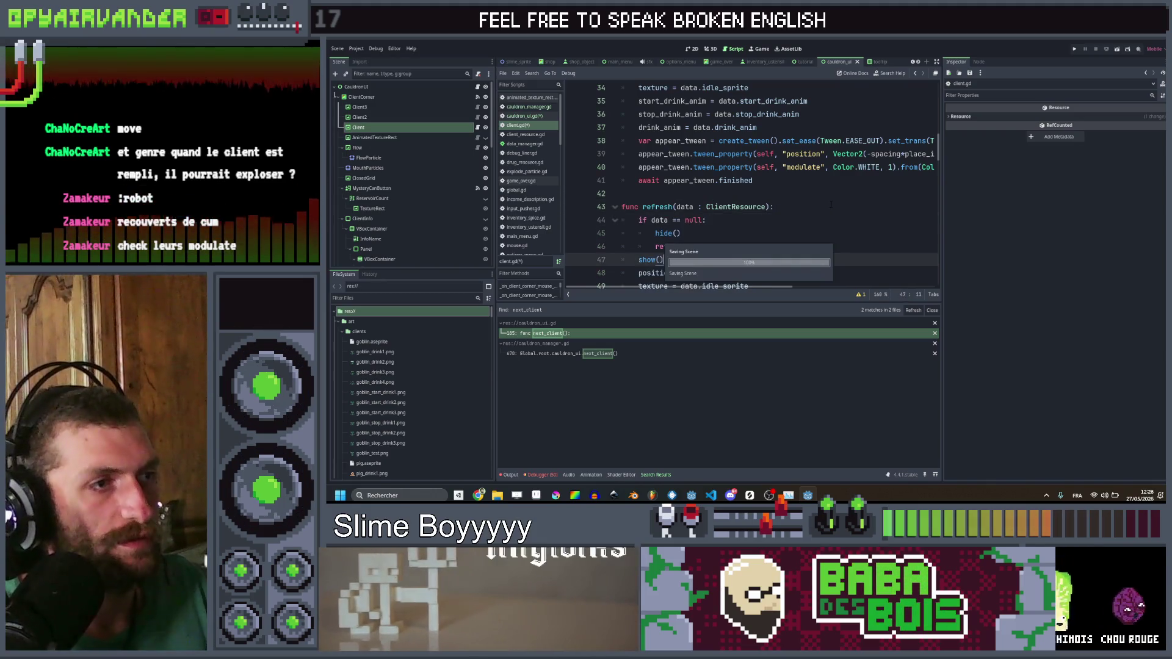
Step: Step back through edits to the hide_animation await in move_forward, then switch to YouTube Music
click(846, 208)
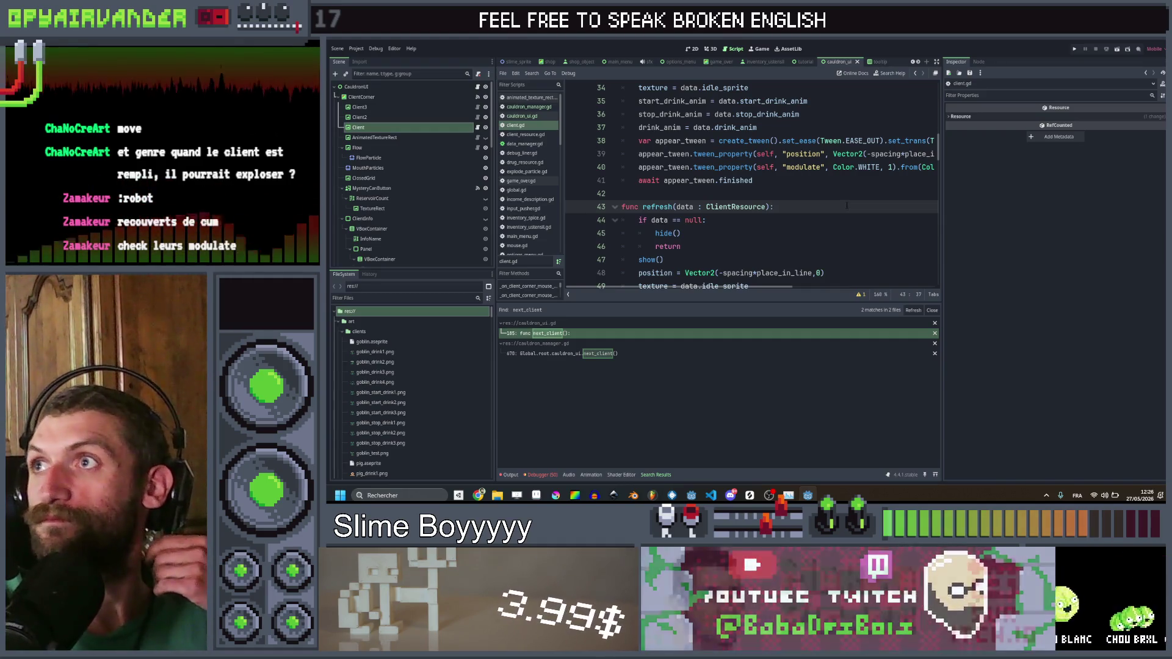
click(915, 74)
click(916, 74)
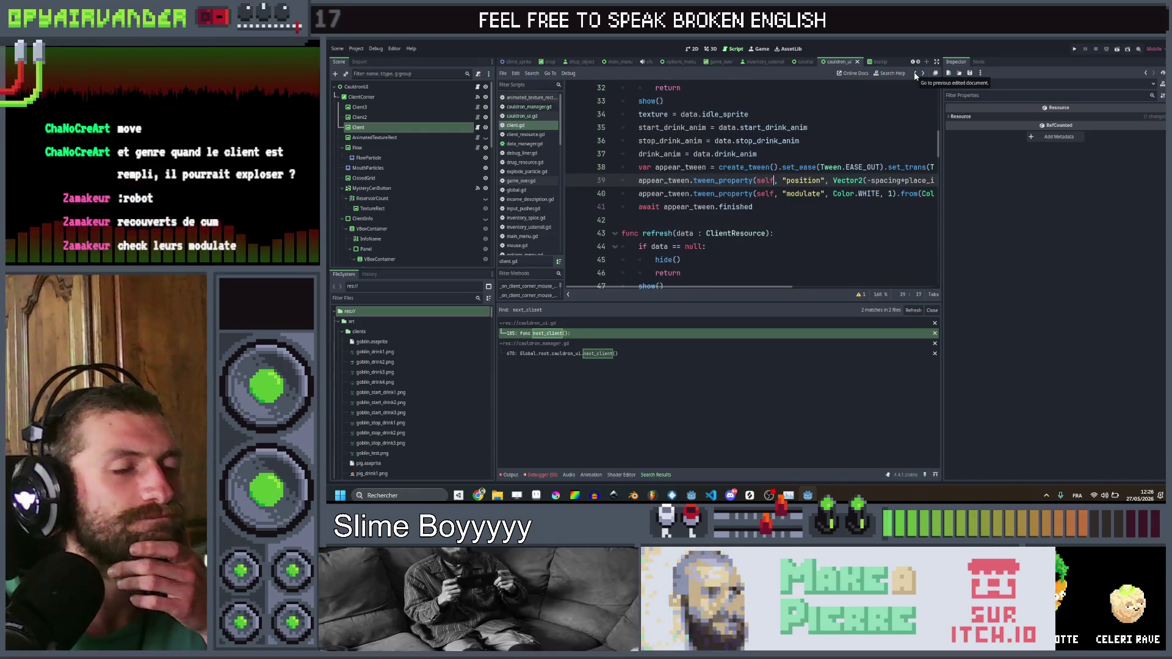
click(916, 74)
click(915, 74)
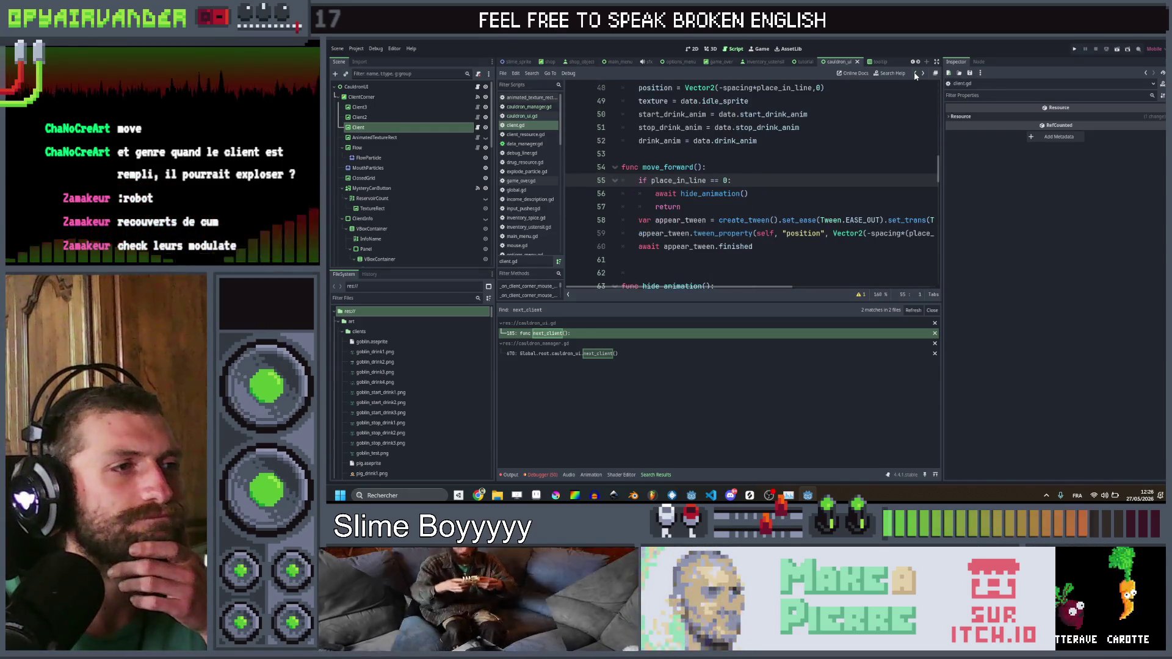
click(807, 196)
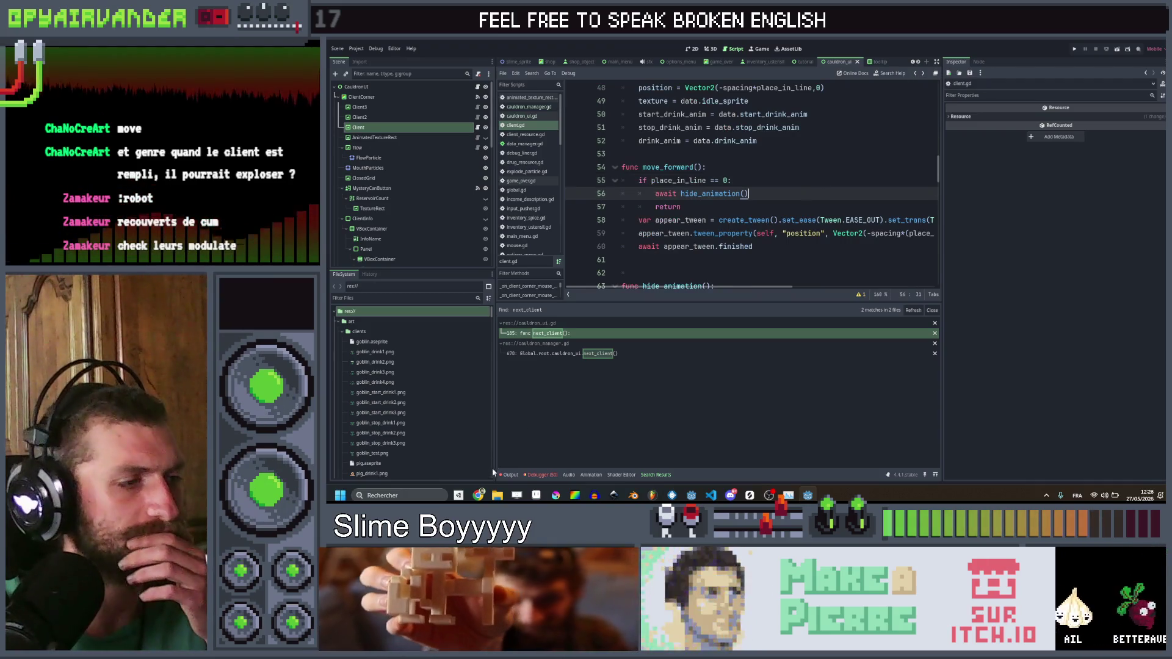
click(482, 495)
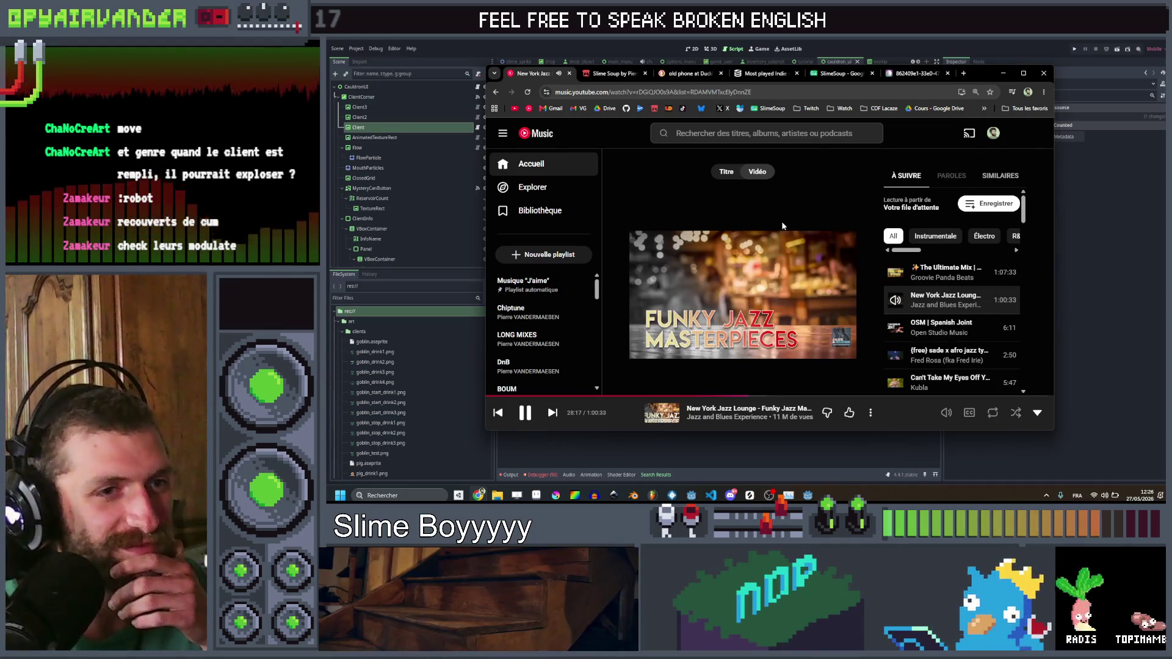
Step: Play Summer Madness by Kool & The Gang, then the New York Jazz Lounge mix
scroll(940, 293, down, 8)
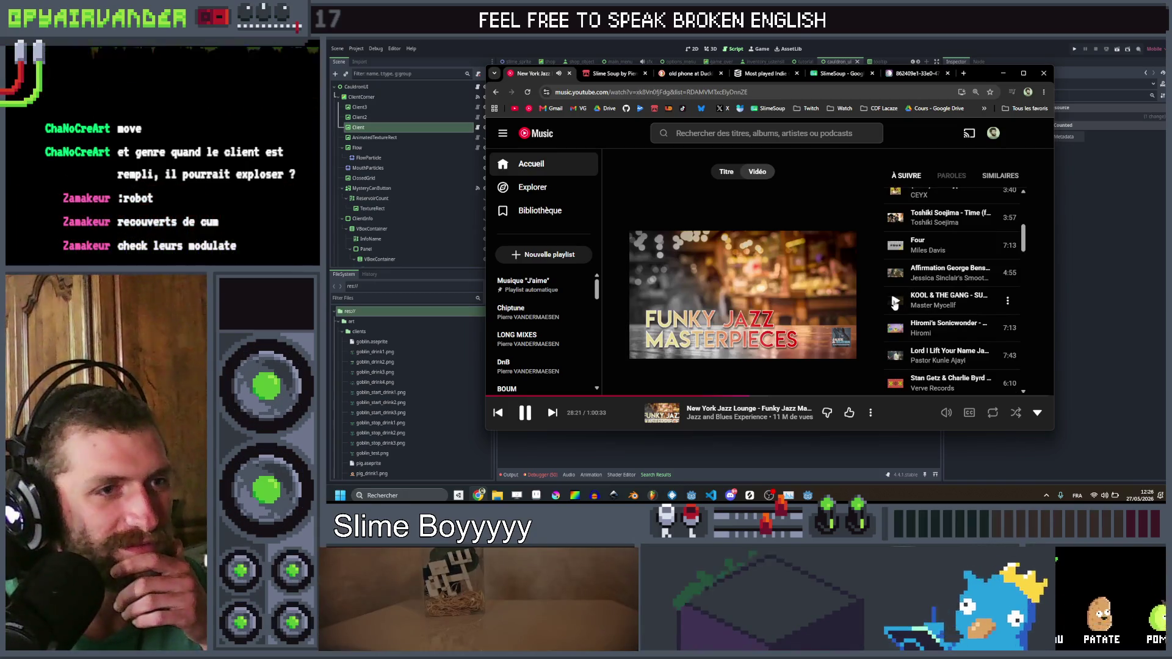
click(906, 295)
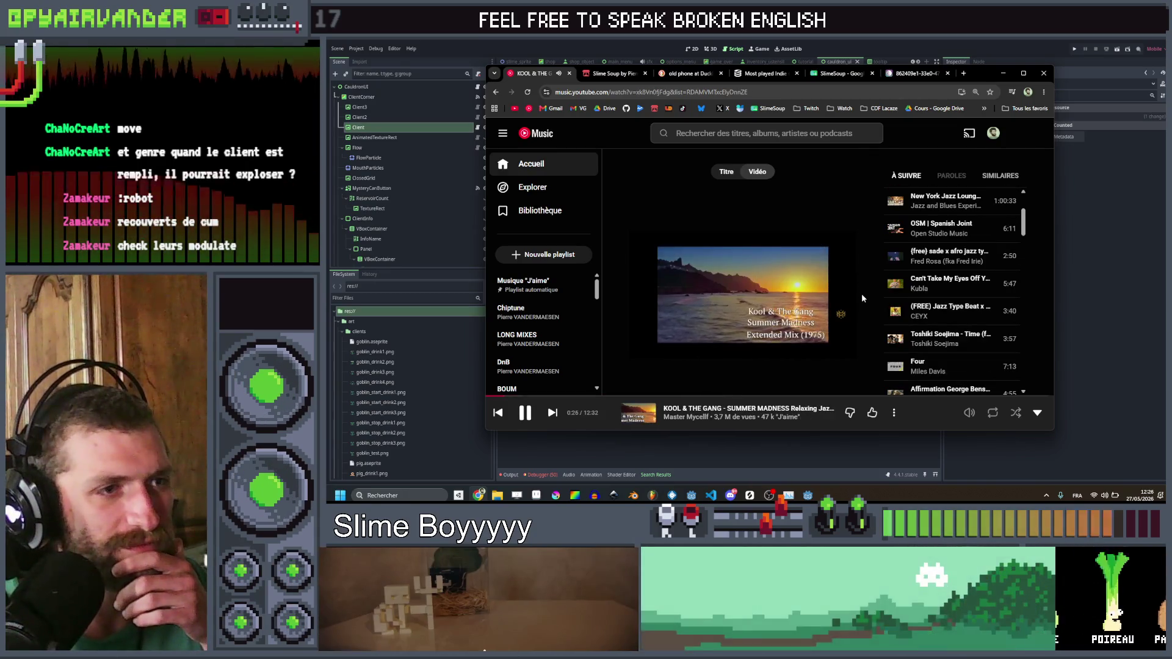
scroll(943, 310, down, 5)
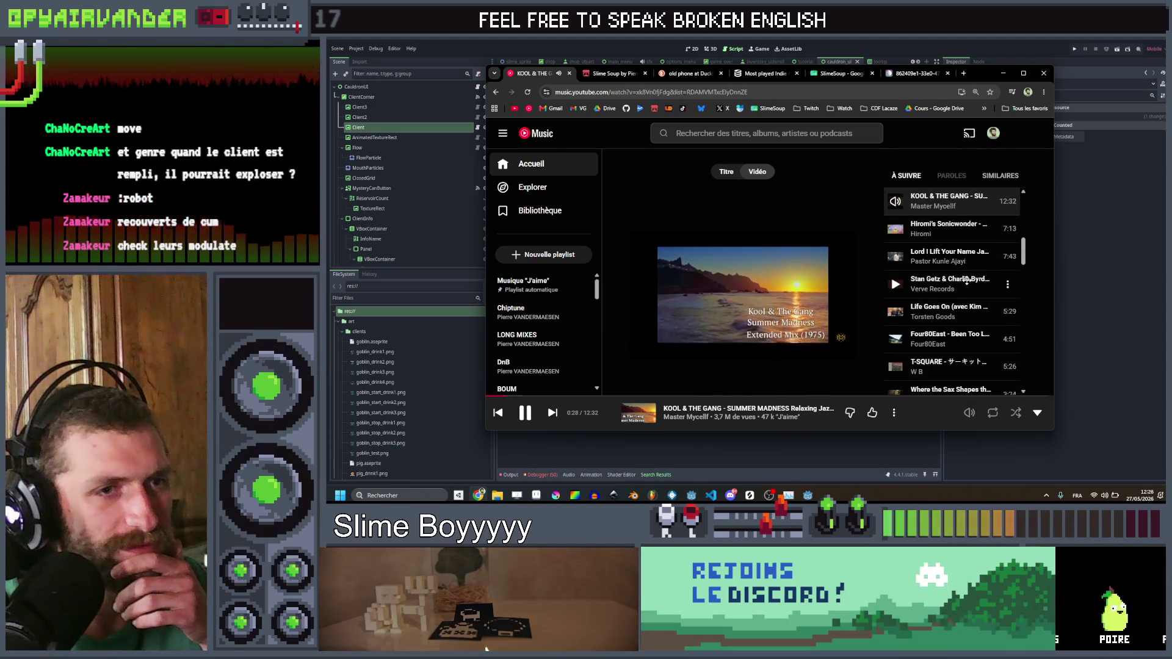
scroll(928, 293, down, 3)
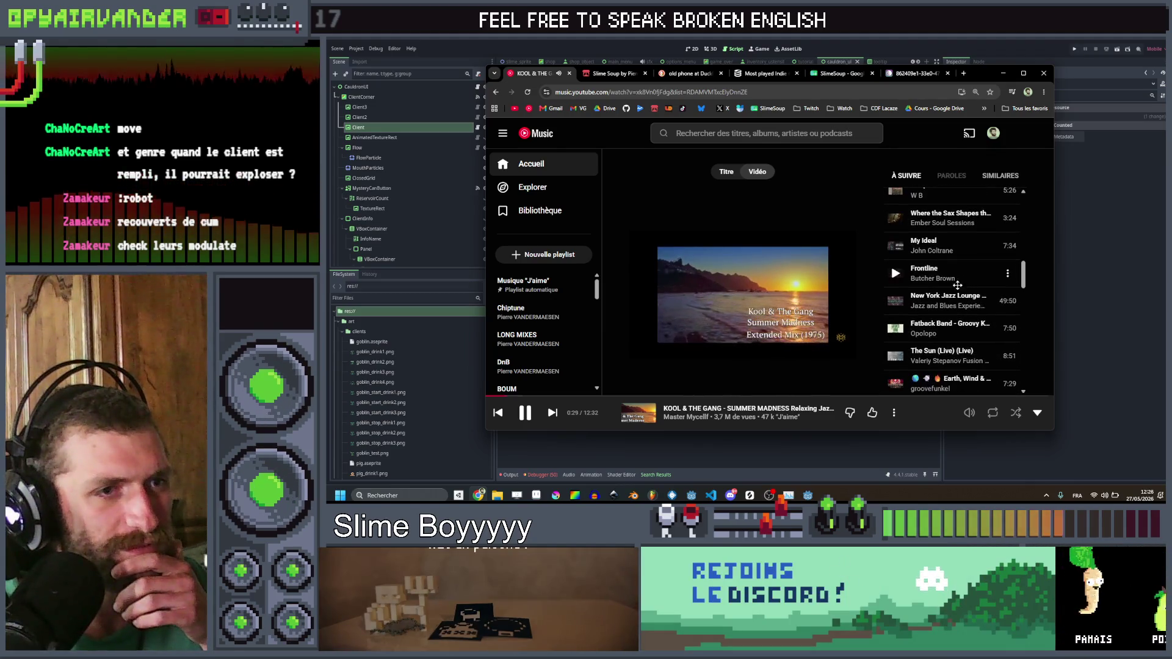
click(896, 302)
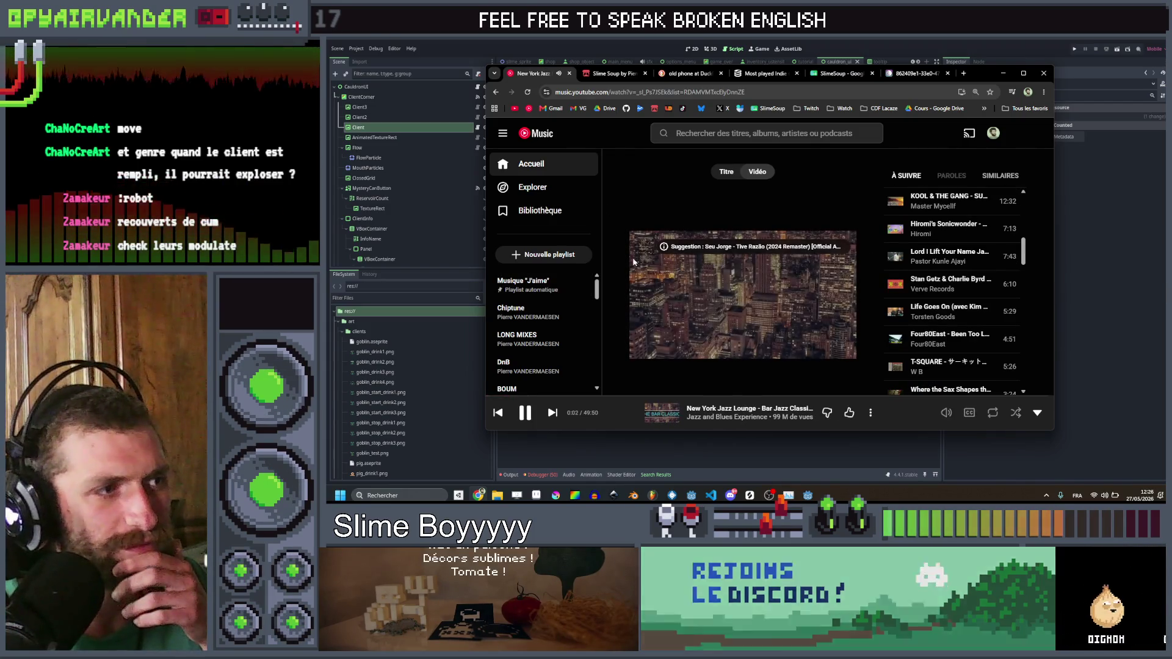
scroll(925, 274, down, 5)
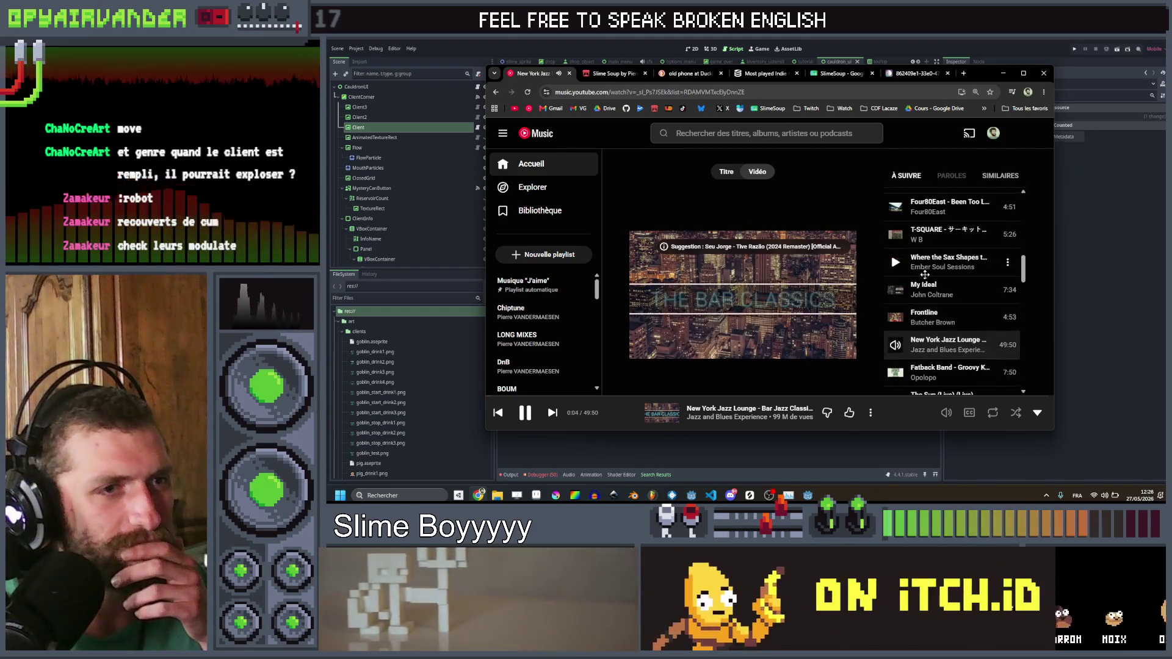
scroll(924, 274, down, 3)
Step: Search YouTube Music for 'trip hop', start the Trip hop radio, and return to move_forward in Godot
click(676, 133)
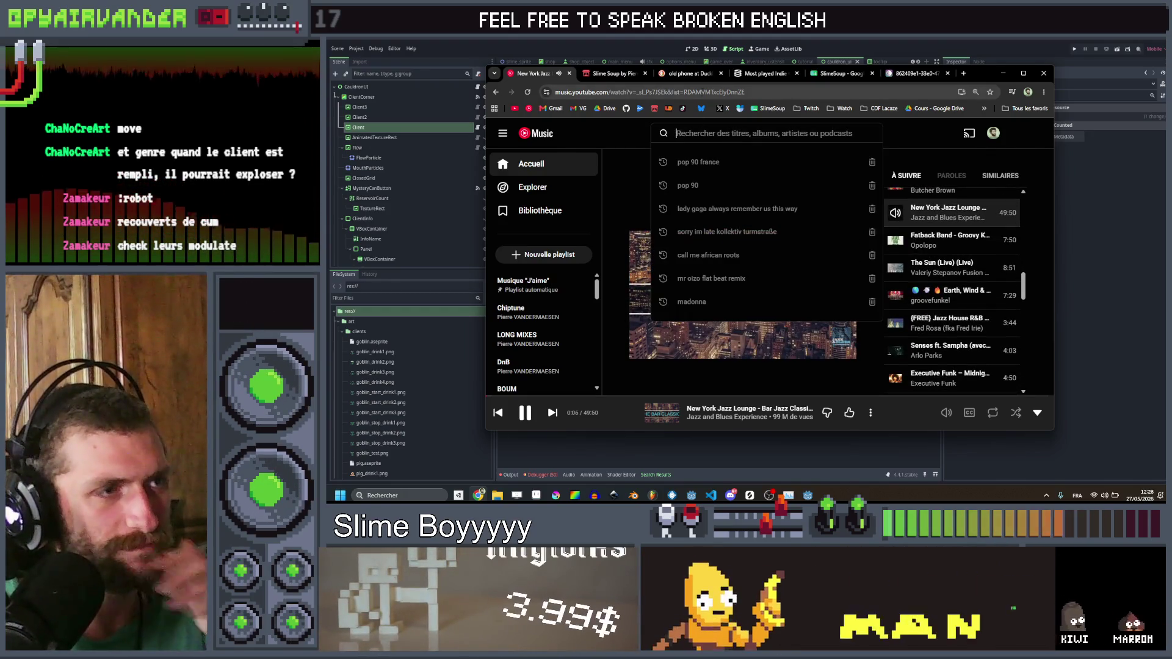
text(trip hop)
key(Return)
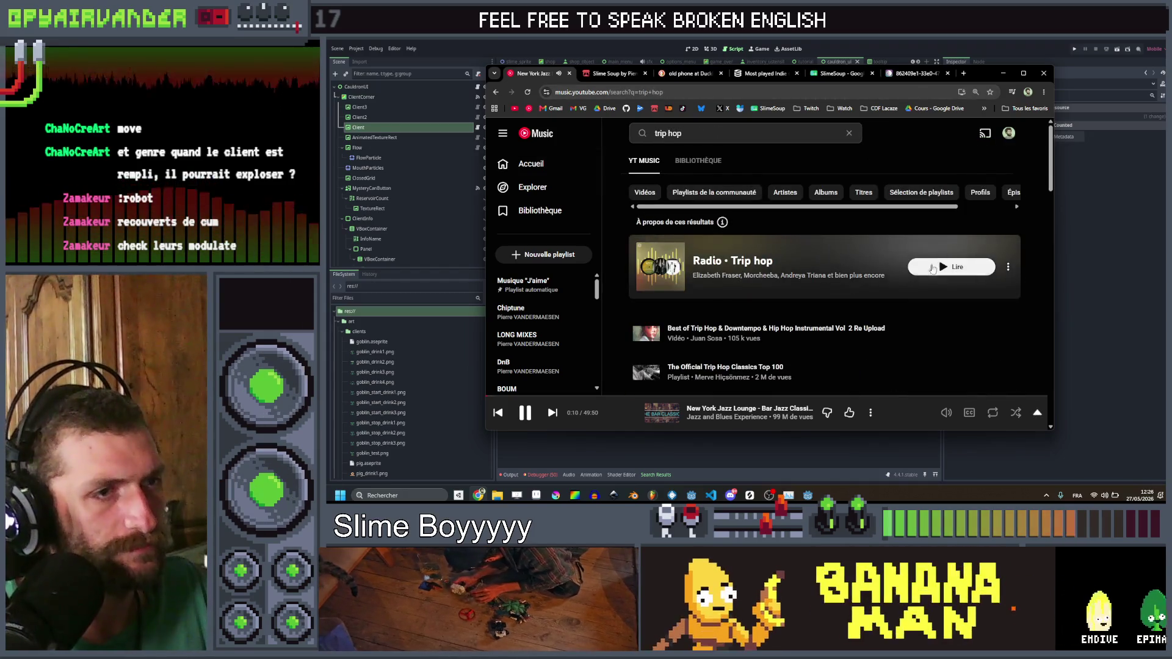
click(925, 267)
click(1004, 73)
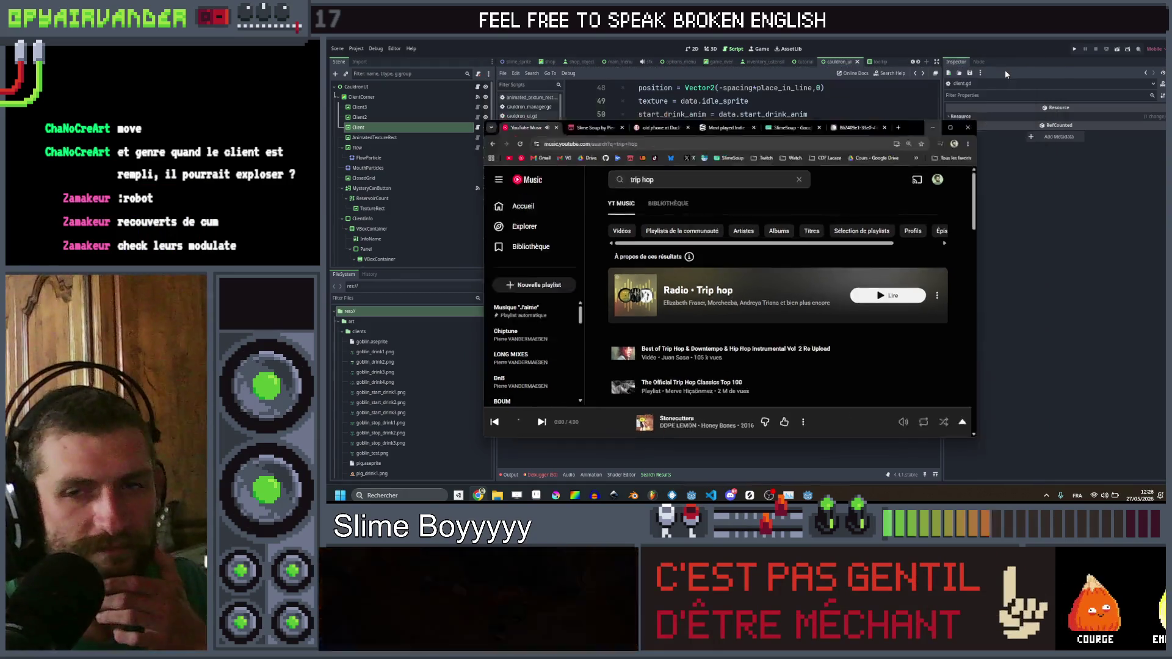
click(764, 205)
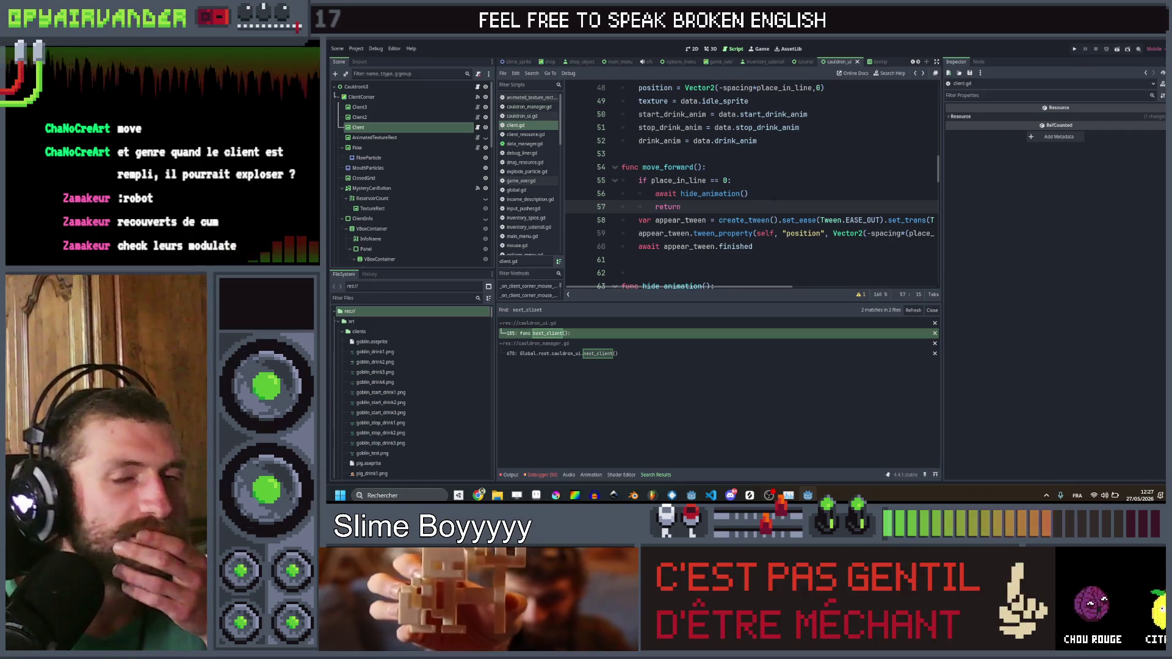
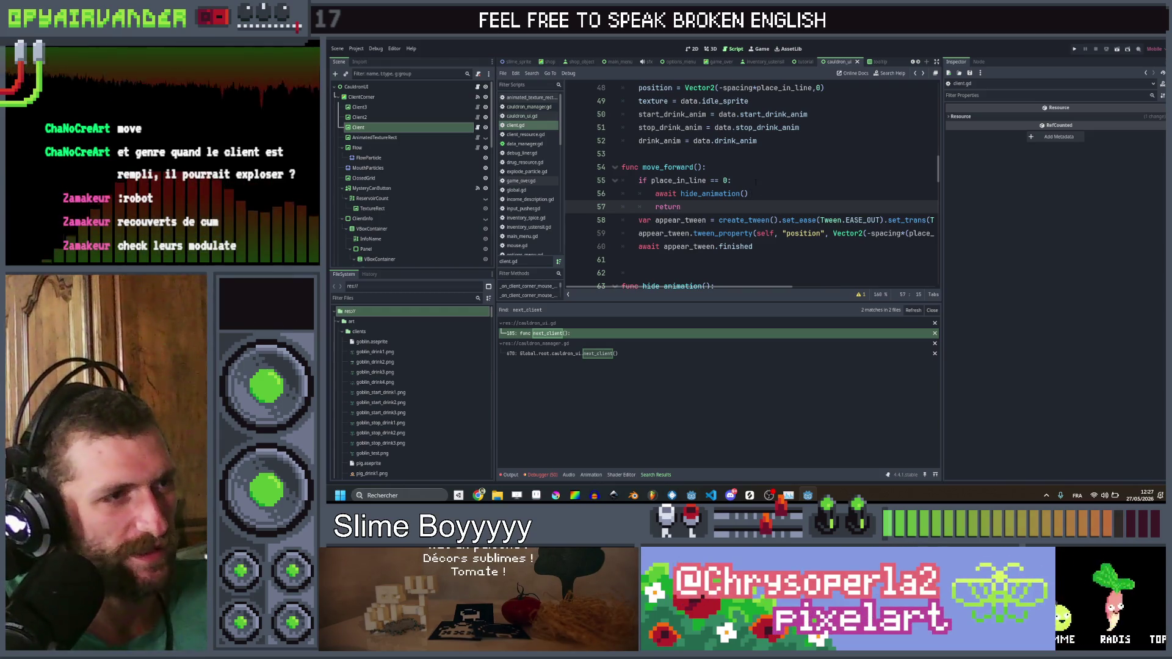
Step: Review hide_animation in client.gd's move_forward, then open cauldron_ui.gd's next_client from the search results
click(791, 194)
scroll(792, 195, right, 5)
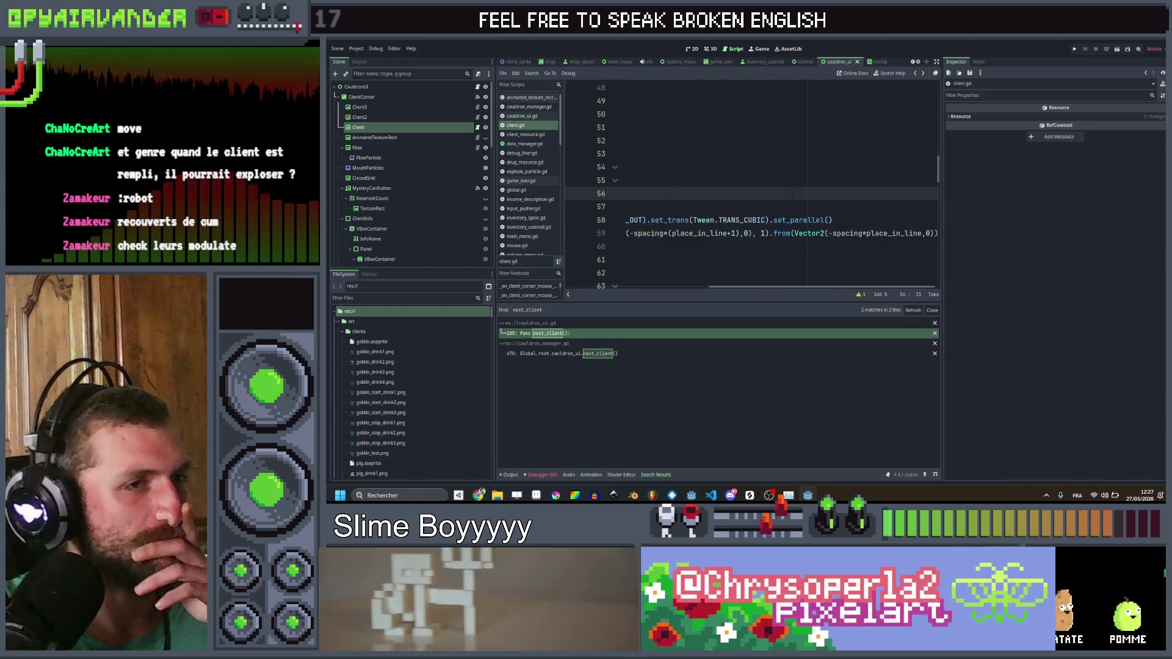
scroll(792, 194, left, 5)
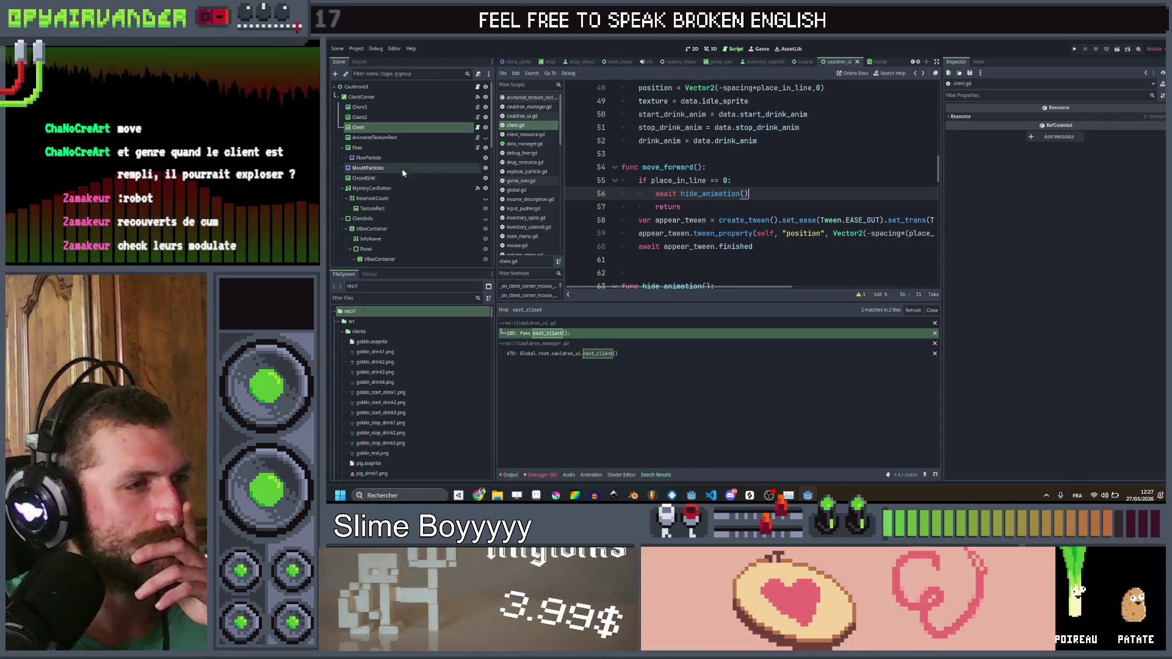
scroll(815, 176, down, 3)
click(815, 175)
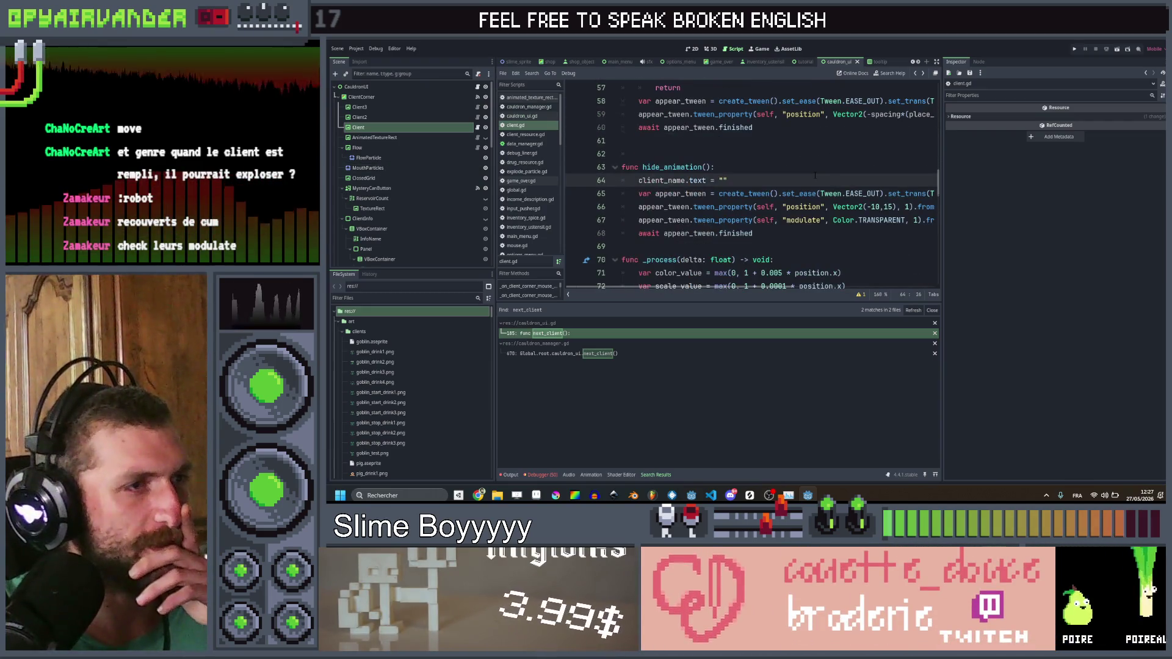
scroll(815, 176, up, 3)
click(815, 175)
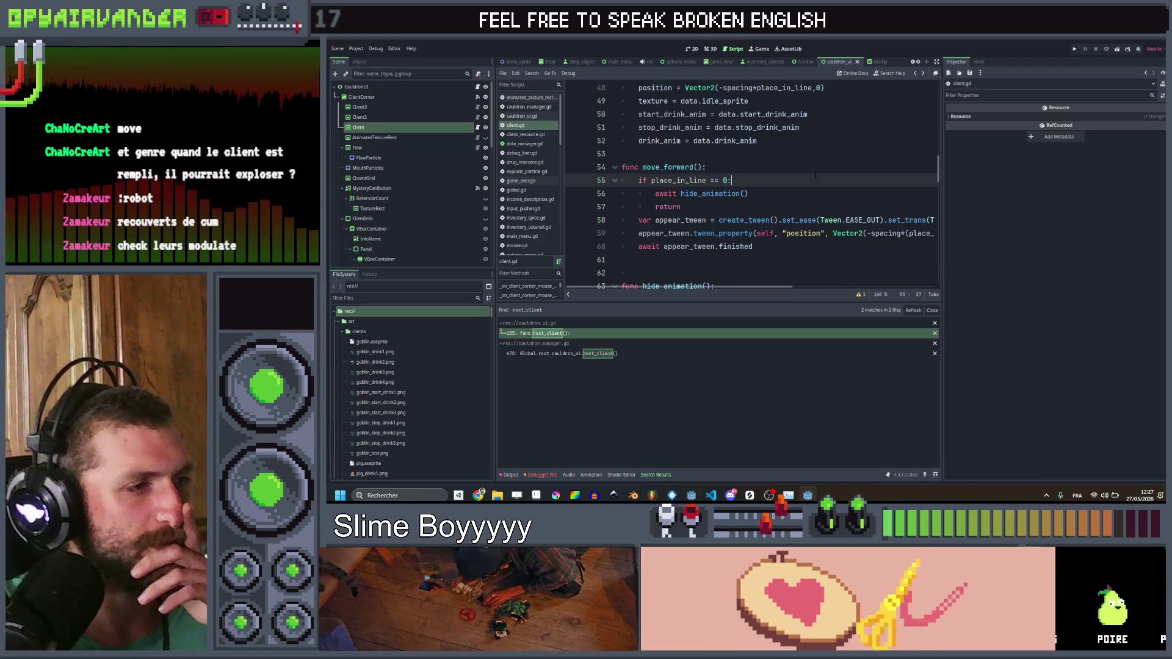
click(623, 354)
click(615, 334)
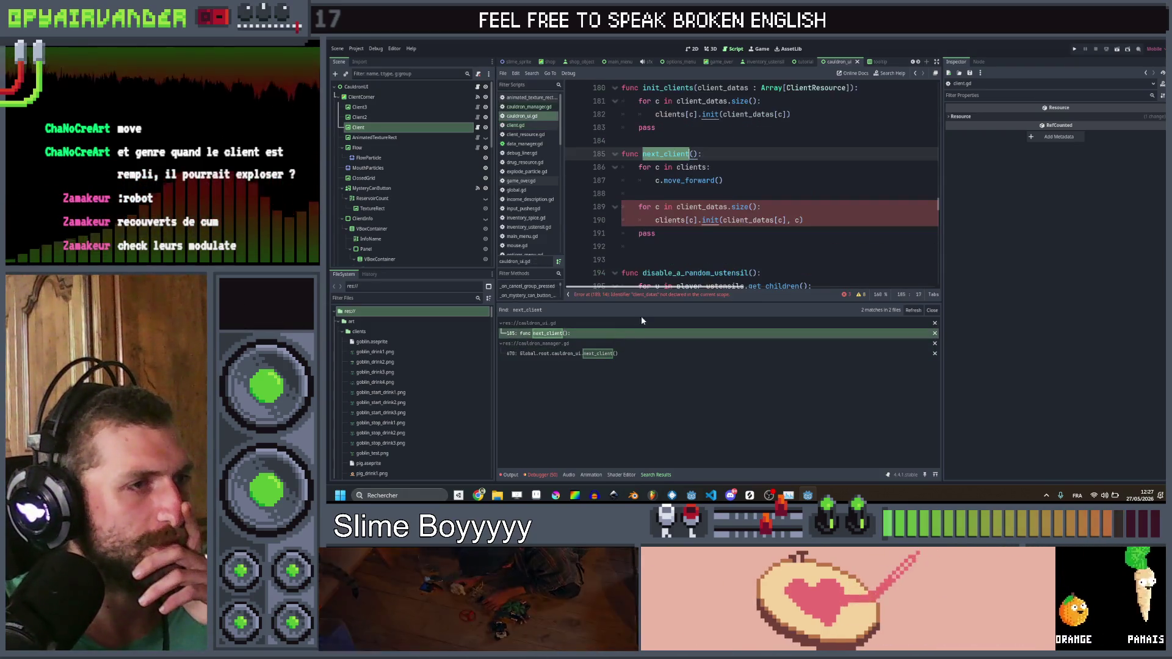
Step: Add a Global.root.cauldron.clients.insert(0, "null") line in next_client after the move_forward loop
click(813, 194)
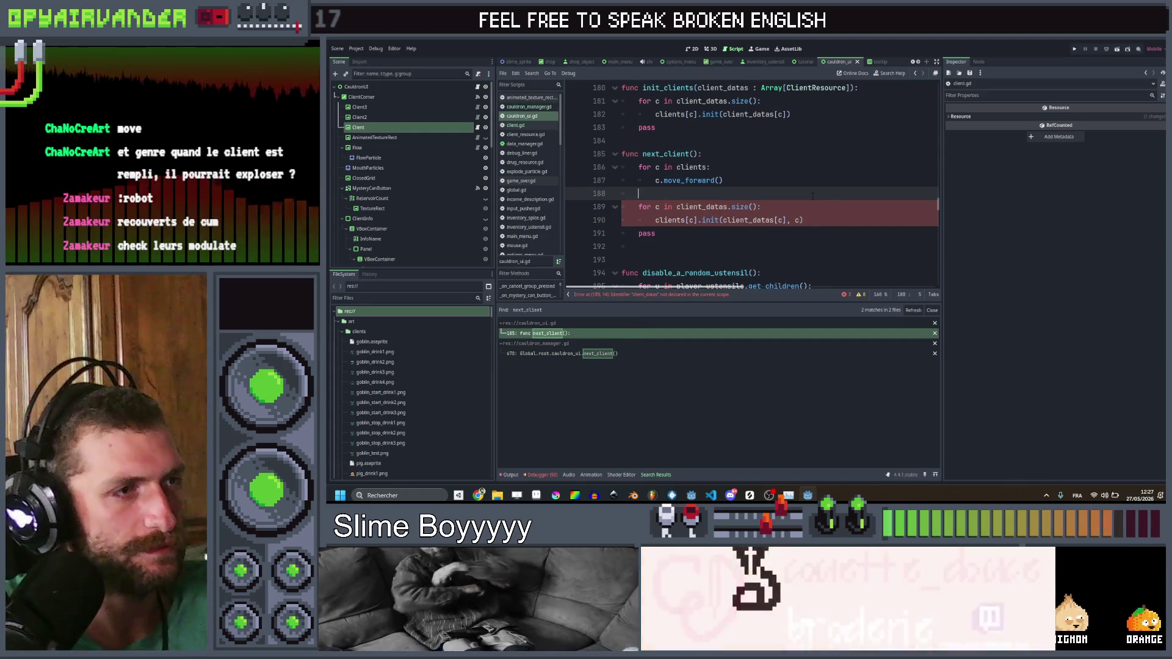
key(Tab)
key(Tab)
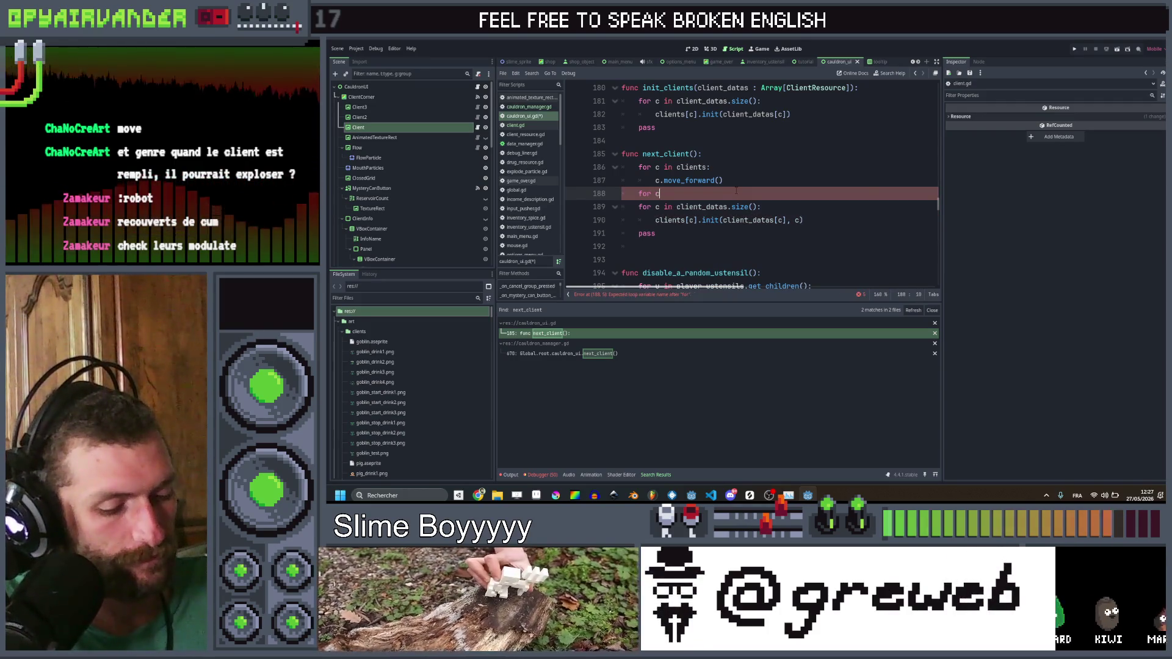
text(c in clien)
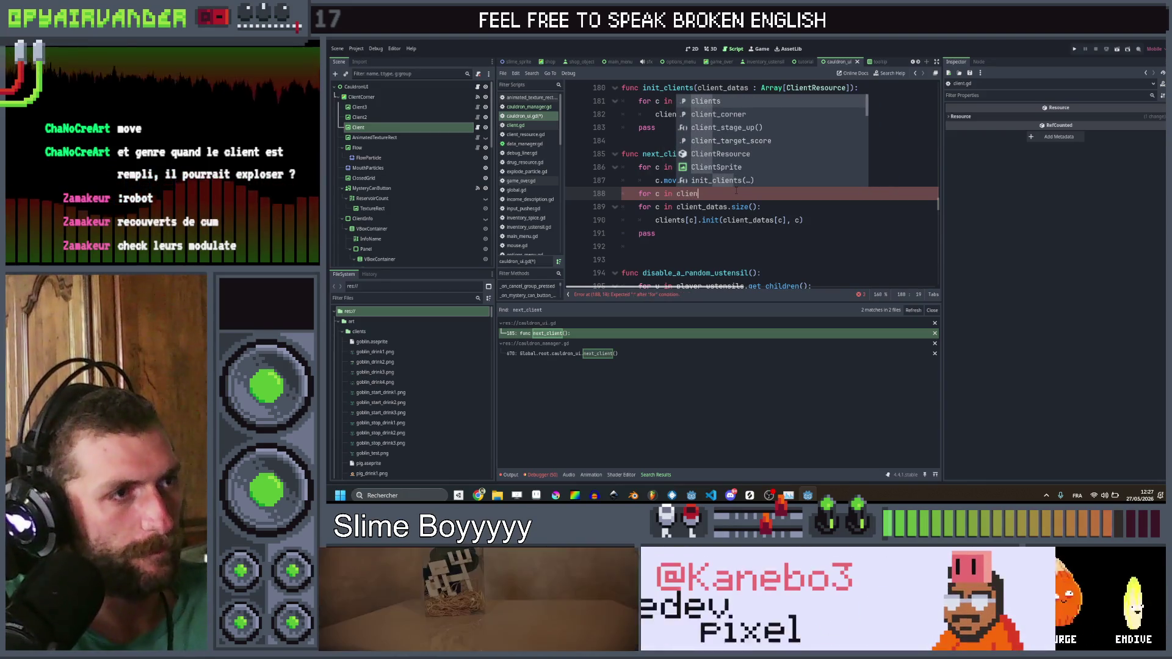
key(ctrl+shift+Left)
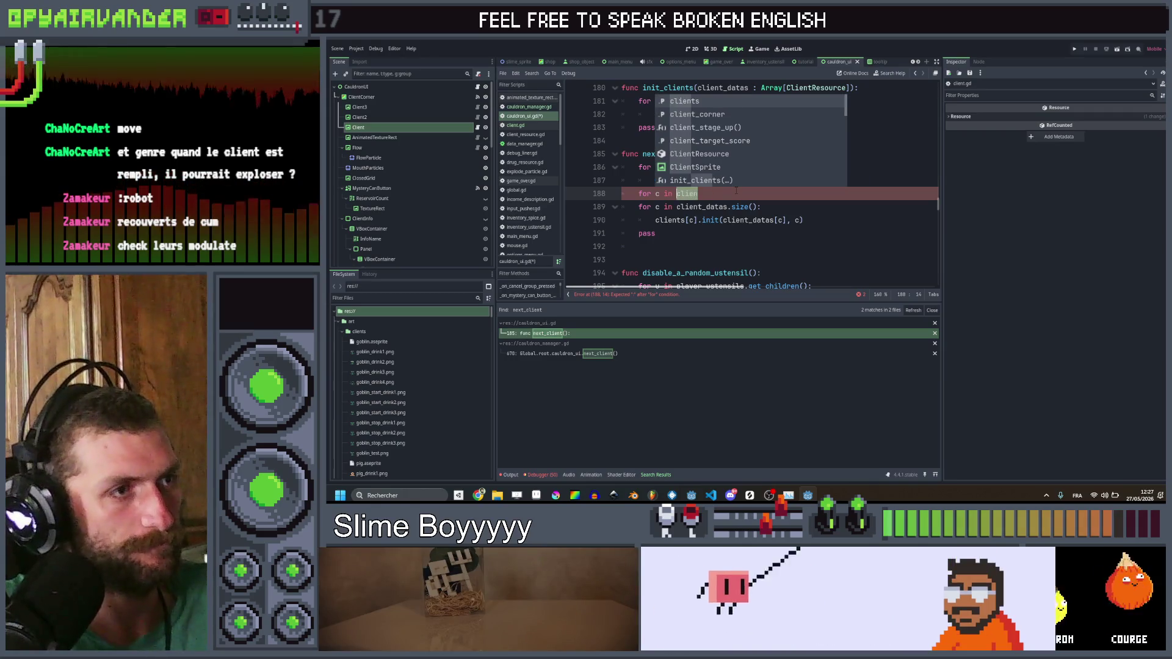
text(Global.)
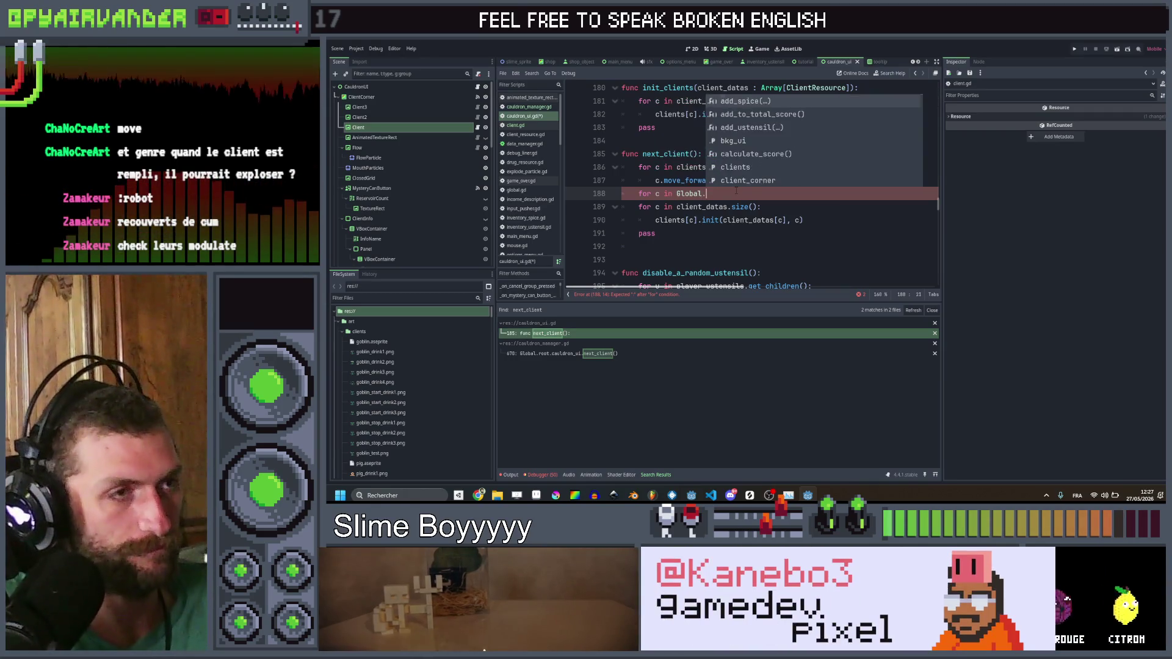
text(root.)
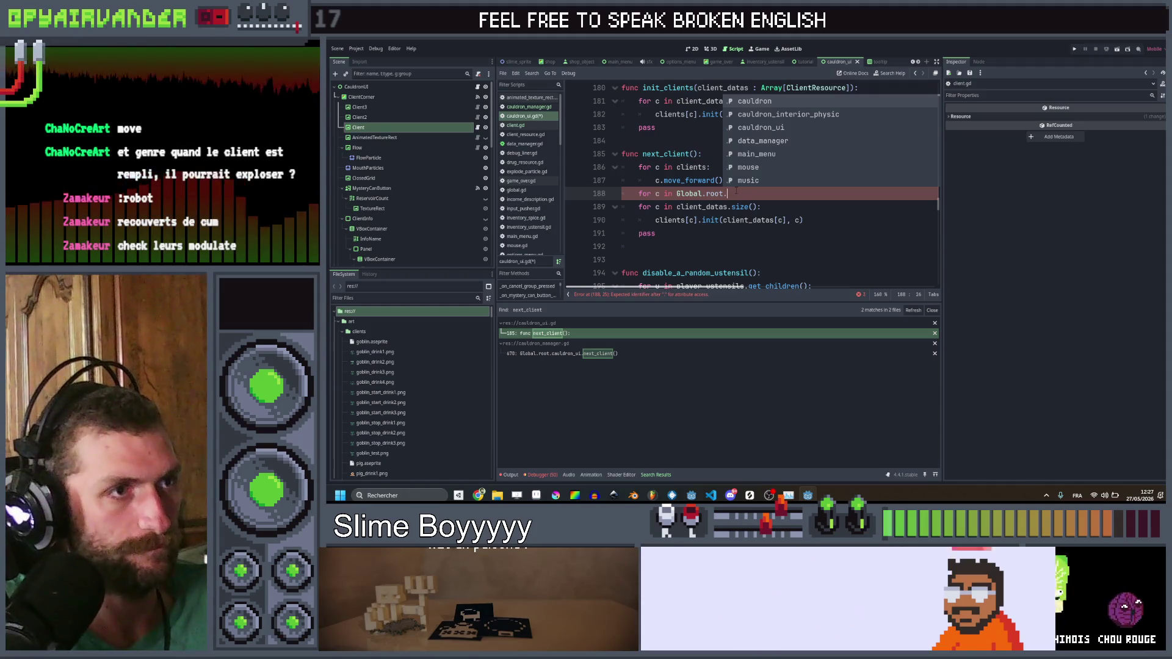
text(cauldron.c)
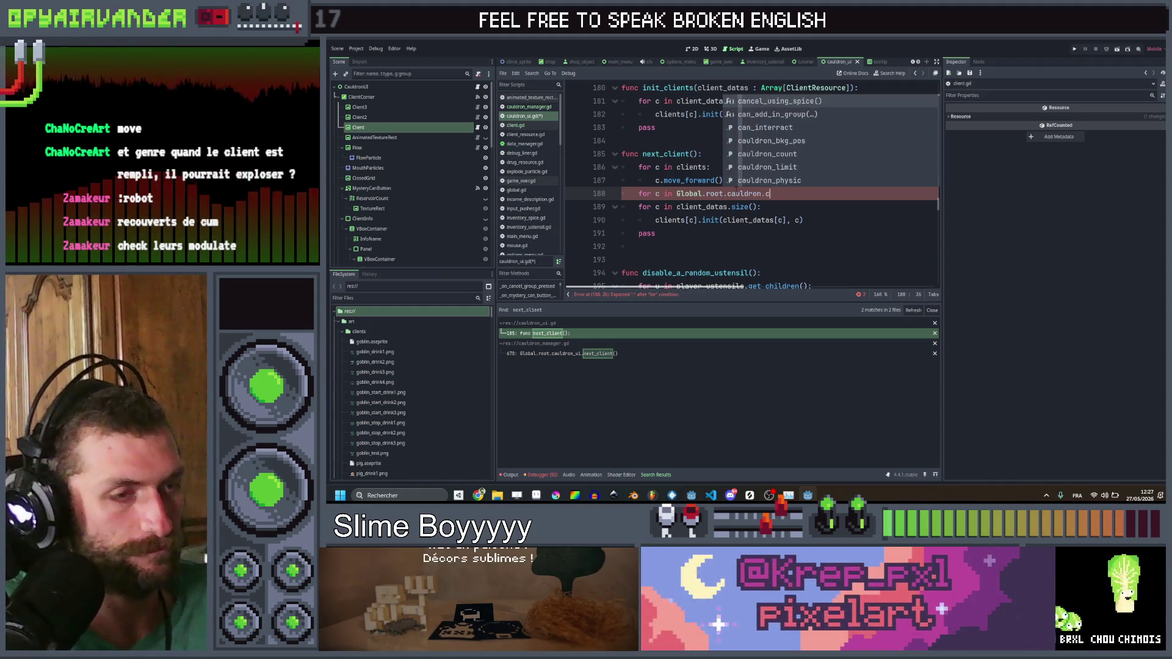
text(lie)
key(Return)
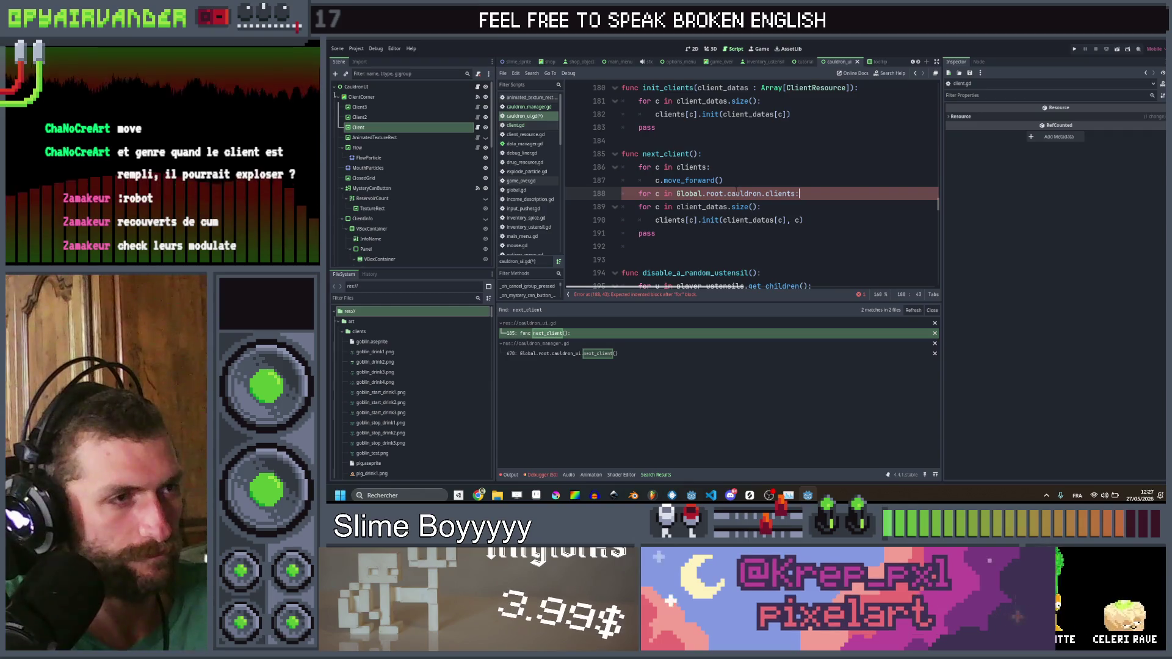
key(BackSpace)
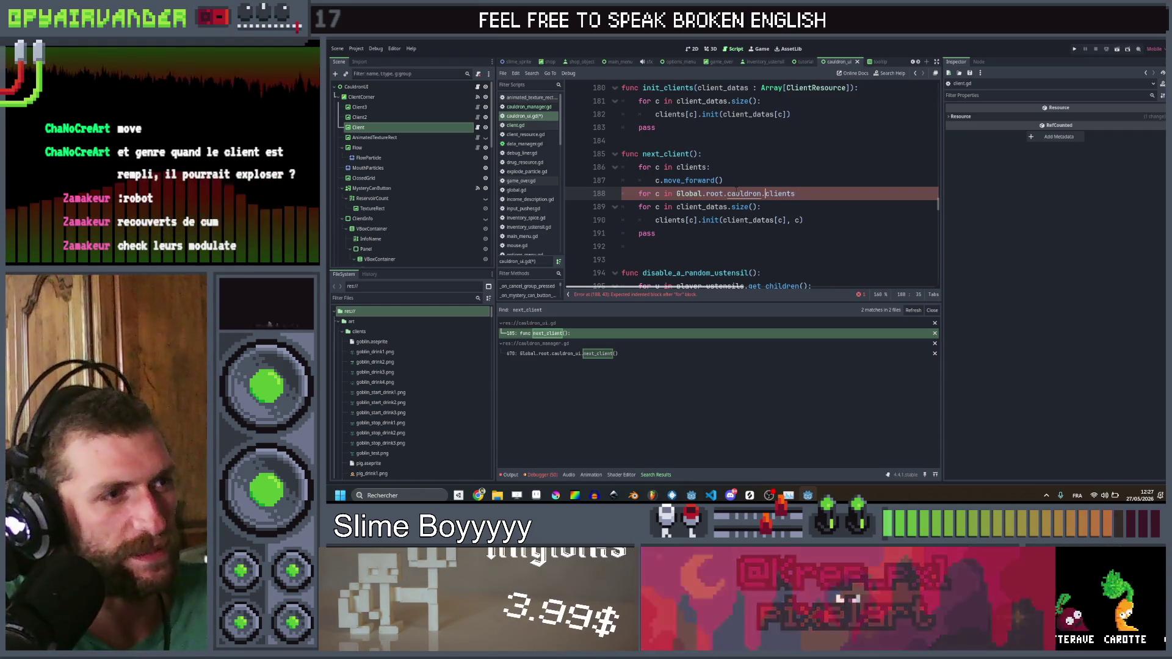
double_click(669, 194)
double_click(658, 194)
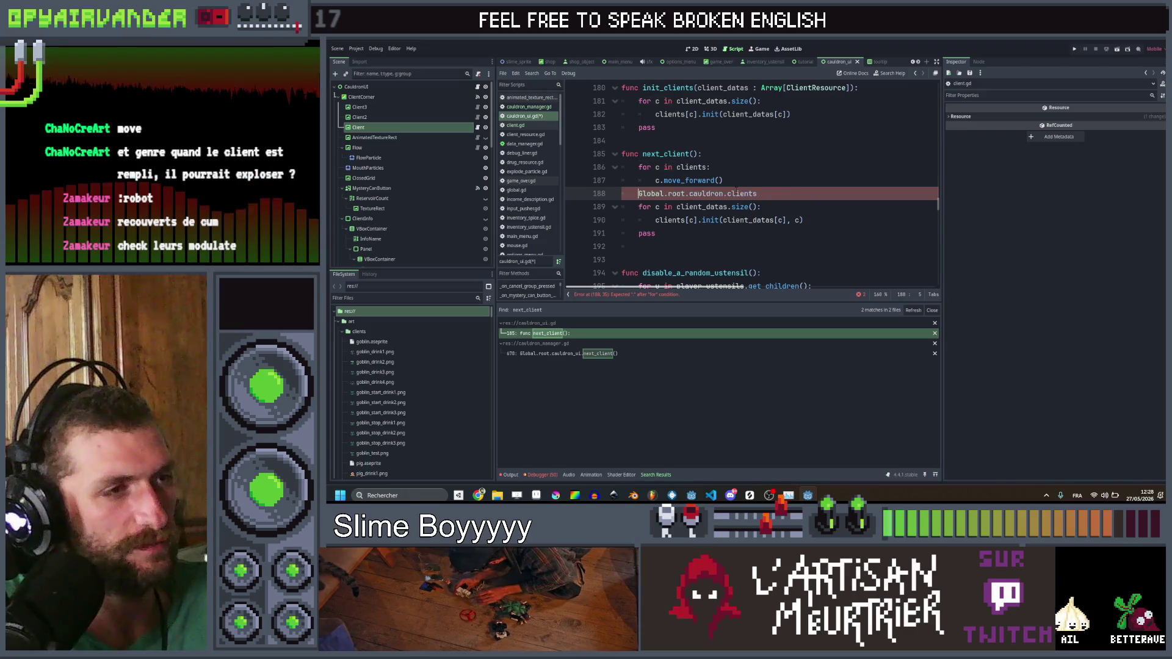
key(ctrl+Right)
key(ctrl+Right)
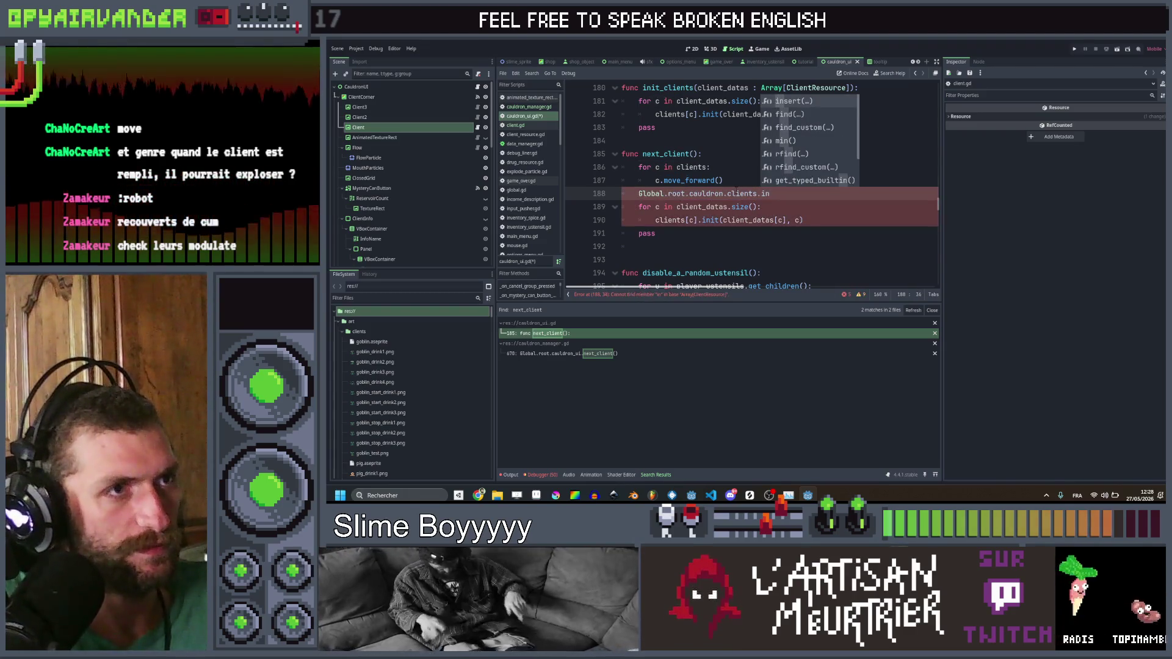
key(Return)
text(, "null)
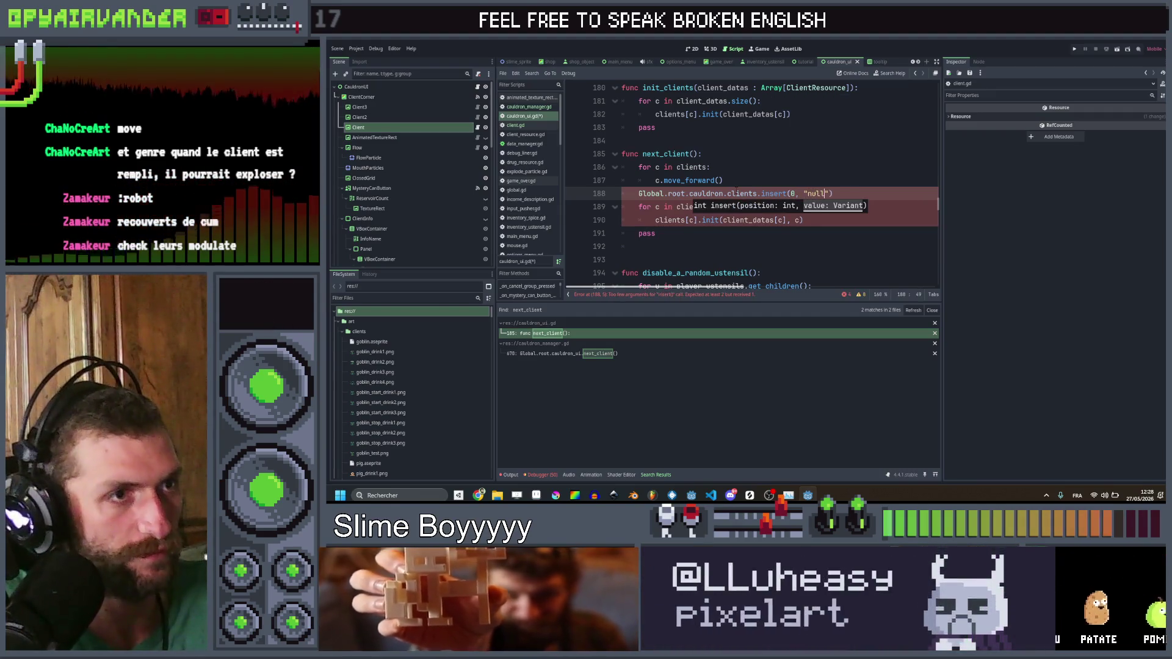
text("))
Step: Add Global.root.cauldron.clients.remove_at(-1) just above the insert line
key(ctrl+shift+d)
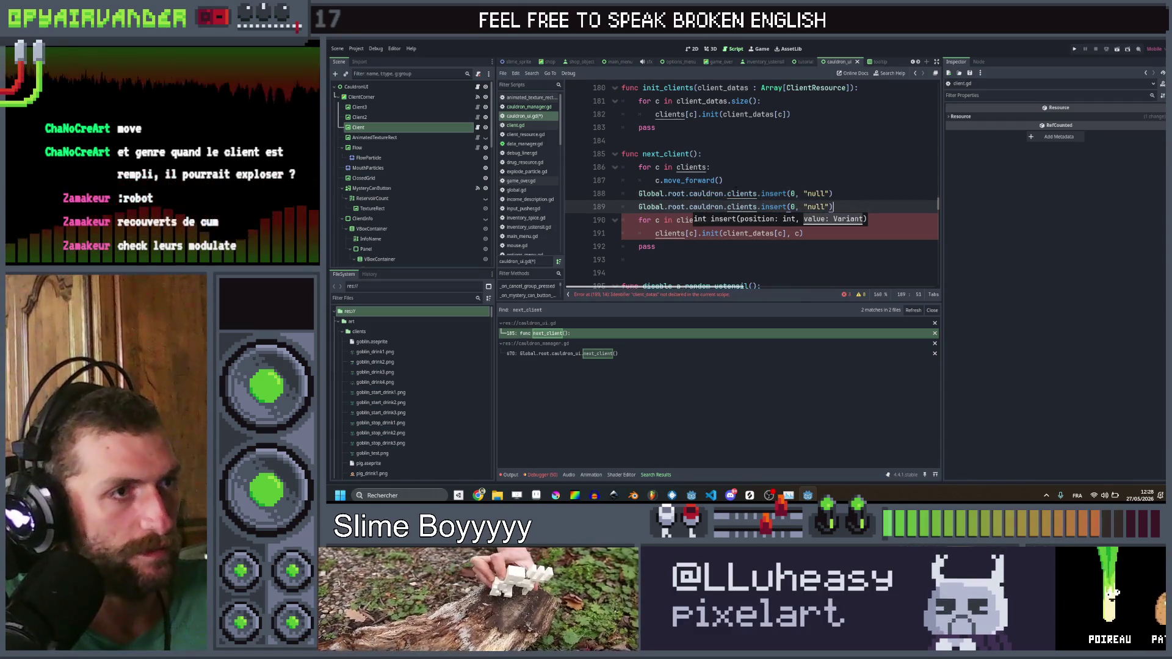
click(791, 206)
text(remove)
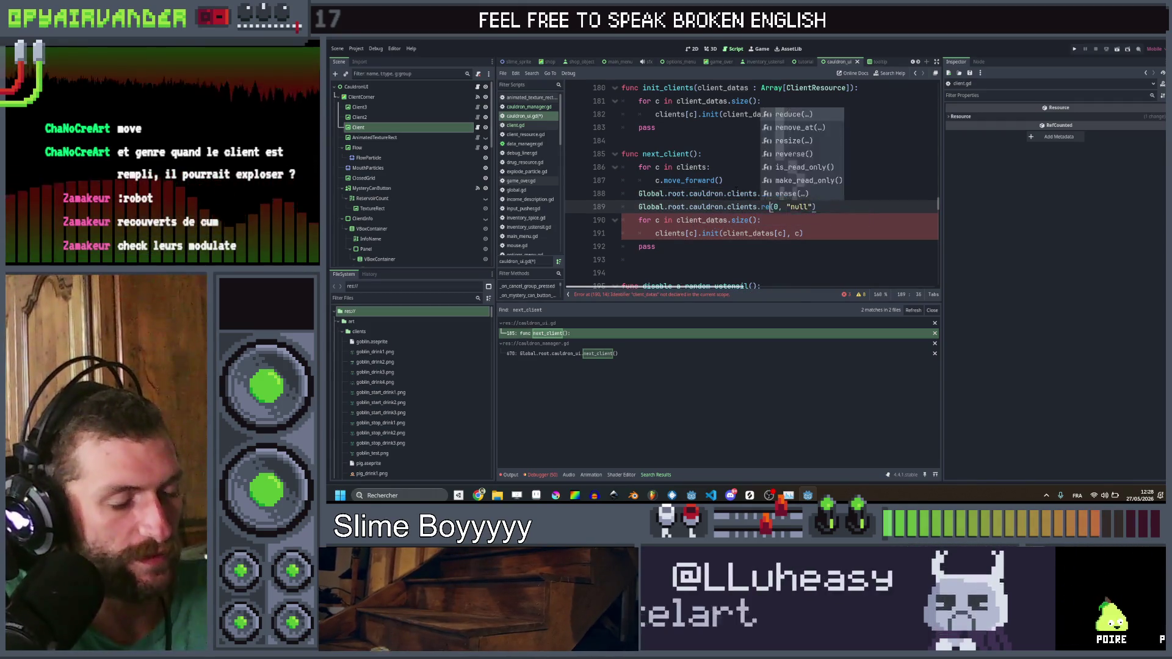
key(Return)
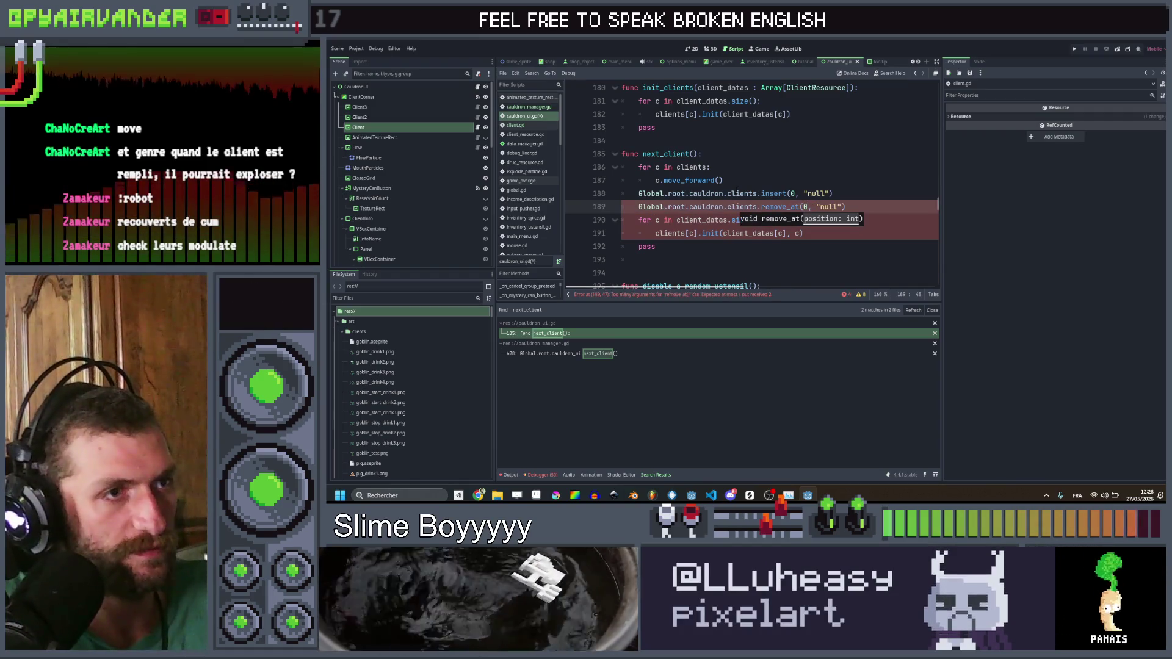
text(-1)
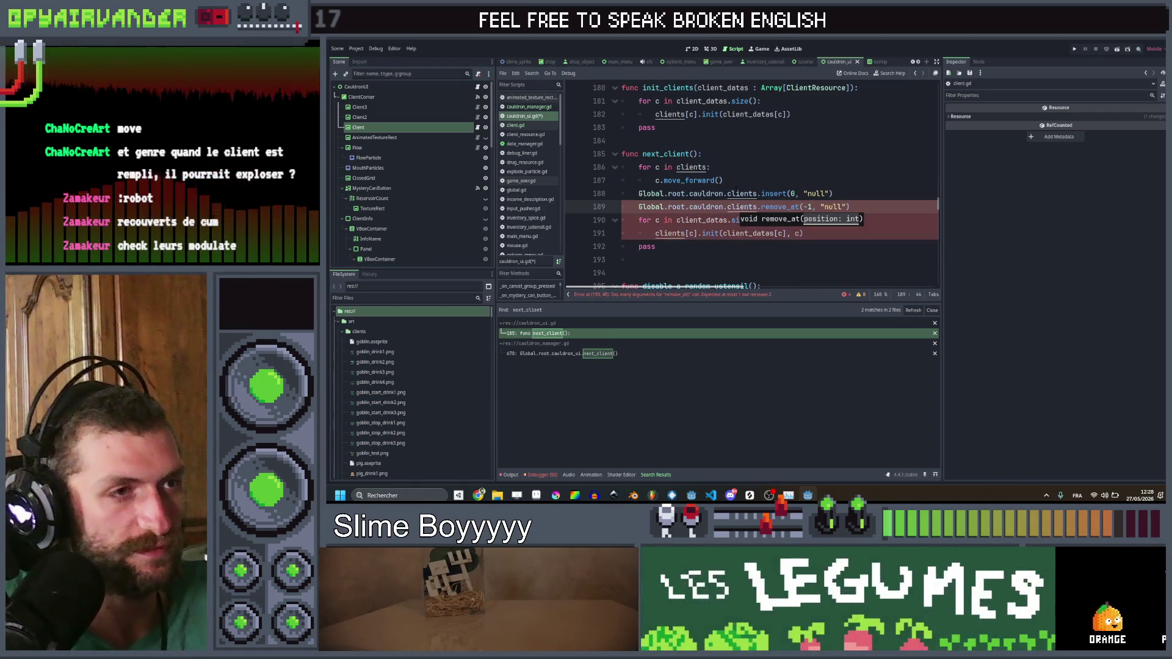
key(shift+End)
key(BackSpace)
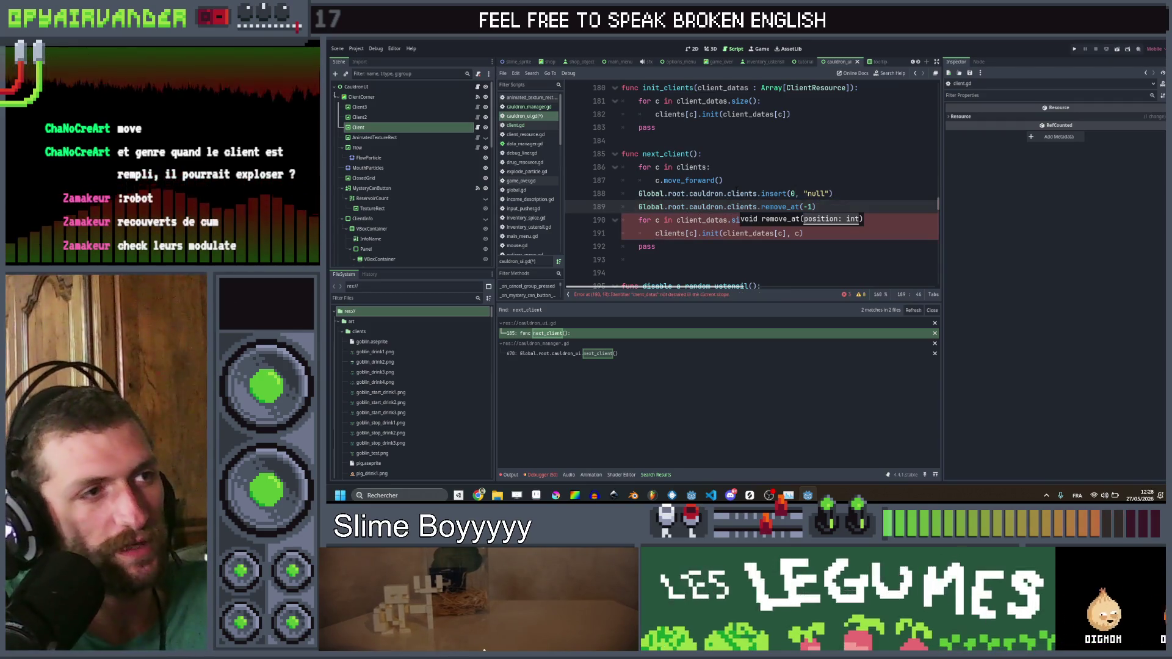
key(alt+Up)
key(Down)
key(Down)
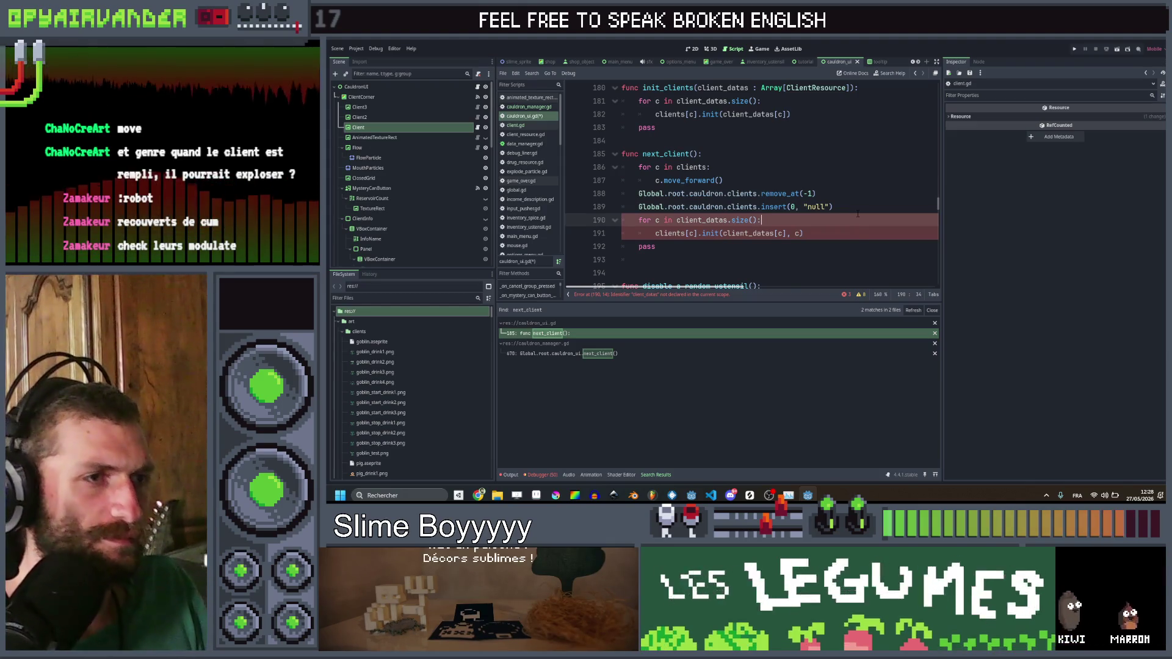
Step: Use Global.root.cauldron.clients instead of client_datas in the client init loop, dropping the extra c argument
key(Down)
key(Up)
key(Up)
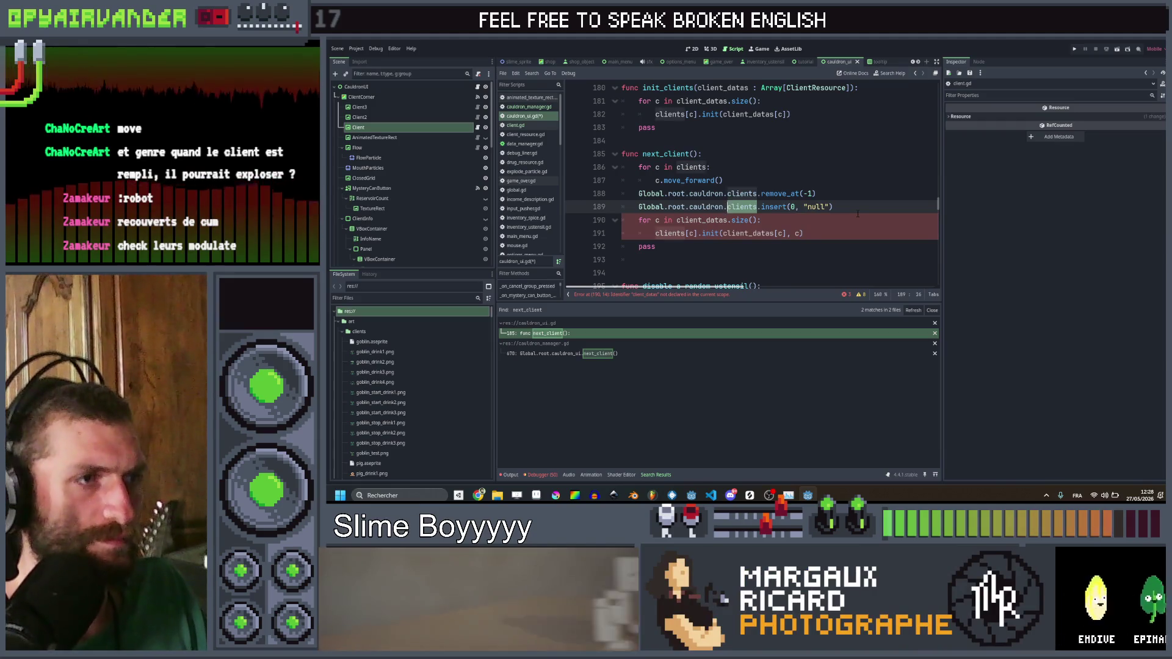
key(ctrl+shift+Left)
key(ctrl+shift+Left)
key(ctrl+c)
key(ctrl+v)
key(ctrl+v)
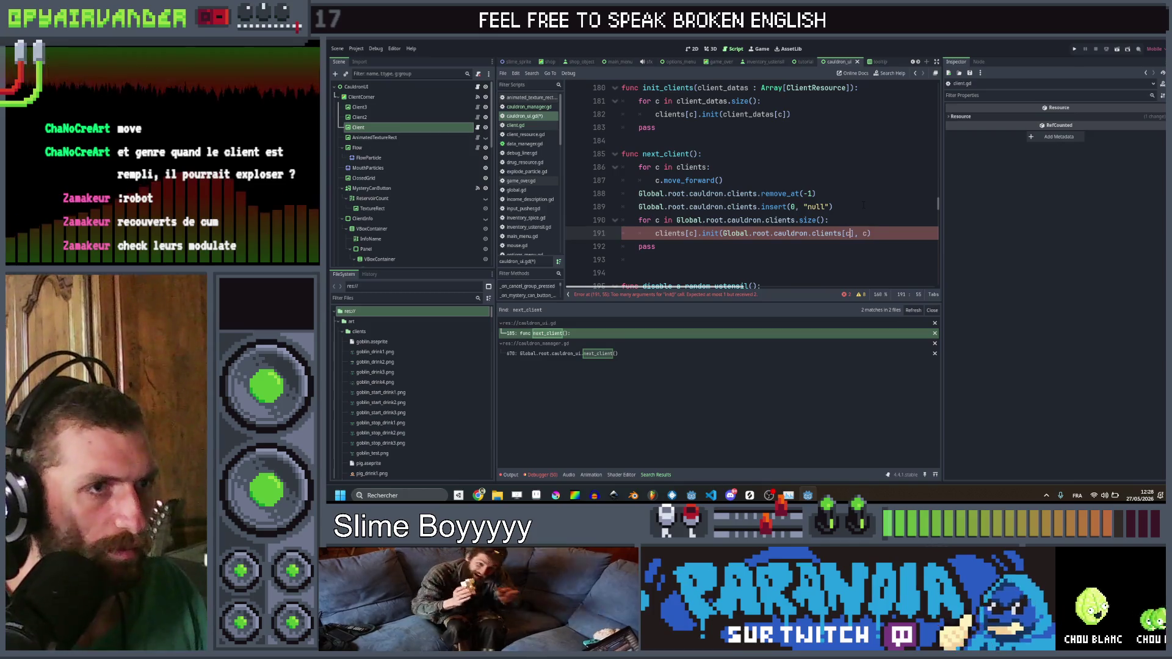
click(716, 143)
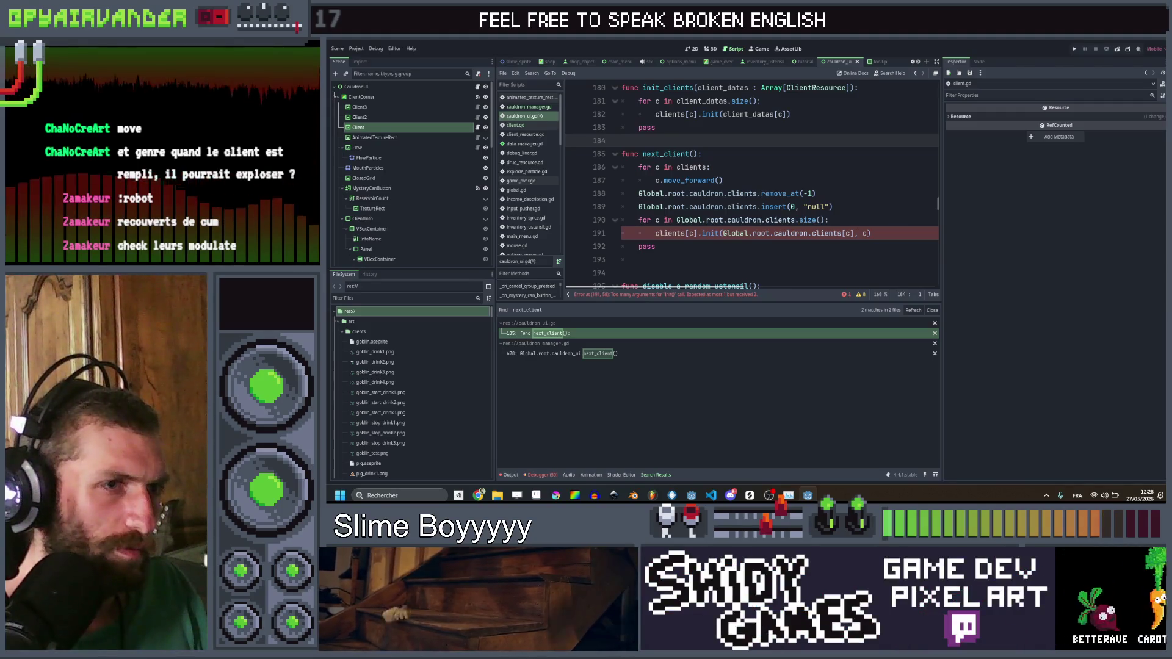
click(876, 234)
key(BackSpace)
key(BackSpace)
key(BackSpace)
click(877, 216)
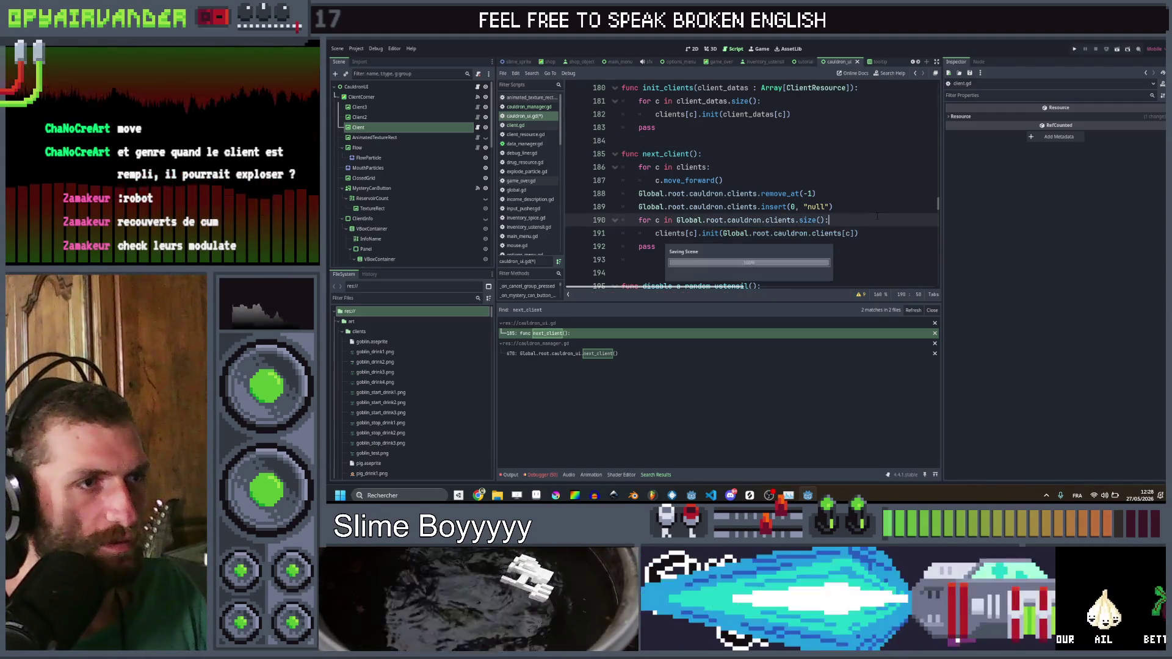
key(ctrl+s)
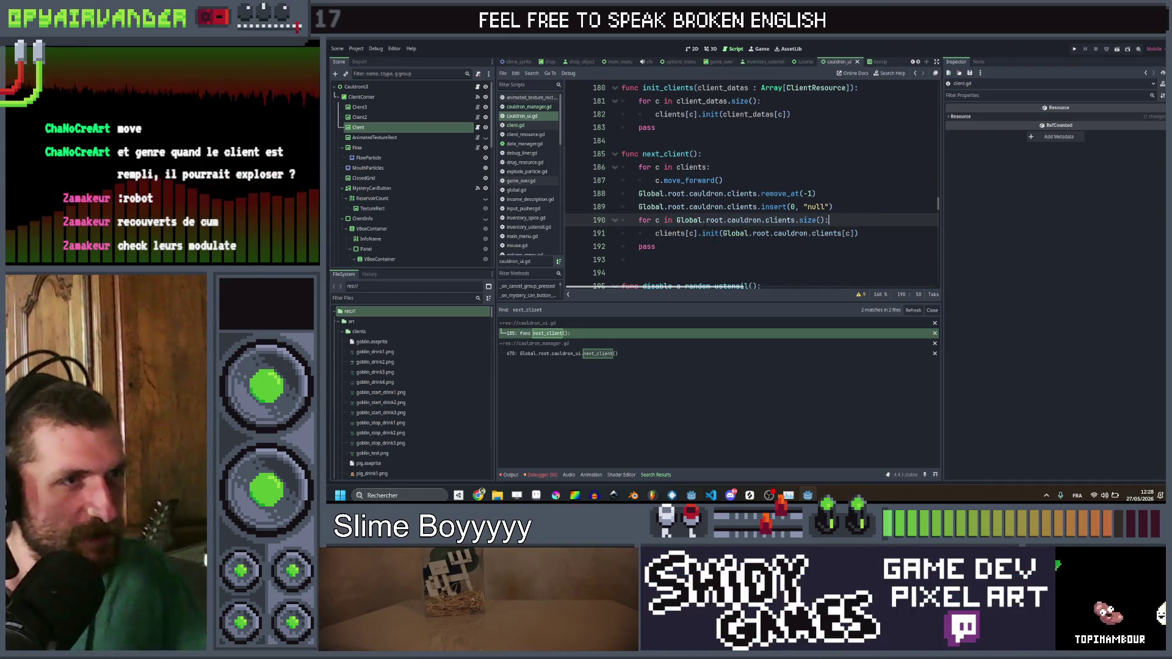
Step: Rename the init call to refresh, tidy the blank lines after the loop, and save cauldron_ui.gd
double_click(710, 233)
text(refre)
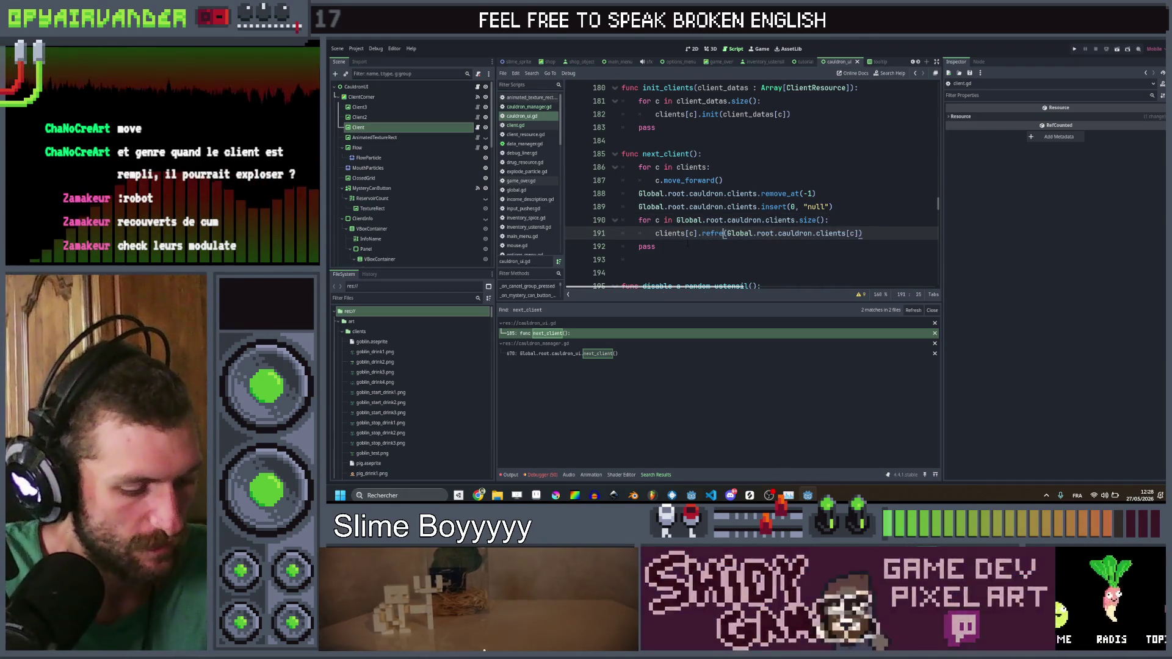
text(sh)
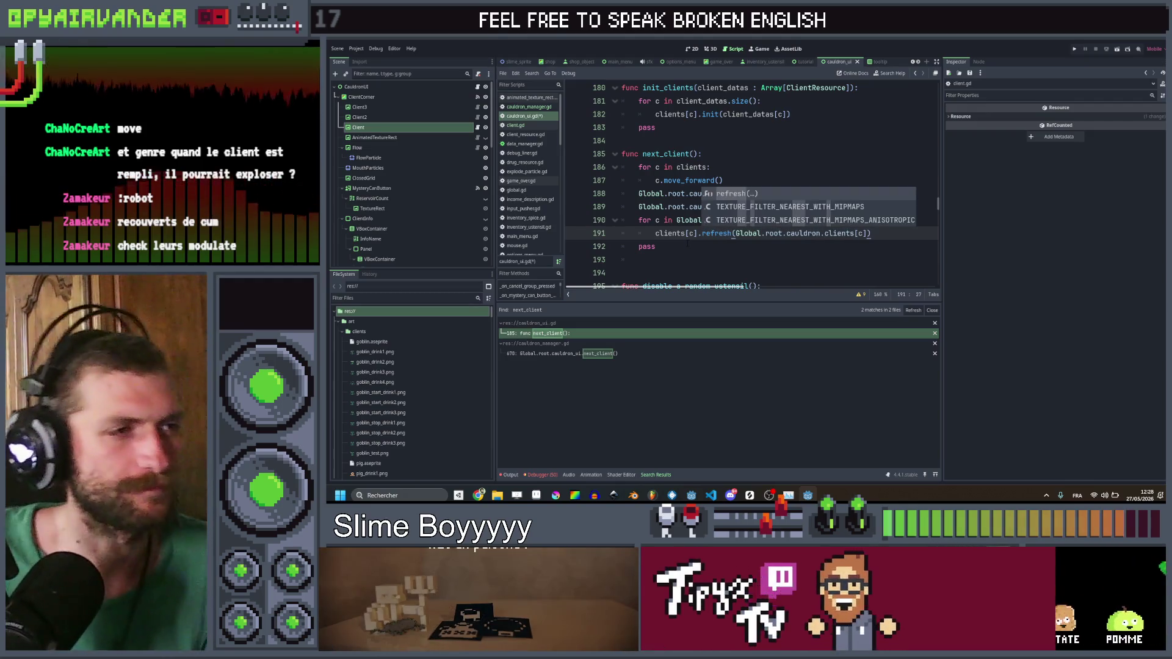
click(802, 163)
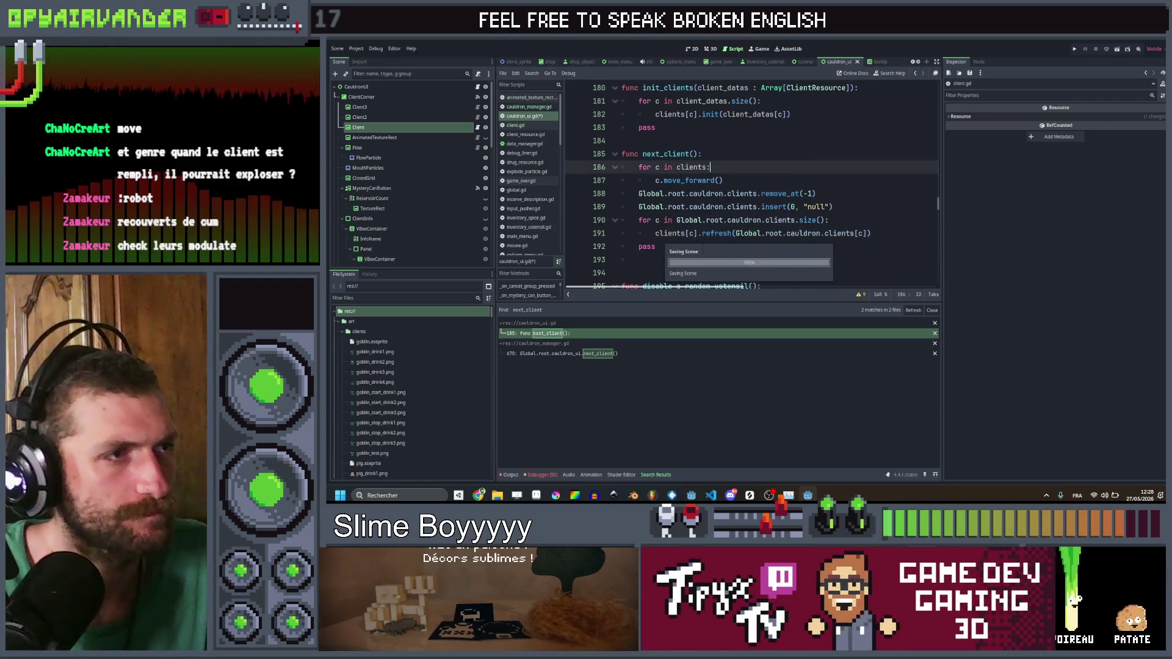
click(682, 244)
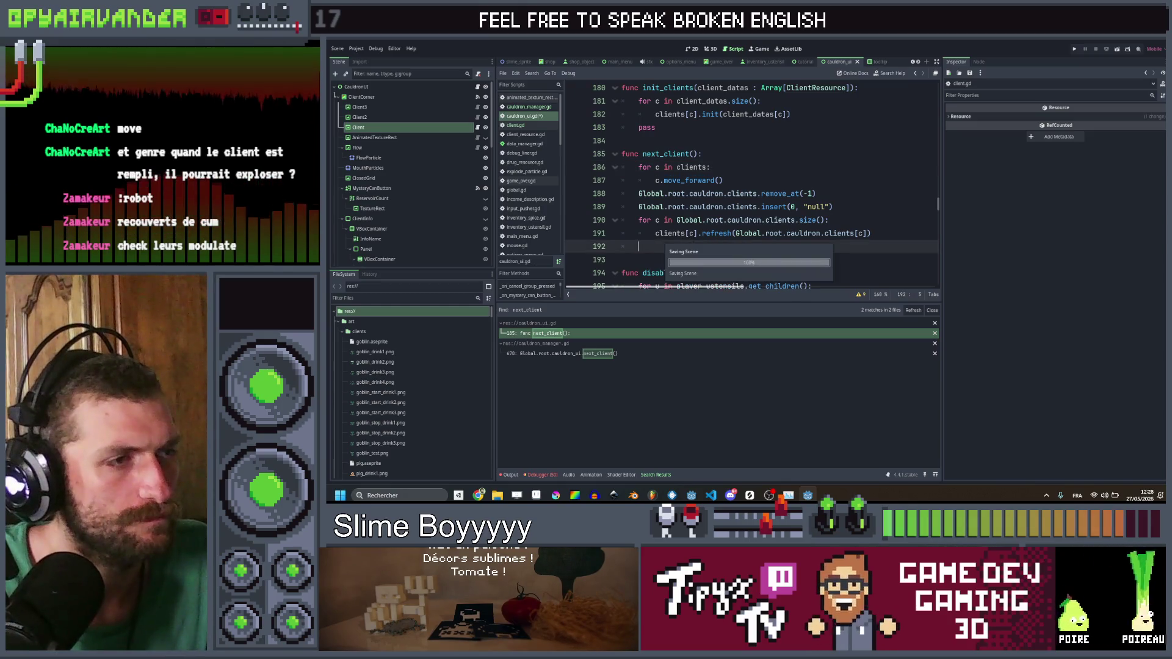
click(656, 246)
key(ctrl+s)
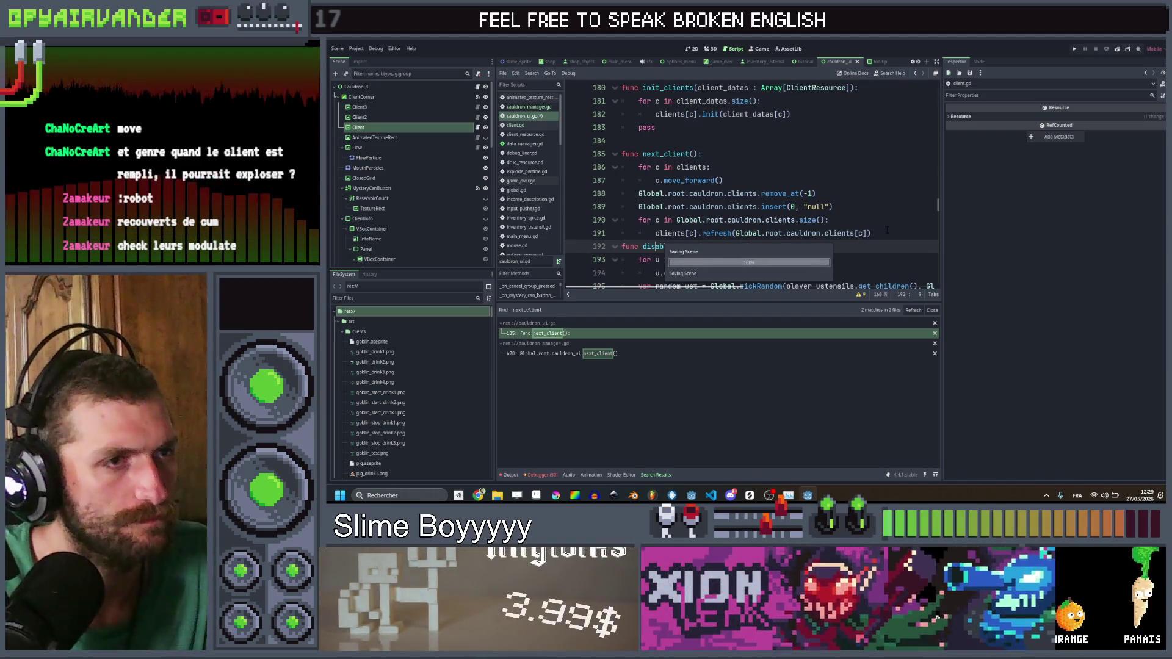
key(ctrl+z)
key(ctrl+z)
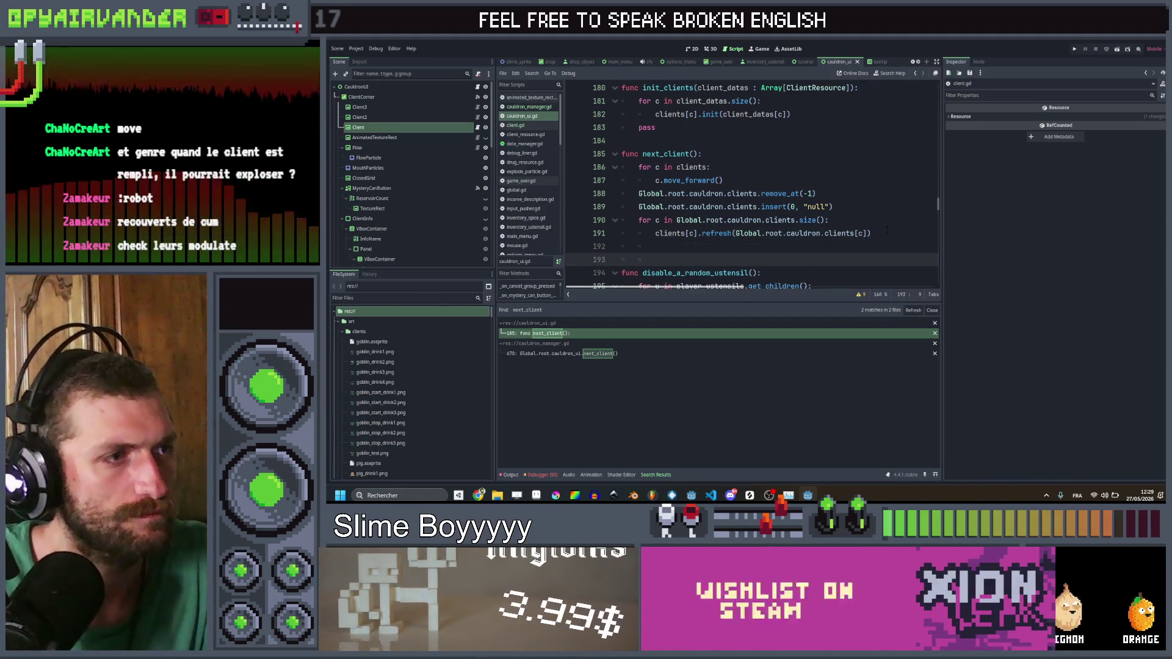
key(ctrl+z)
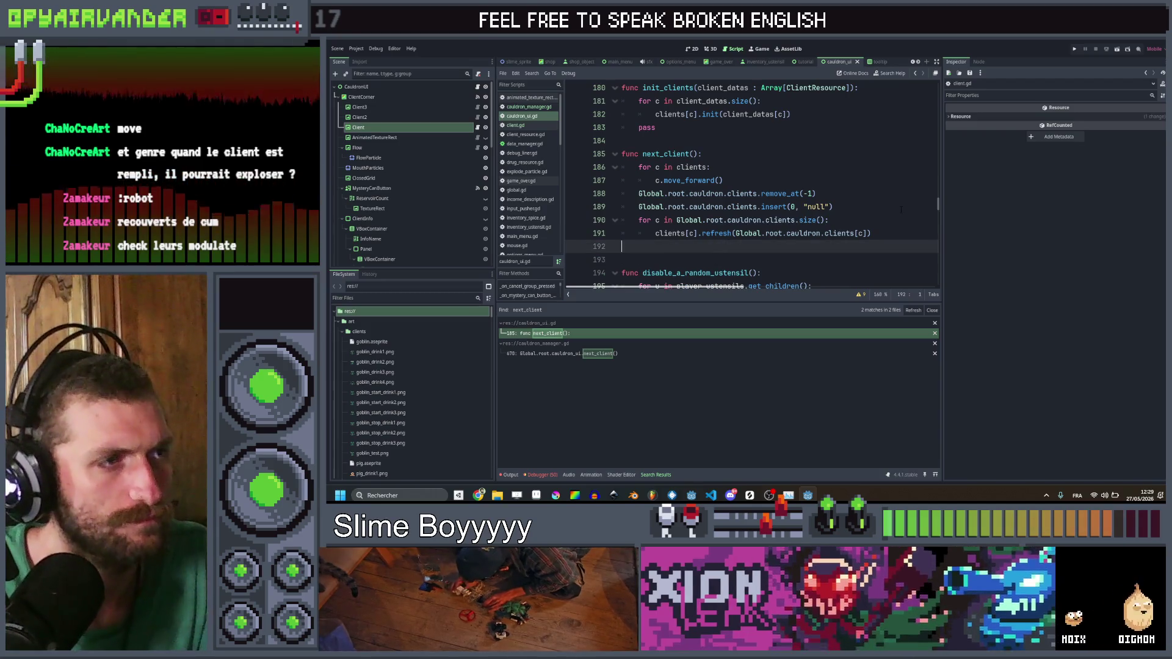
key(ctrl+s)
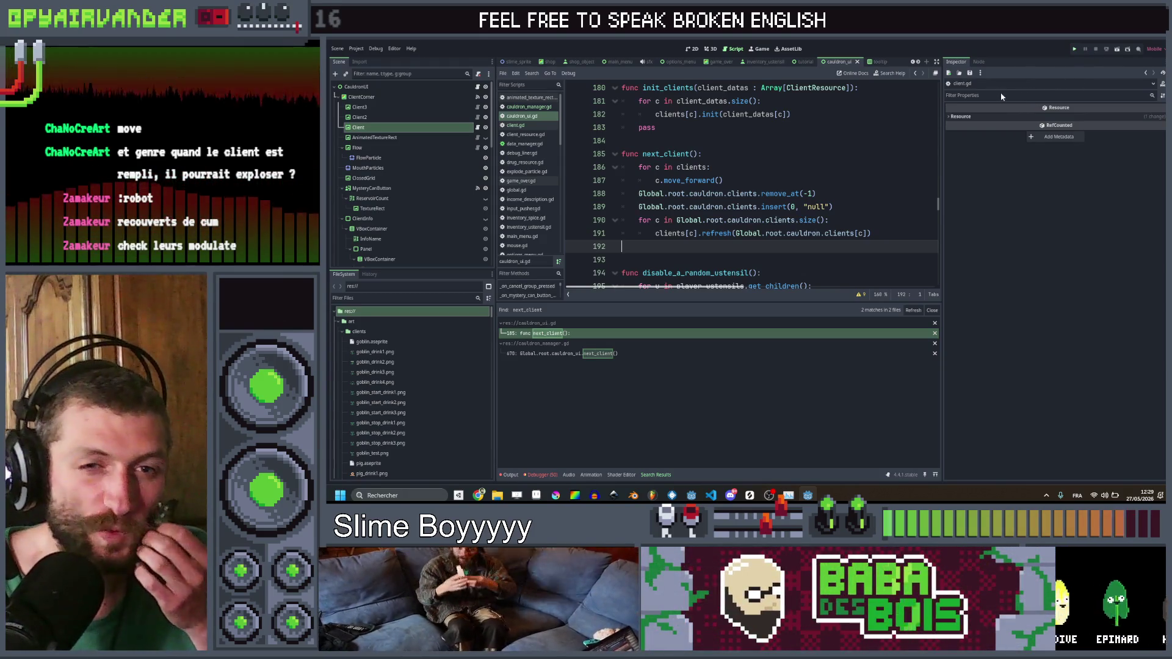
Step: Run the game, start a new round showing the Goblin client by the cauldron, then close it
key(ctrl+s)
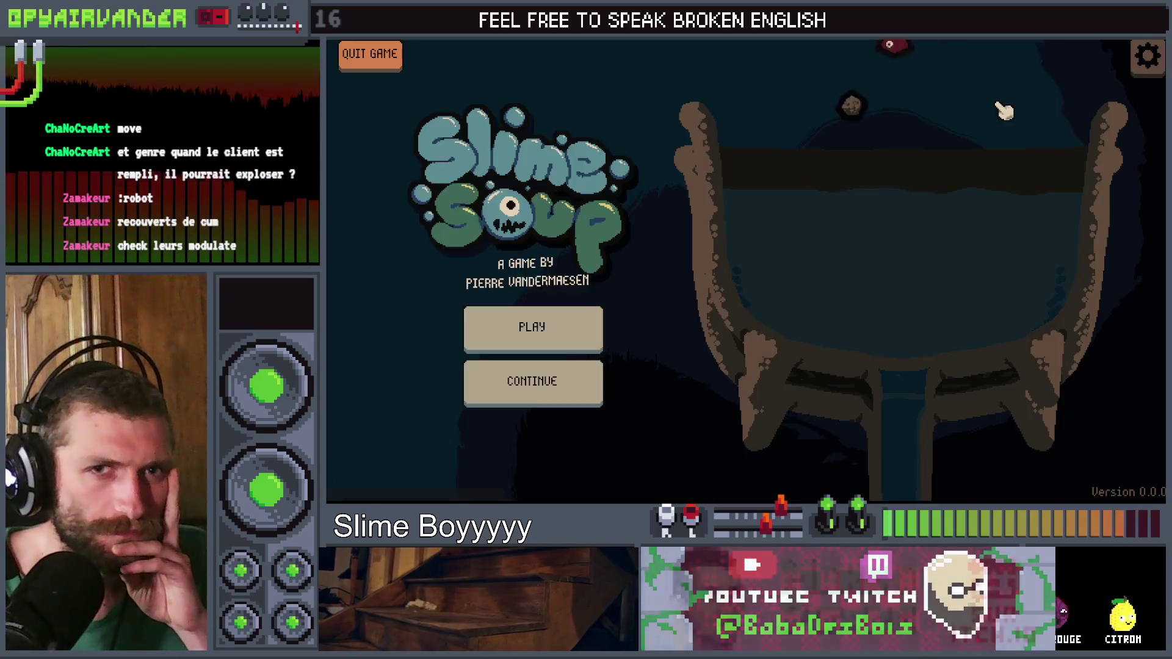
click(561, 324)
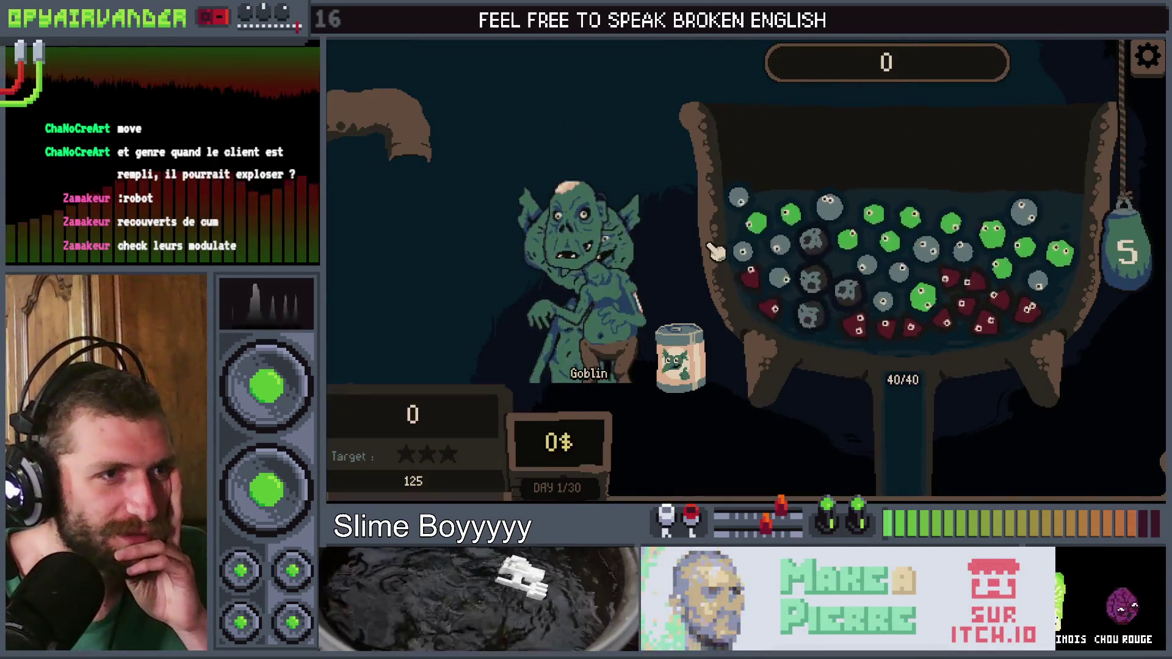
mouse_move(610, 308)
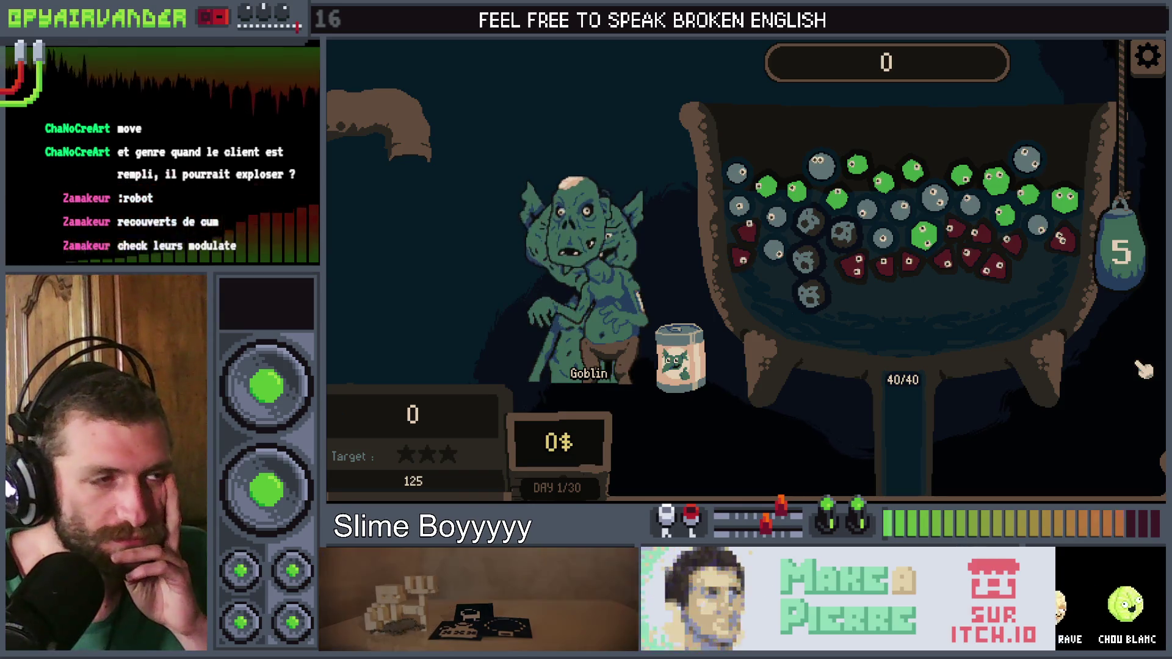
key(alt+F4)
scroll(751, 183, up, 2)
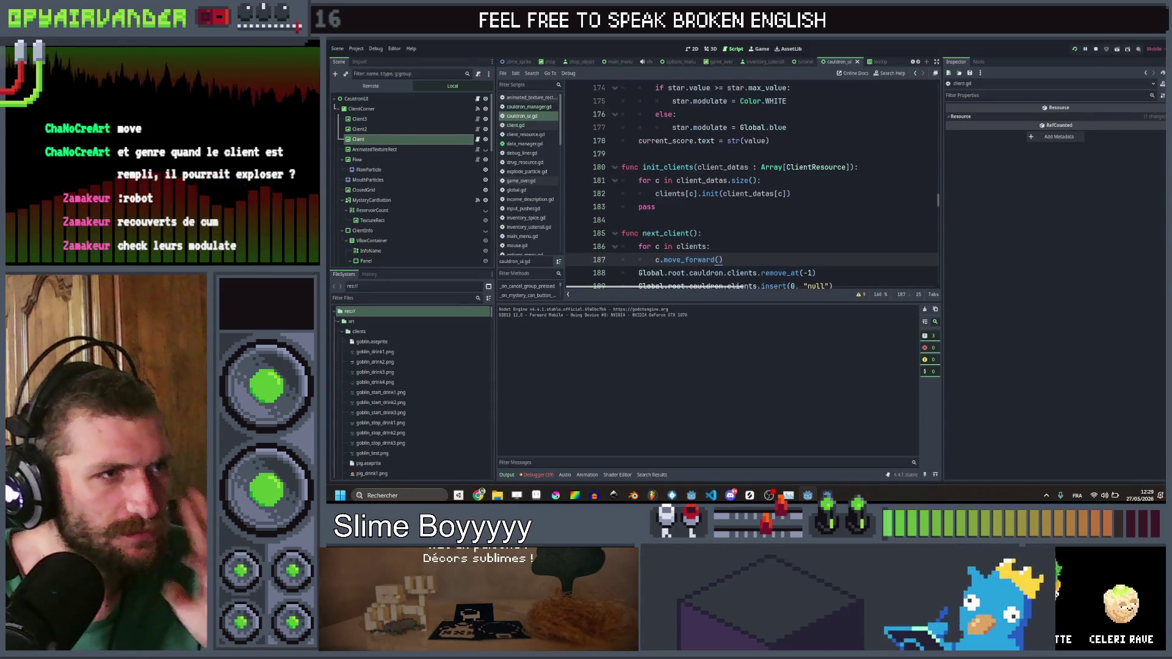
ctrl+click(708, 200)
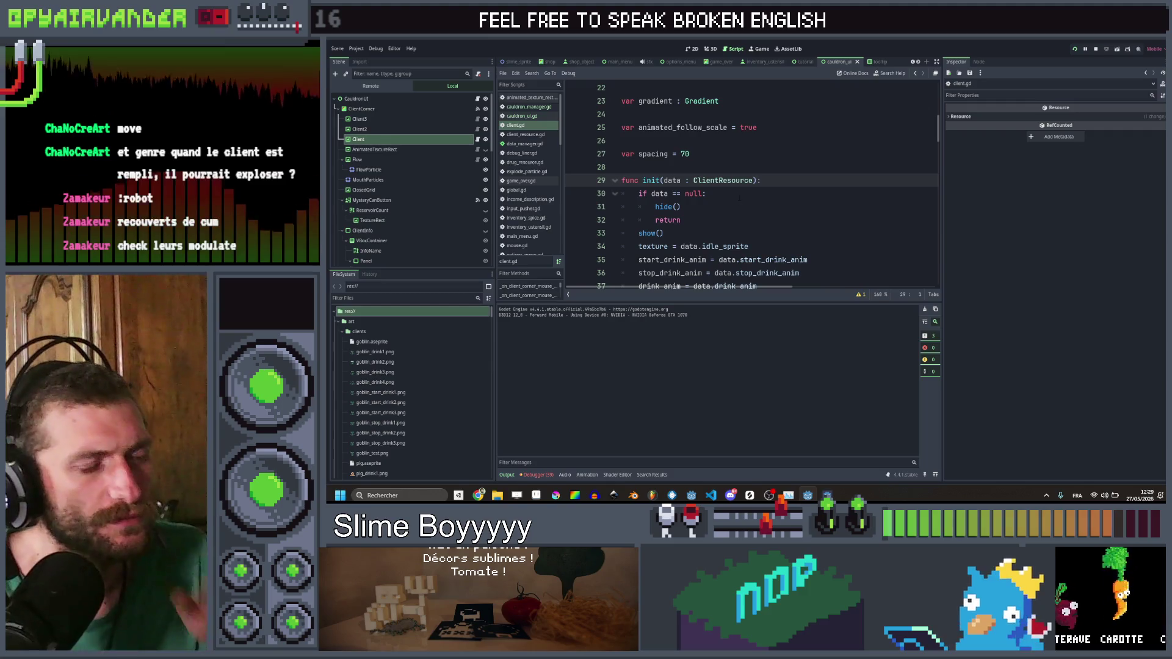
click(918, 75)
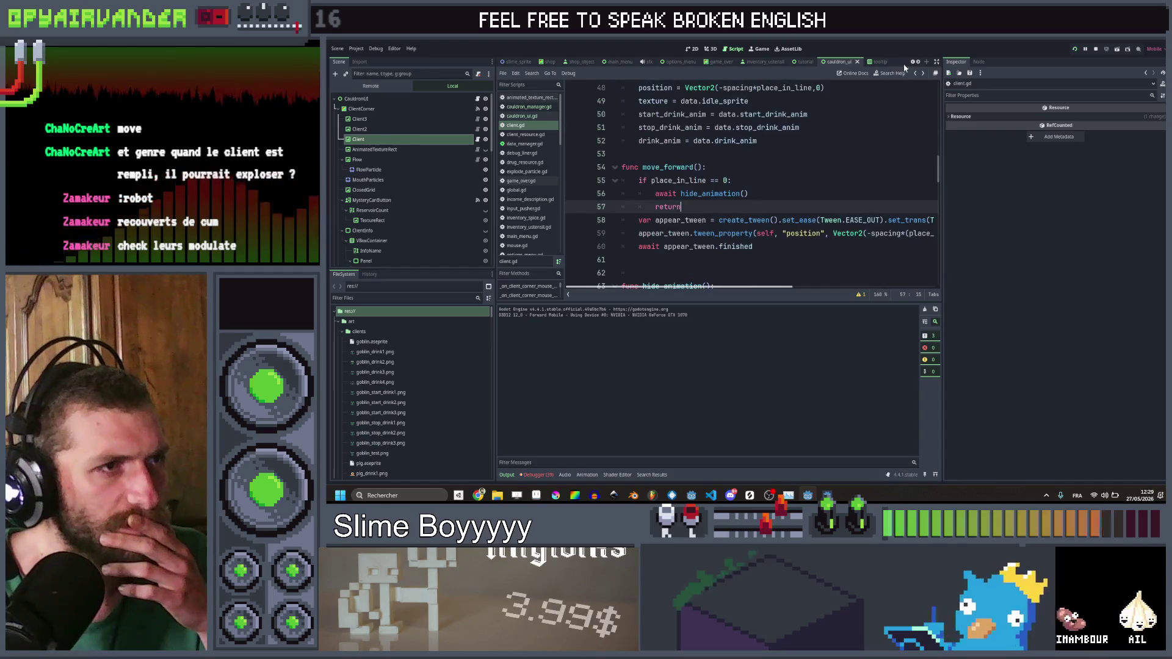
click(917, 74)
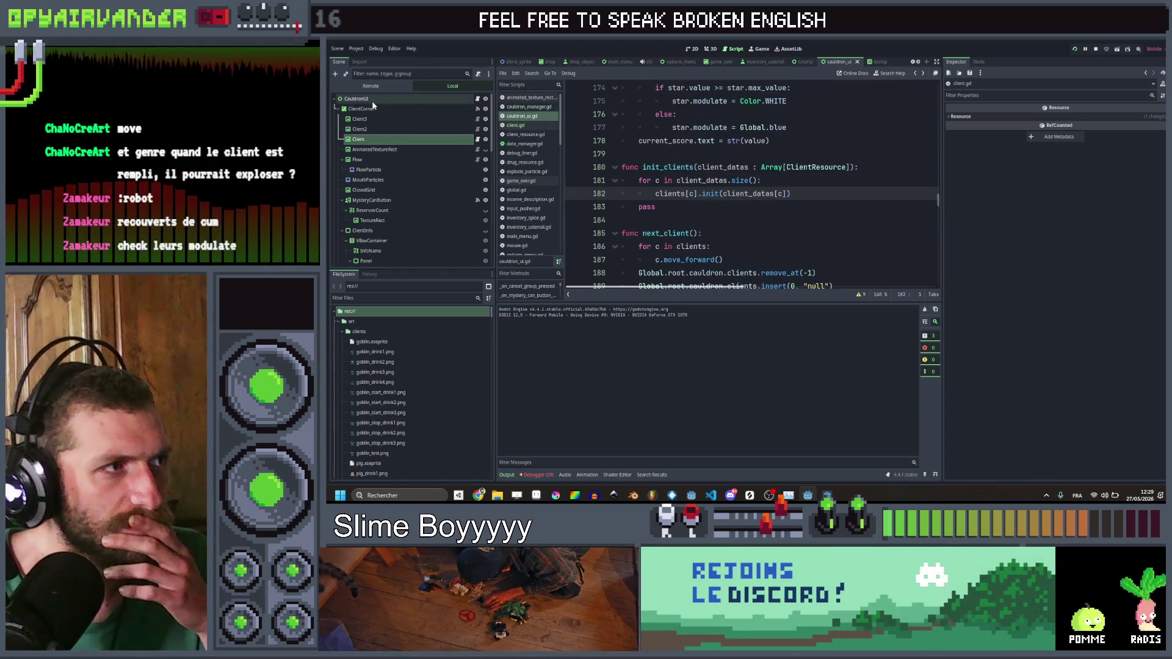
Step: Set Place in Line to 1 for Client2 and 2 for Client3, and save the scene
click(379, 129)
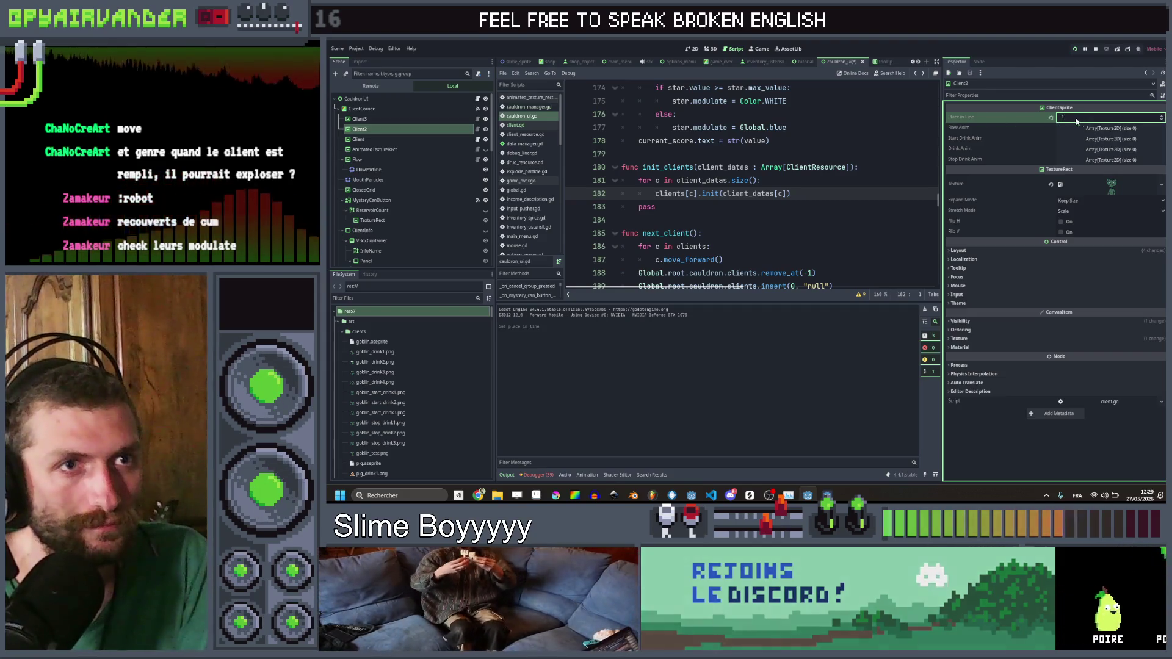
click(379, 120)
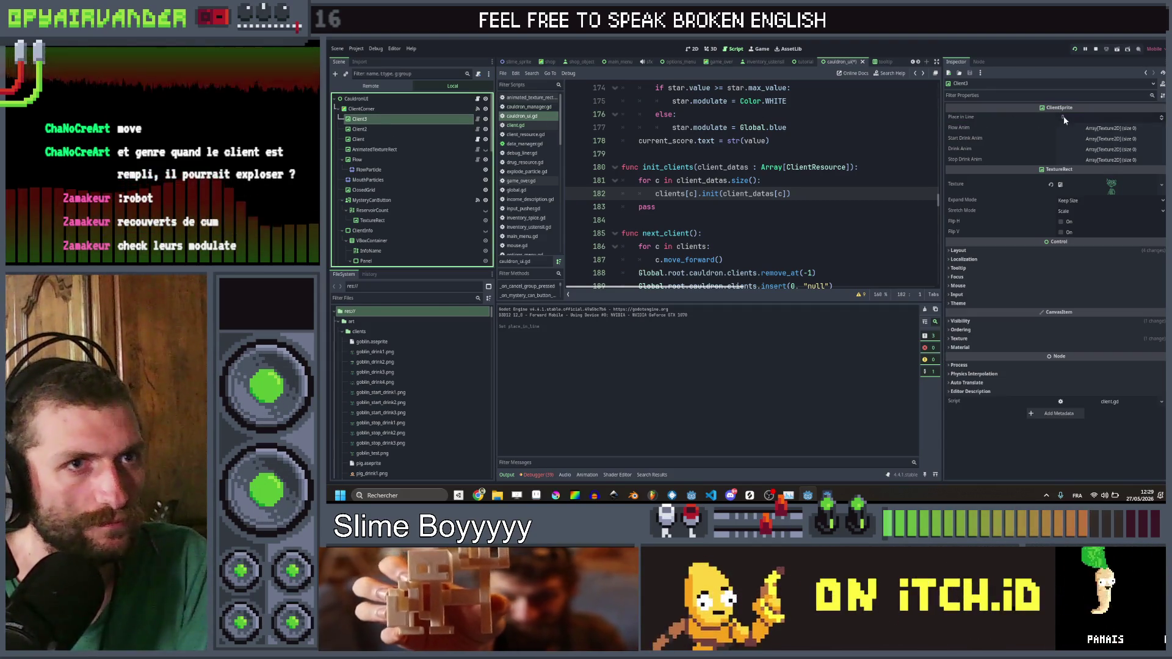
key(ctrl+s)
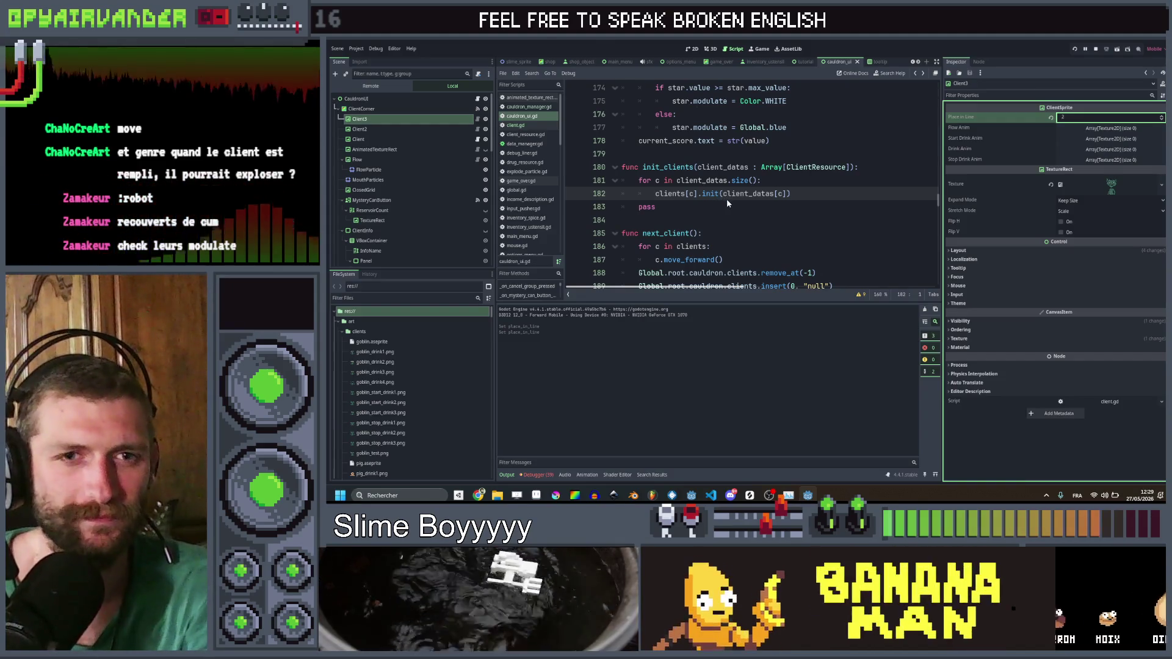
Step: Relaunch the game and start a new round to check three customers queue
key(F5)
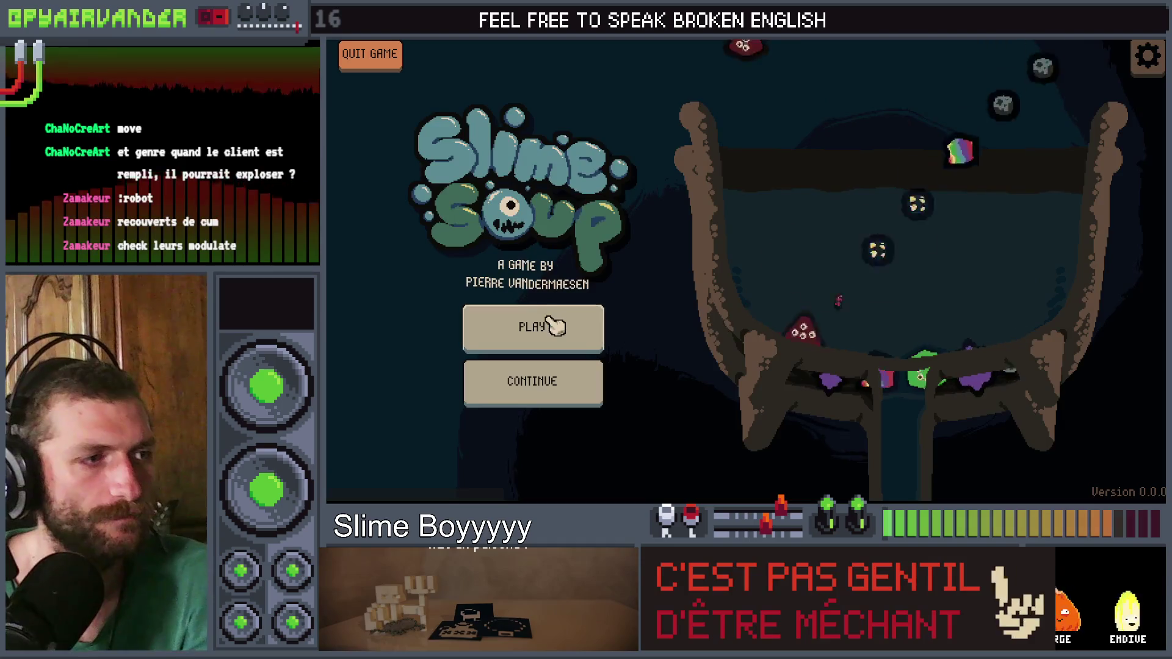
click(553, 327)
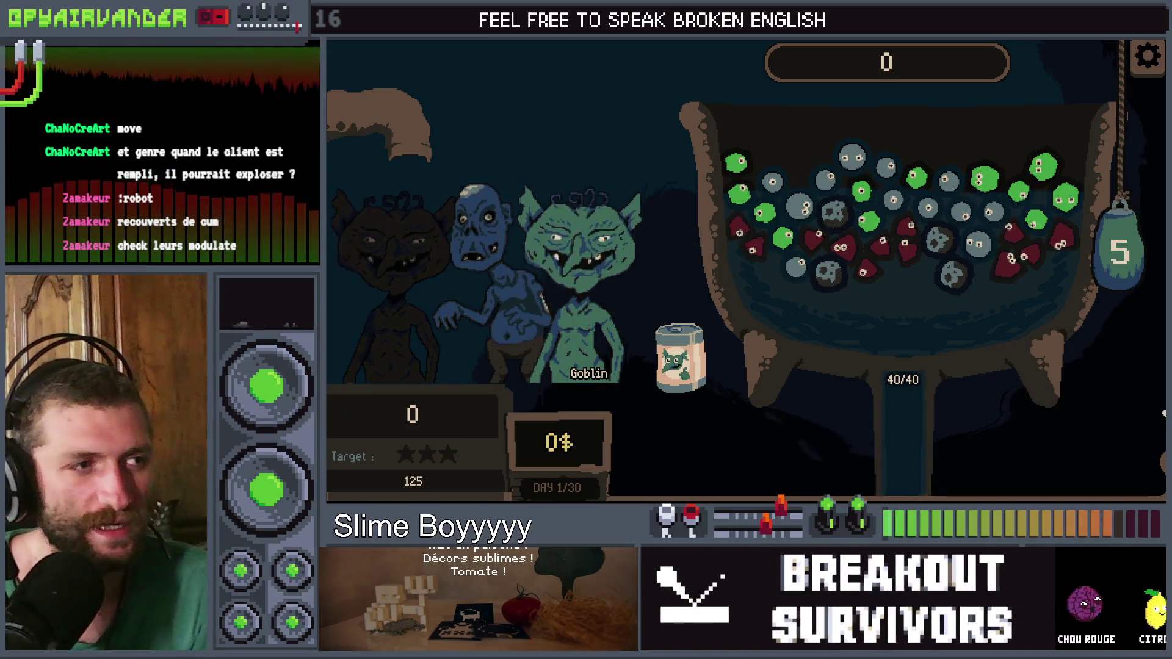
key(alt+Tab)
scroll(751, 183, down, 7)
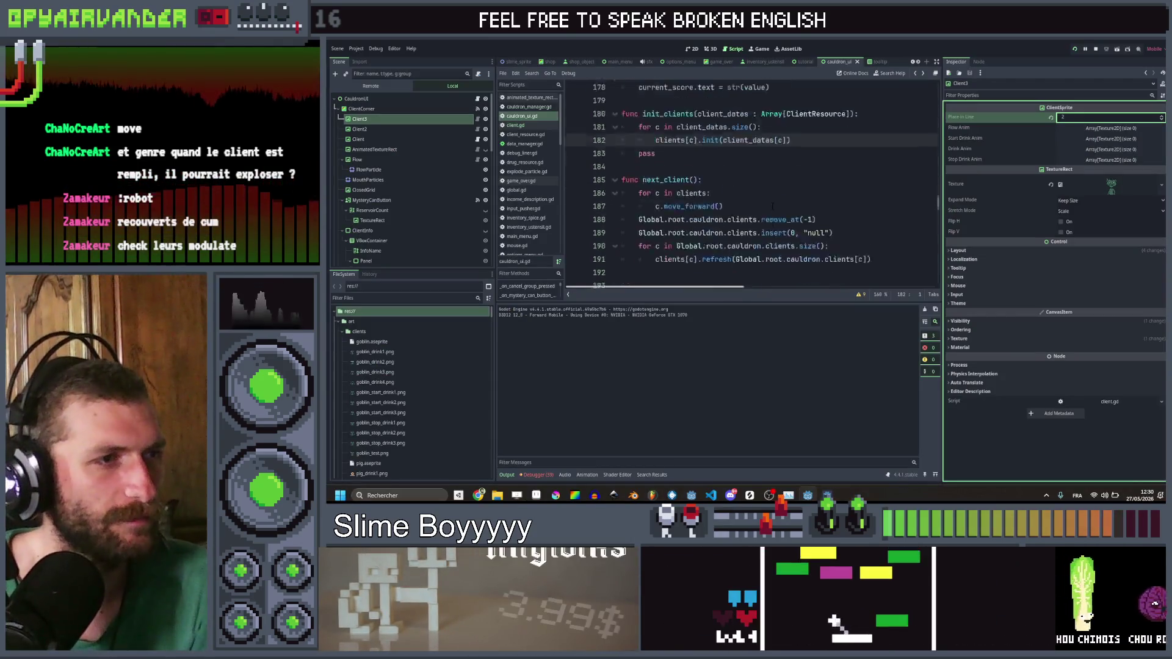
Step: Change client.gd line 72's scale_value factor from 0.0001 to 0.001 and run the game
scroll(816, 176, up, 3)
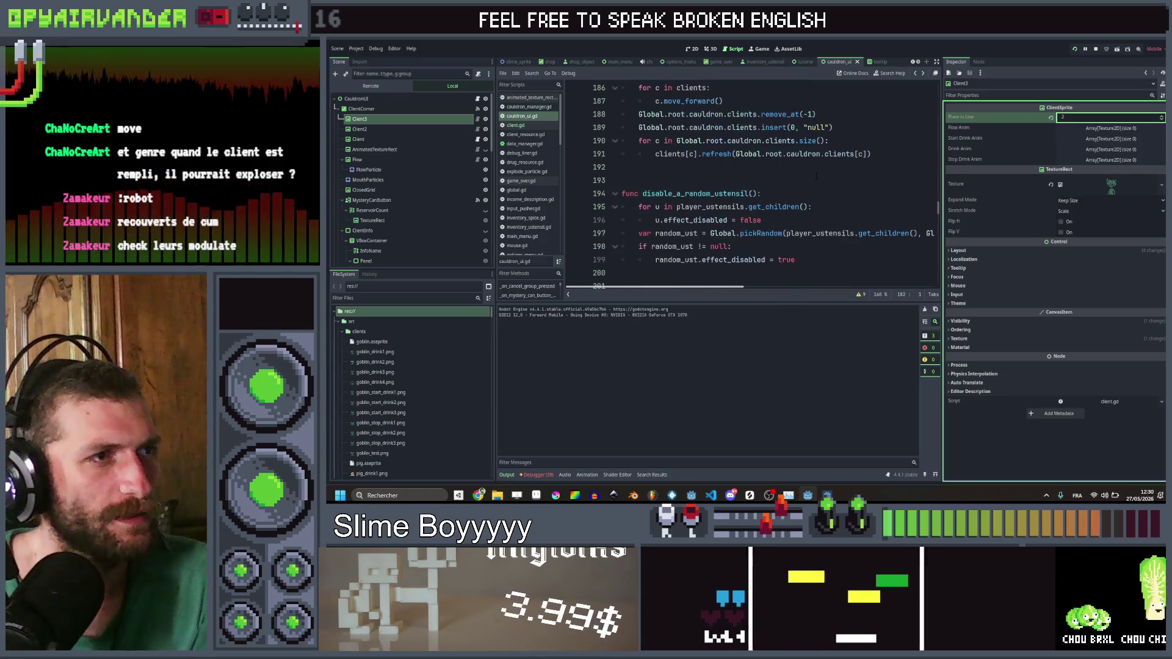
click(533, 125)
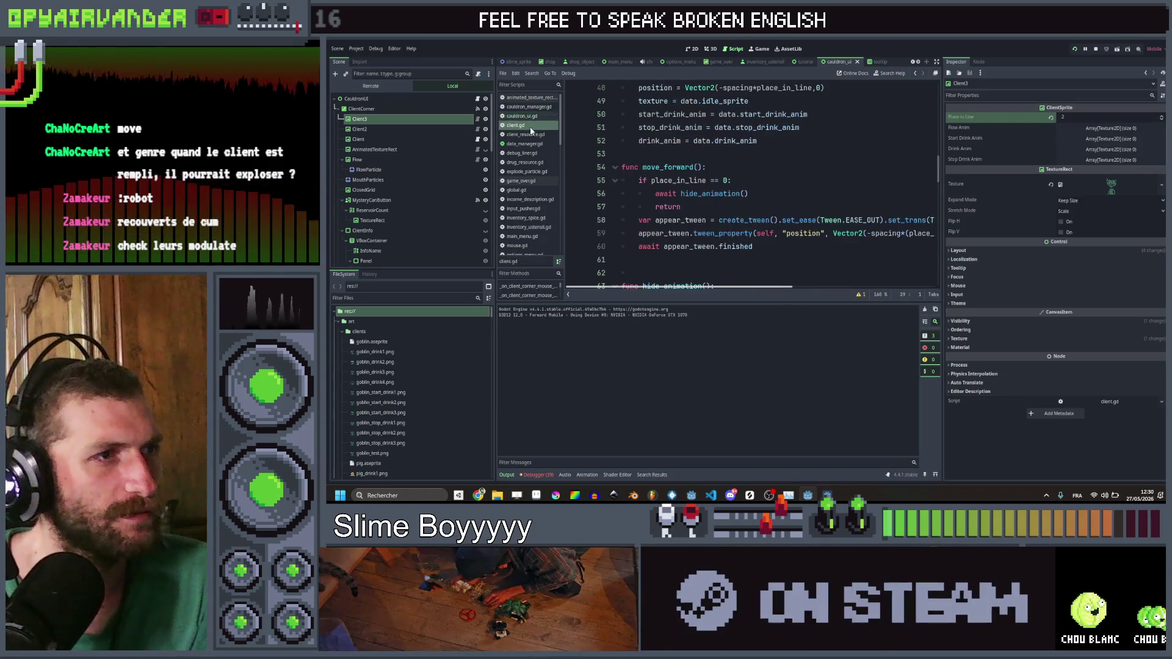
scroll(760, 173, up, 3)
scroll(761, 173, down, 3)
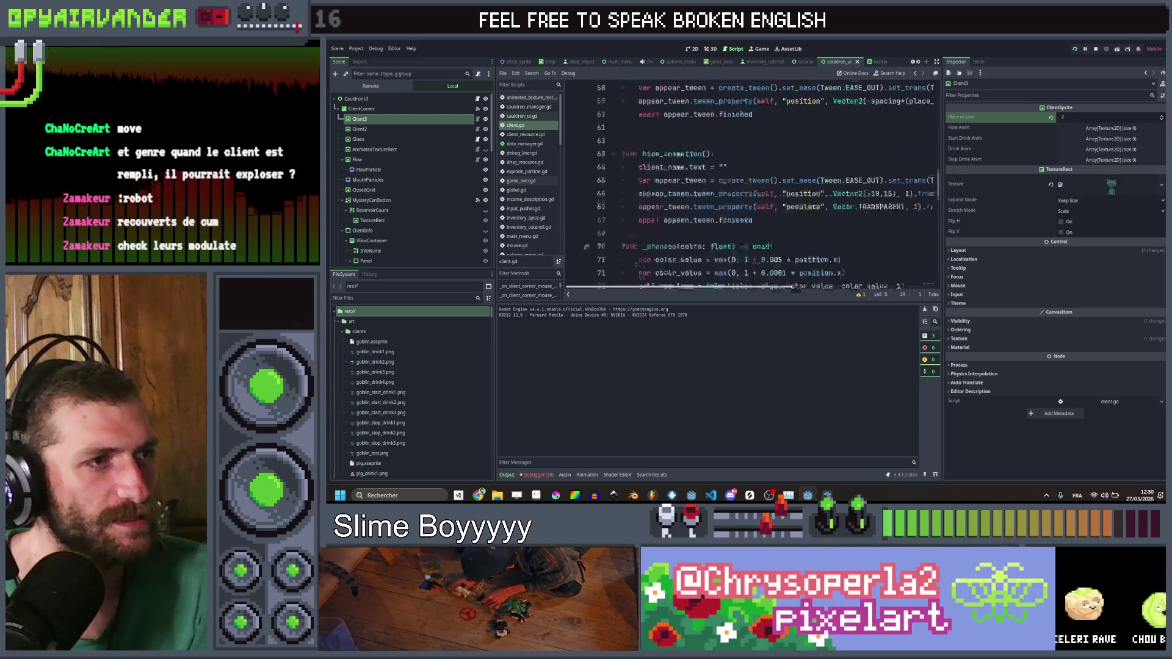
scroll(760, 173, down, 1)
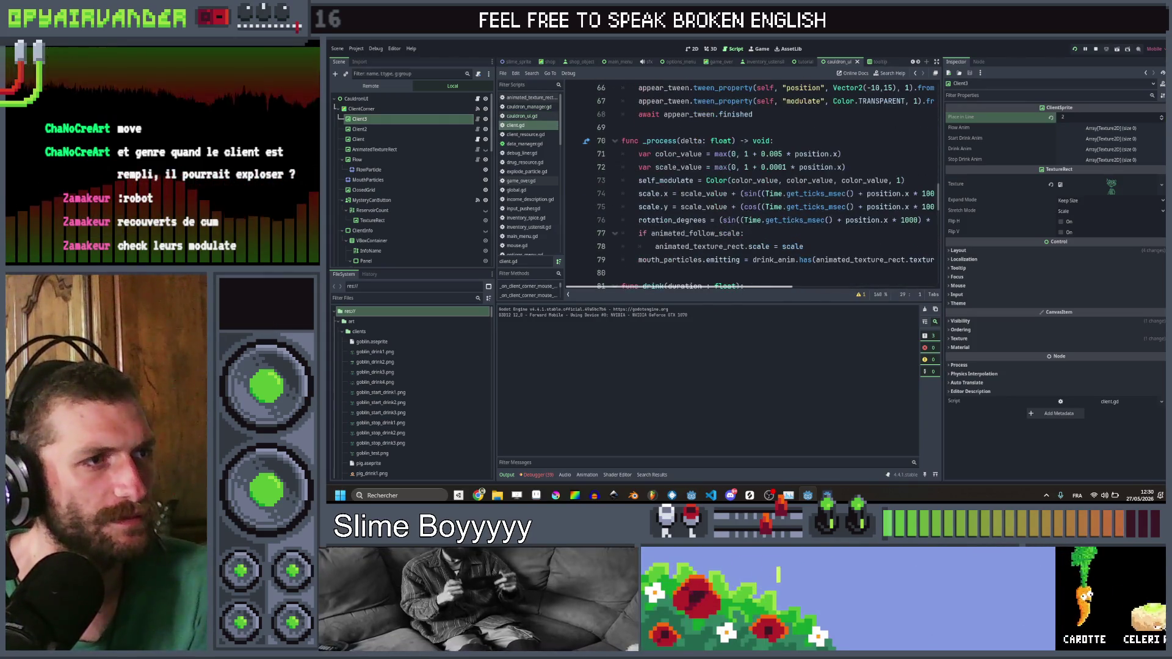
click(787, 168)
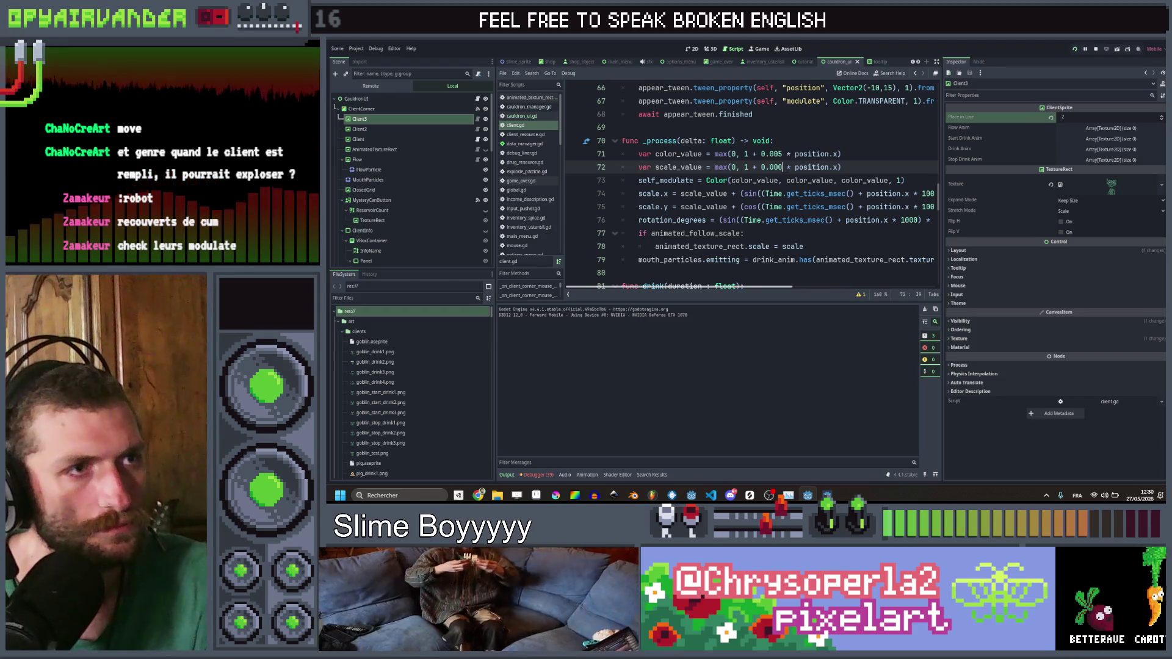
key(BackSpace)
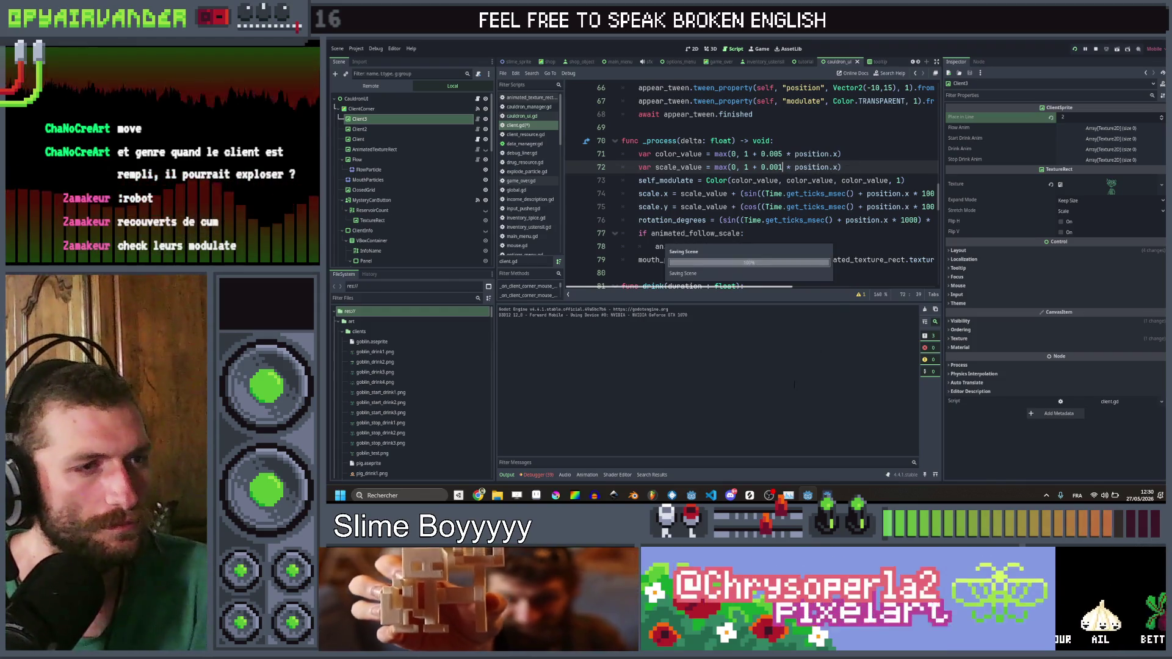
key(F5)
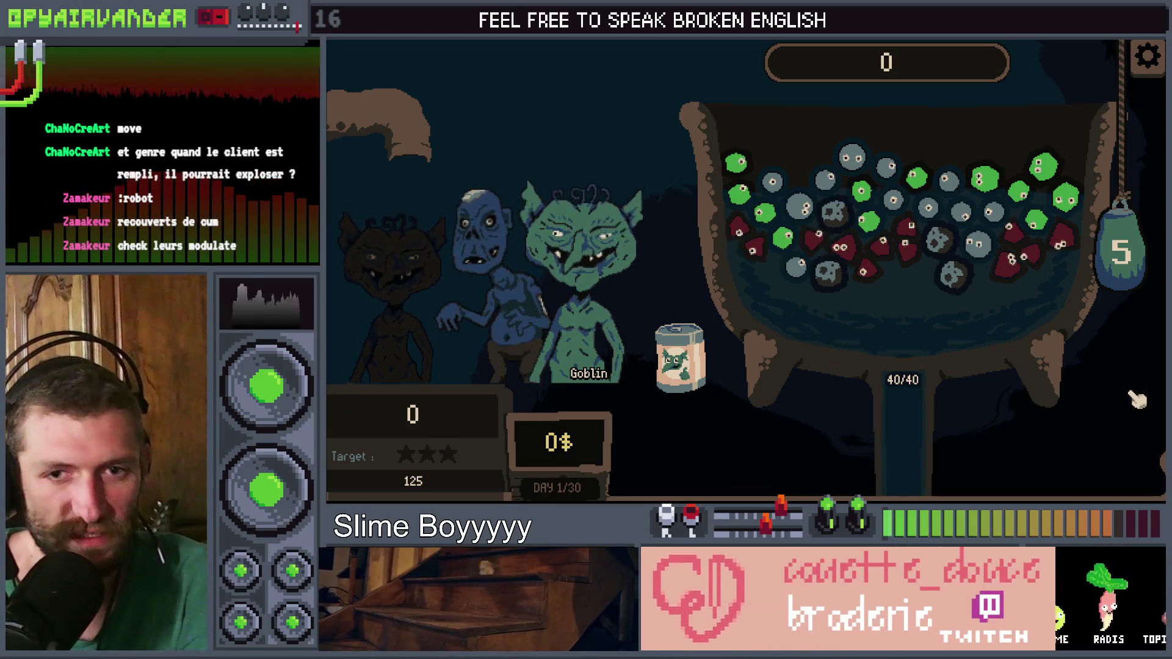
Step: Close the game, change the scale factor to 0.002, and play a new test run over the slimes
key(alt+F4)
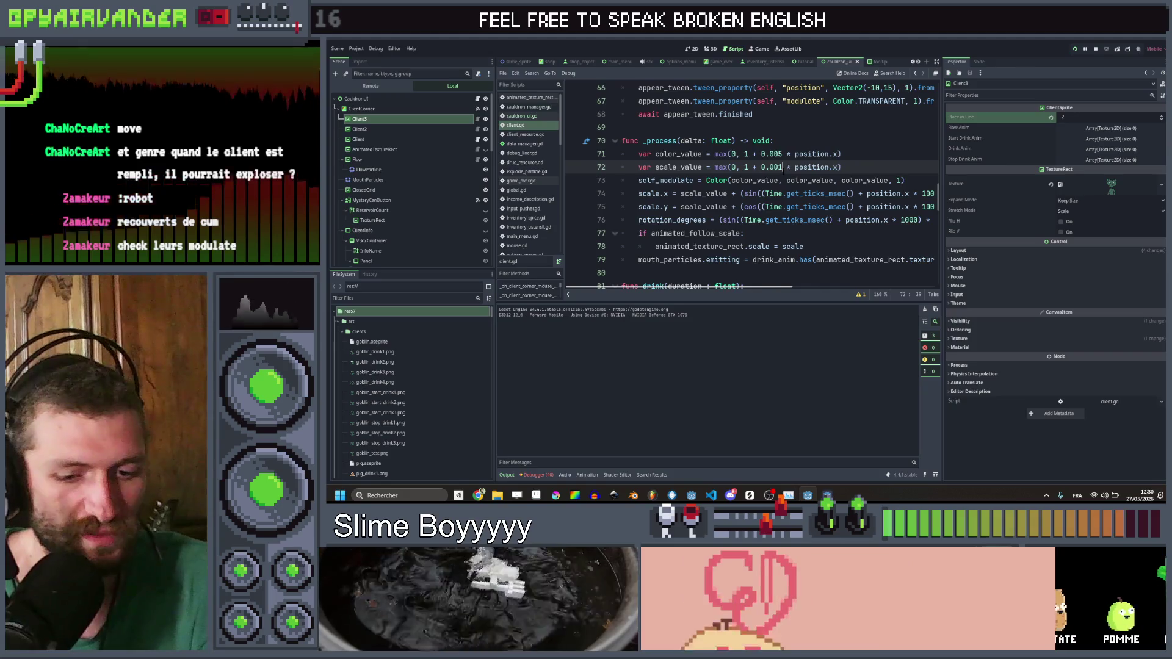
key(BackSpace)
text(2)
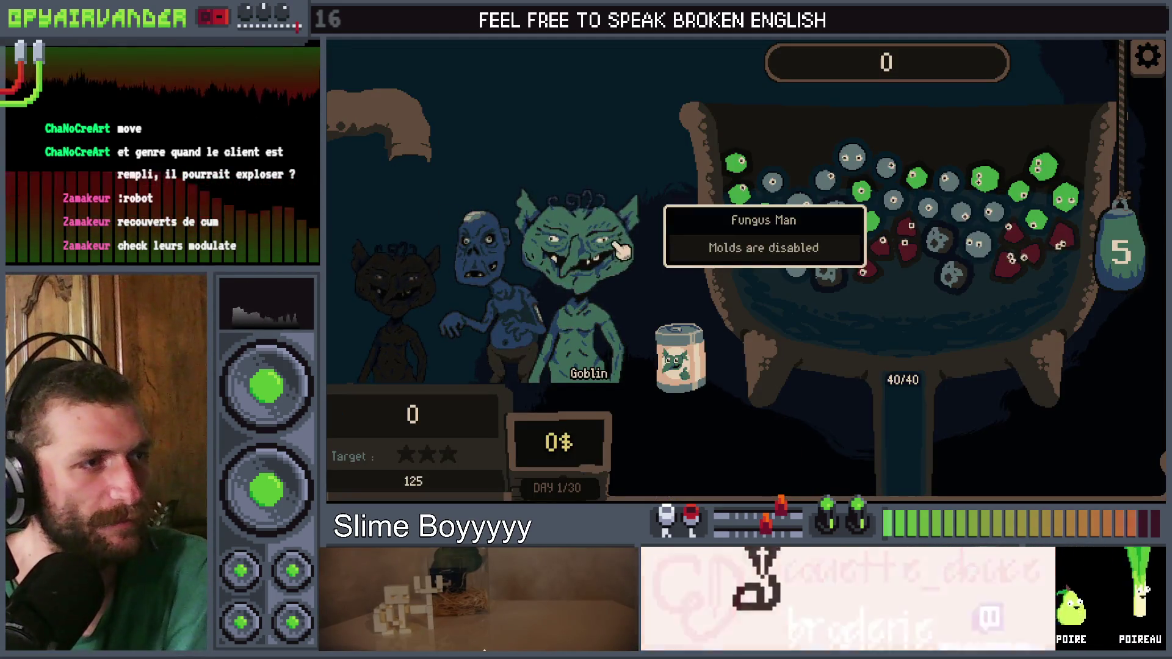
mouse_move(812, 232)
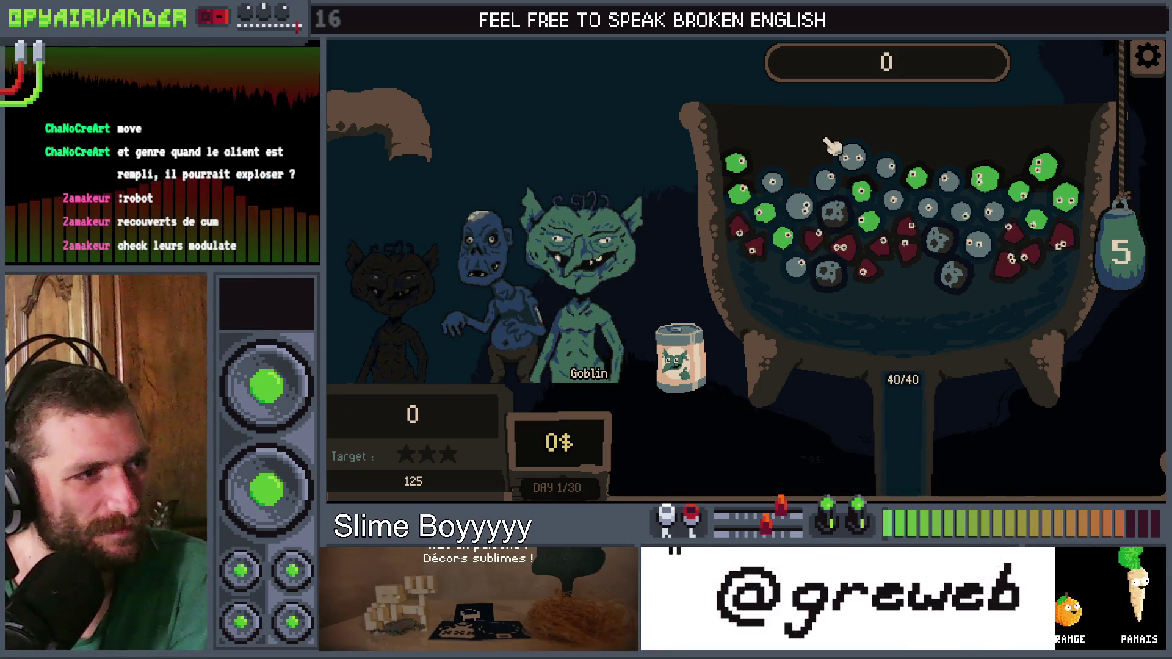
mouse_move(870, 190)
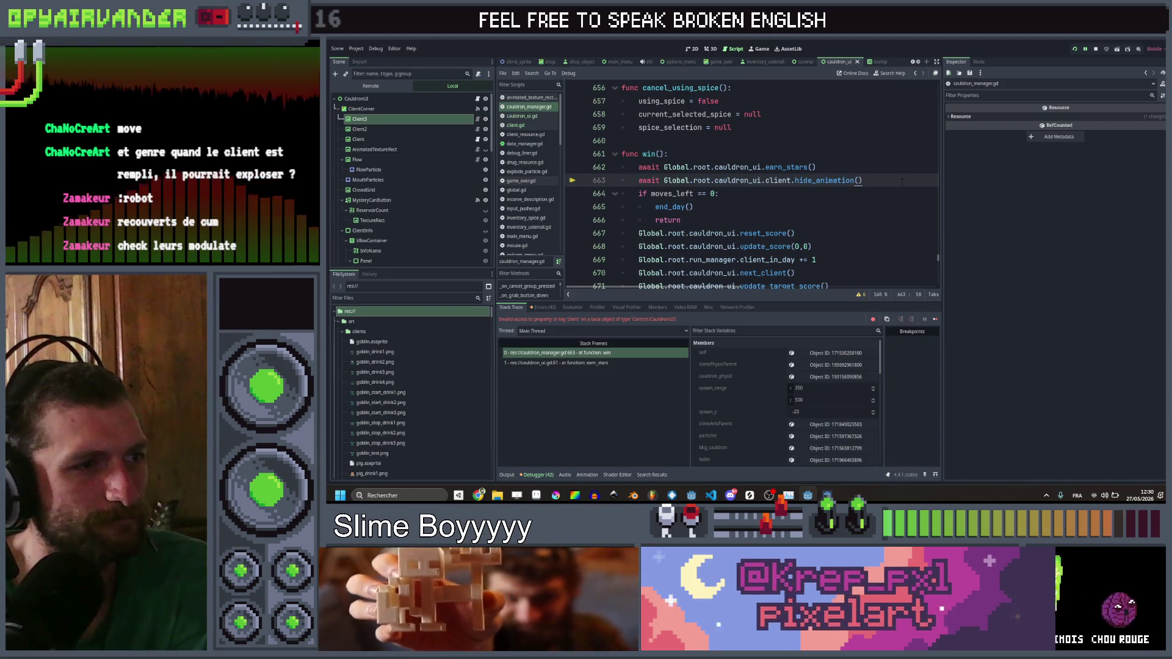
Step: Delete line 663's await on the client hide_animation from win(), save, and relaunch the game
key(shift+Home)
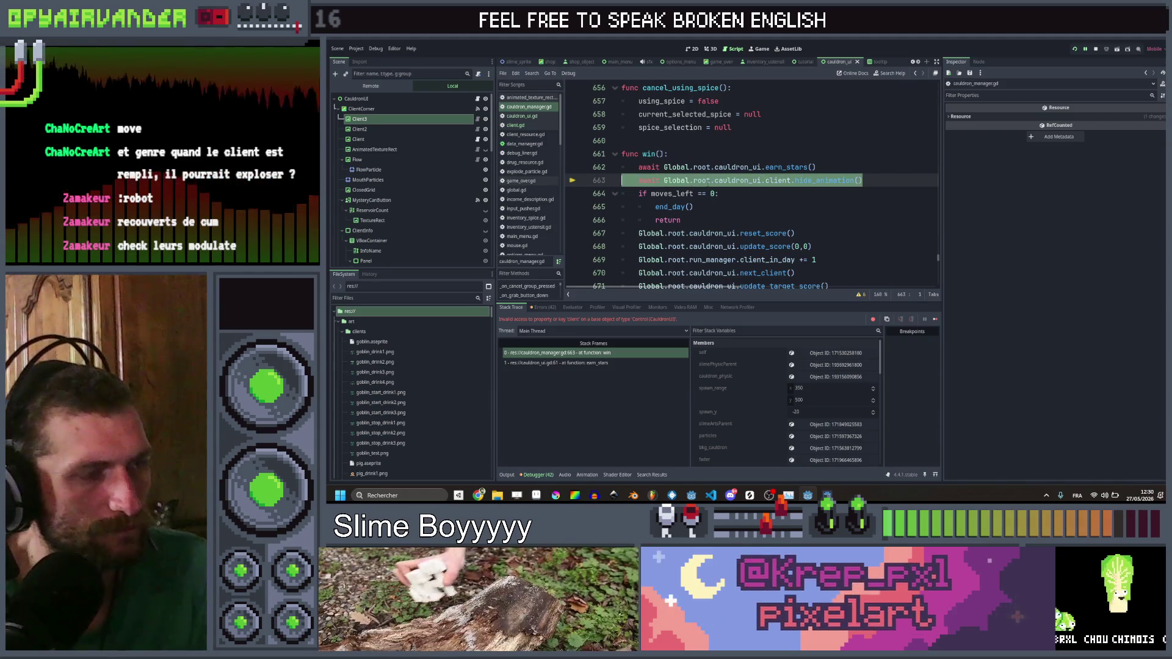
key(Delete)
key(Delete)
key(ctrl+s)
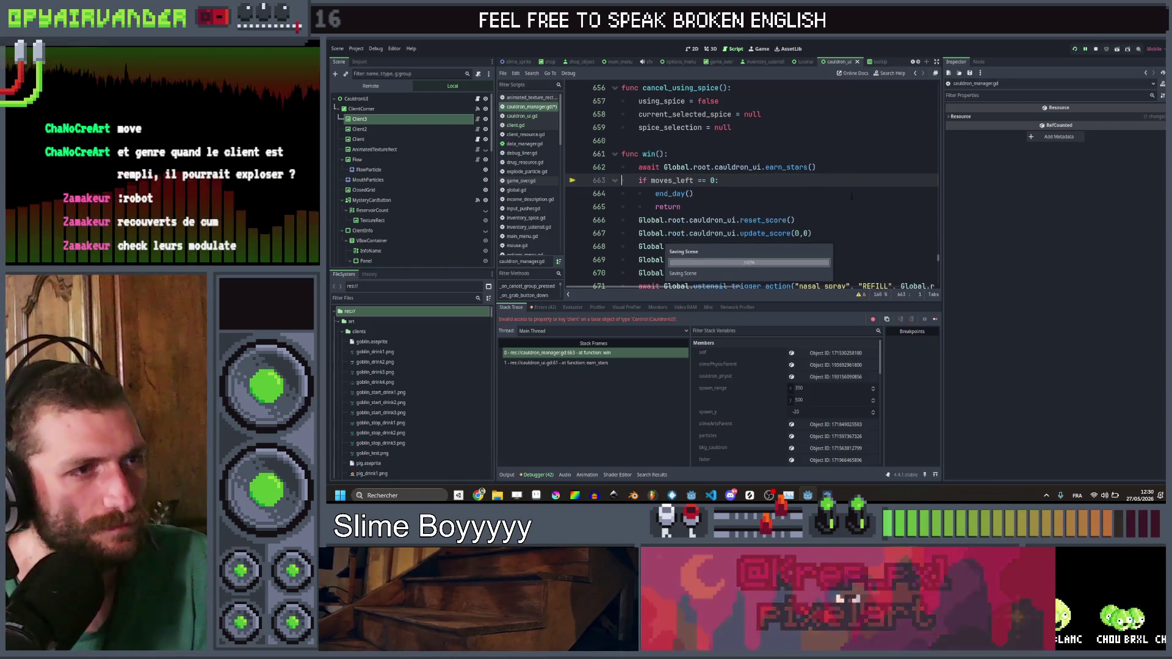
scroll(850, 191, down, 1)
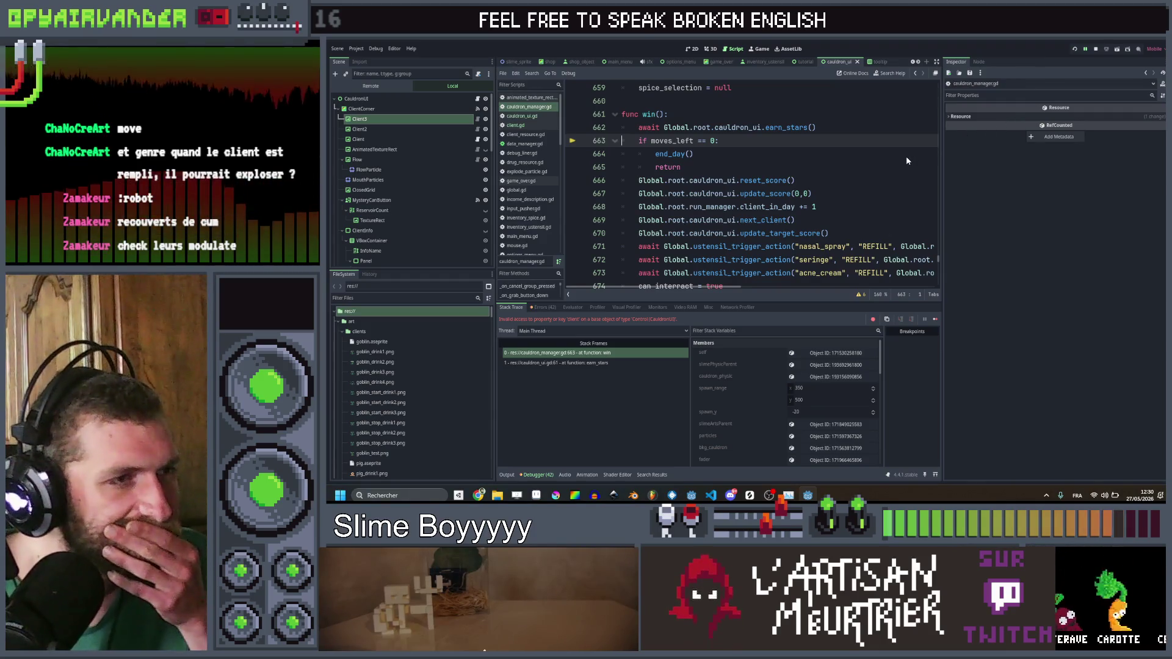
key(F5)
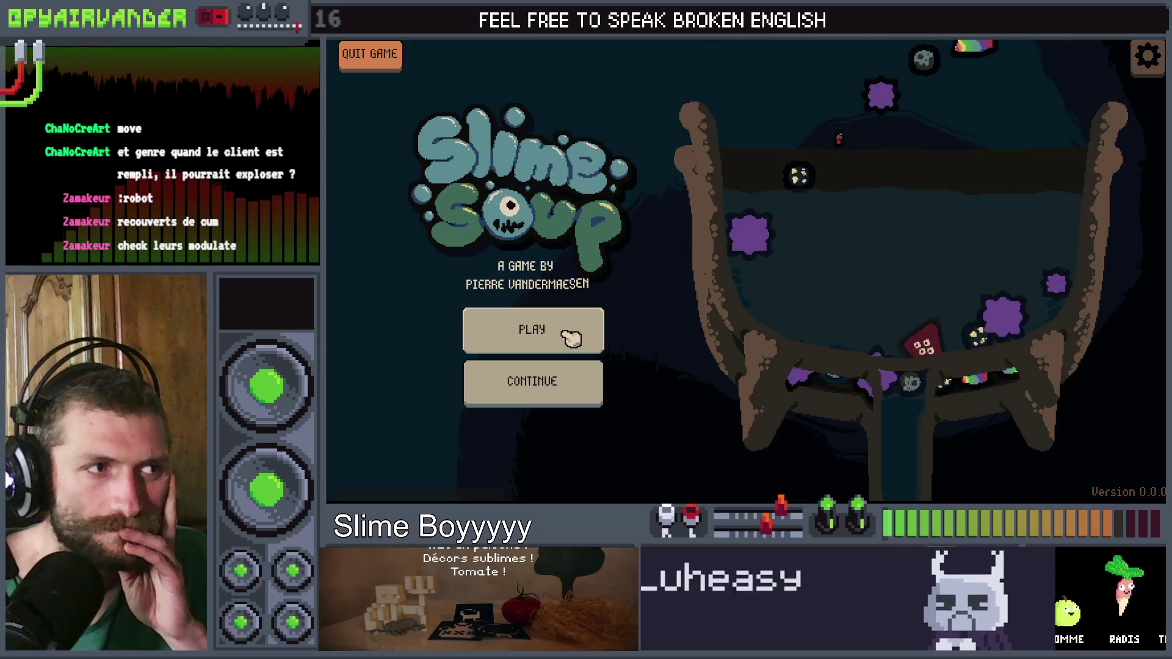
Step: Start a new round, pop chains of green and snot slimes, then return to the editor
click(568, 329)
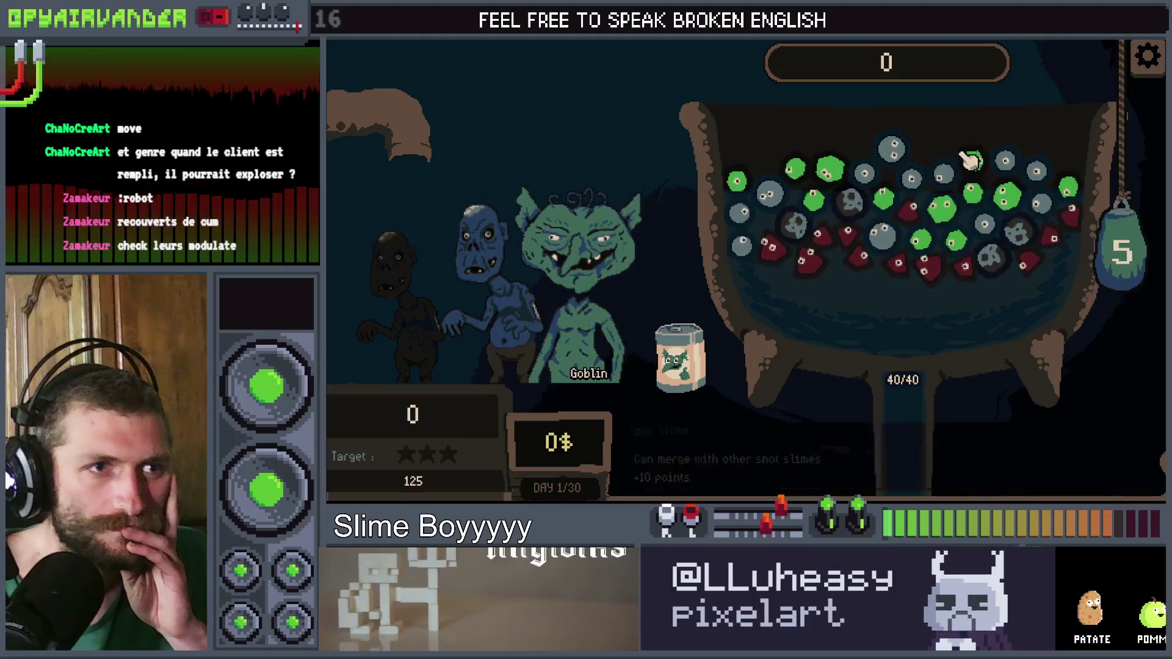
click(971, 160)
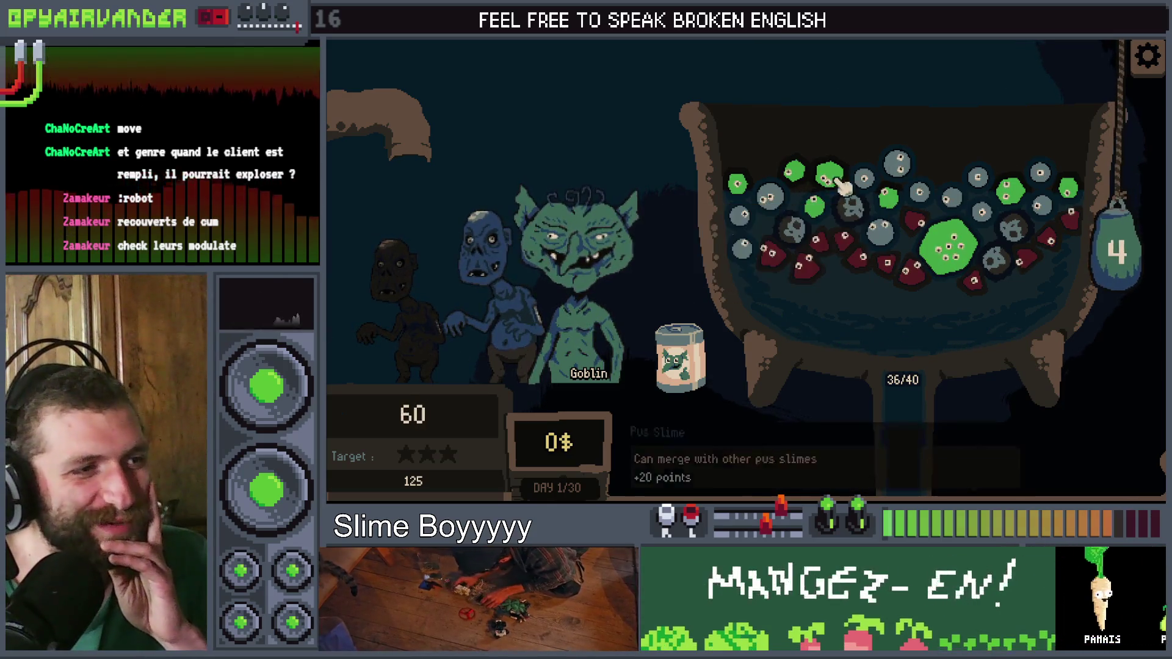
click(886, 186)
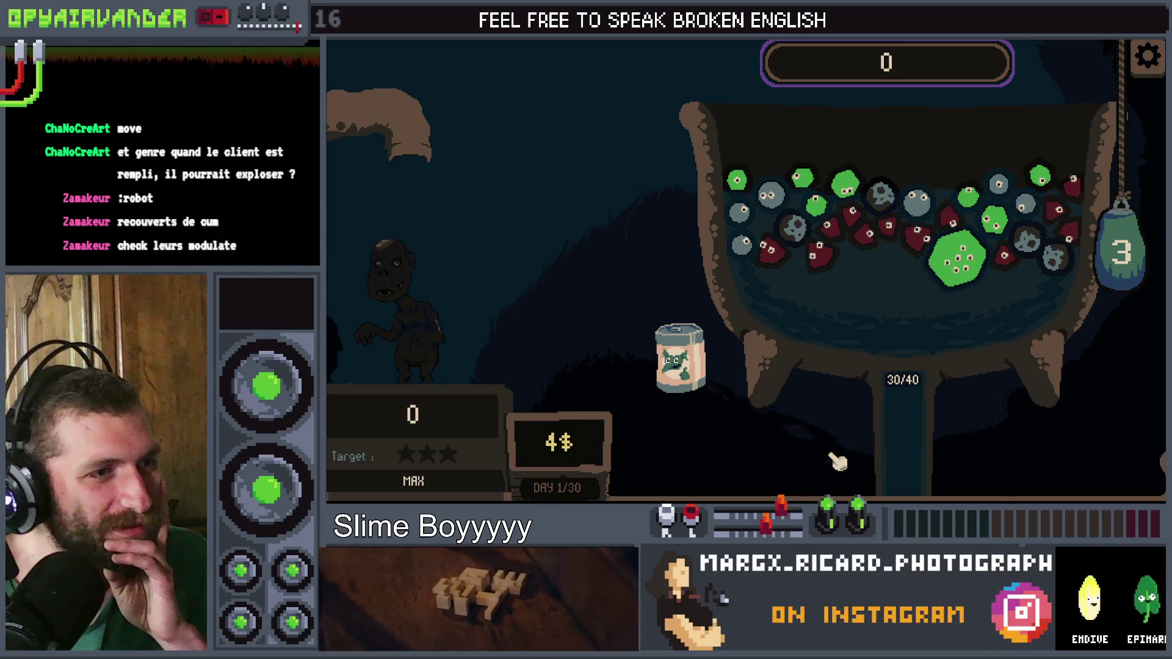
key(alt+Tab)
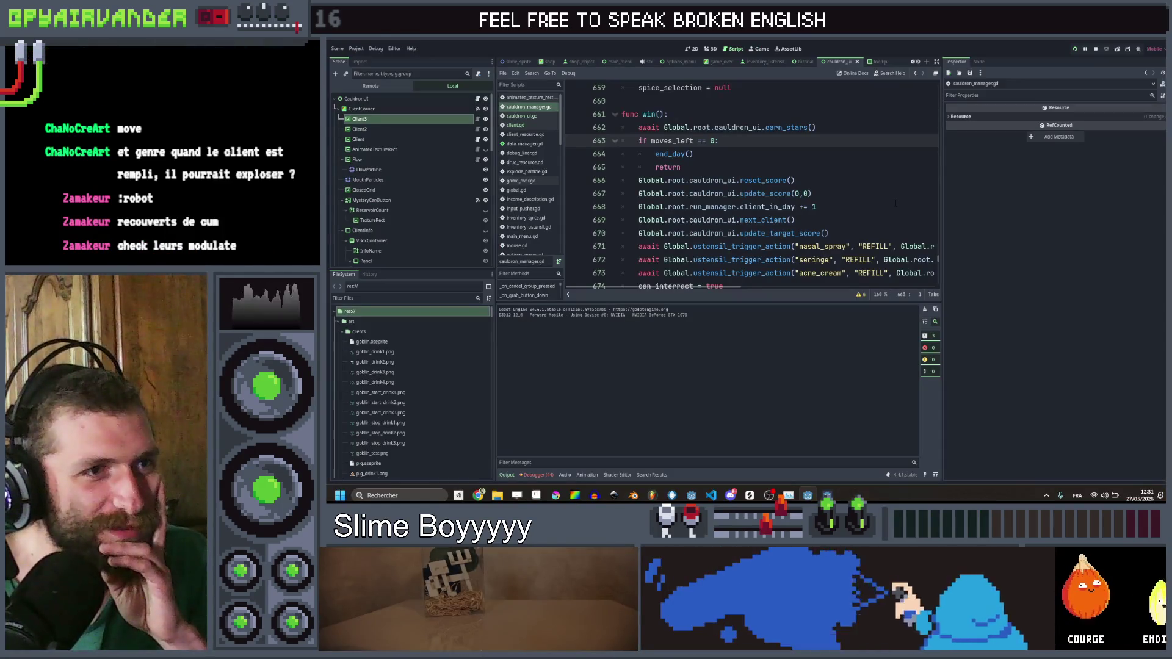
Step: Open client.gd and check move_forward's return after the hide_animation await with a quick test run
click(893, 203)
scroll(888, 183, down, 7)
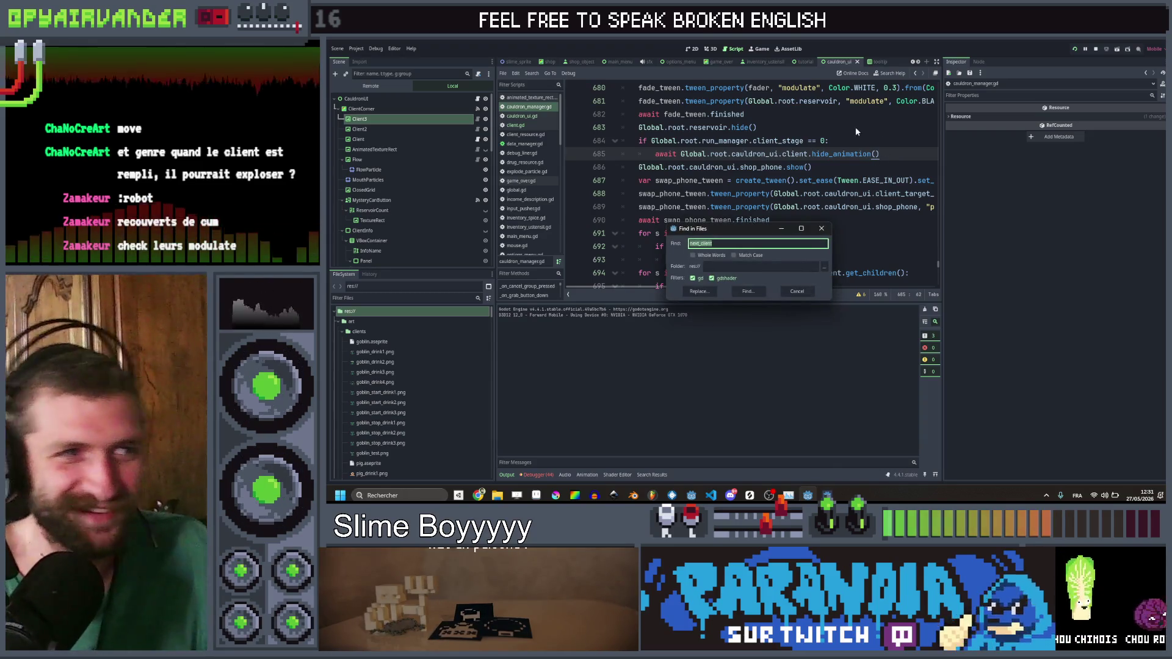
key(Escape)
click(525, 125)
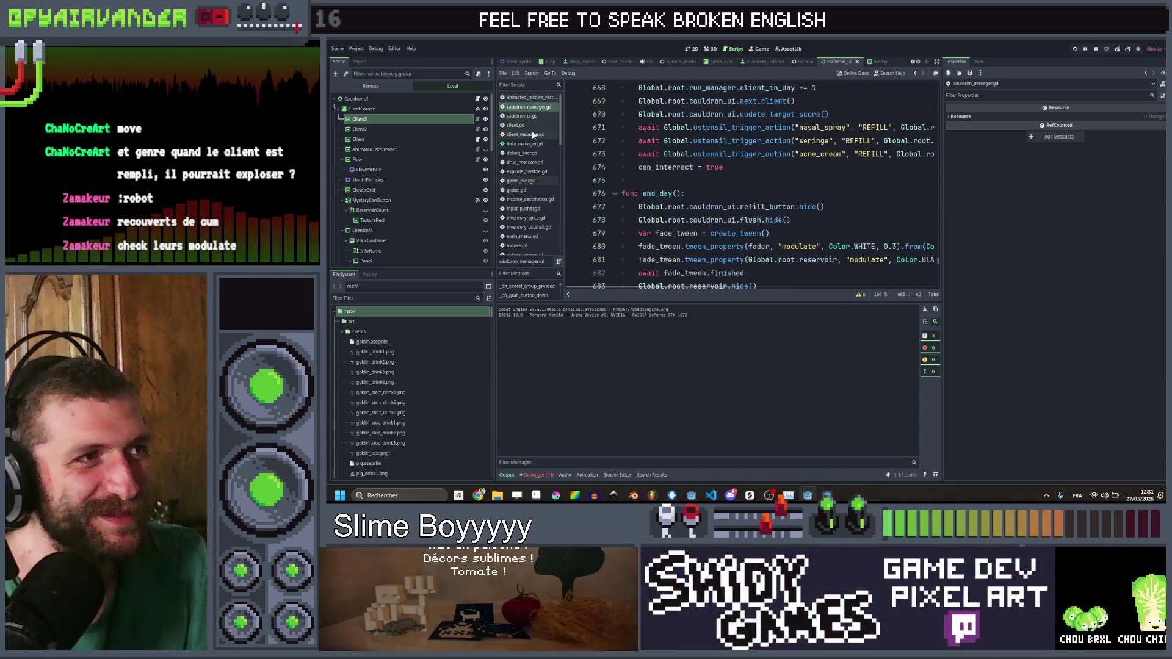
scroll(871, 160, up, 3)
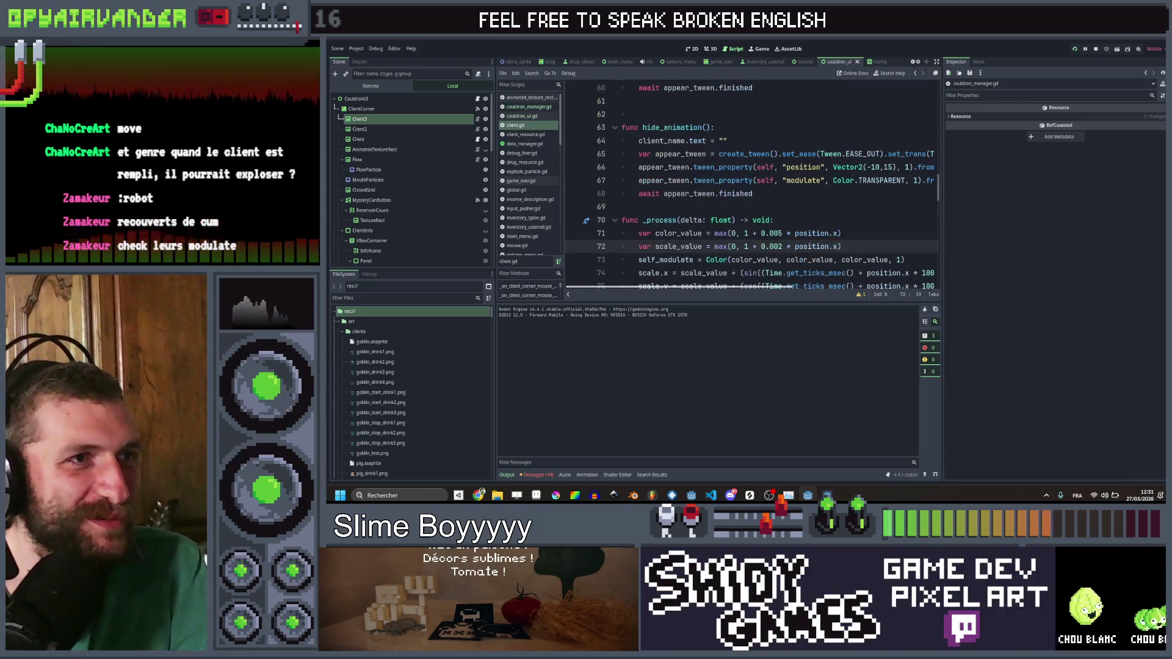
scroll(871, 161, up, 2)
scroll(844, 145, right, 2)
scroll(844, 146, right, 2)
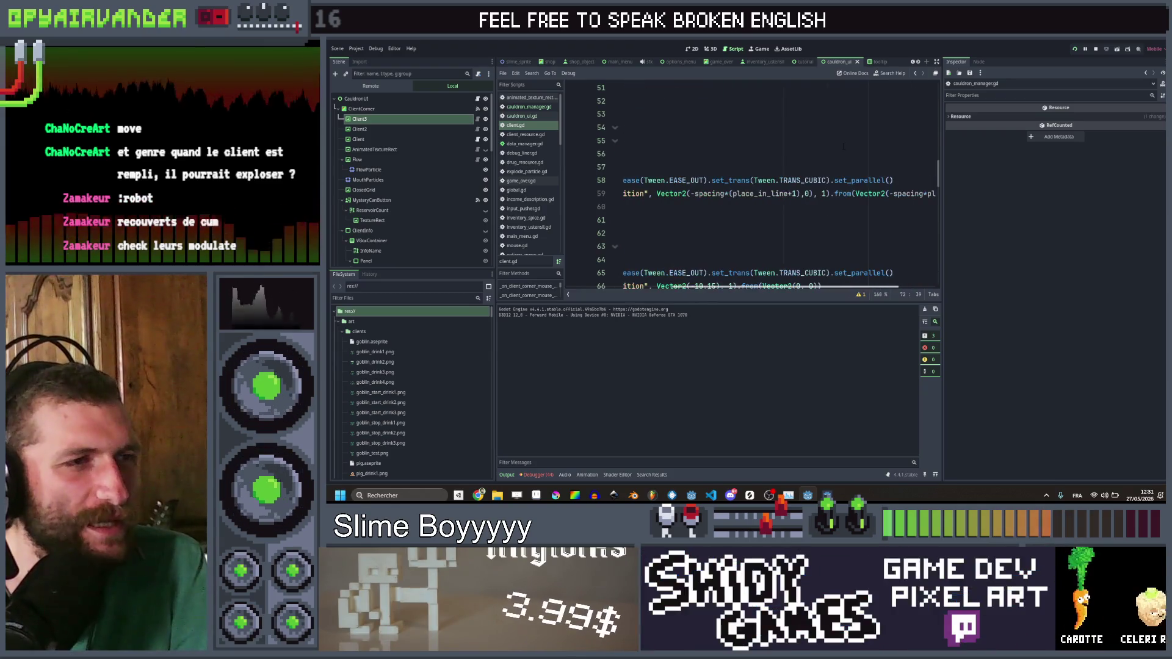
scroll(844, 146, right, 2)
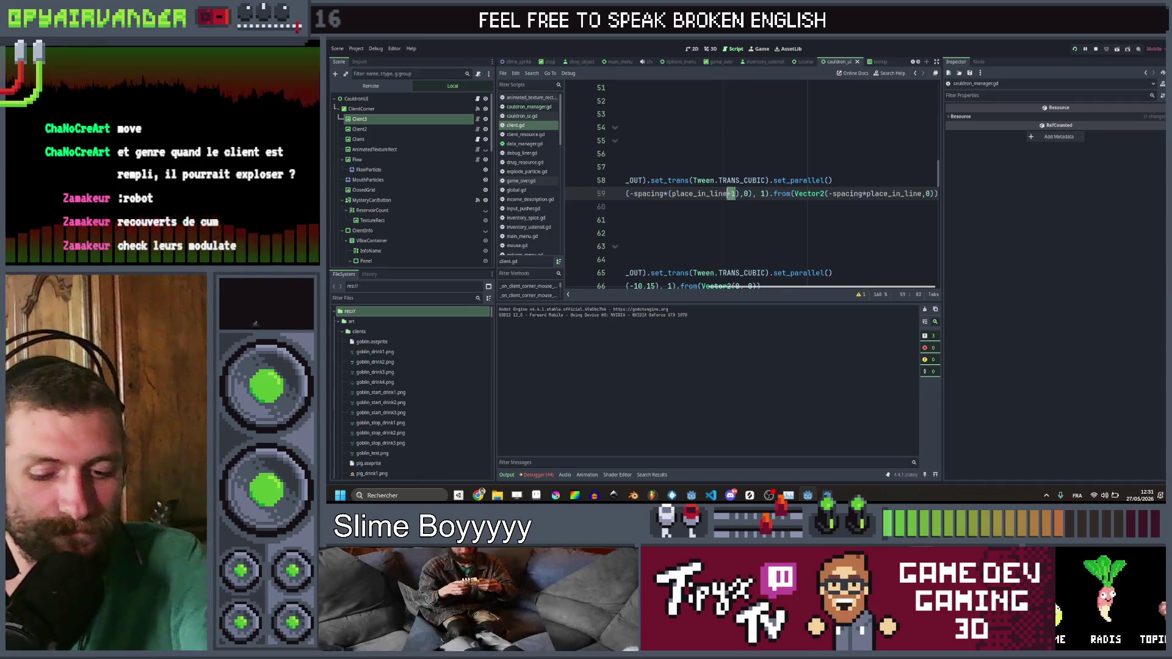
click(818, 168)
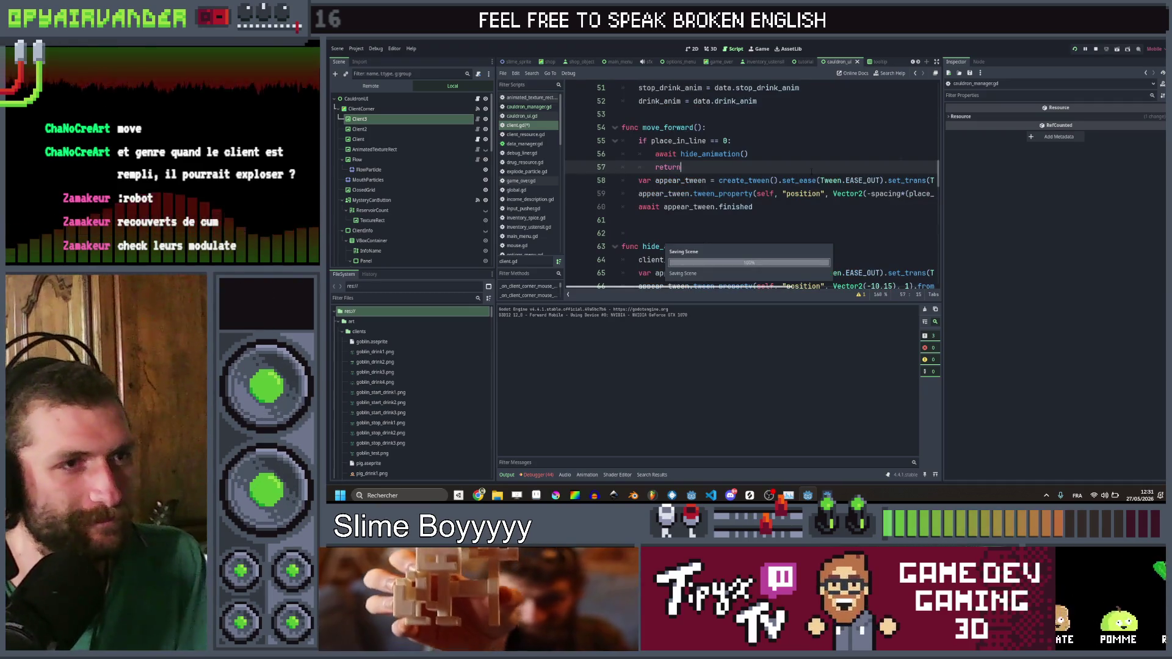
scroll(818, 171, right, 5)
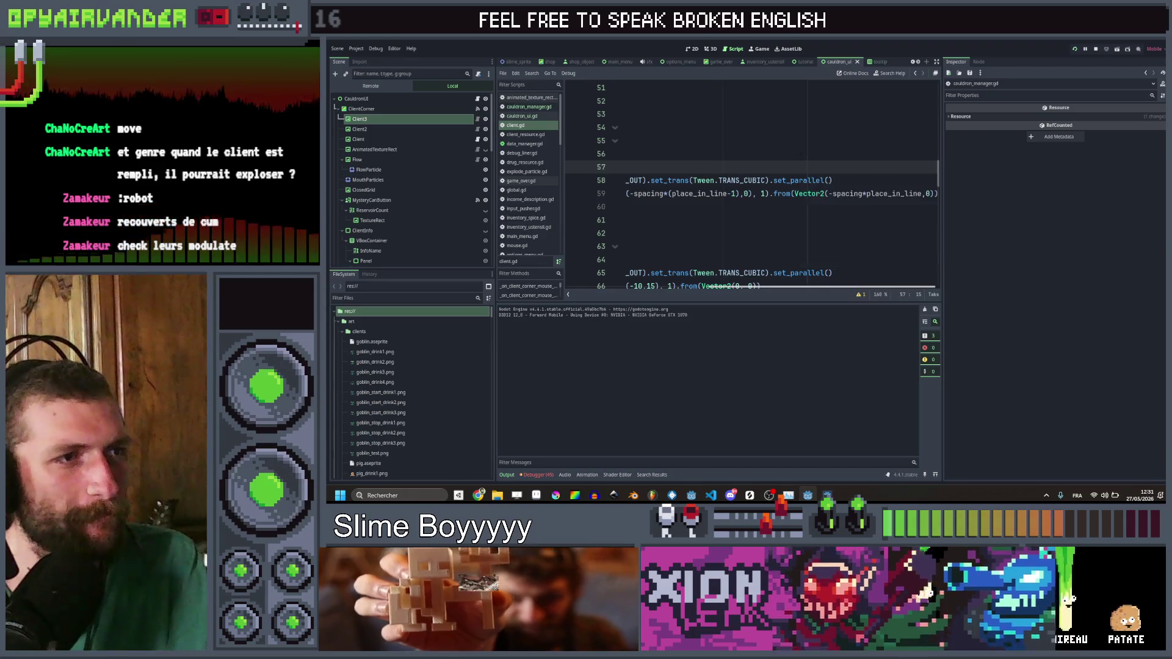
click(794, 154)
key(F5)
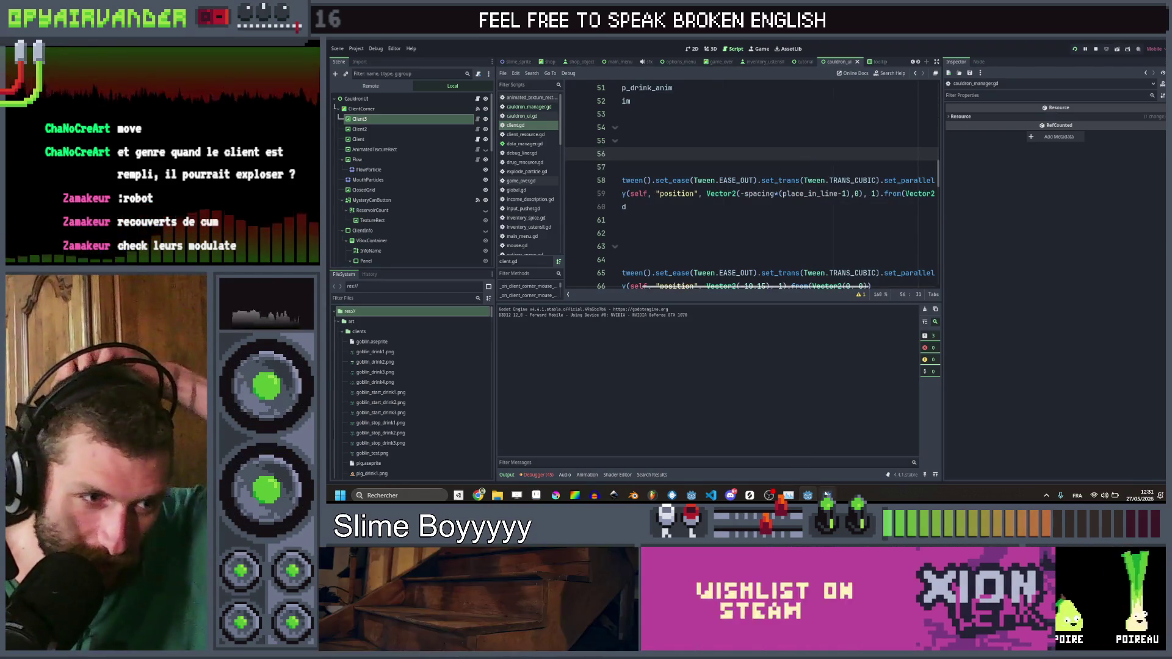
key(F8)
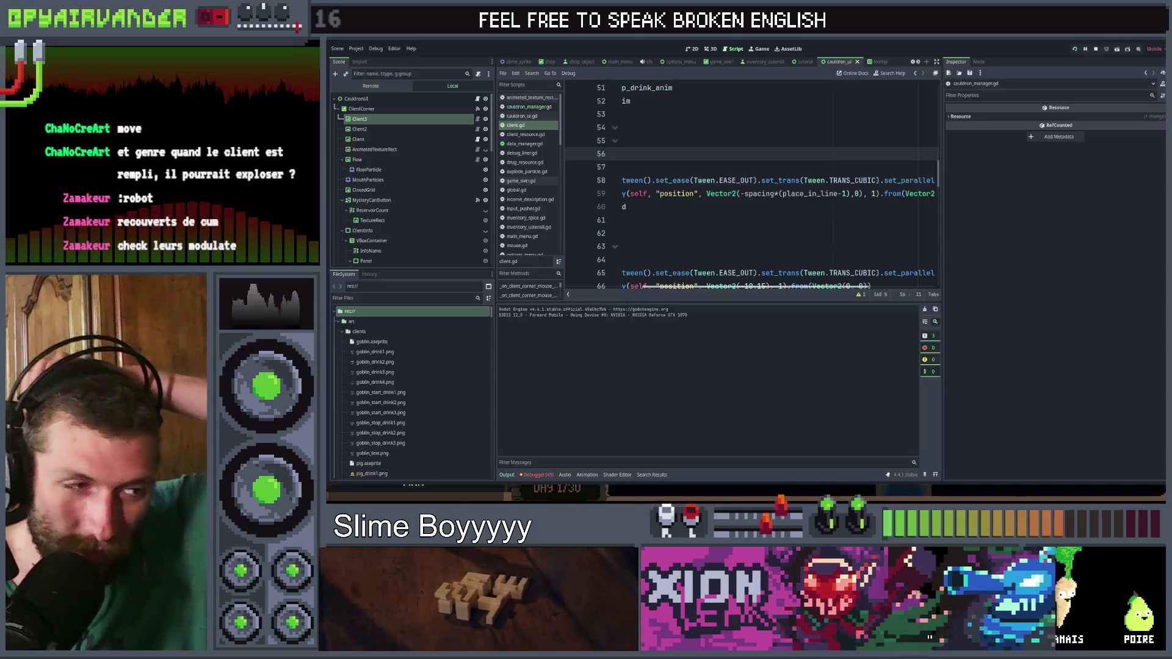
Step: Search the whole project for every occurrence of move_forward
click(864, 221)
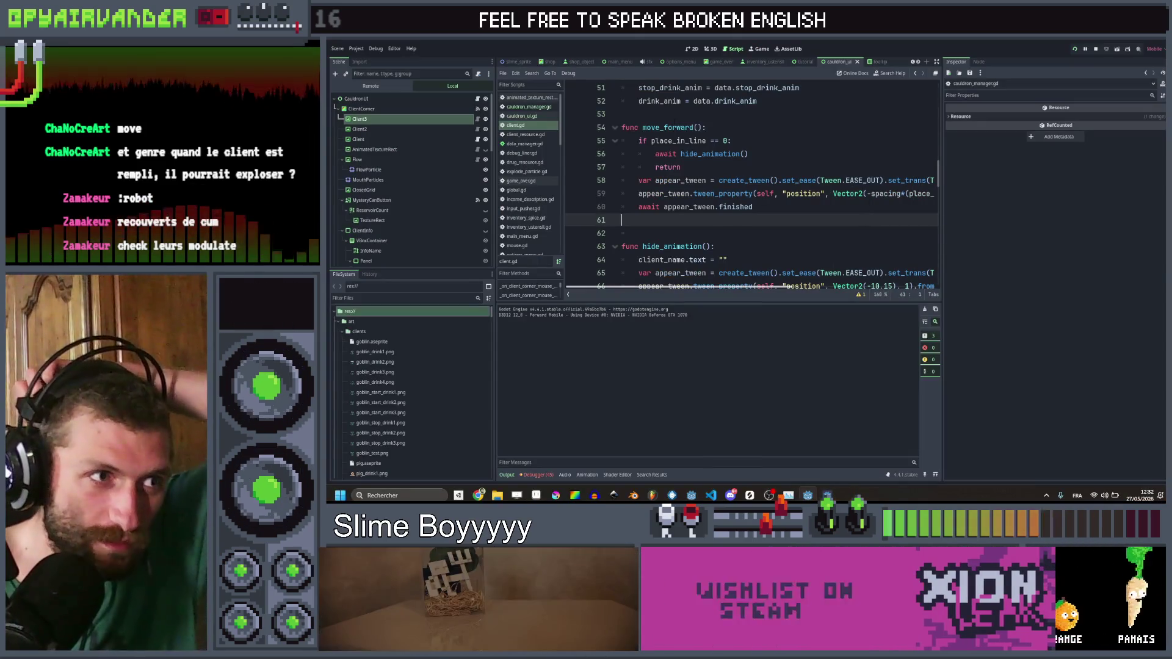
click(670, 127)
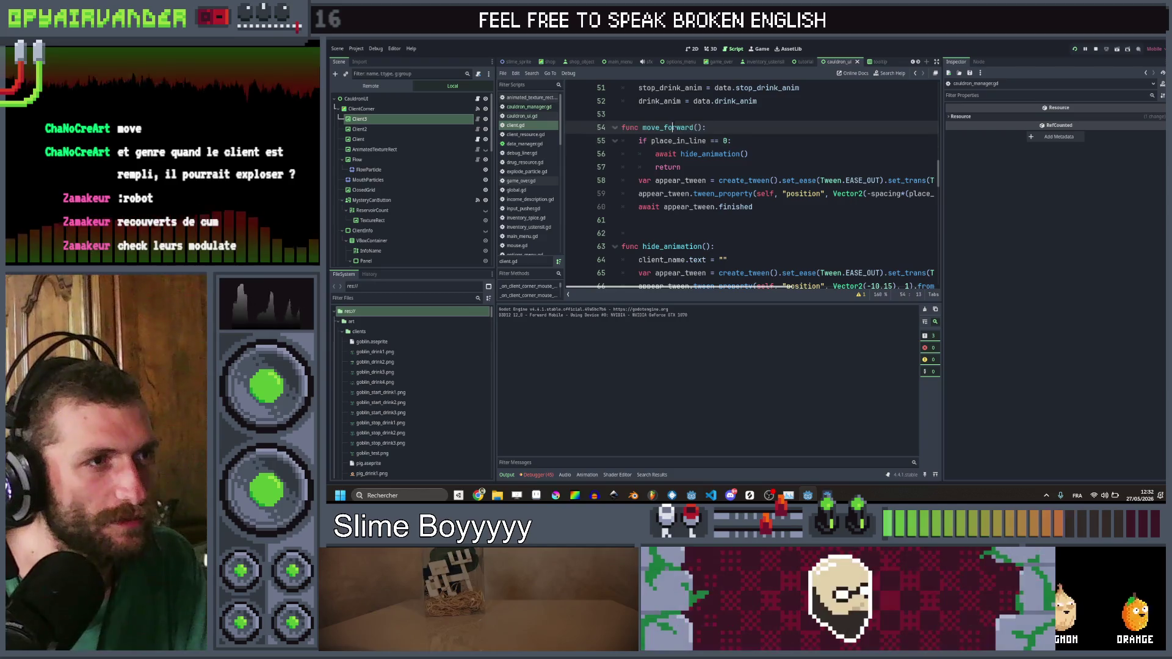
triple_click(669, 127)
double_click(667, 127)
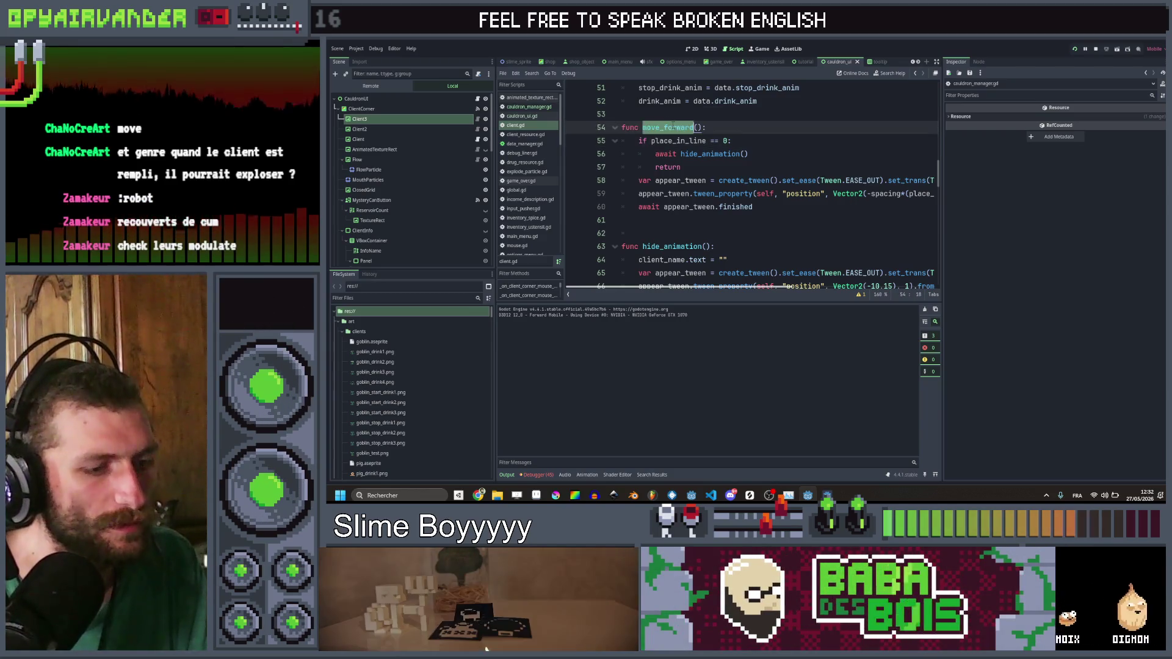
key(ctrl+shift+f)
click(749, 291)
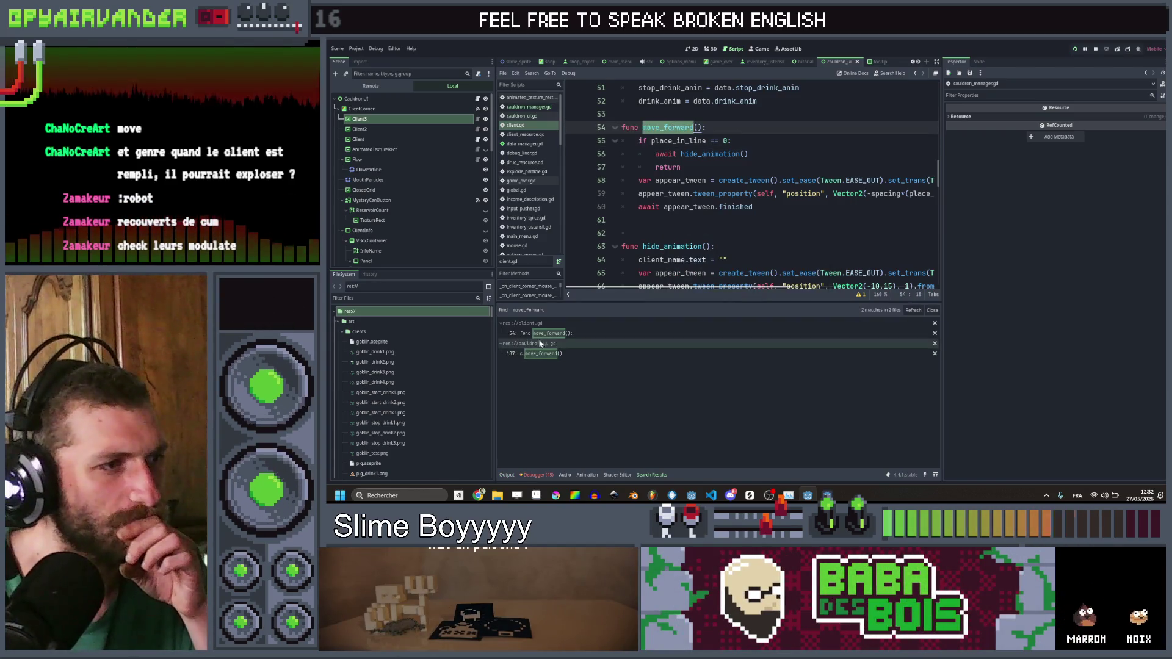
Step: Make next_client await each client's move_forward call, indented inside the loop
click(540, 353)
click(755, 179)
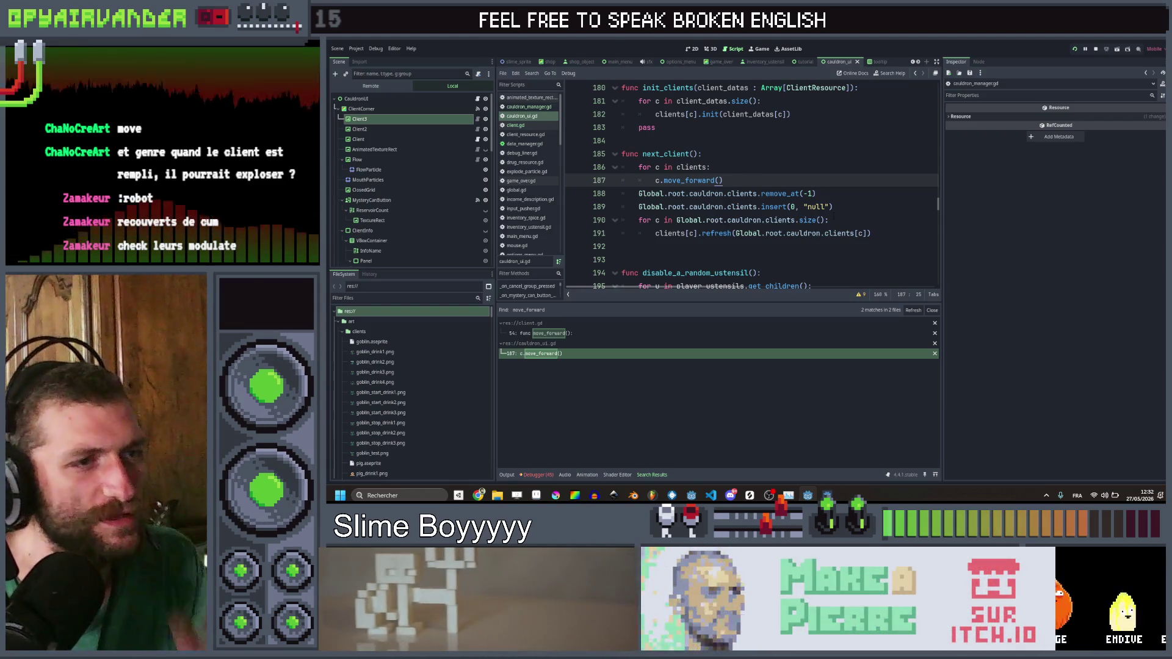
key(Return)
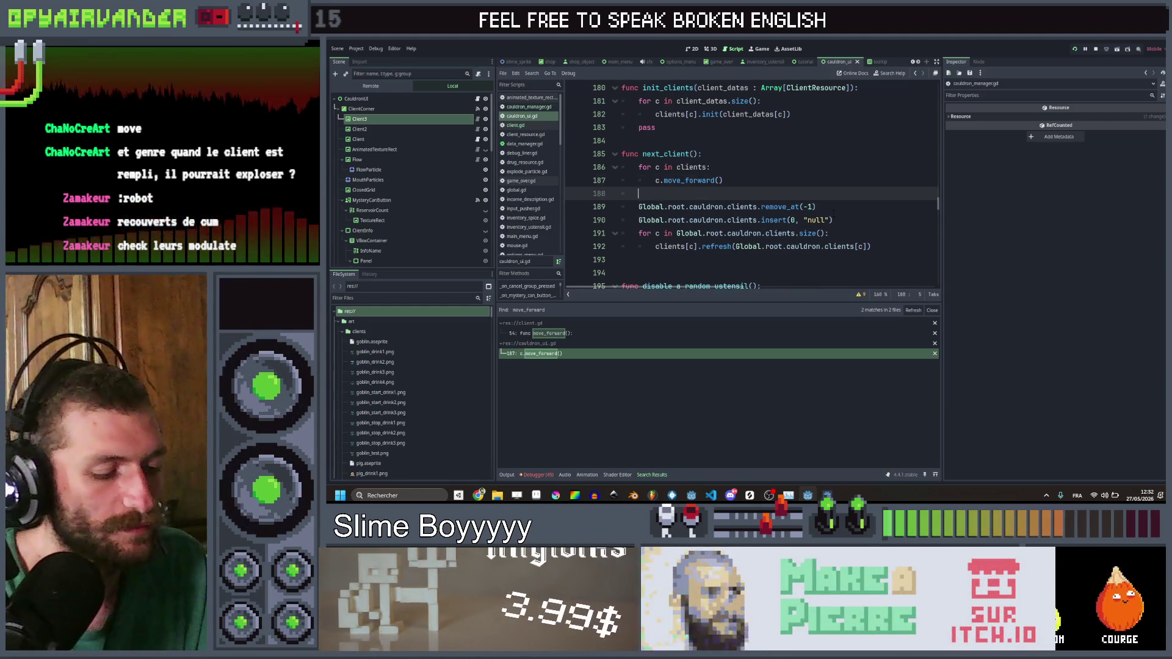
text(await)
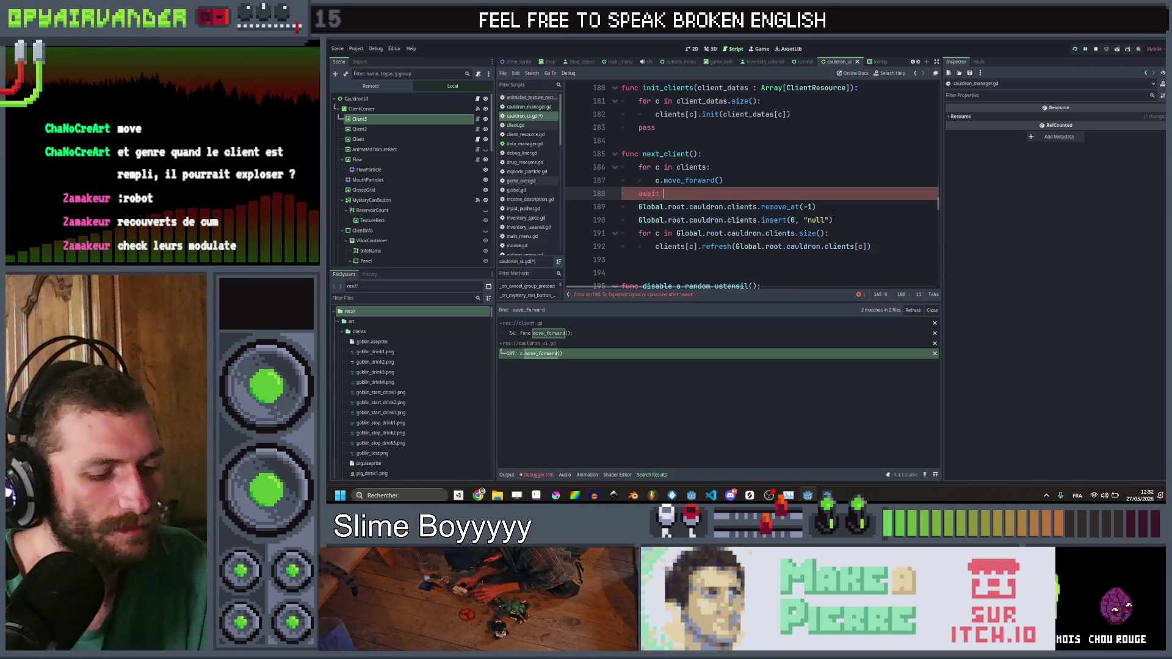
click(663, 180)
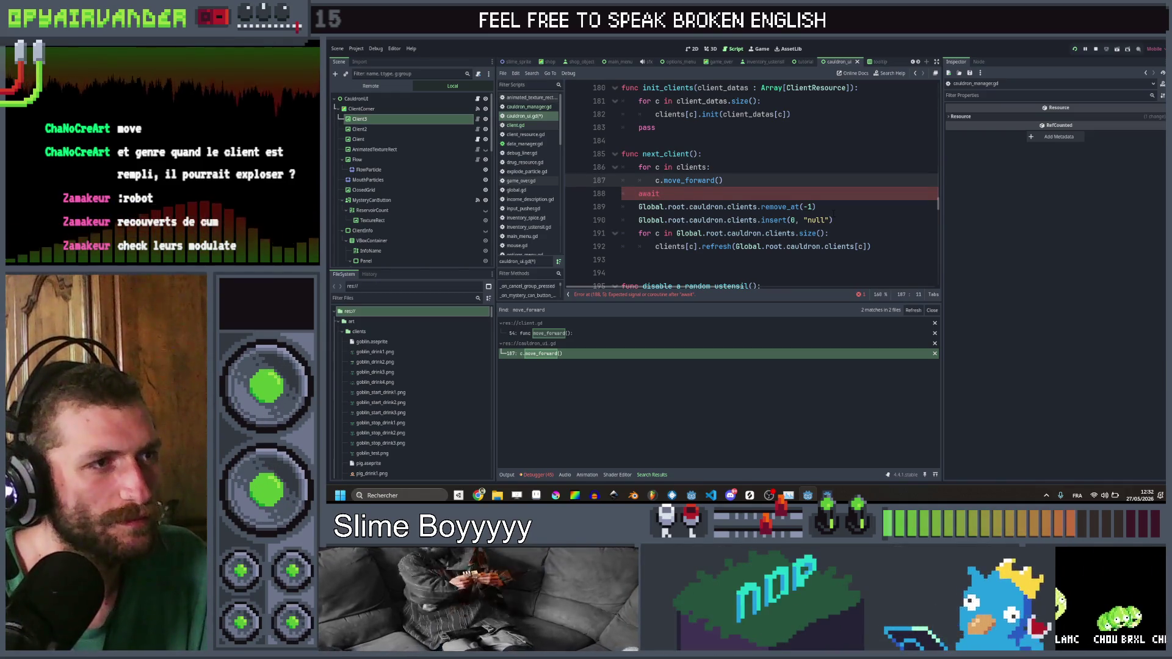
click(663, 194)
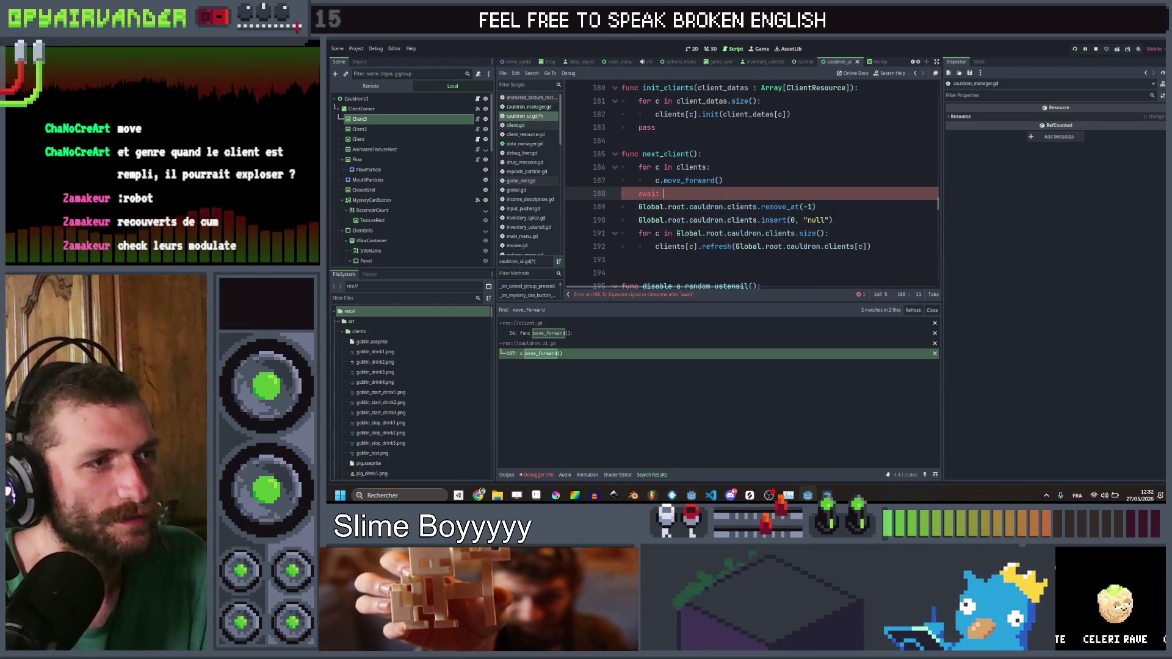
key(ctrl+shift+k)
text(await)
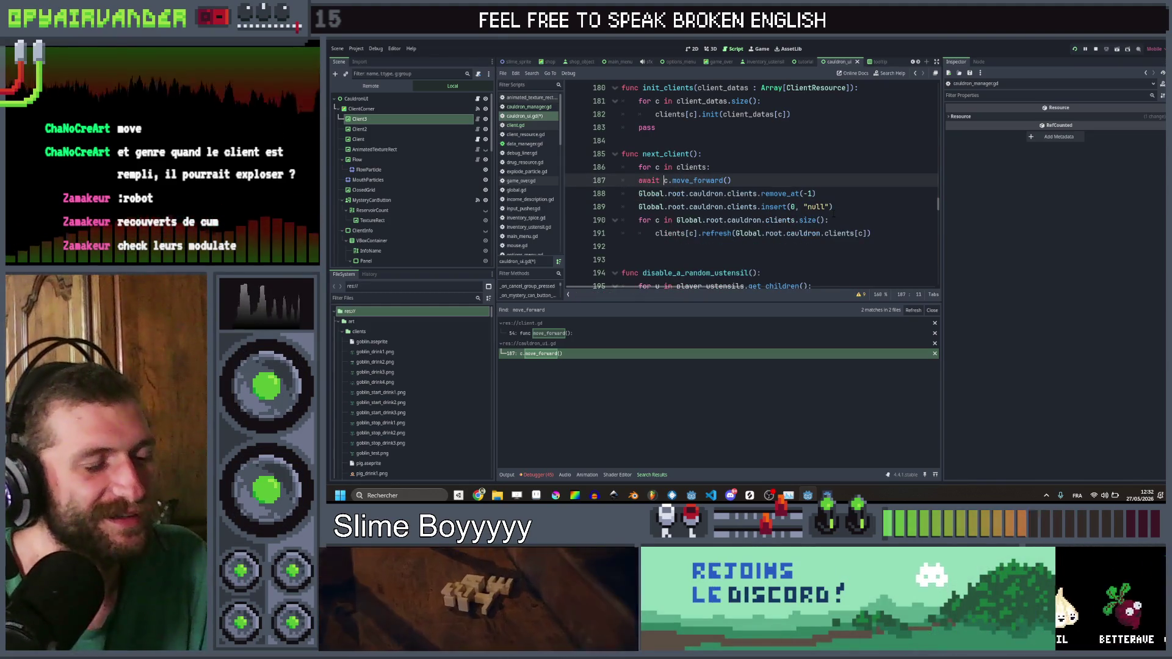
key(Home)
key(Tab)
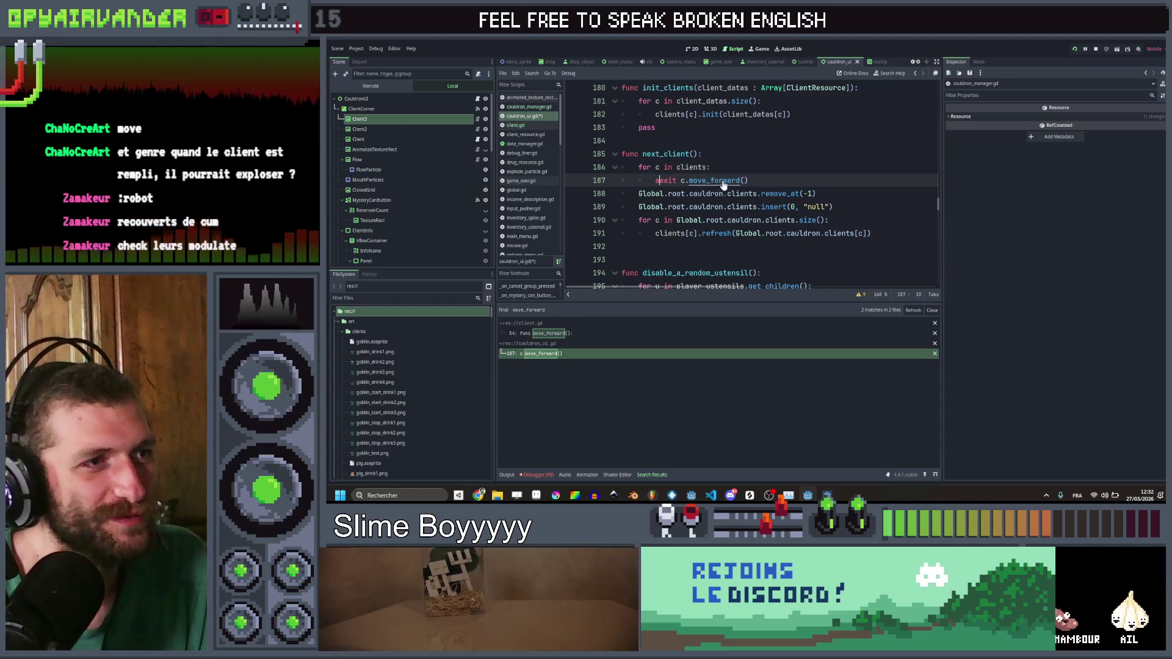
Step: Shorten client.gd's move_forward slide tween from 1 to under a second and save
ctrl+click(728, 185)
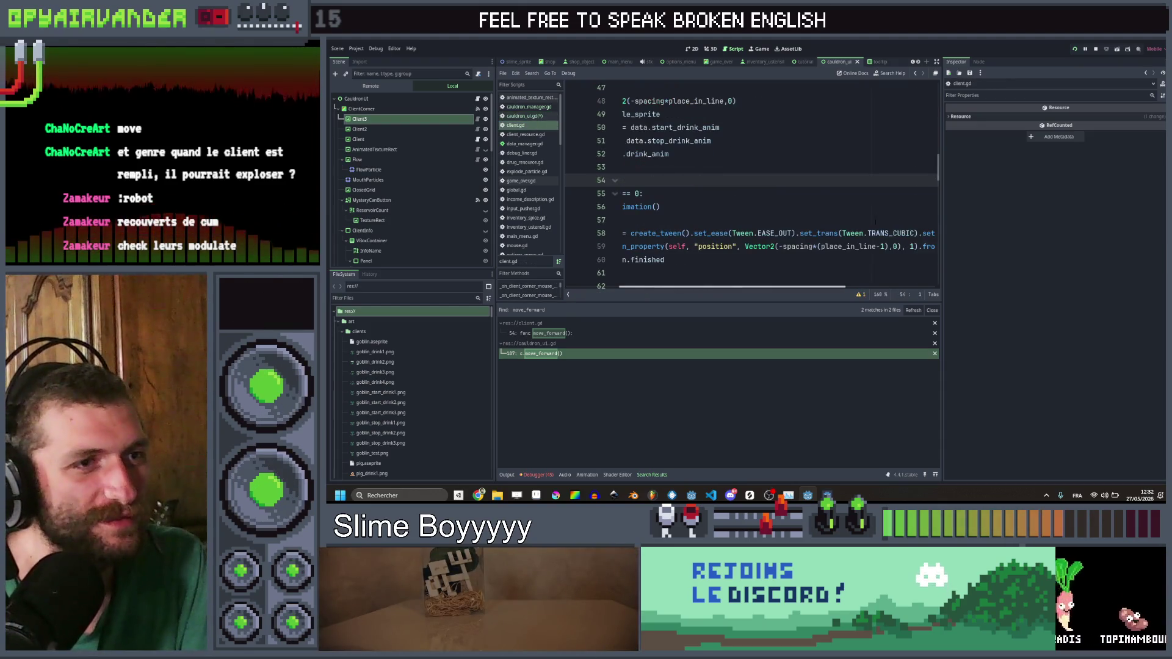
click(914, 246)
text(0.)
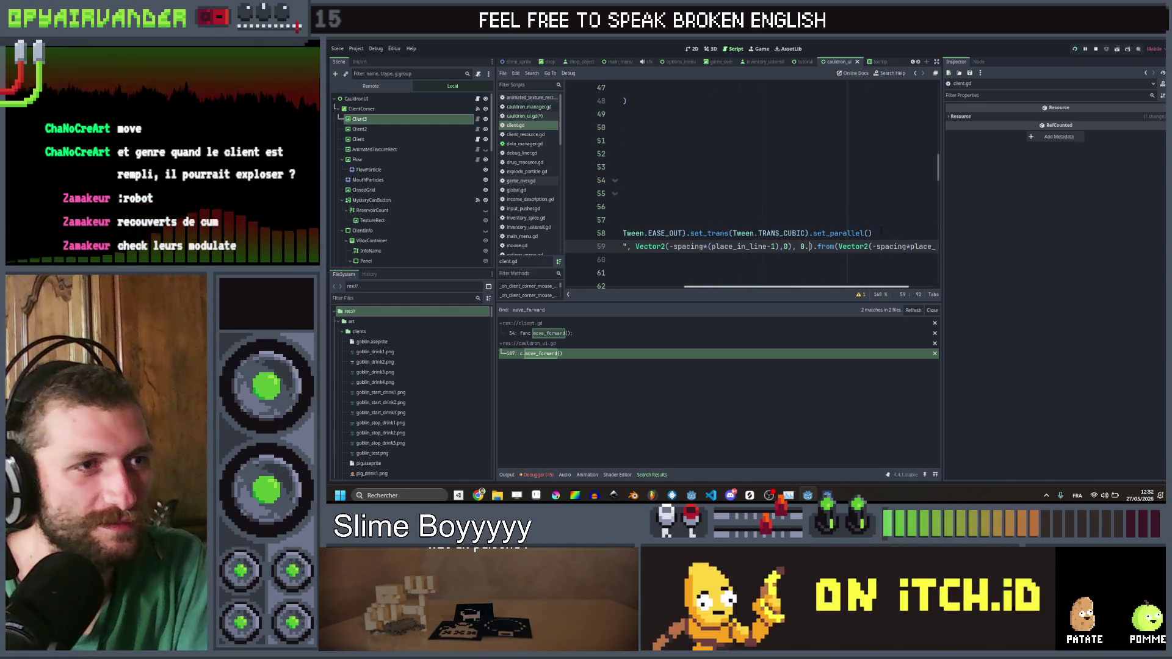
key(Up)
key(Up)
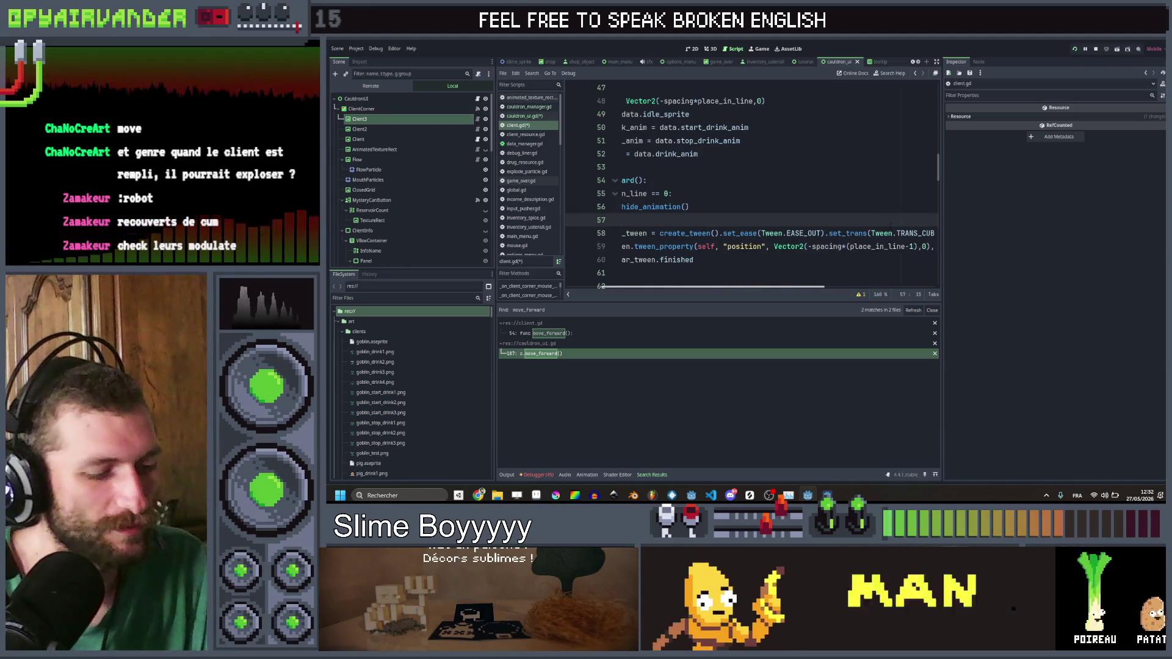
key(ctrl+s)
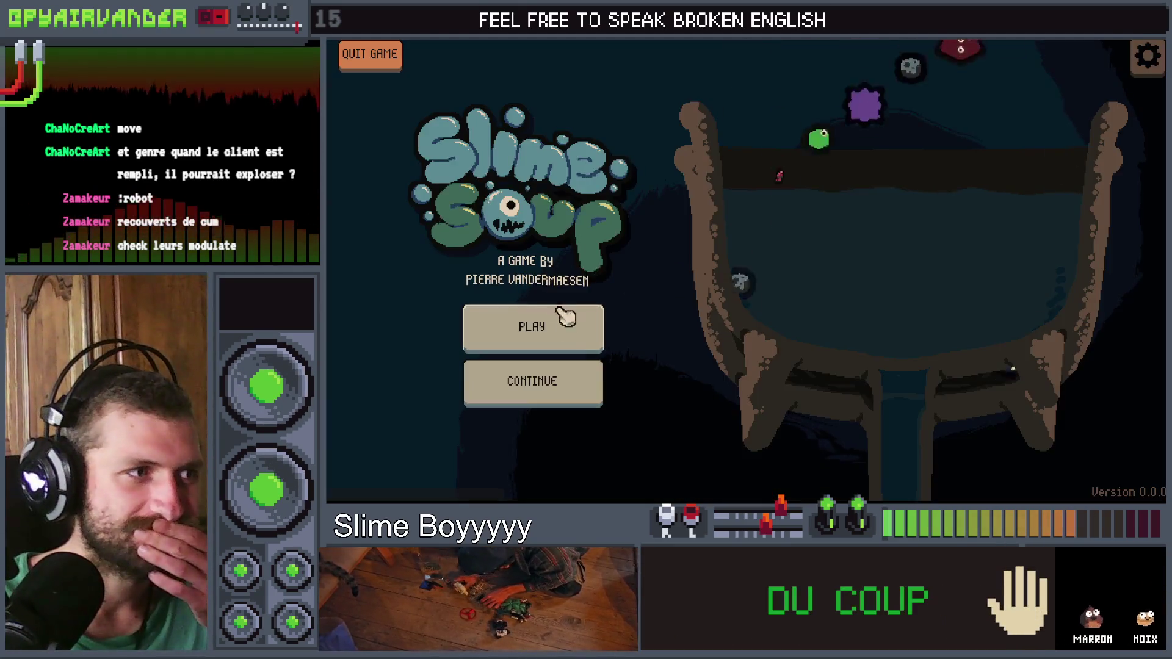
click(559, 322)
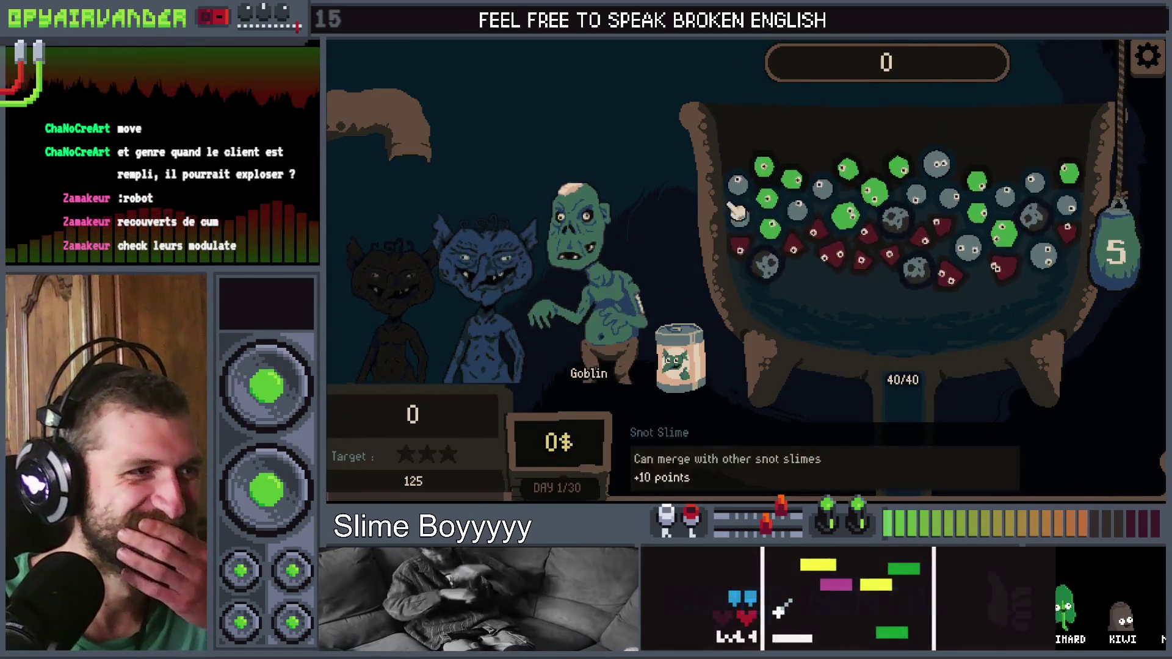
click(840, 195)
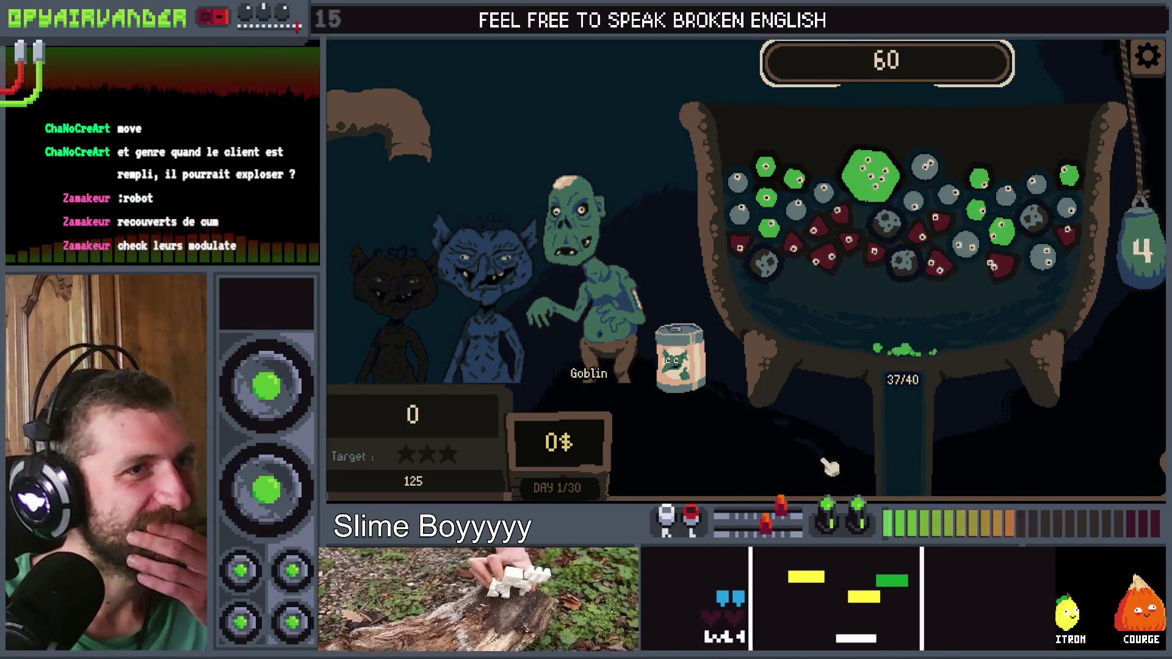
click(833, 264)
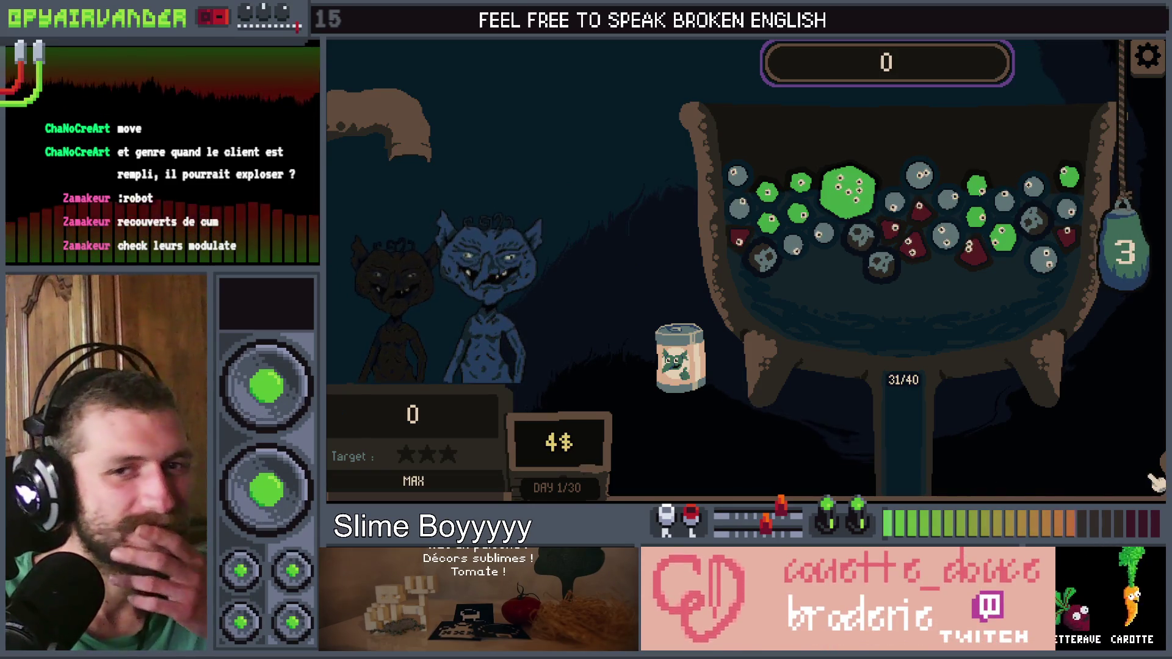
key(F8)
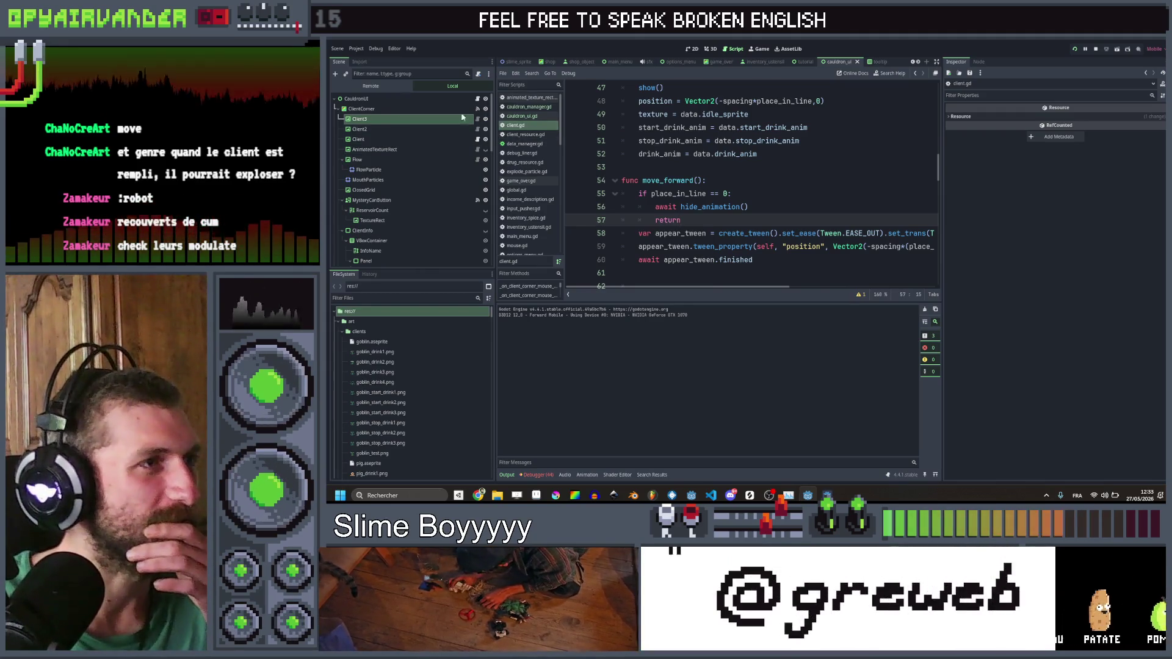
Step: Add 'await get_tree().create_timer(0.3).timeout' after the move_forward call and save
click(918, 73)
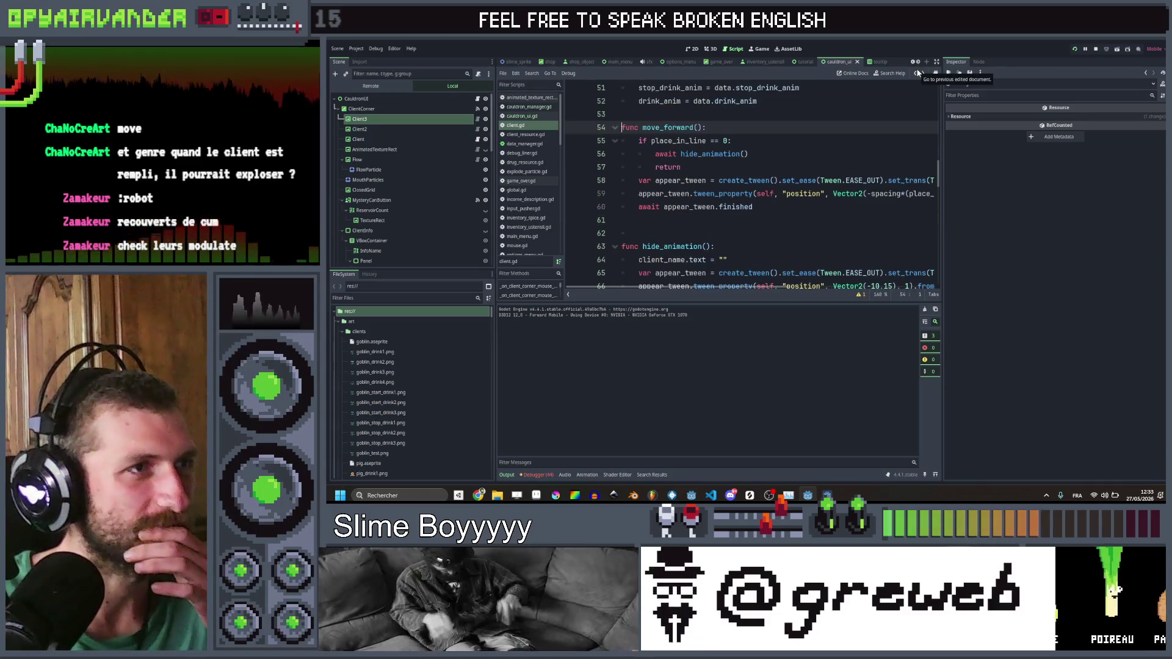
click(918, 72)
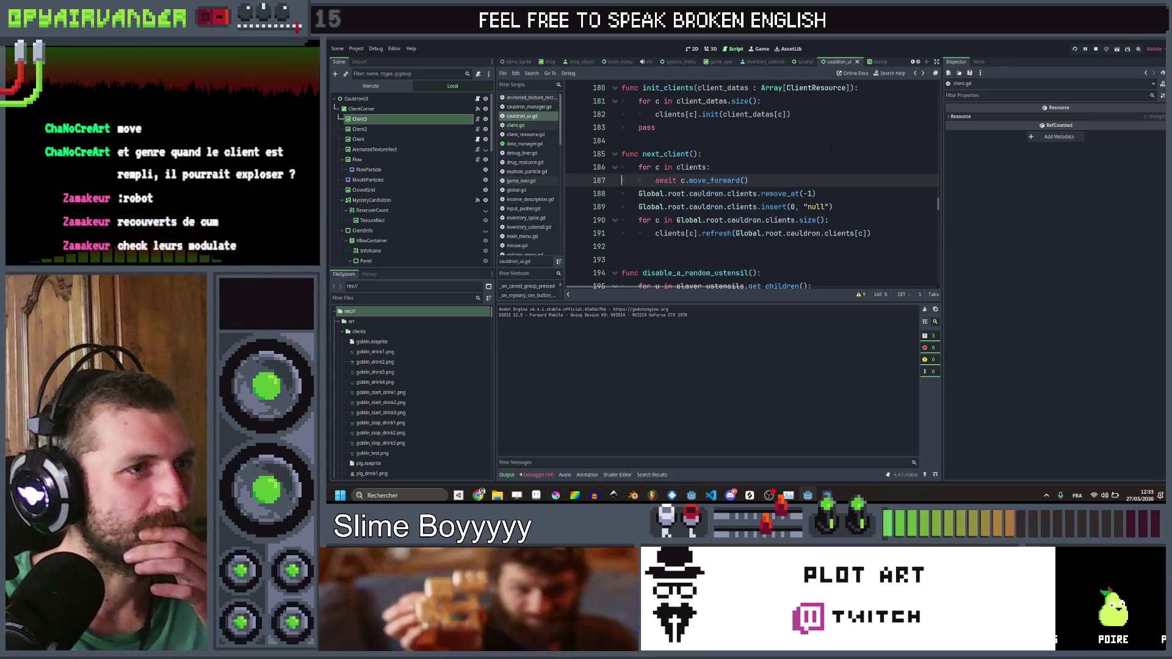
key(End)
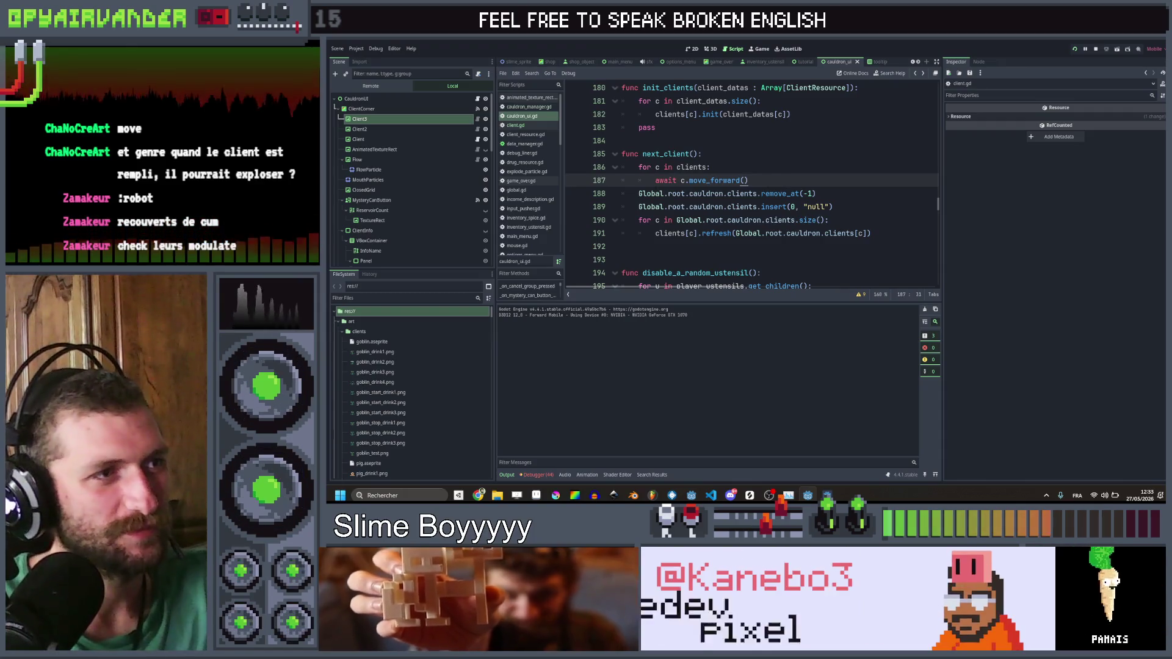
key(Return)
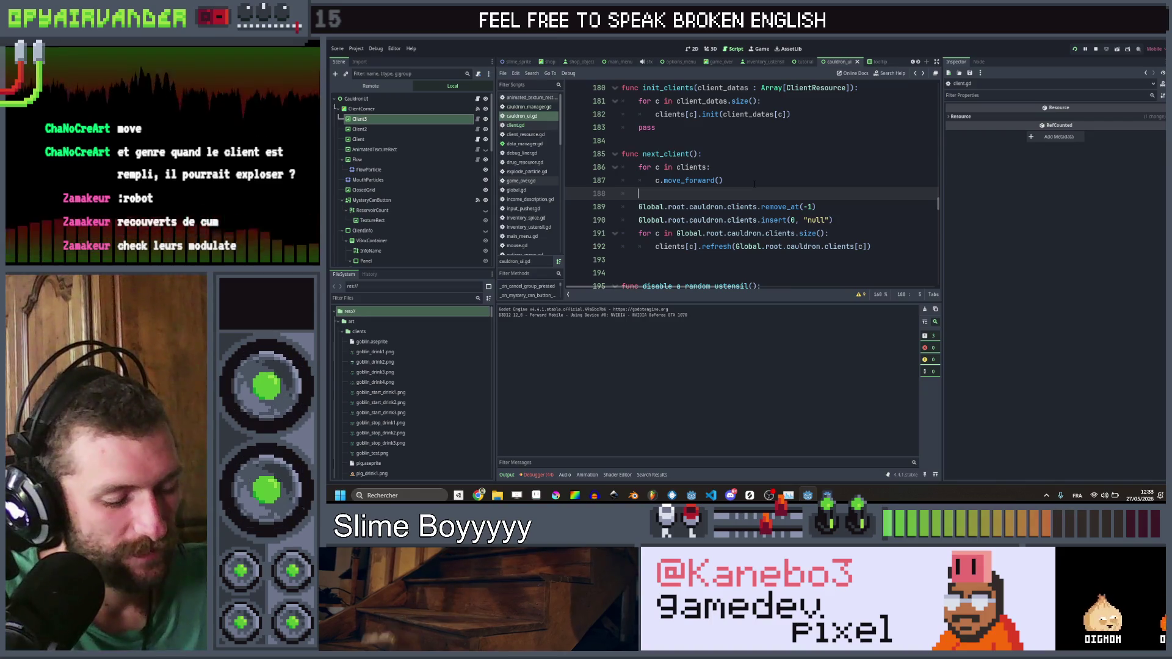
text(await)
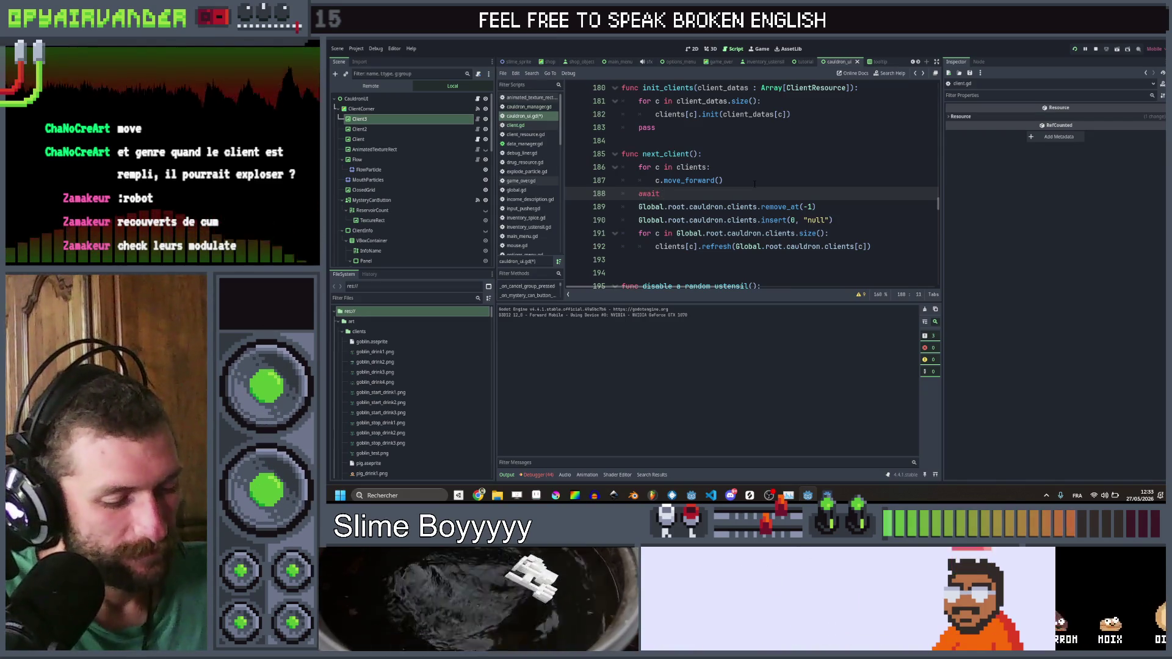
text( get_tr)
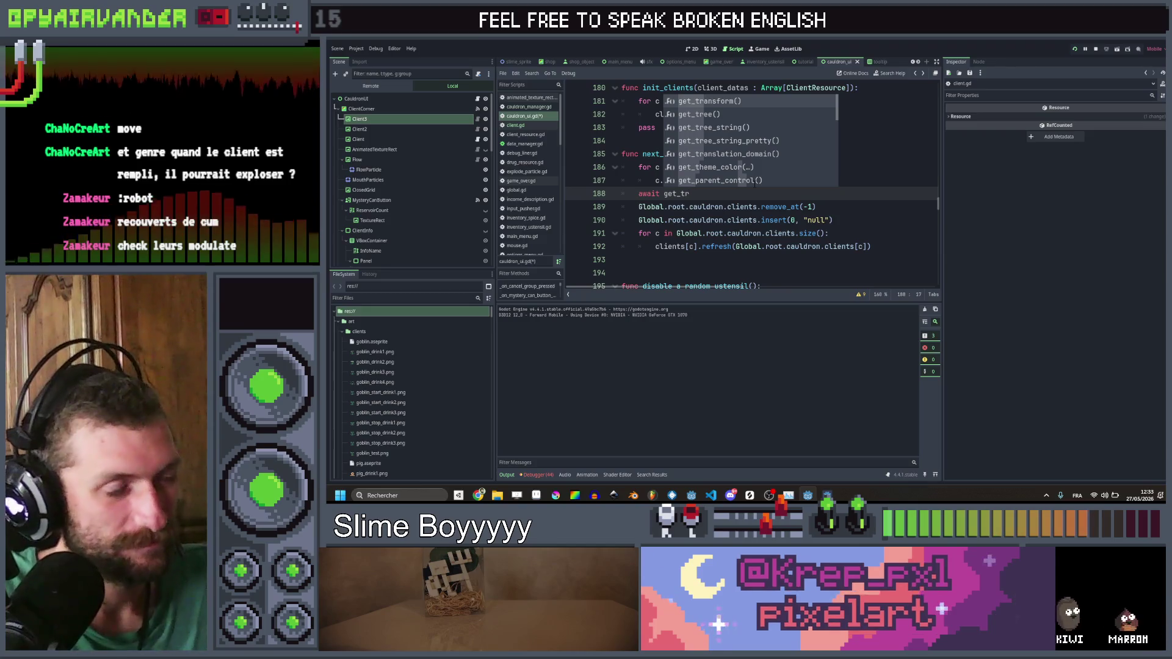
key(Return)
text(cre)
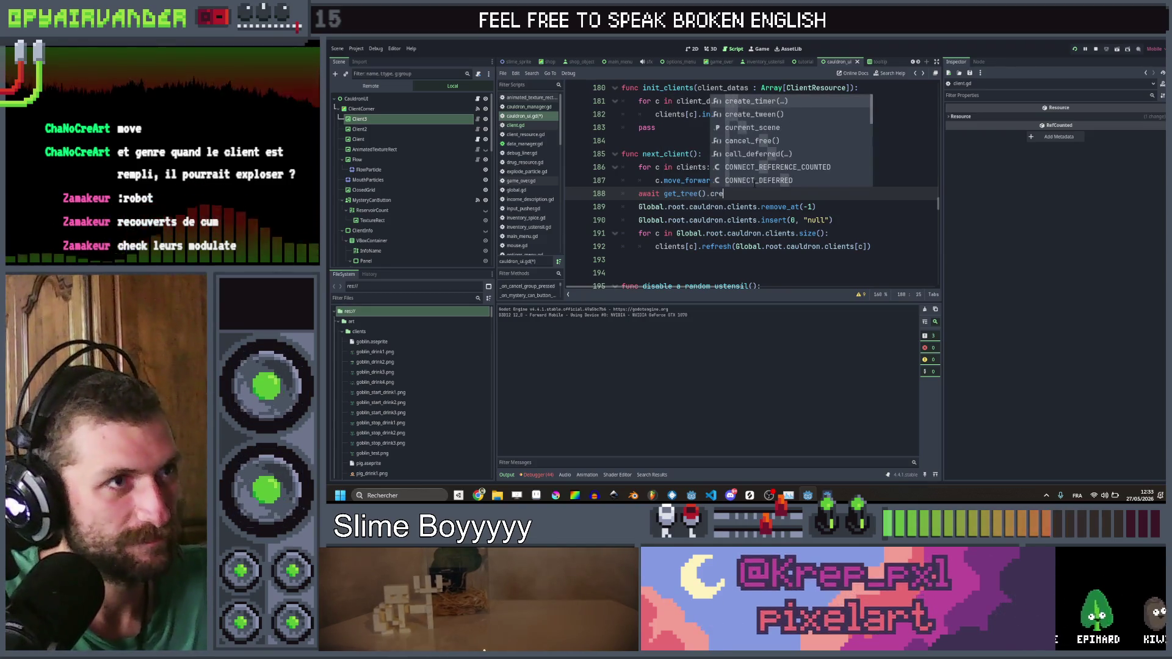
key(Return)
text(0.)
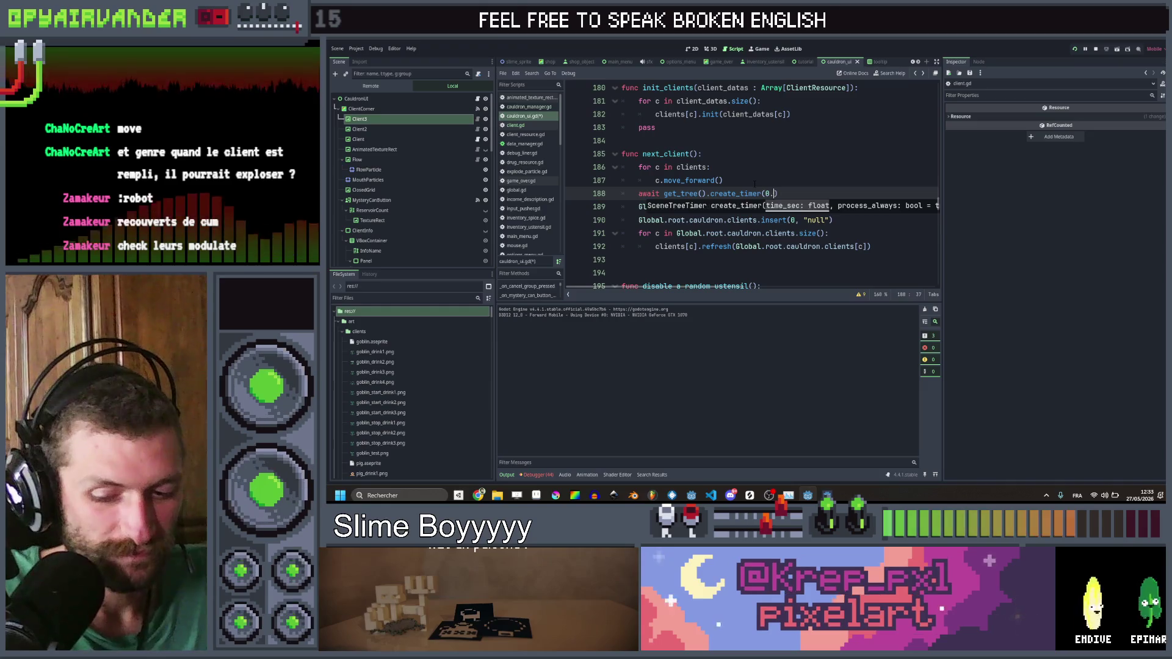
text(3,)
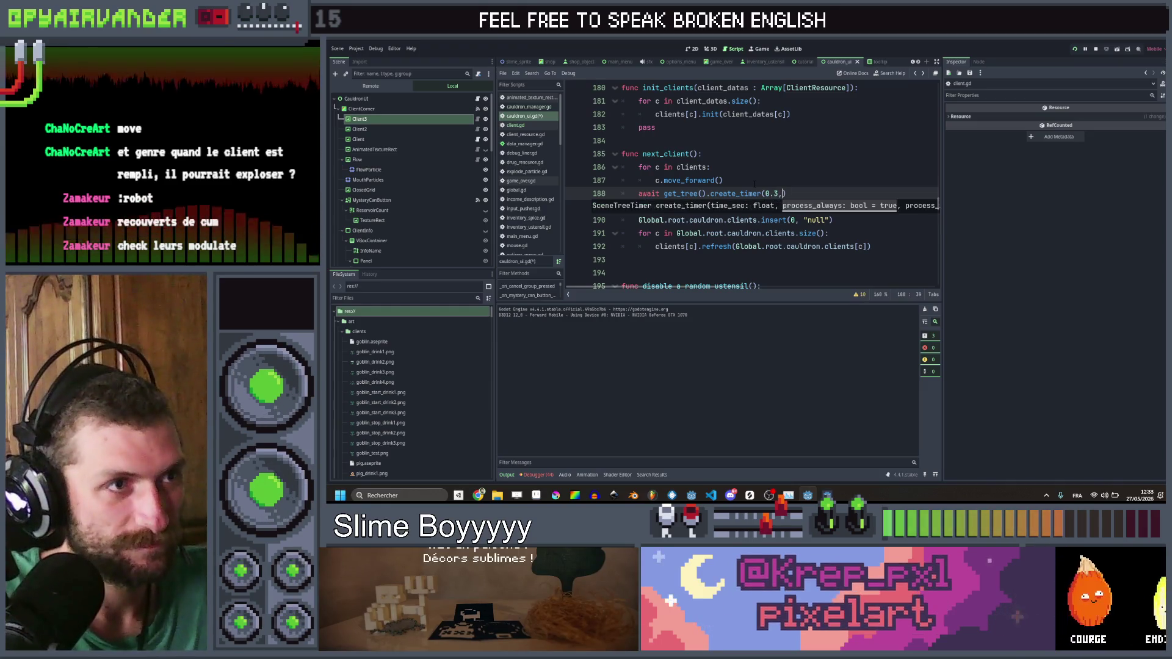
key(BackSpace)
key(Right)
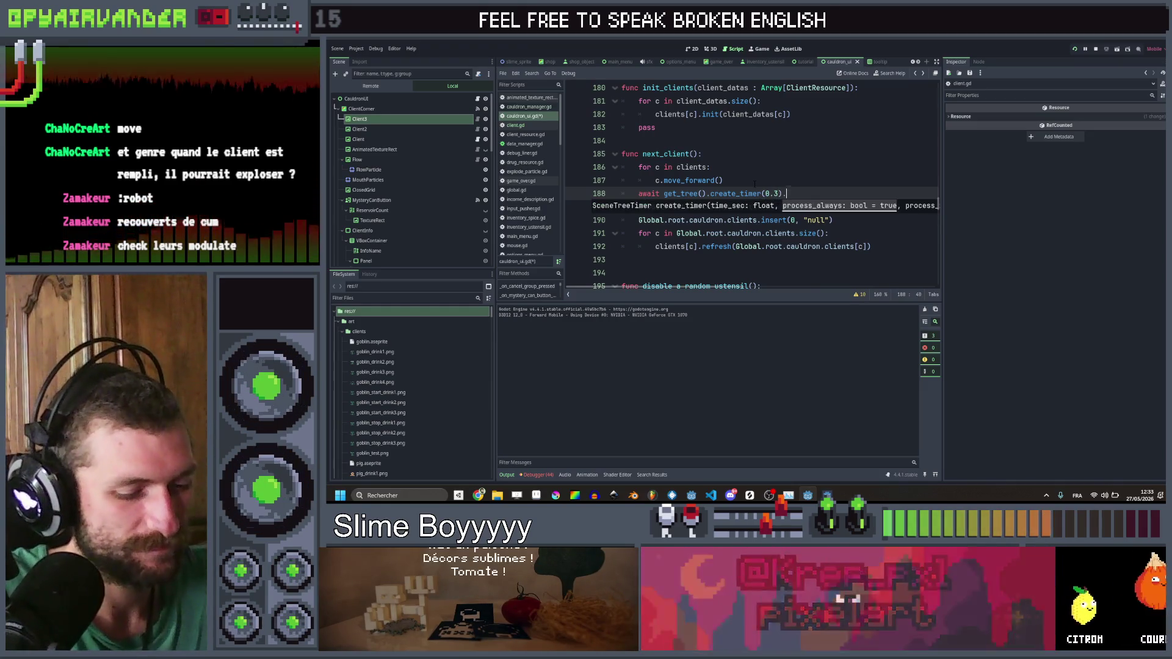
text(.time)
key(Return)
key(ctrl+s)
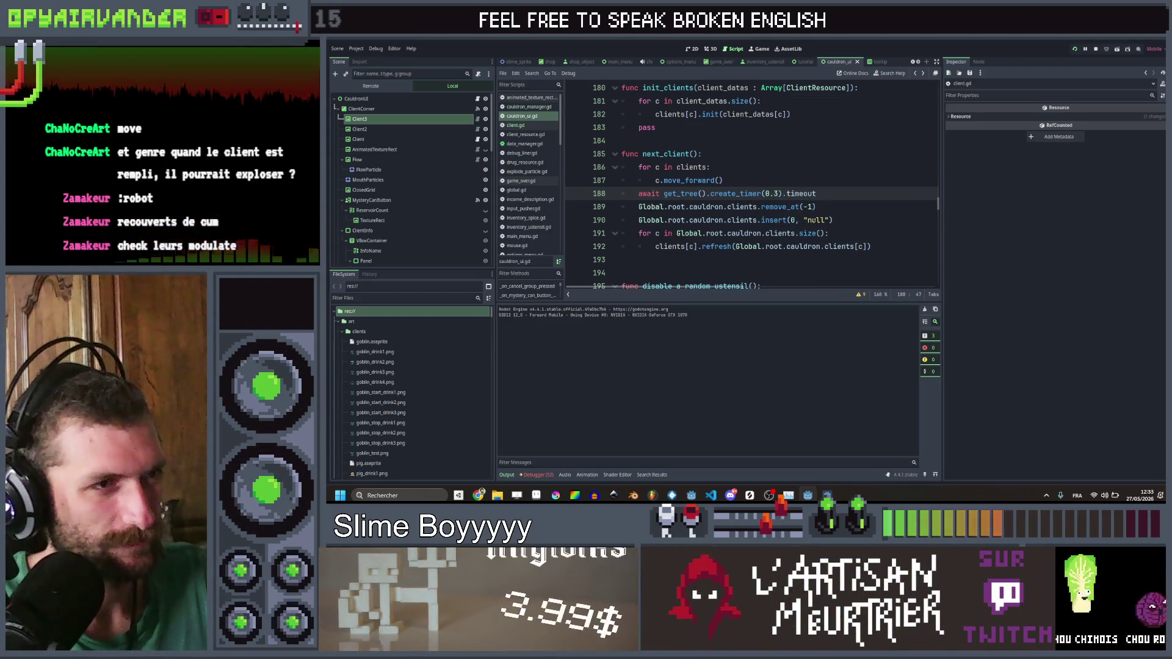
Step: Change next_client to remove_at(0) and insert the null slot at -1, save, relaunch
click(870, 204)
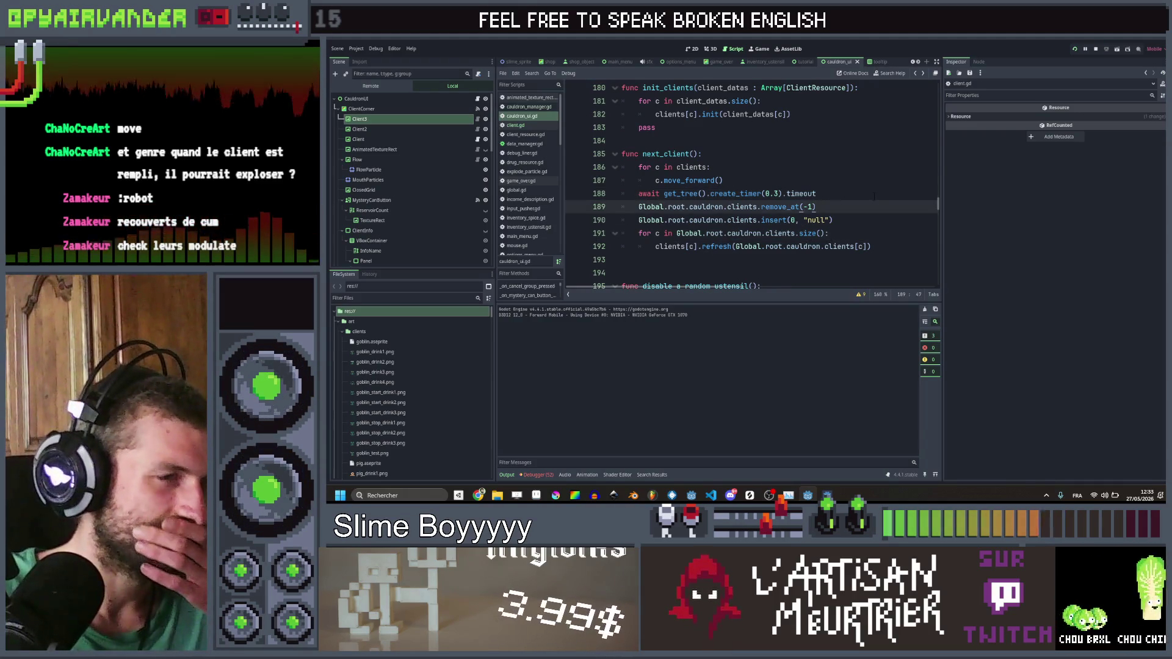
click(857, 219)
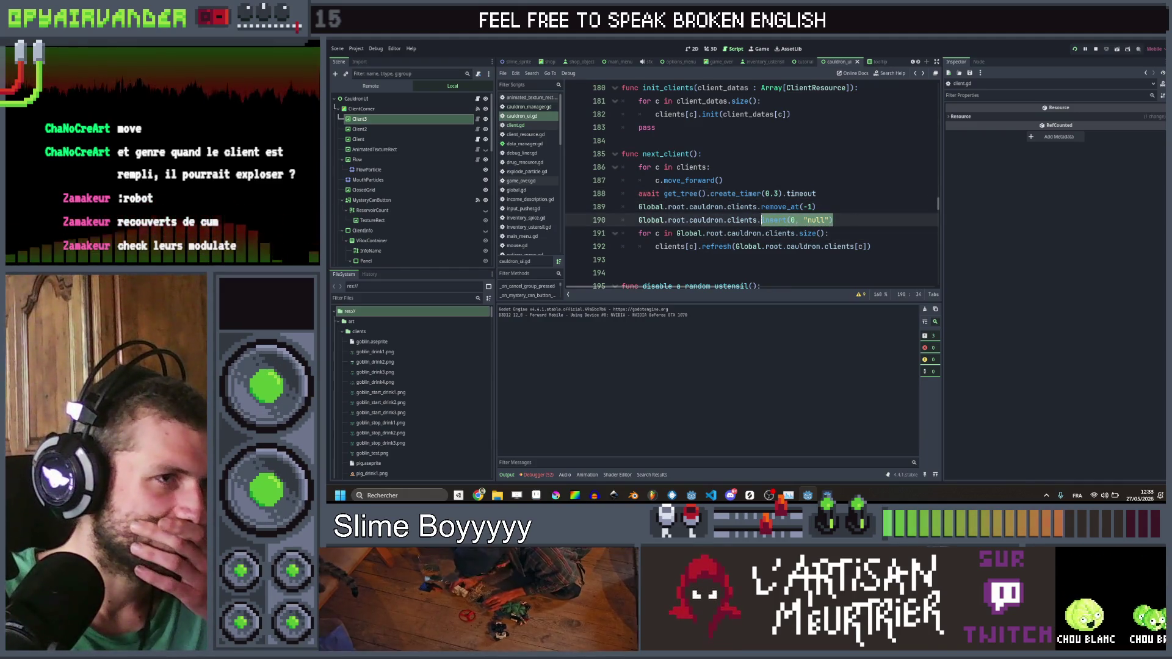
click(774, 220)
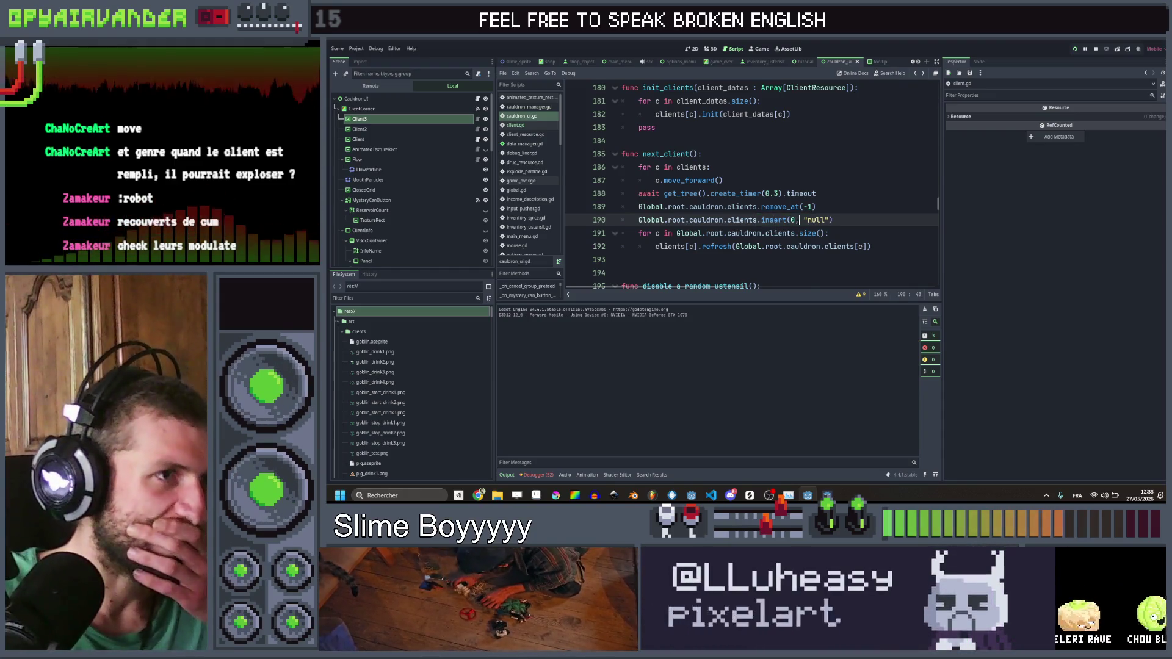
key(Right)
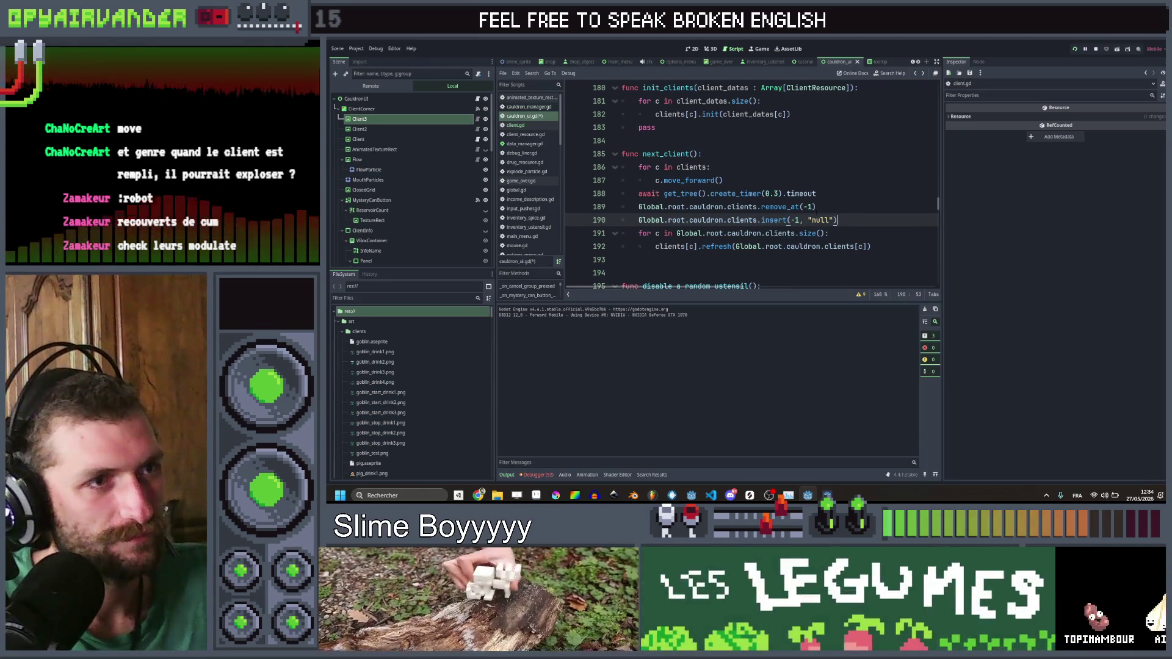
click(804, 207)
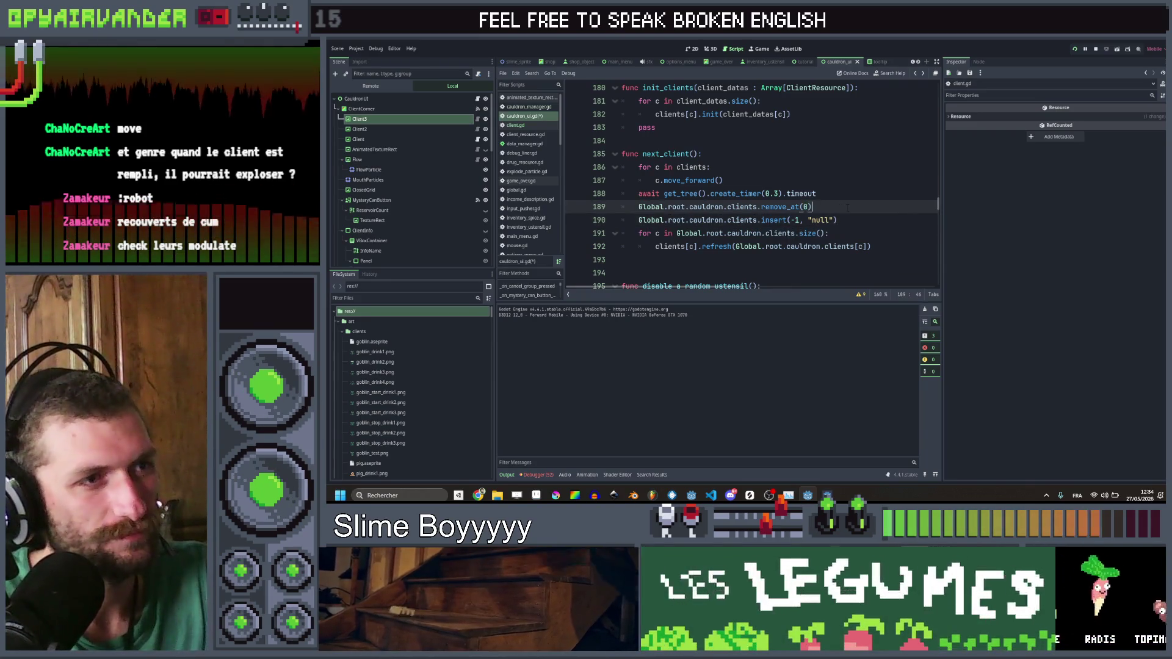
key(ctrl+s)
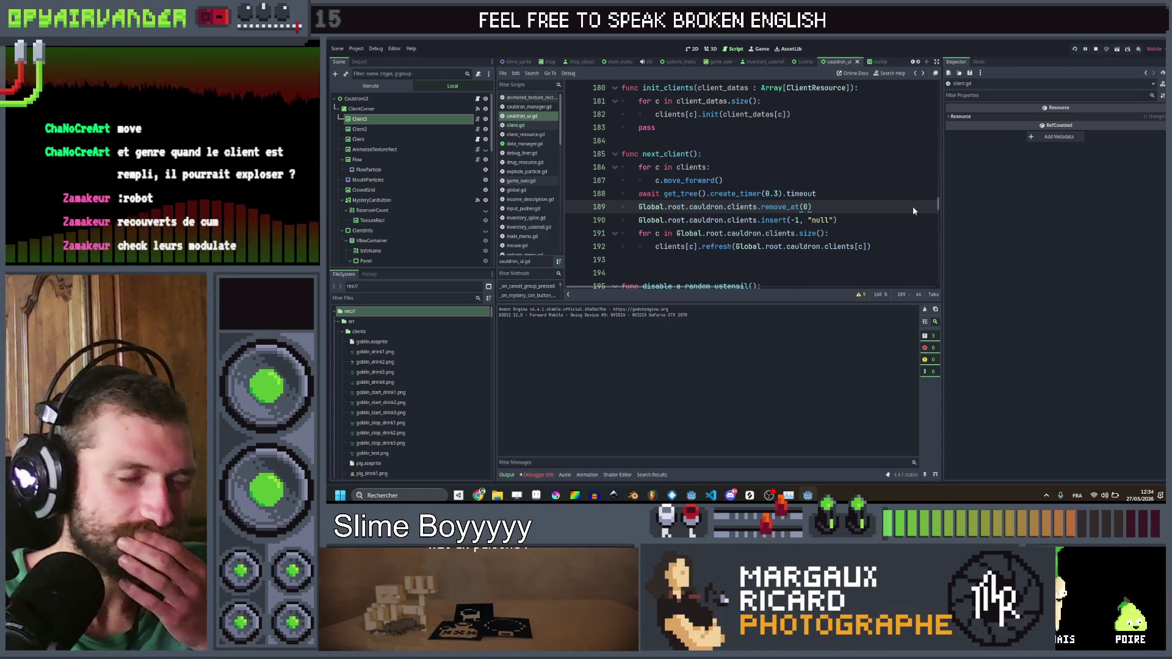
key(F5)
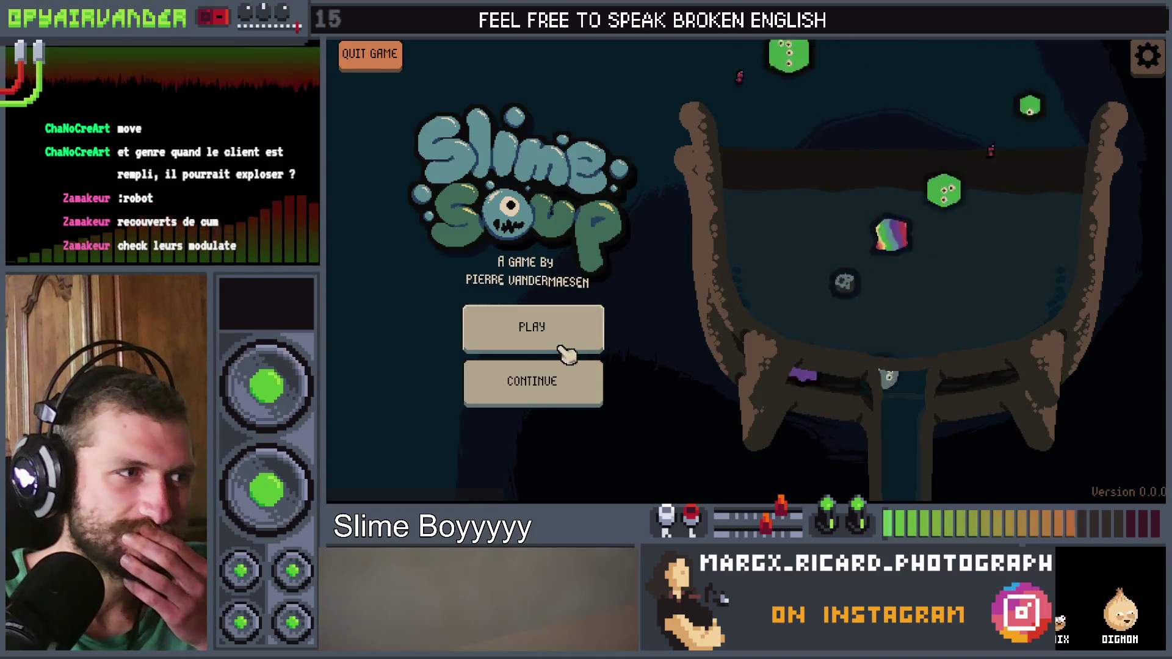
Step: Play a round merging green snot slimes and pouring a sack, then close the game
click(531, 332)
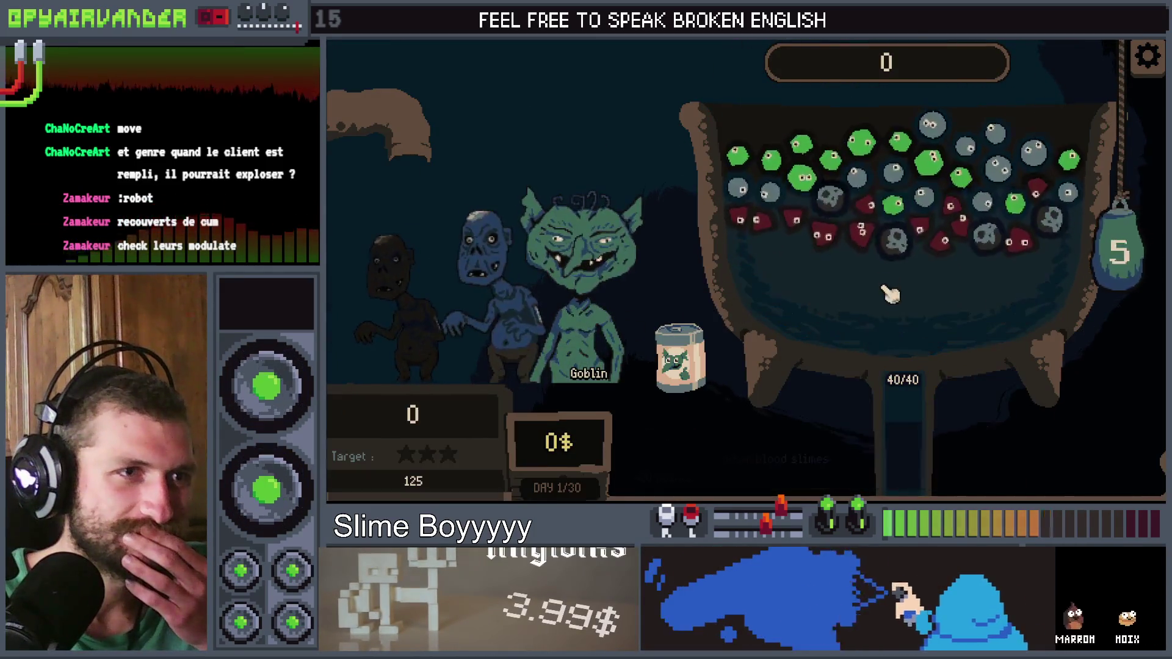
click(740, 191)
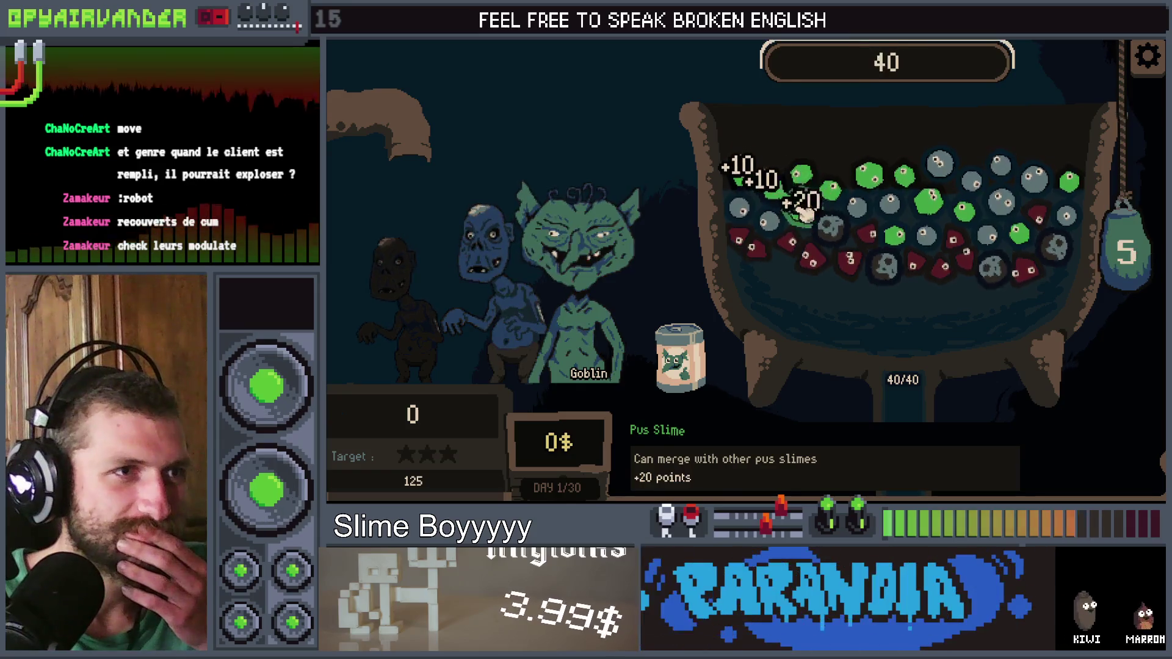
click(1151, 244)
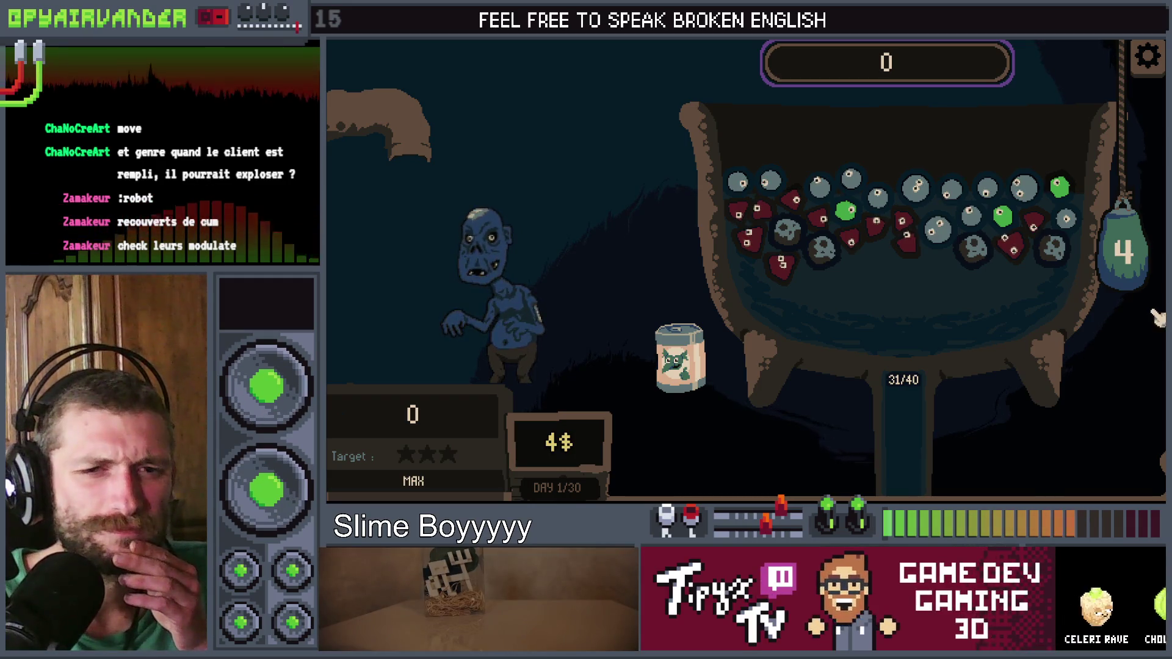
key(alt+F4)
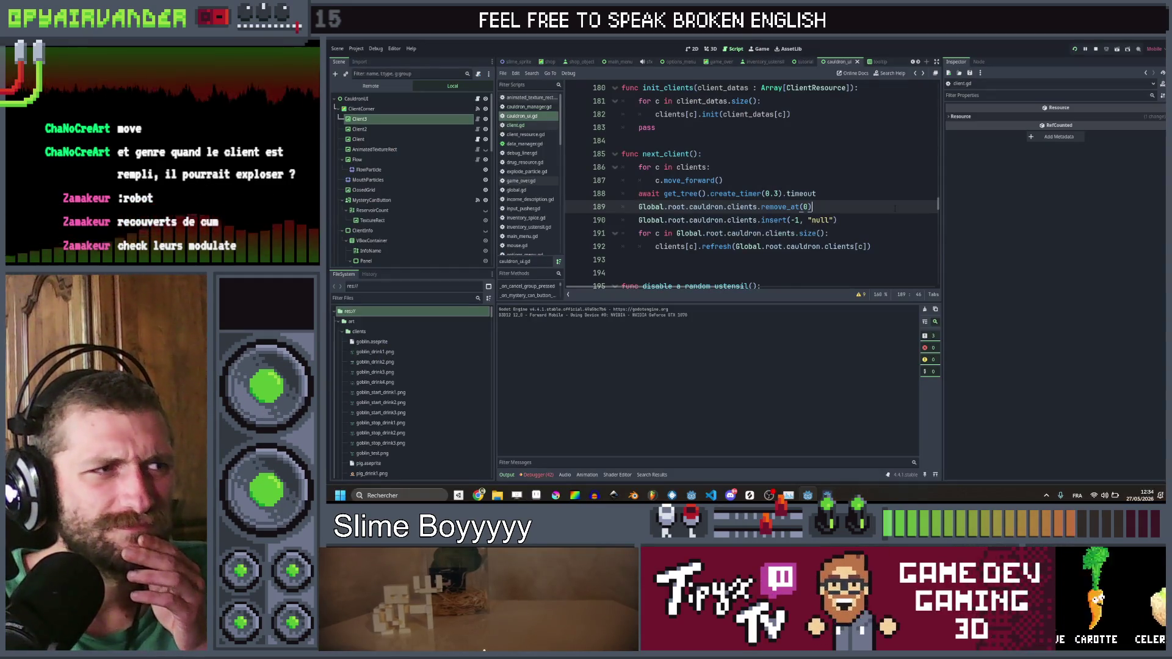
Step: Set client.gd's appear and hide tween durations to 0.5 seconds and save
scroll(895, 208, up, 3)
scroll(894, 208, down, 7)
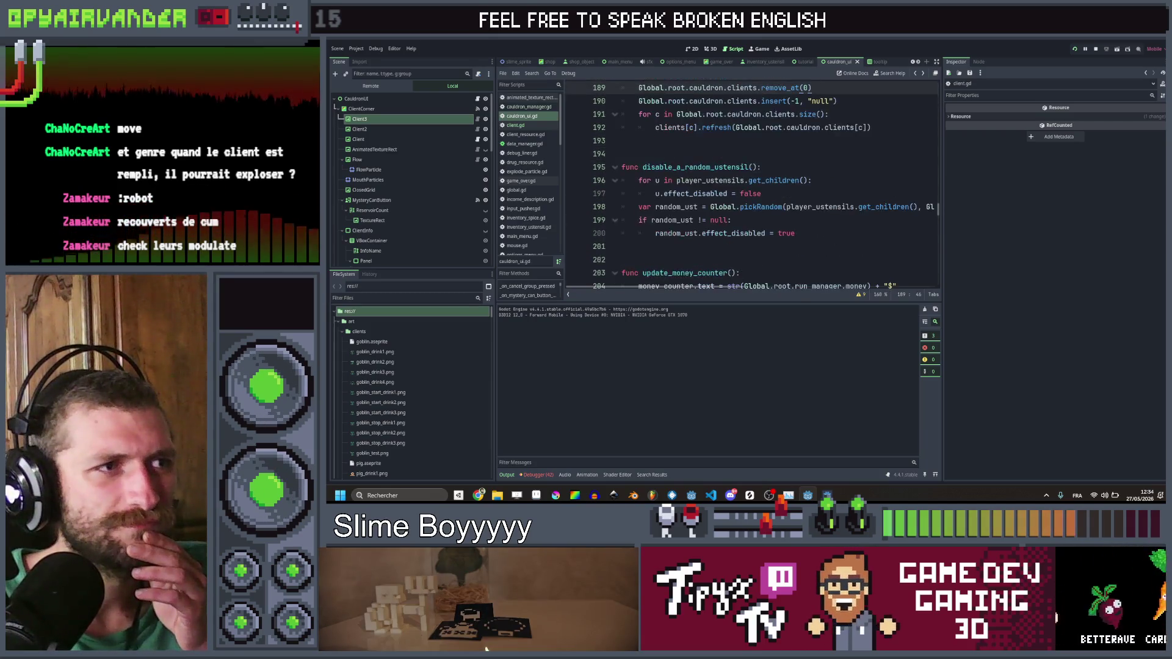
scroll(893, 208, up, 7)
scroll(893, 208, up, 10)
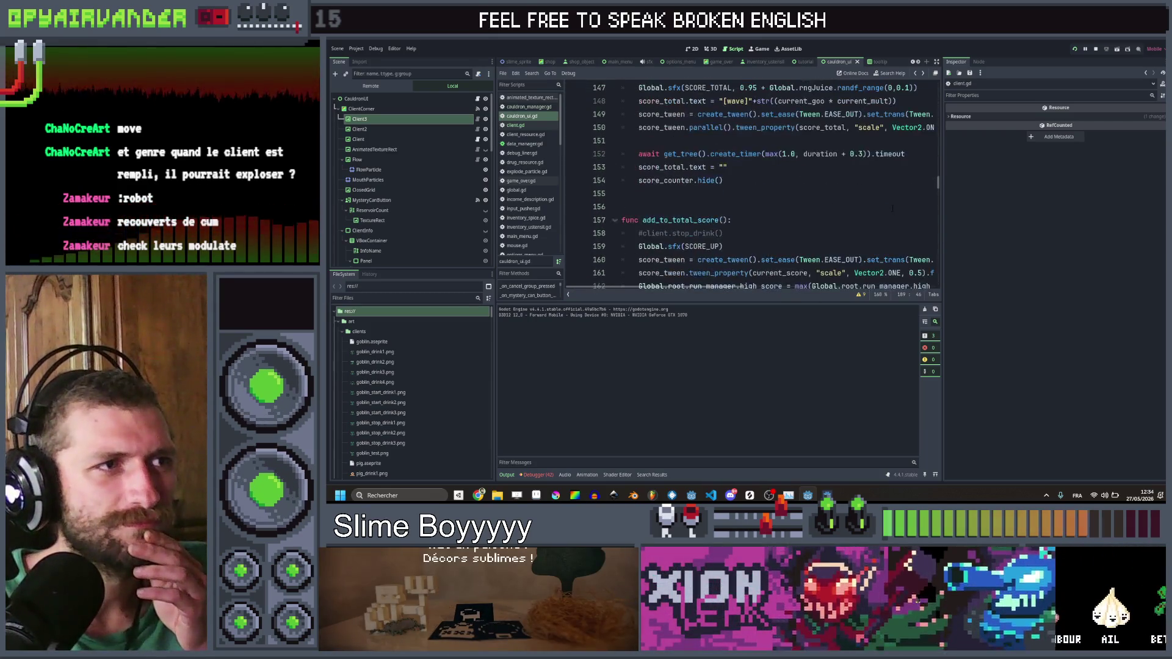
scroll(893, 208, up, 8)
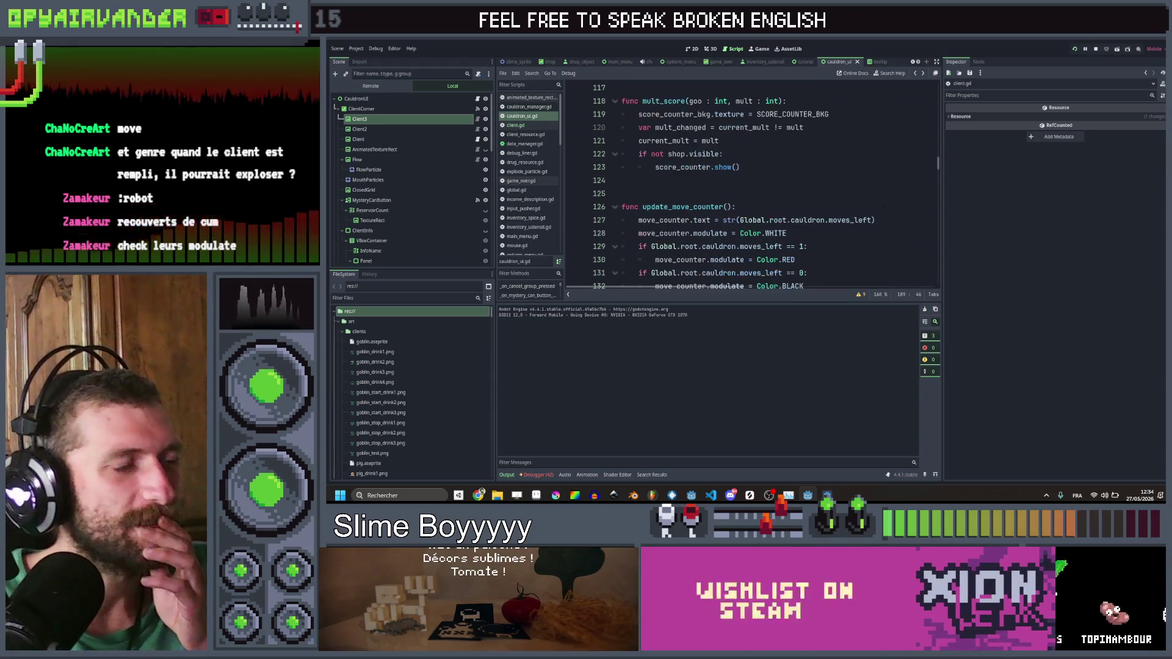
click(511, 125)
scroll(831, 209, down, 2)
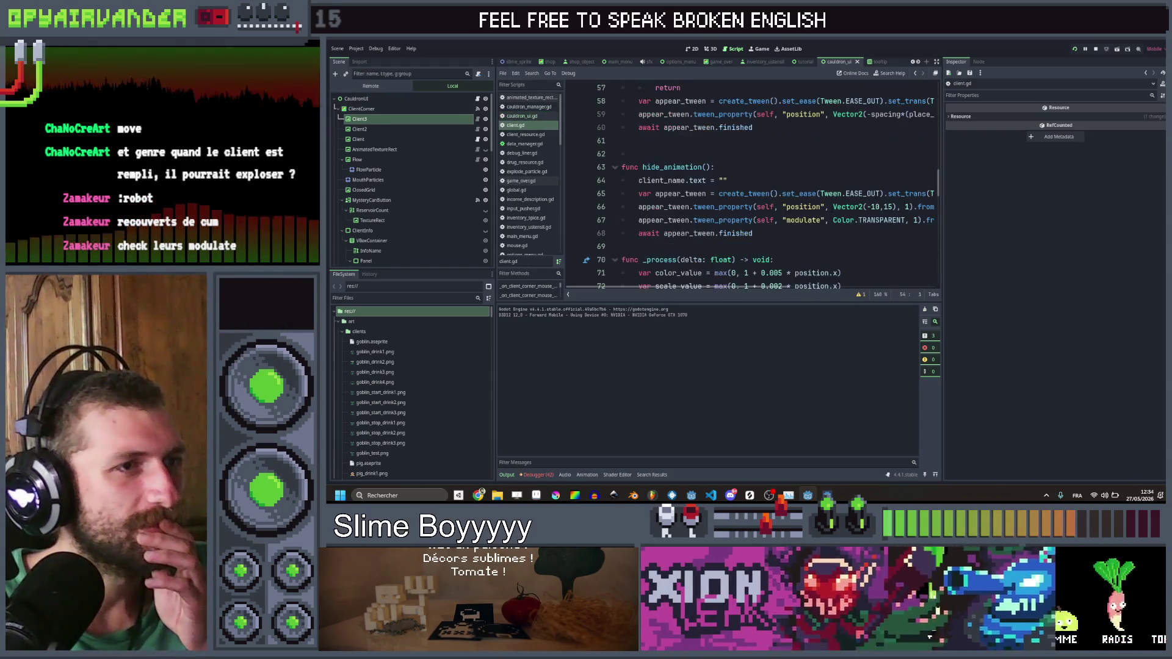
scroll(832, 208, right, 4)
scroll(876, 154, right, 2)
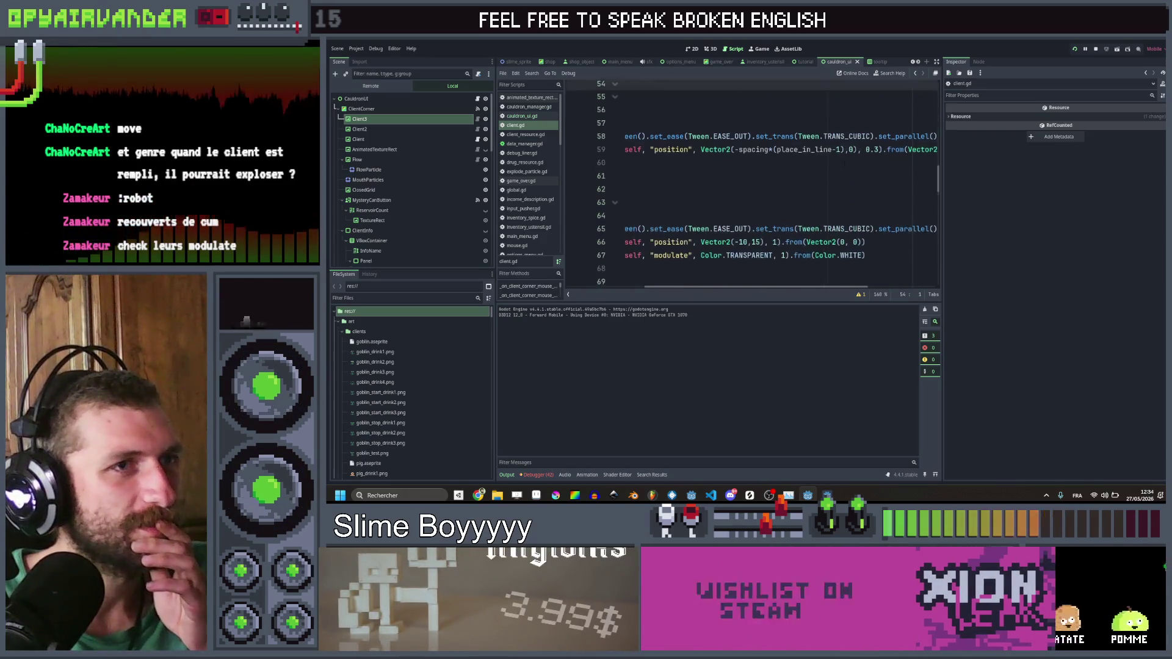
scroll(876, 154, up, 1)
click(876, 153)
text(3)
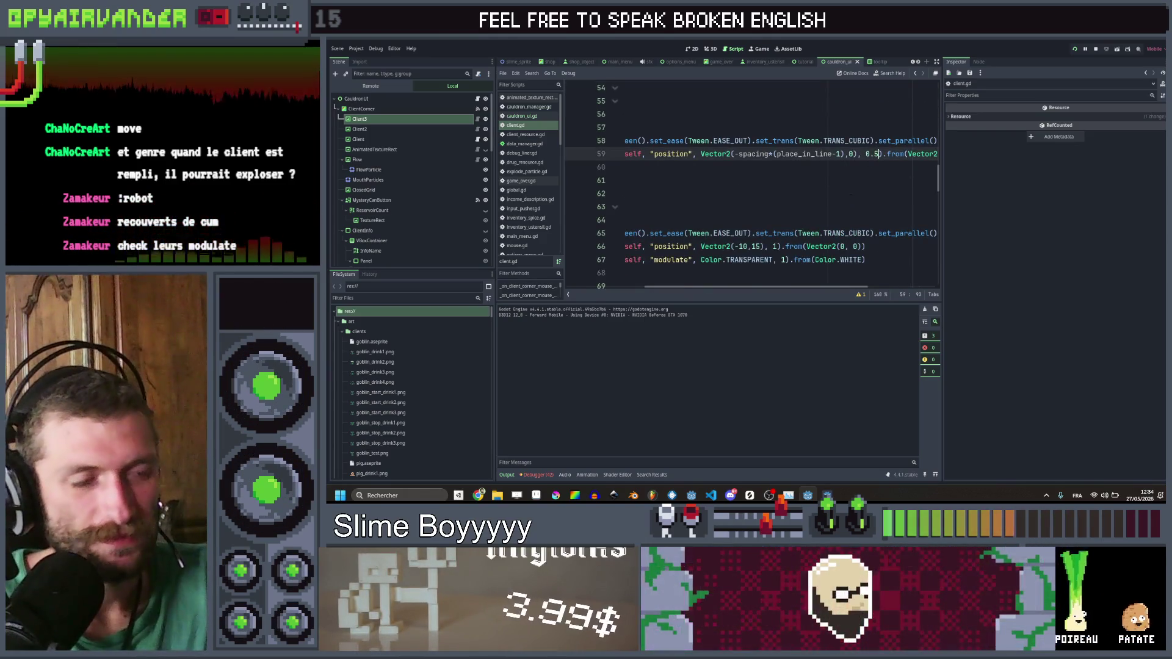
click(777, 247)
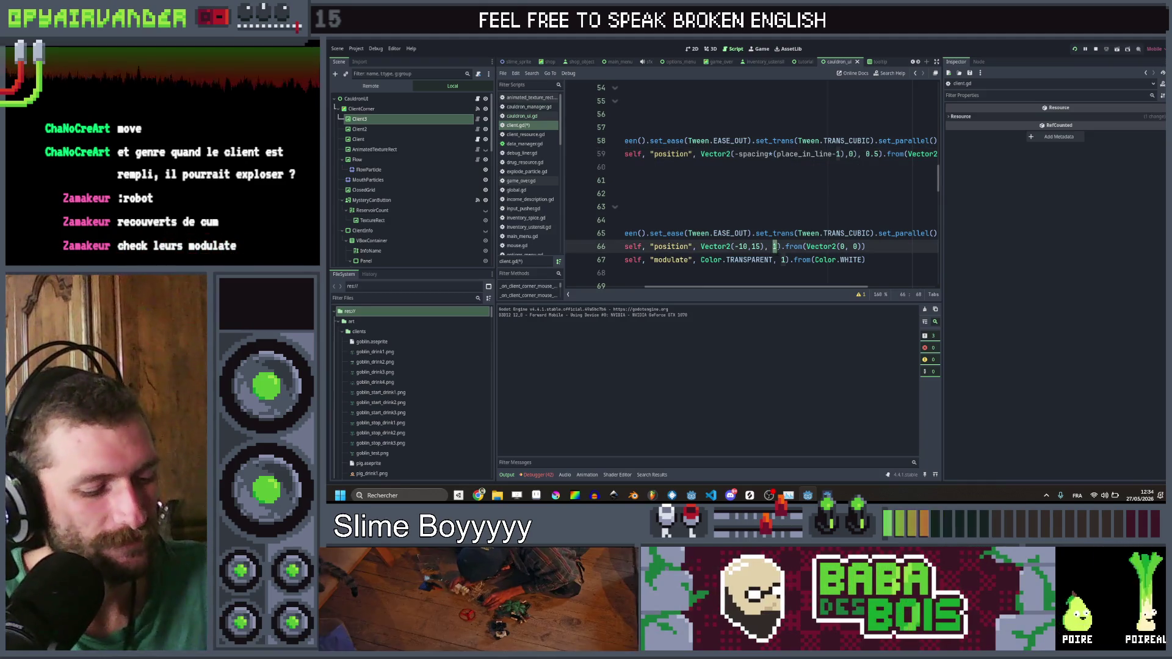
text(0.5)
click(821, 220)
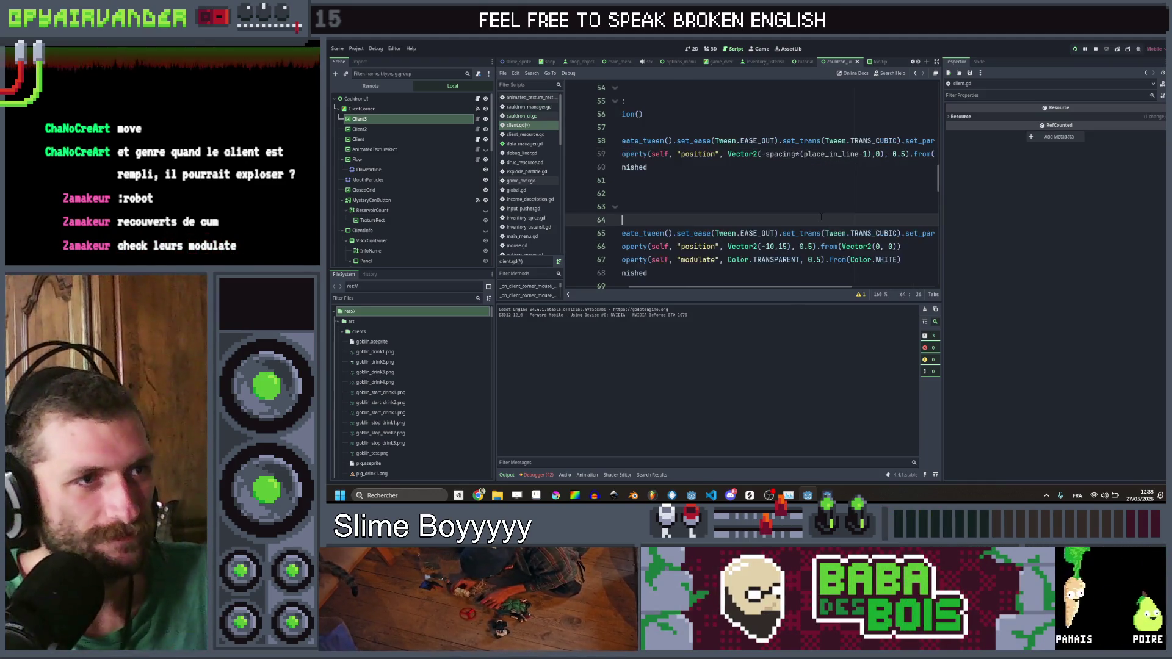
key(ctrl+s)
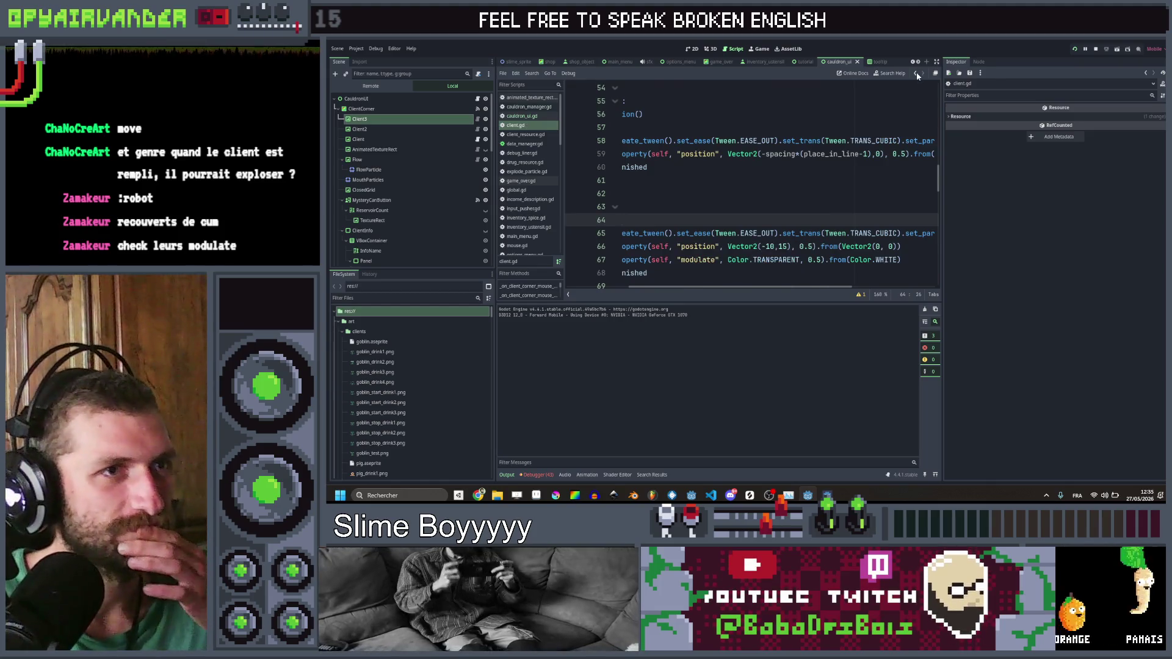
Step: Change next_client's timer in cauldron_ui.gd from 0.3 to 0.5, save and relaunch the game
click(917, 72)
click(923, 73)
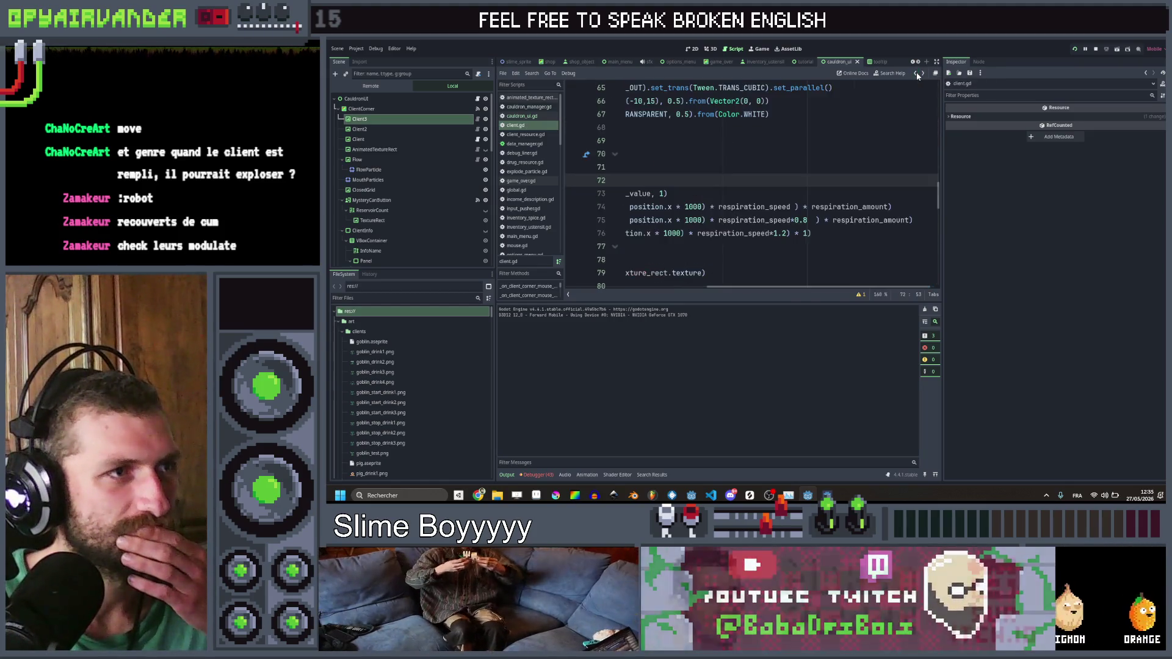
click(916, 73)
click(917, 72)
click(916, 73)
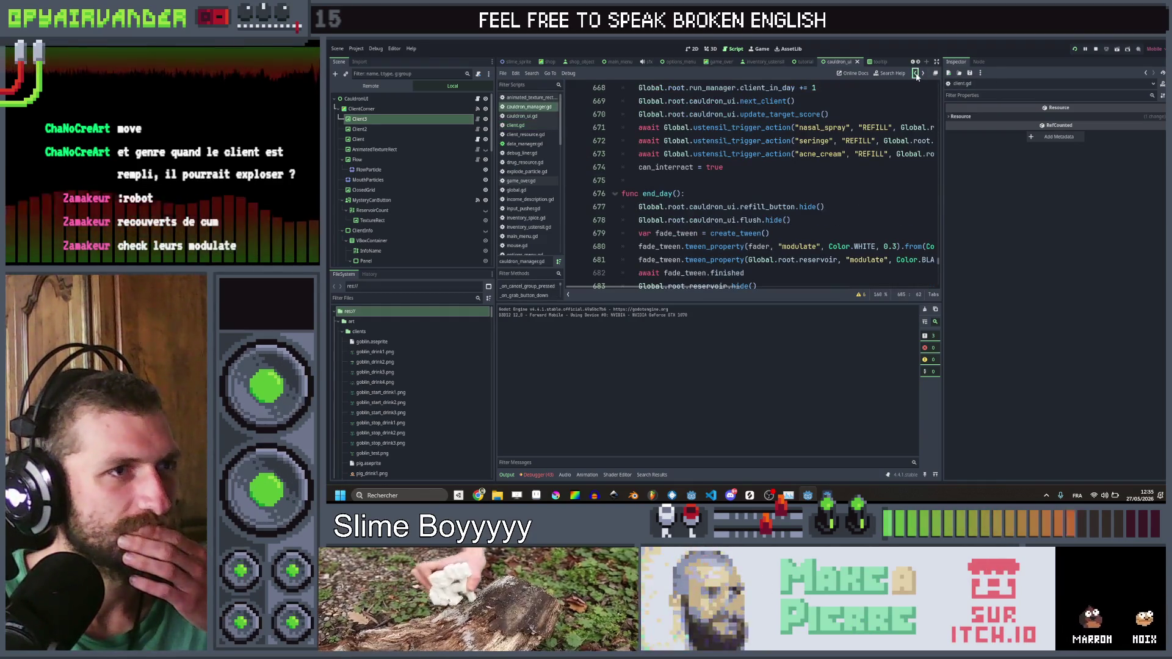
click(915, 73)
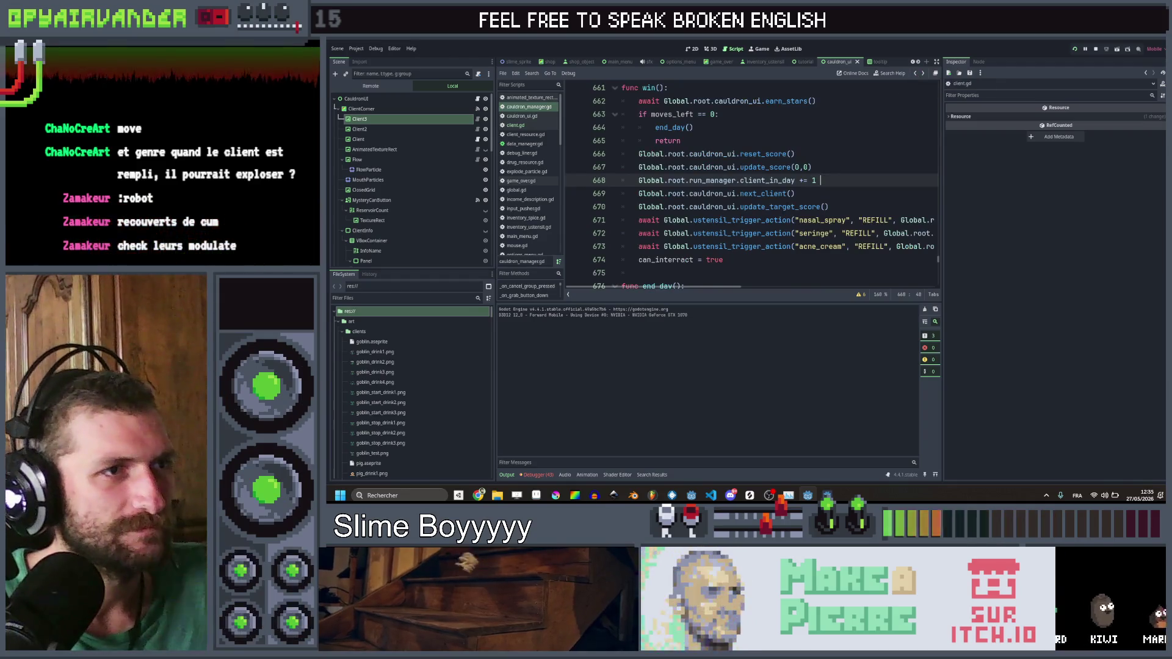
click(761, 194)
ctrl+click(775, 194)
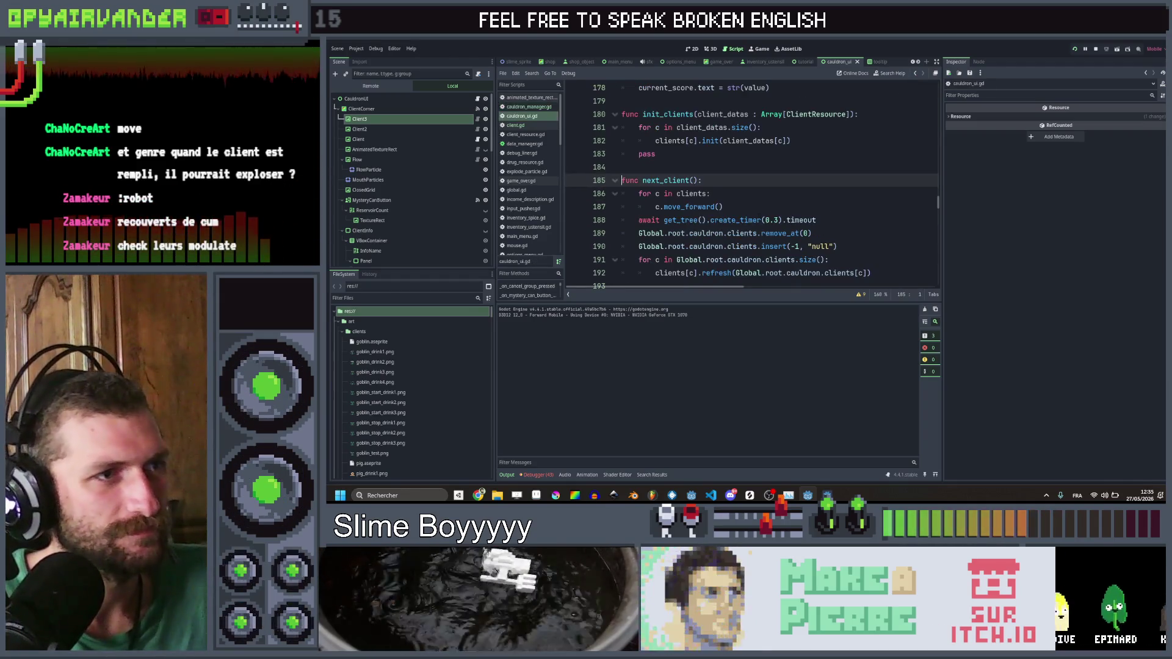
click(777, 220)
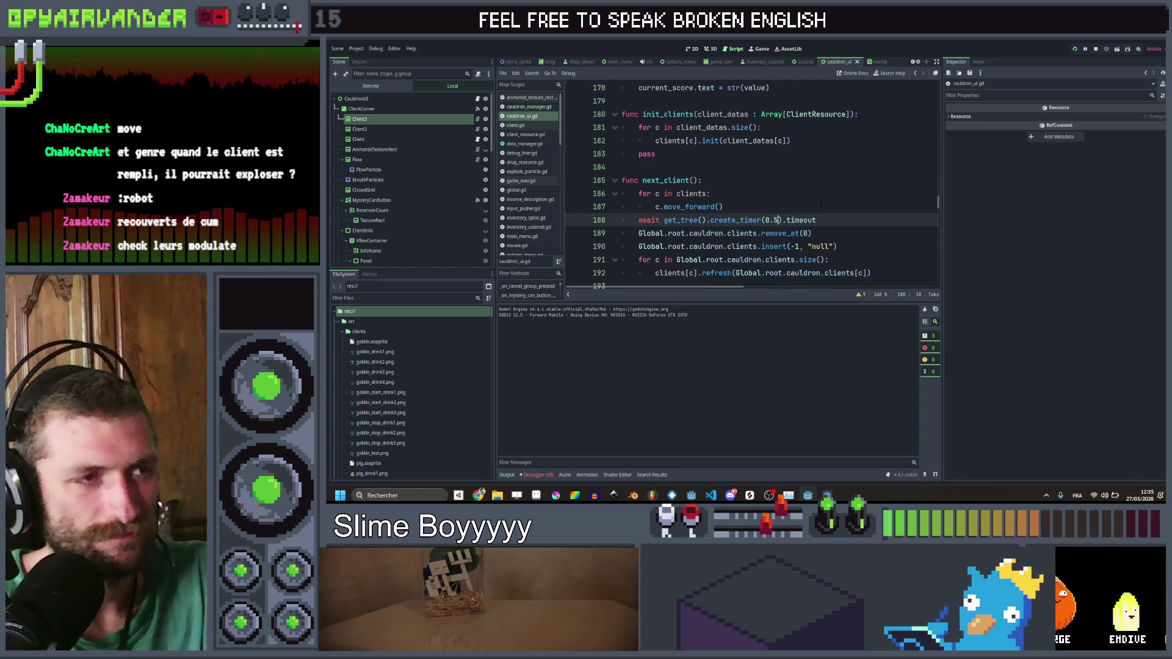
click(722, 207)
key(ctrl+s)
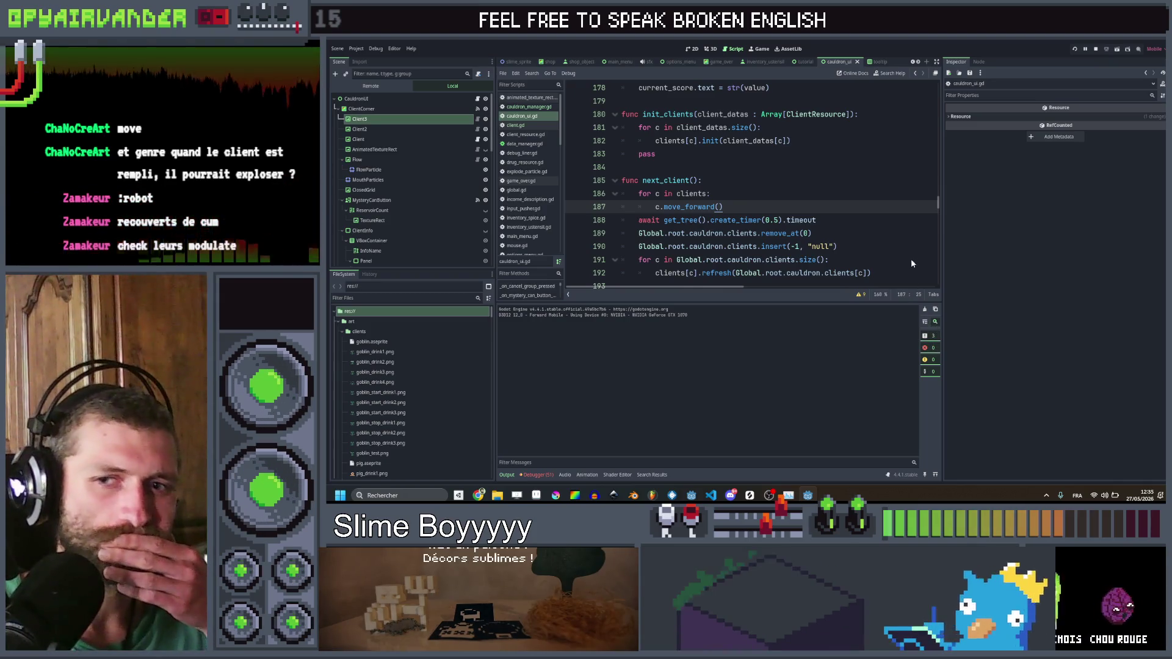
key(F5)
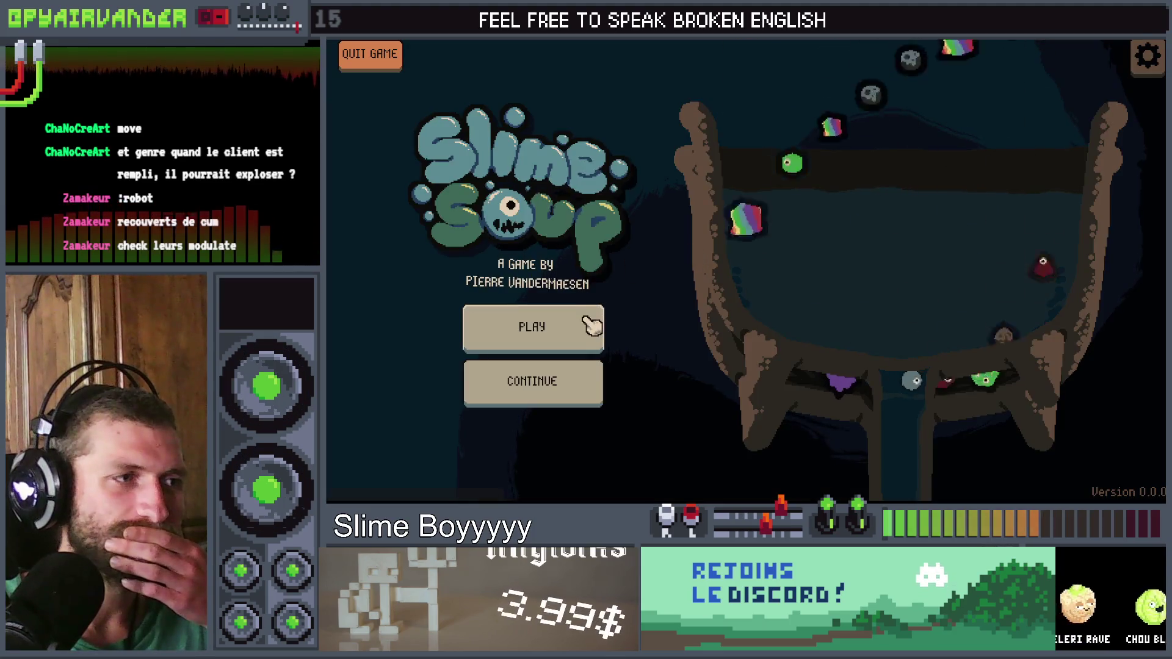
Step: Play a level merging green pus slimes and pouring a sack, then stop the game with F8
click(589, 324)
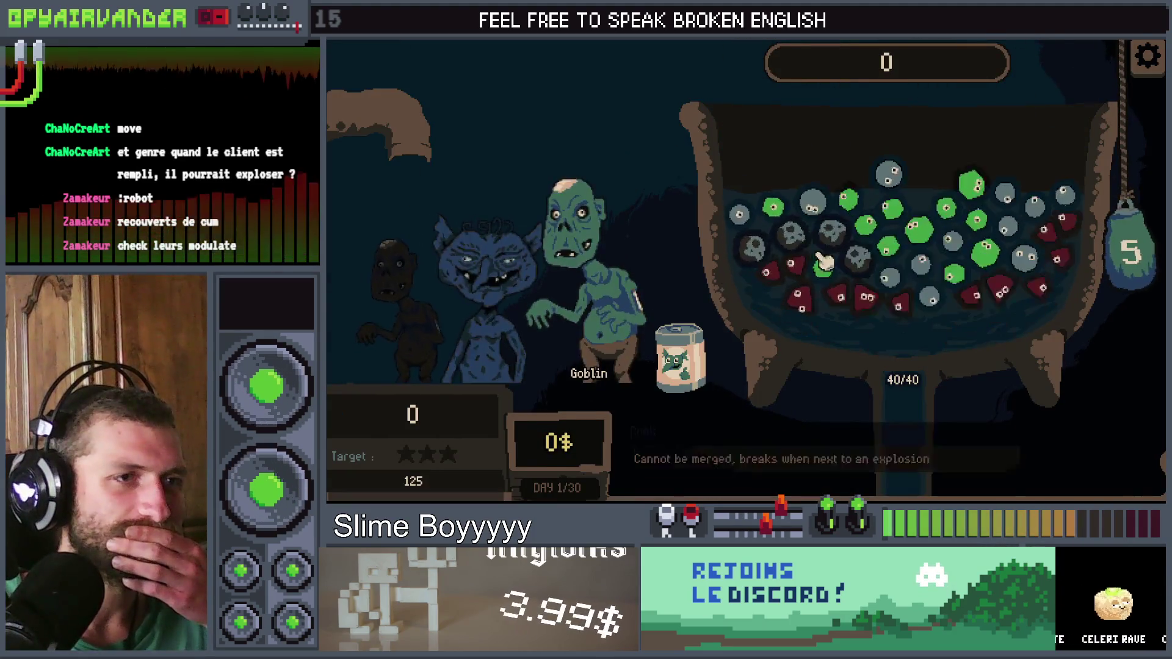
click(916, 204)
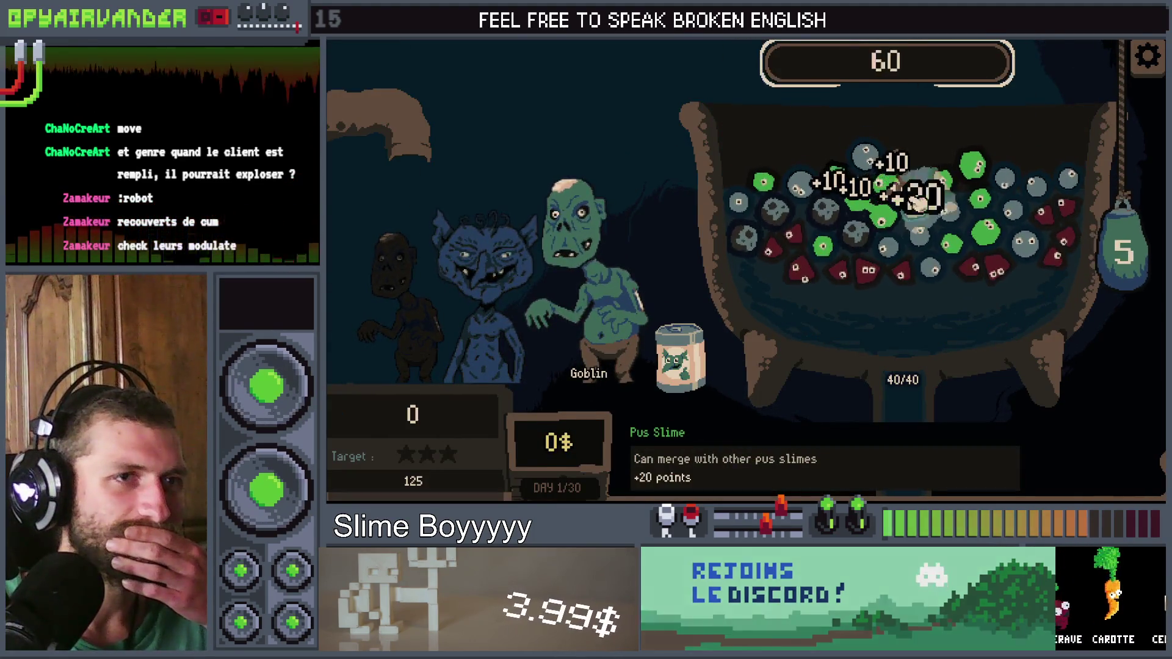
click(1115, 248)
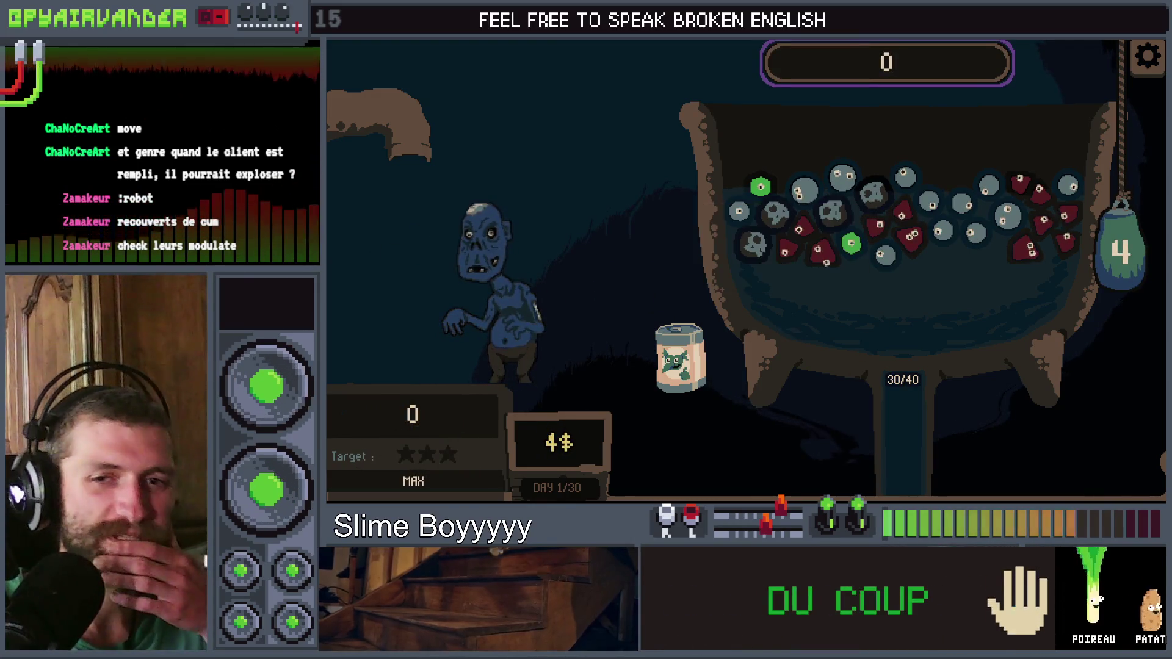
key(F8)
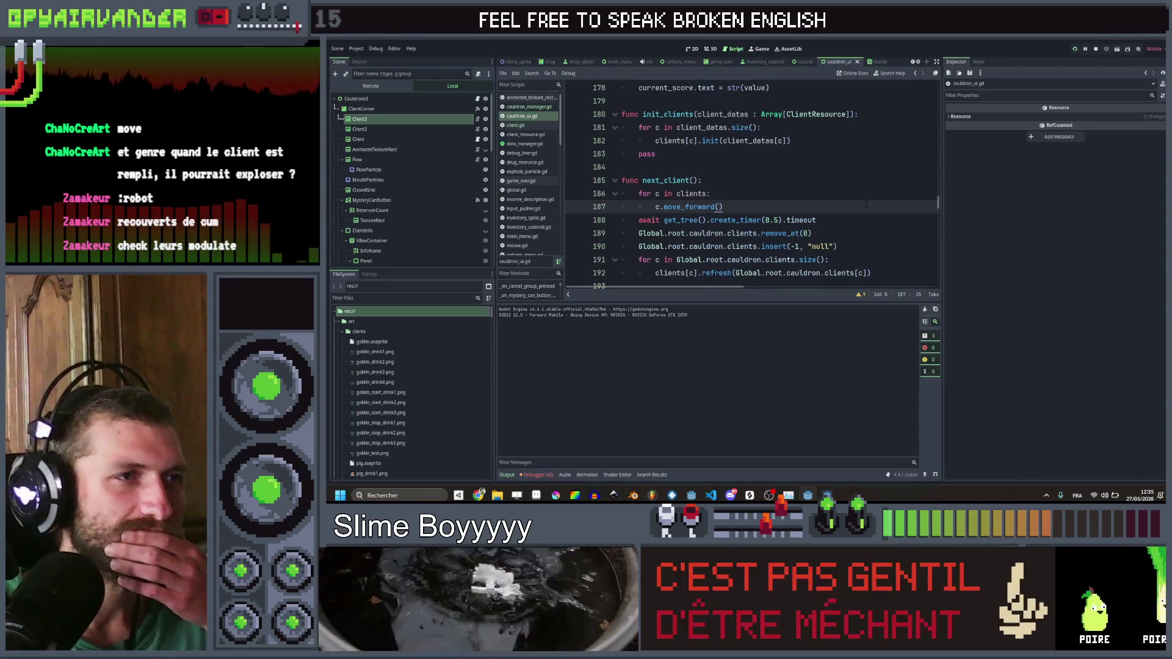
Step: Scroll through cauldron_ui.gd's score code, then open client.gd from the Scripts list
scroll(859, 203, up, 10)
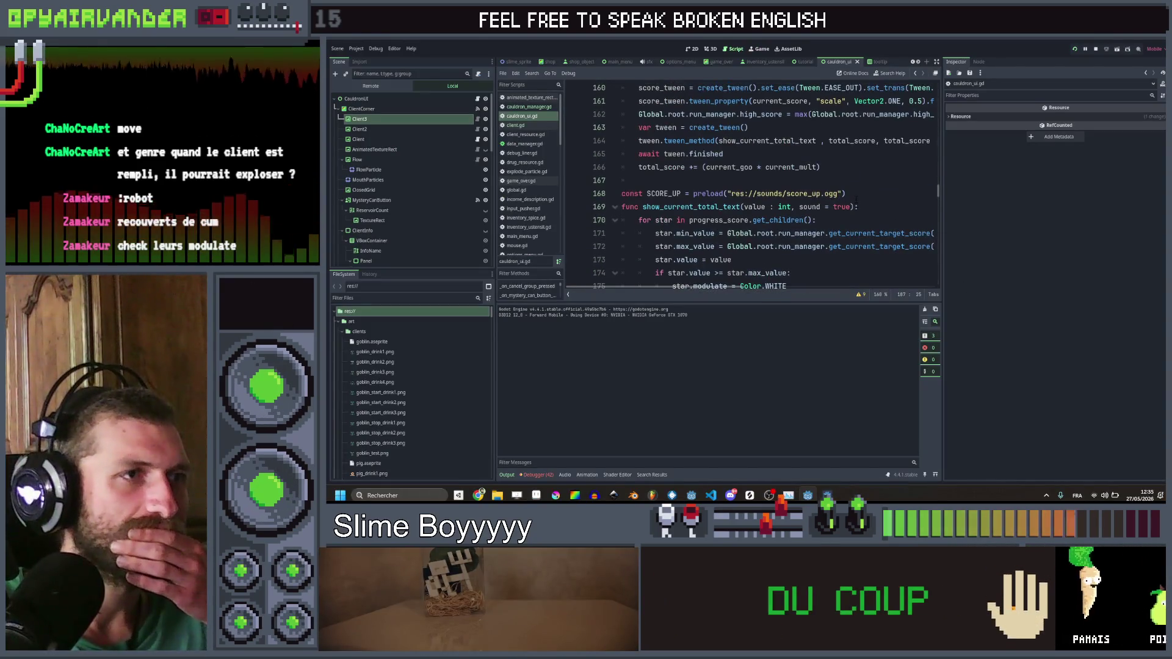
scroll(856, 202, down, 11)
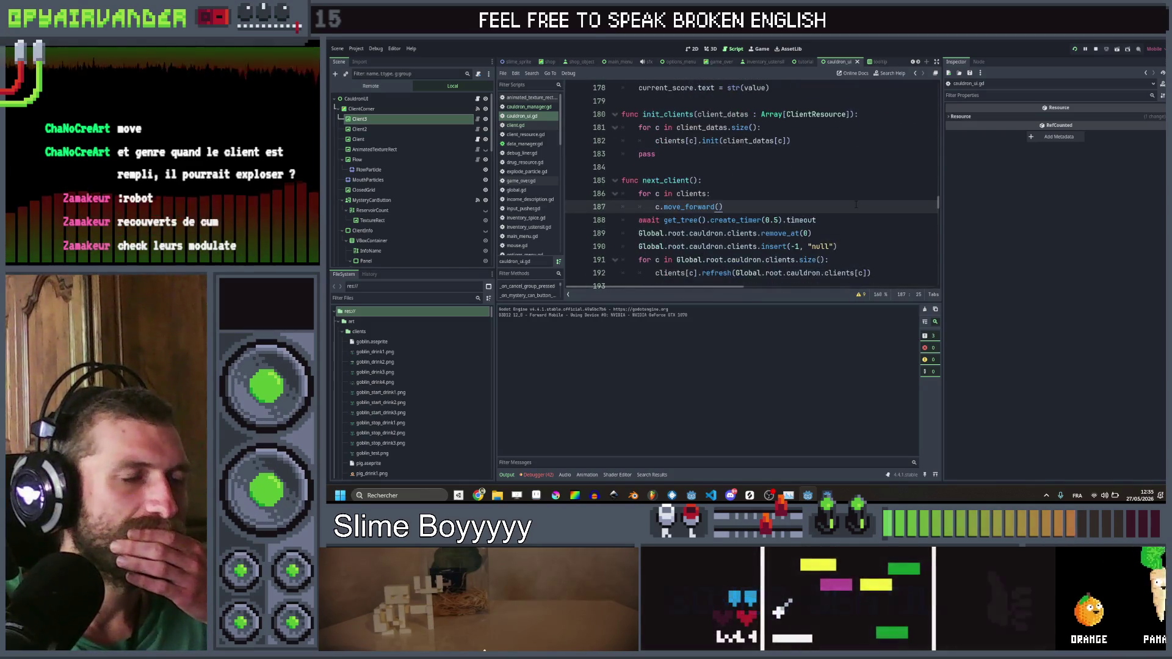
scroll(856, 204, down, 2)
scroll(856, 205, up, 2)
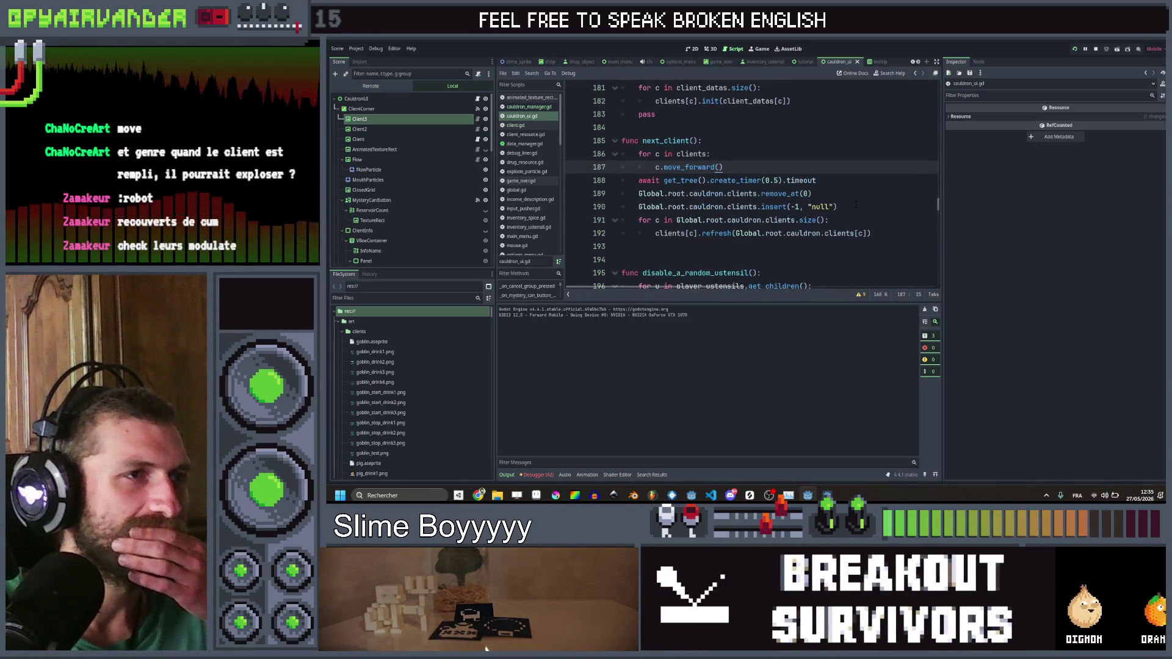
scroll(856, 204, up, 1)
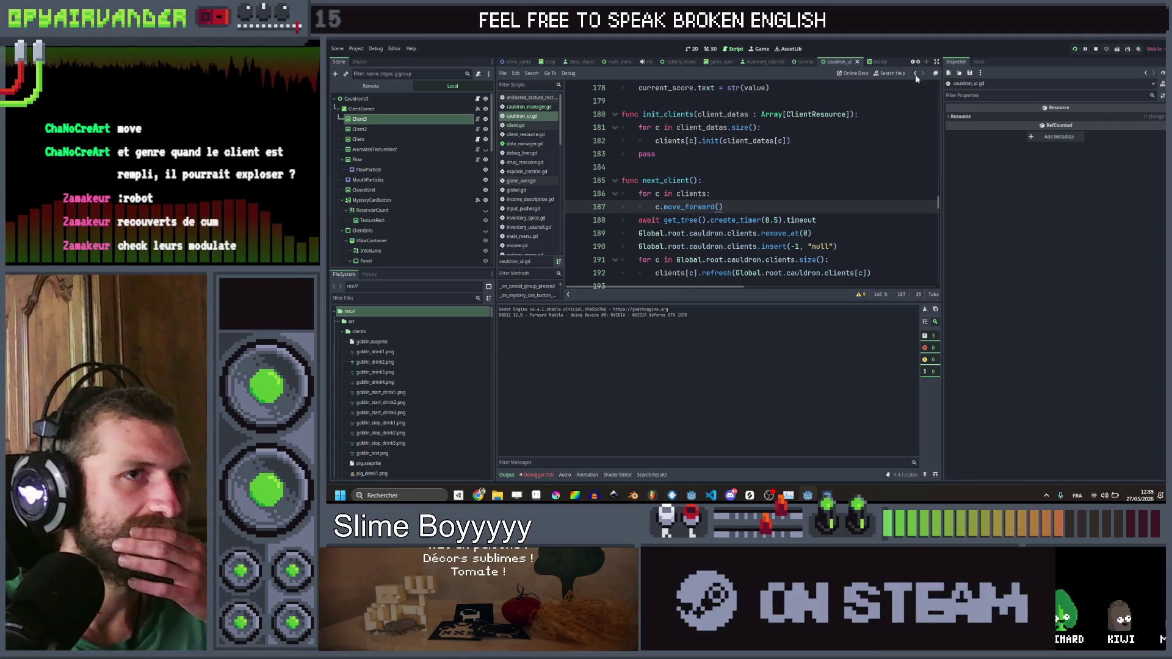
scroll(860, 153, up, 1)
scroll(860, 154, up, 7)
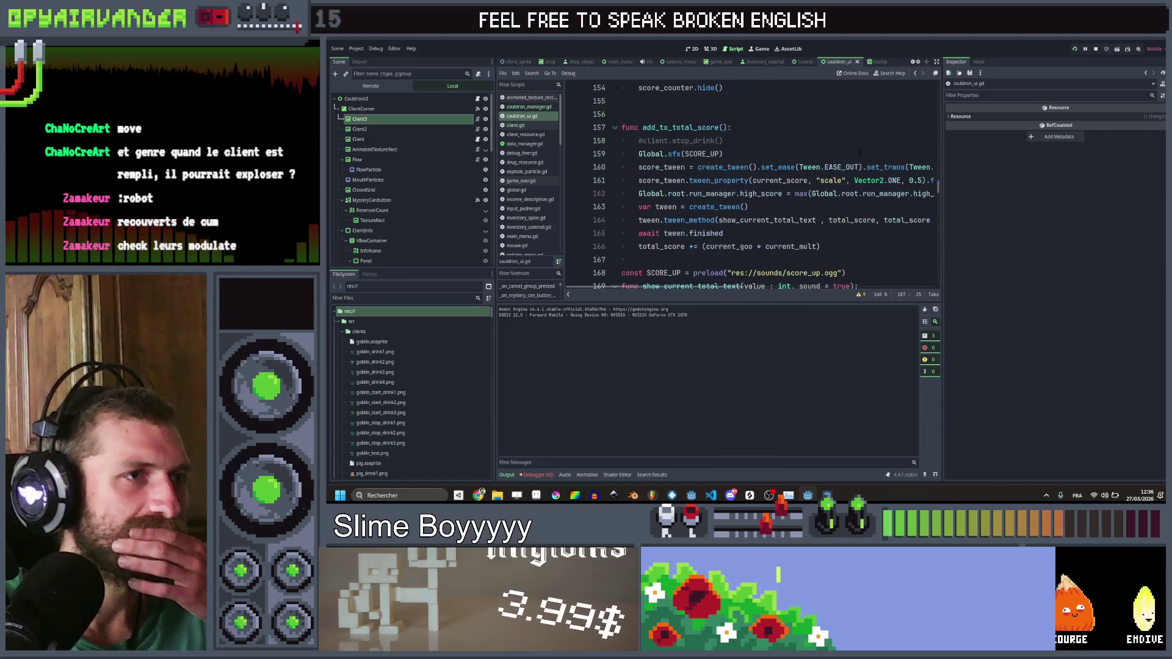
scroll(860, 153, down, 2)
scroll(860, 153, up, 2)
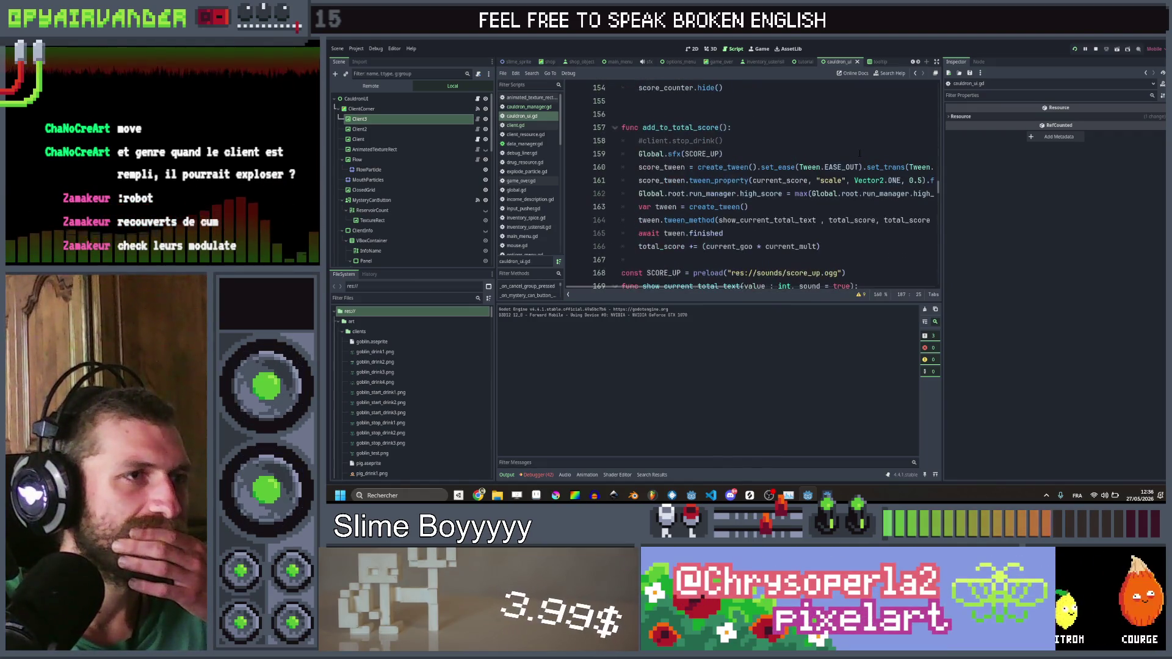
scroll(860, 153, up, 5)
scroll(858, 152, up, 4)
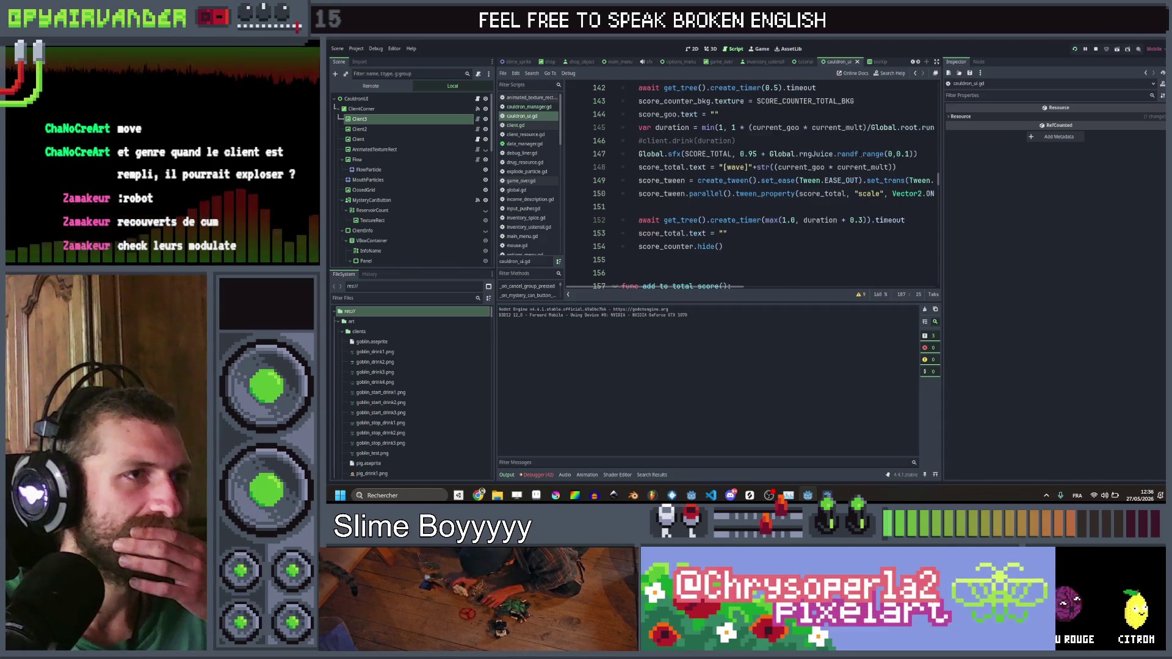
scroll(856, 150, up, 8)
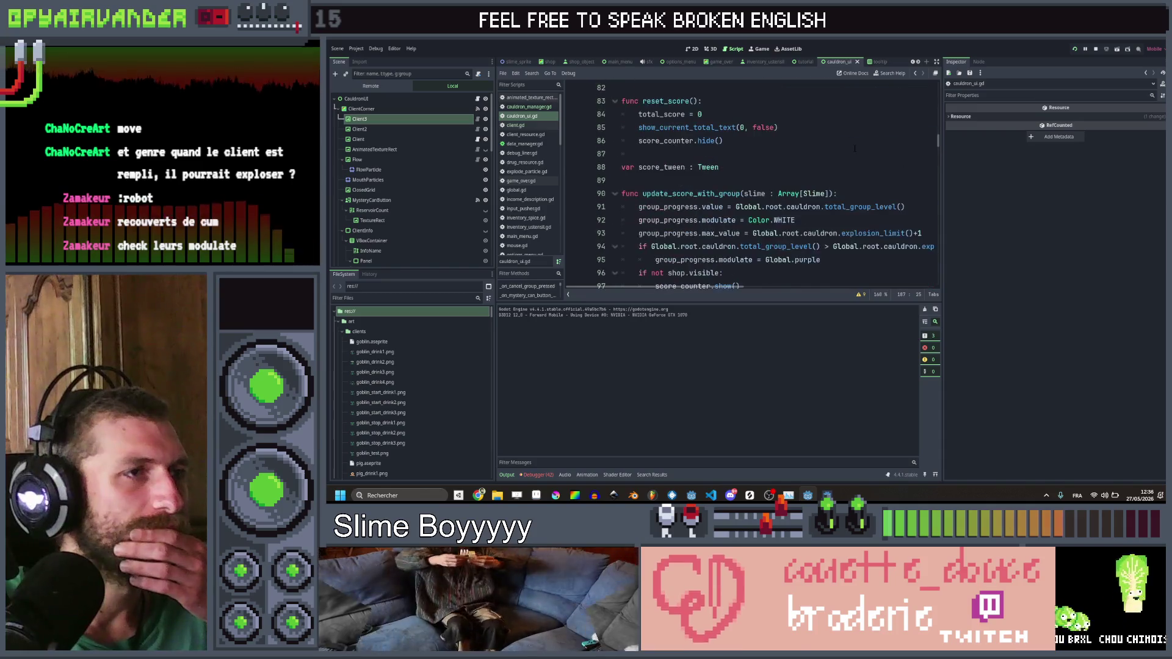
scroll(855, 148, down, 20)
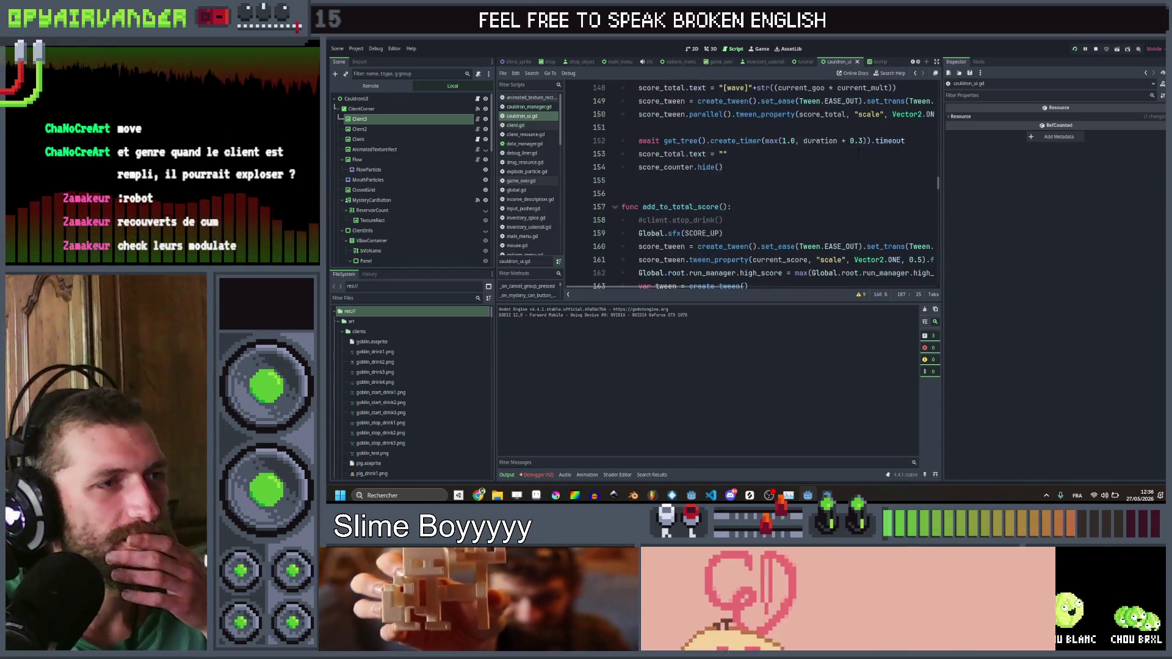
scroll(858, 153, down, 6)
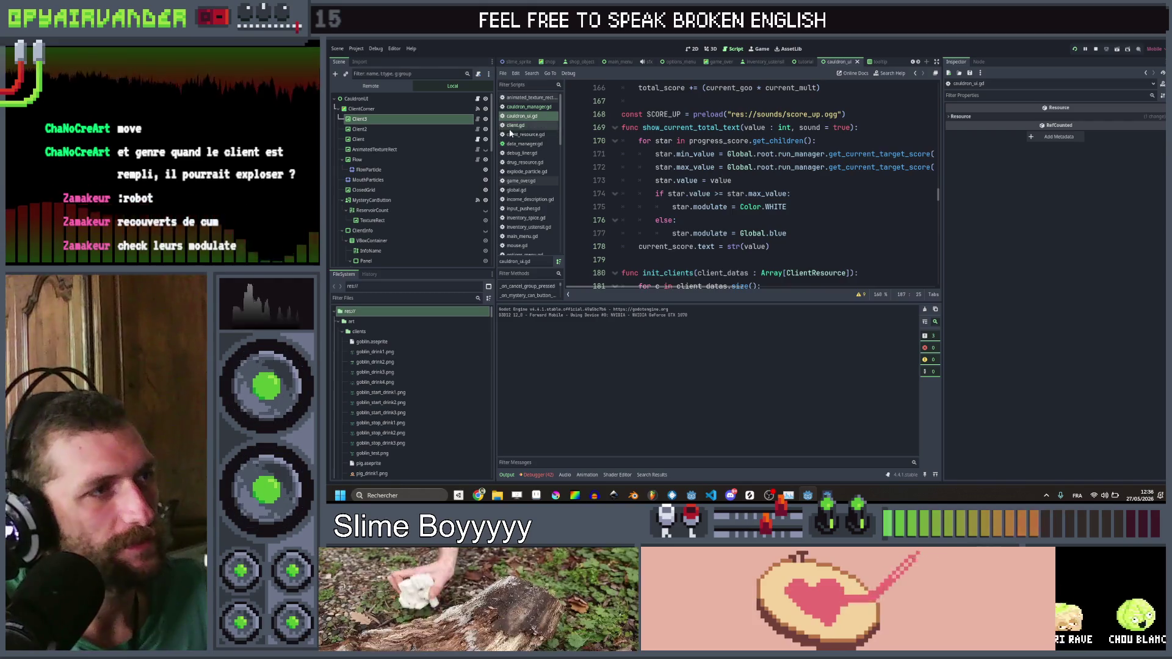
click(515, 125)
click(842, 219)
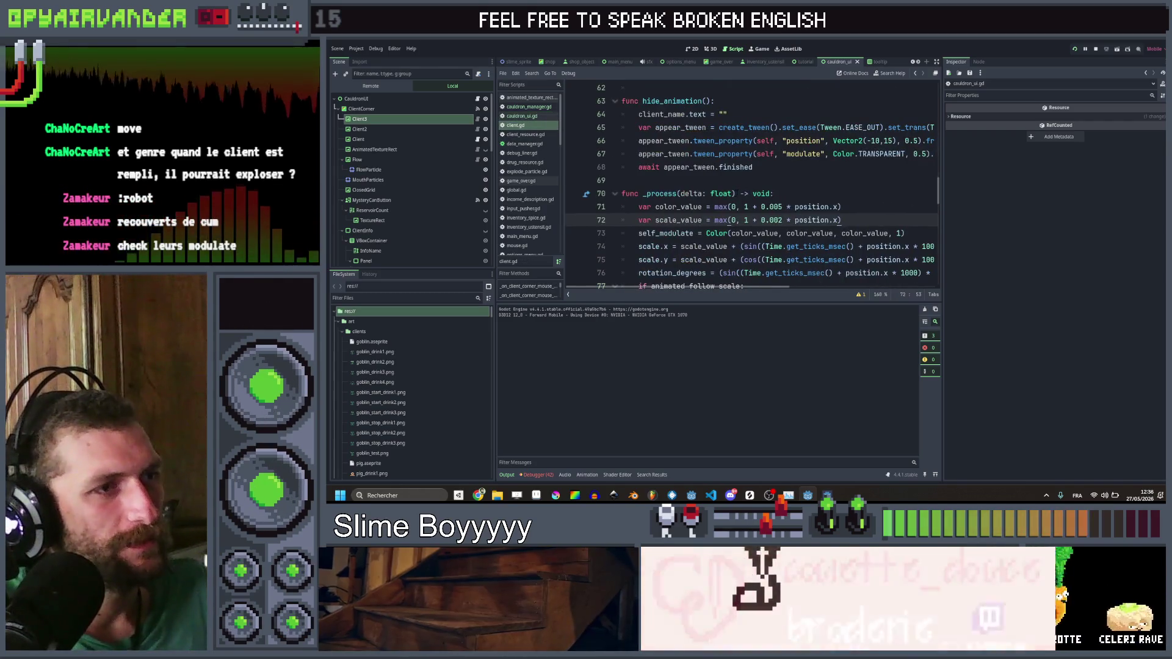
Step: Add 'modulate = Color.WHITE' after show() in refresh, save, run the game and merge grey slimes
scroll(751, 183, up, 4)
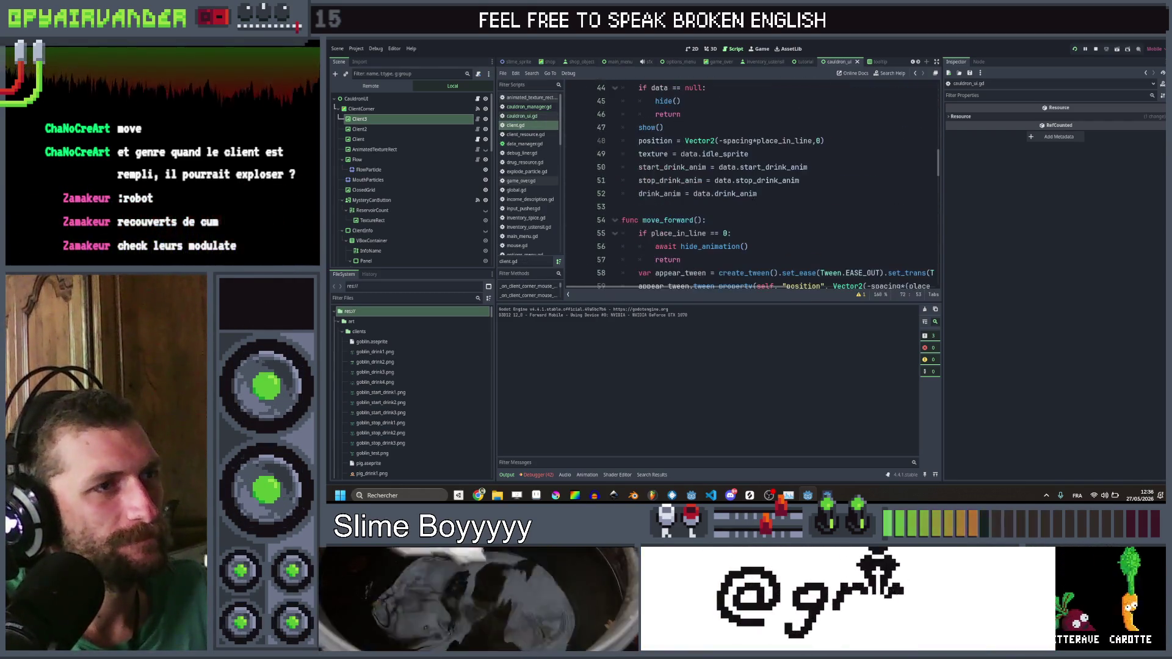
scroll(751, 183, up, 1)
scroll(739, 194, up, 2)
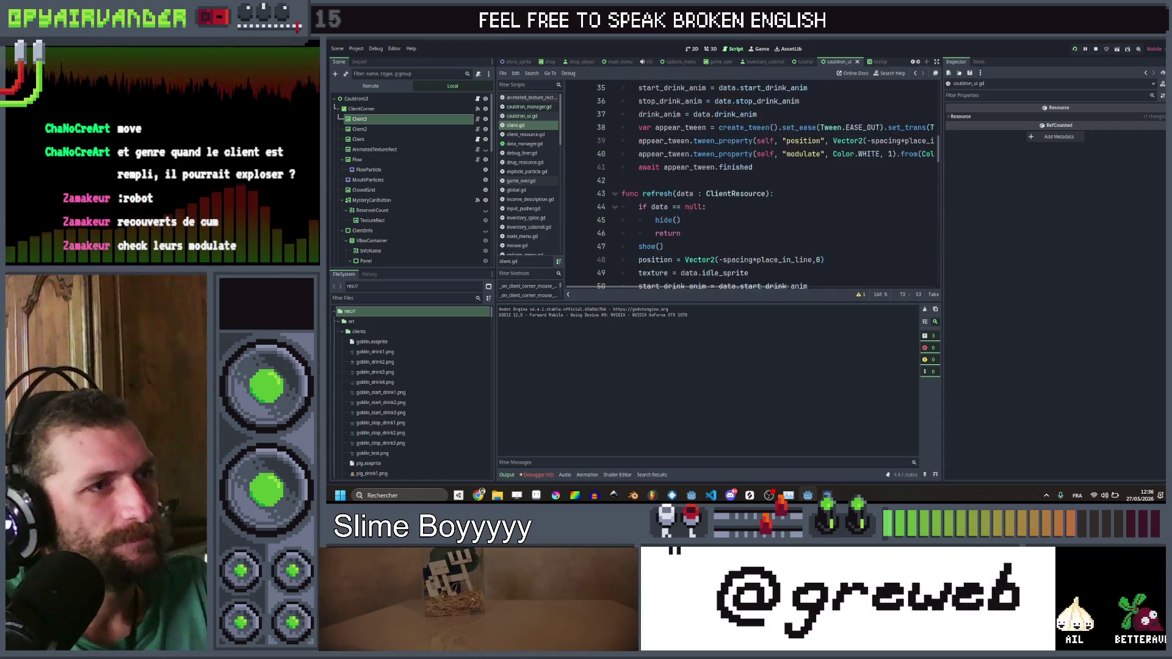
click(734, 166)
key(Return)
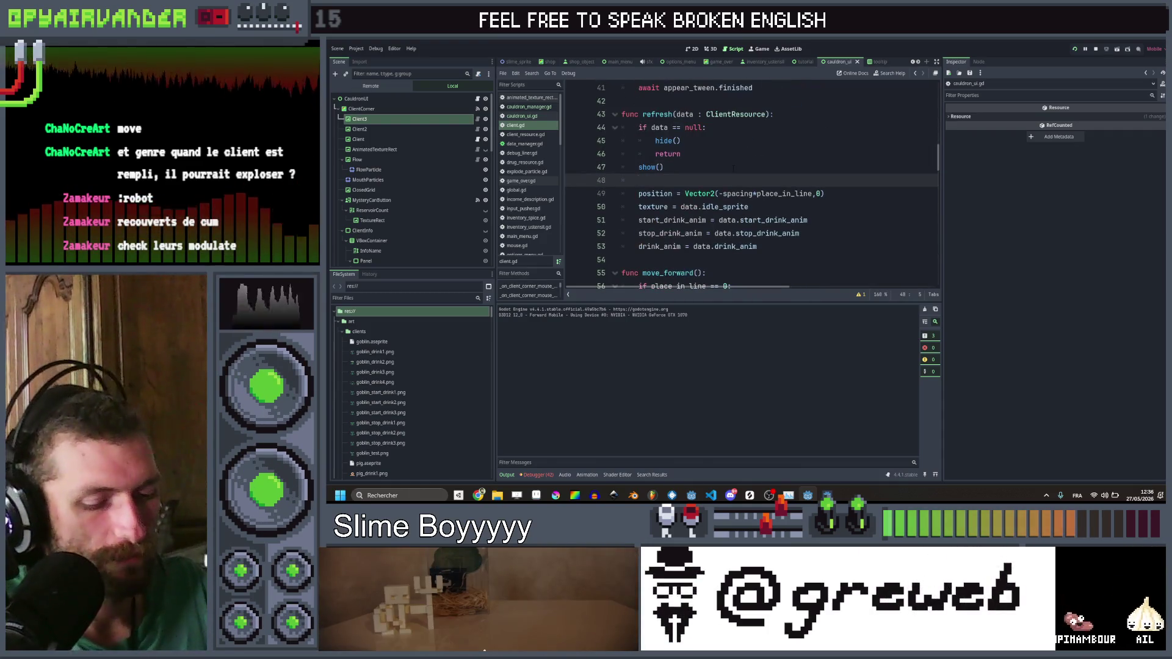
text(modulate )
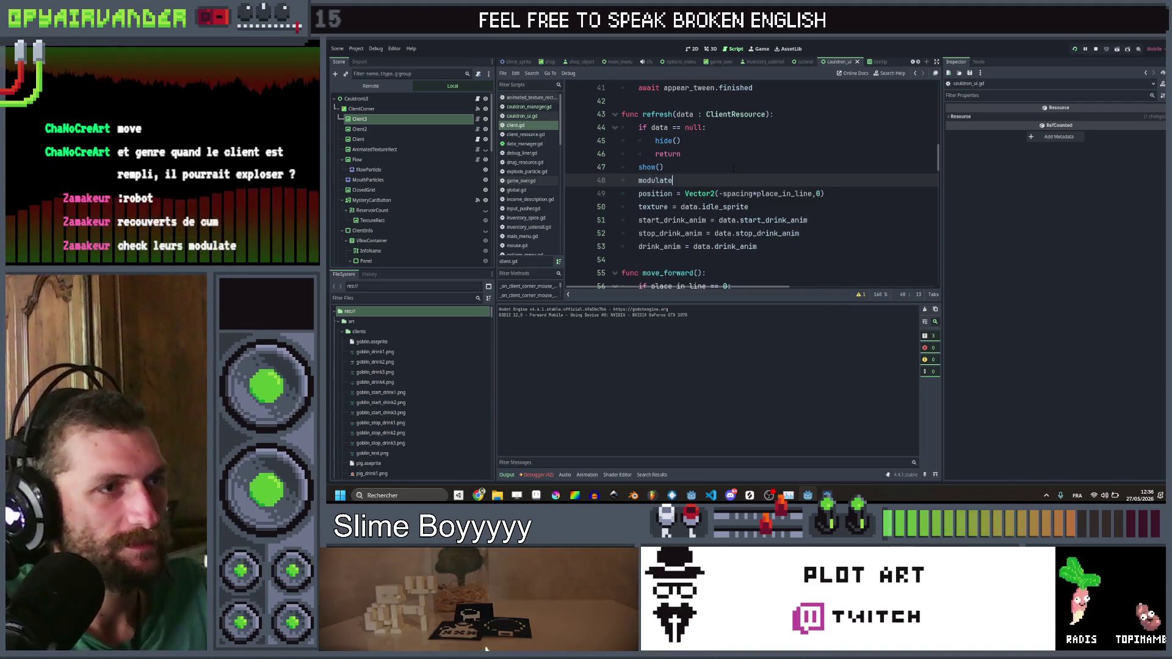
text(= Color)
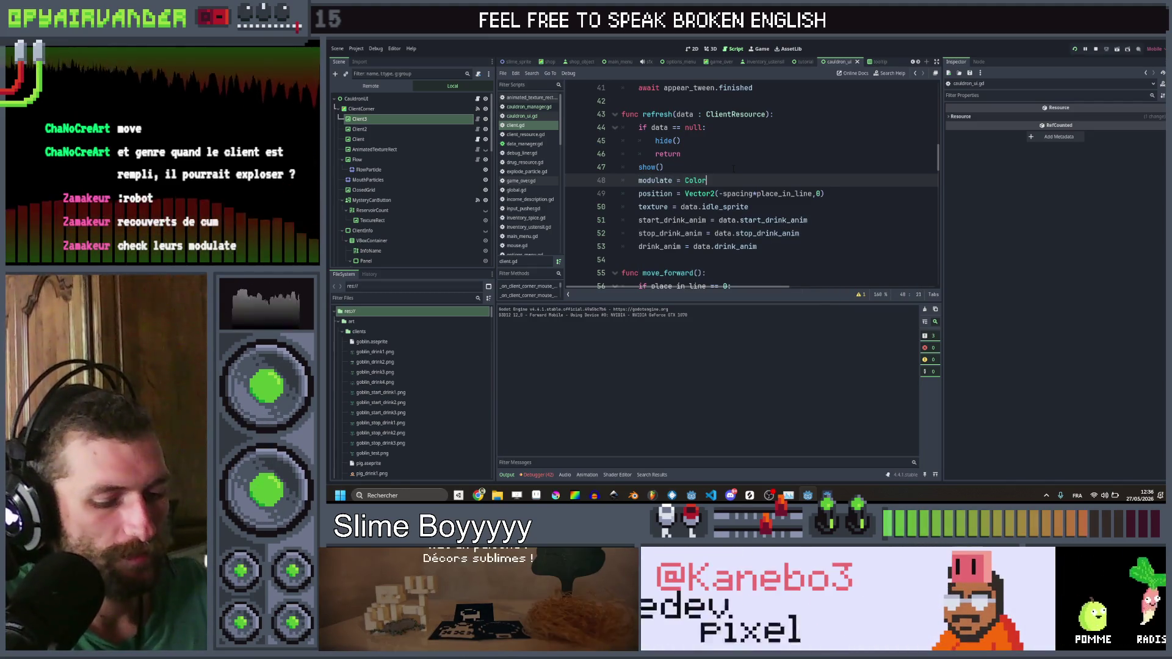
text(.)
key(Return)
key(ctrl+s)
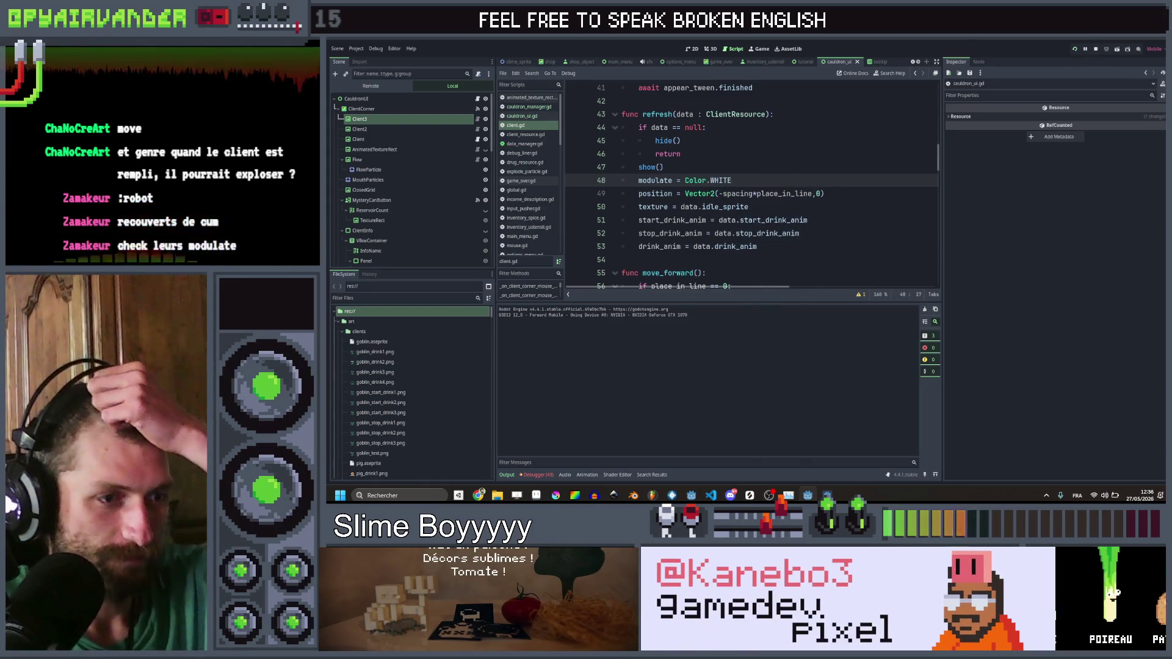
key(F5)
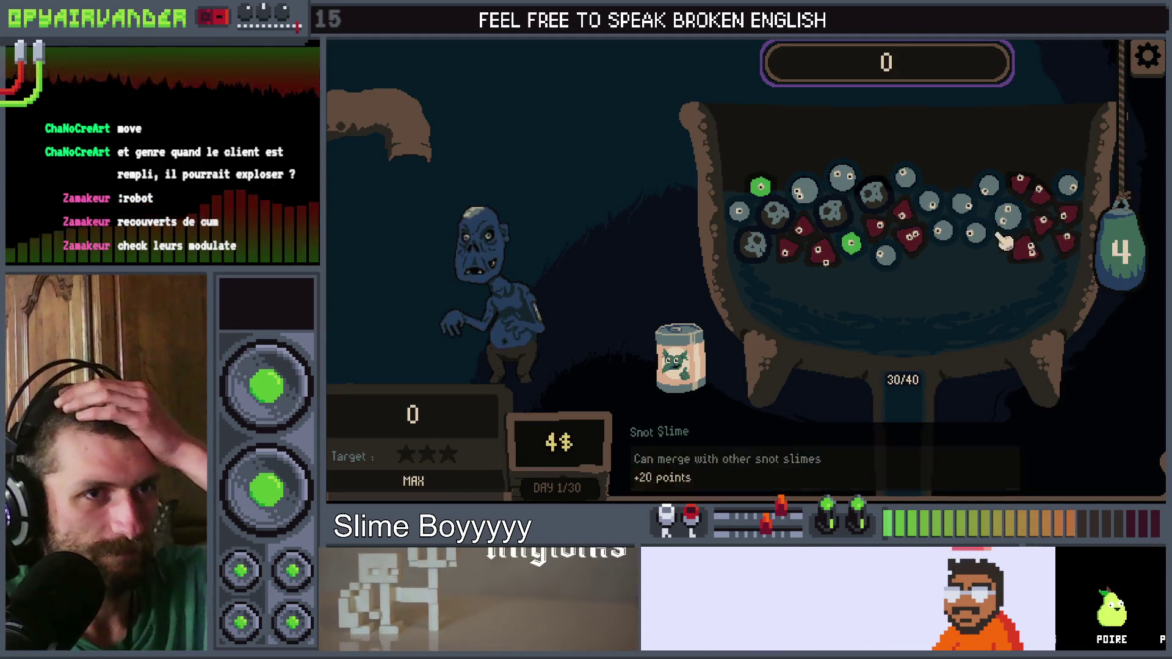
click(989, 232)
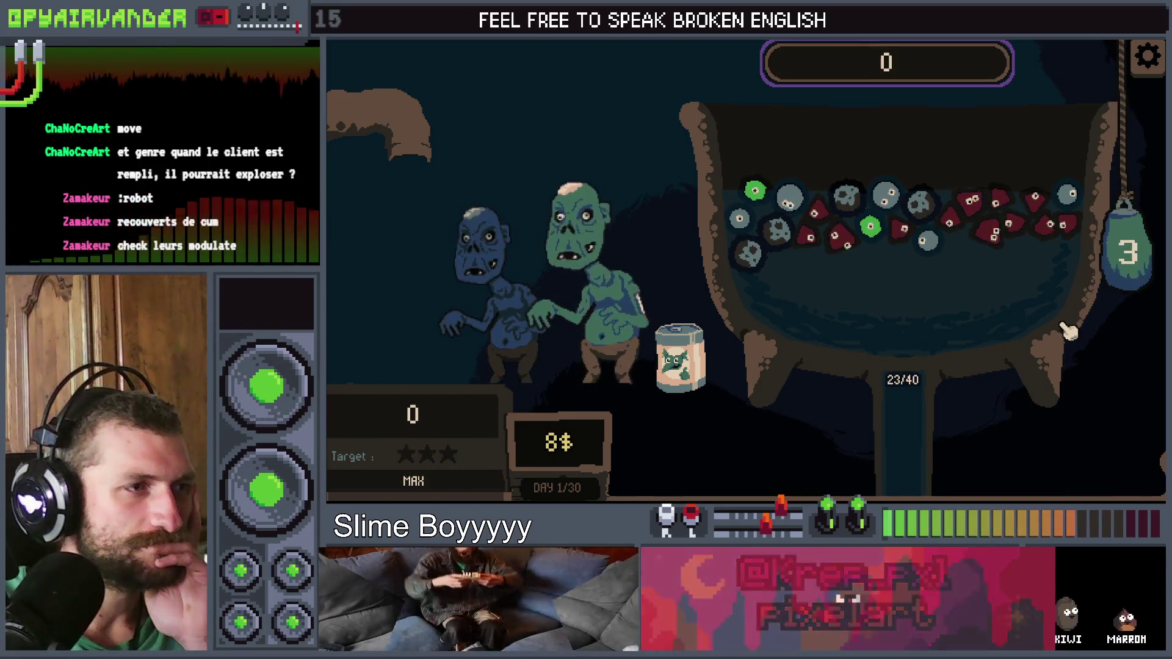
Step: Chain the blood slimes until the debugger stops in _on_client_corner_mouse_entered
mouse_move(949, 224)
mouse_down()
mouse_move(977, 208)
mouse_move(1002, 237)
mouse_move(1117, 233)
mouse_move(1141, 426)
mouse_up()
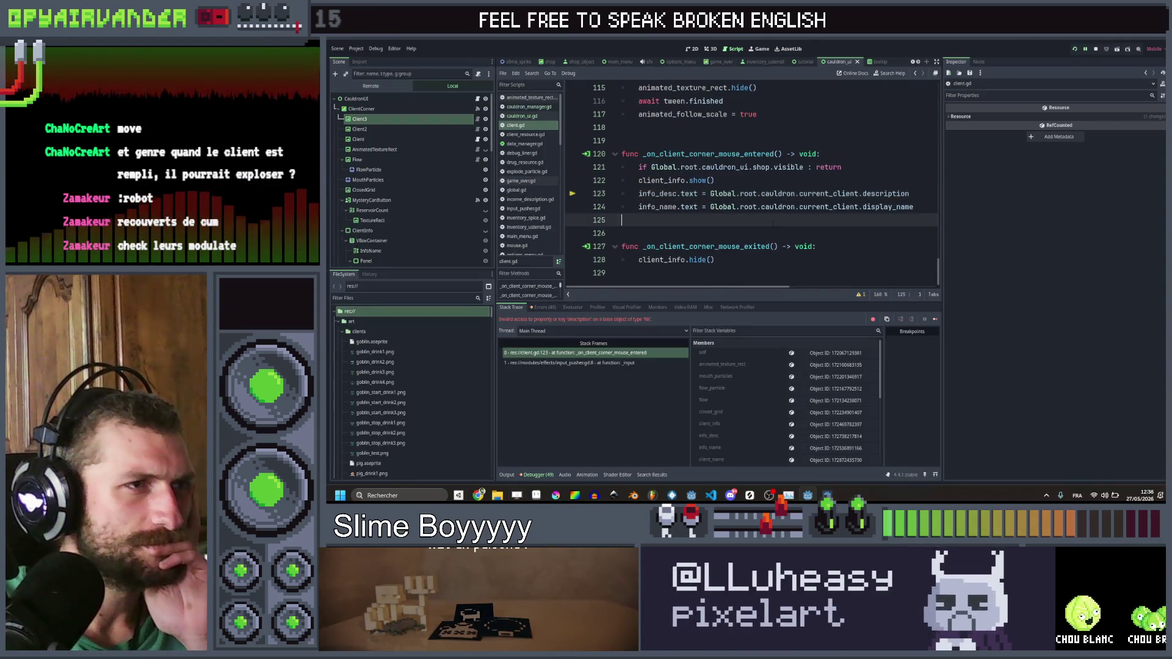
Step: Navigate back through the editing history to next_client's definition in cauldron_ui.gd
click(915, 73)
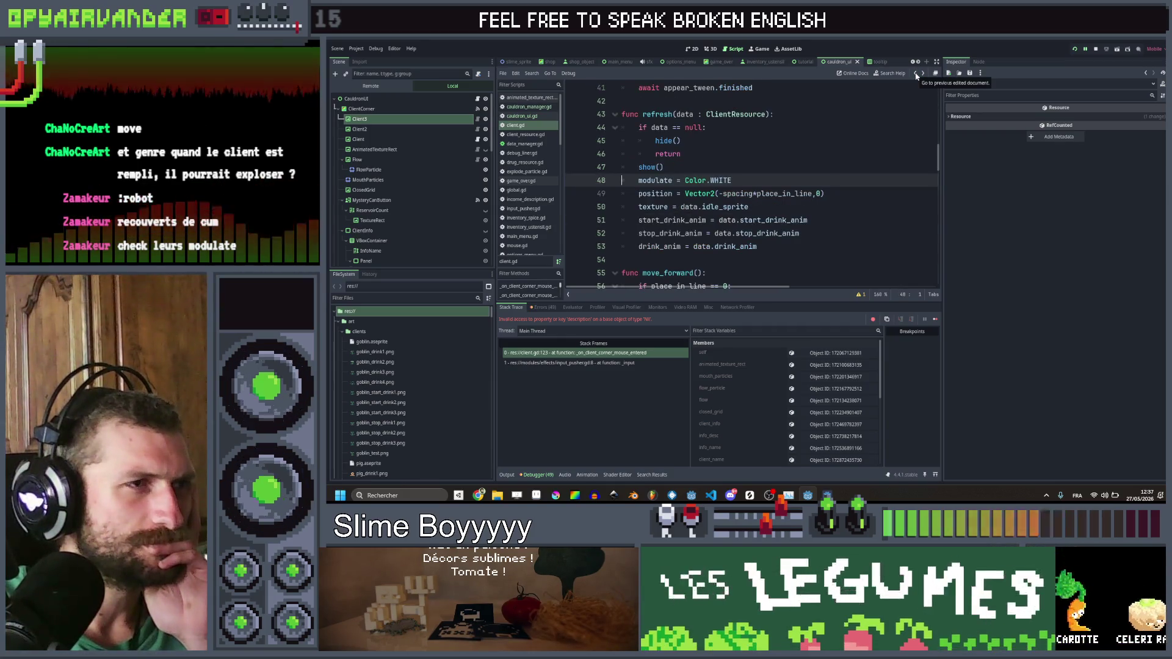
scroll(786, 183, up, 2)
scroll(786, 183, up, 3)
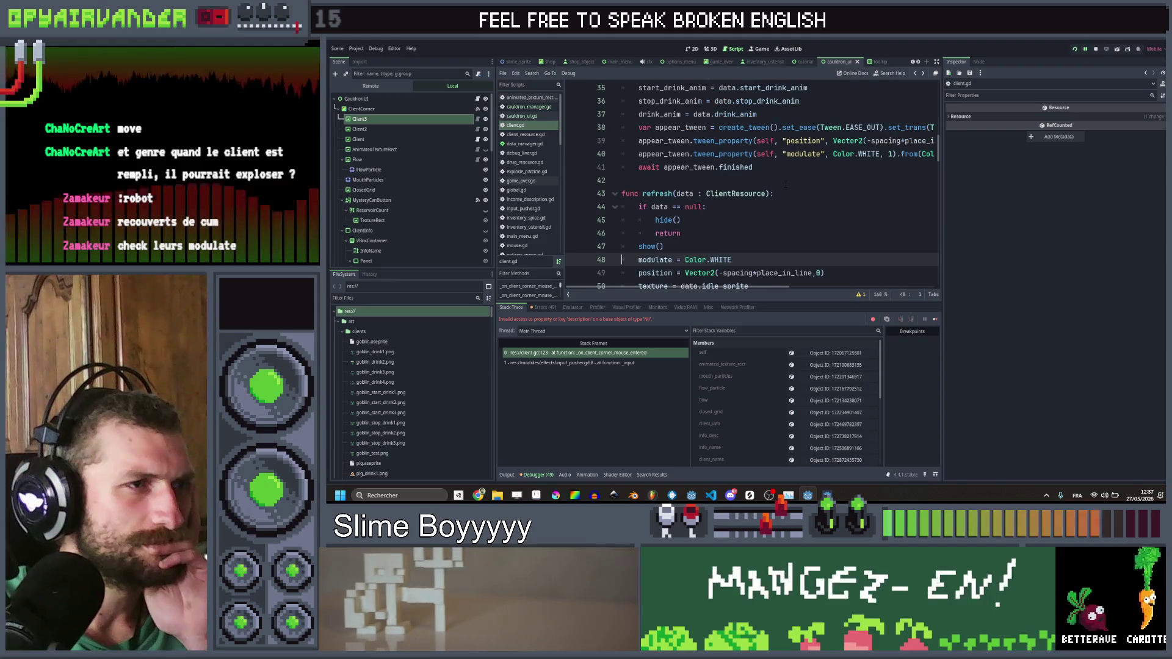
scroll(785, 183, down, 4)
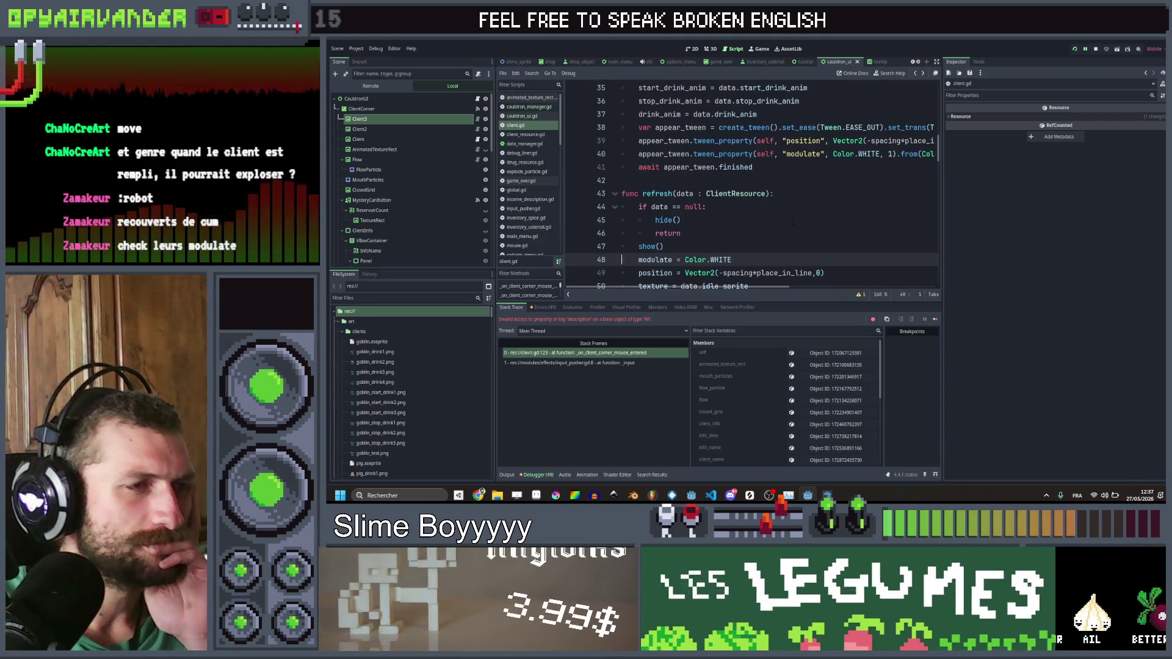
click(795, 166)
scroll(795, 166, down, 2)
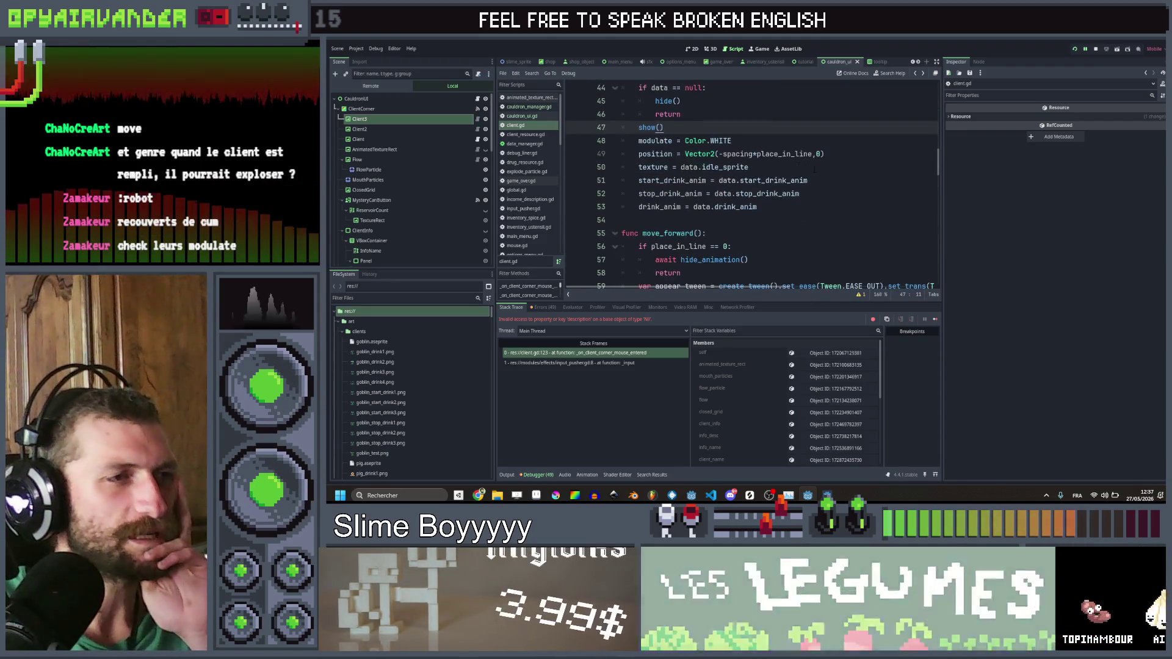
scroll(794, 166, up, 3)
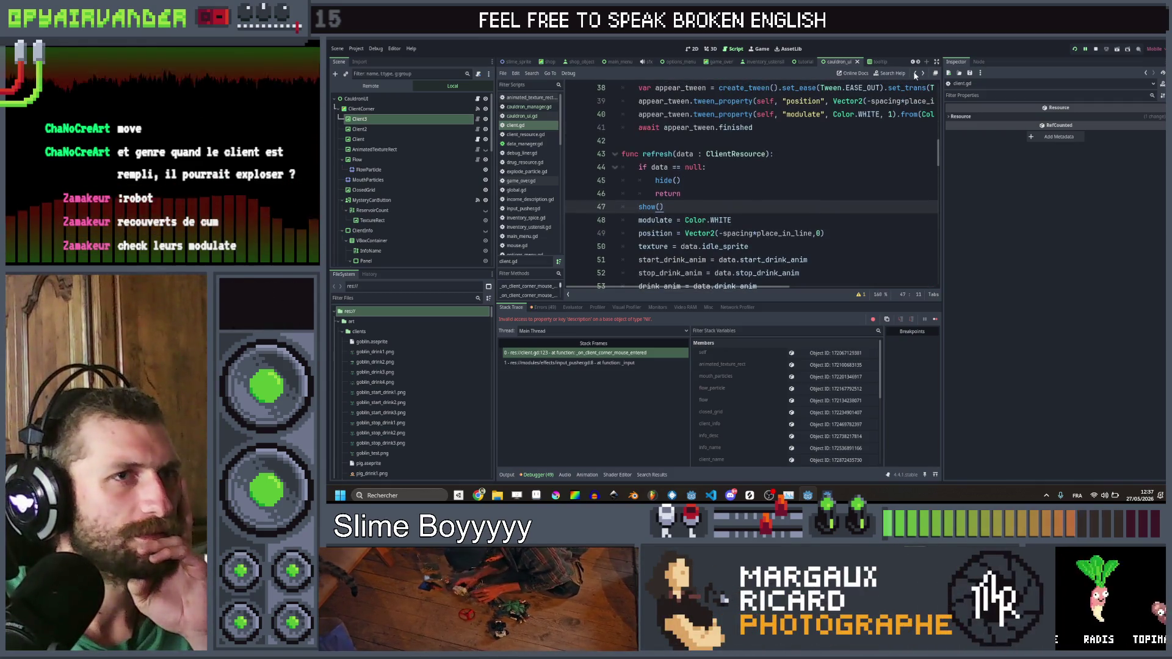
click(916, 74)
click(915, 74)
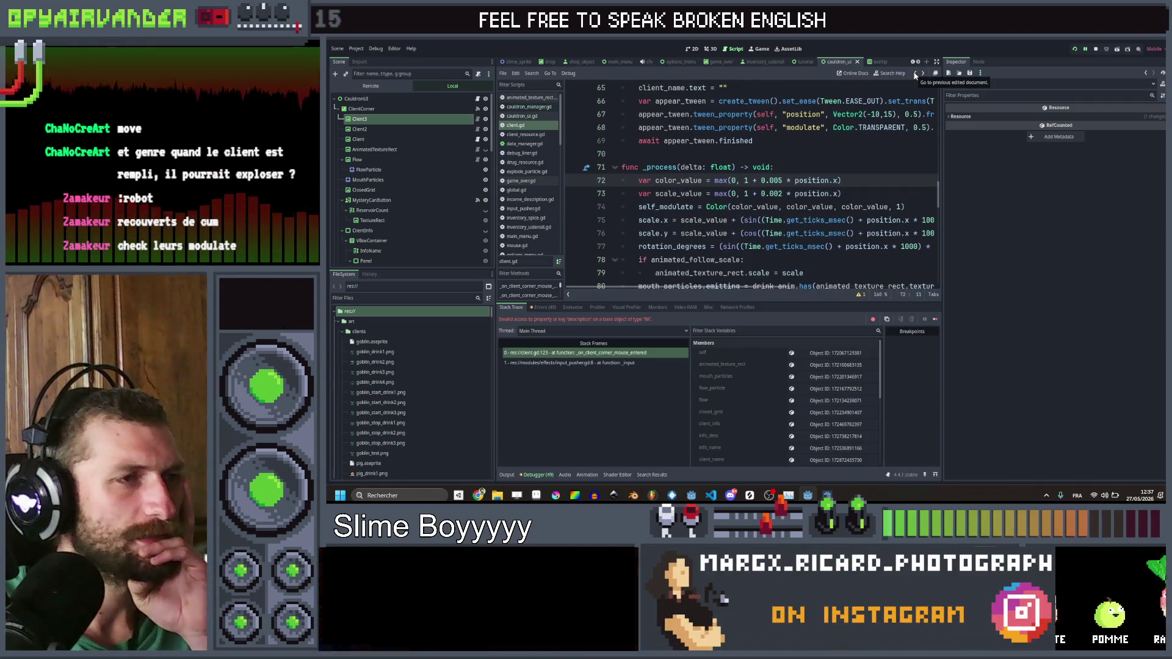
click(916, 74)
click(915, 74)
click(915, 74)
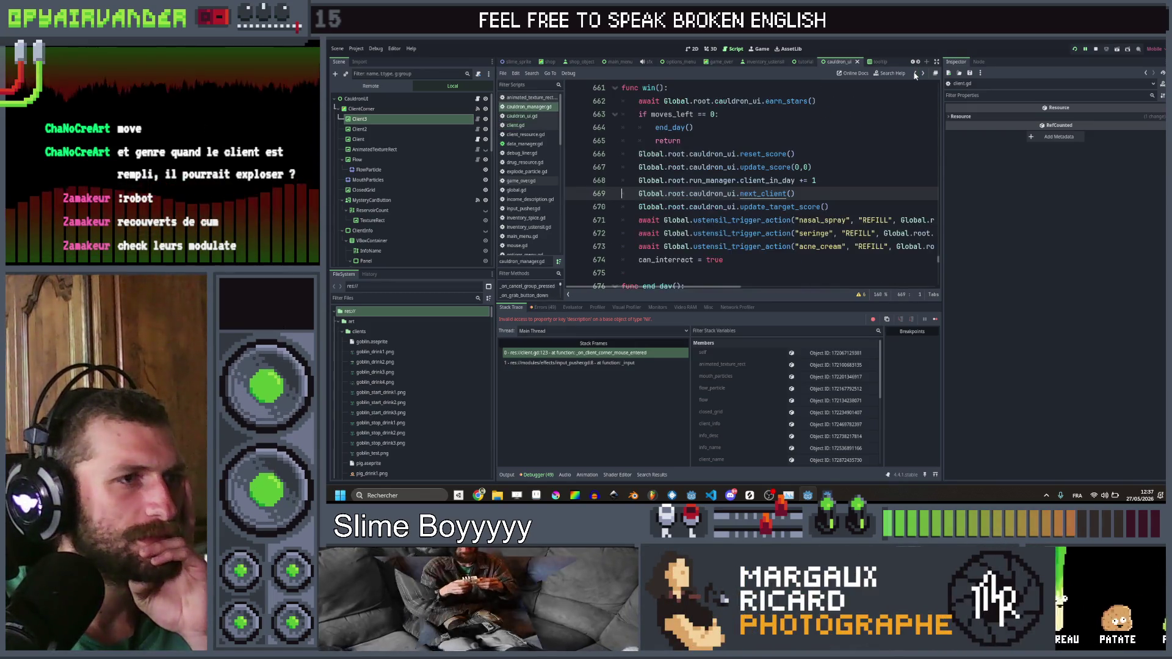
ctrl+click(760, 195)
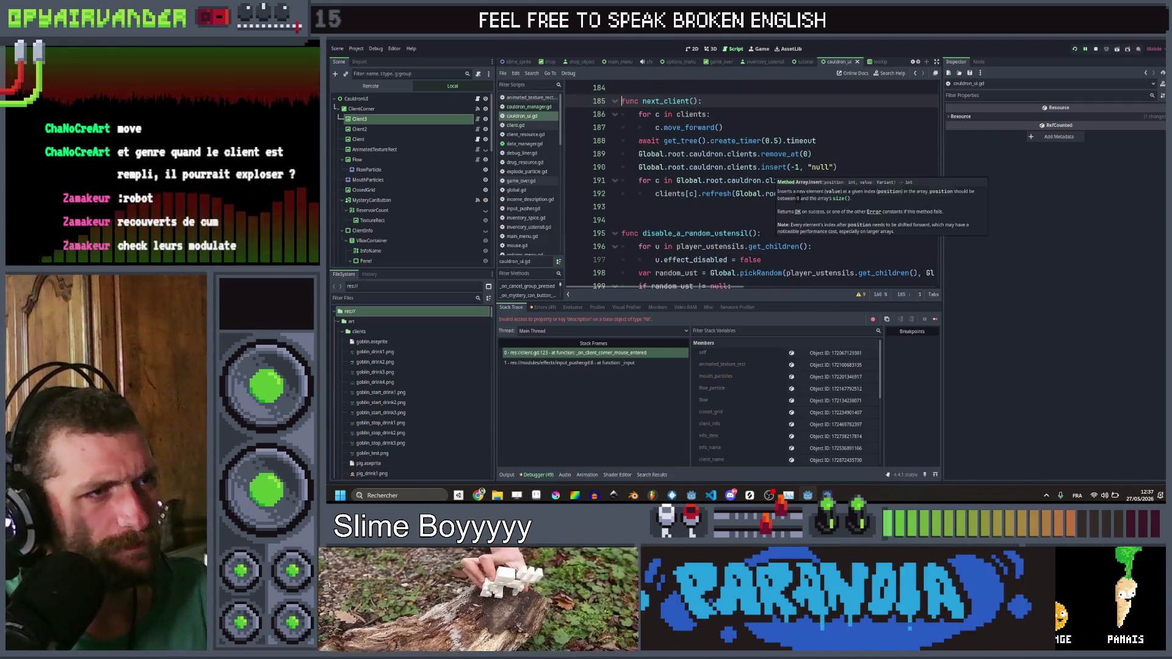
Step: Replace the string "null" with a real null in the insert call and rerun the game
double_click(820, 167)
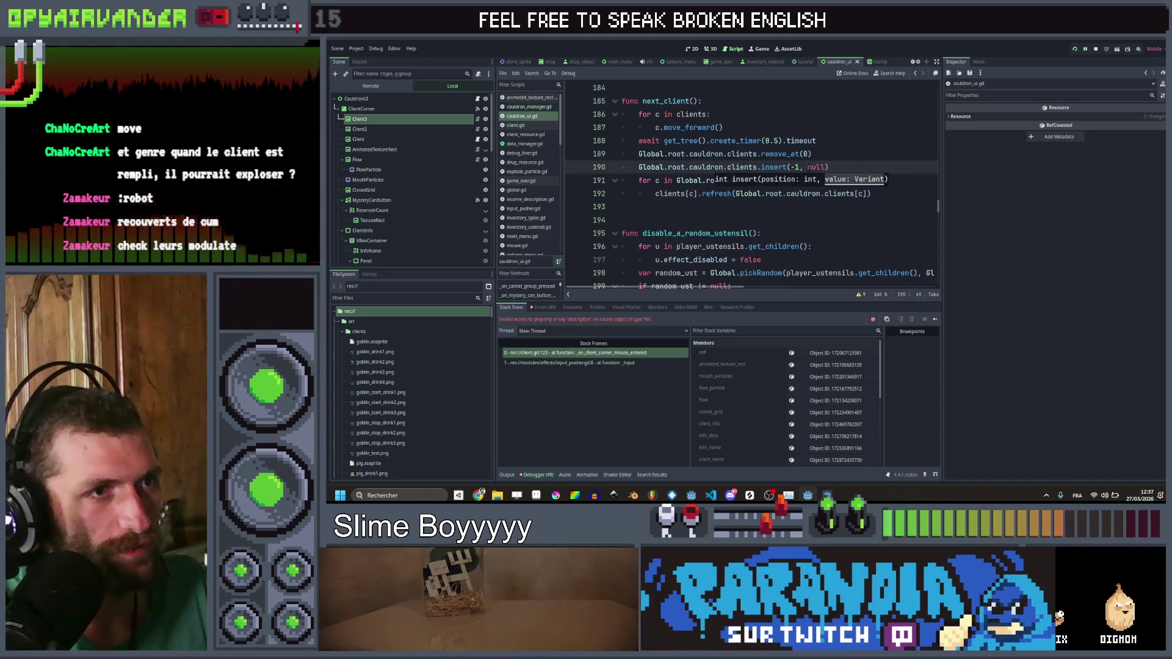
click(812, 154)
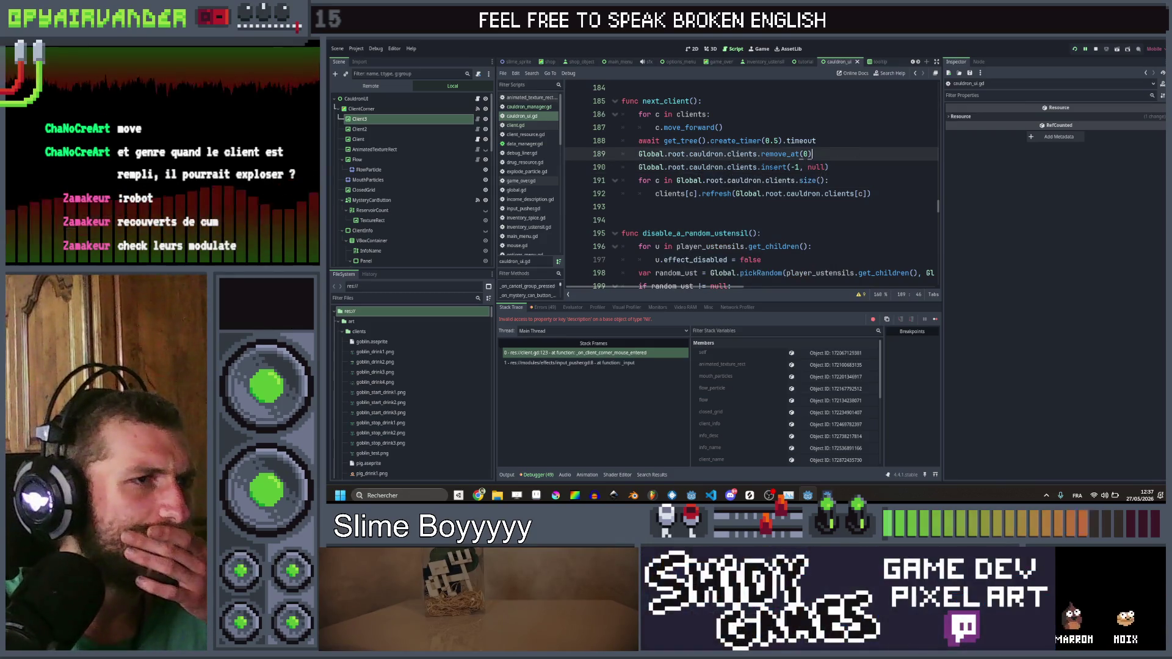
click(859, 167)
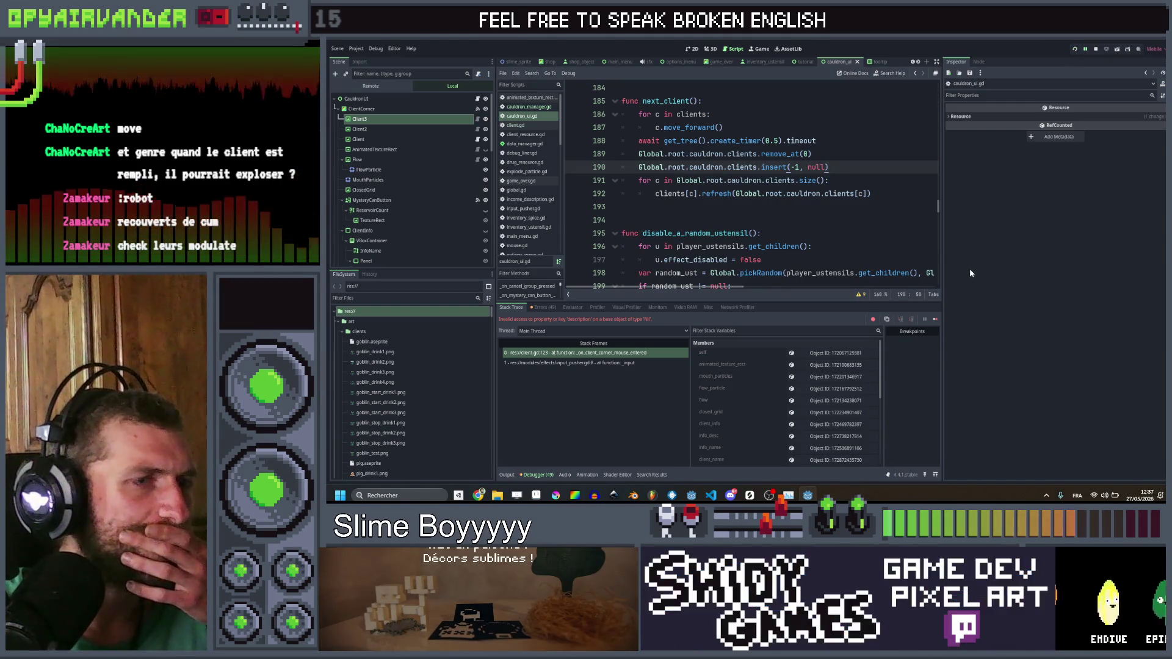
key(F5)
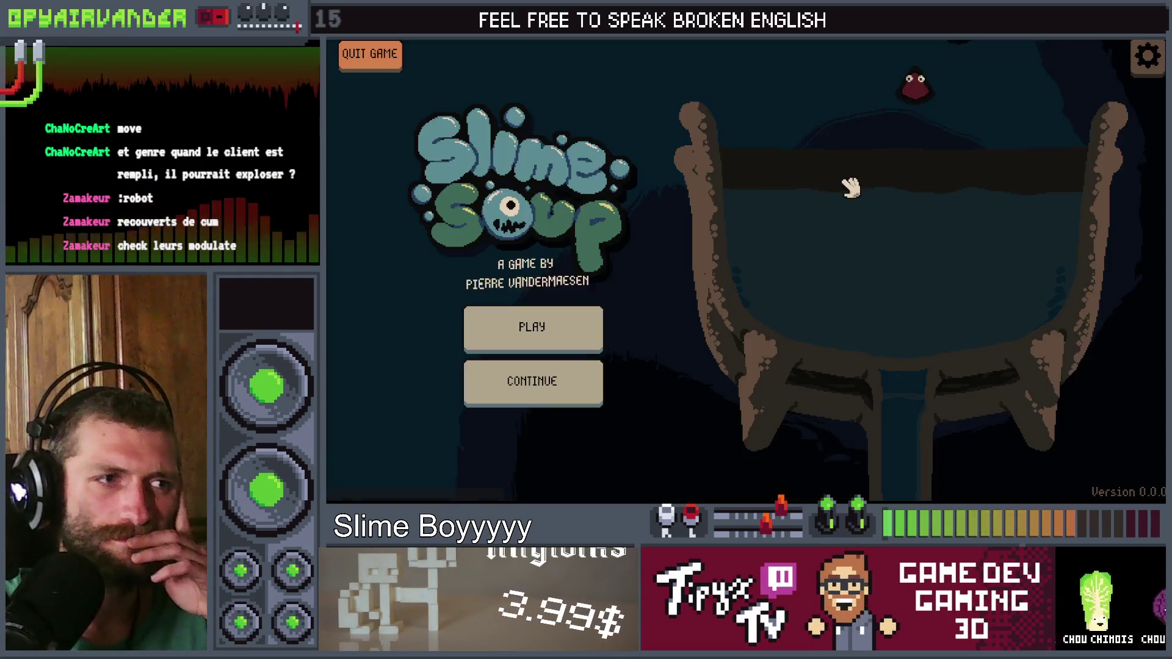
Step: Play a round chaining green pus and snot slimes, close the game, and return to line 190
click(586, 330)
mouse_move(897, 195)
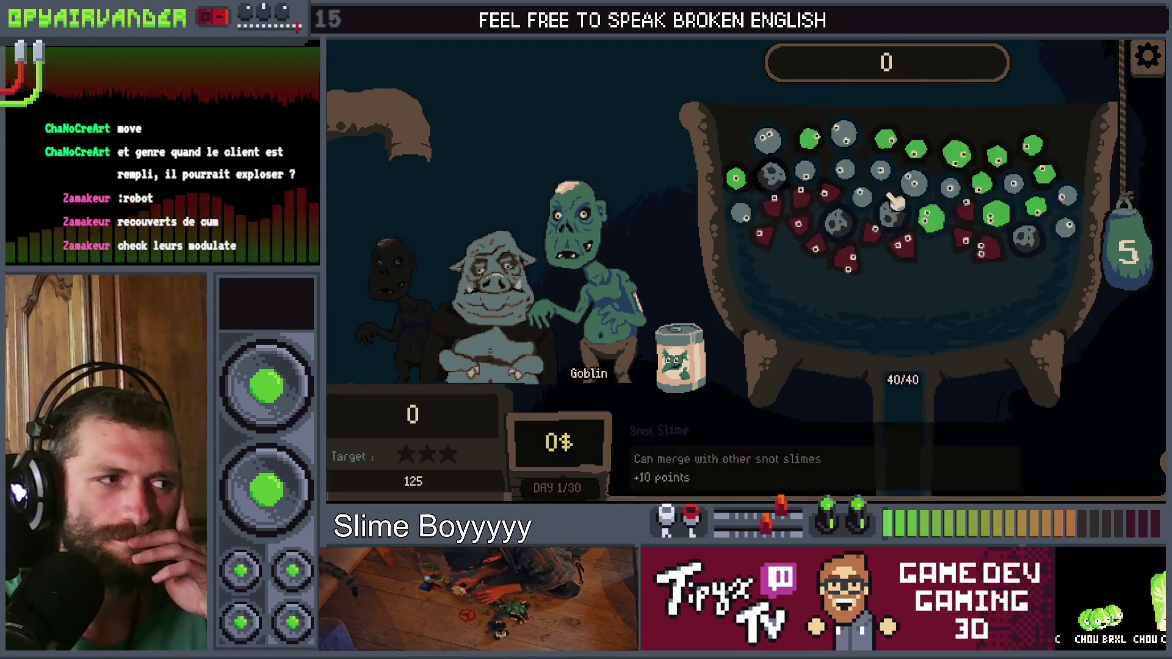
click(1000, 243)
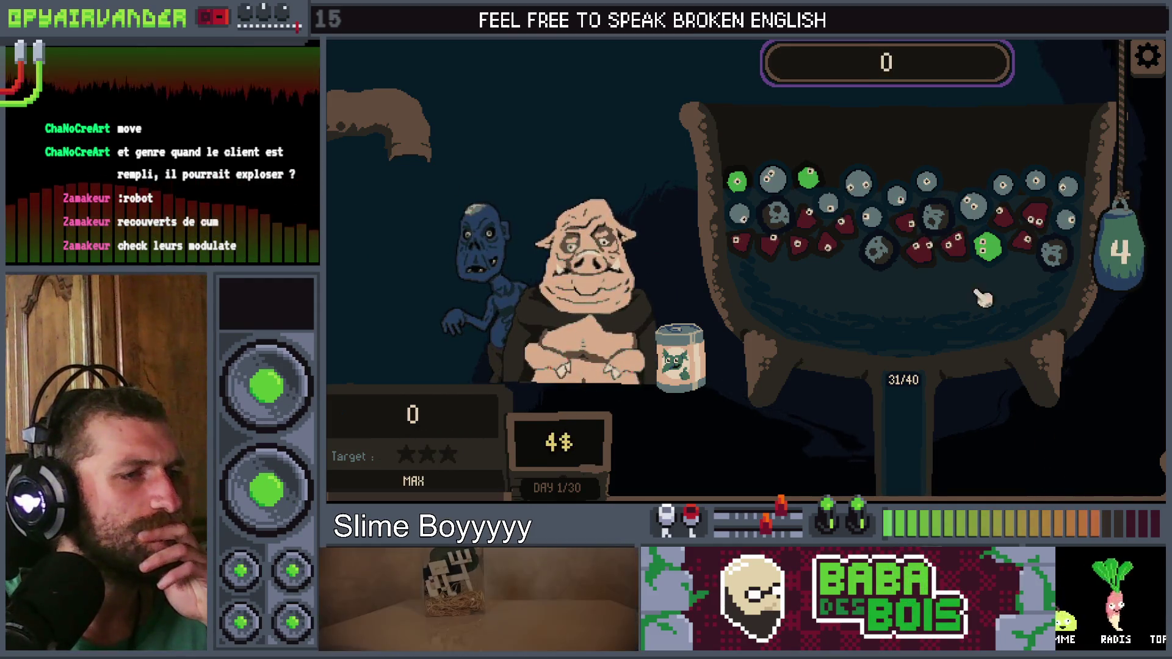
click(837, 208)
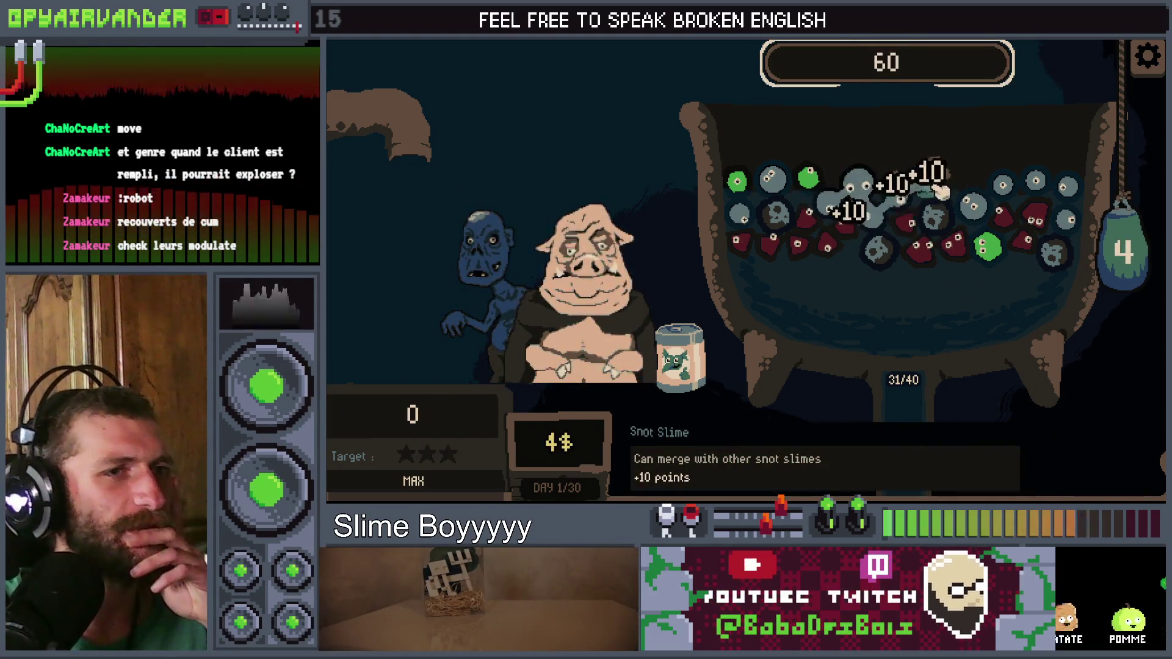
drag(984, 208, 984, 209)
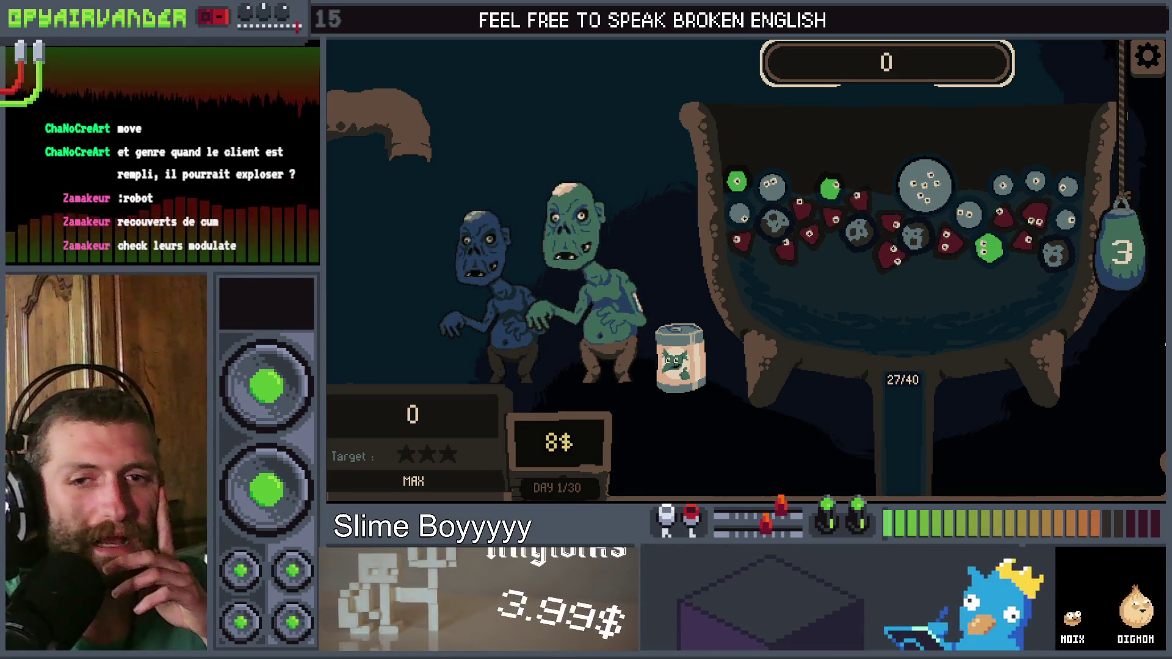
key(alt+F4)
click(853, 149)
click(837, 166)
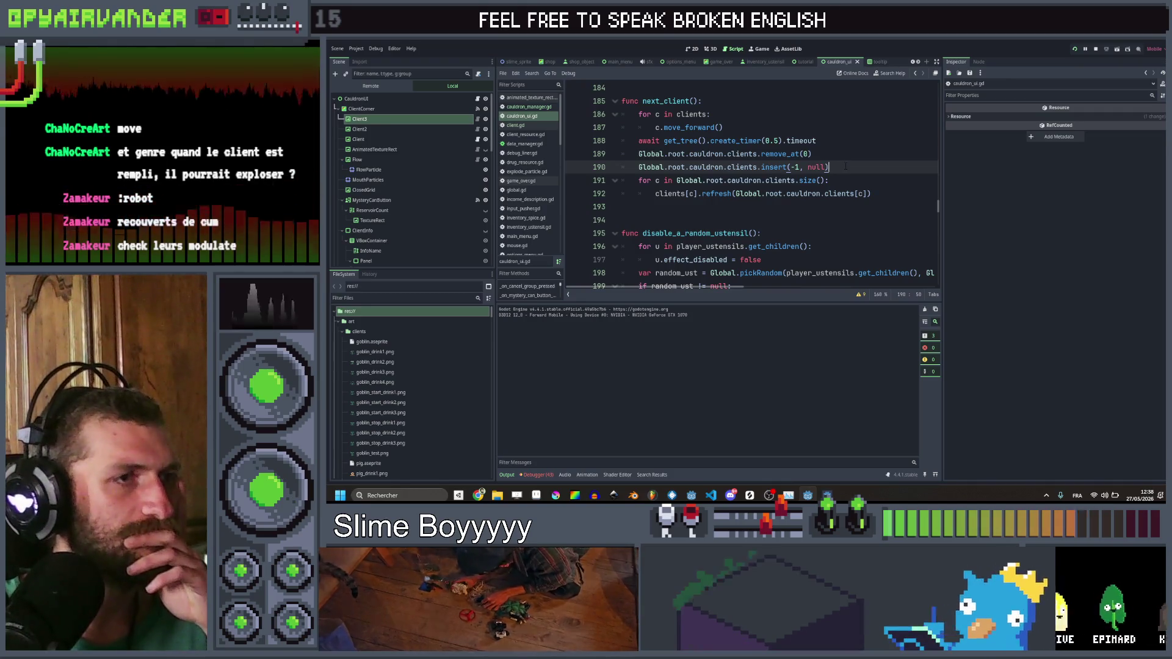
Step: Delete the clients insert(-1, null) line, save, and review the refresh function's definition
key(ctrl+x)
scroll(836, 195, up, 2)
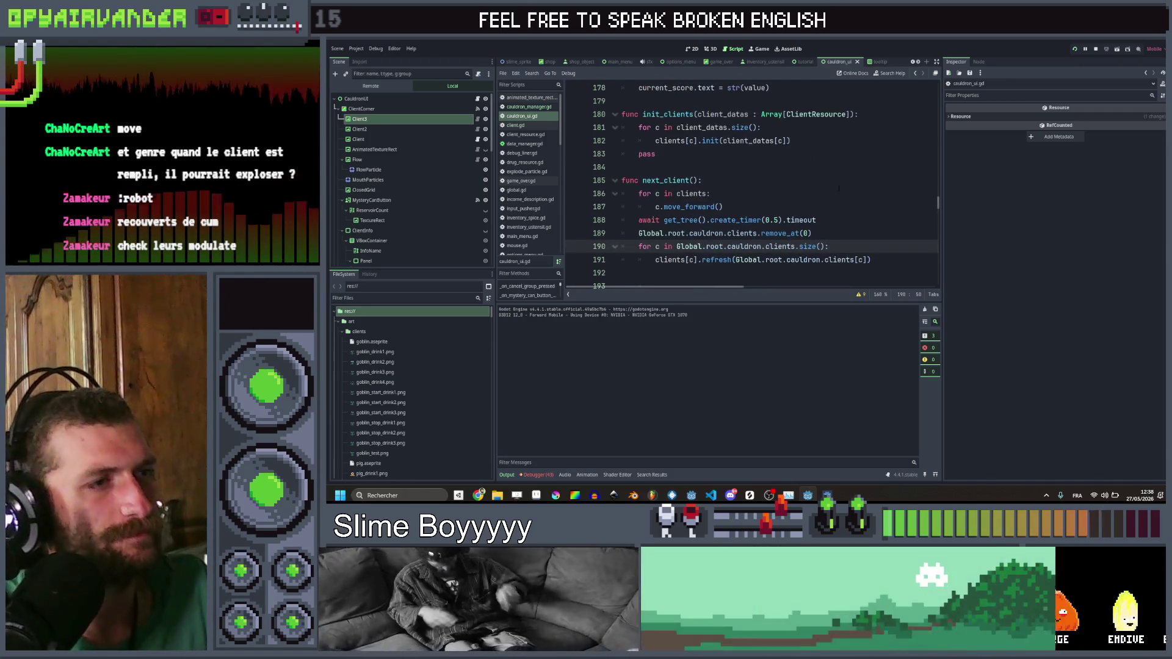
key(ctrl+s)
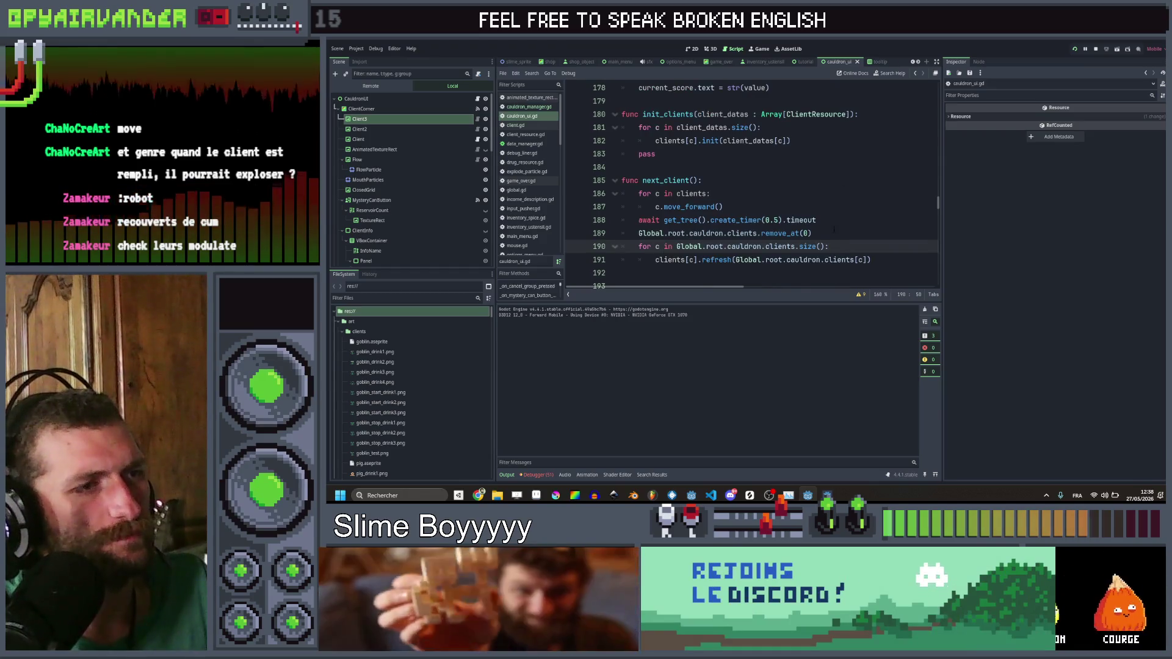
scroll(834, 227, down, 1)
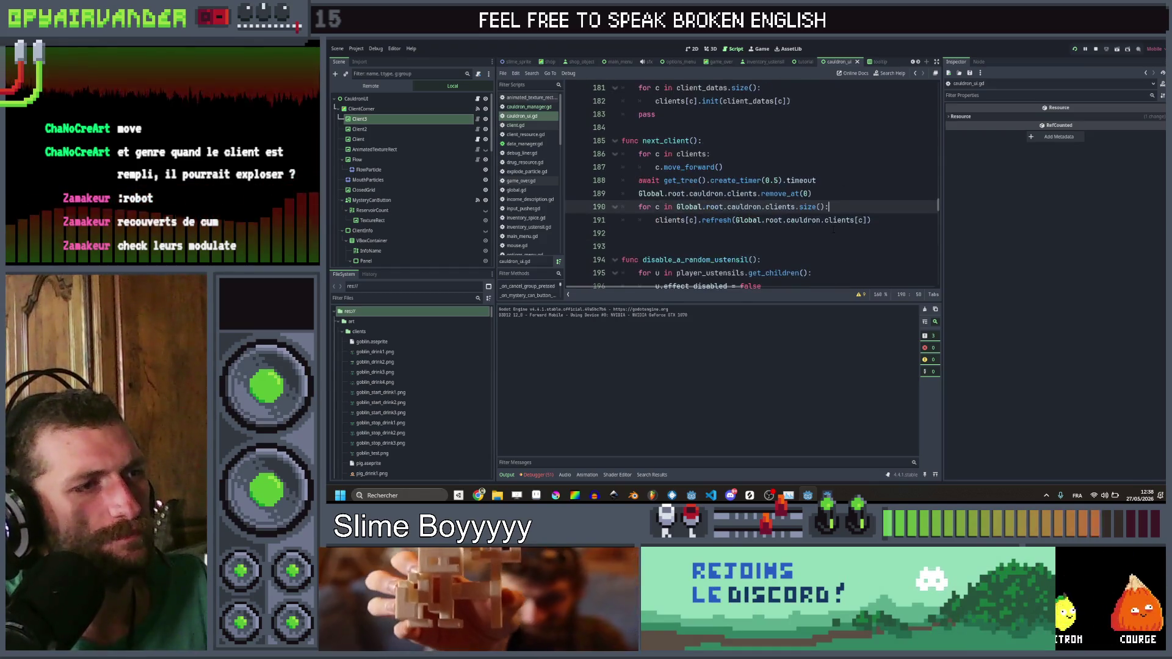
ctrl+click(717, 221)
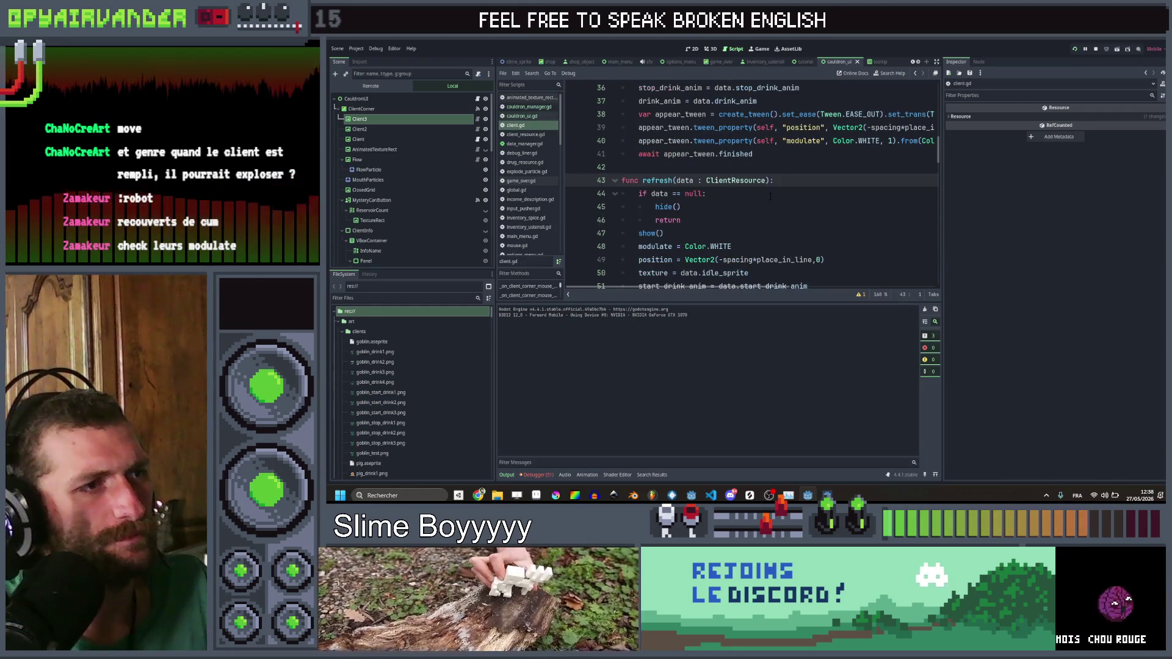
scroll(772, 192, down, 1)
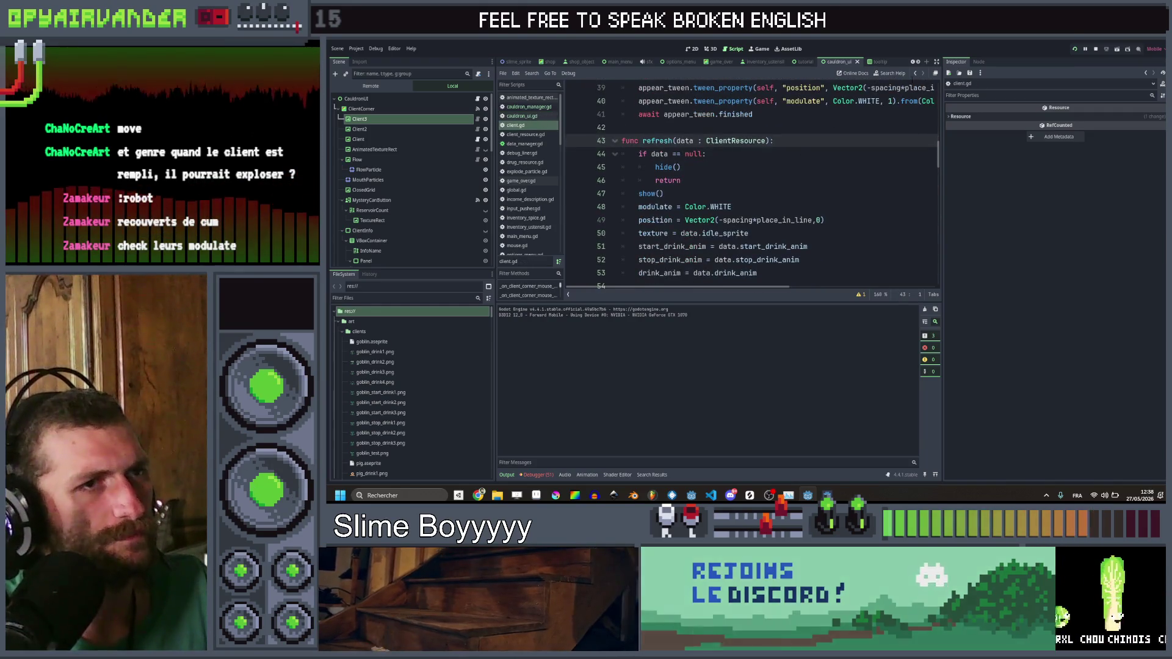
click(916, 74)
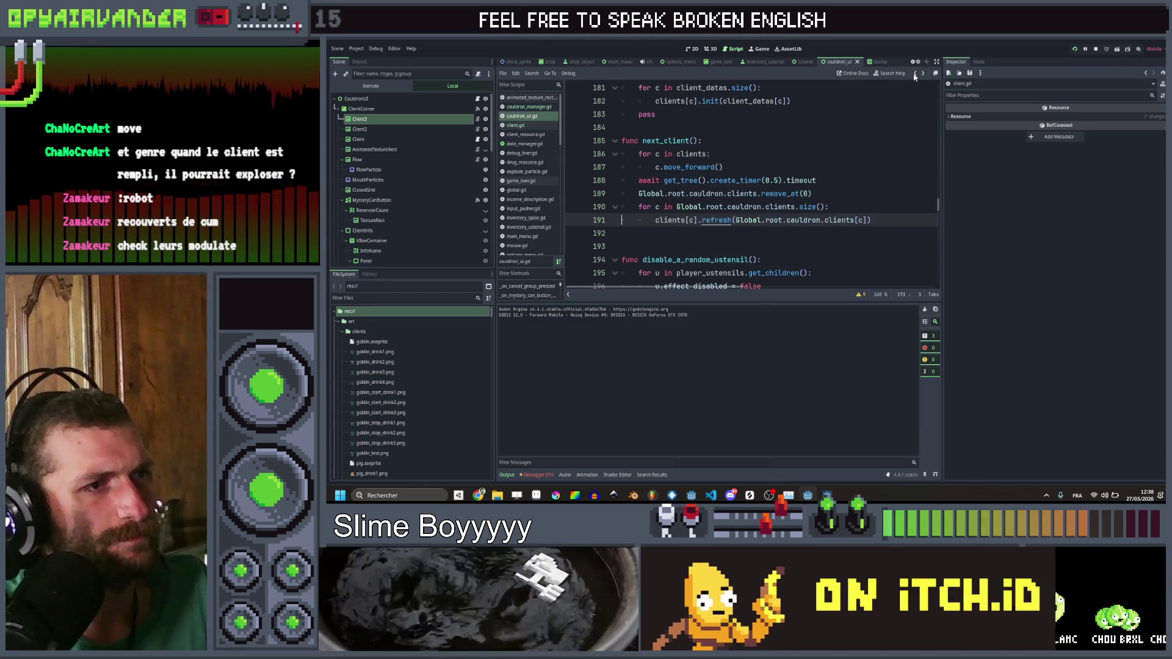
Step: Add 'if Global.root.cauldron.clients.size() > c:' above the refresh call in the loop
click(833, 206)
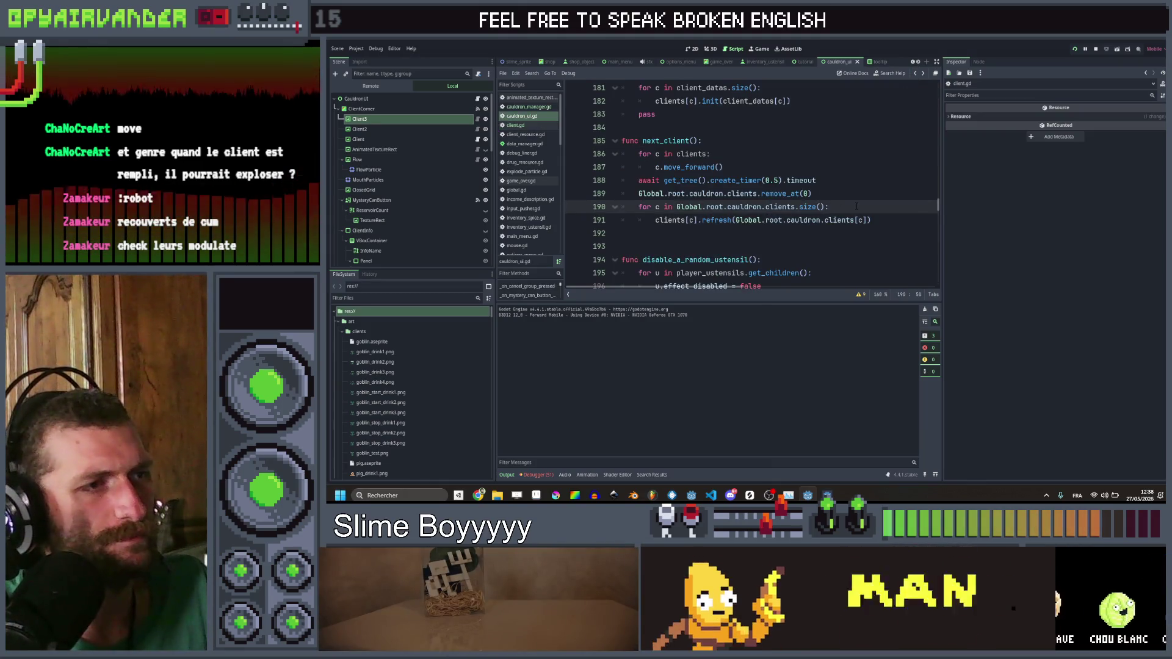
key(Return)
text(if)
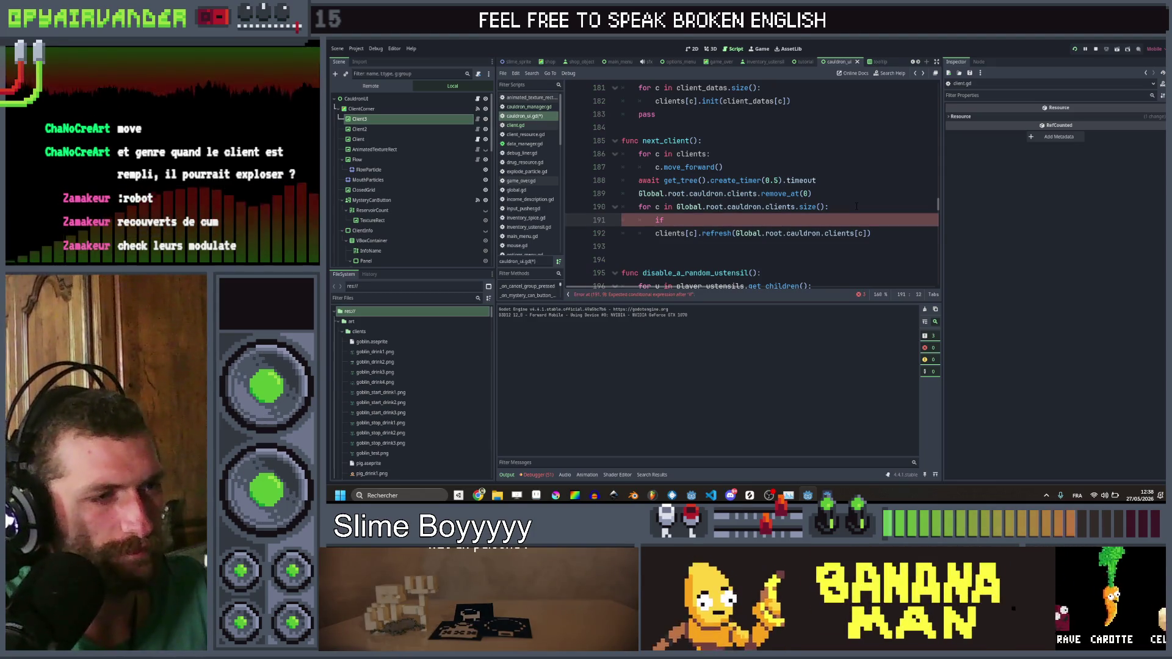
key(Down)
key(ctrl+Right)
key(ctrl+Right)
key(ctrl+Right)
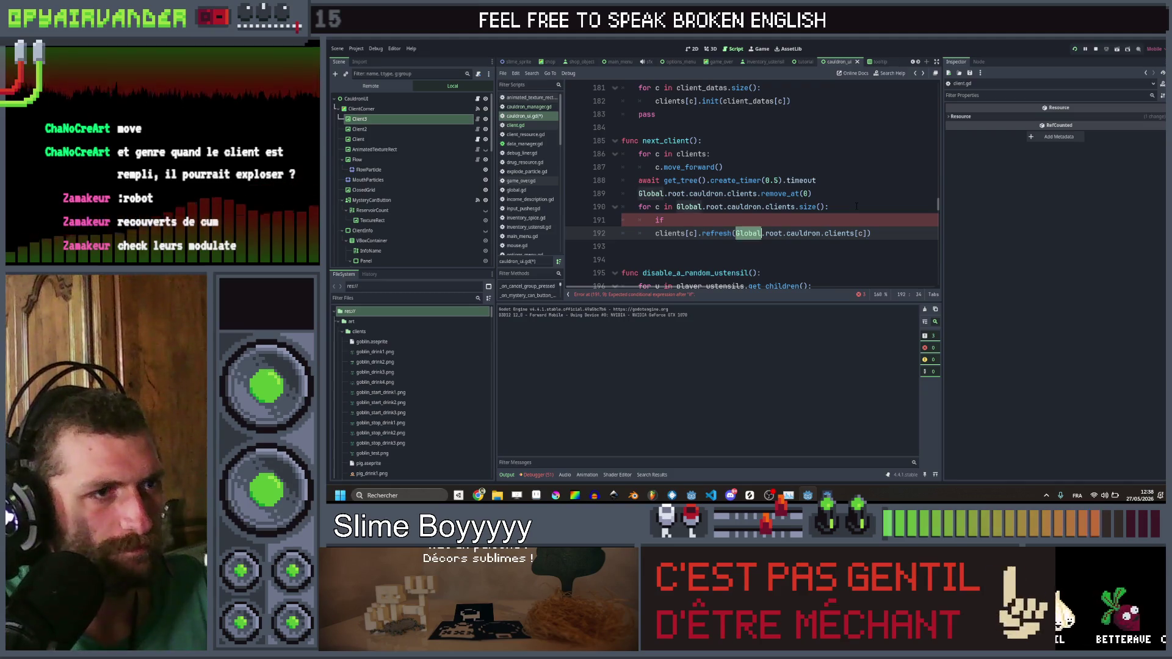
key(ctrl+shift+Right)
key(ctrl+shift+Right)
key(Up)
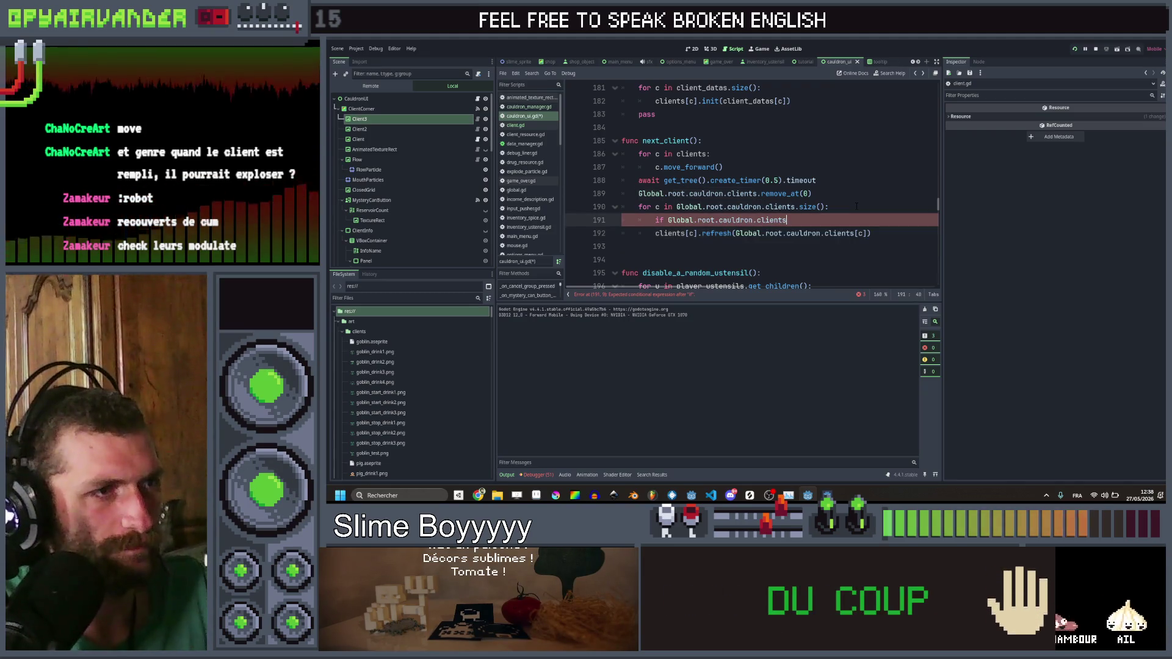
text(.size()
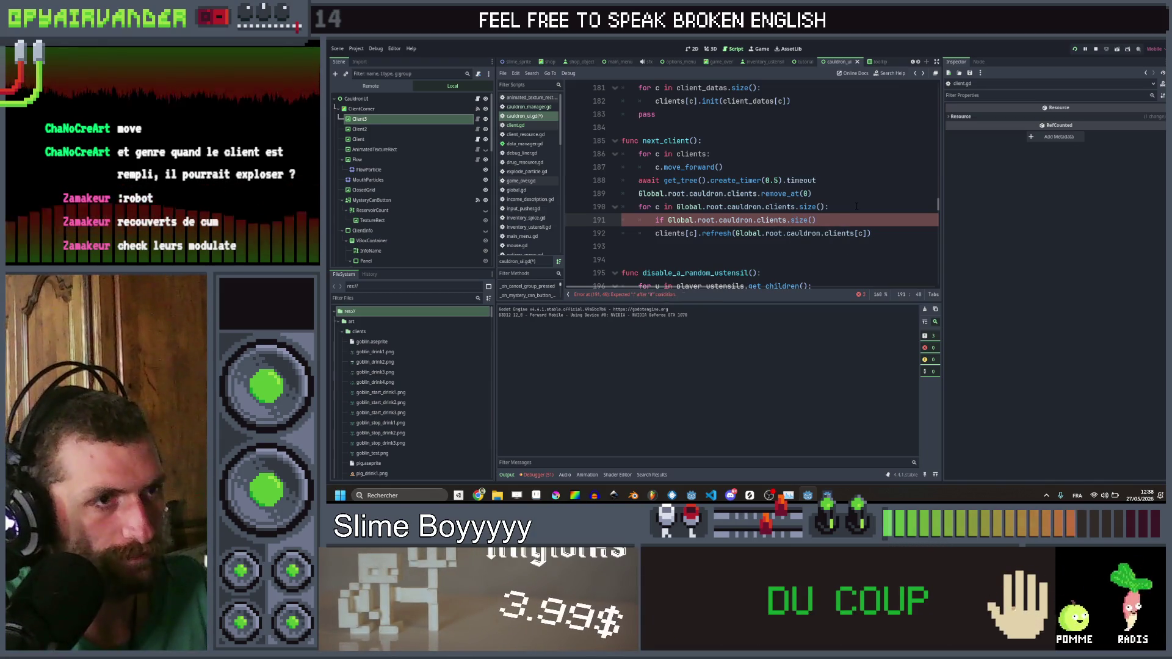
text( c)
key(Down)
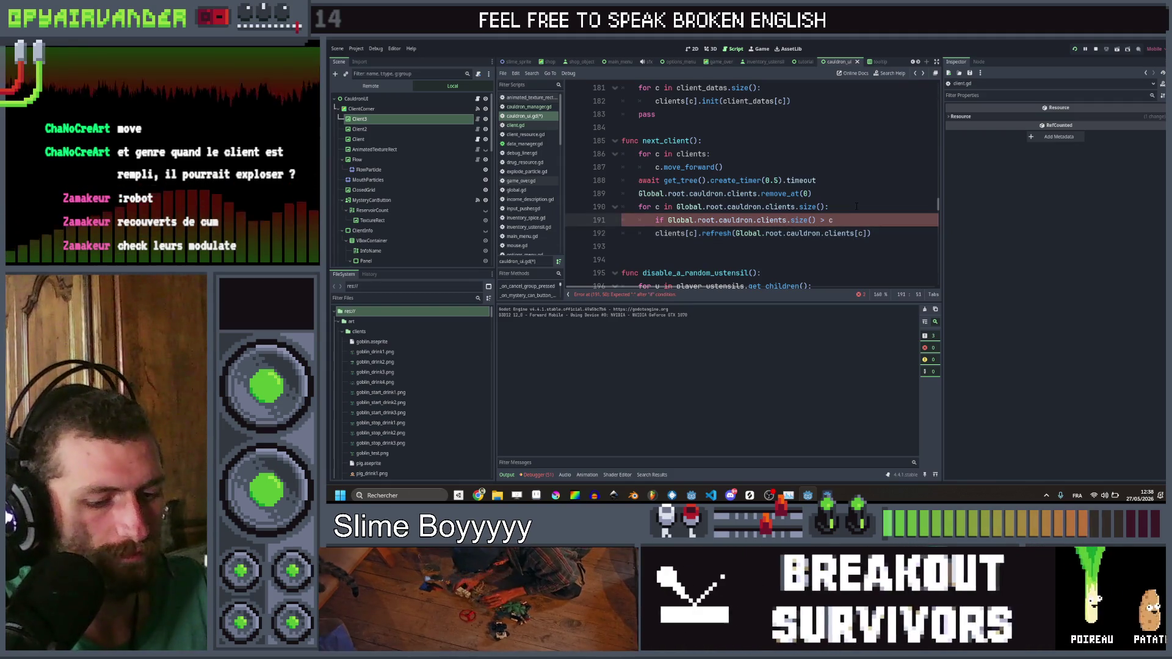
text(:)
key(Down)
Step: Indent the refresh call, add an else branch calling clients[c].refresh(null), save, and relaunch
key(Left)
key(Left)
key(Left)
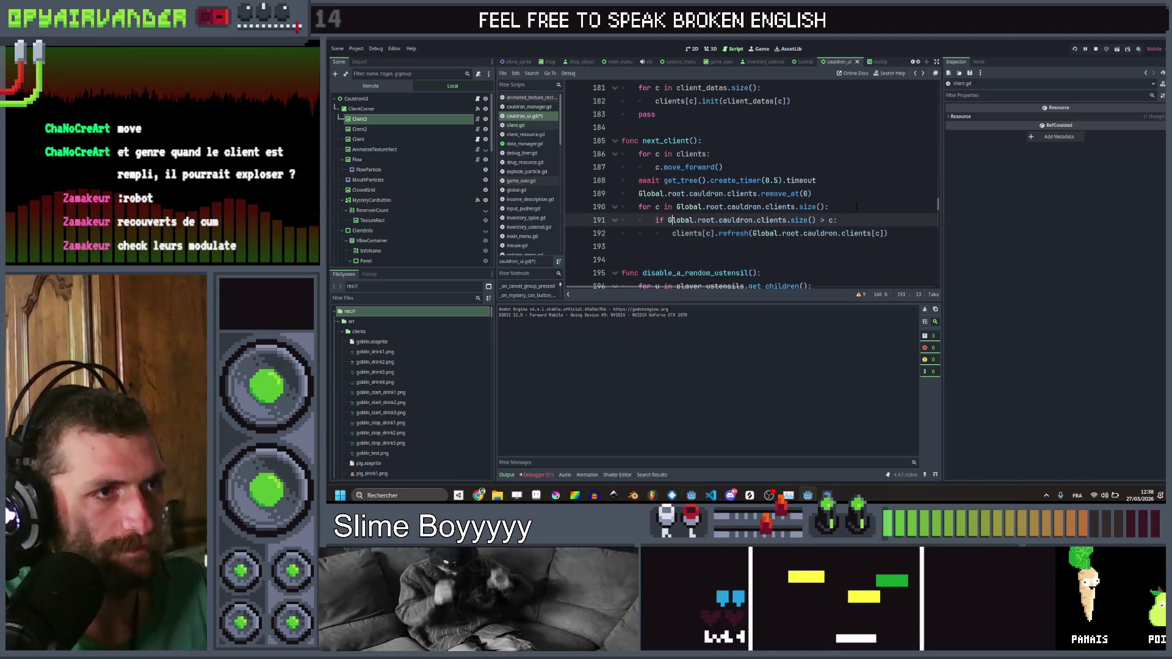
key(Down)
key(Tab)
key(Tab)
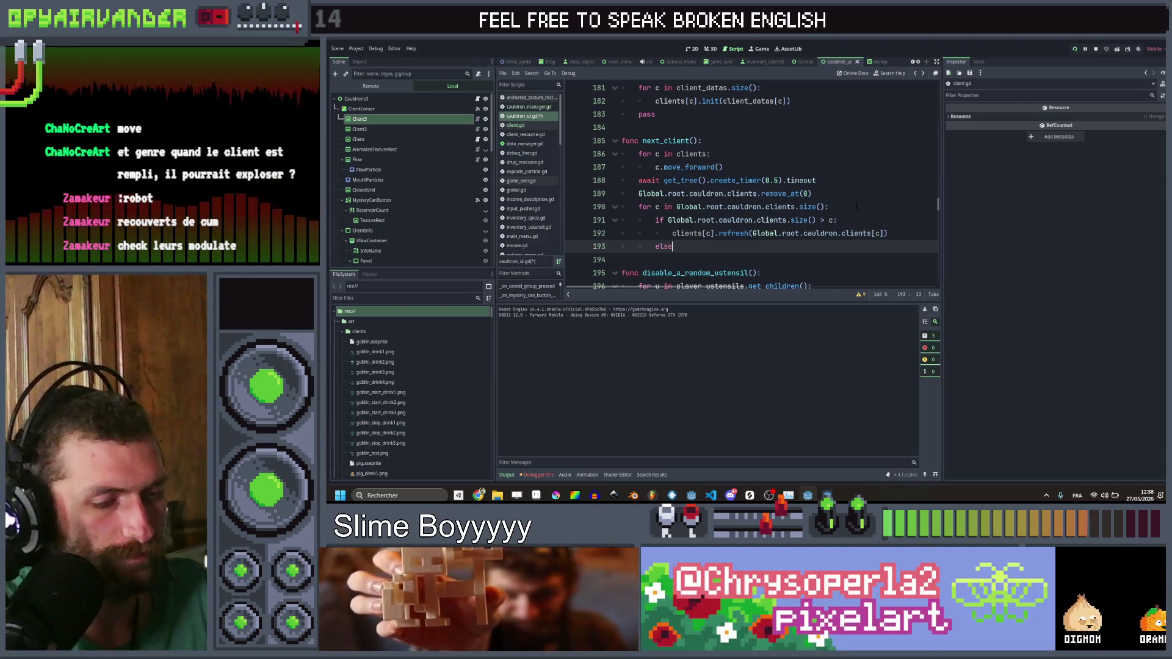
text(lse:)
key(Up)
key(ctrl+shift+Right)
key(ctrl+shift+Right)
key(ctrl+shift+Right)
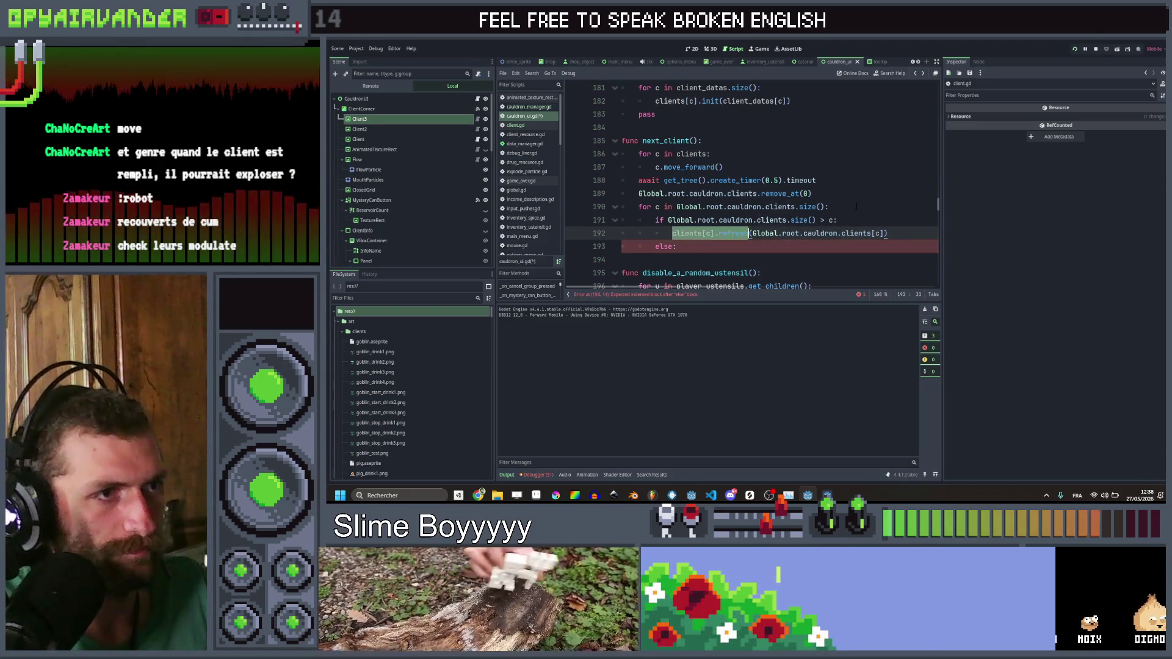
key(Down)
key(Return)
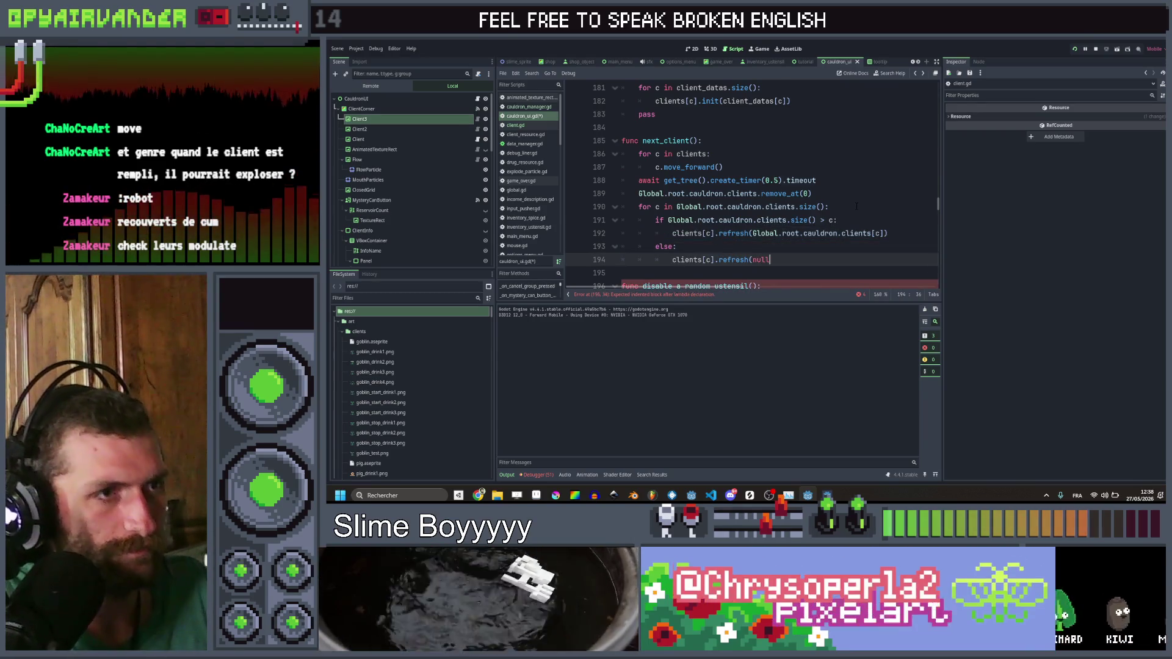
text(ull))
key(ctrl+s)
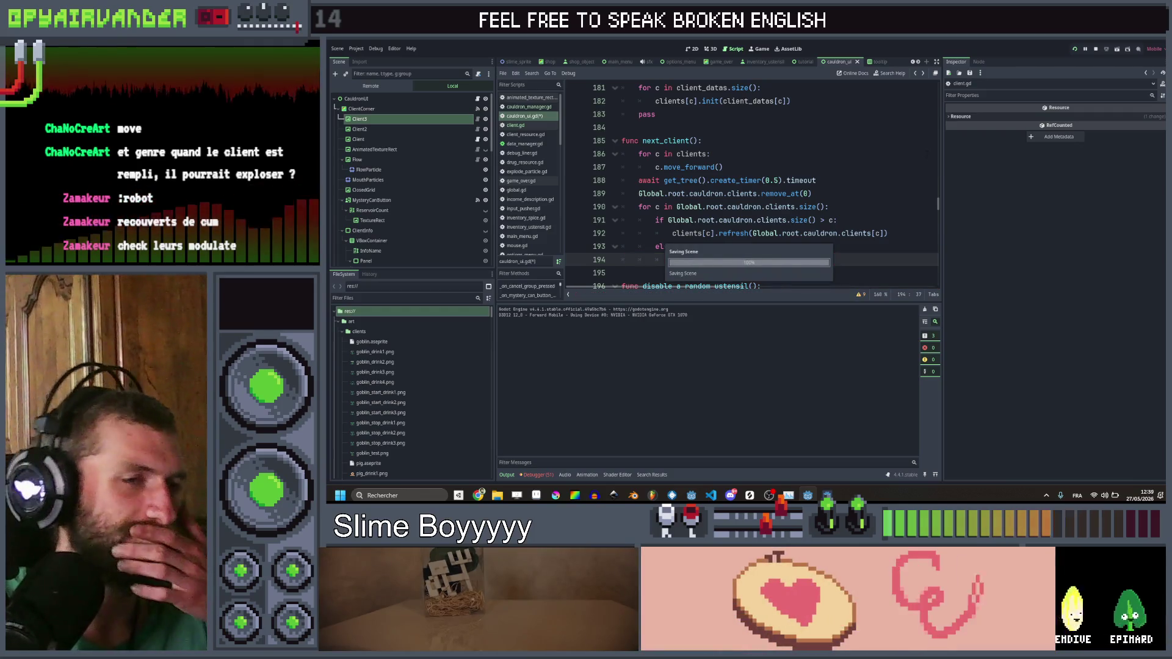
click(867, 180)
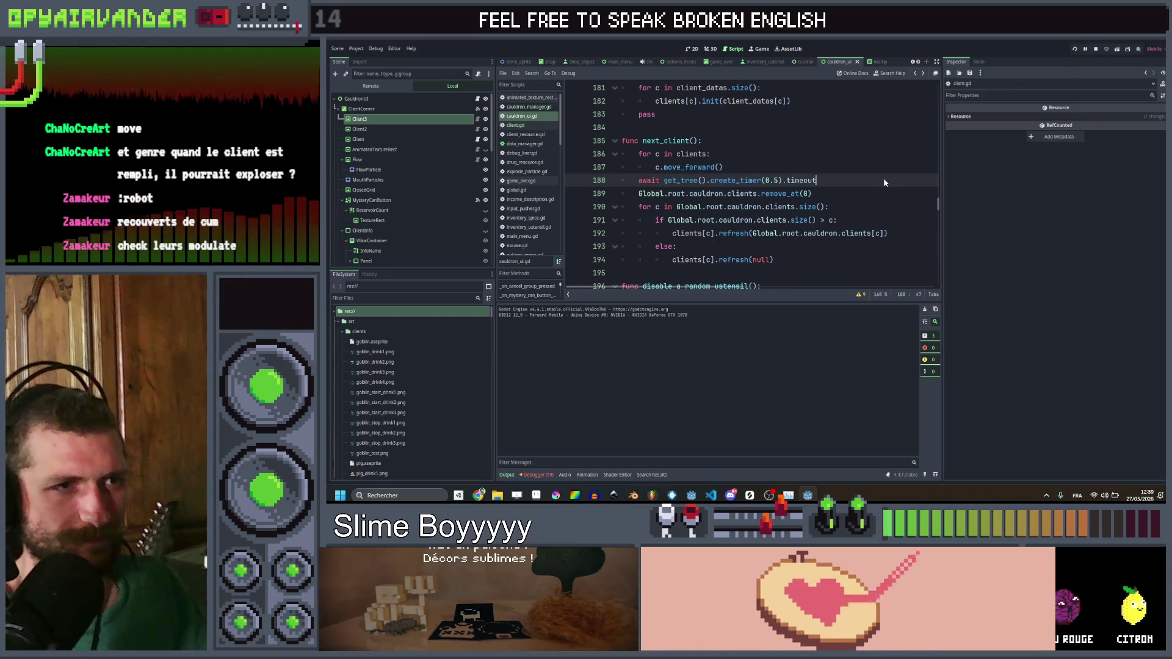
key(F5)
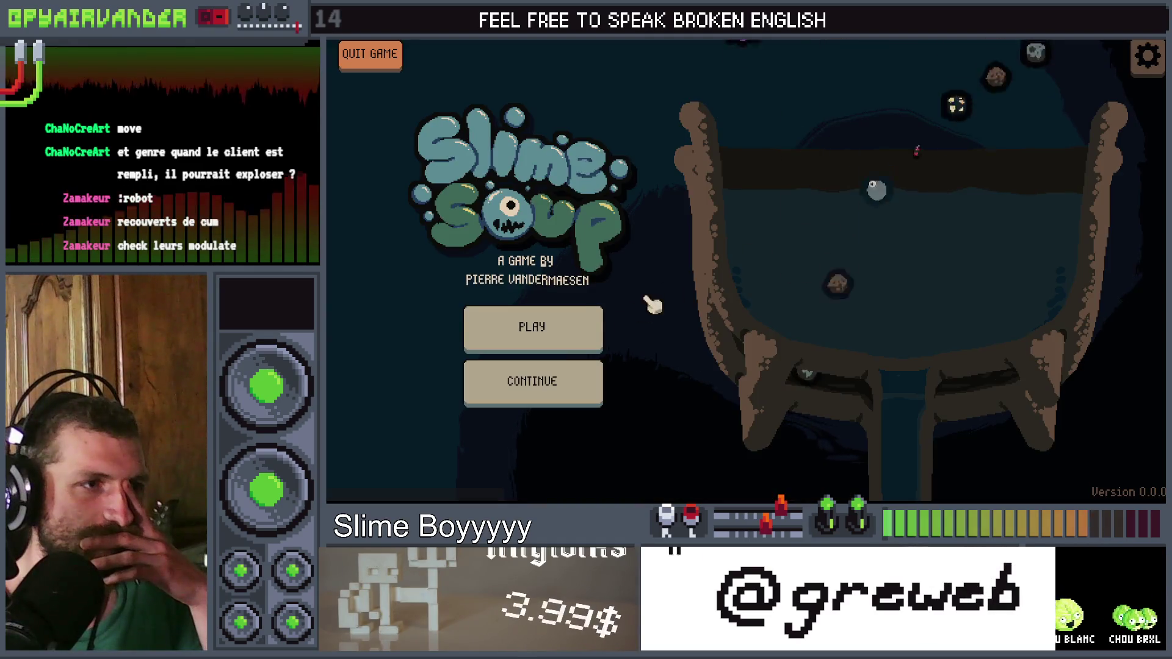
Step: Start a game and merge snot, green and blood slimes until the debugger breaks at client.gd line 123
click(596, 331)
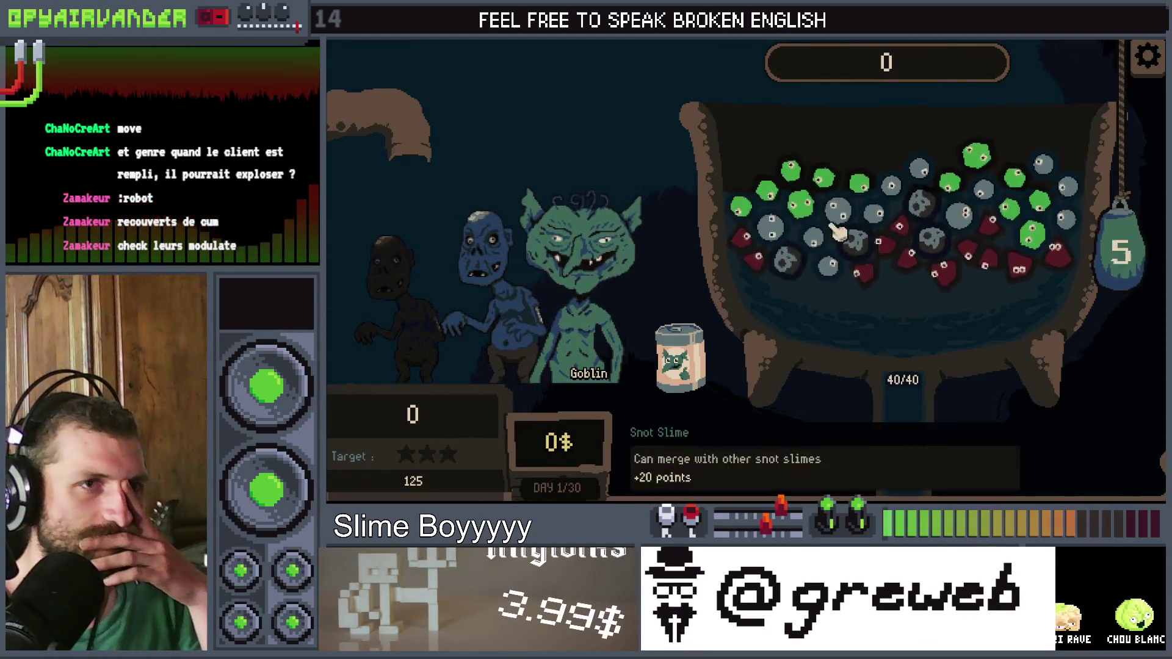
click(885, 189)
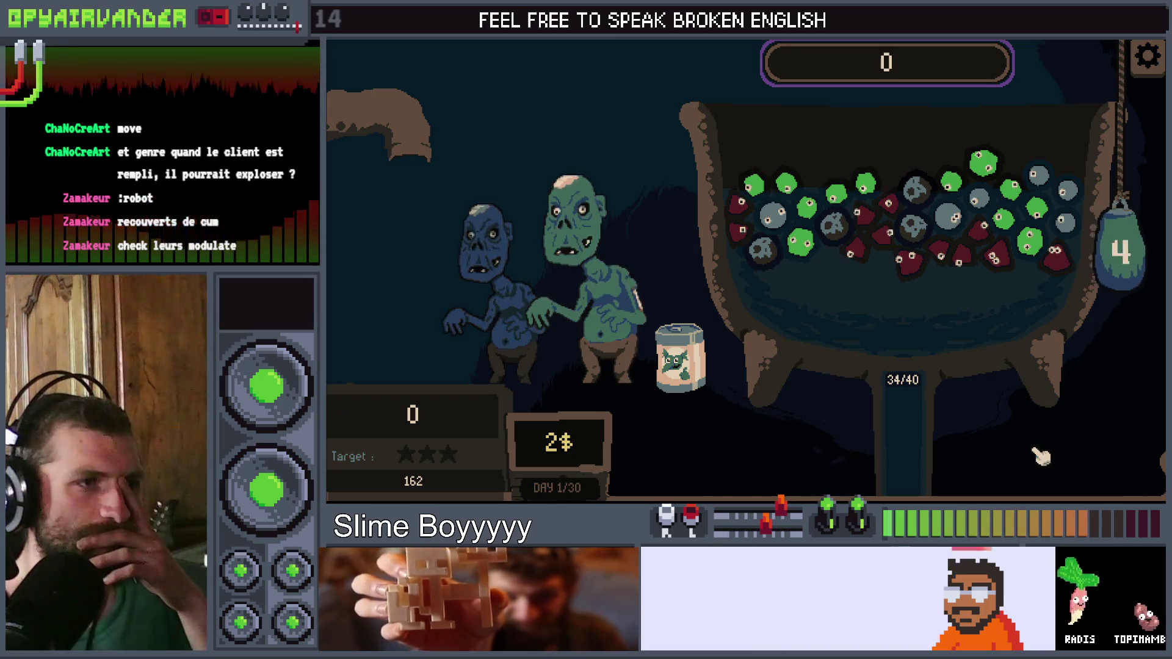
click(756, 185)
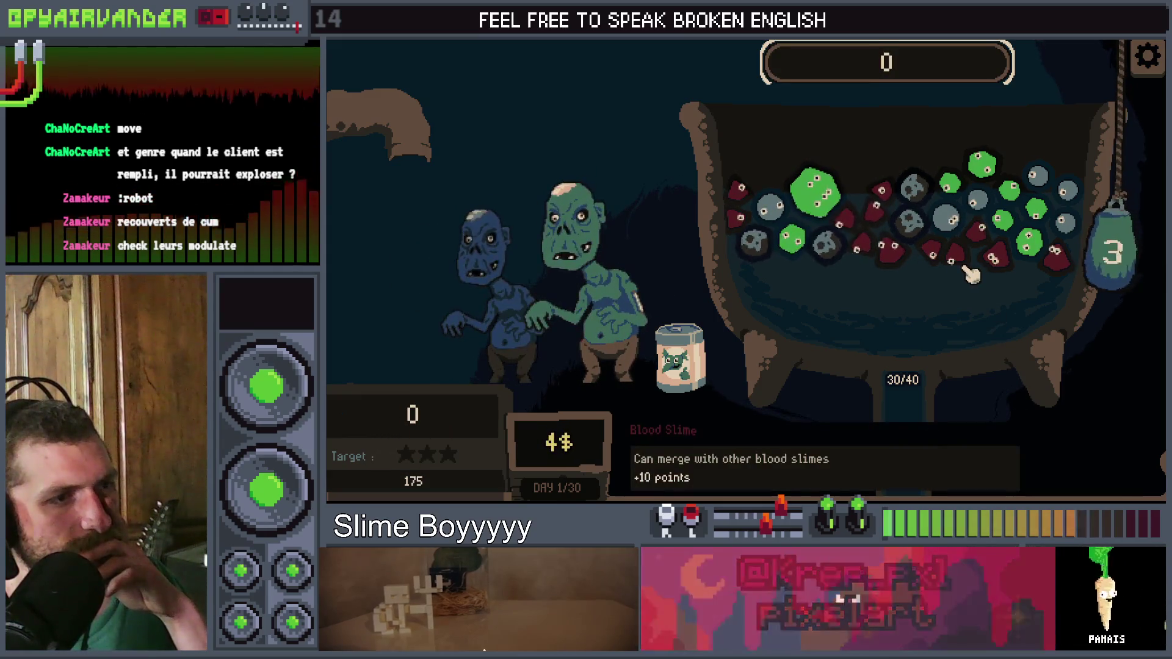
click(867, 214)
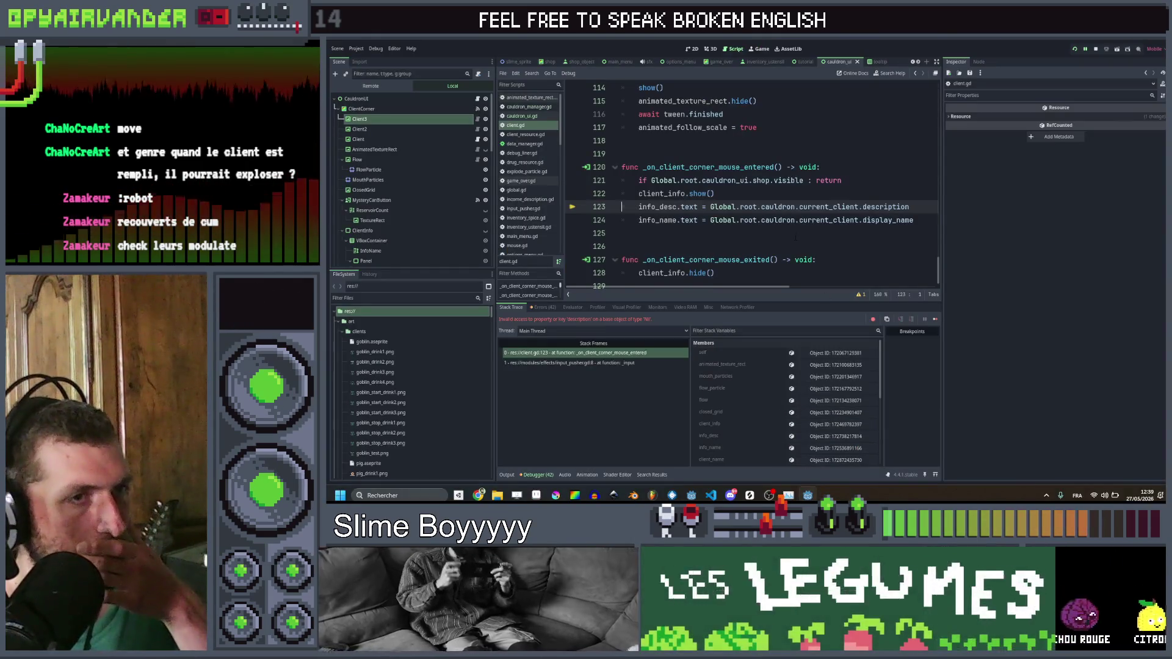
Step: Trace the next_client call from cauldron_manager.gd to its definition and inspect refresh in client.gd
click(795, 238)
click(525, 116)
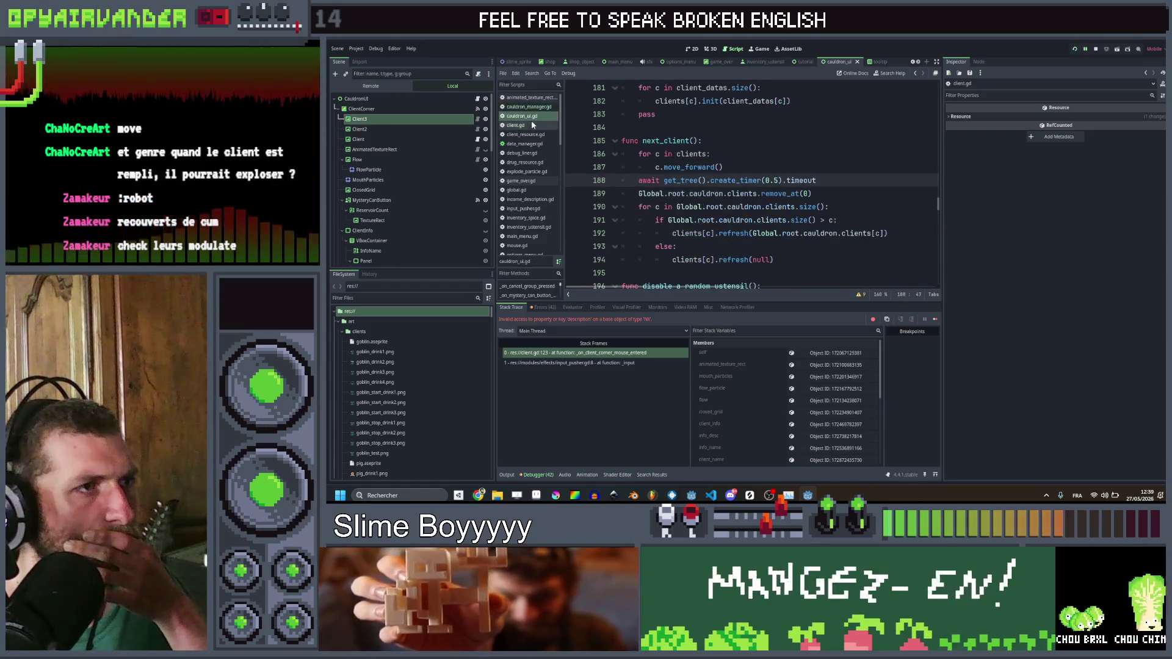
click(529, 106)
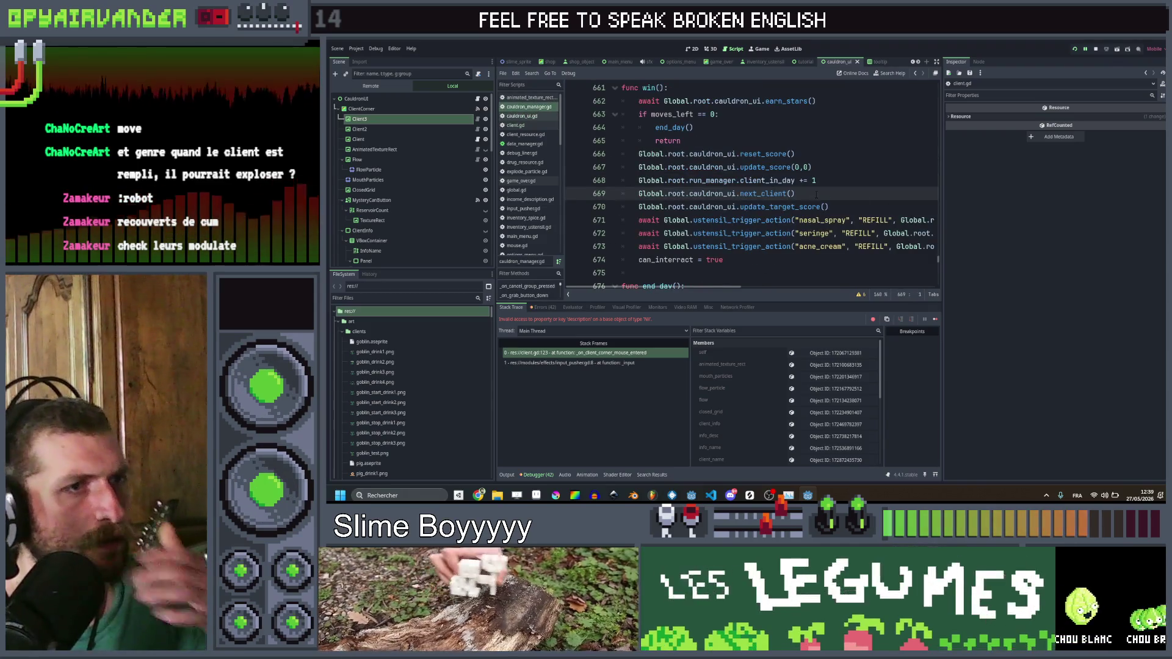
click(766, 194)
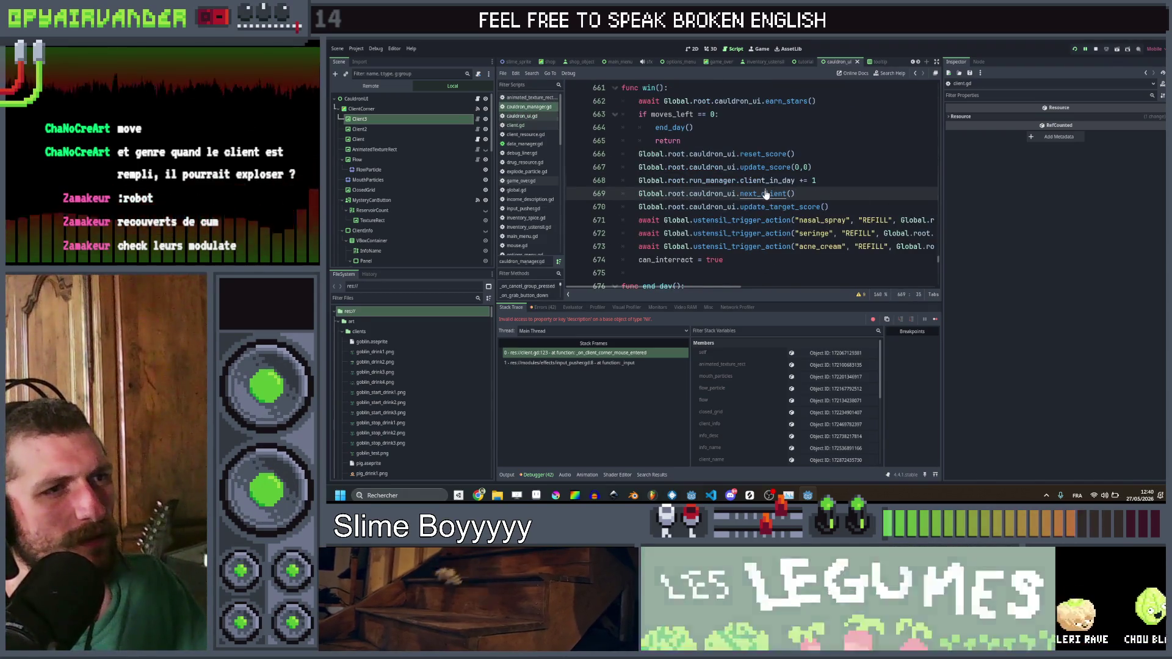
ctrl+click(765, 194)
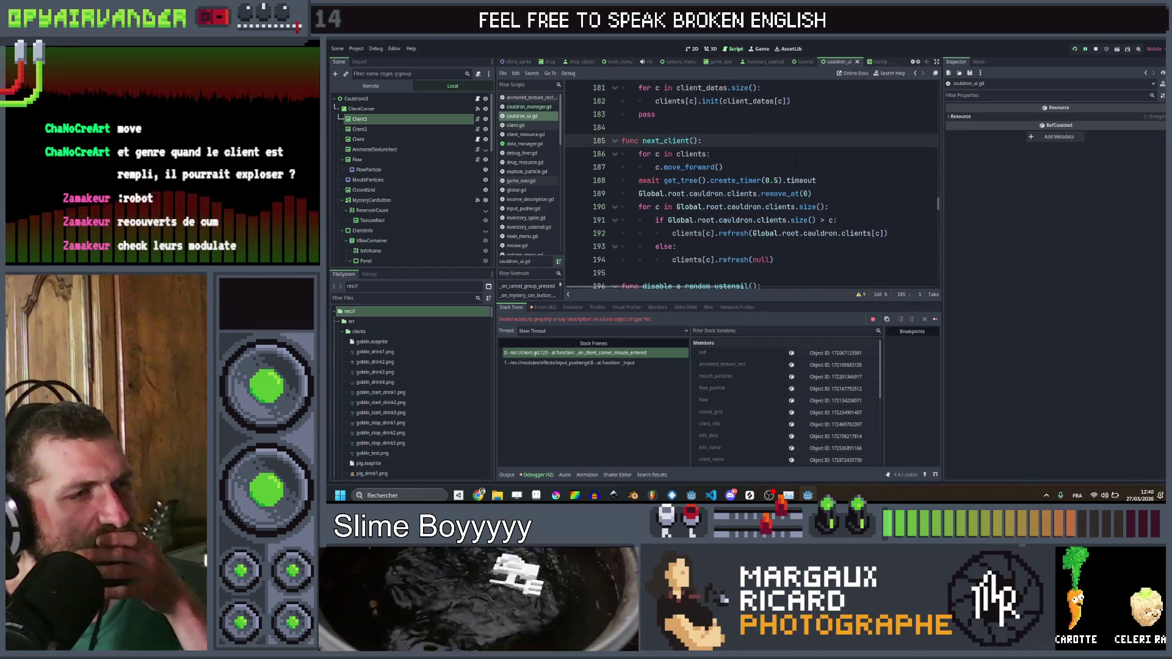
click(795, 163)
scroll(842, 195, down, 1)
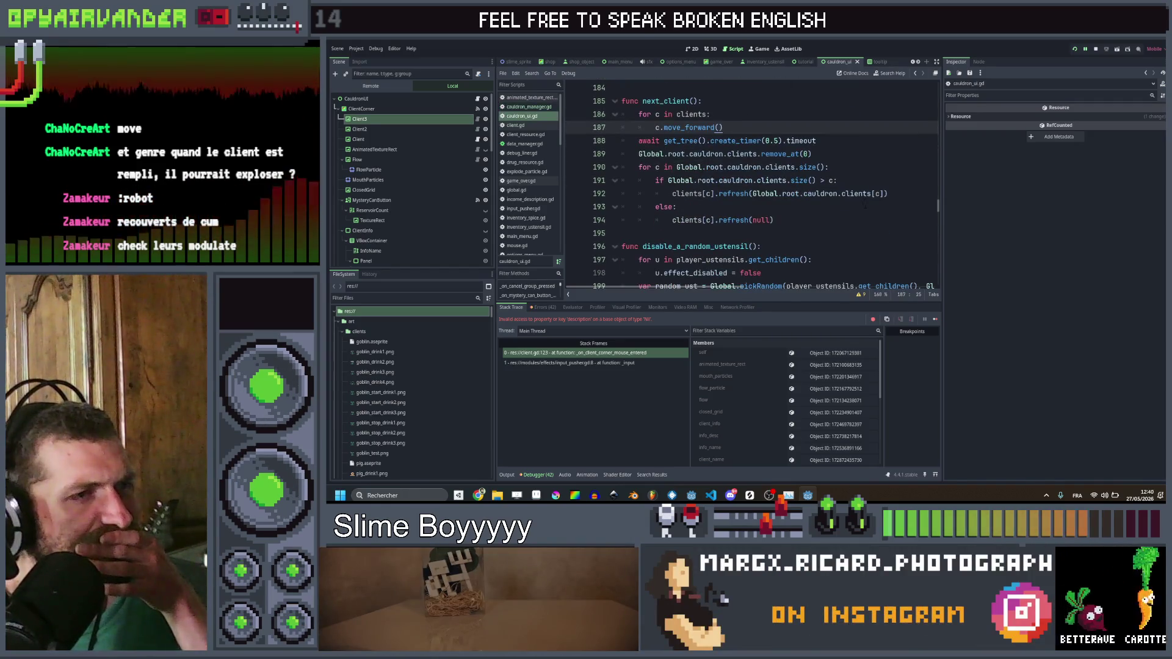
click(730, 208)
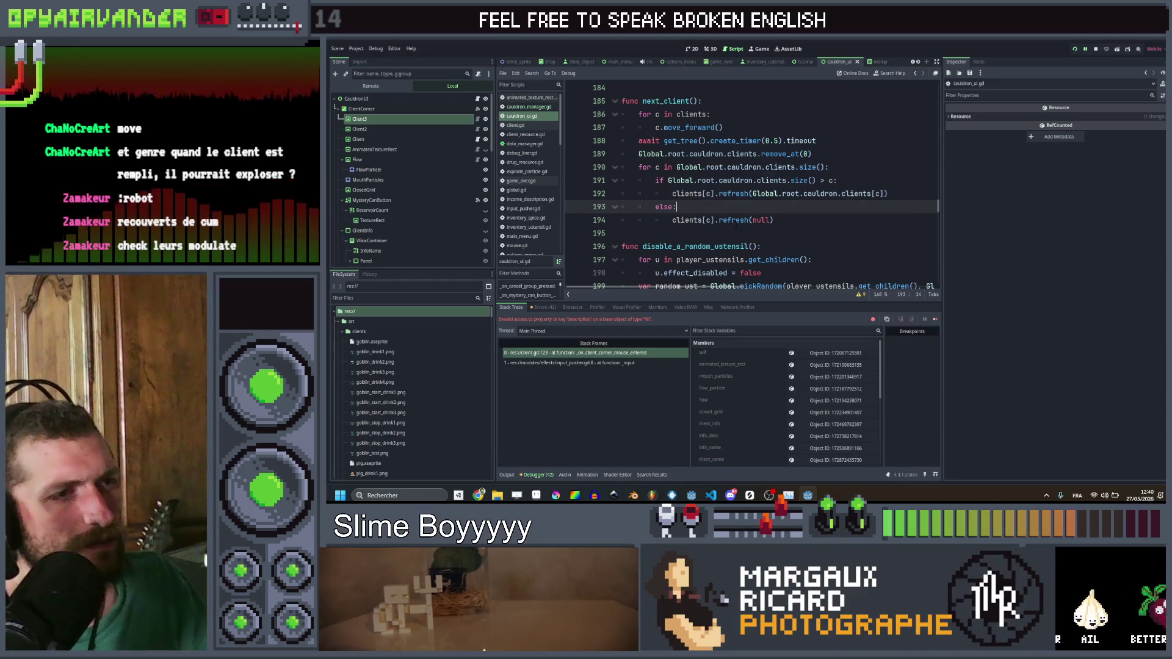
ctrl+click(736, 221)
scroll(737, 183, down, 1)
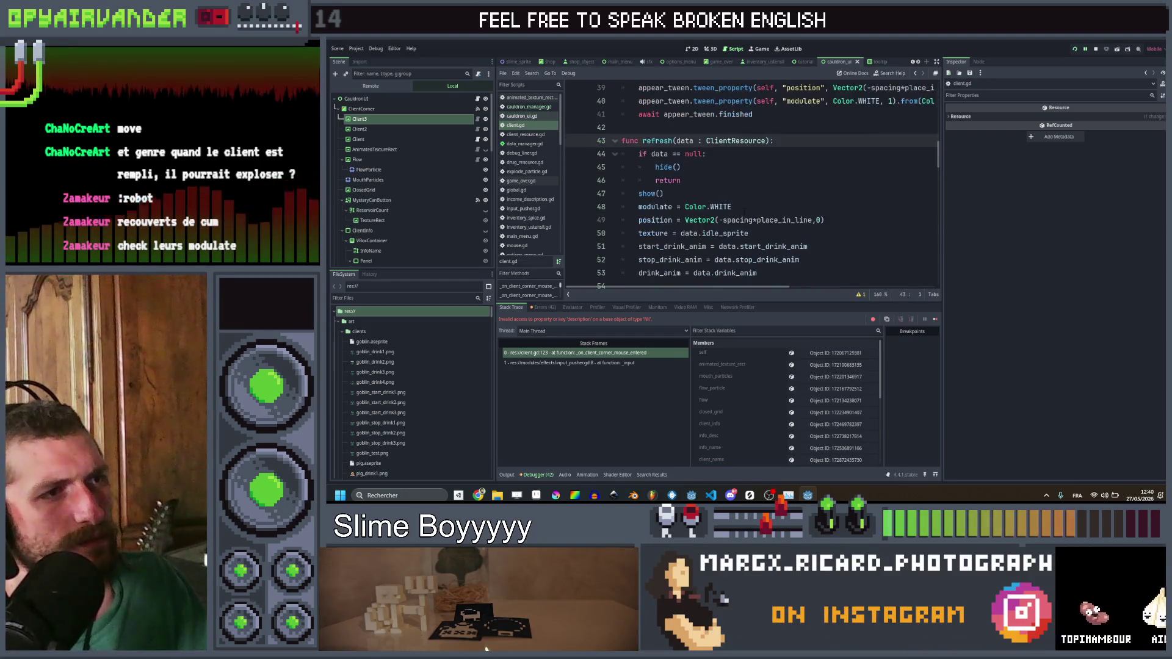
scroll(737, 178, down, 1)
scroll(737, 178, up, 1)
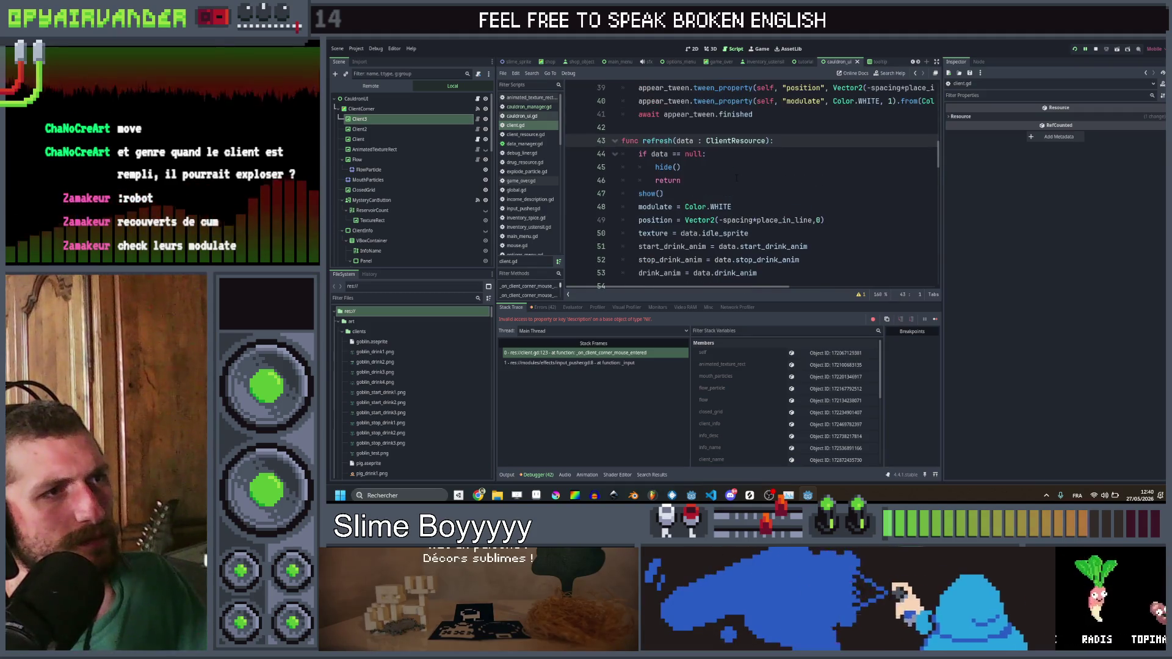
click(915, 74)
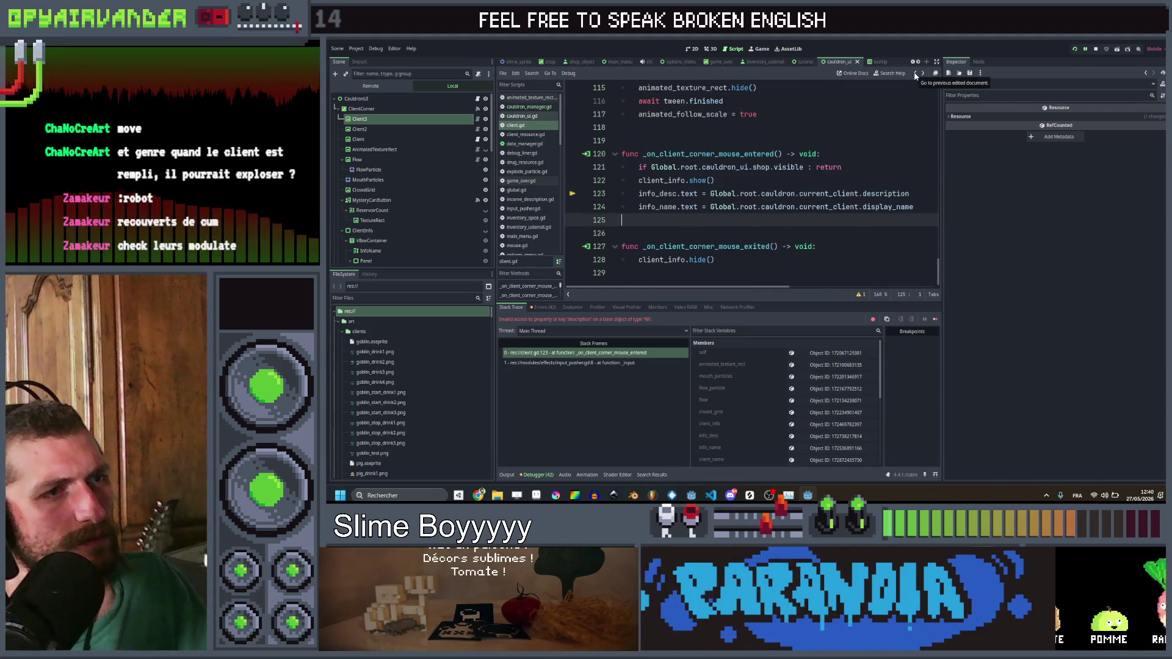
click(915, 74)
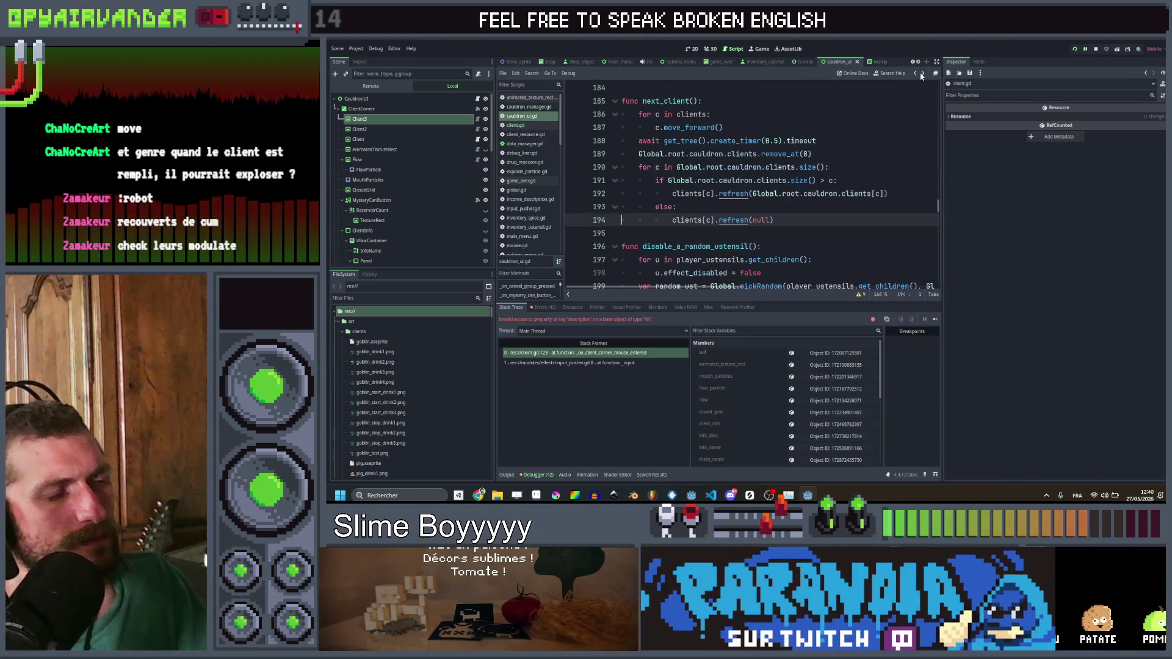
Step: Add print("NULL") under the else branch of next_client and rerun the project
click(799, 211)
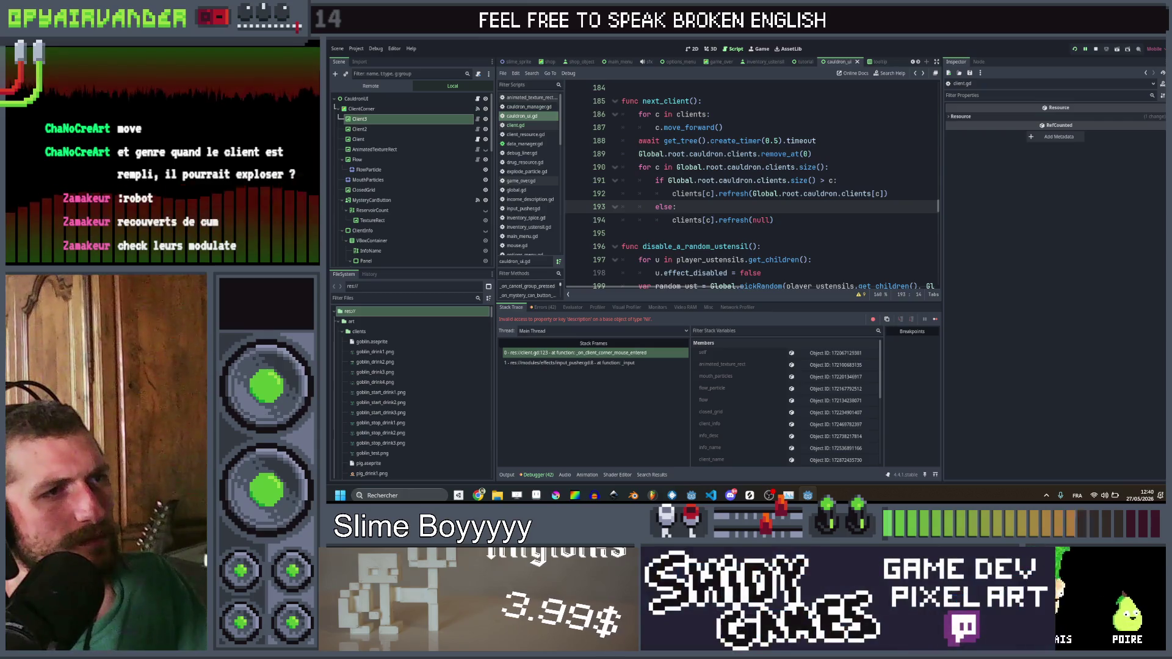
click(814, 154)
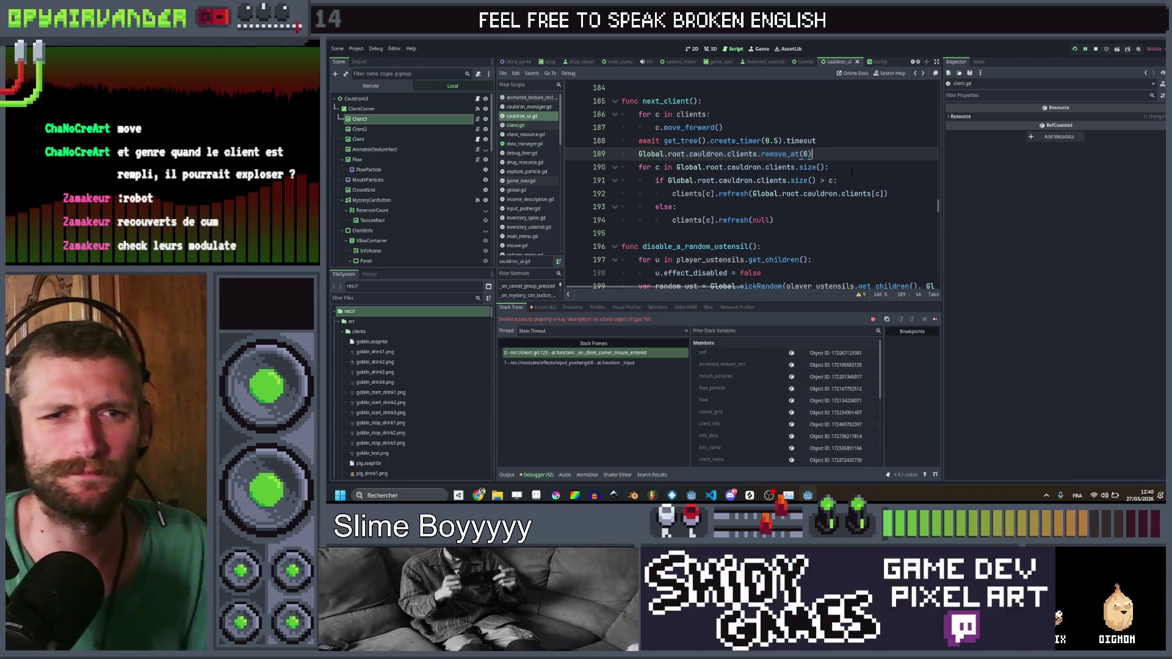
click(764, 209)
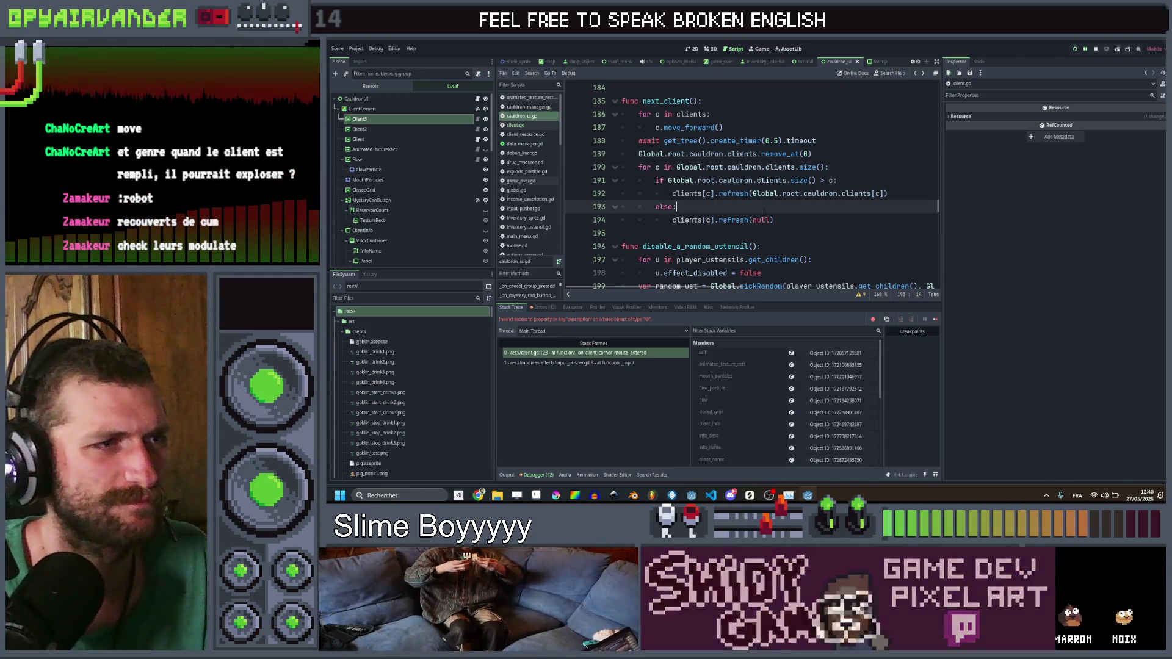
key(Return)
text(pri)
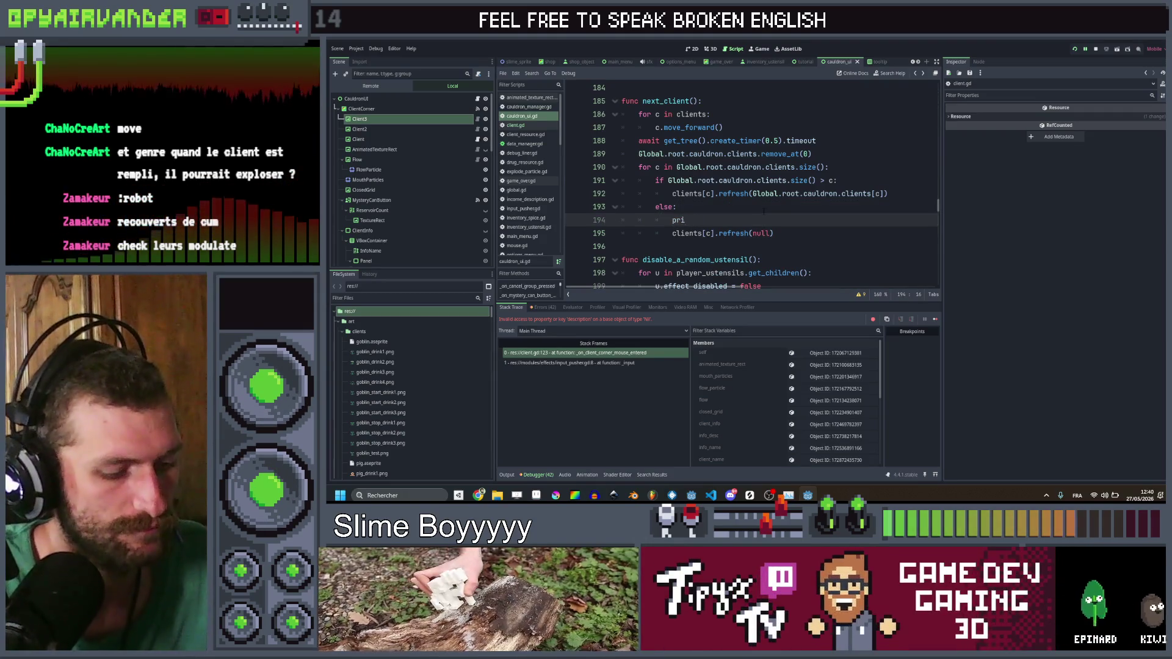
text(nt(init_)
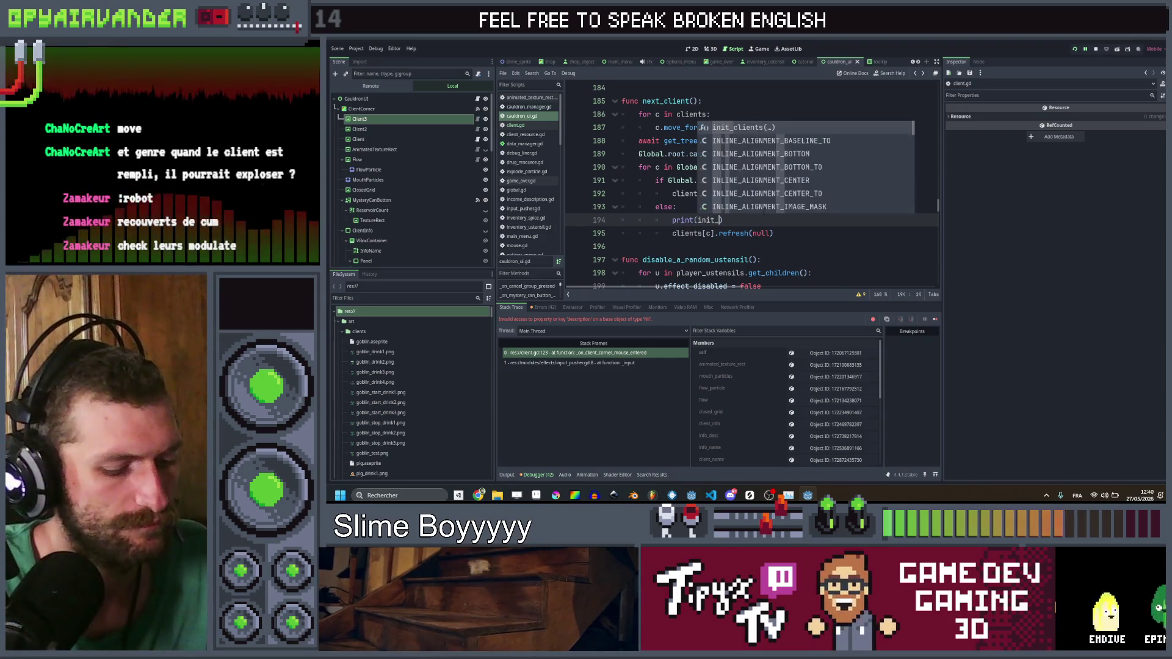
key(BackSpace)
key(BackSpace)
key(BackSpace)
text("N)
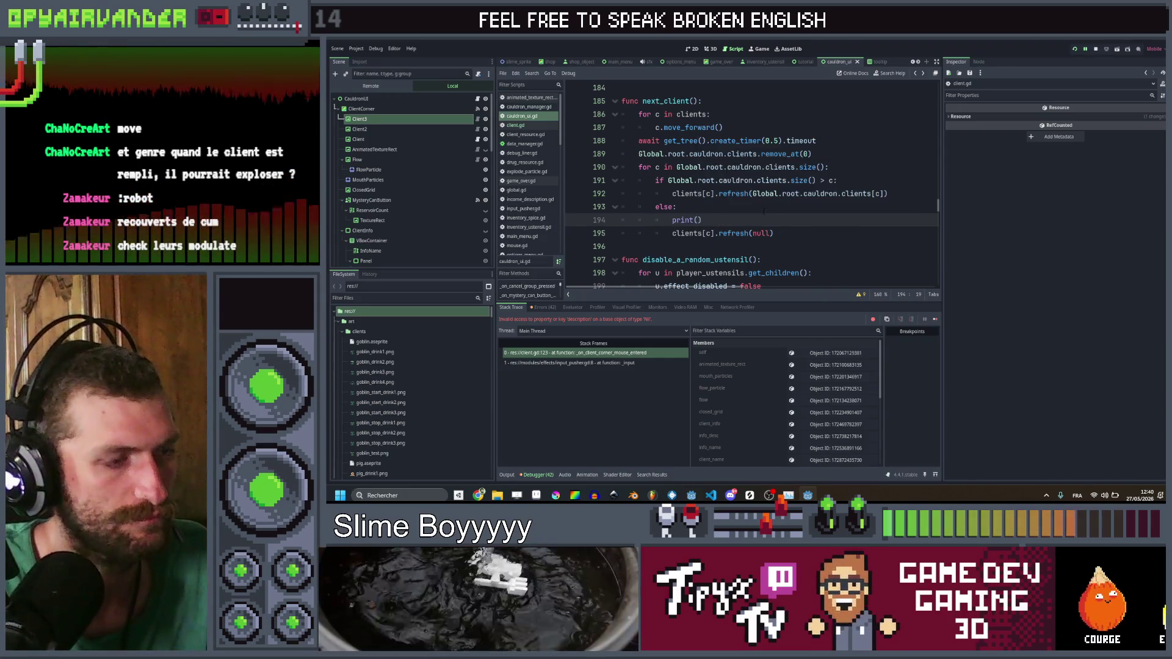
text(ULL)
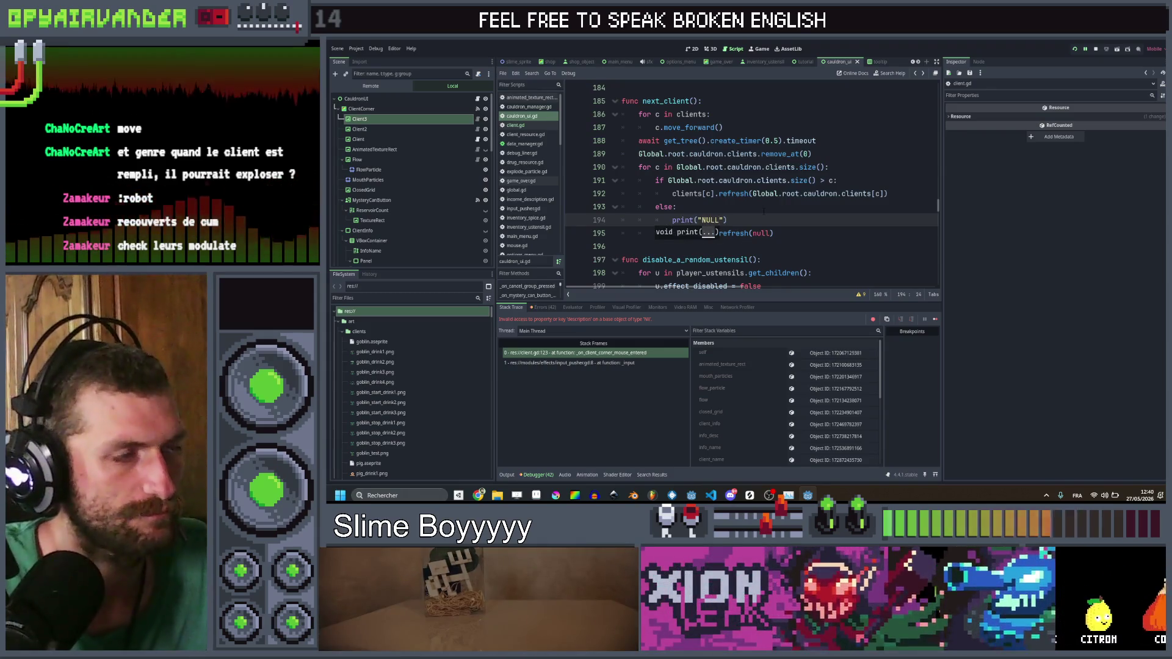
click(764, 211)
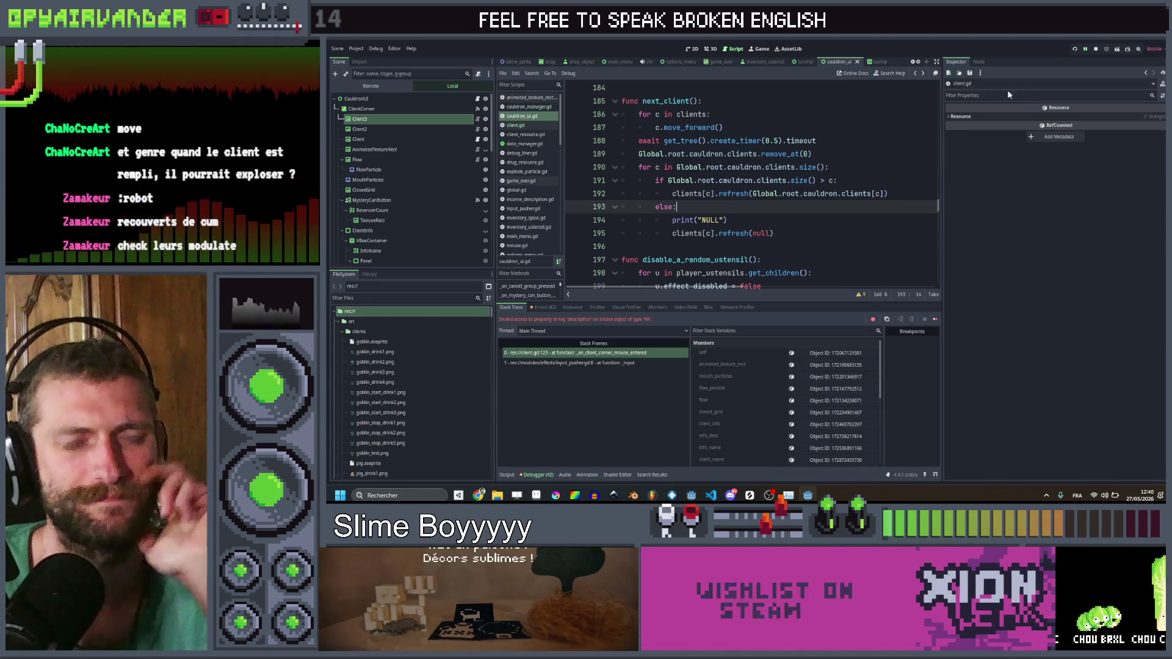
key(F5)
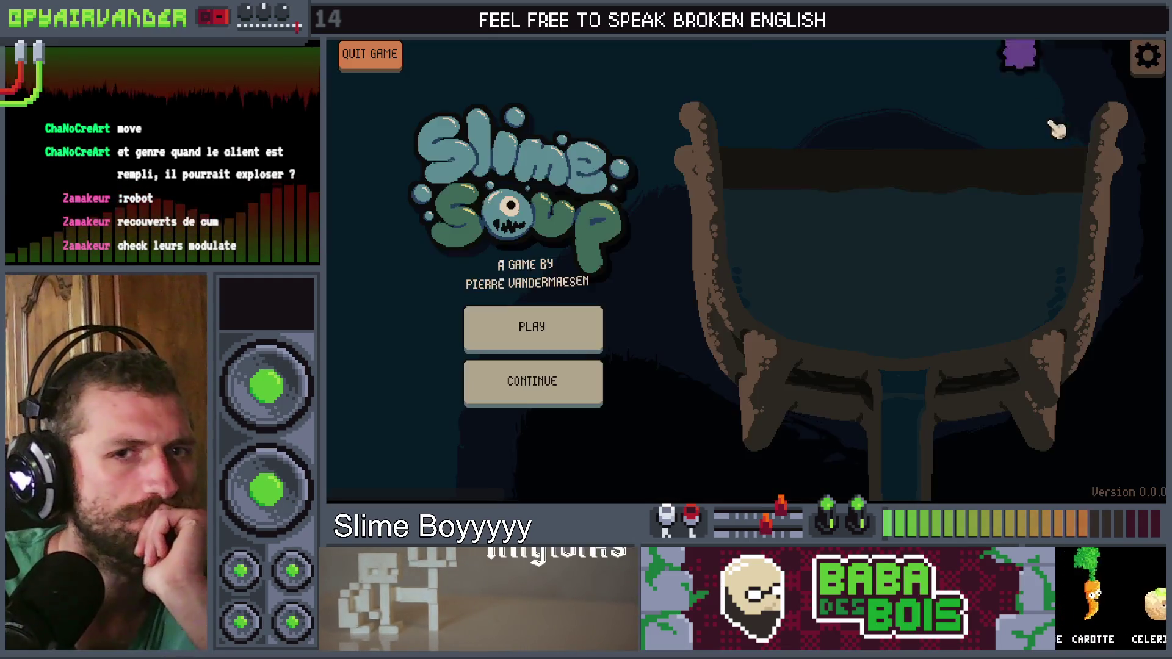
Step: Take the game out of fullscreen from its settings panel and start a new round
key(Escape)
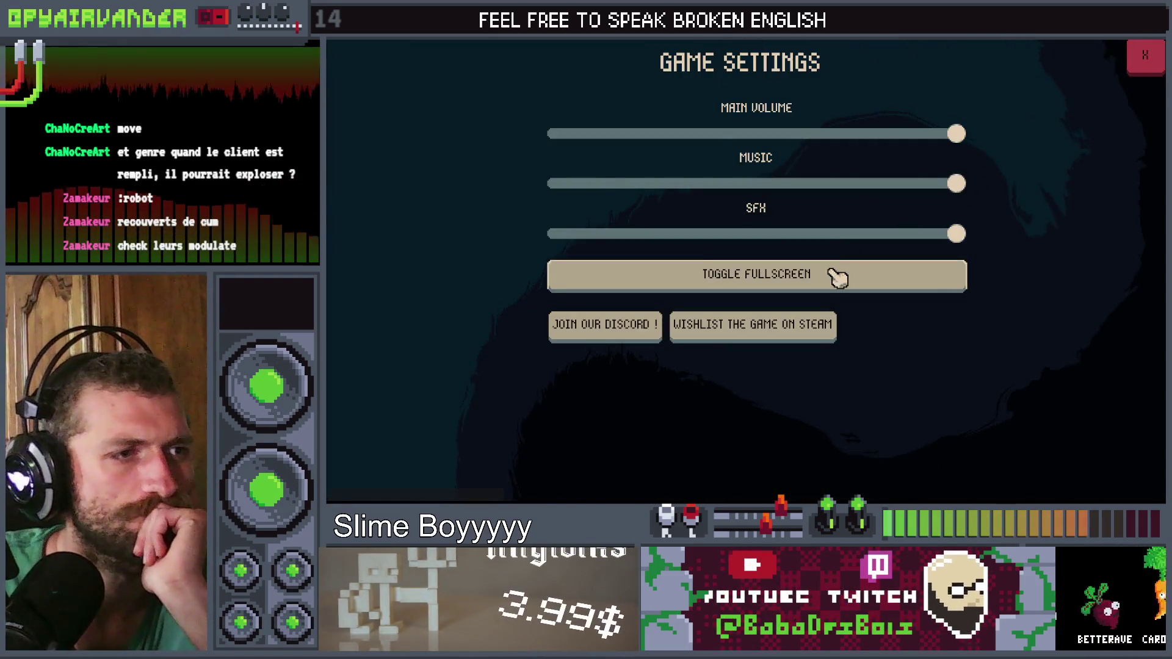
click(833, 273)
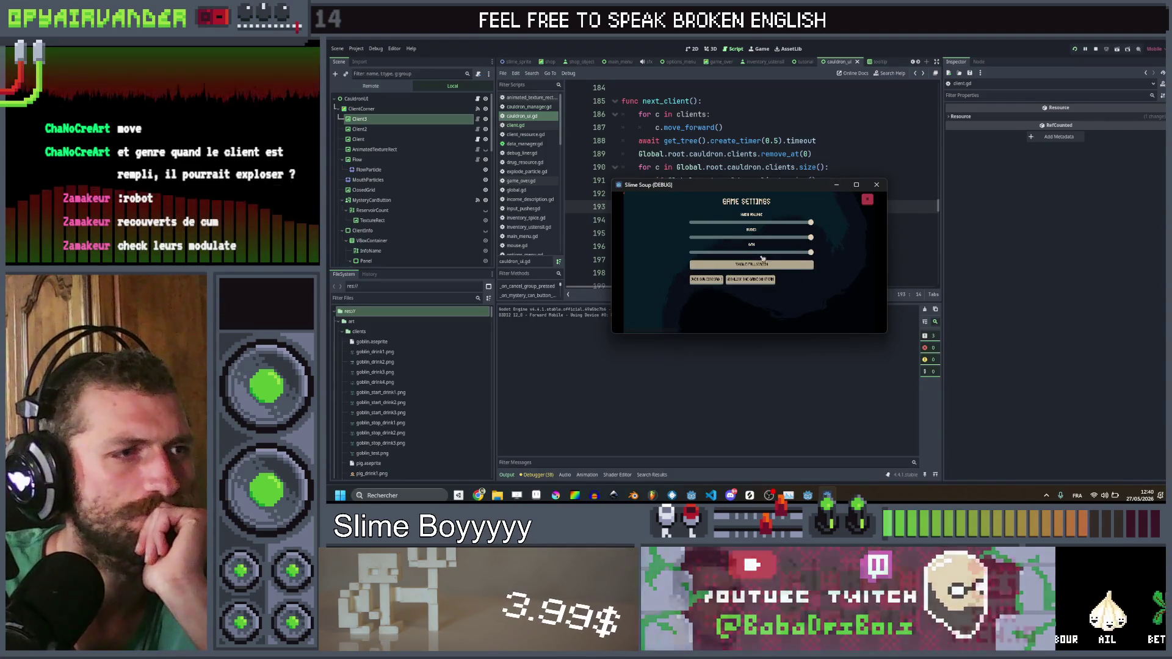
click(869, 200)
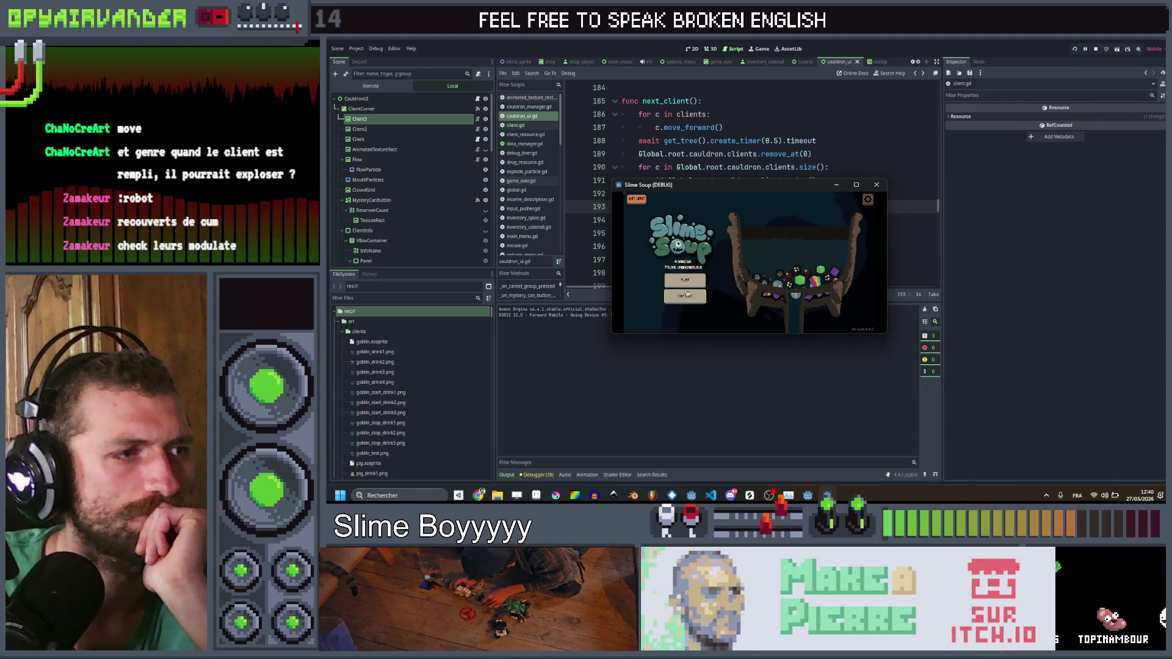
click(685, 281)
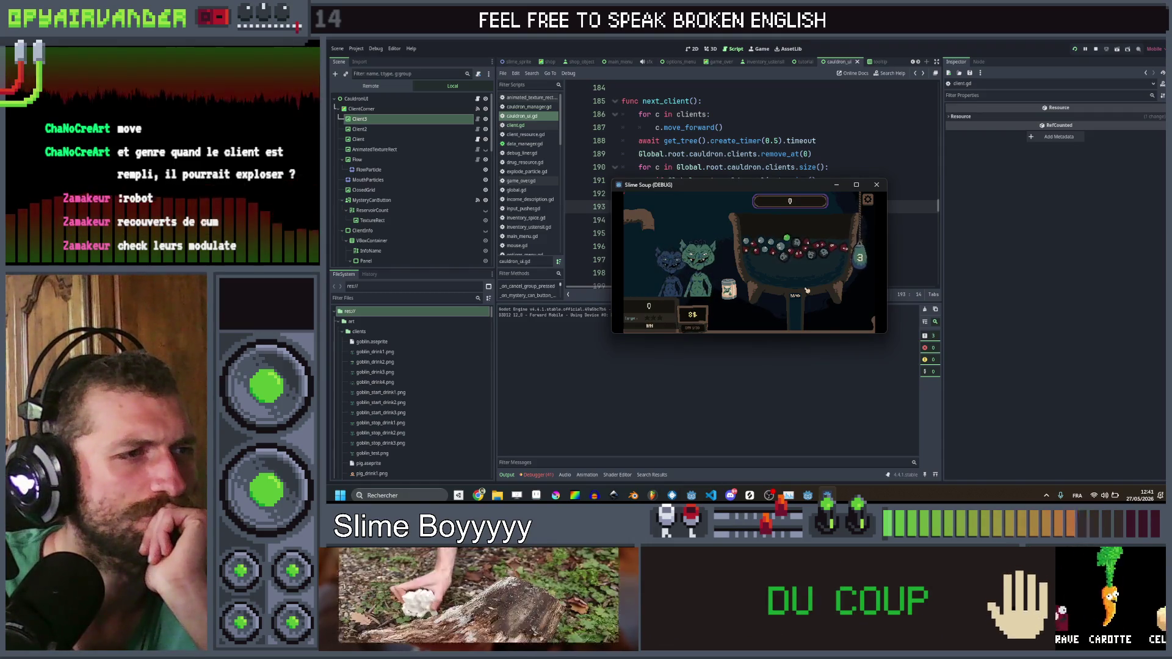
Step: Close the game and inspect the refresh call and the size comparison in next_client
key(F8)
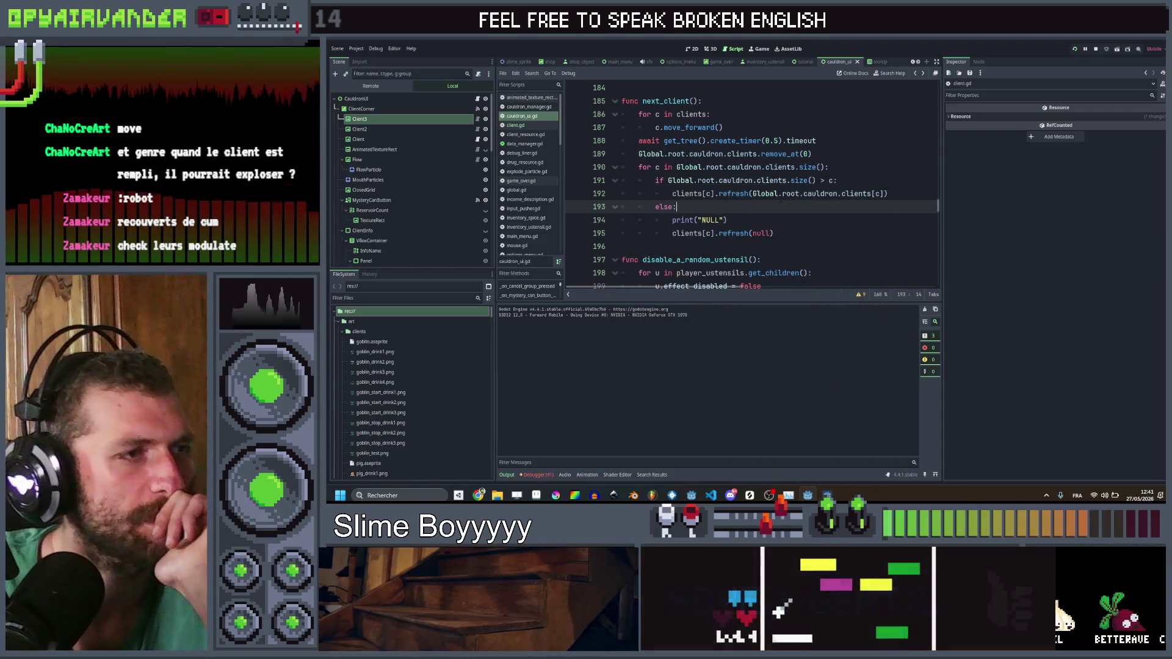
click(778, 193)
click(792, 181)
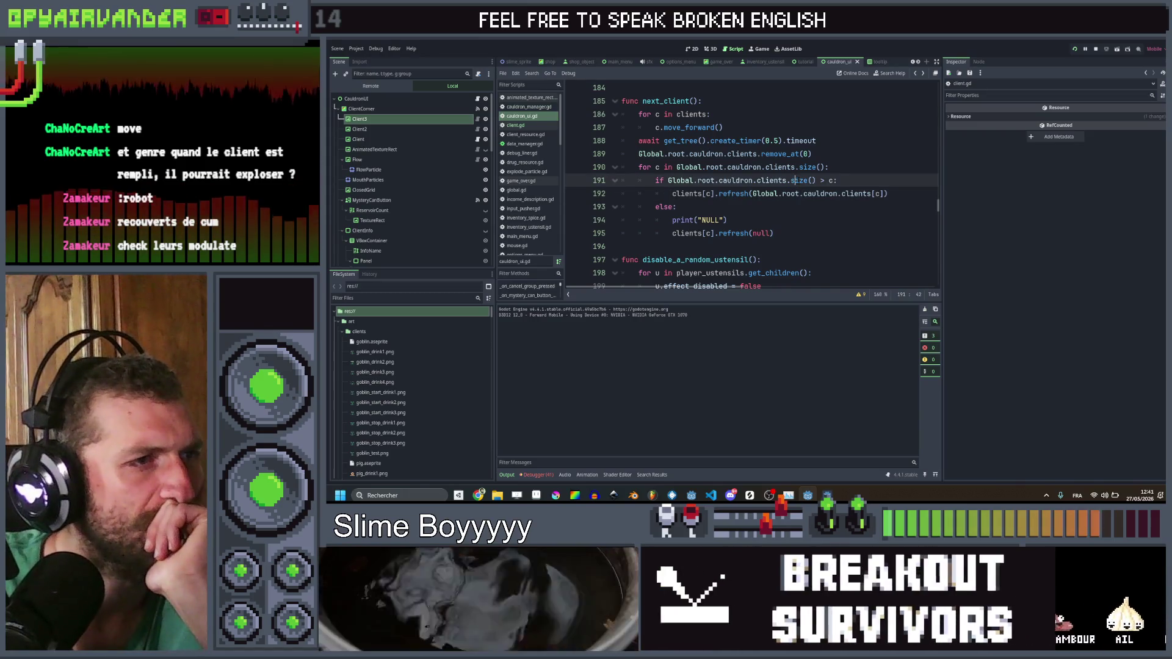
mouse_move(788, 155)
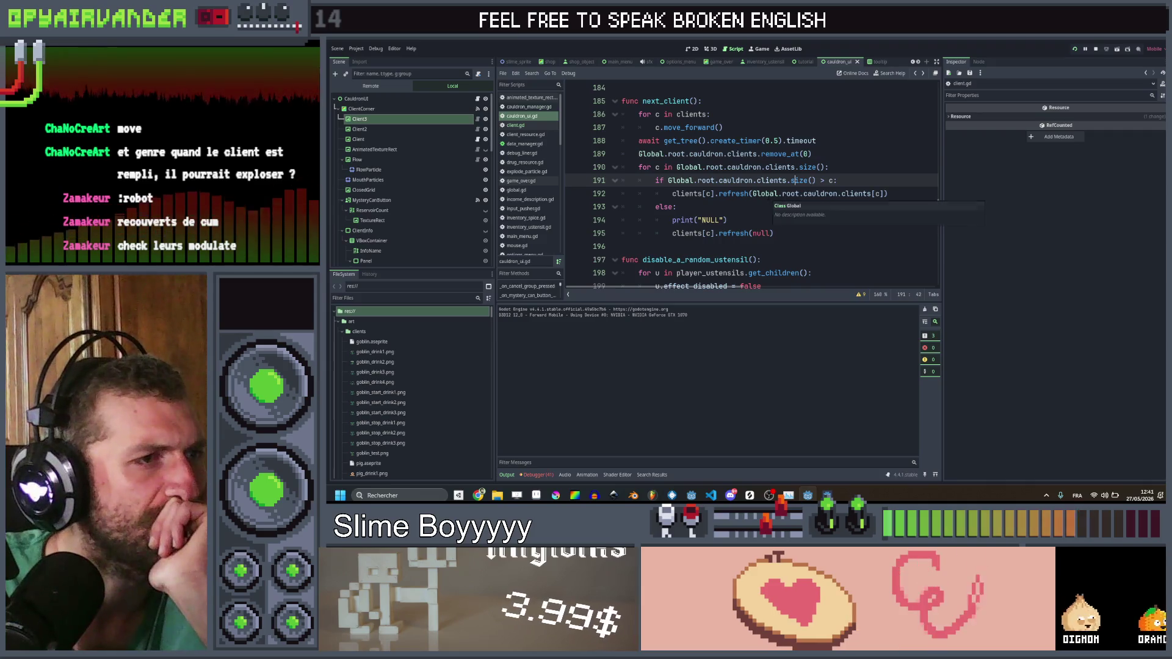
click(763, 207)
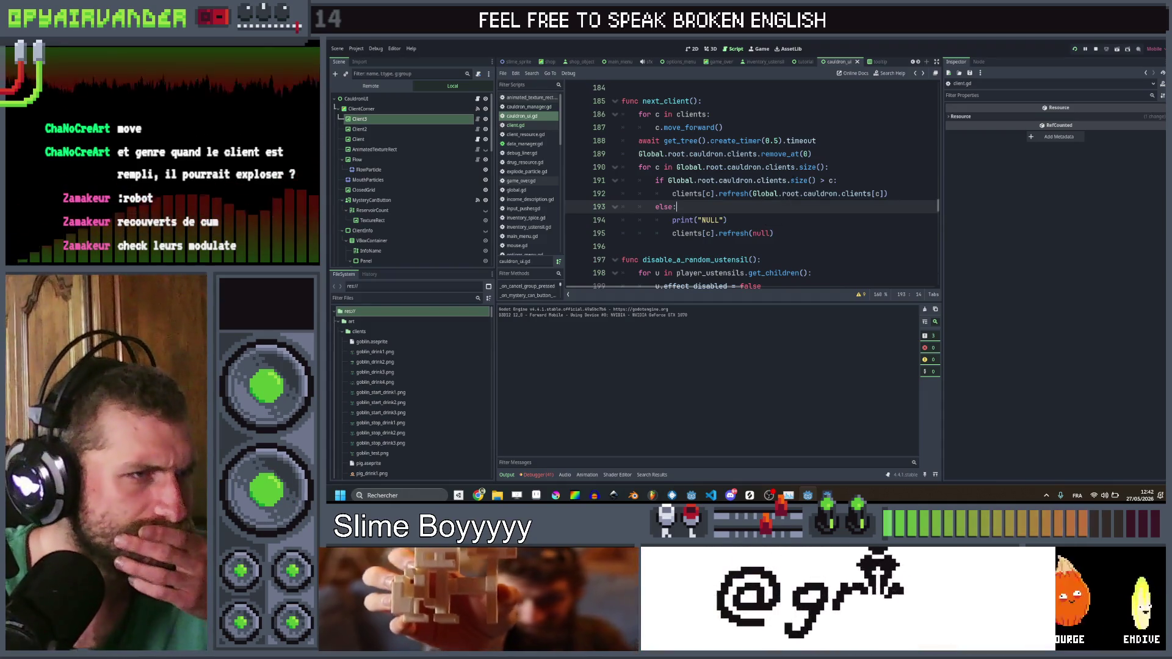
Step: Replace the loop range clients.size() with 3 and save the script
click(807, 167)
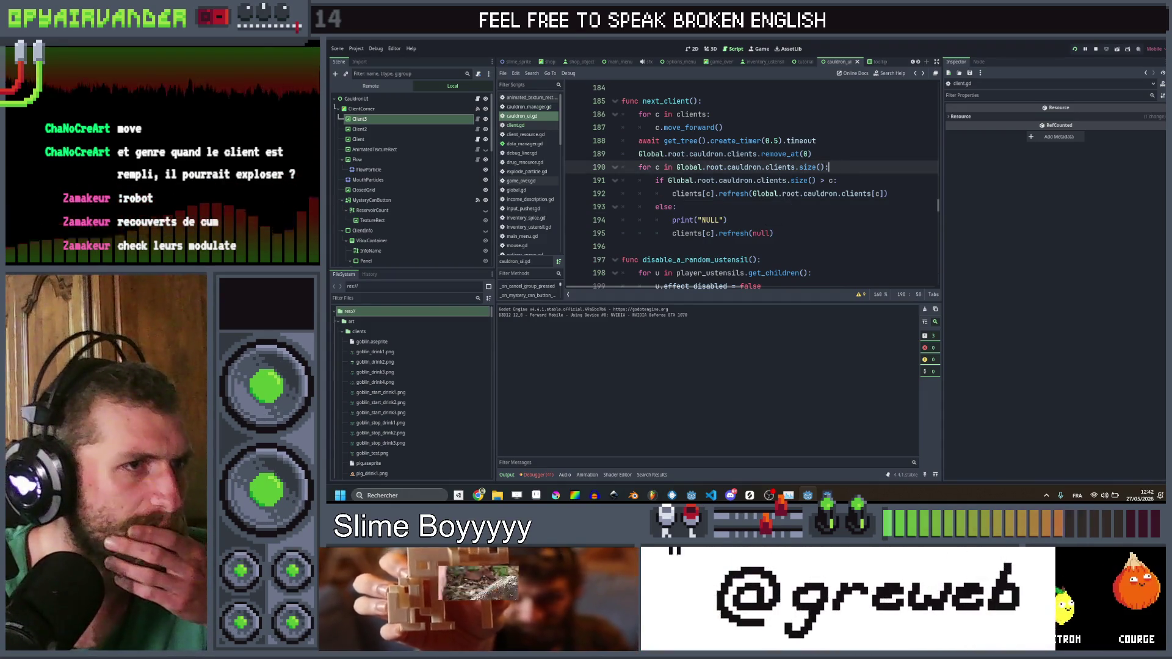
drag(826, 168, 676, 168)
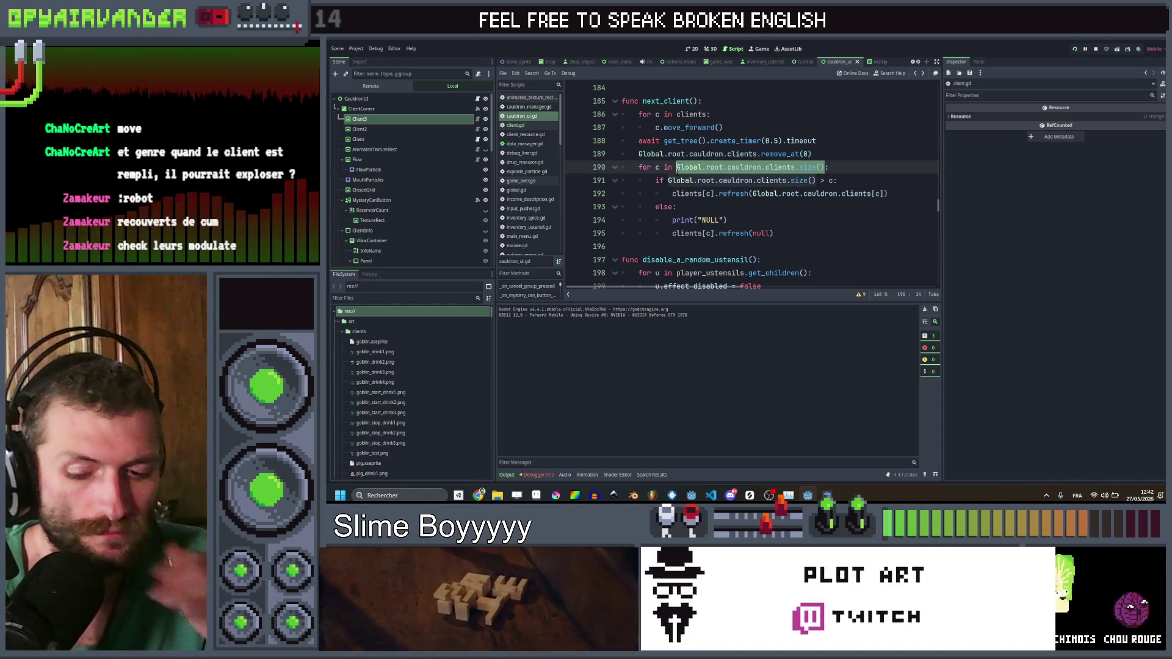
text(3:)
key(ctrl+s)
key(End)
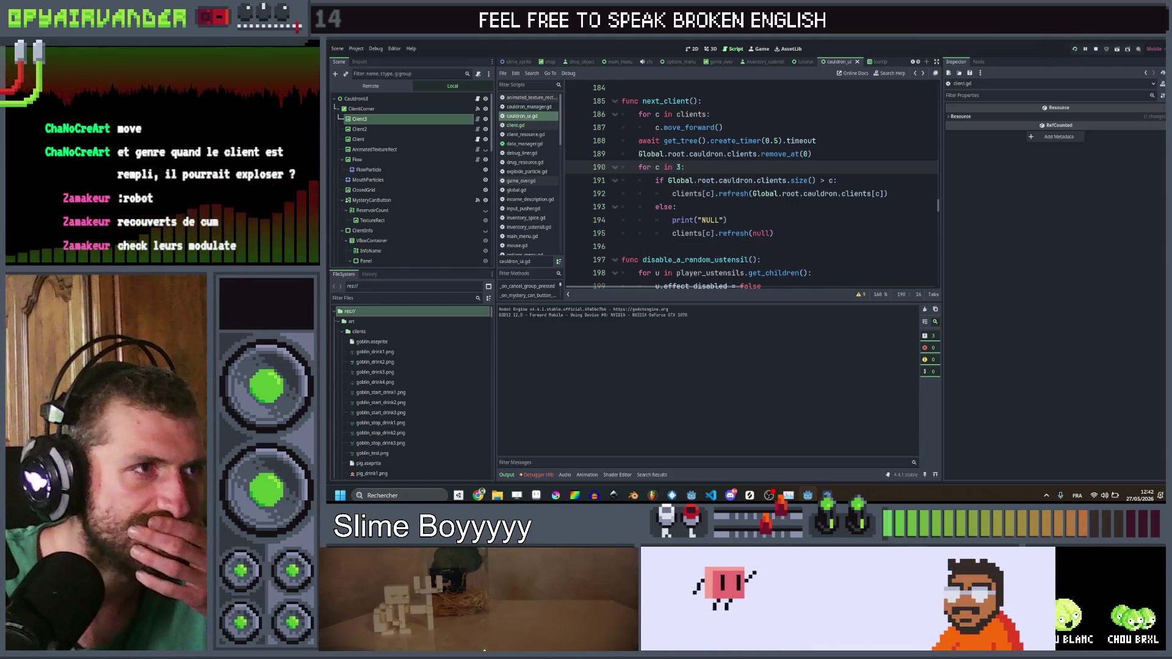
Step: Restore the loop range to clients.size() and relaunch the project
click(707, 114)
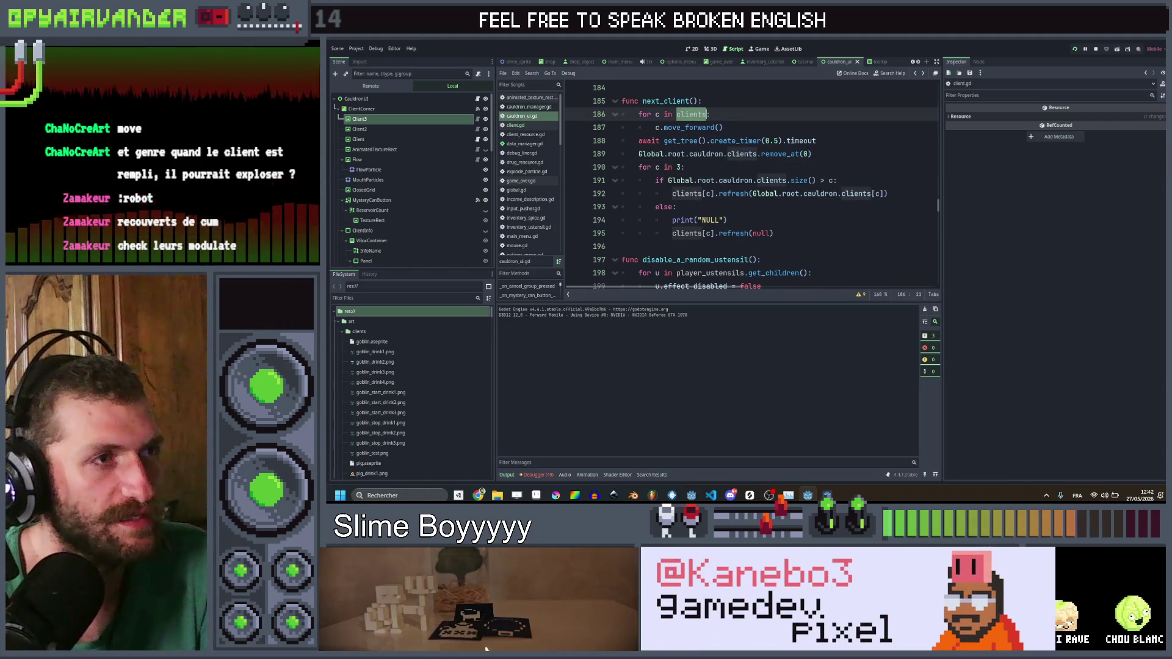
double_click(683, 166)
text(clients)
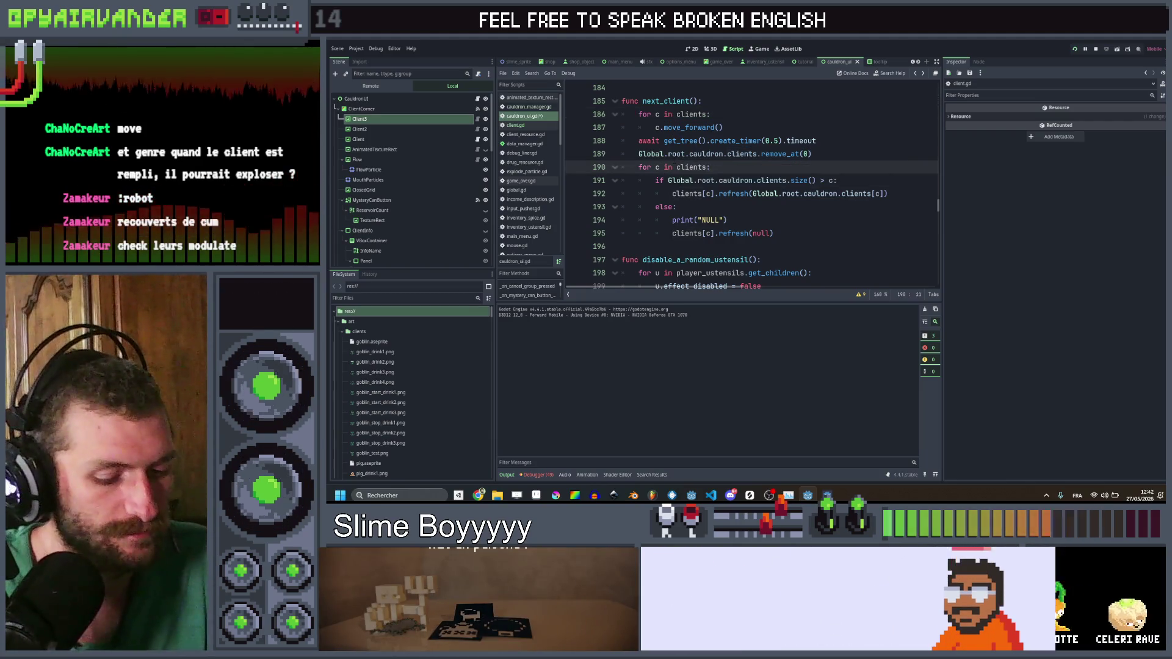
text(.siz)
key(Return)
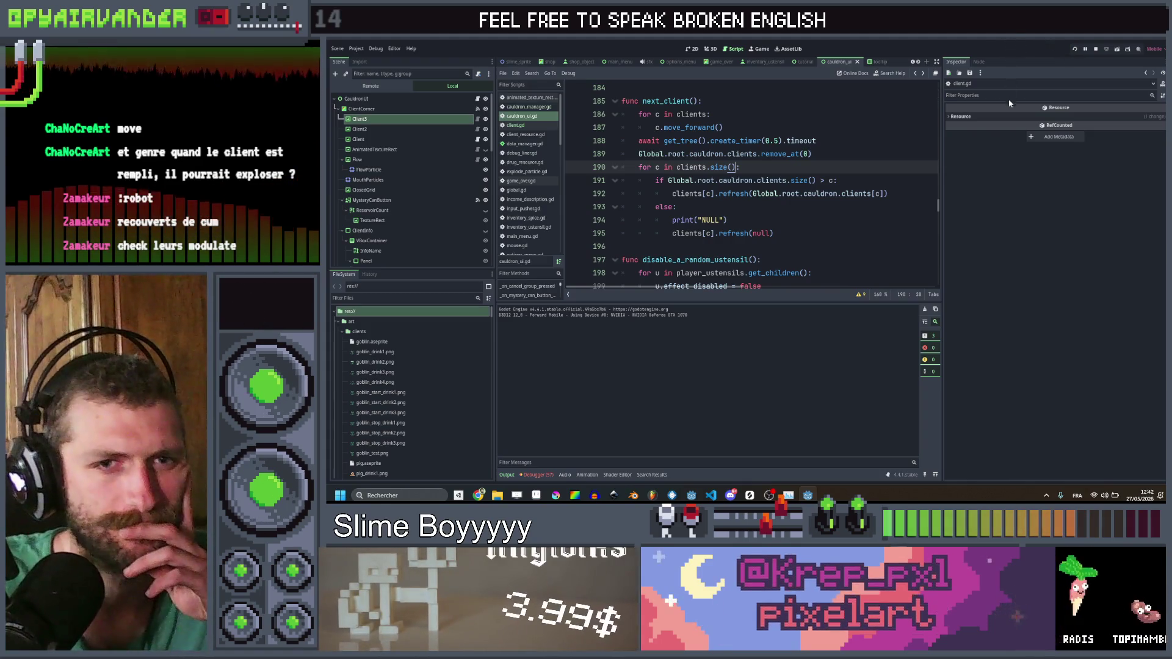
key(F5)
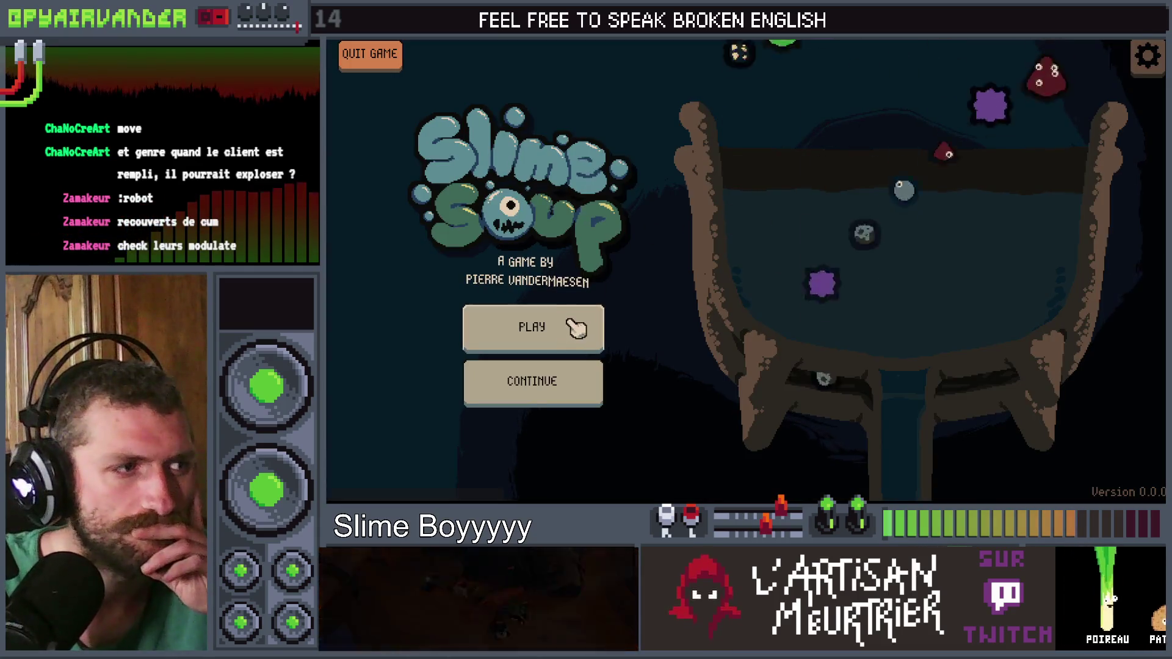
Step: Play a round merging pus and blood slimes, stop the game, and save the script
click(568, 324)
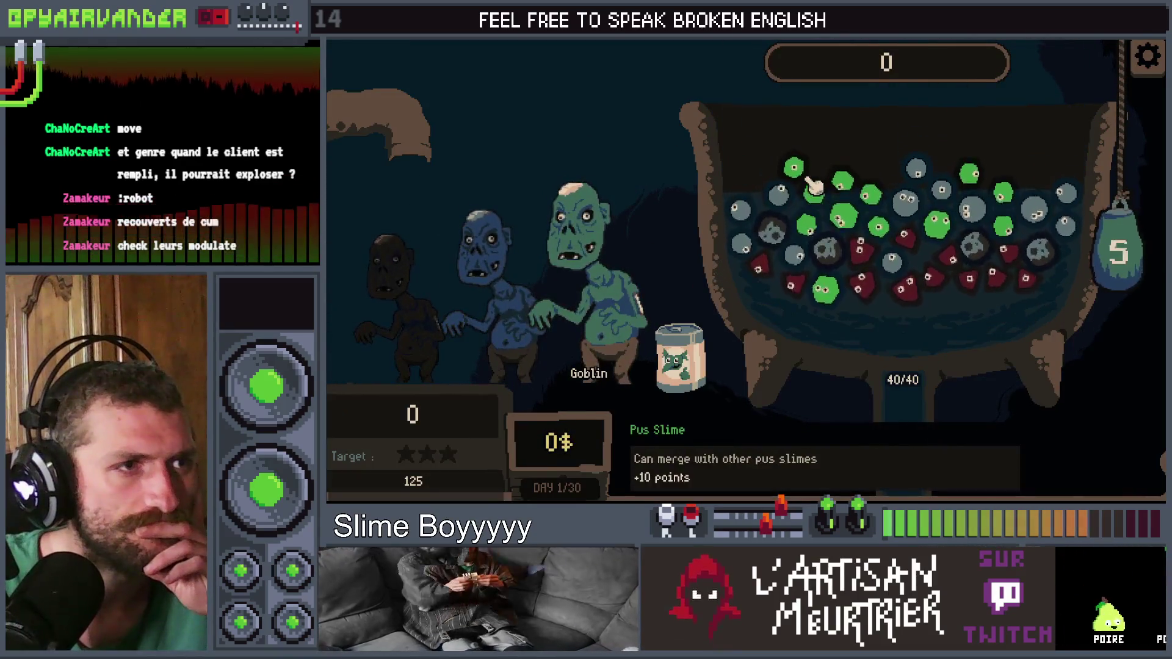
click(812, 177)
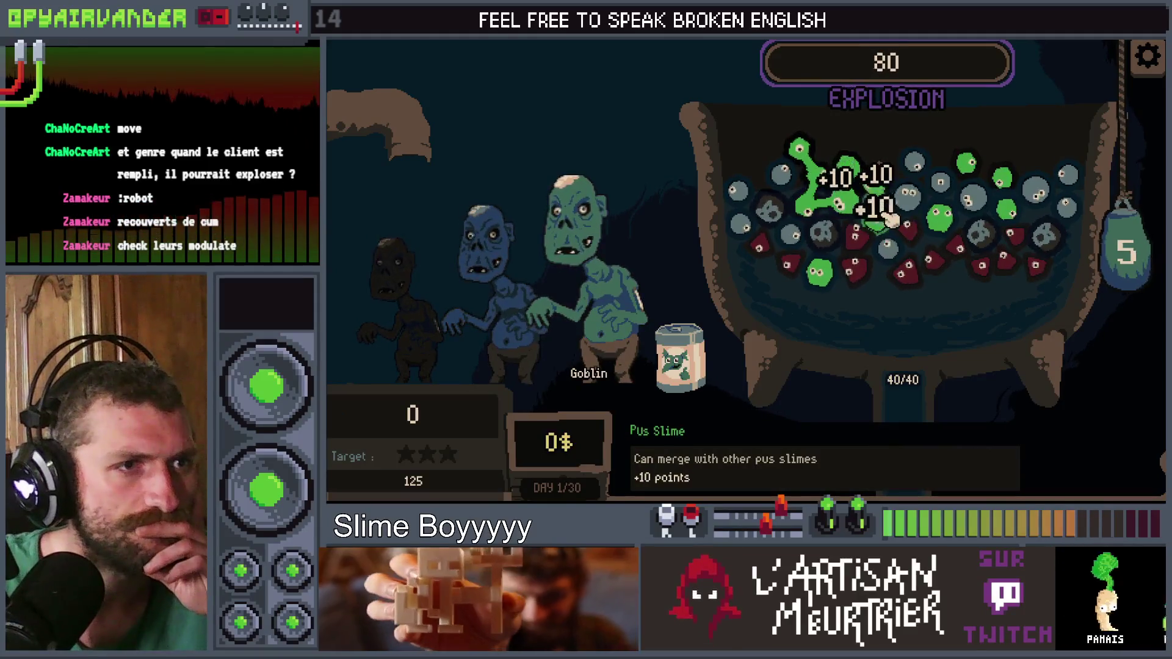
click(1073, 399)
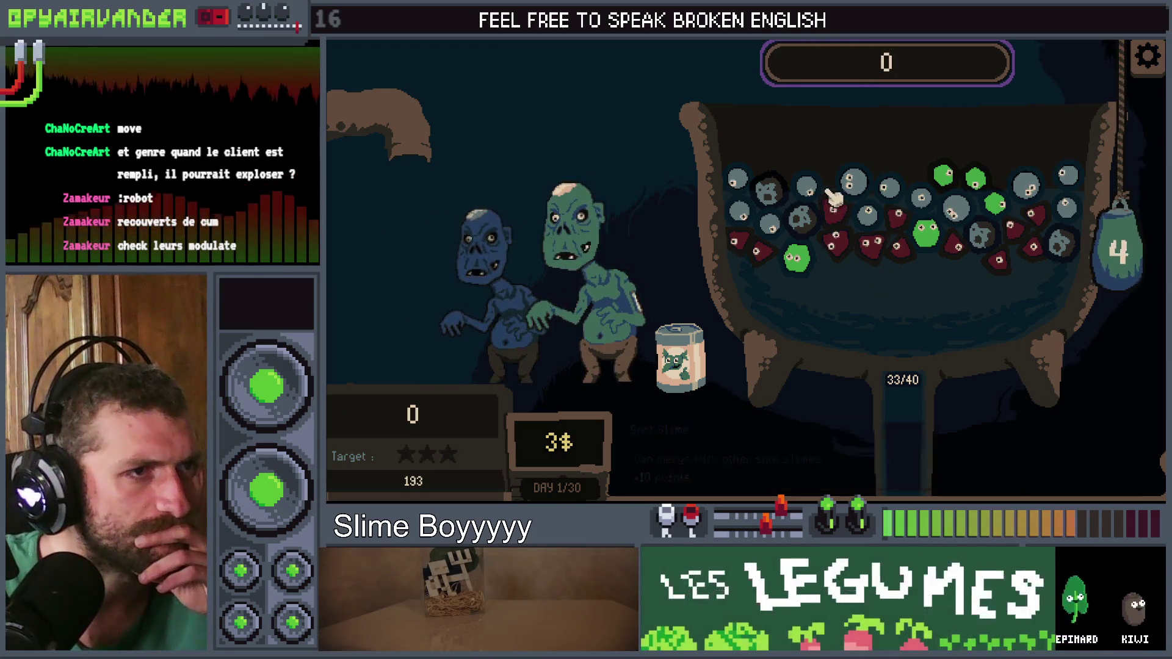
mouse_move(852, 189)
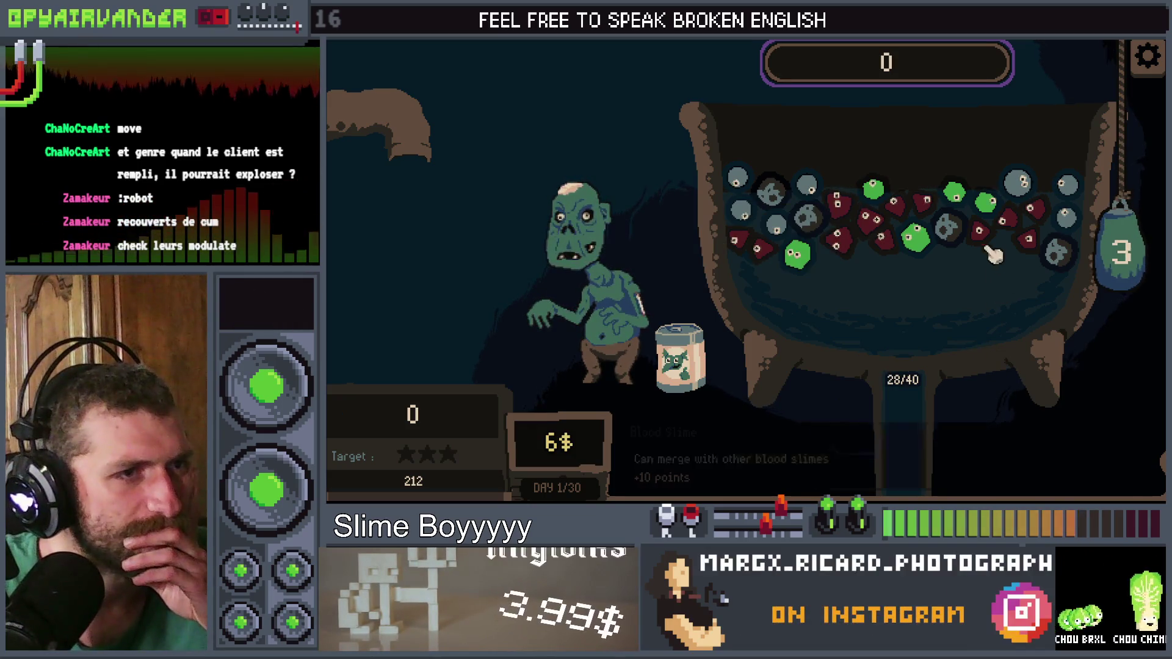
click(884, 232)
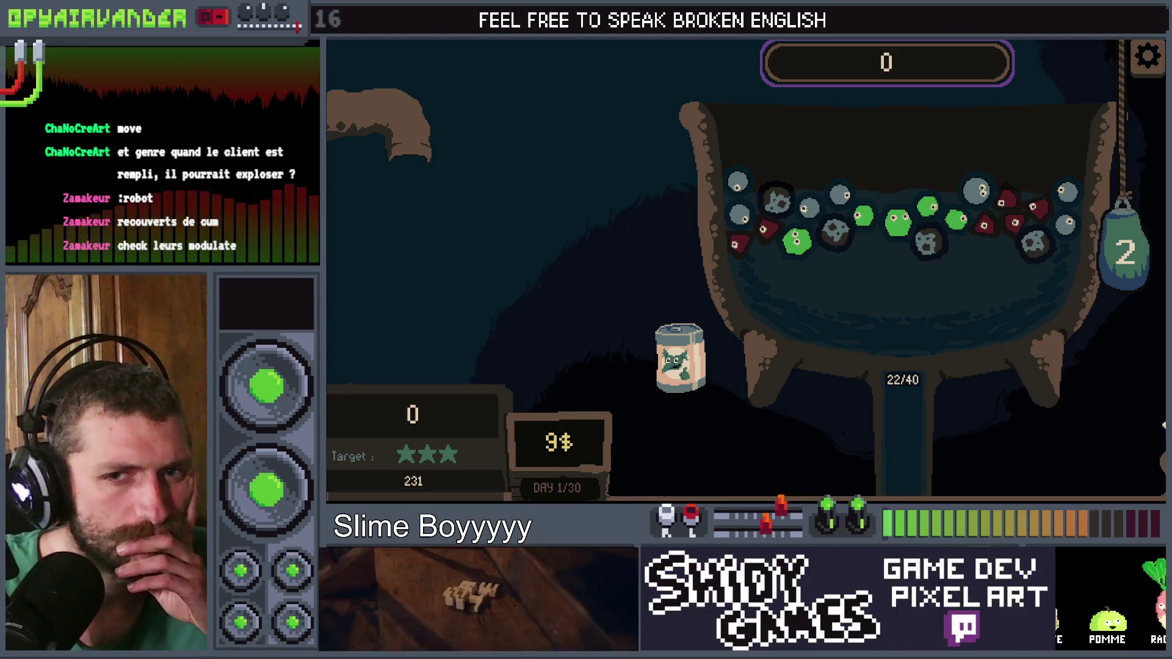
key(F8)
key(End)
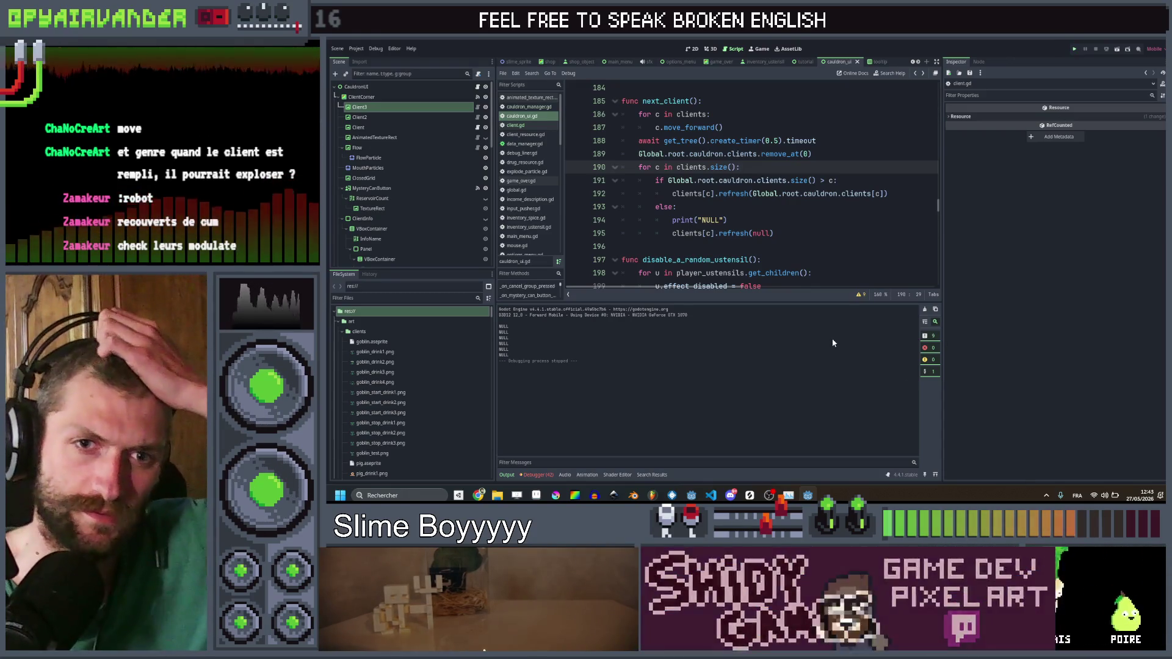
key(ctrl+s)
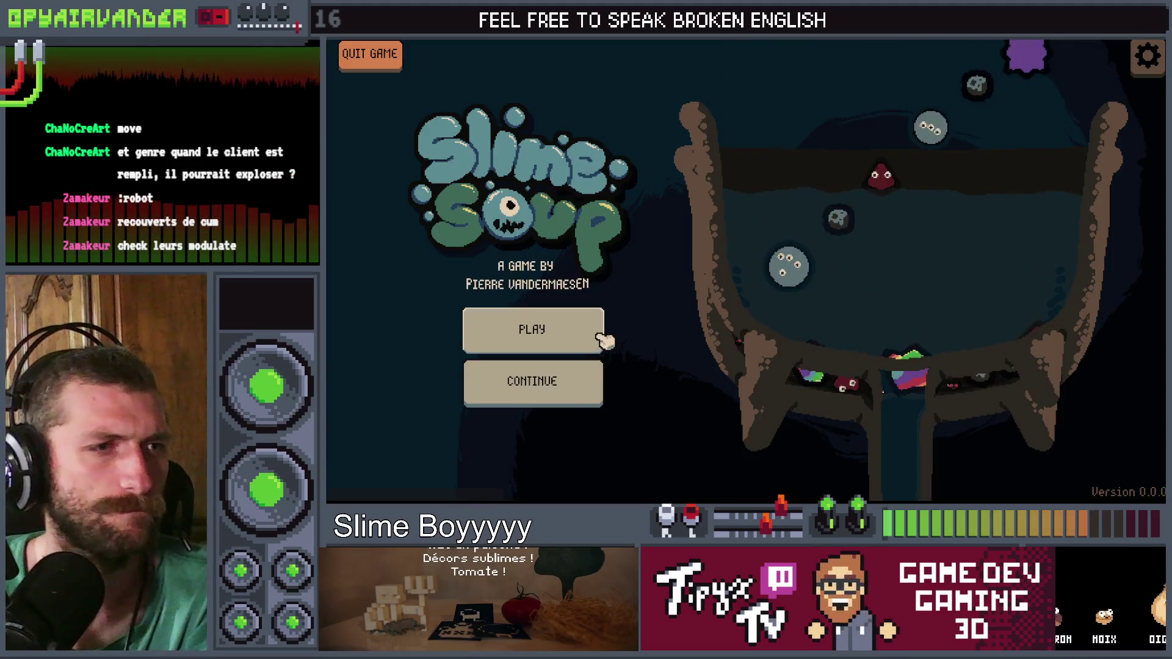
Step: Play again merging blood slimes, then stop and return to the else branch on line 193
click(599, 334)
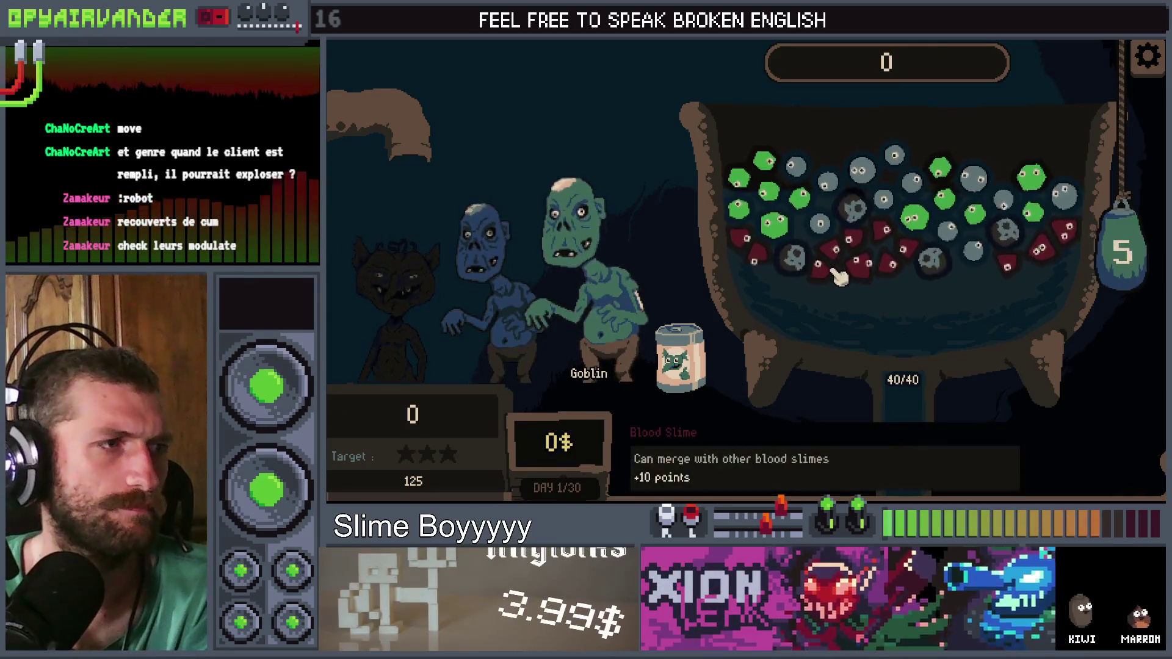
click(838, 275)
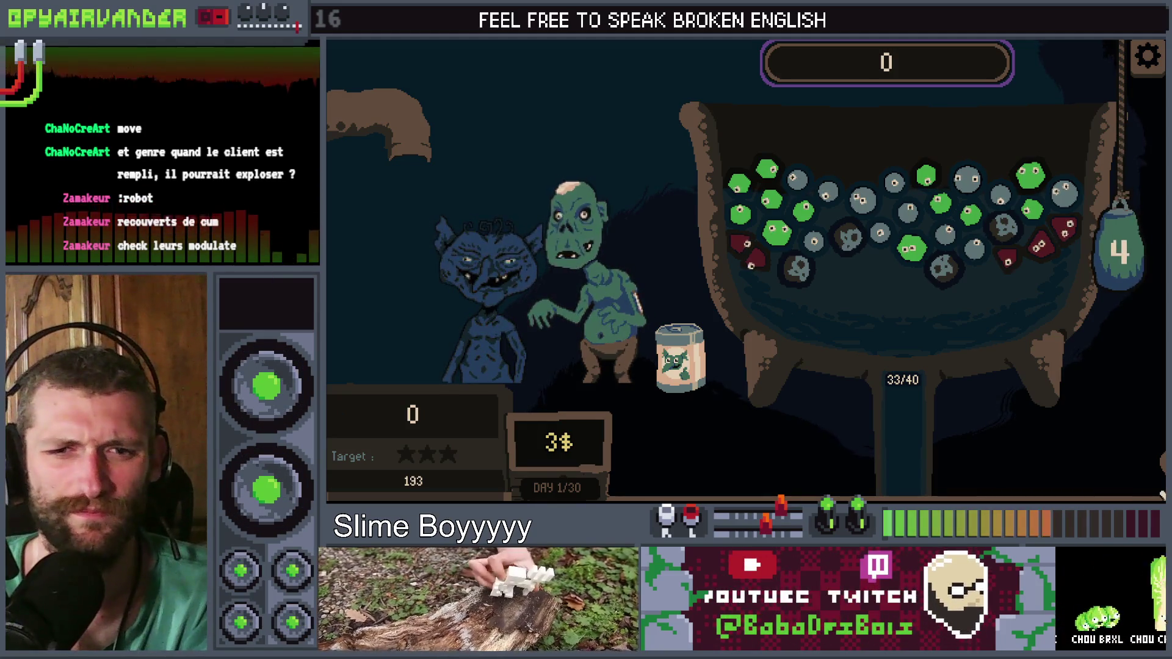
key(F8)
click(836, 208)
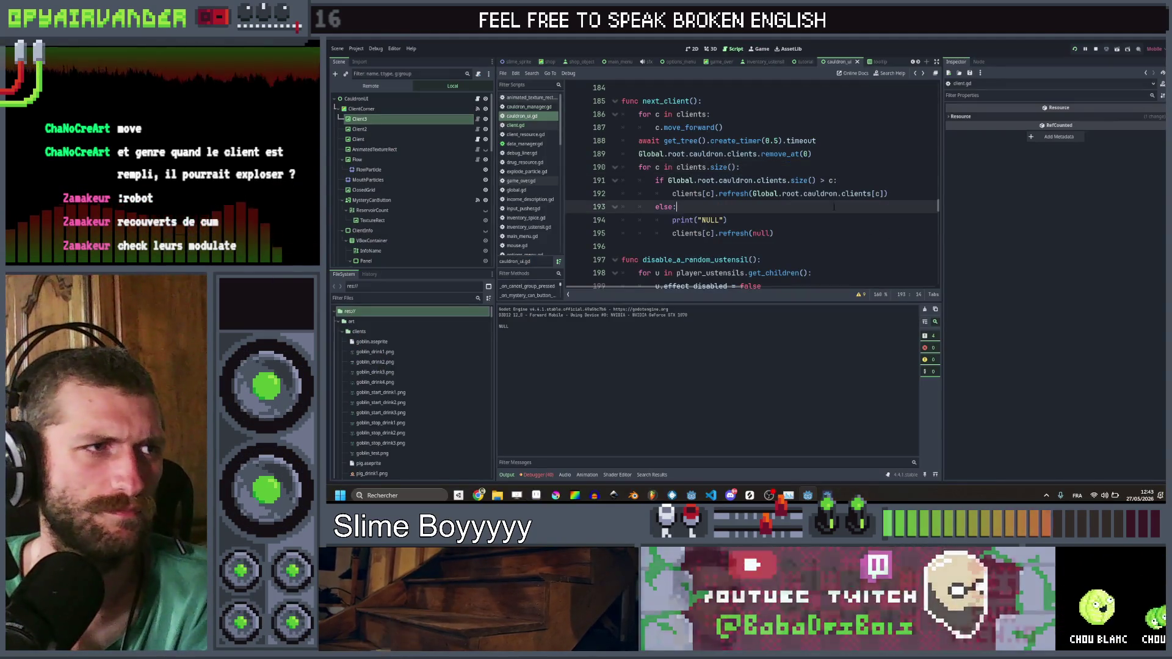
Step: Change the create_timer delay on line 188 from 0.5 to 1, save, and run the project
scroll(834, 207, up, 1)
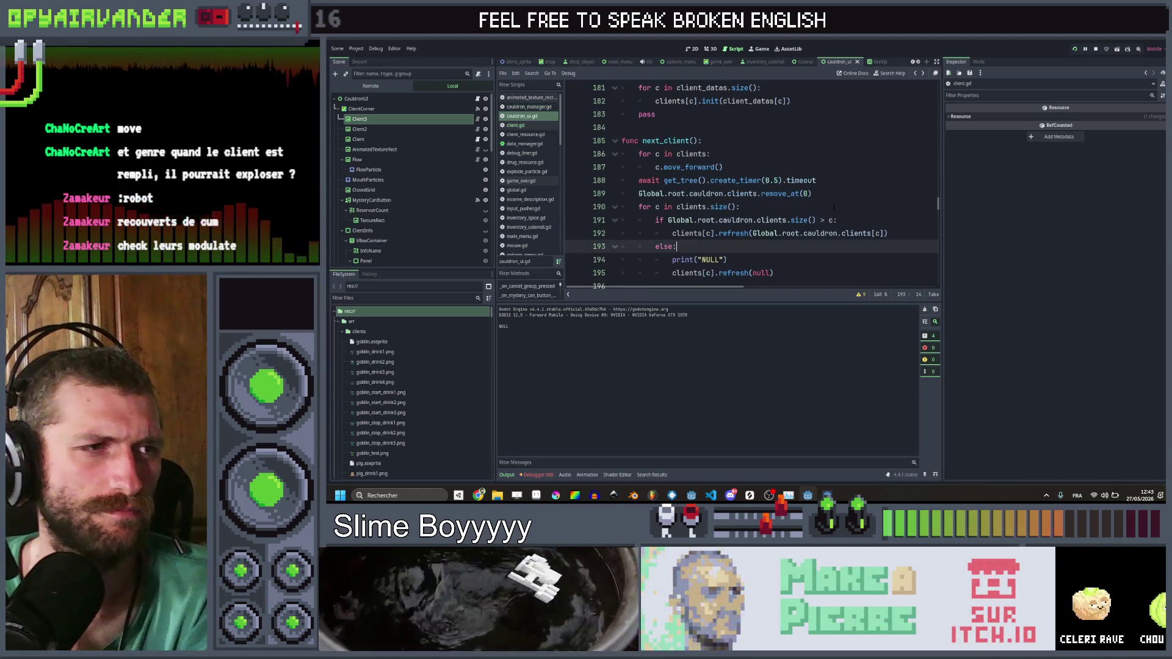
scroll(834, 208, down, 1)
scroll(834, 207, up, 1)
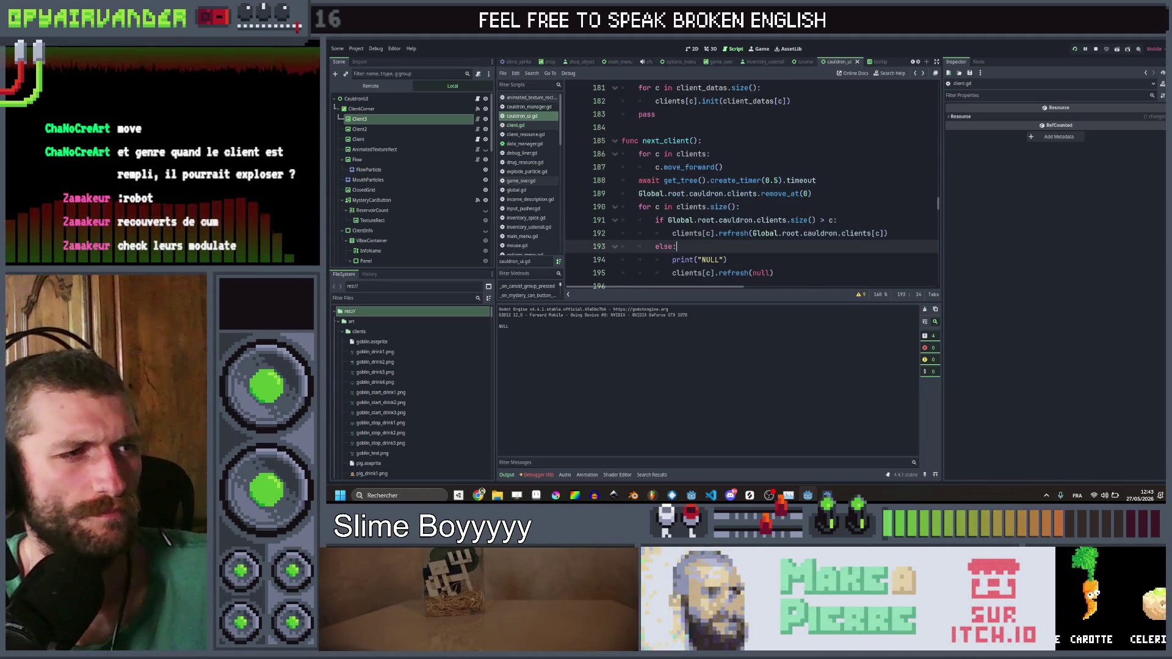
click(731, 233)
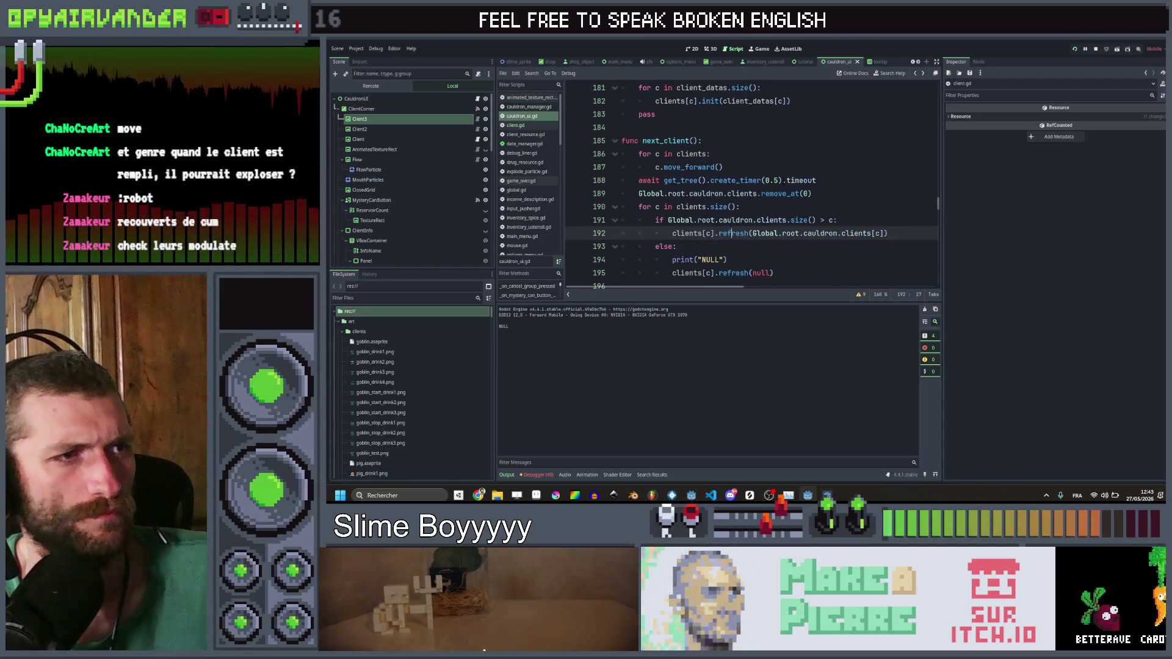
click(765, 180)
key(End)
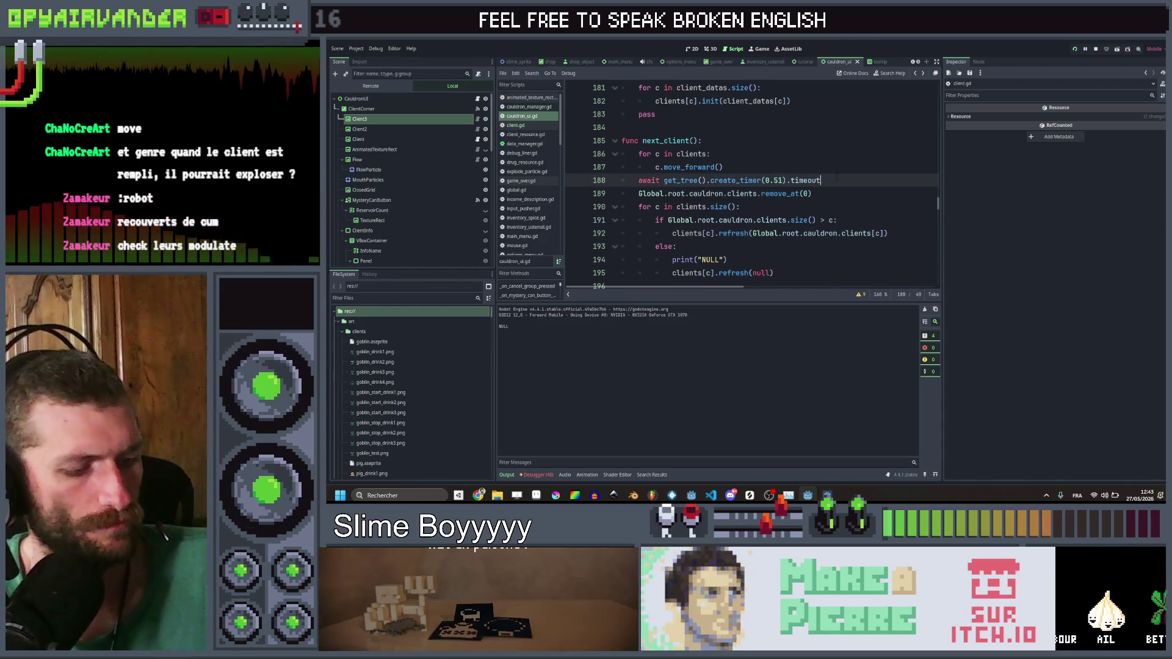
key(ctrl+s)
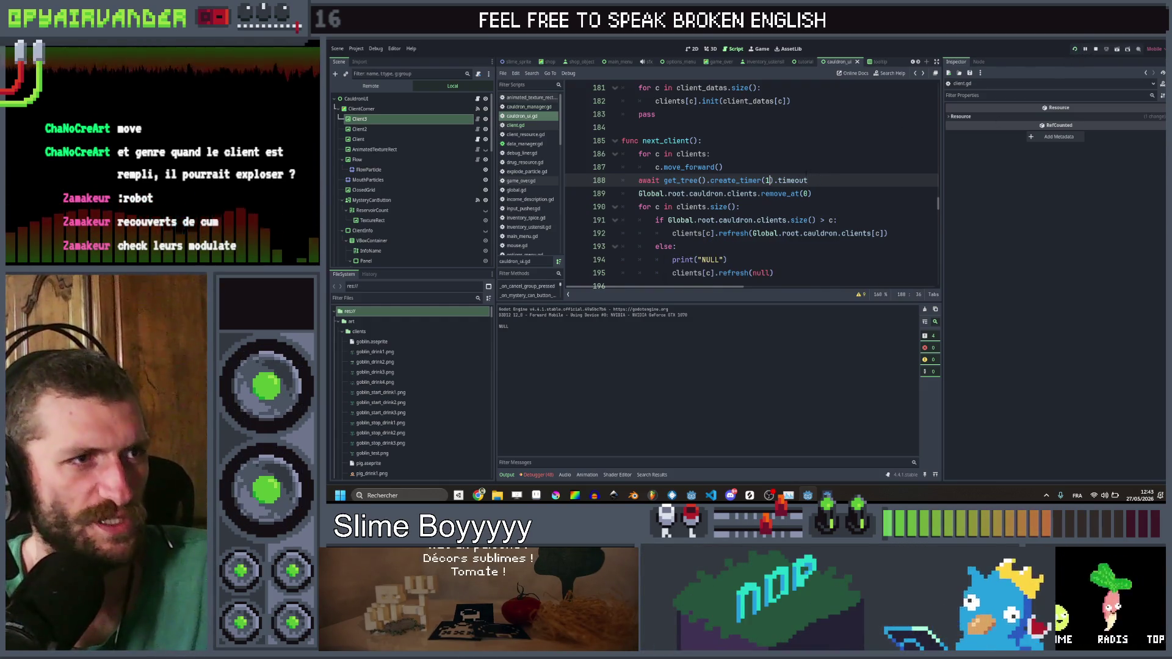
text(1)
key(End)
click(1077, 48)
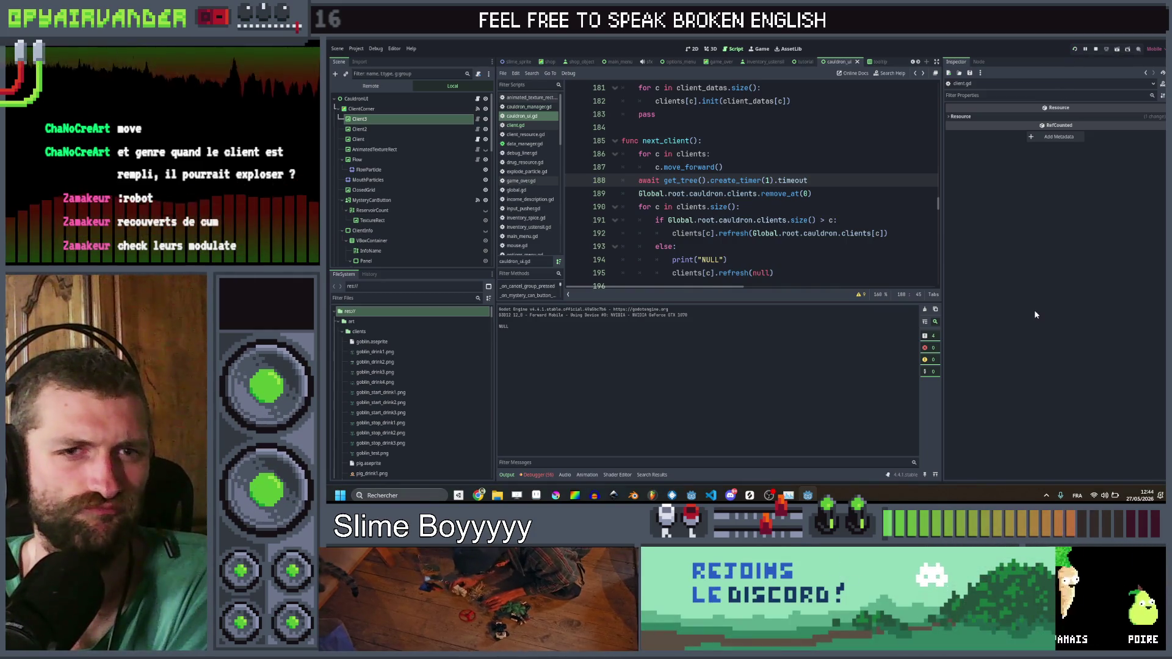
key(F5)
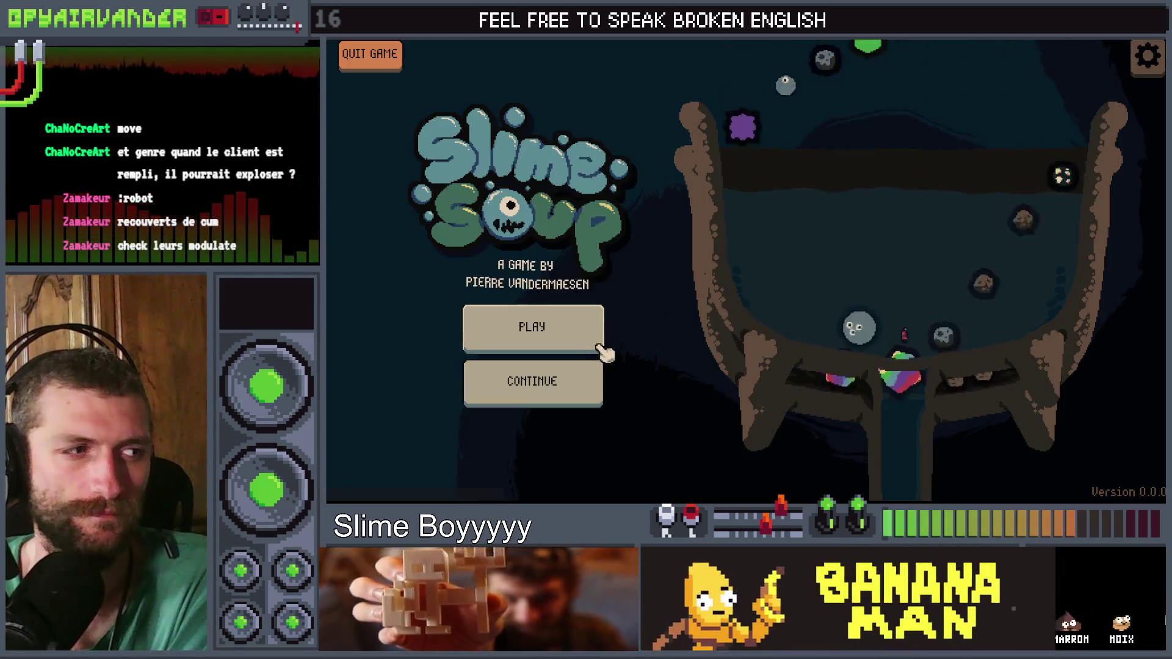
Step: Start a game, pour in a bag of slimes, and close the game with Alt+F4
click(598, 346)
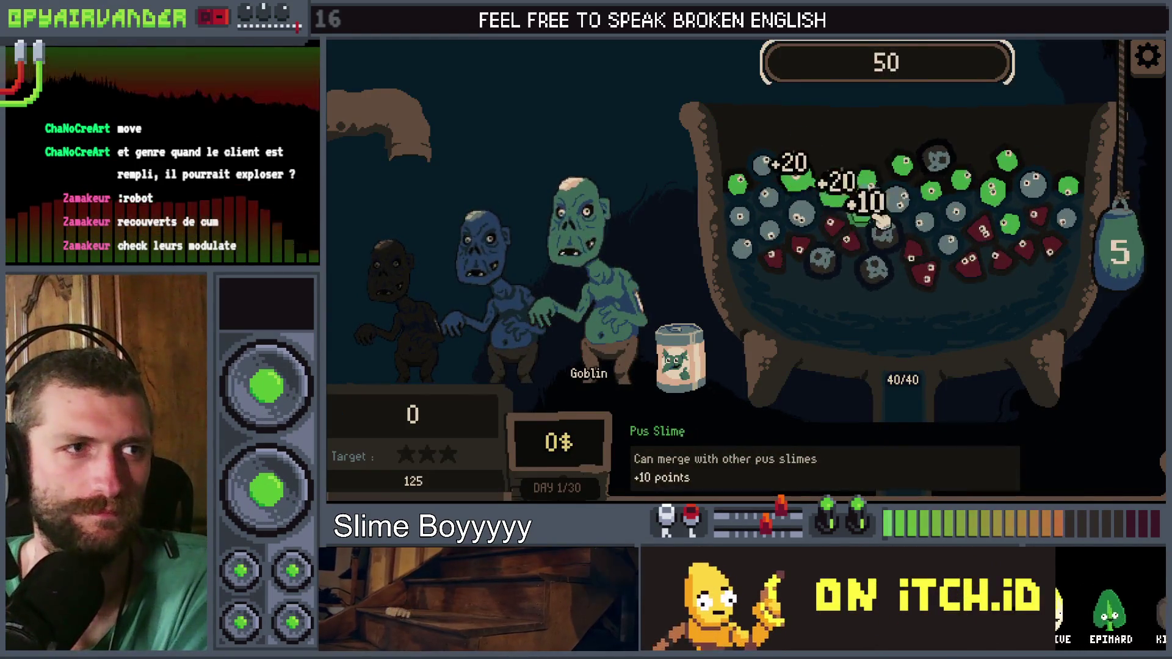
click(1138, 256)
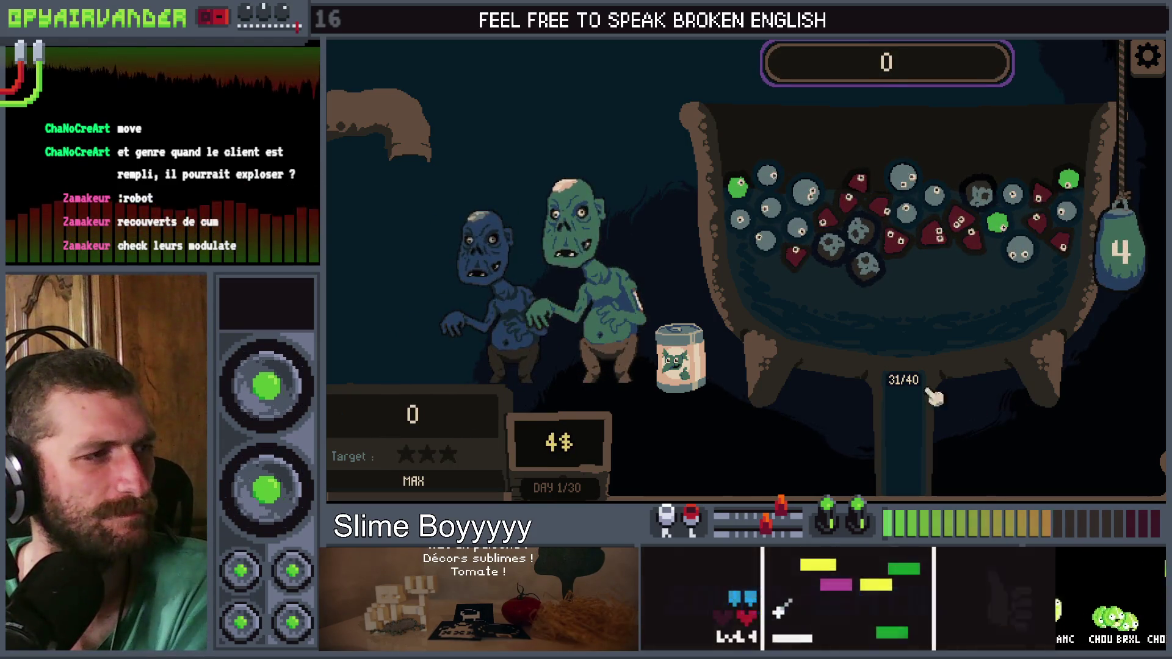
key(alt+F4)
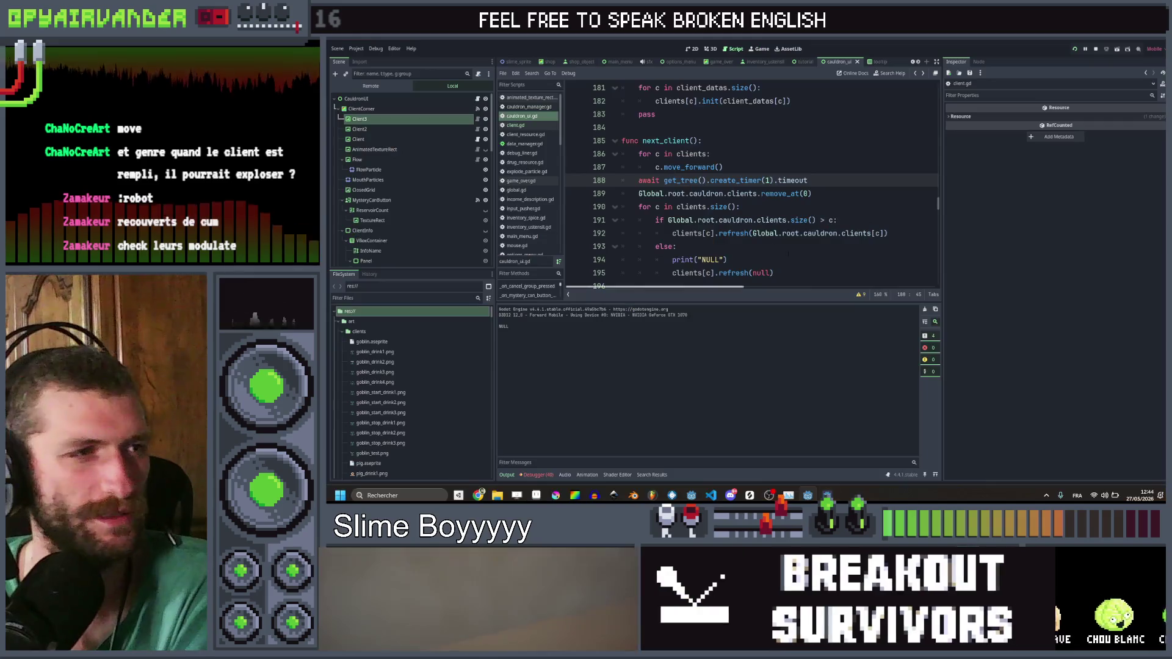
Step: Set the timer delay back to 0.5, save, and open refresh's definition in client.gd
click(818, 181)
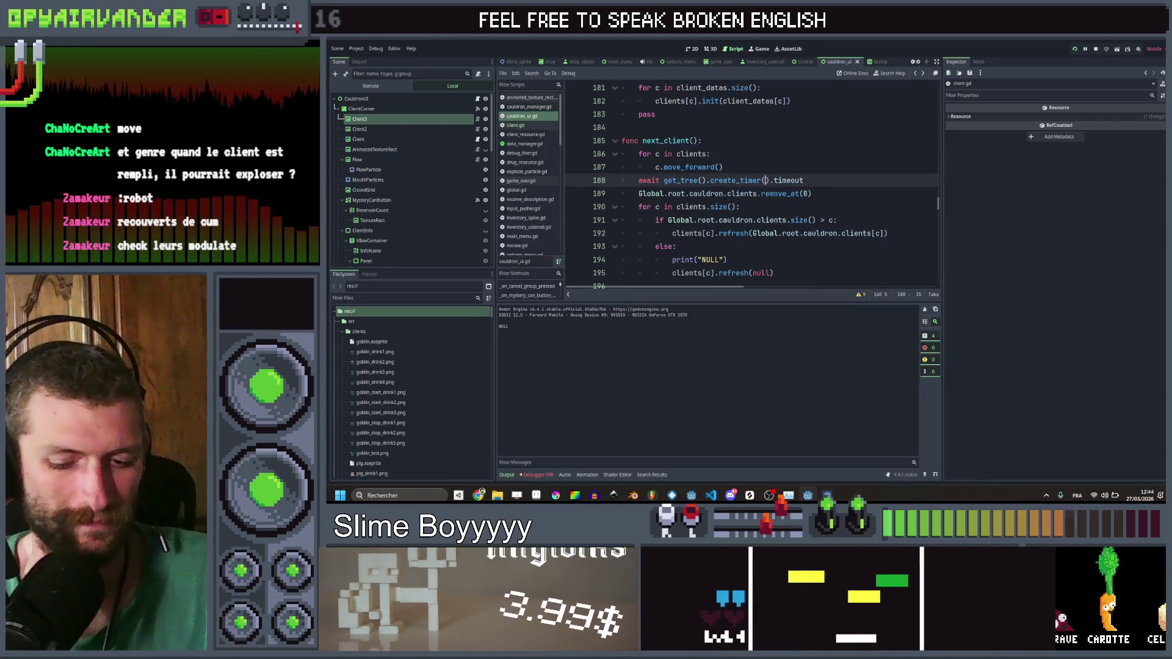
text(0.5)
key(Down)
key(Down)
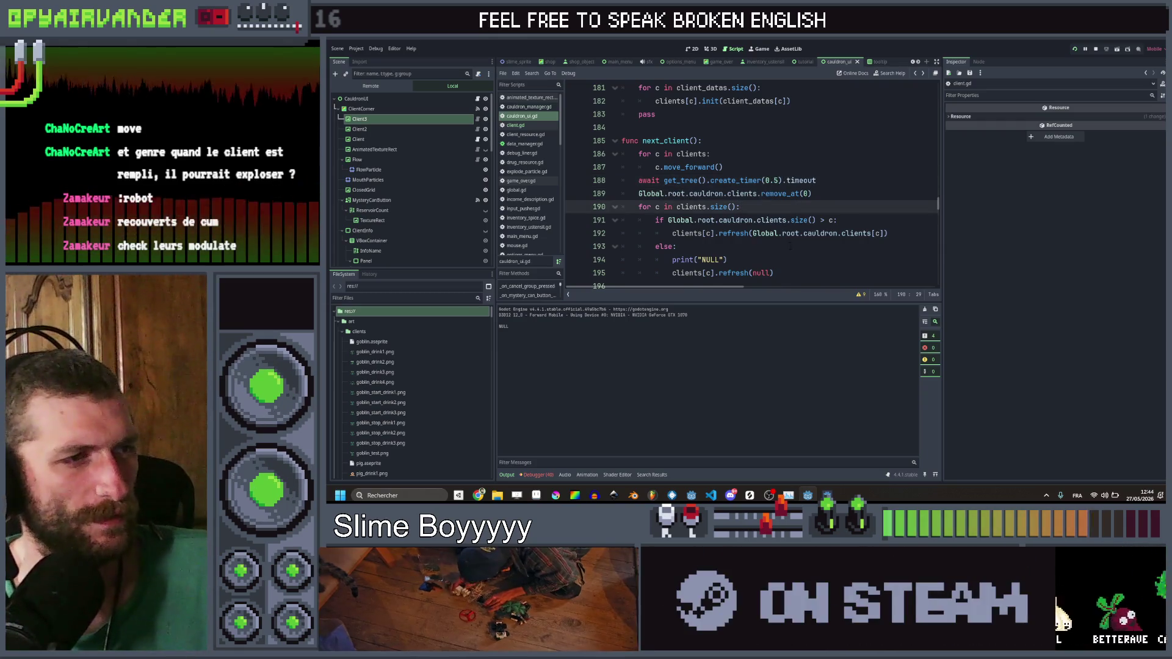
key(Down)
key(Down)
key(Down)
key(ctrl+s)
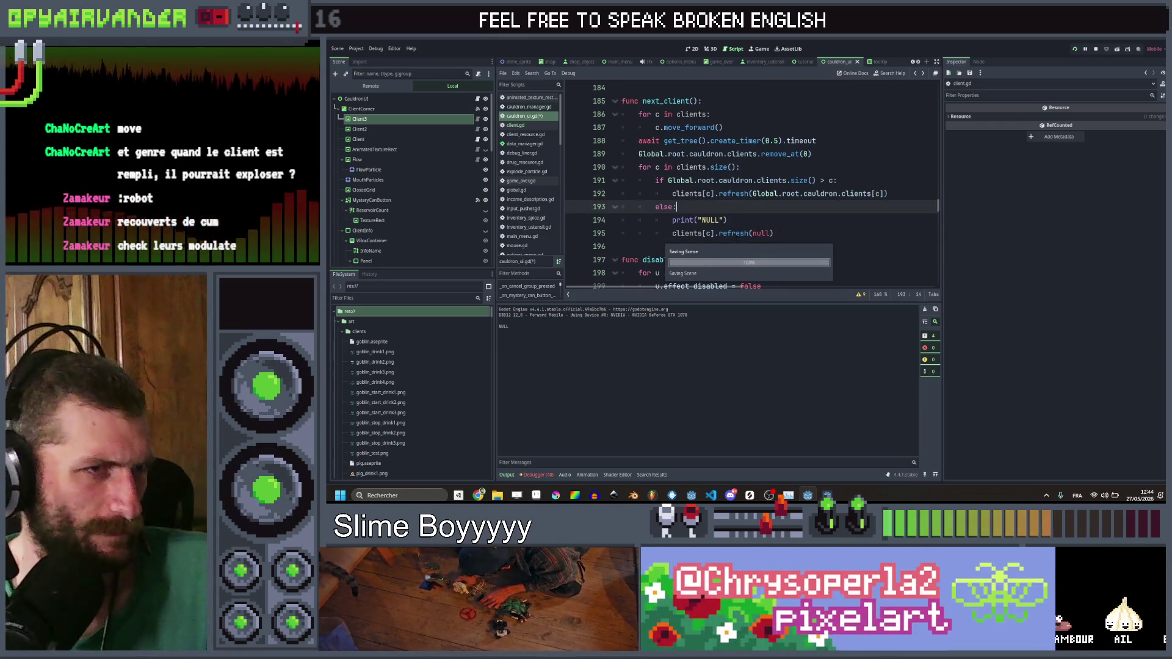
click(733, 235)
ctrl+click(733, 234)
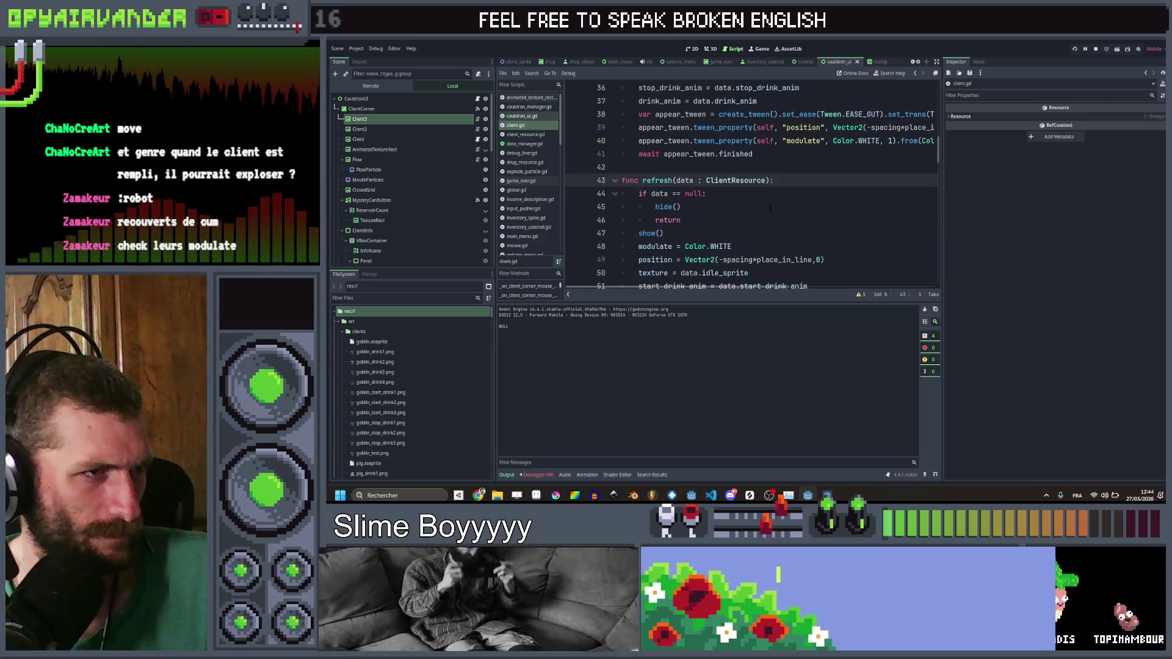